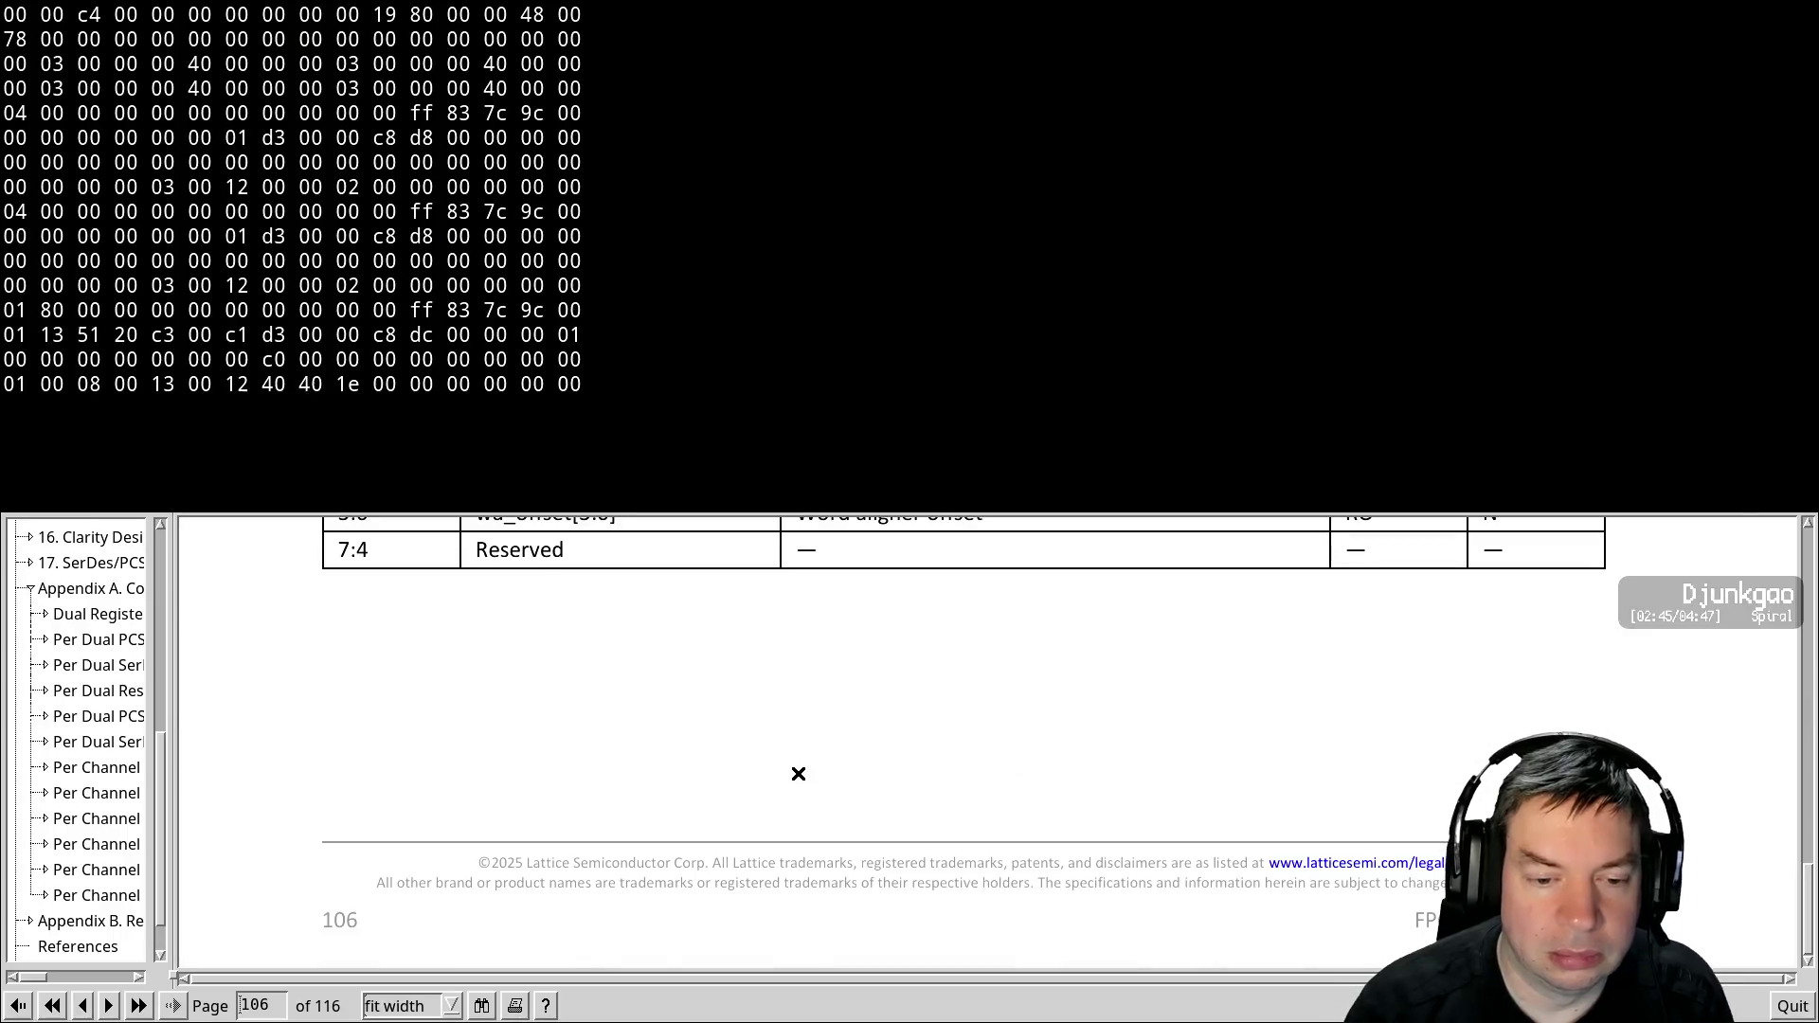
Scroll the Lattice register manual from page 106 to the PCS Status Register 5 bit table on page 107
scroll(799, 774, down, 5)
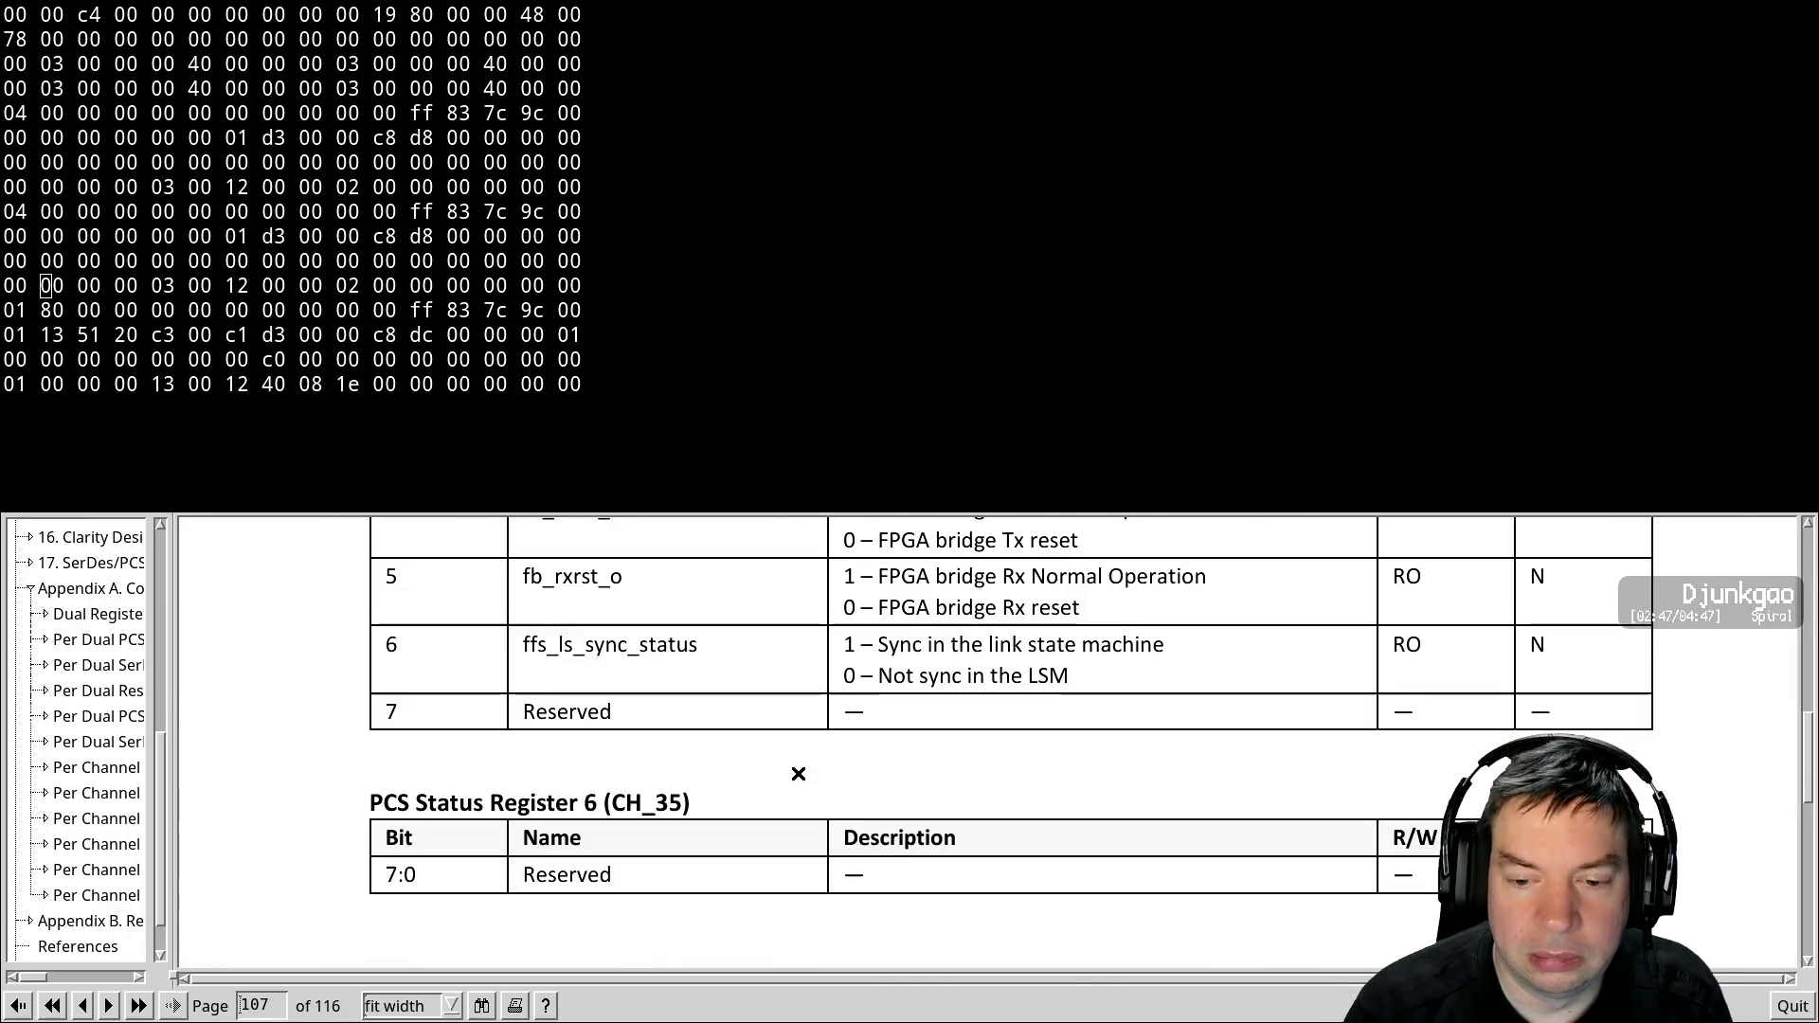
scroll(799, 775, down, 5)
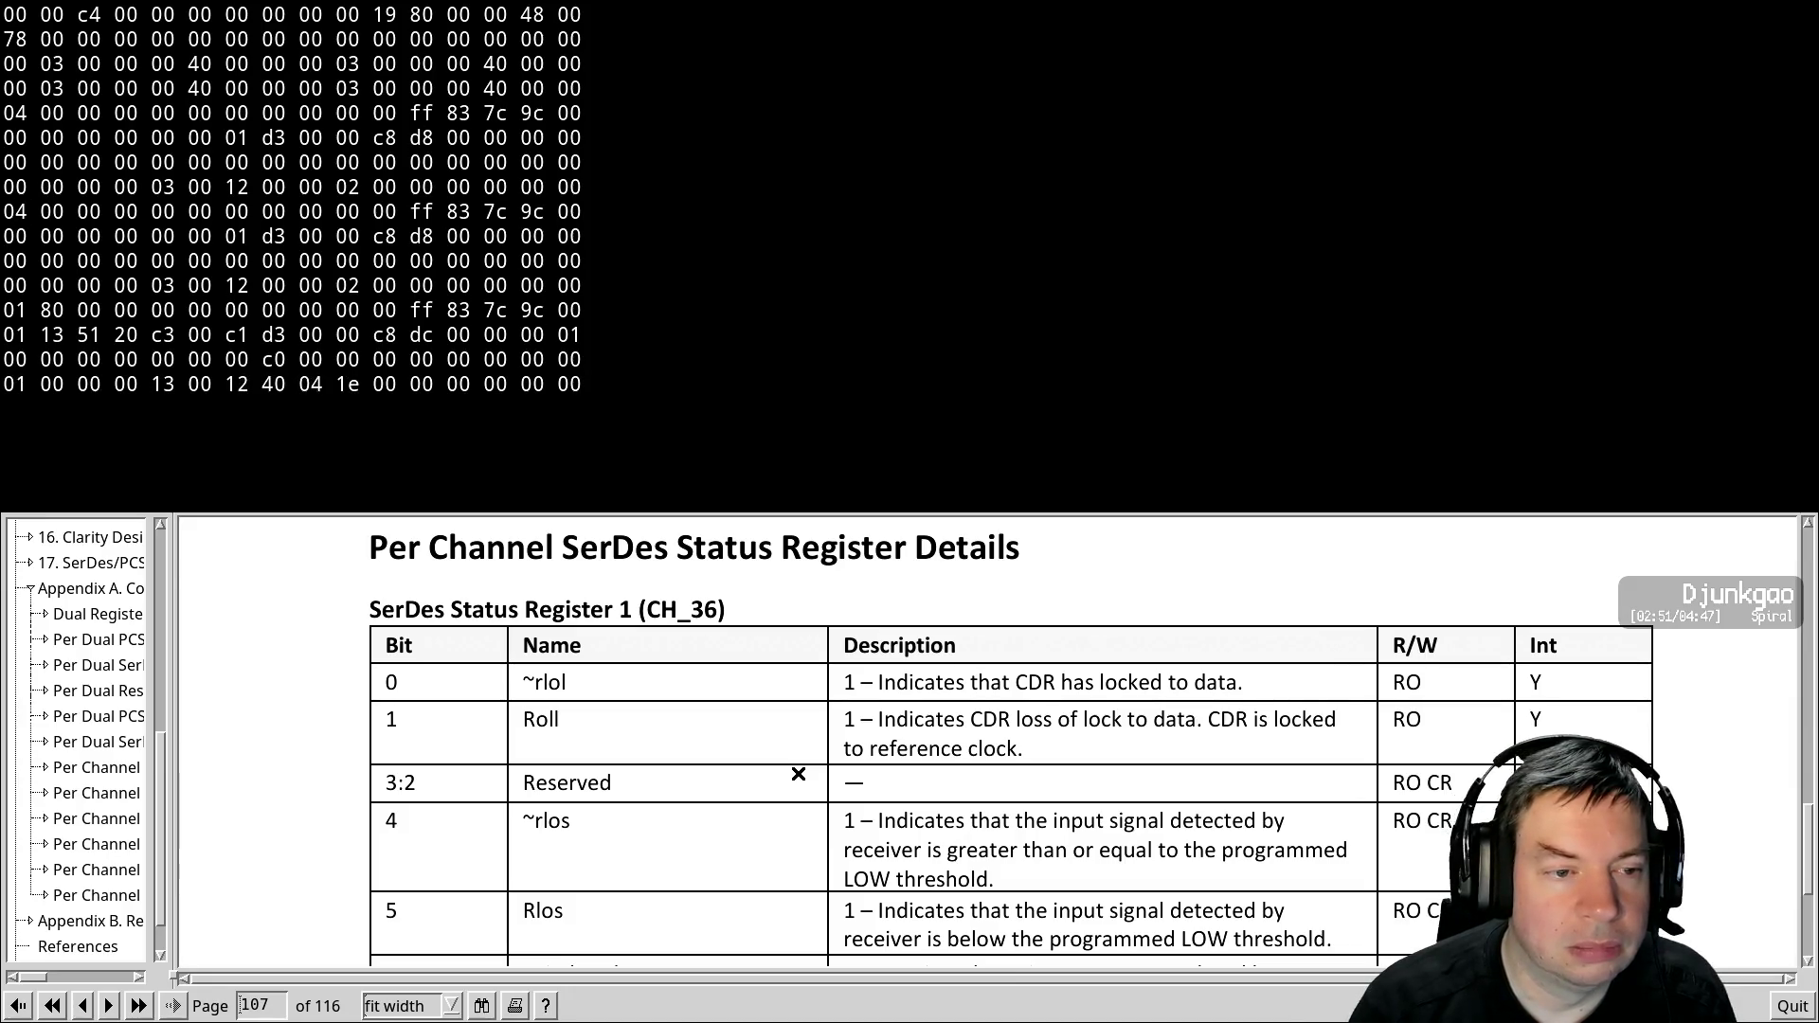
scroll(799, 774, up, 5)
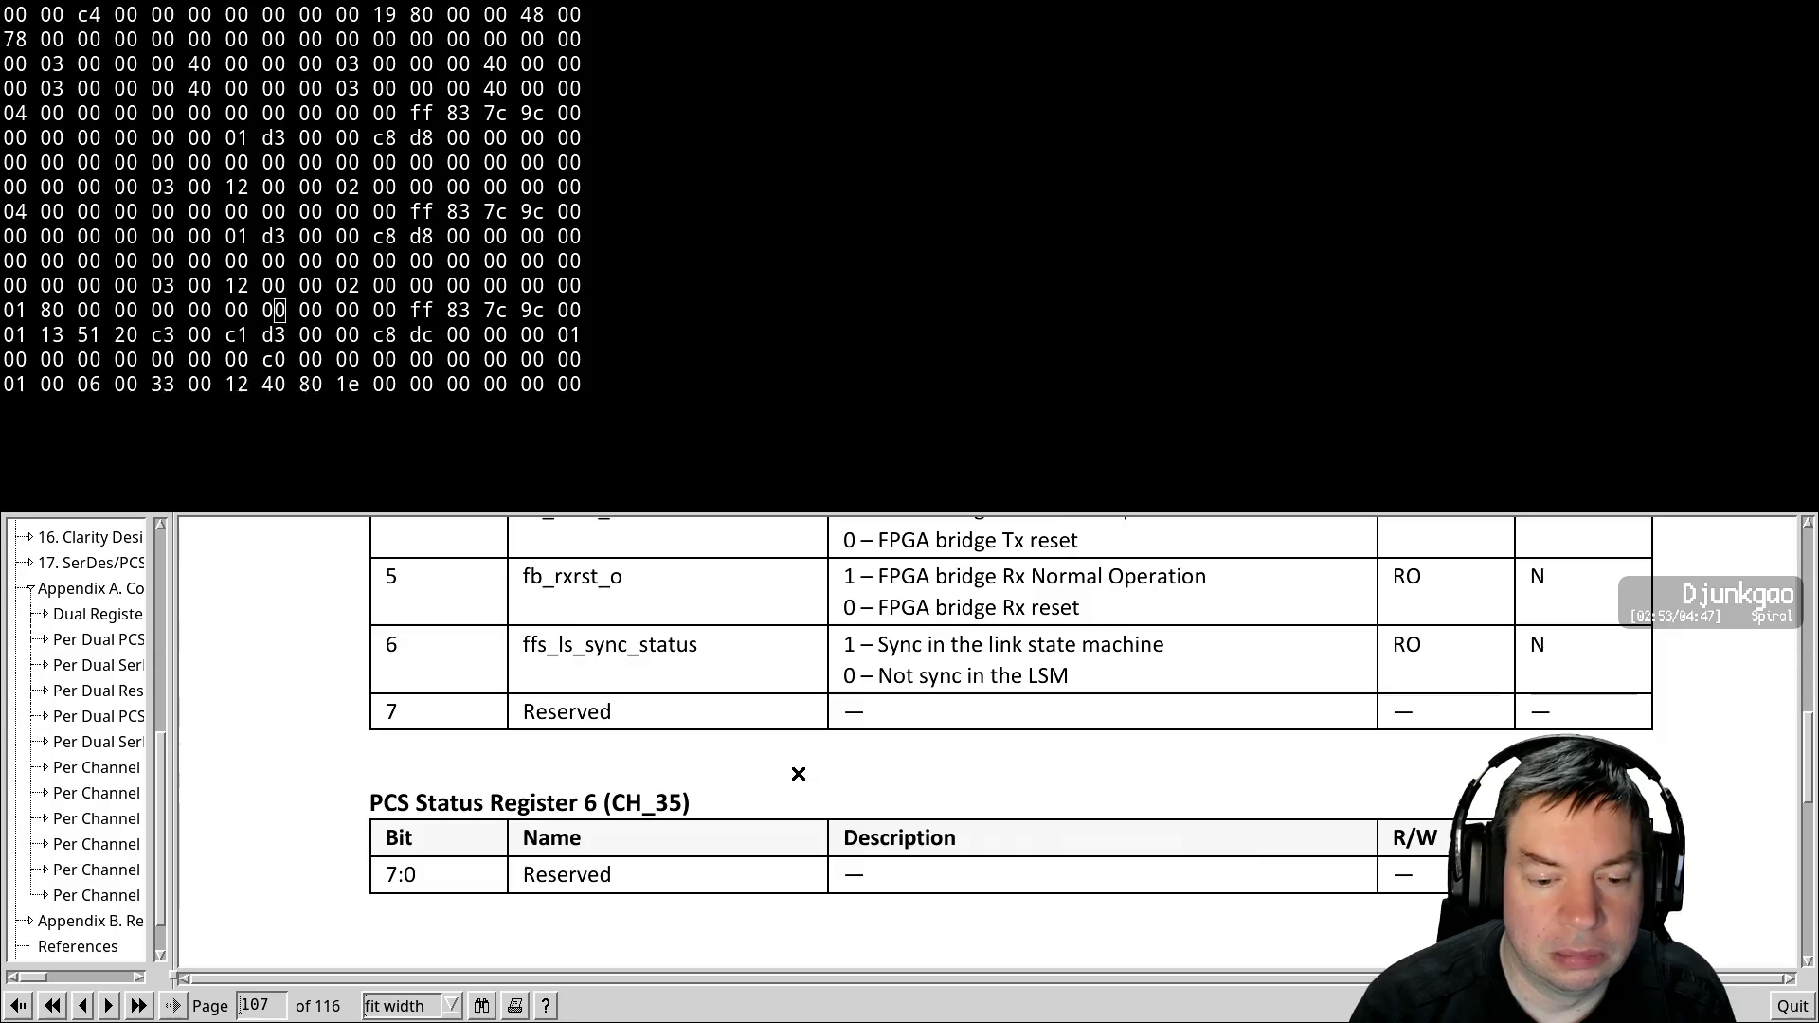
scroll(799, 774, up, 3)
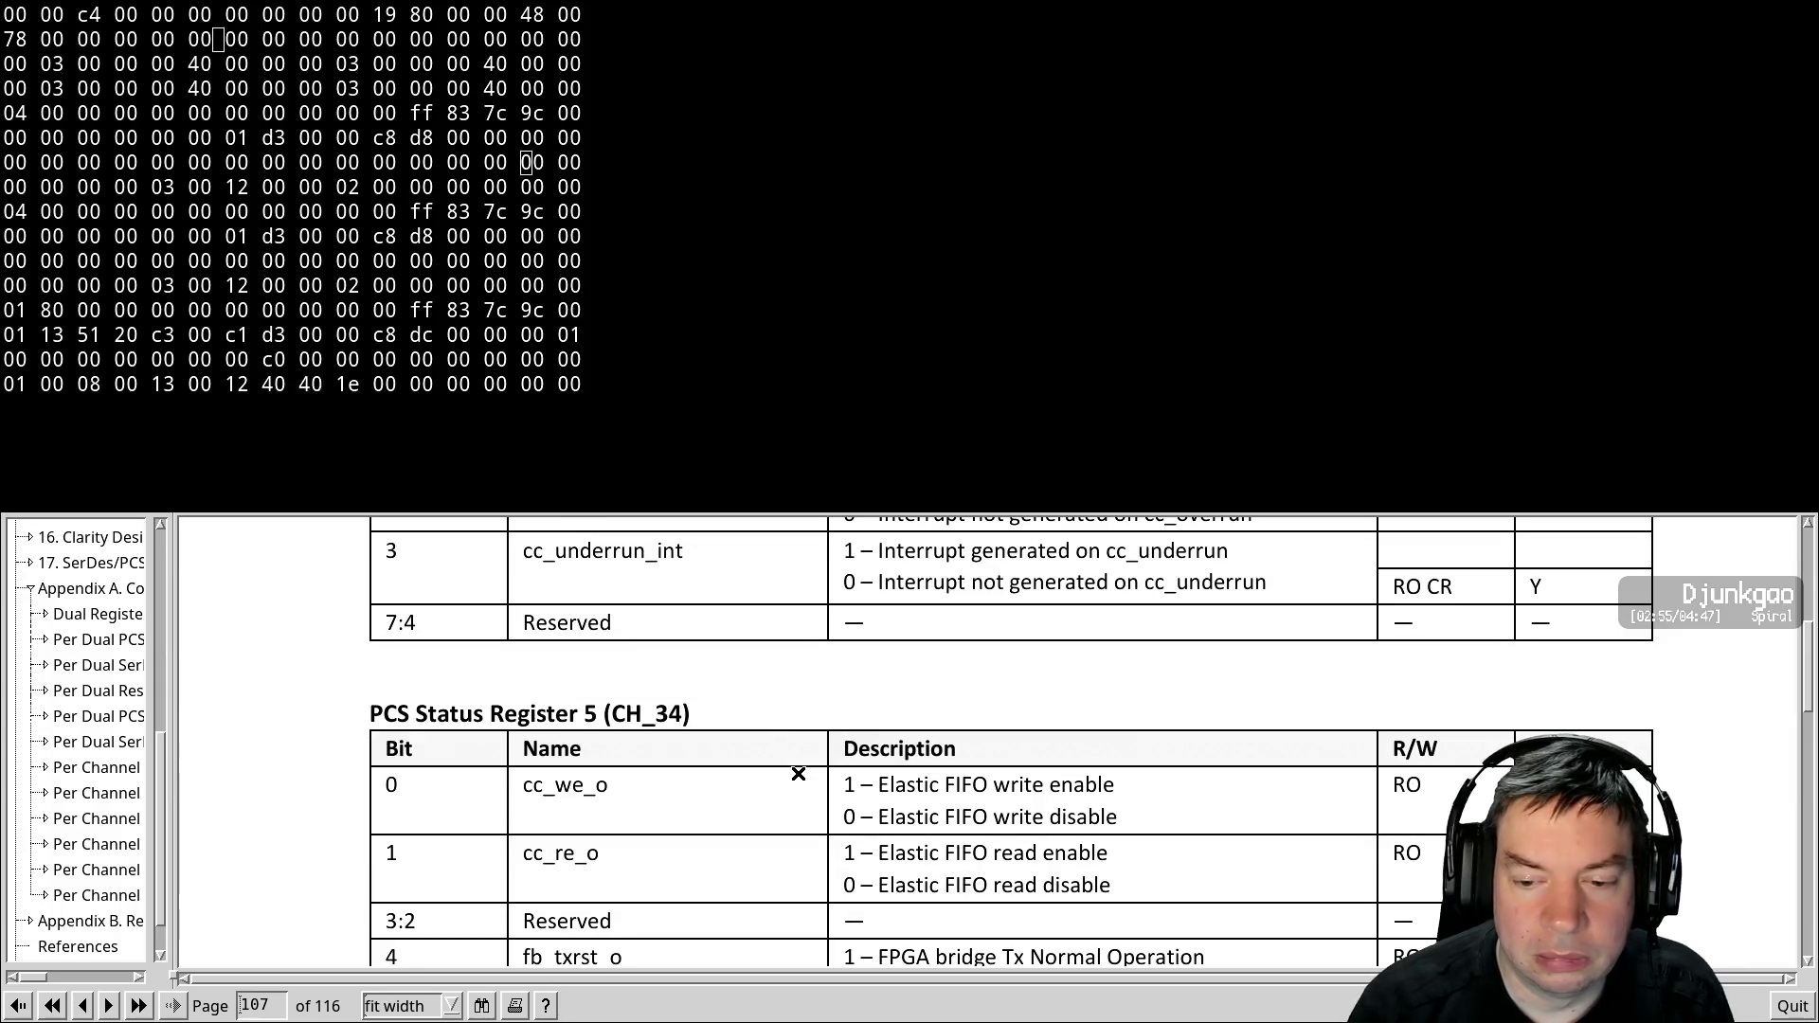
scroll(799, 774, down, 1)
scroll(799, 774, down, 3)
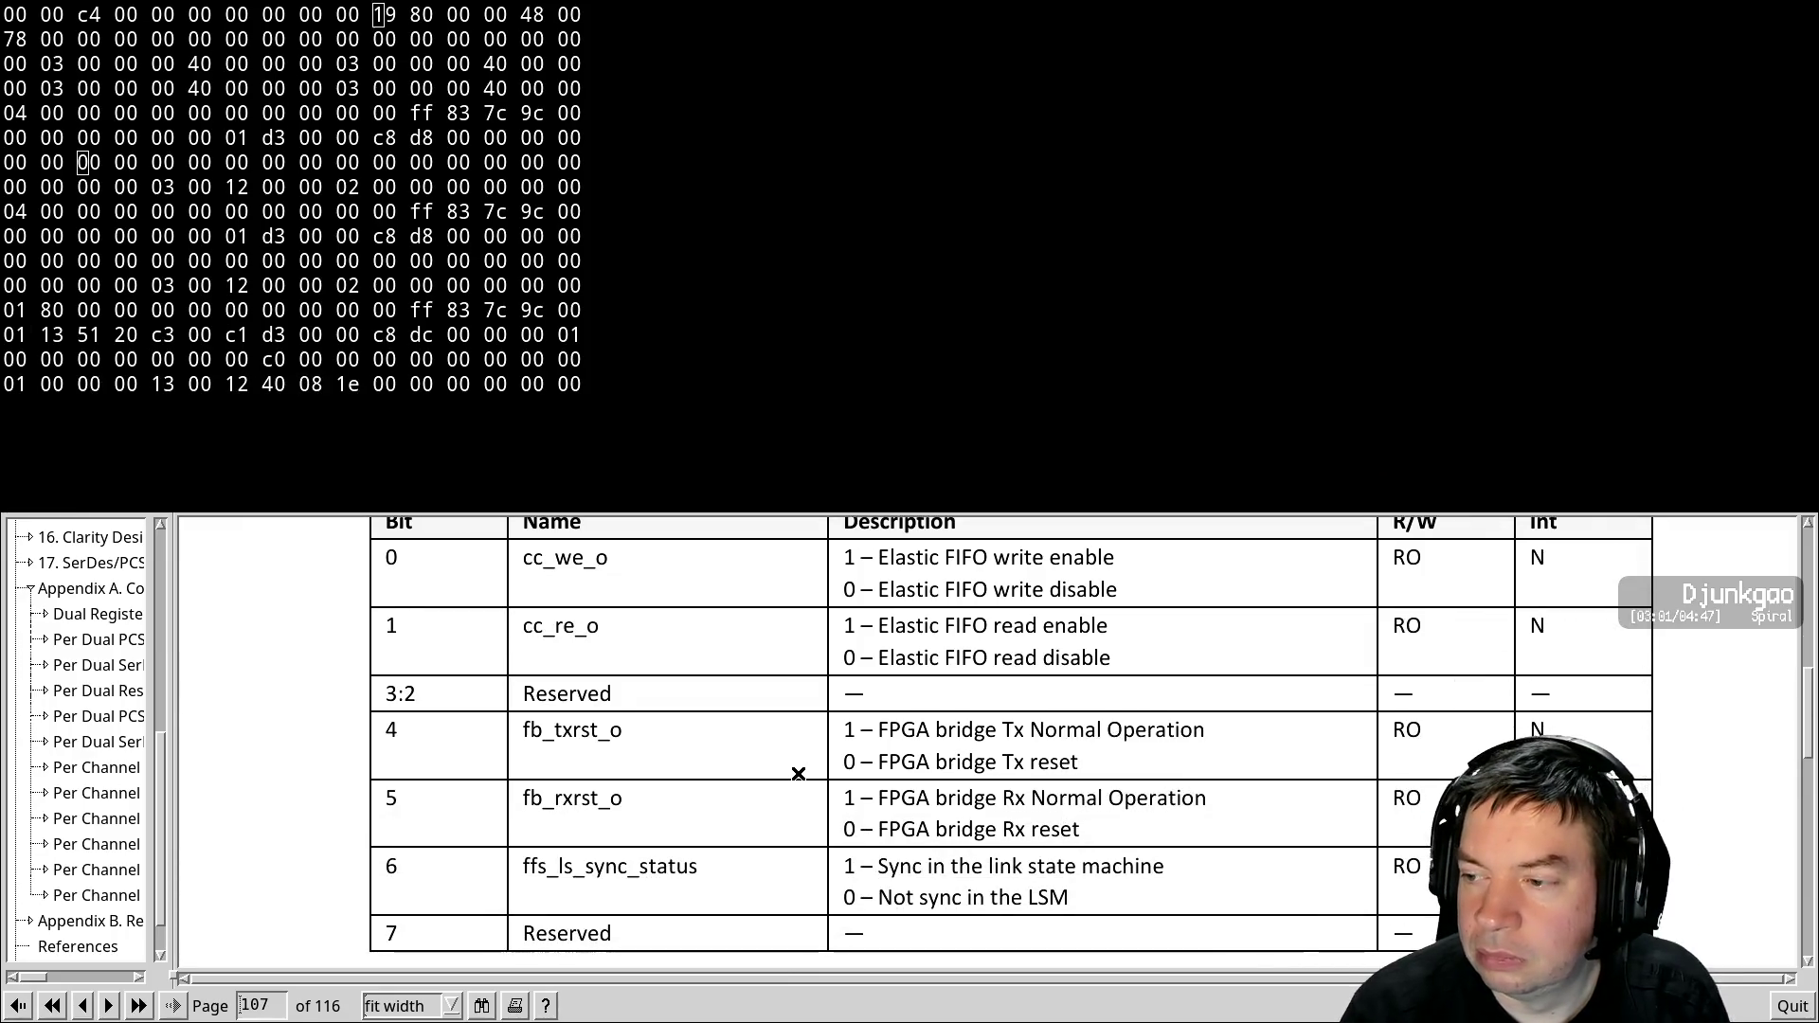
scroll(799, 774, down, 1)
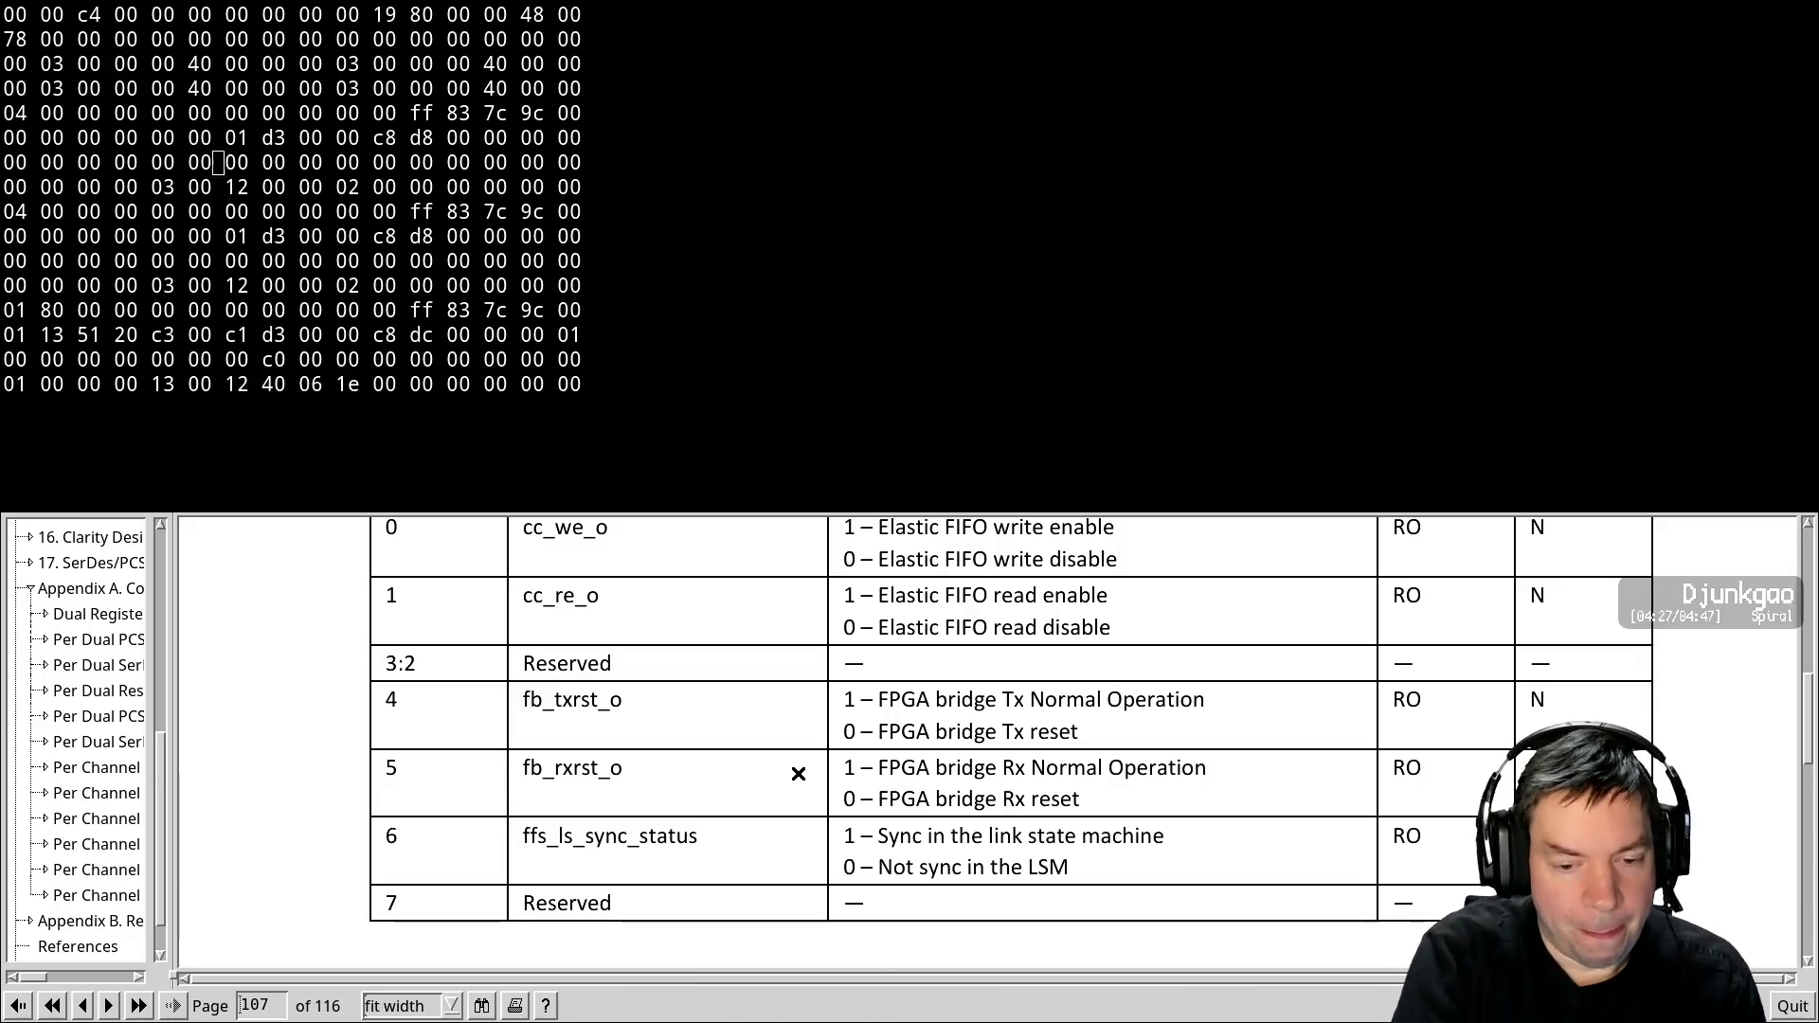
Return to Vim and page through the DCUA generic map to the CH1_WA_MODE line
key(alt+Tab)
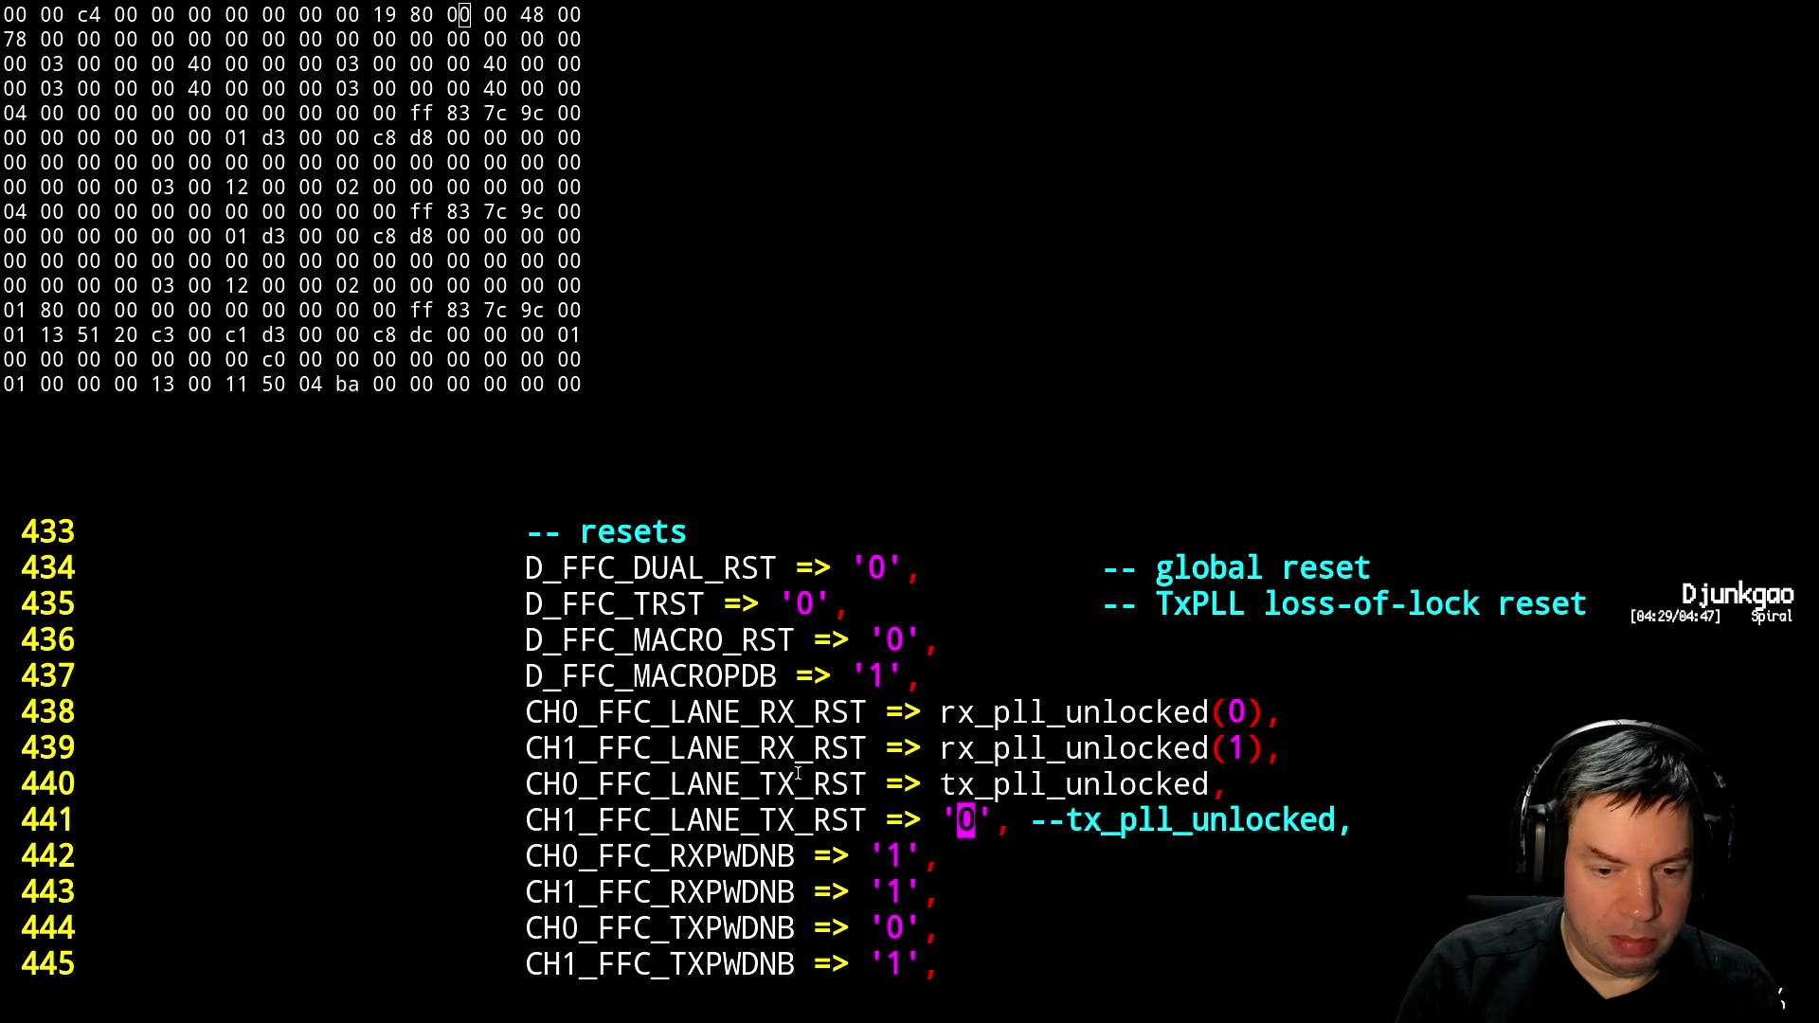
key(ctrl+b)
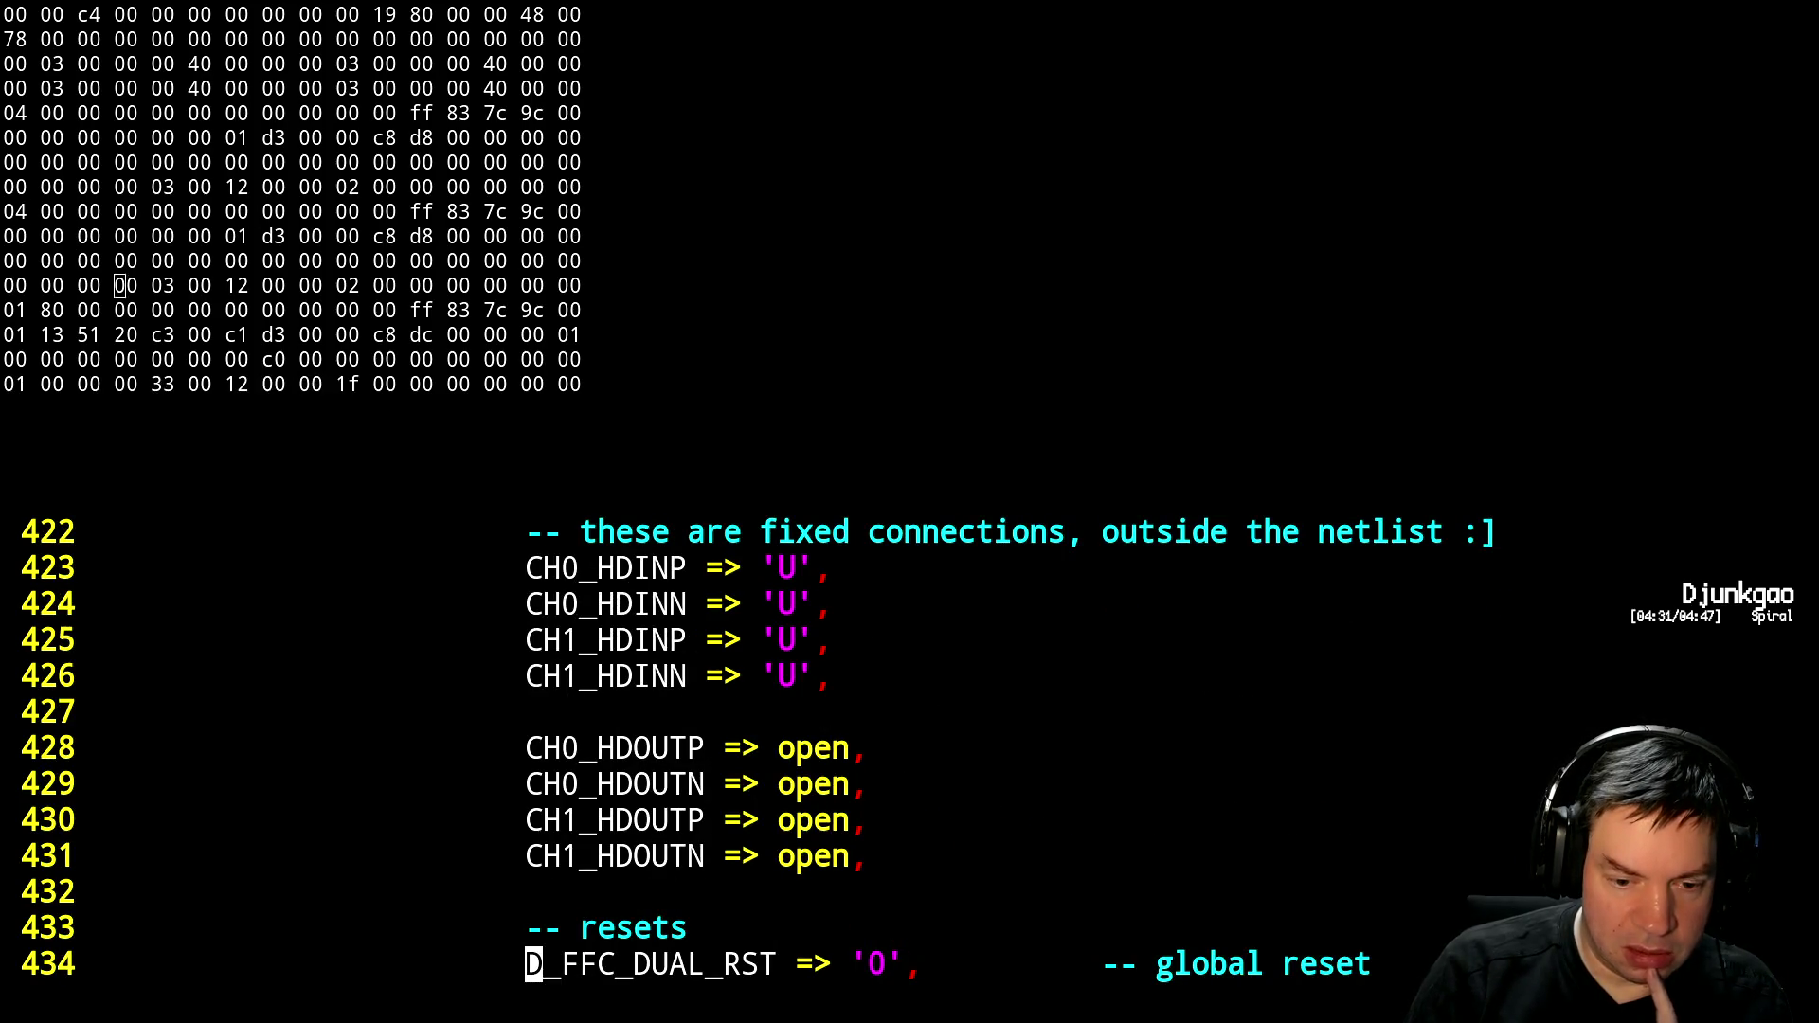
key(ctrl+b)
key(ctrl+b)
key(ctrl+b)
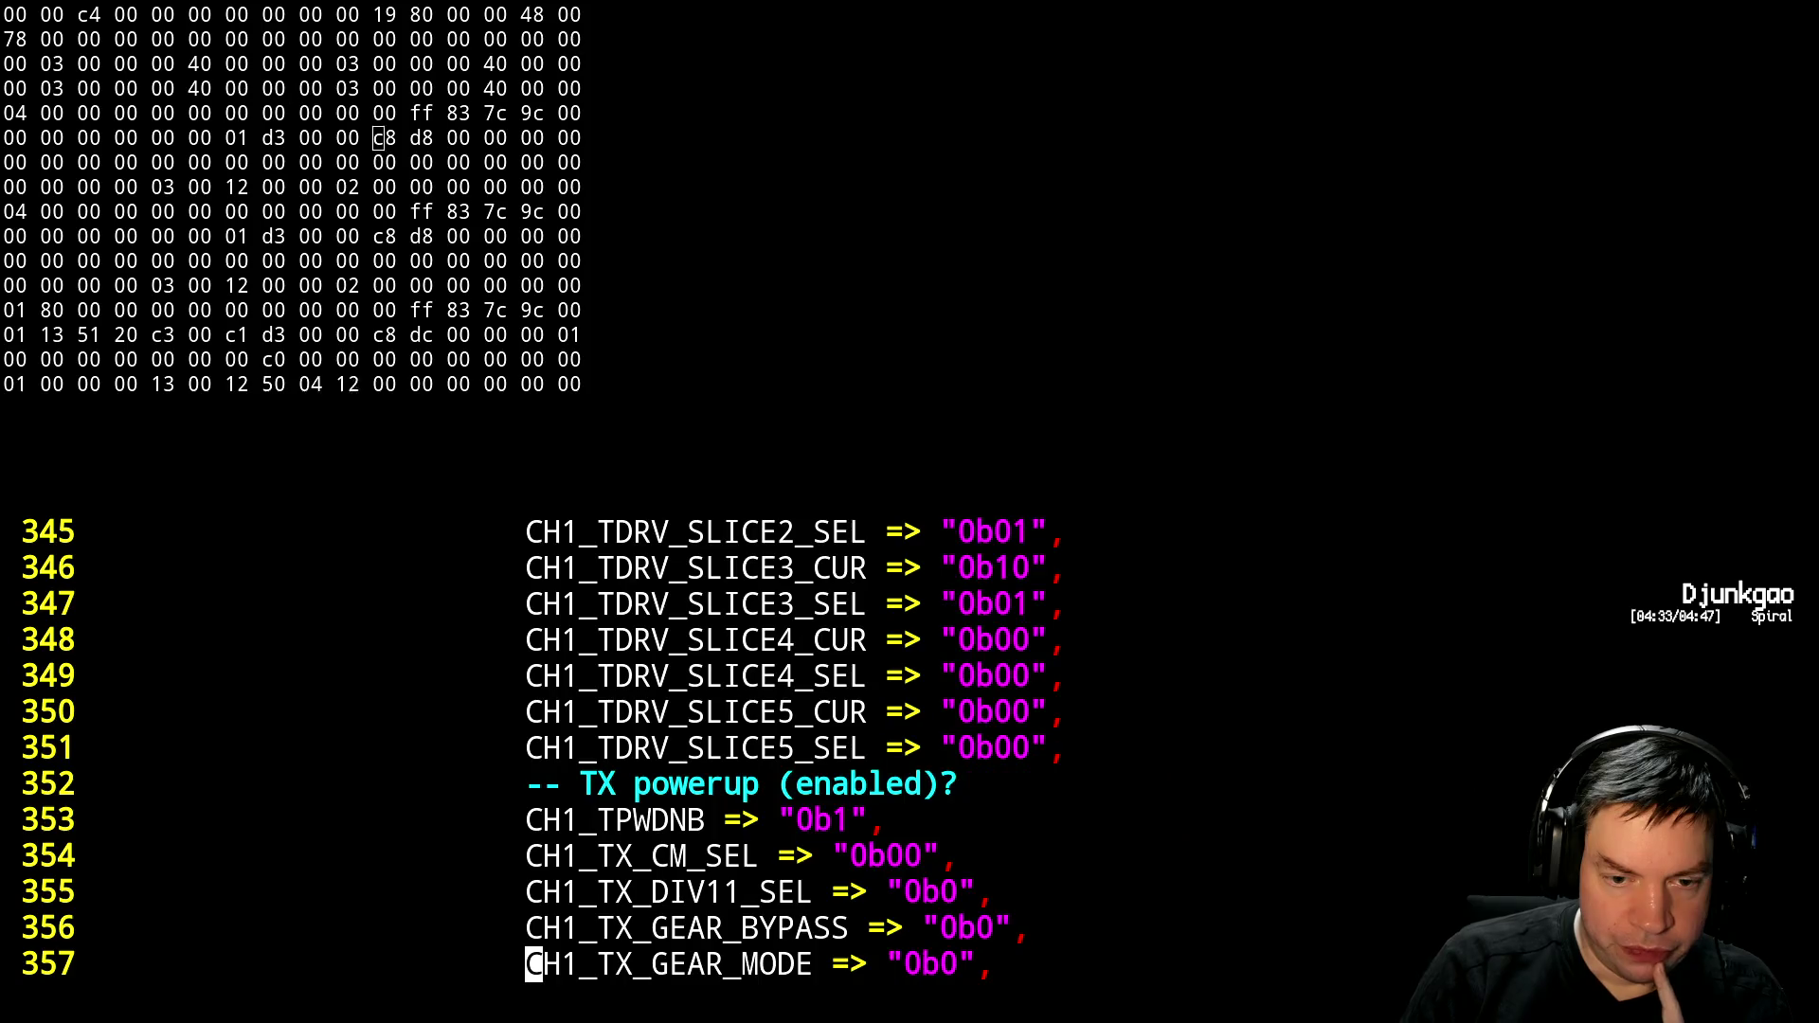
key(ctrl+b)
key(ctrl+b)
key(ctrl+b)
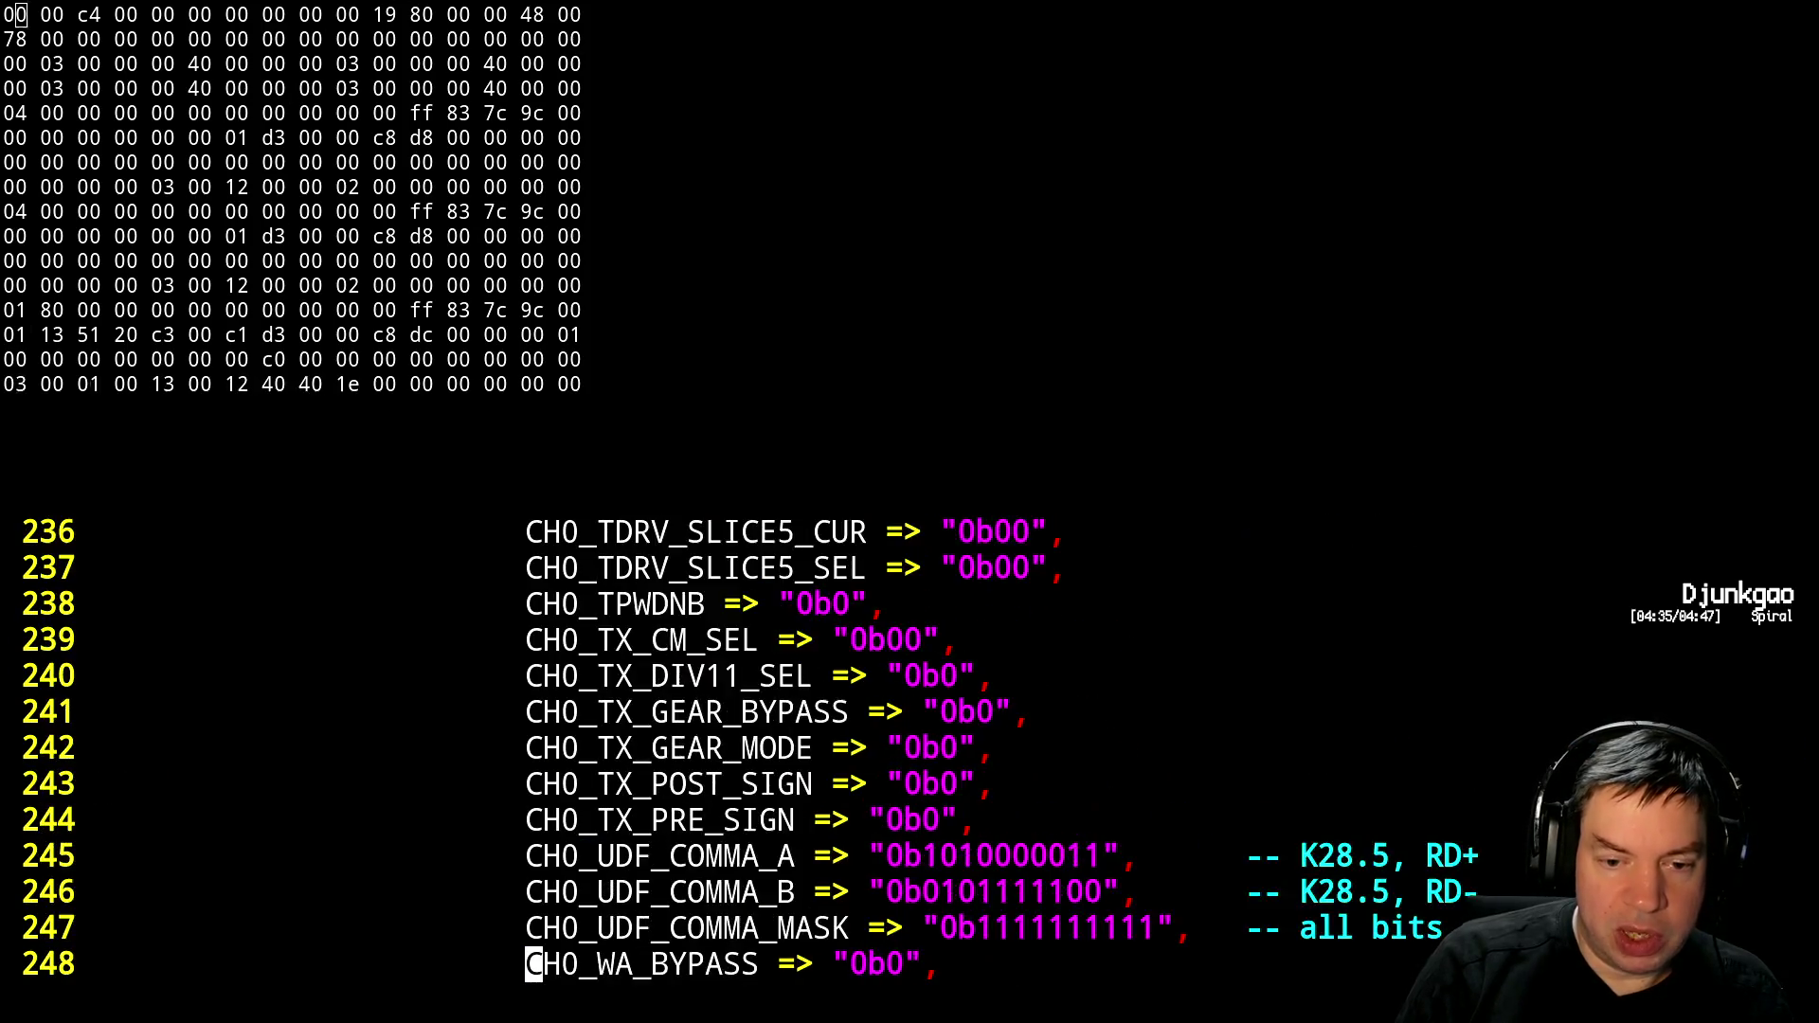
key(ctrl+b)
key(ctrl+b)
key(ctrl+b)
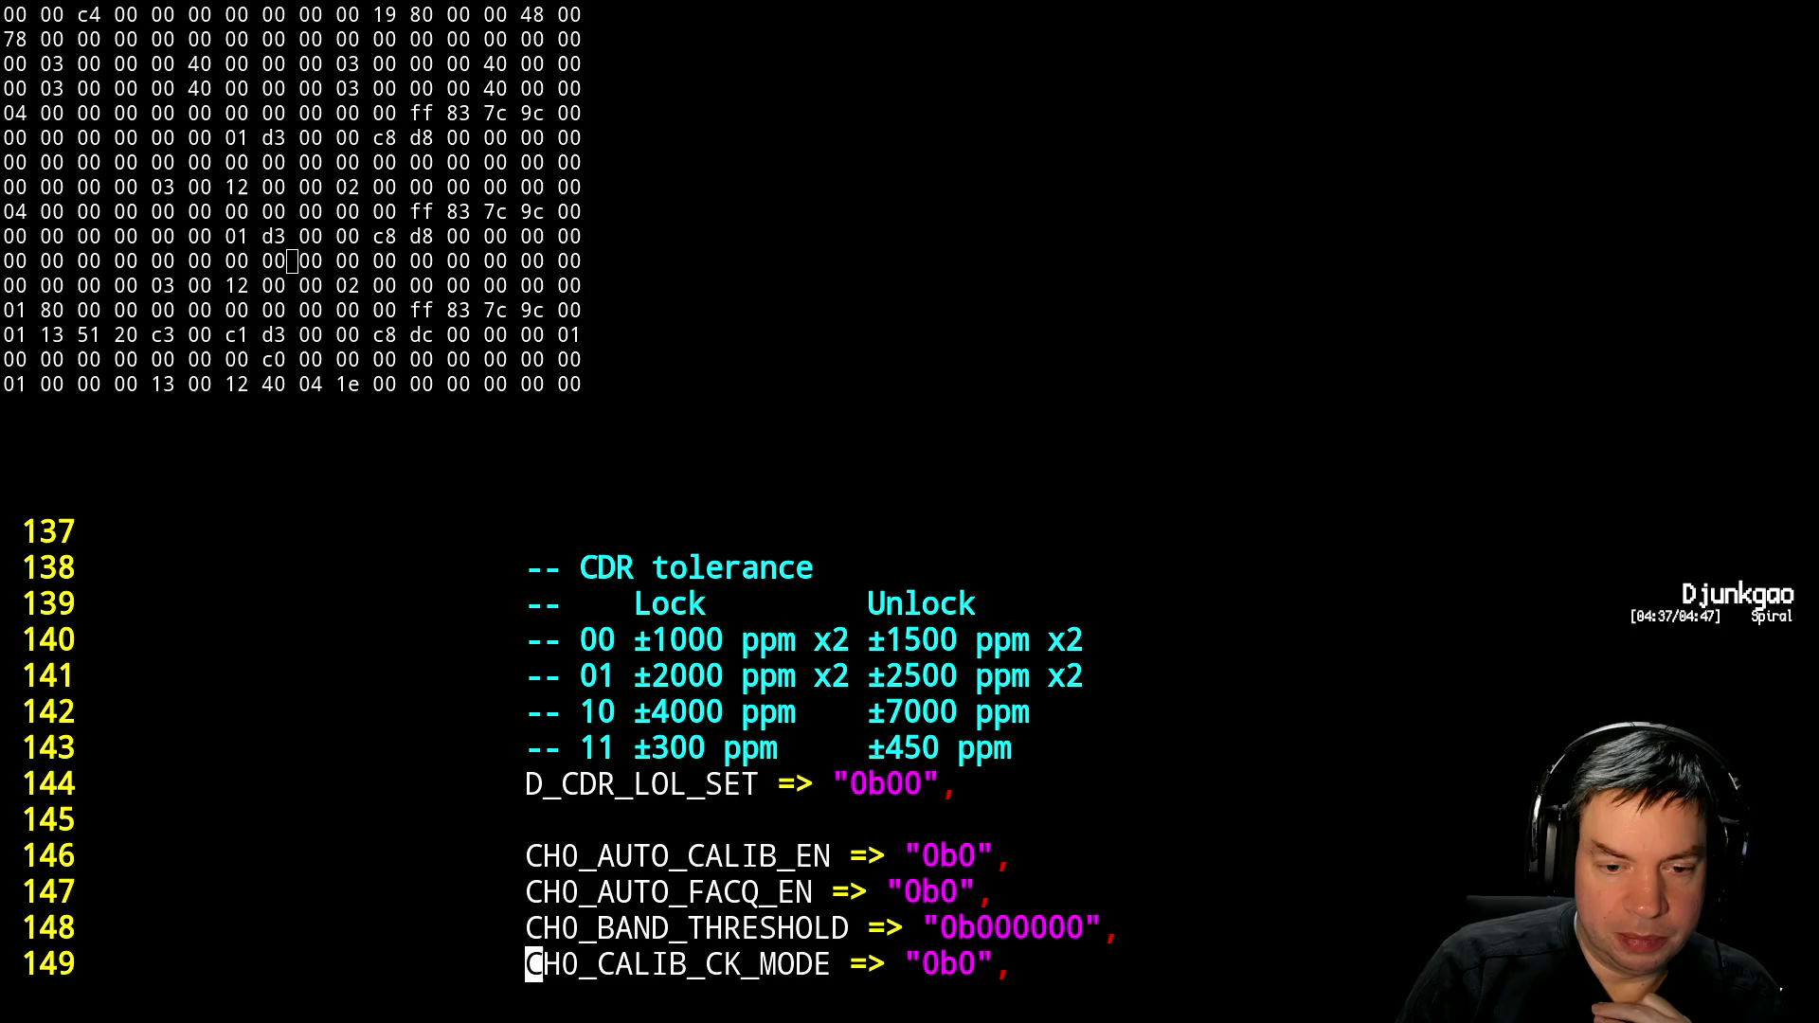
key(ctrl+b)
key(ctrl+b)
key(ctrl+b)
key(ctrl+f)
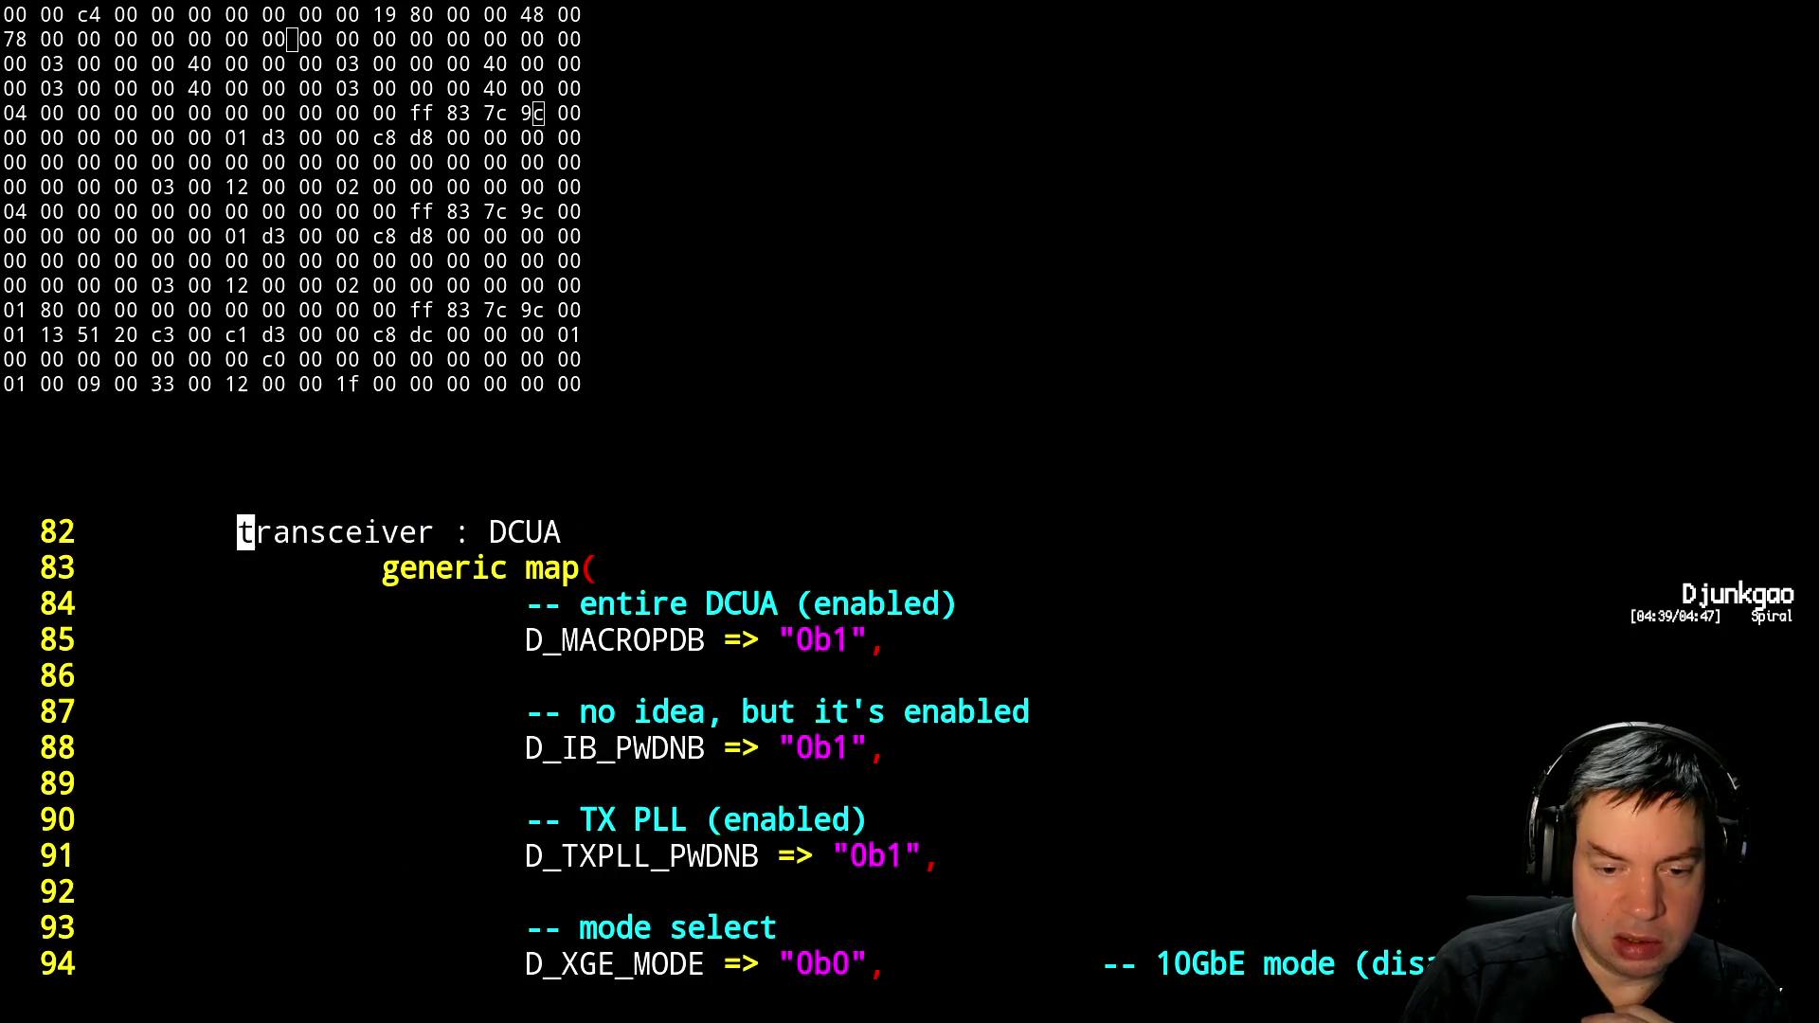
key(ctrl+f)
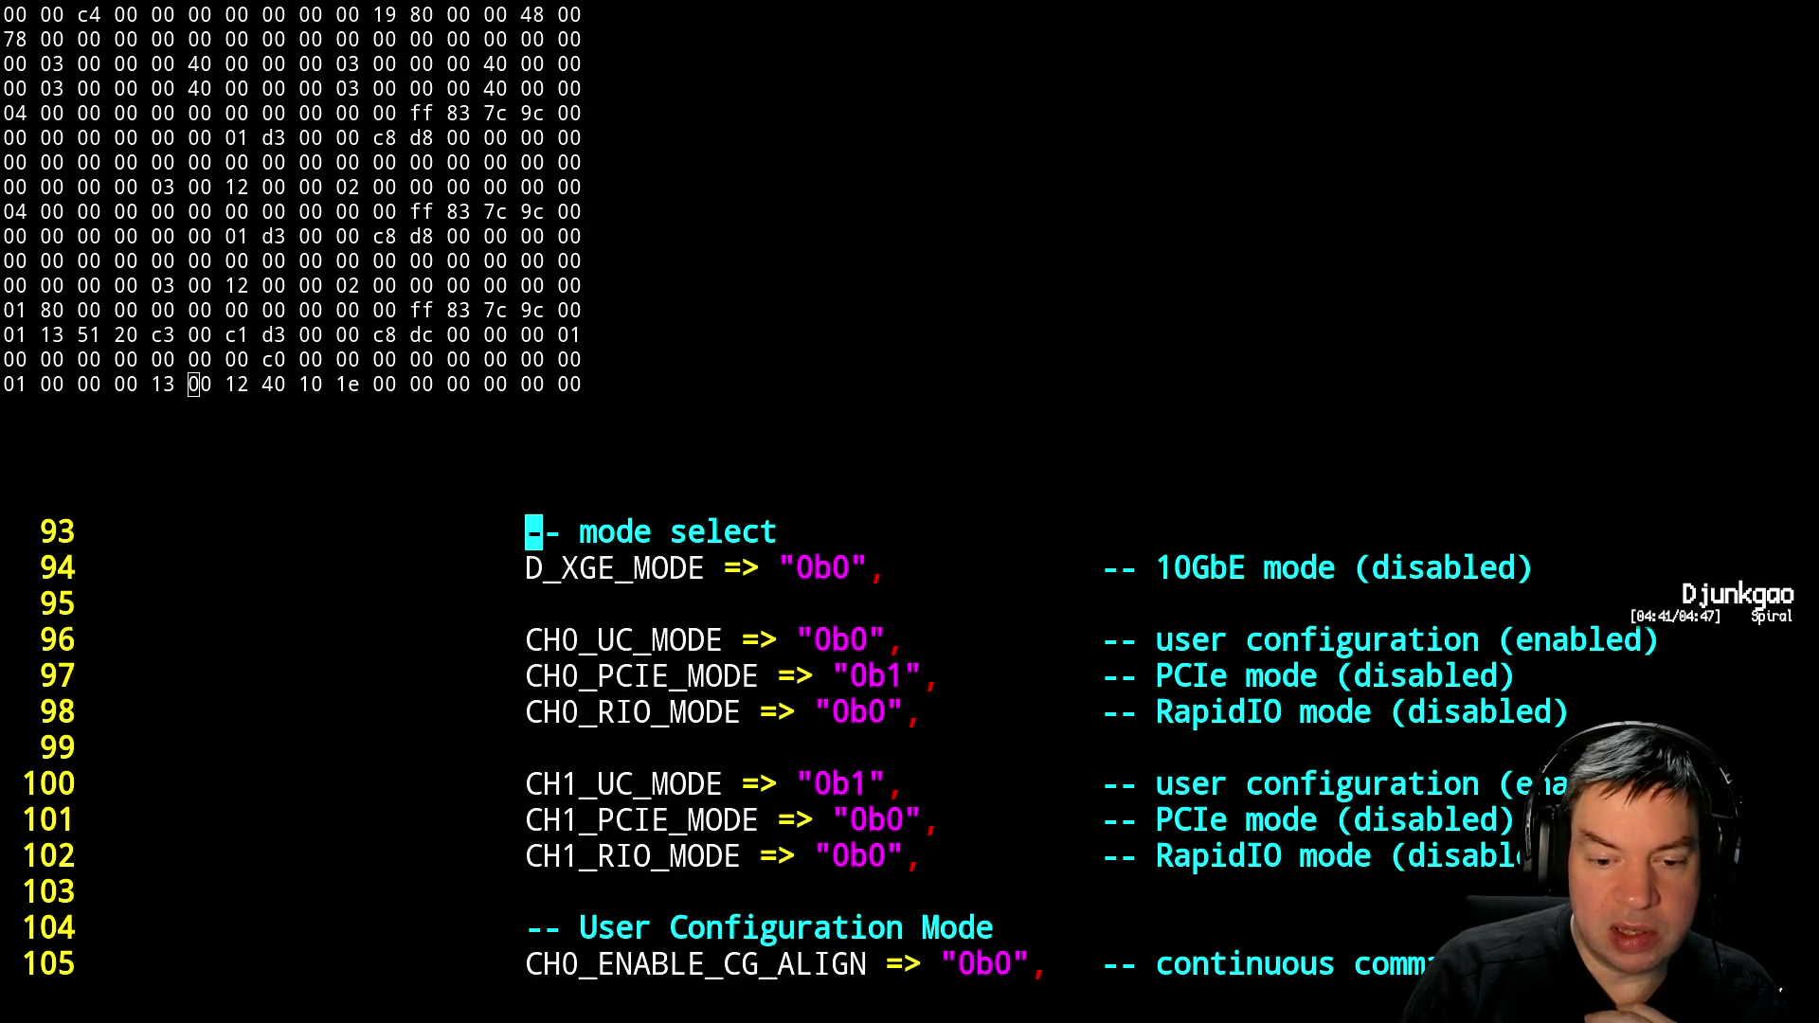
key(ctrl+f)
key(ctrl+f)
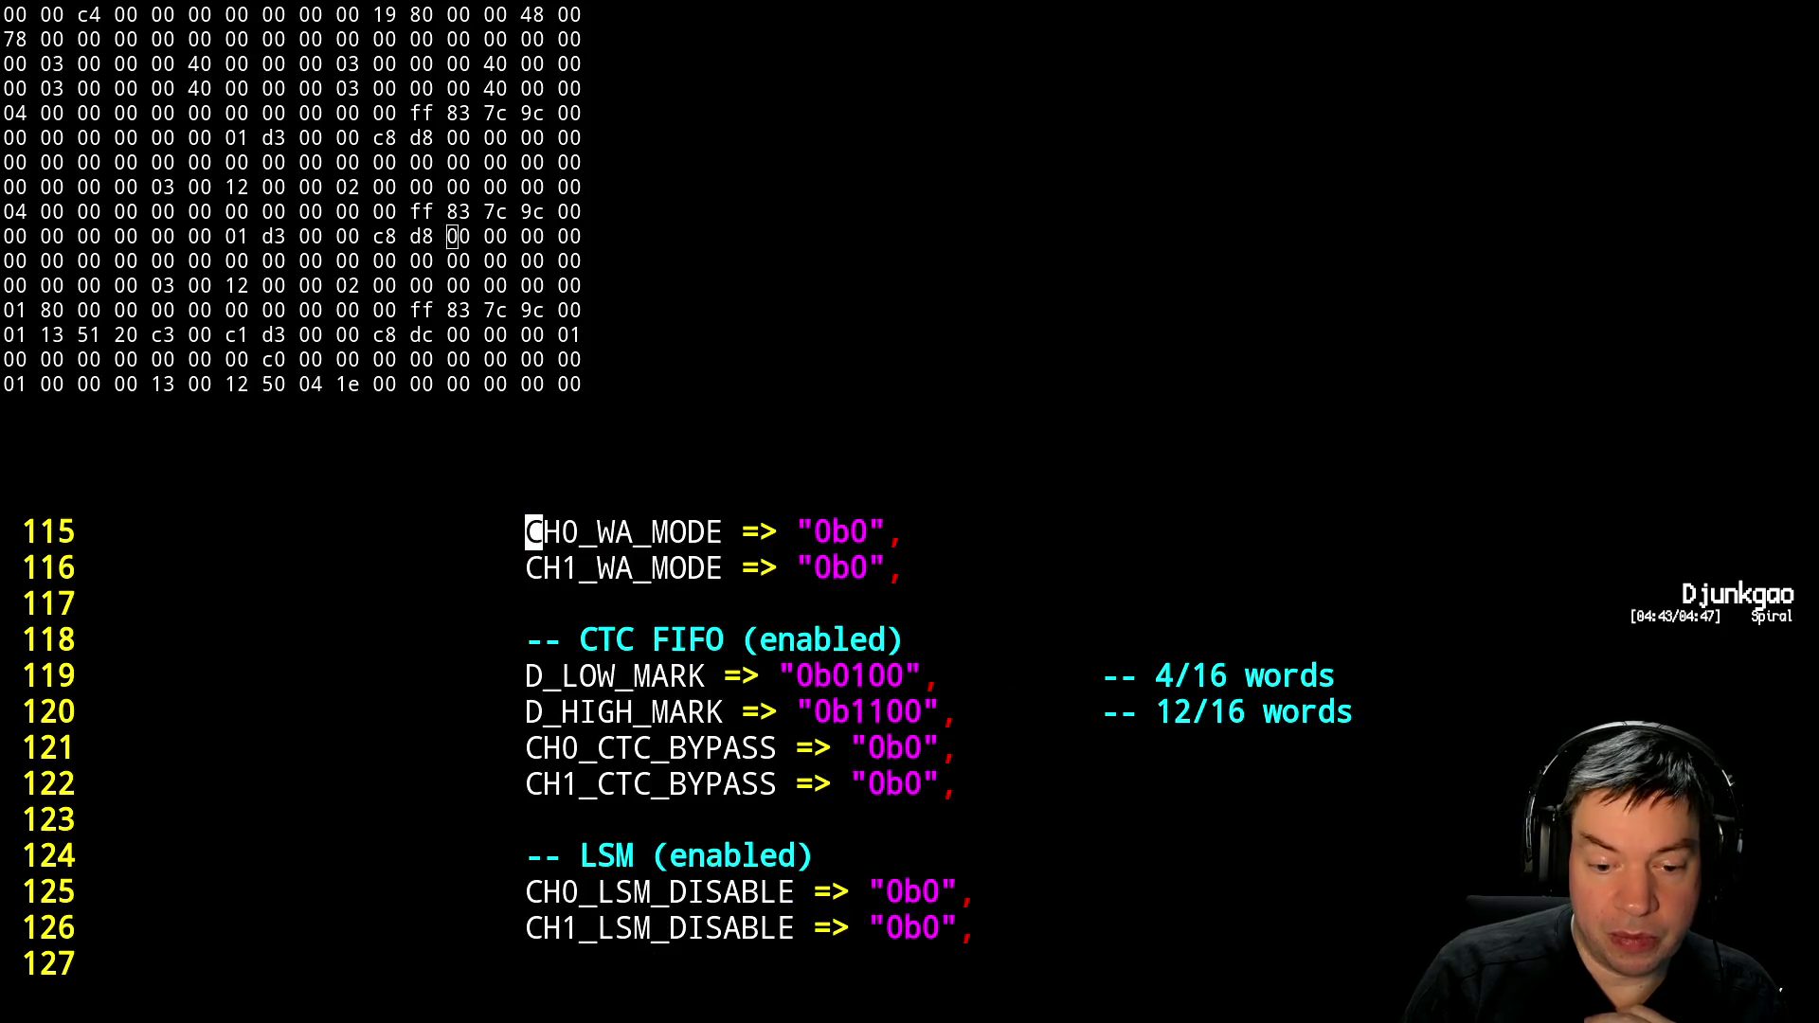
key(ctrl+b)
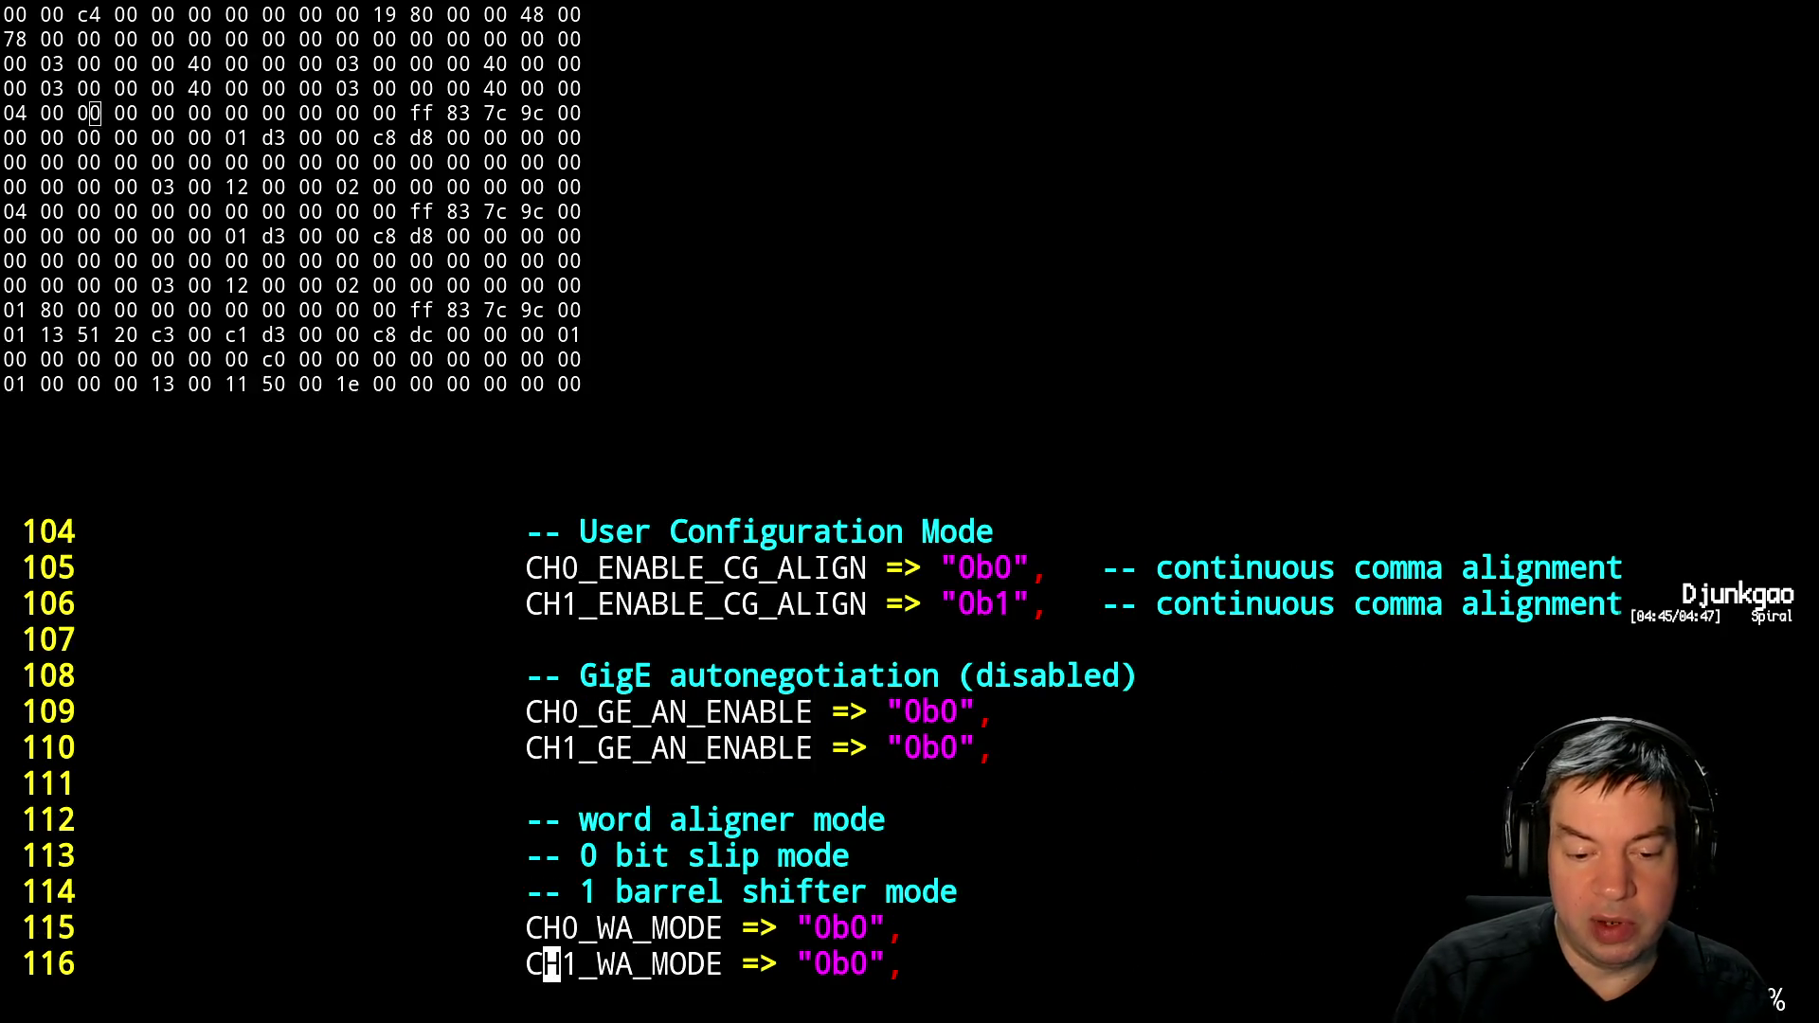
Change CH1_WA_MODE to "0b1" (barrel shifter mode) and save pcie.vhdl
key(l)
key(l)
key(l)
key(r)
key(1)
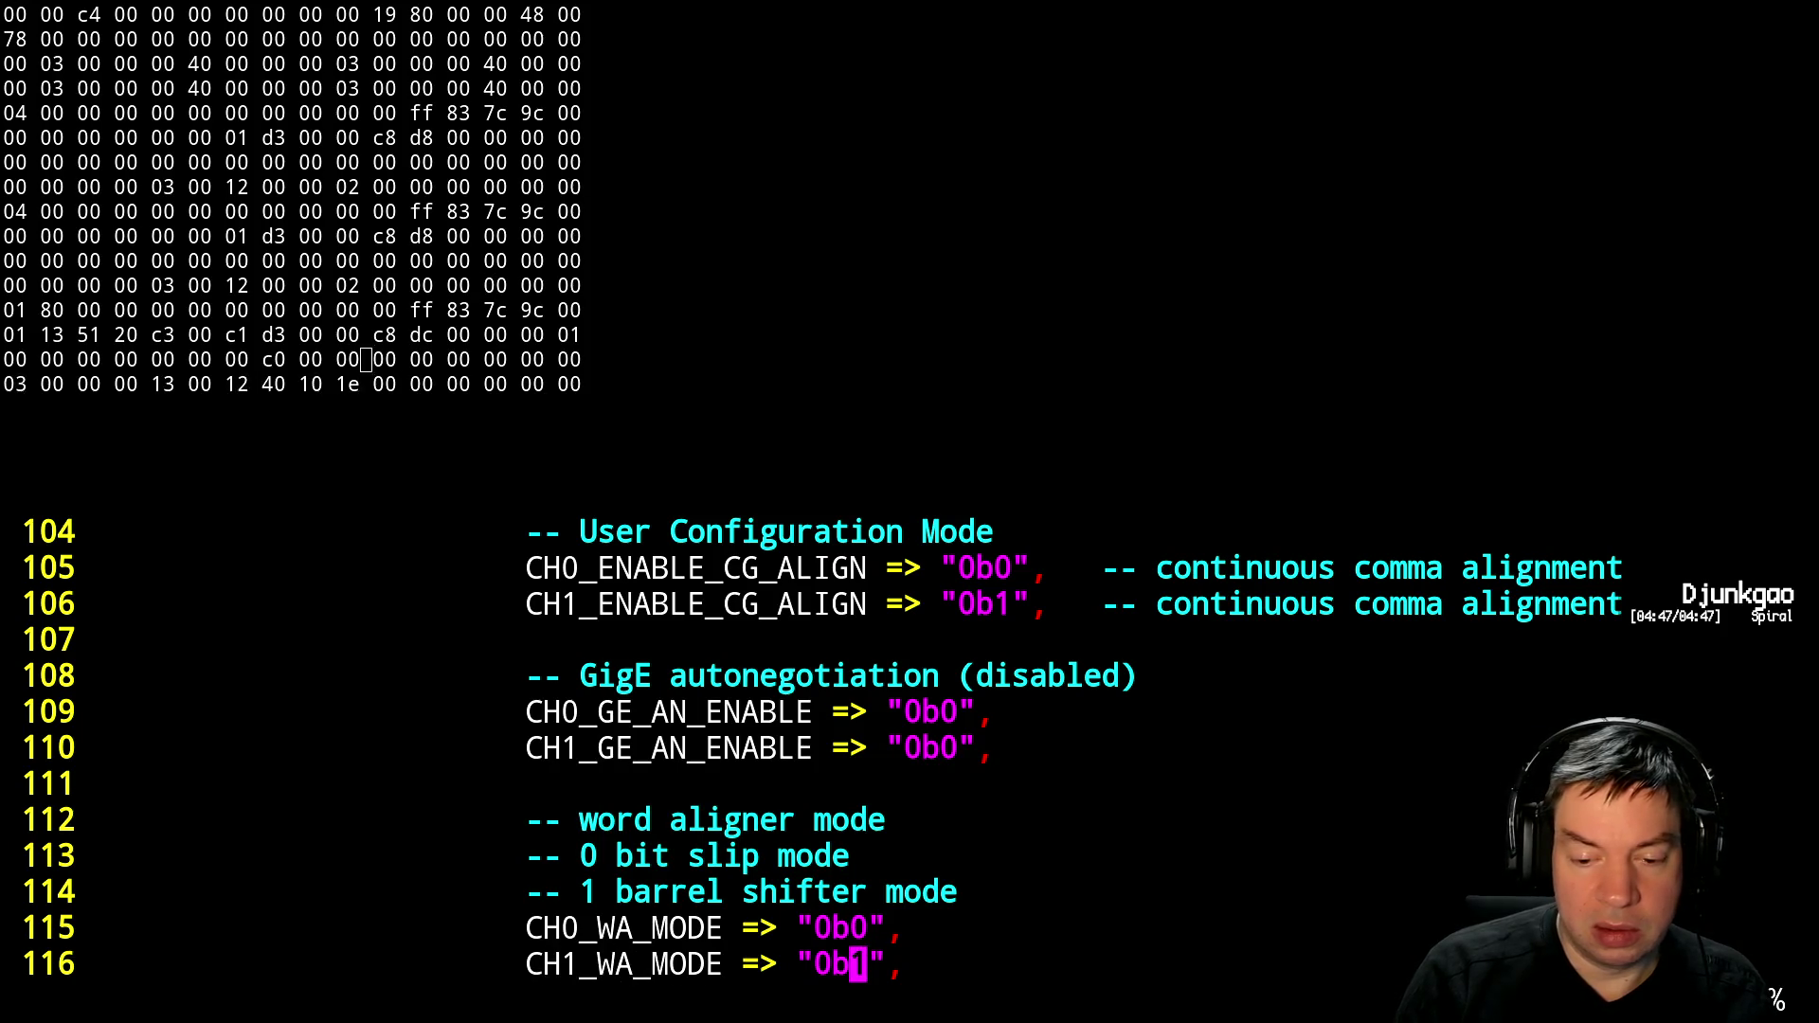
text(:w)
key(Return)
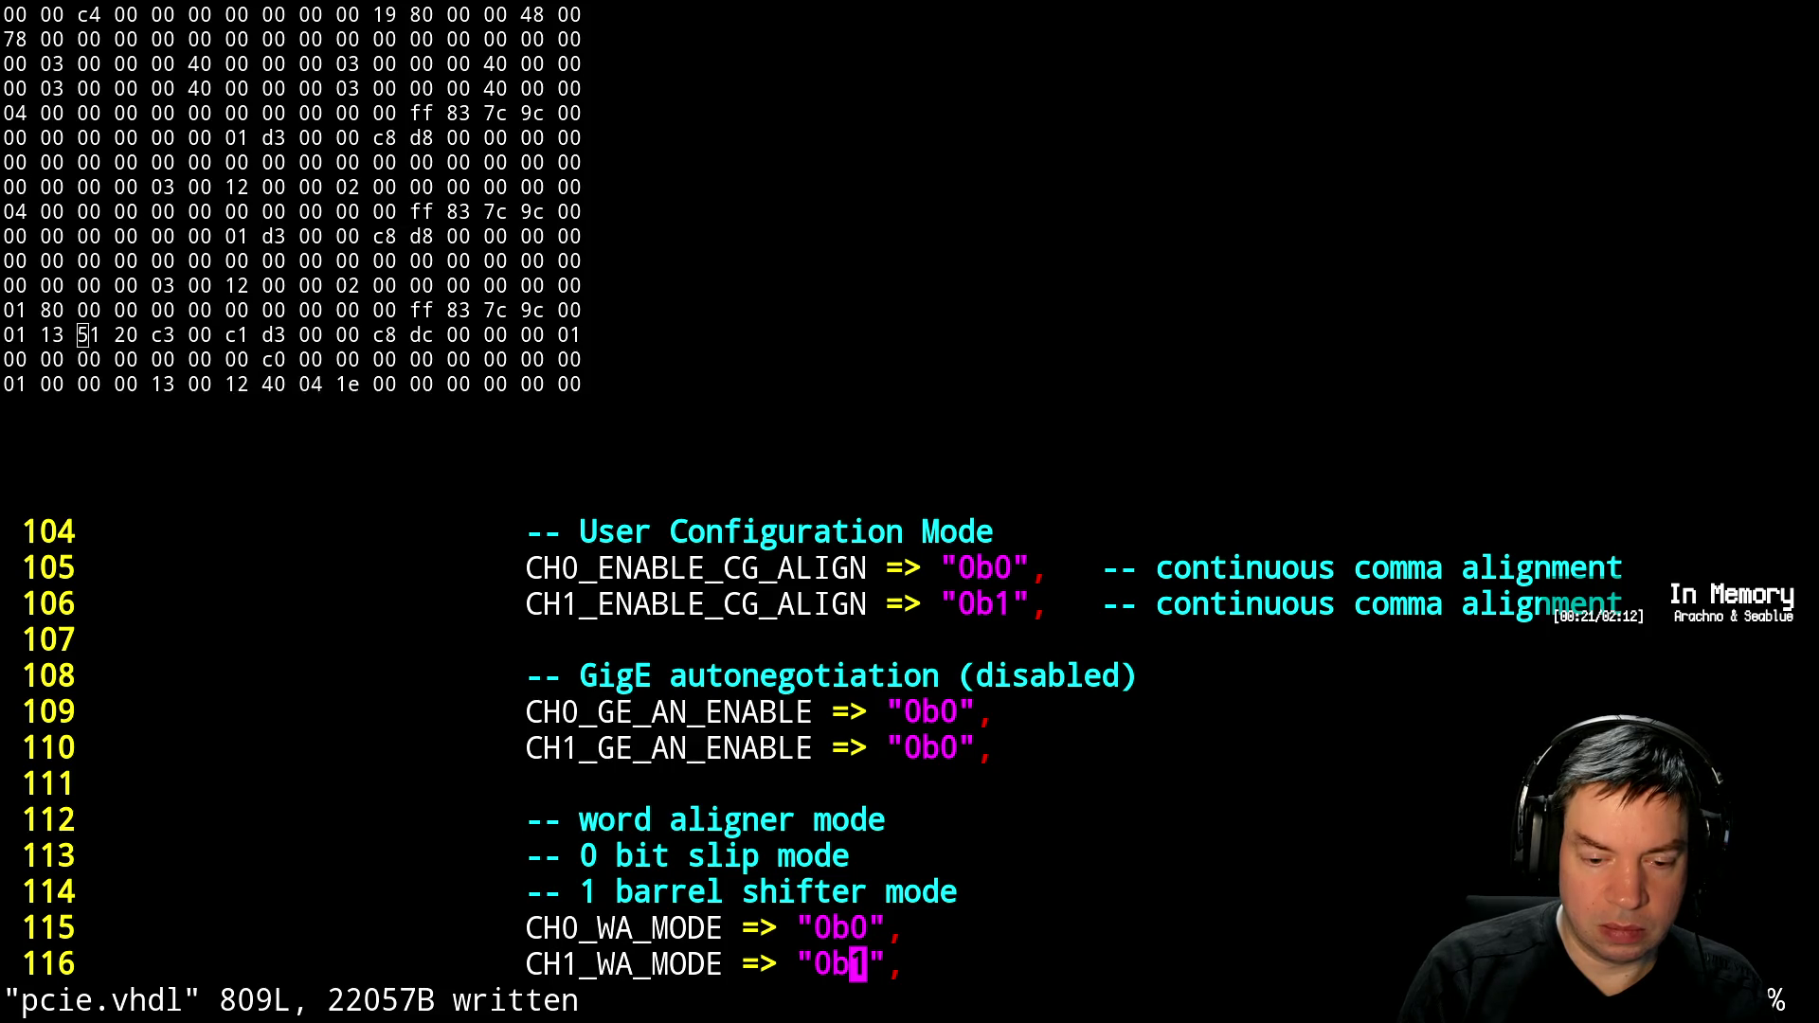
Set CH0_WA_MODE to "0b1" barrel shifter mode as well
key(k)
key(r)
key(1)
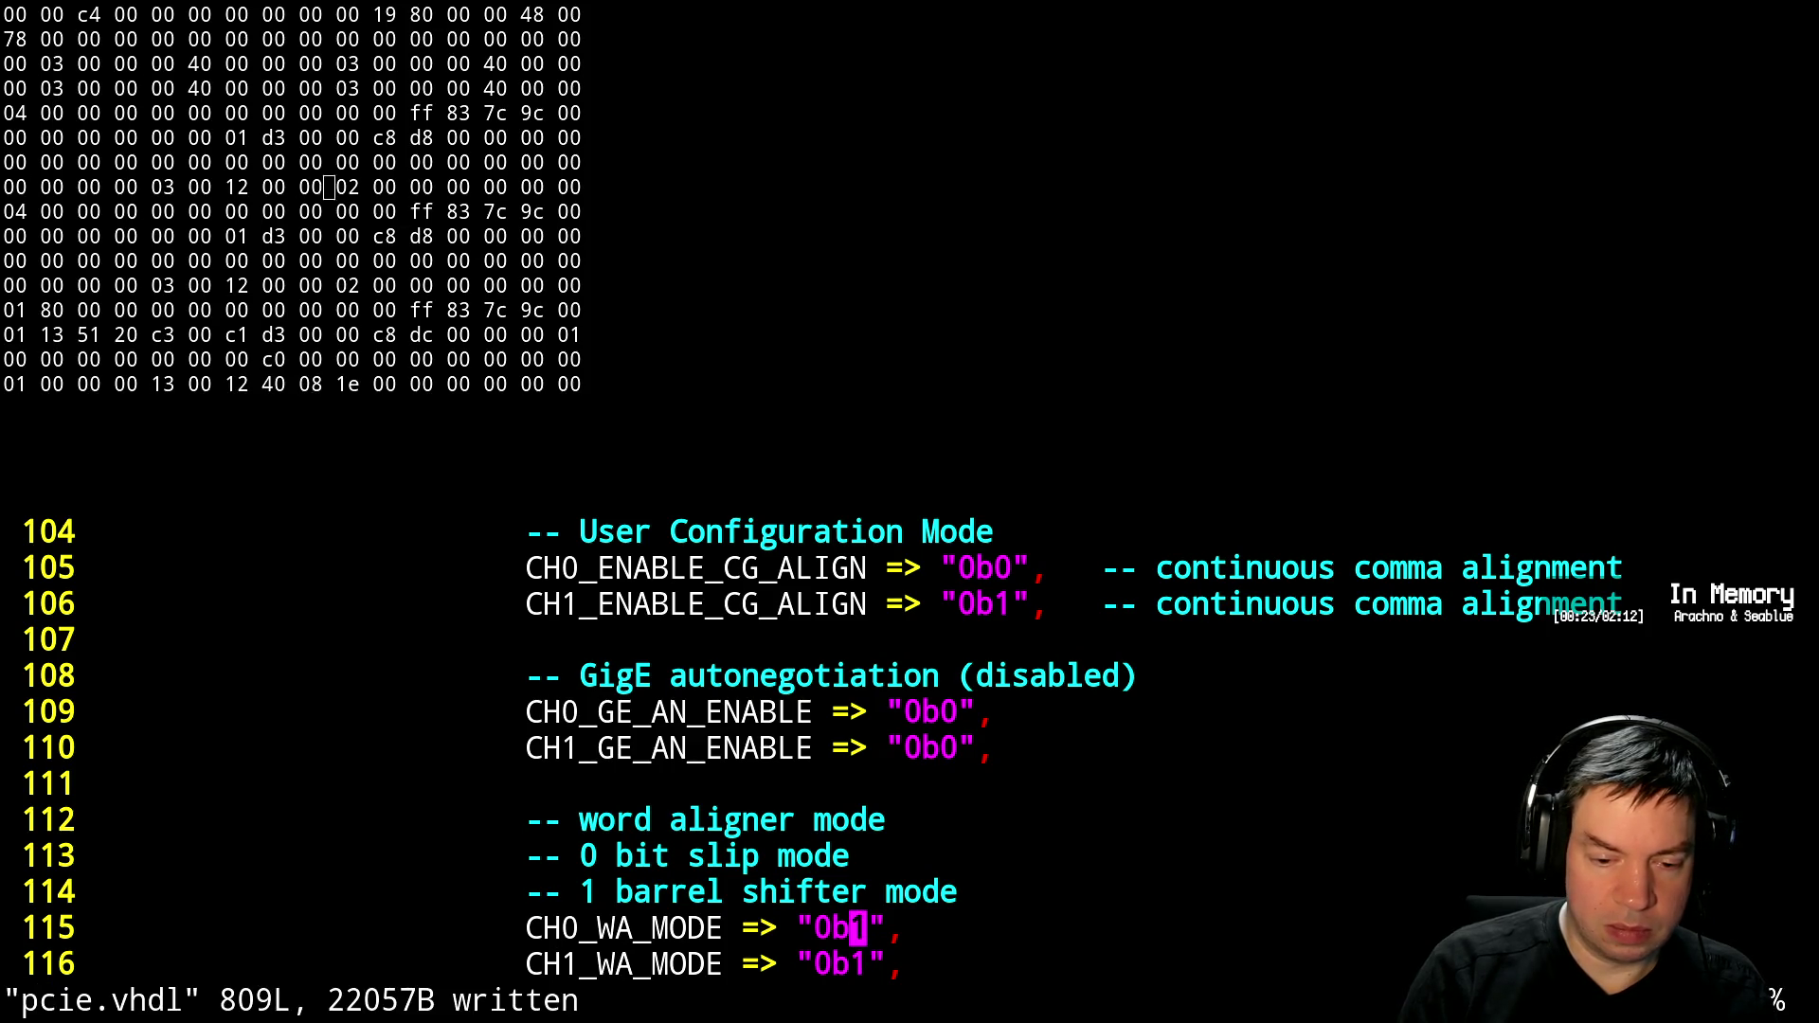
Rebuild with make, copy ecp5_top.svf to malatang, and load it onto the FPGA
key(ctrl+z)
text(make && scp ecp5_top.svf malatang:)
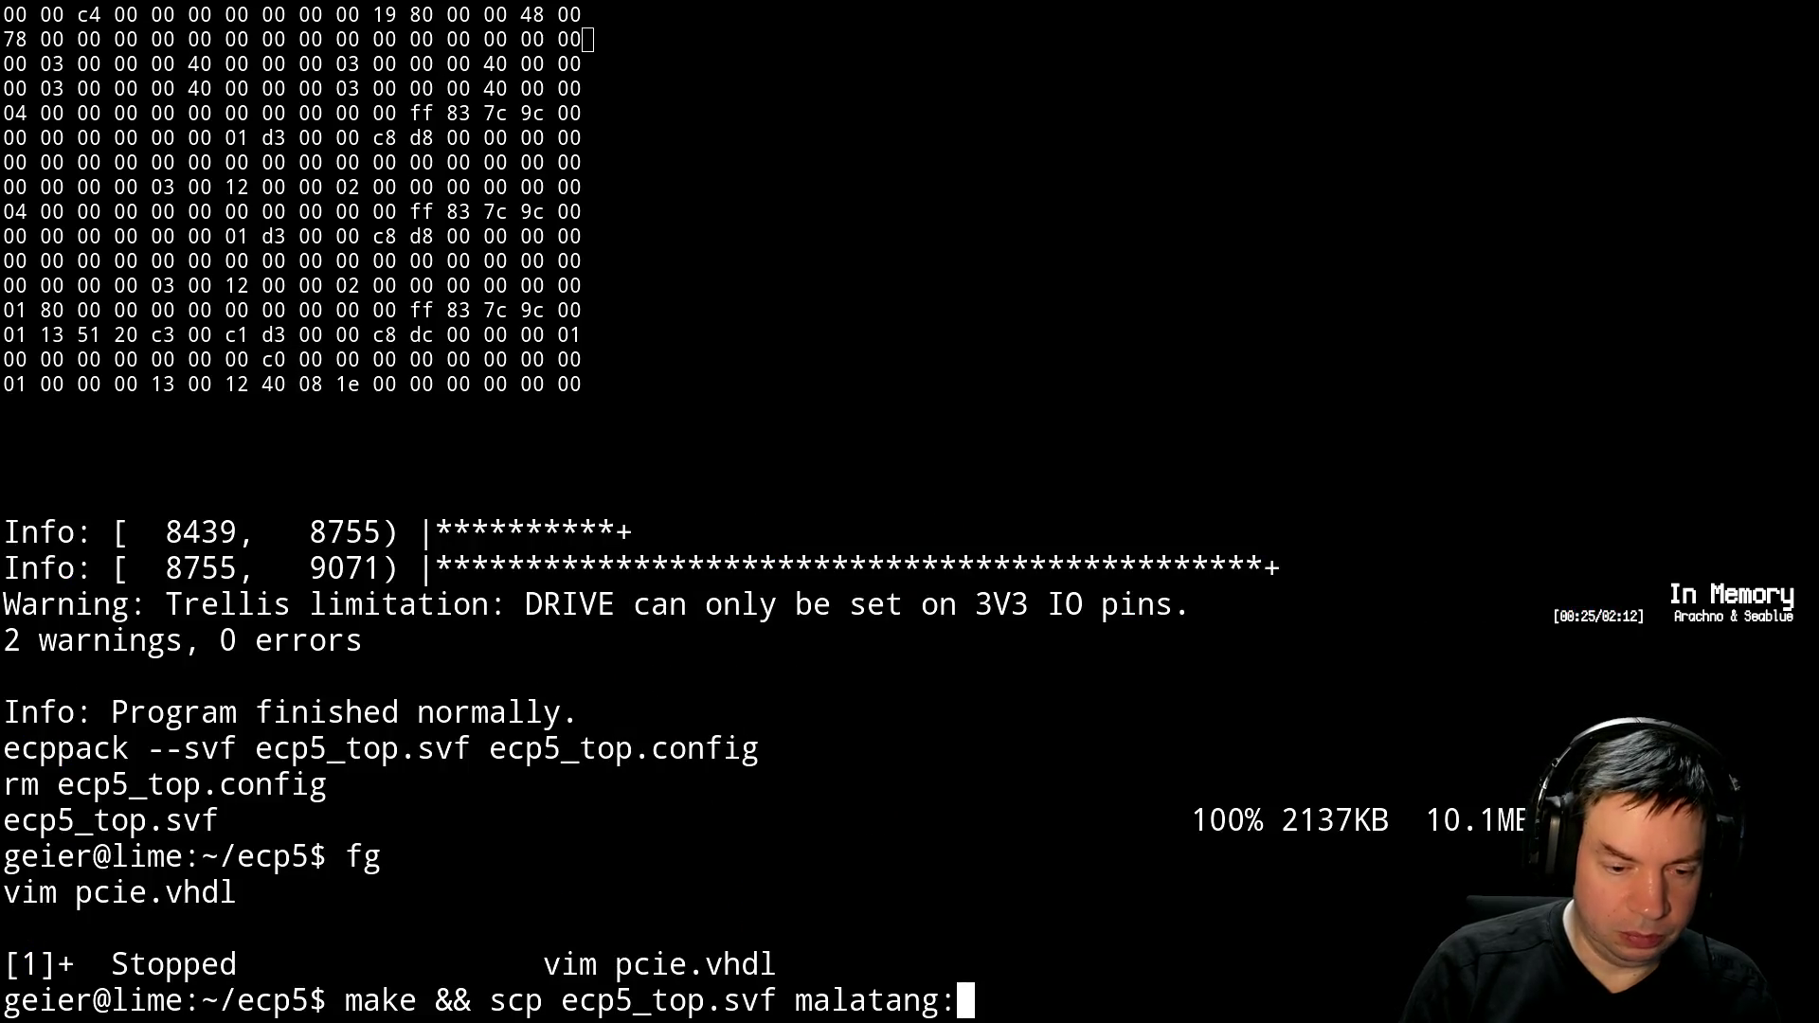
key(Return)
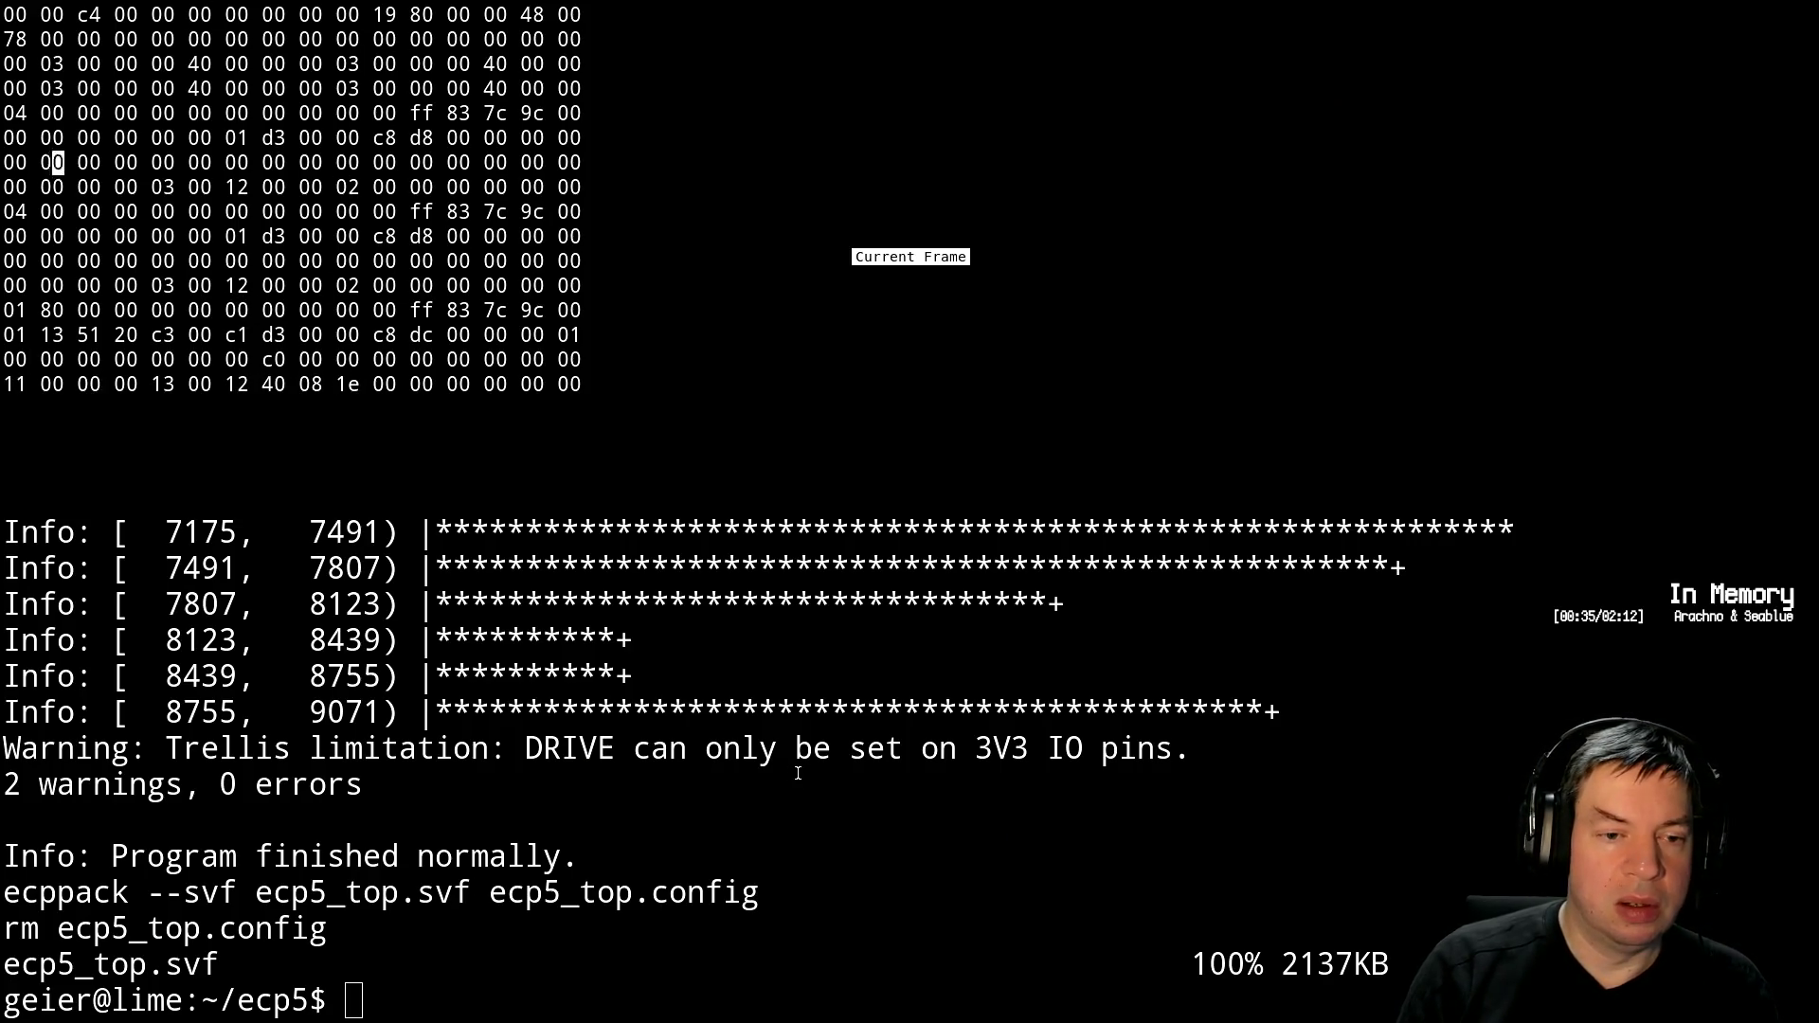
key(Up)
key(Return)
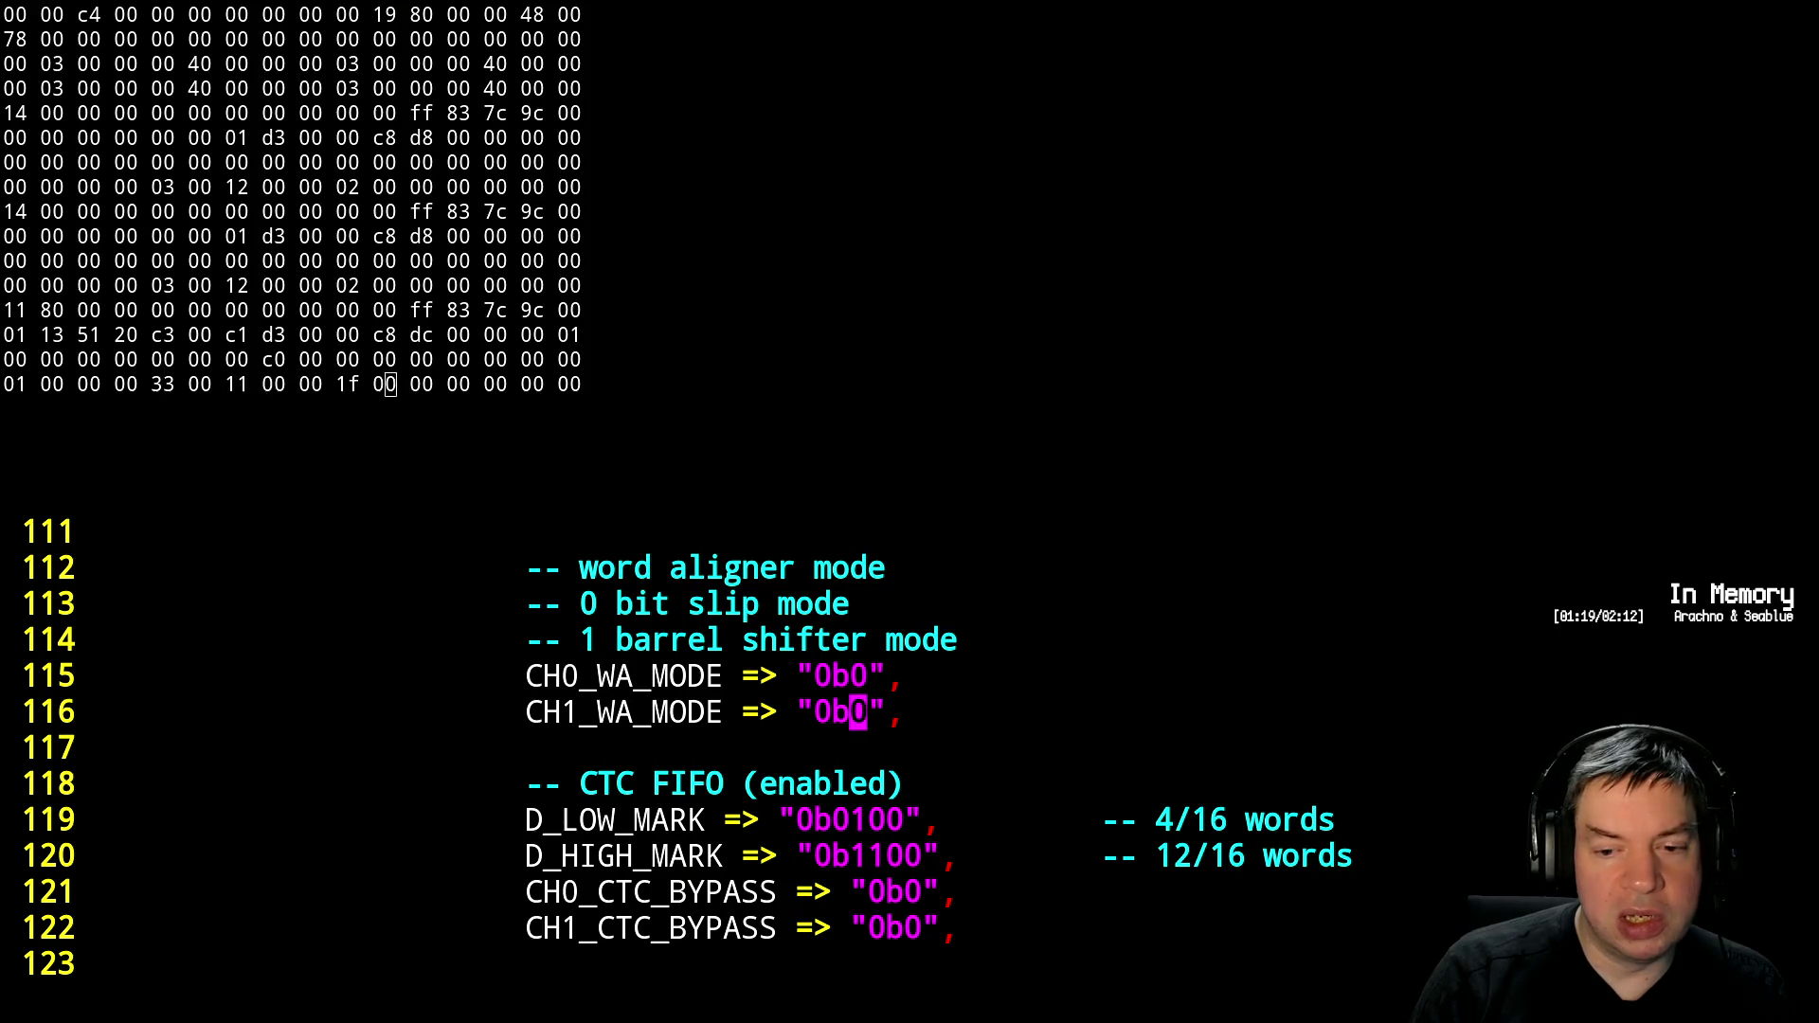
Save pcie.vhdl and page down to the CTC FIFO and LSM settings
text(:w)
key(Return)
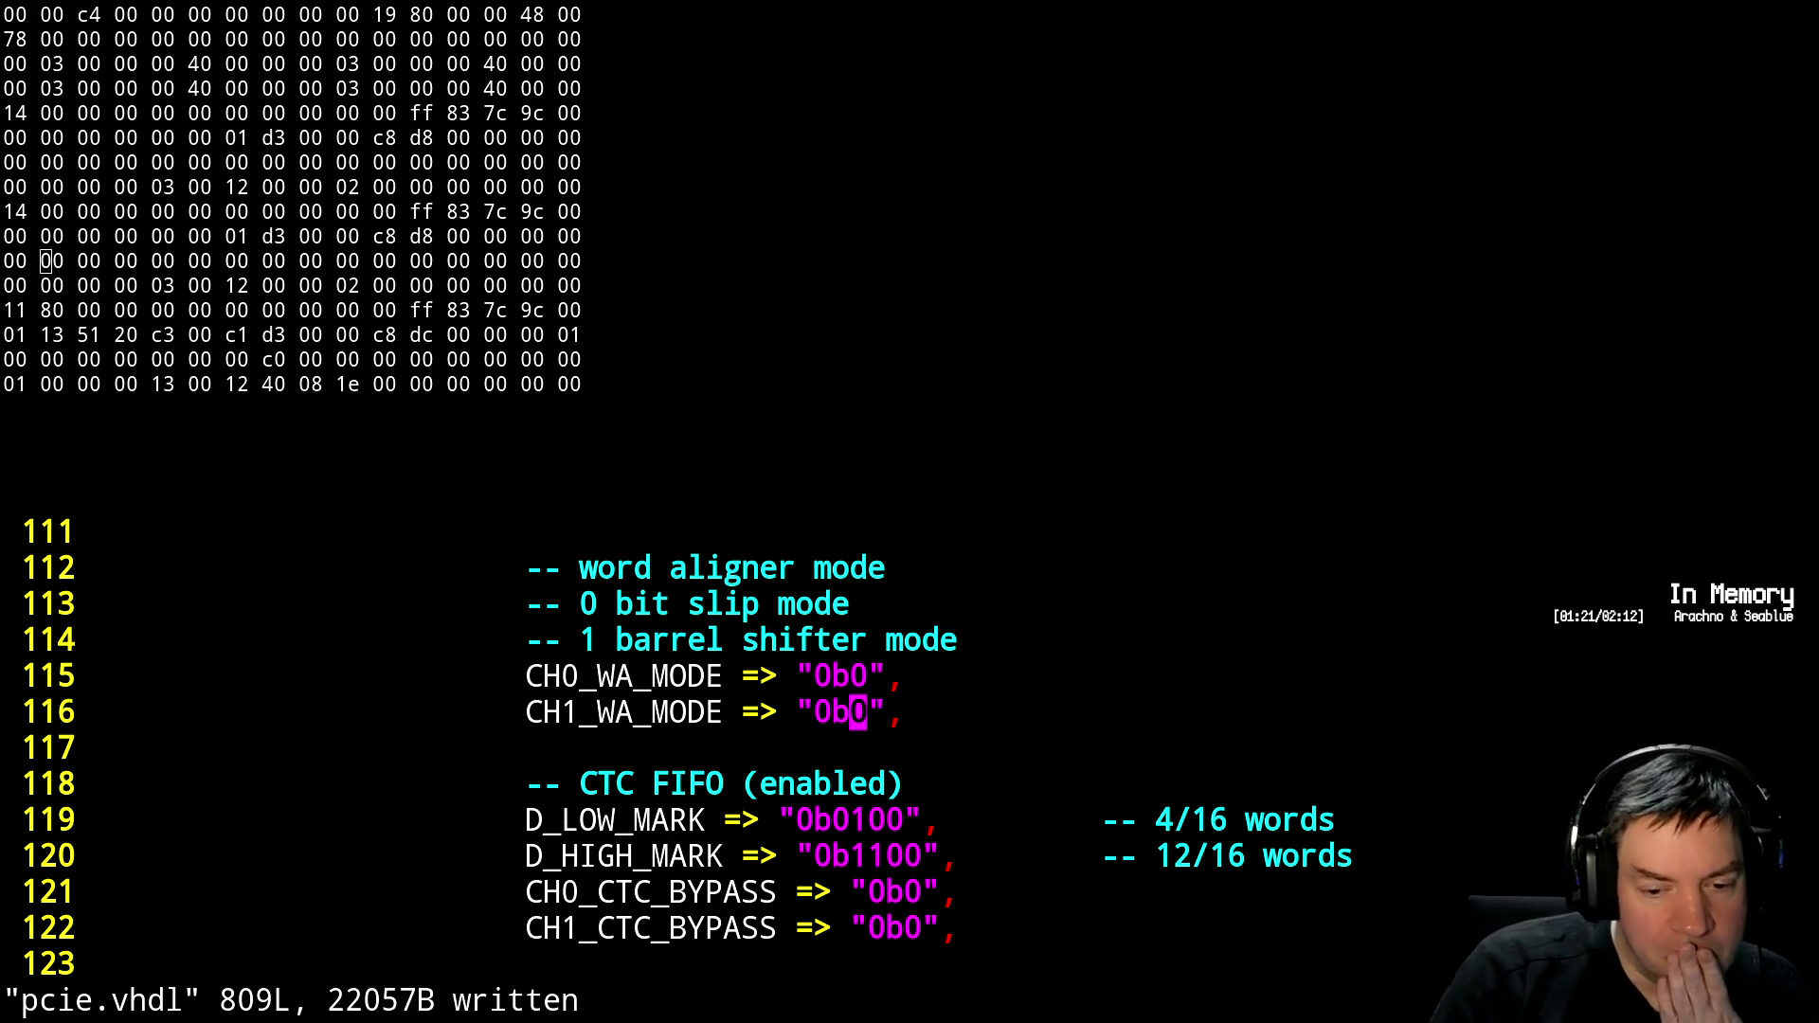
key(ctrl+f)
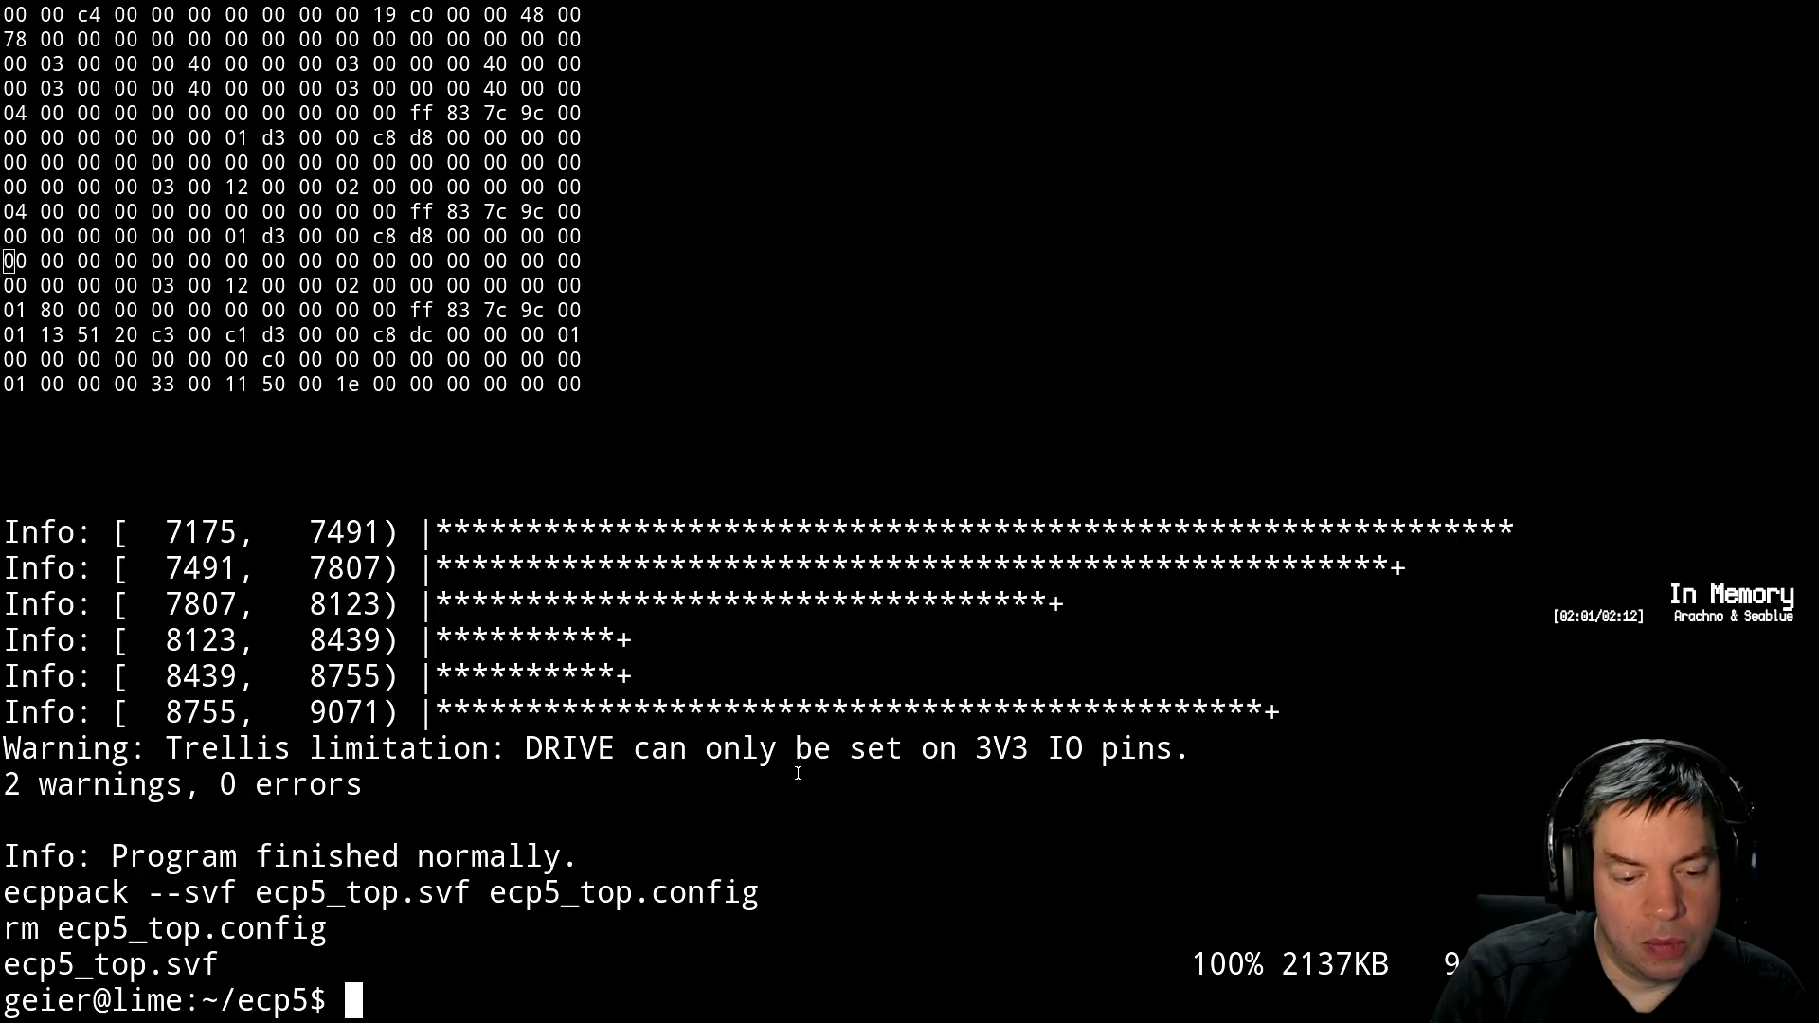
Resume Vim and undo the last edit, restoring D_BUS8BIT_SEL to "0b0"
text(fg)
key(Return)
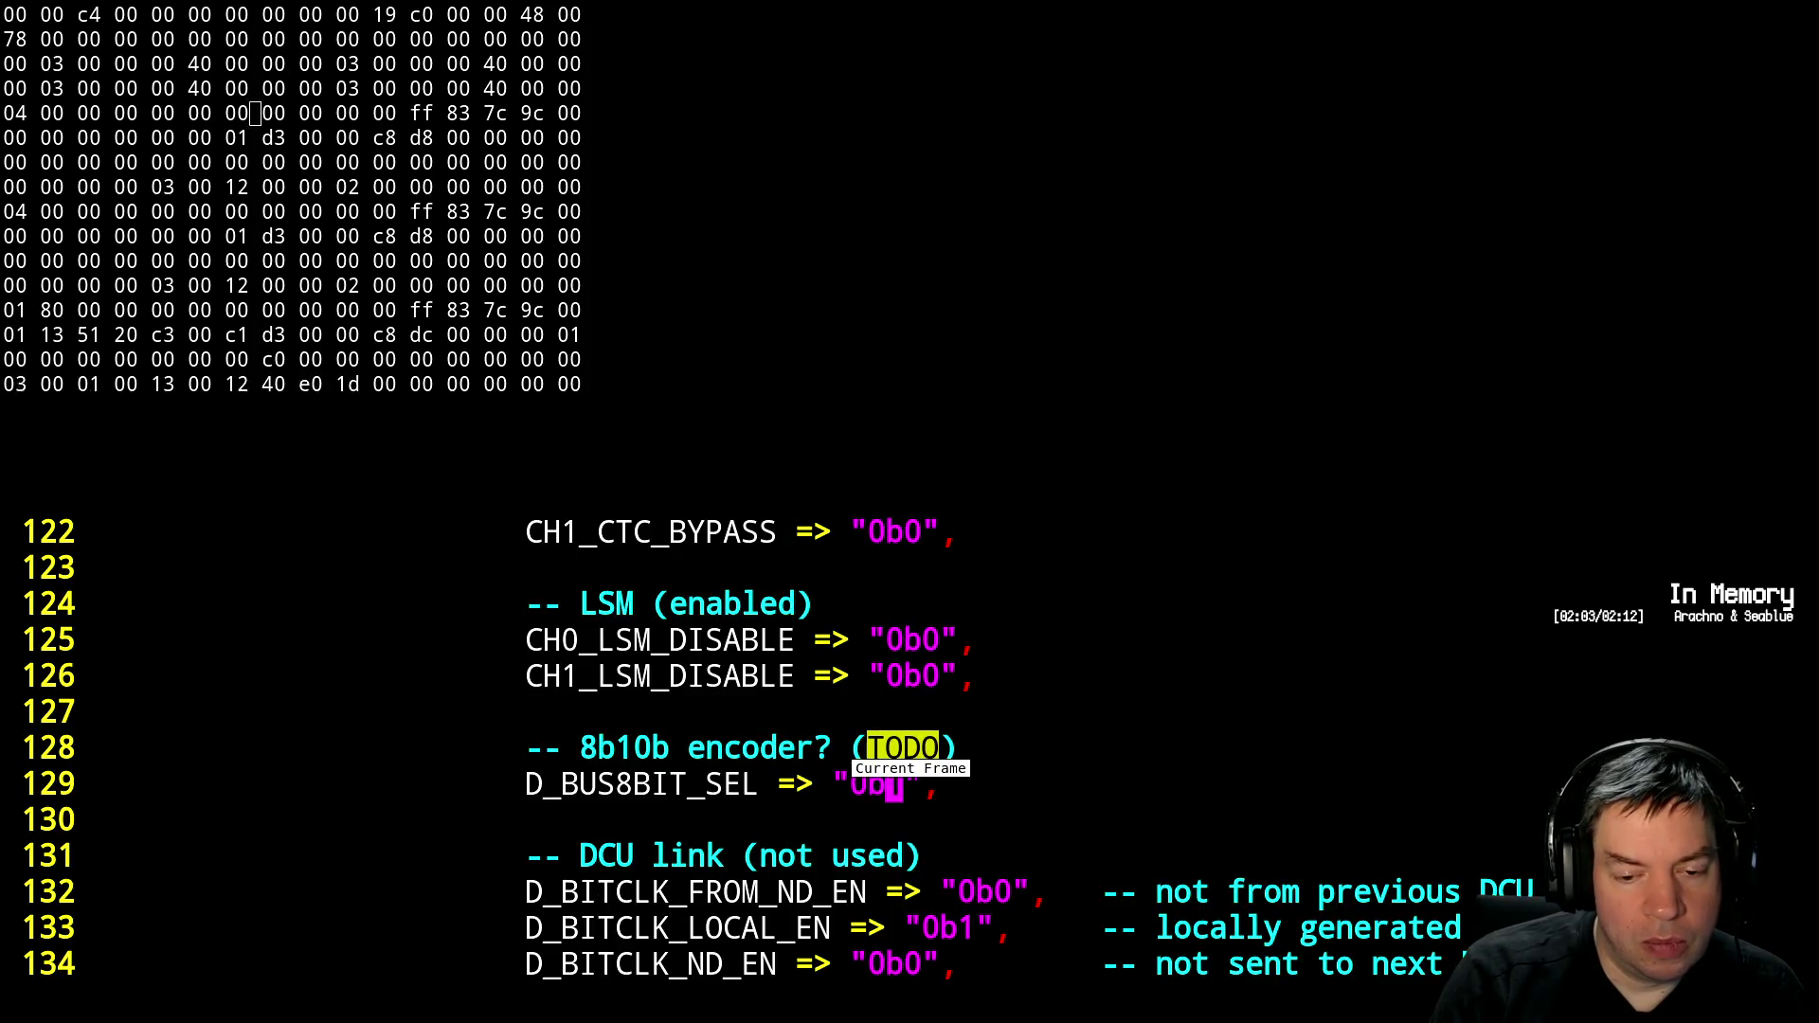
key(u)
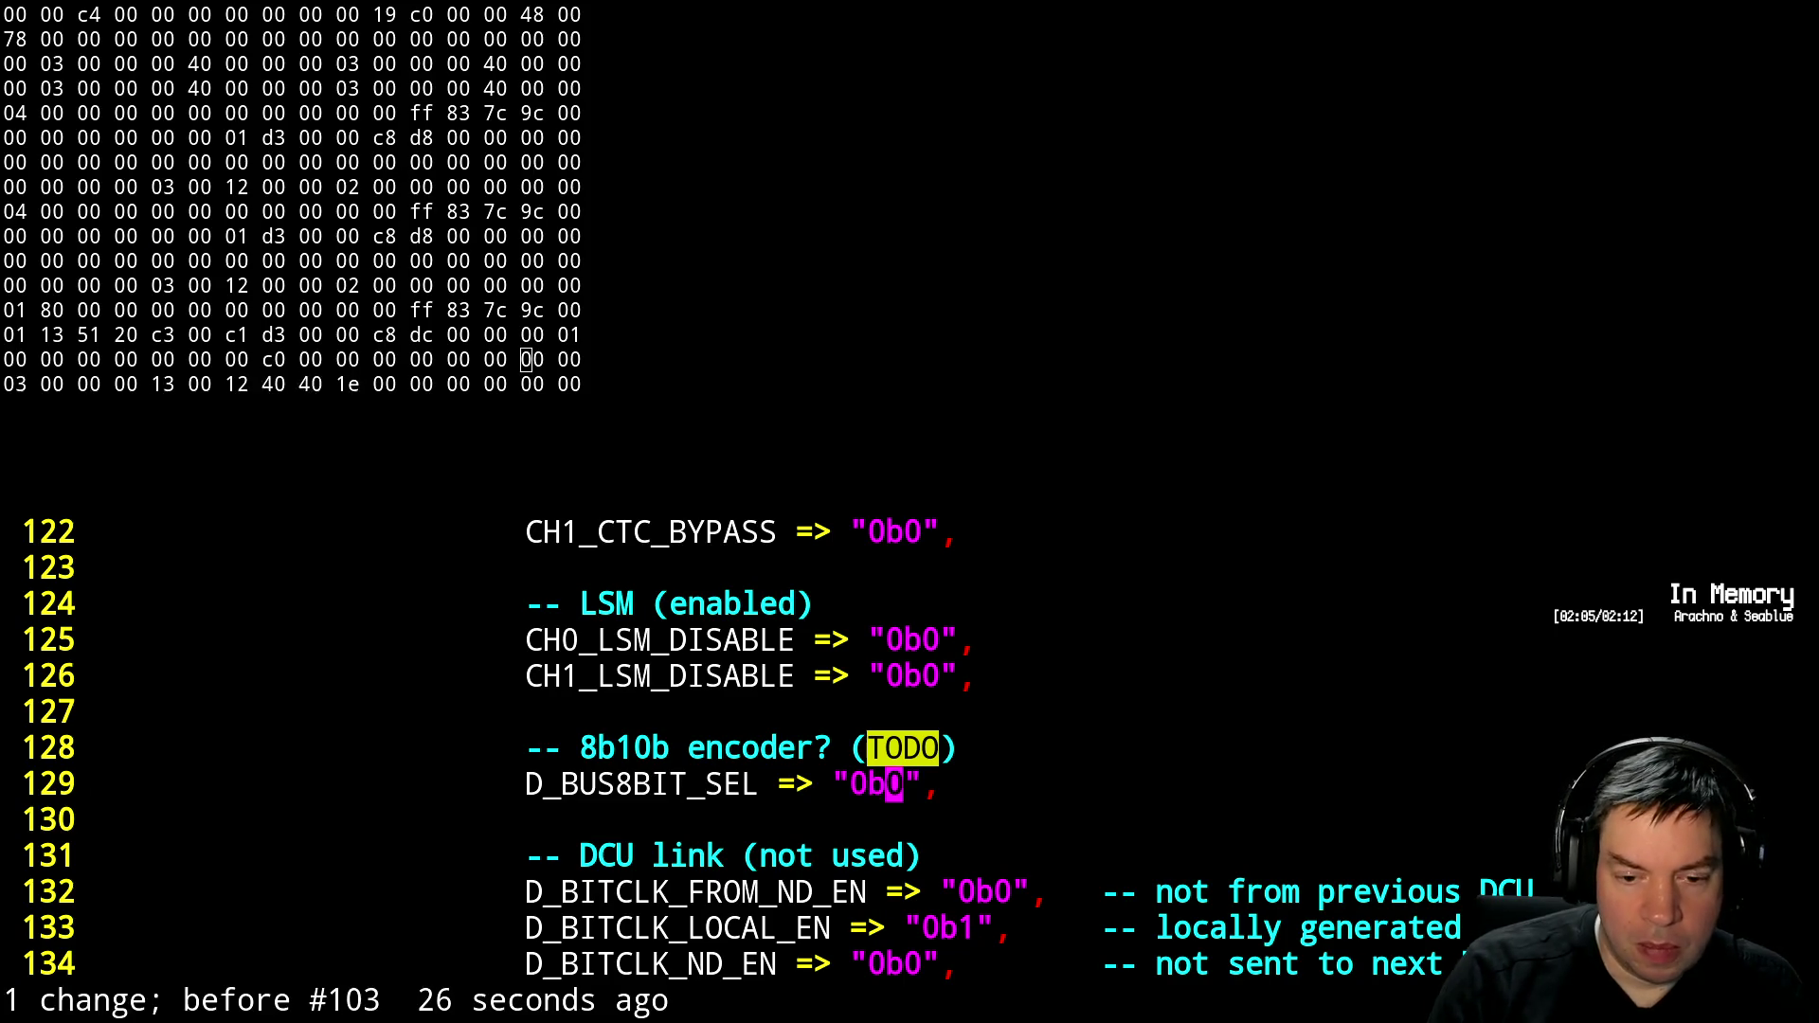
Scroll down to D_CDR_LOL_SET with the CH0 channel generics in view
key(ctrl+f)
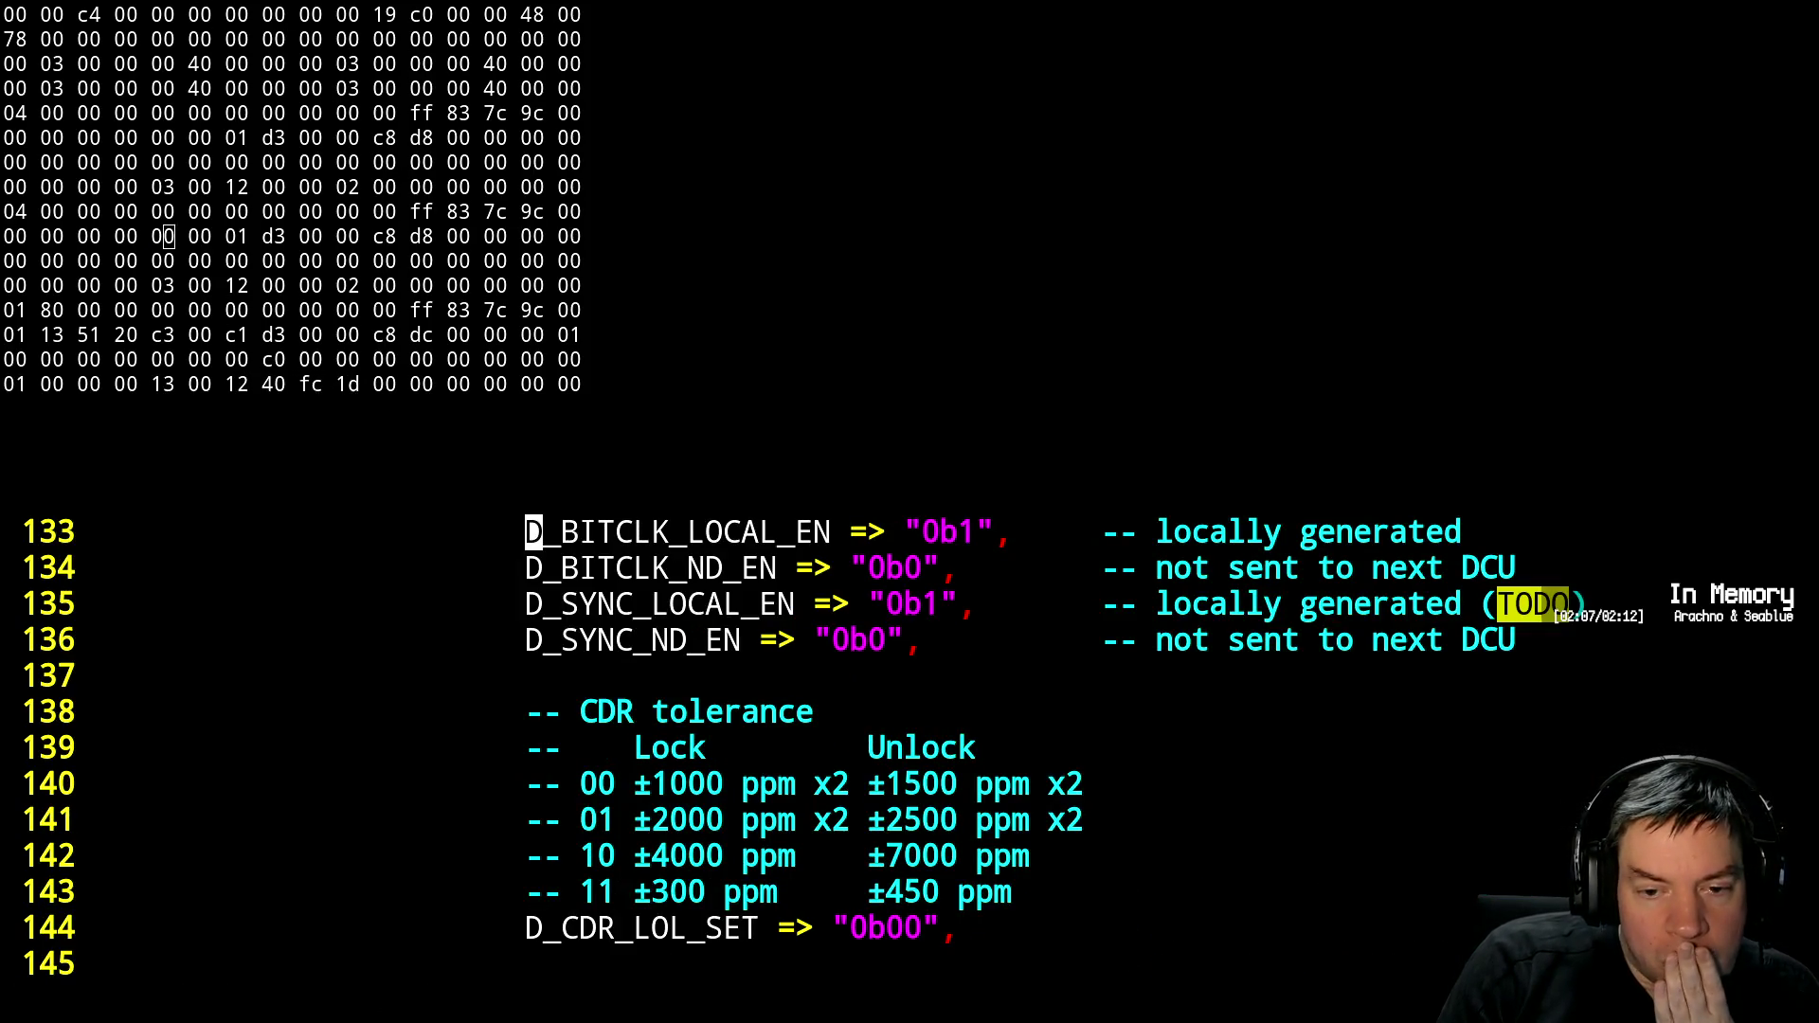
key(j)
key(j)
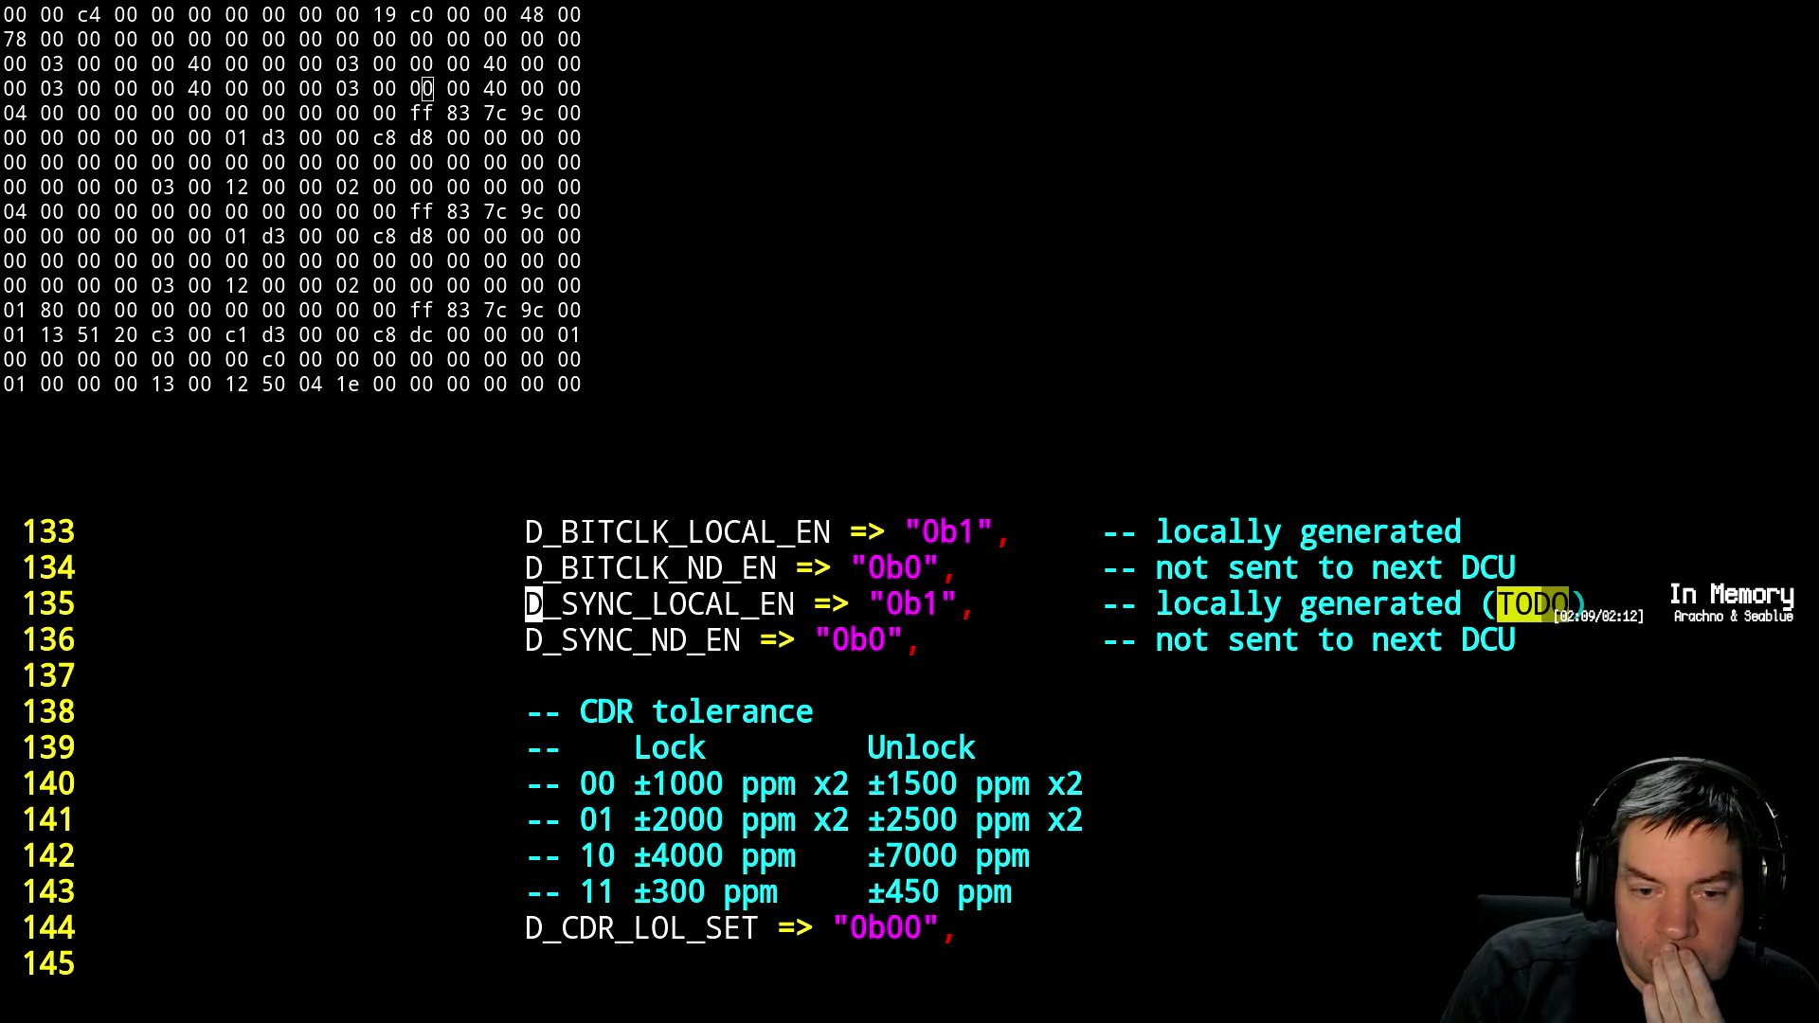
key(l)
key(l)
key(l)
key(l)
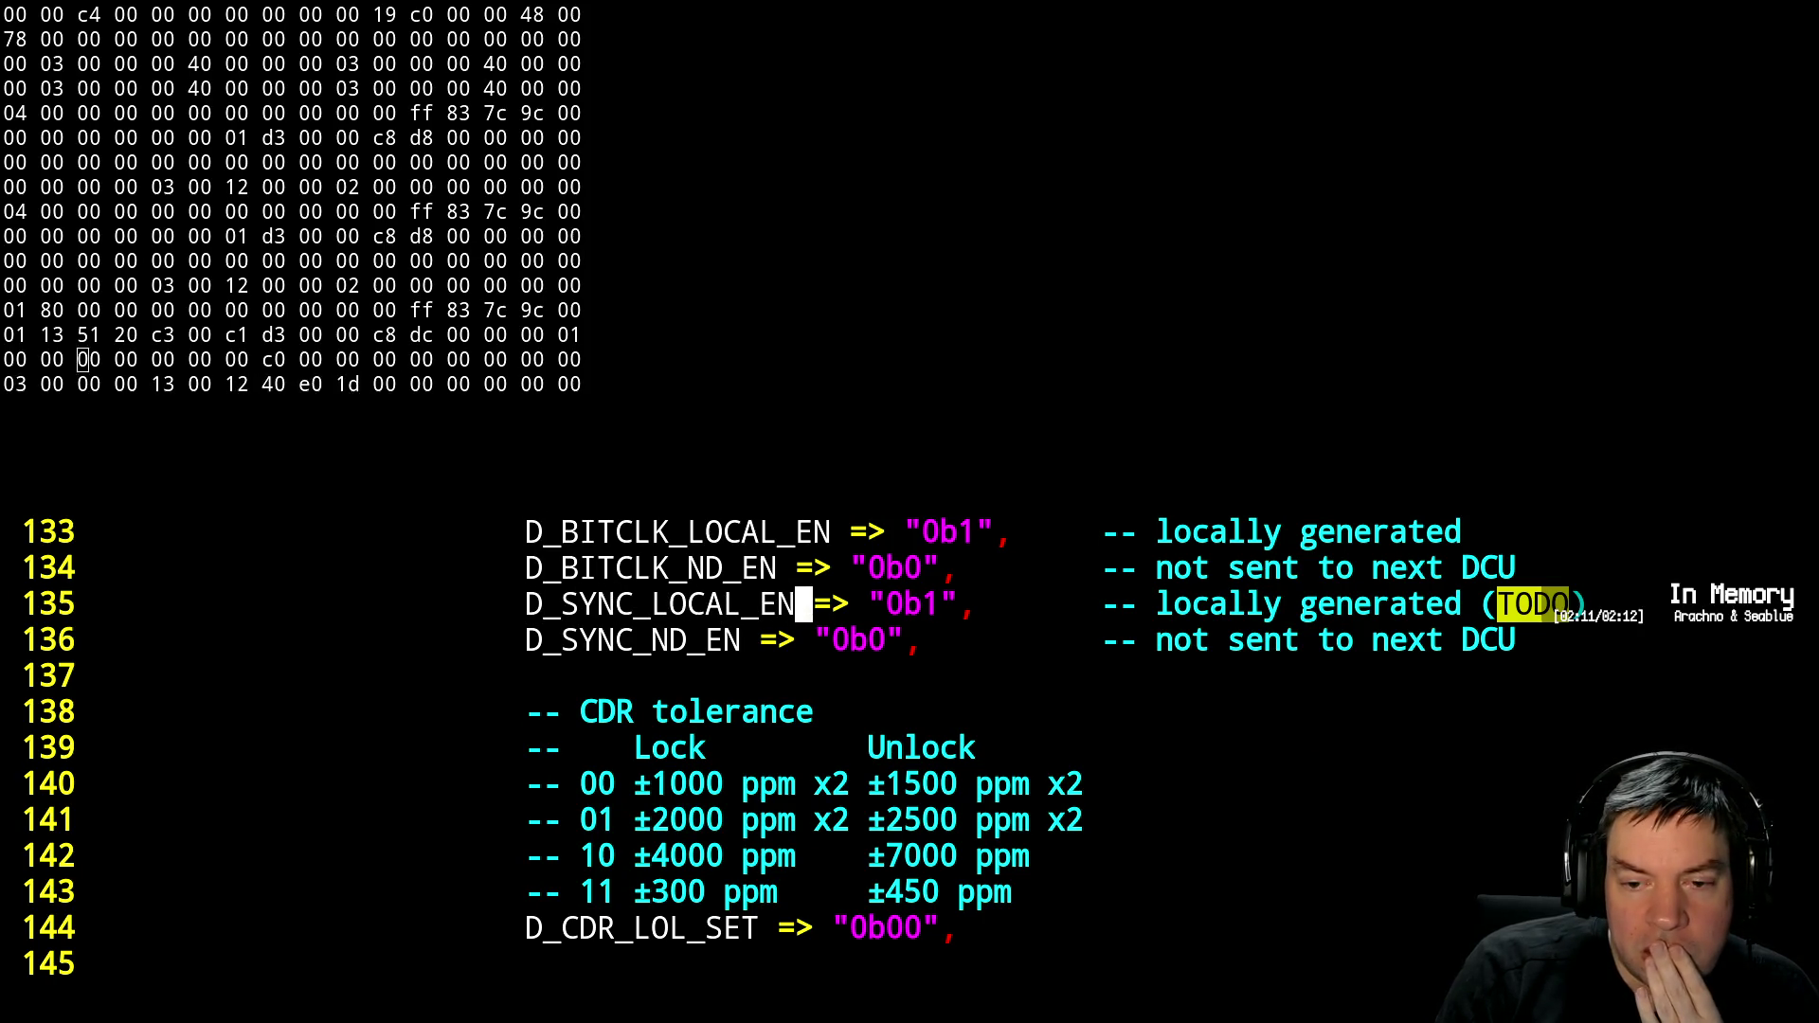
key(j)
key(j)
key(j)
key(j)
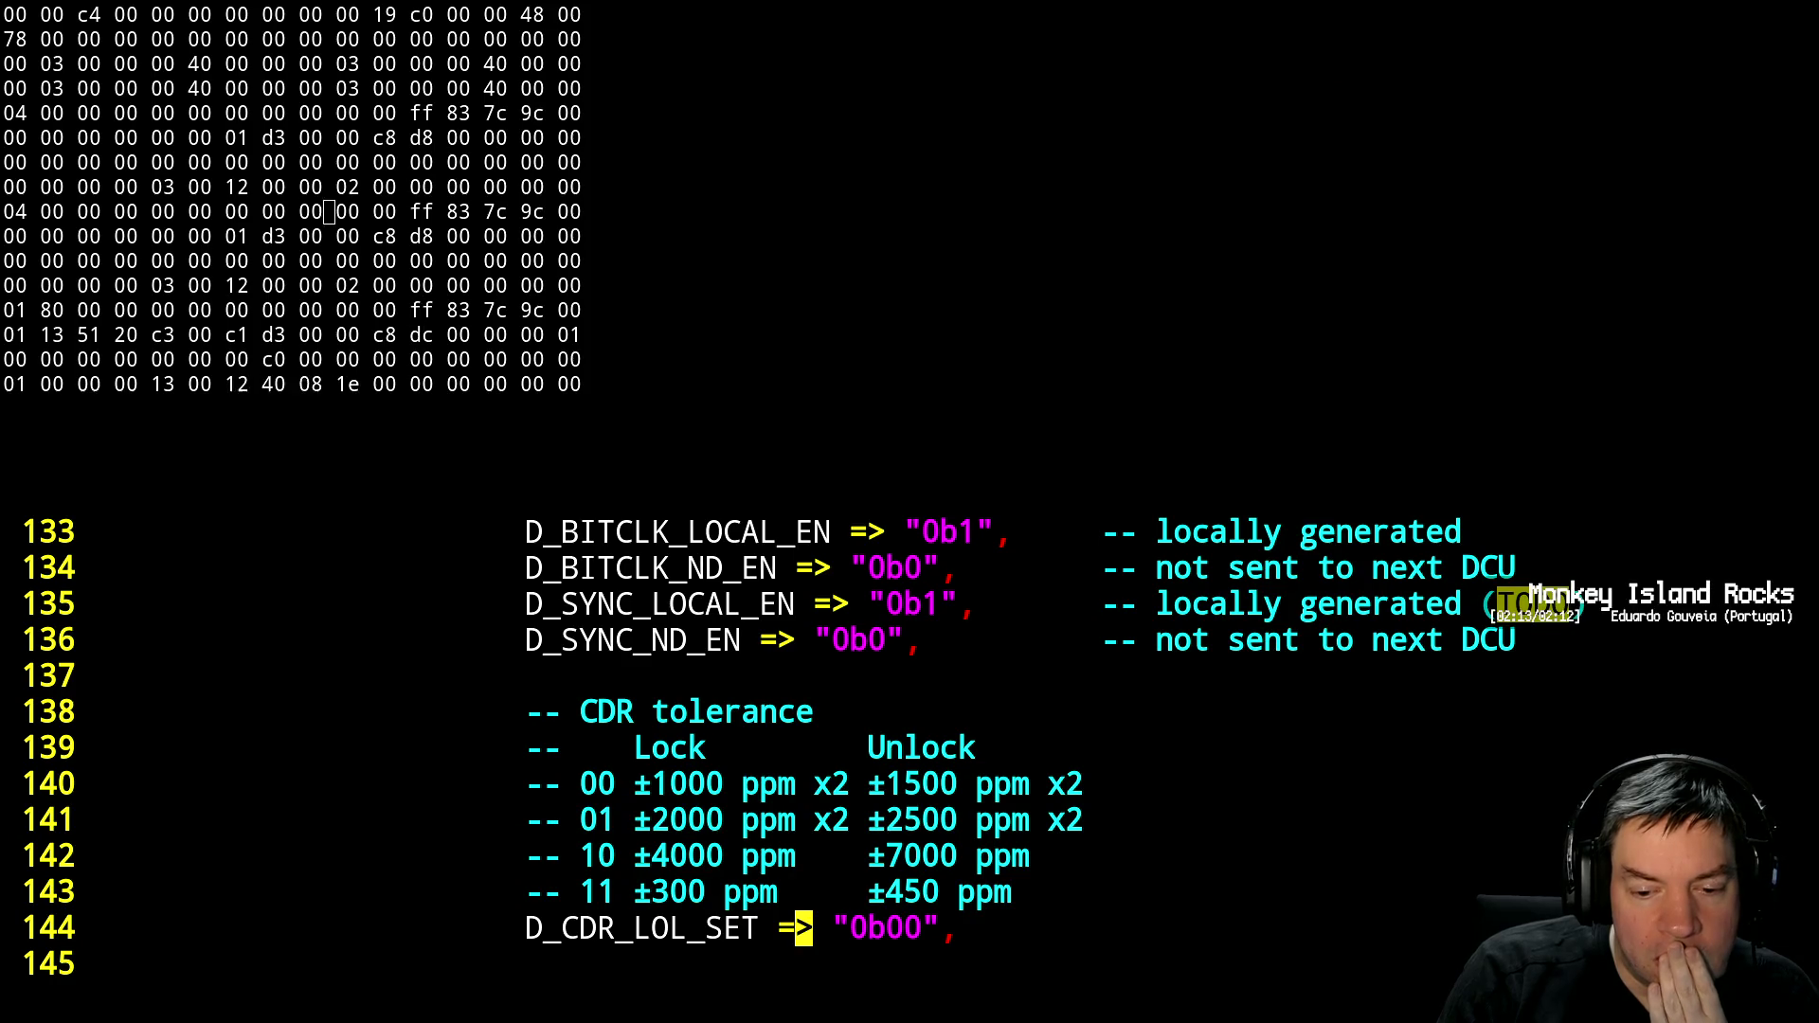
key(z)
key(Return)
key(j)
key(z)
key(minus)
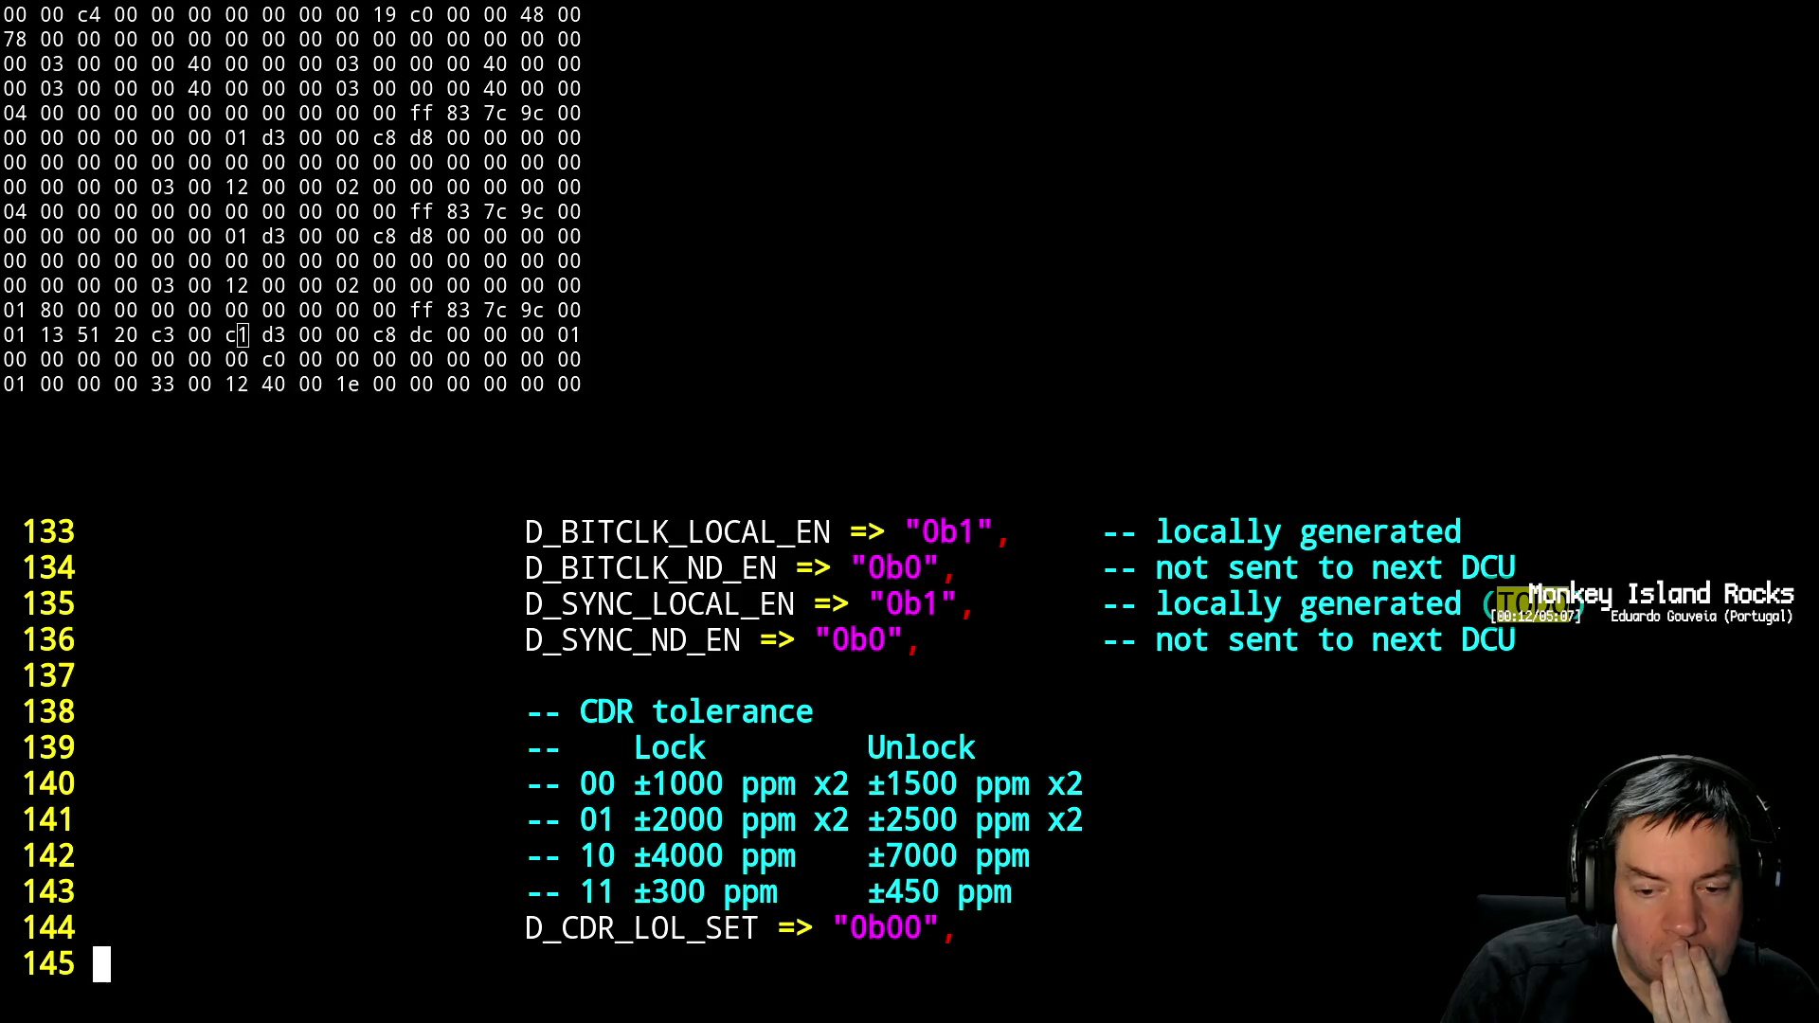
key(k)
key(z)
key(Return)
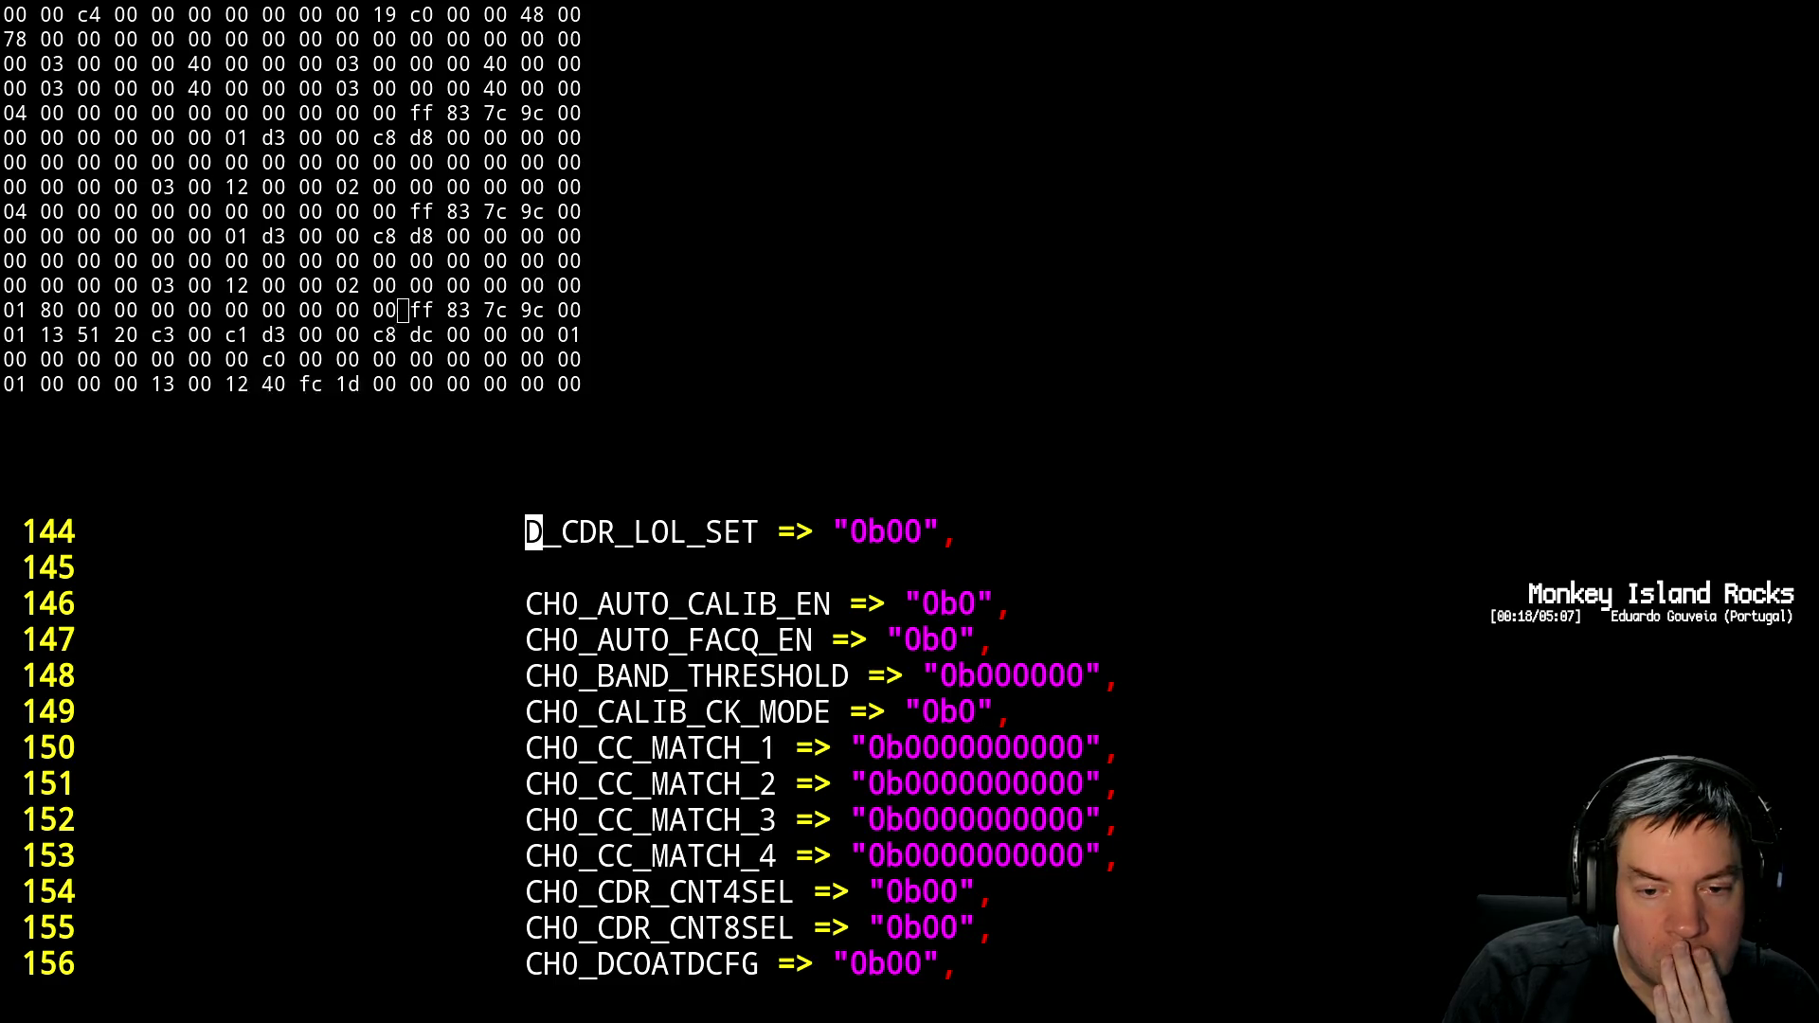
Move through pcie.vhdl to the FFC reset port assignments around line 441
key(j)
key(z)
key(minus)
key(k)
key(z)
key(Return)
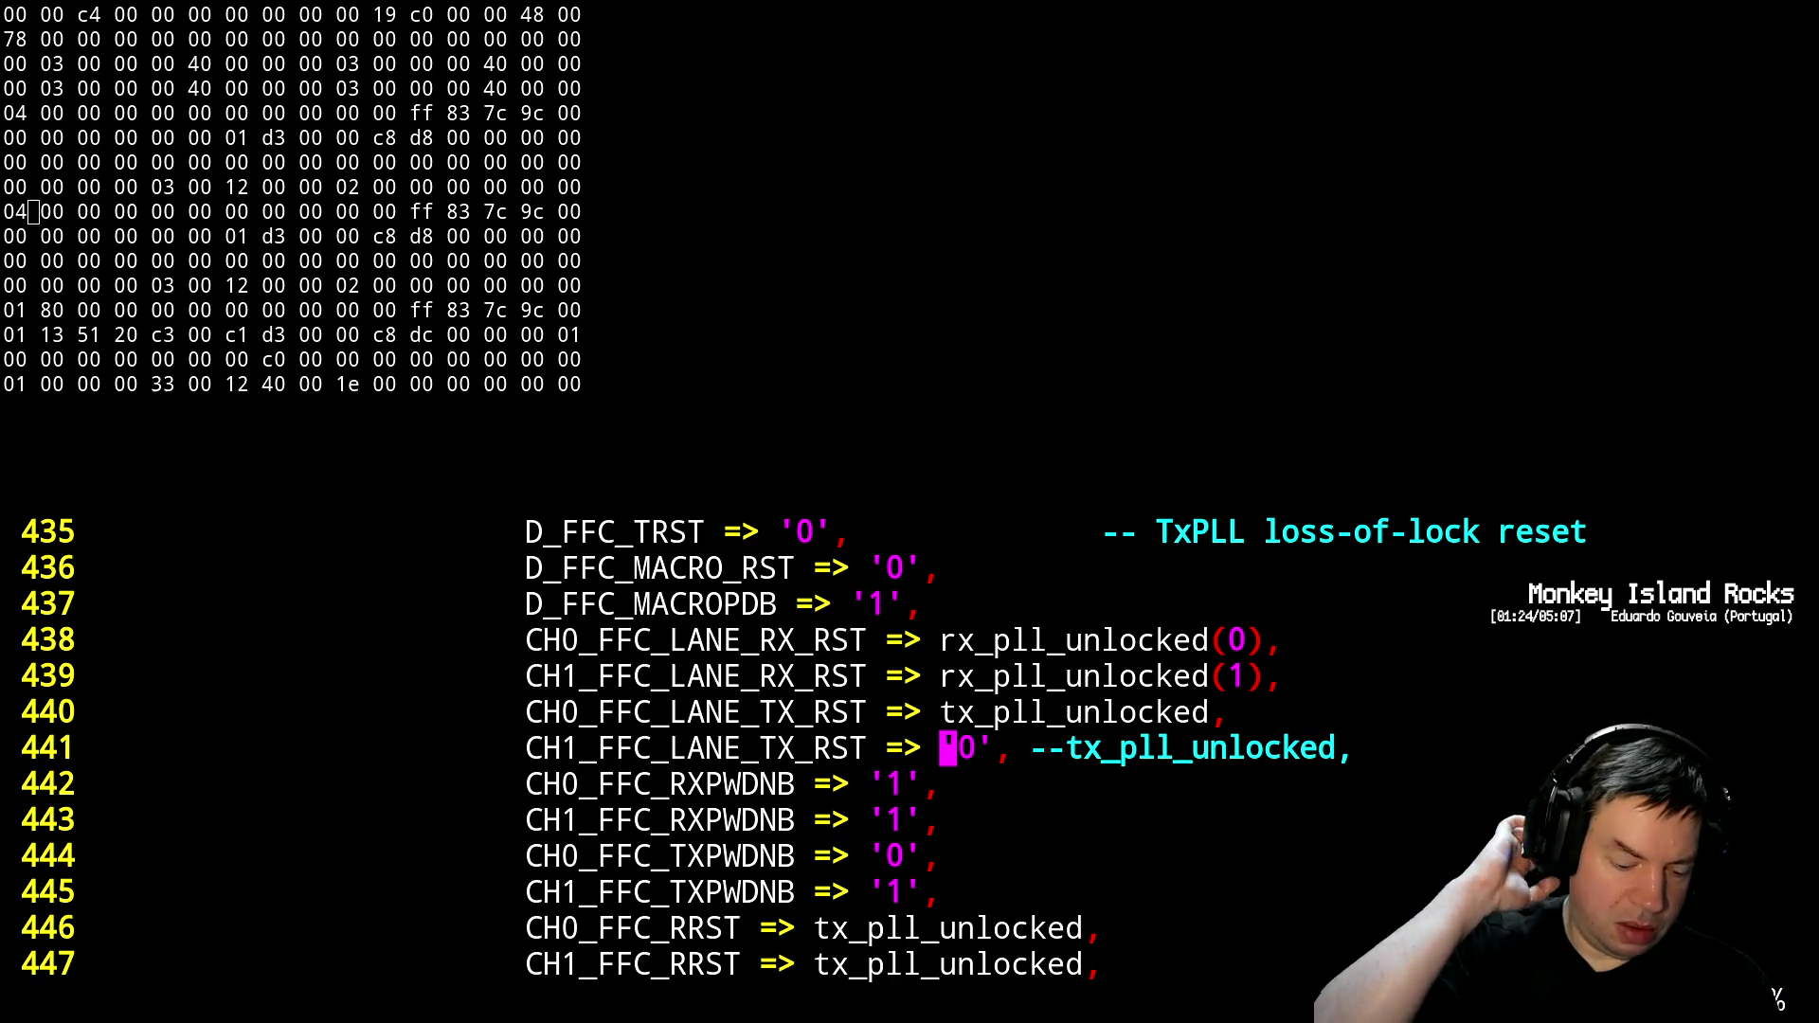
Map CH1_FFC_LANE_TX_RST back to tx_pll_unlocked and save pcie.vhdl
key(x)
key(x)
text(:w)
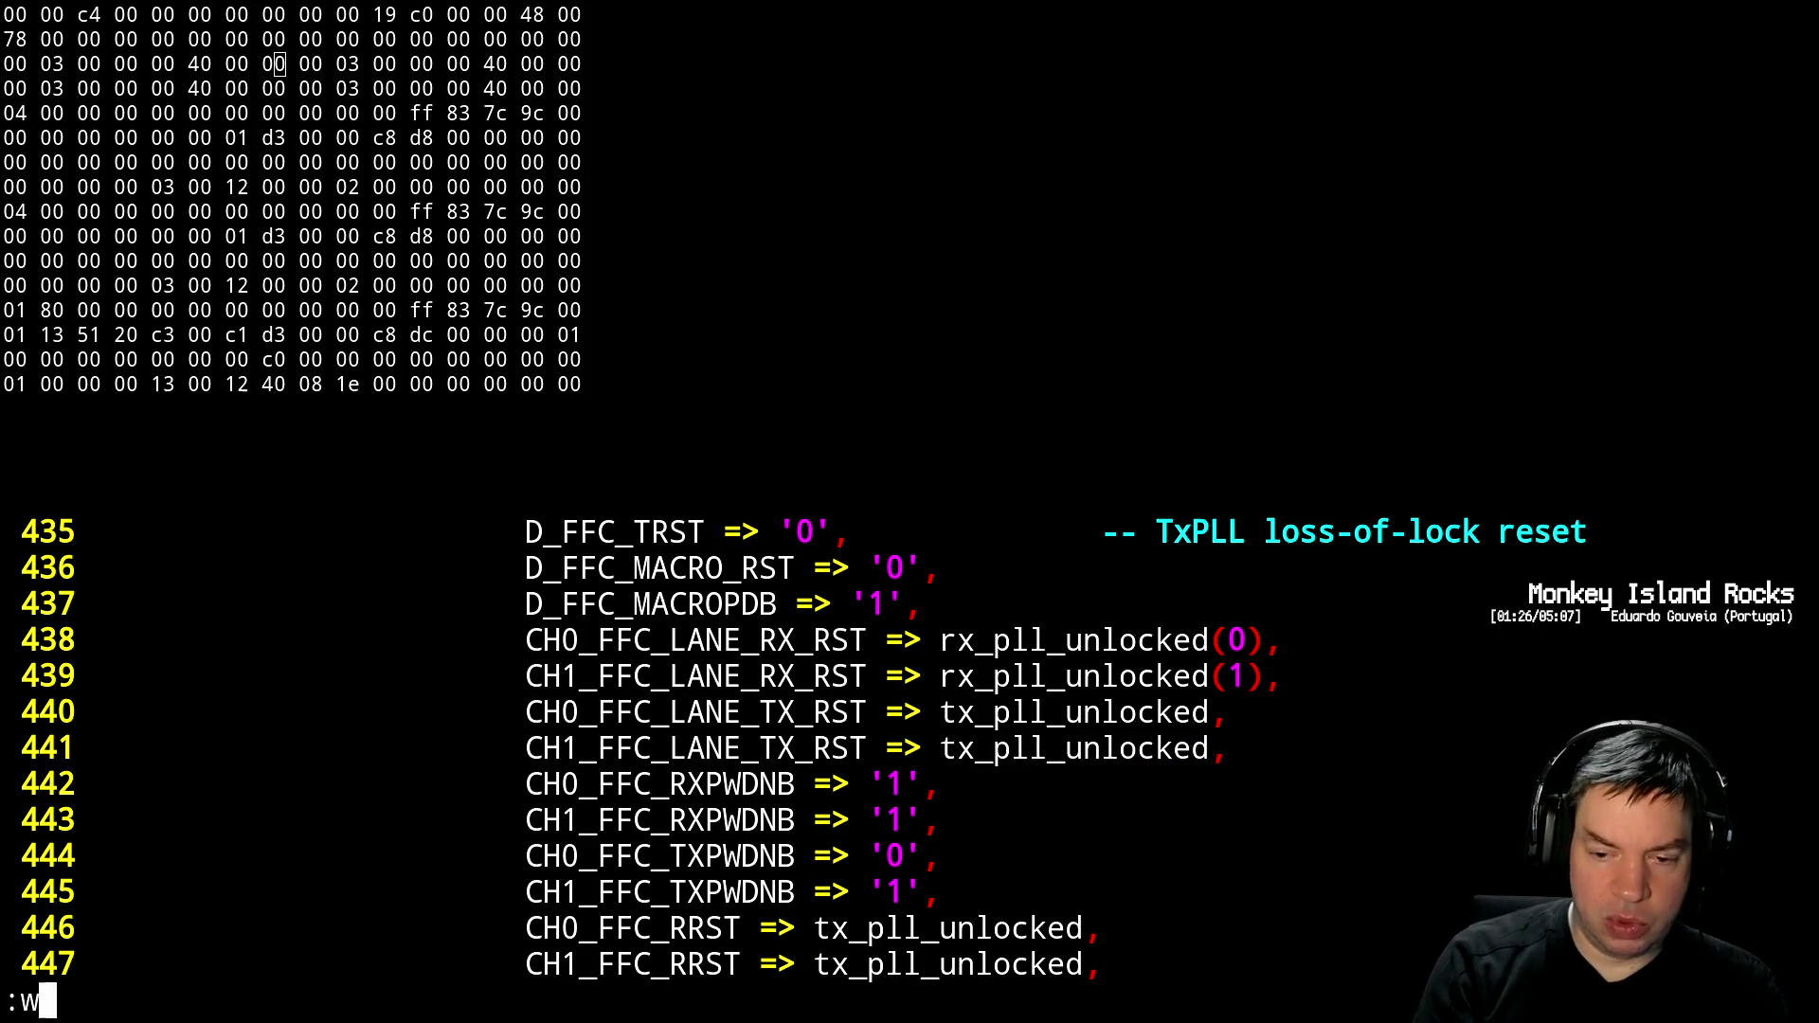
key(Return)
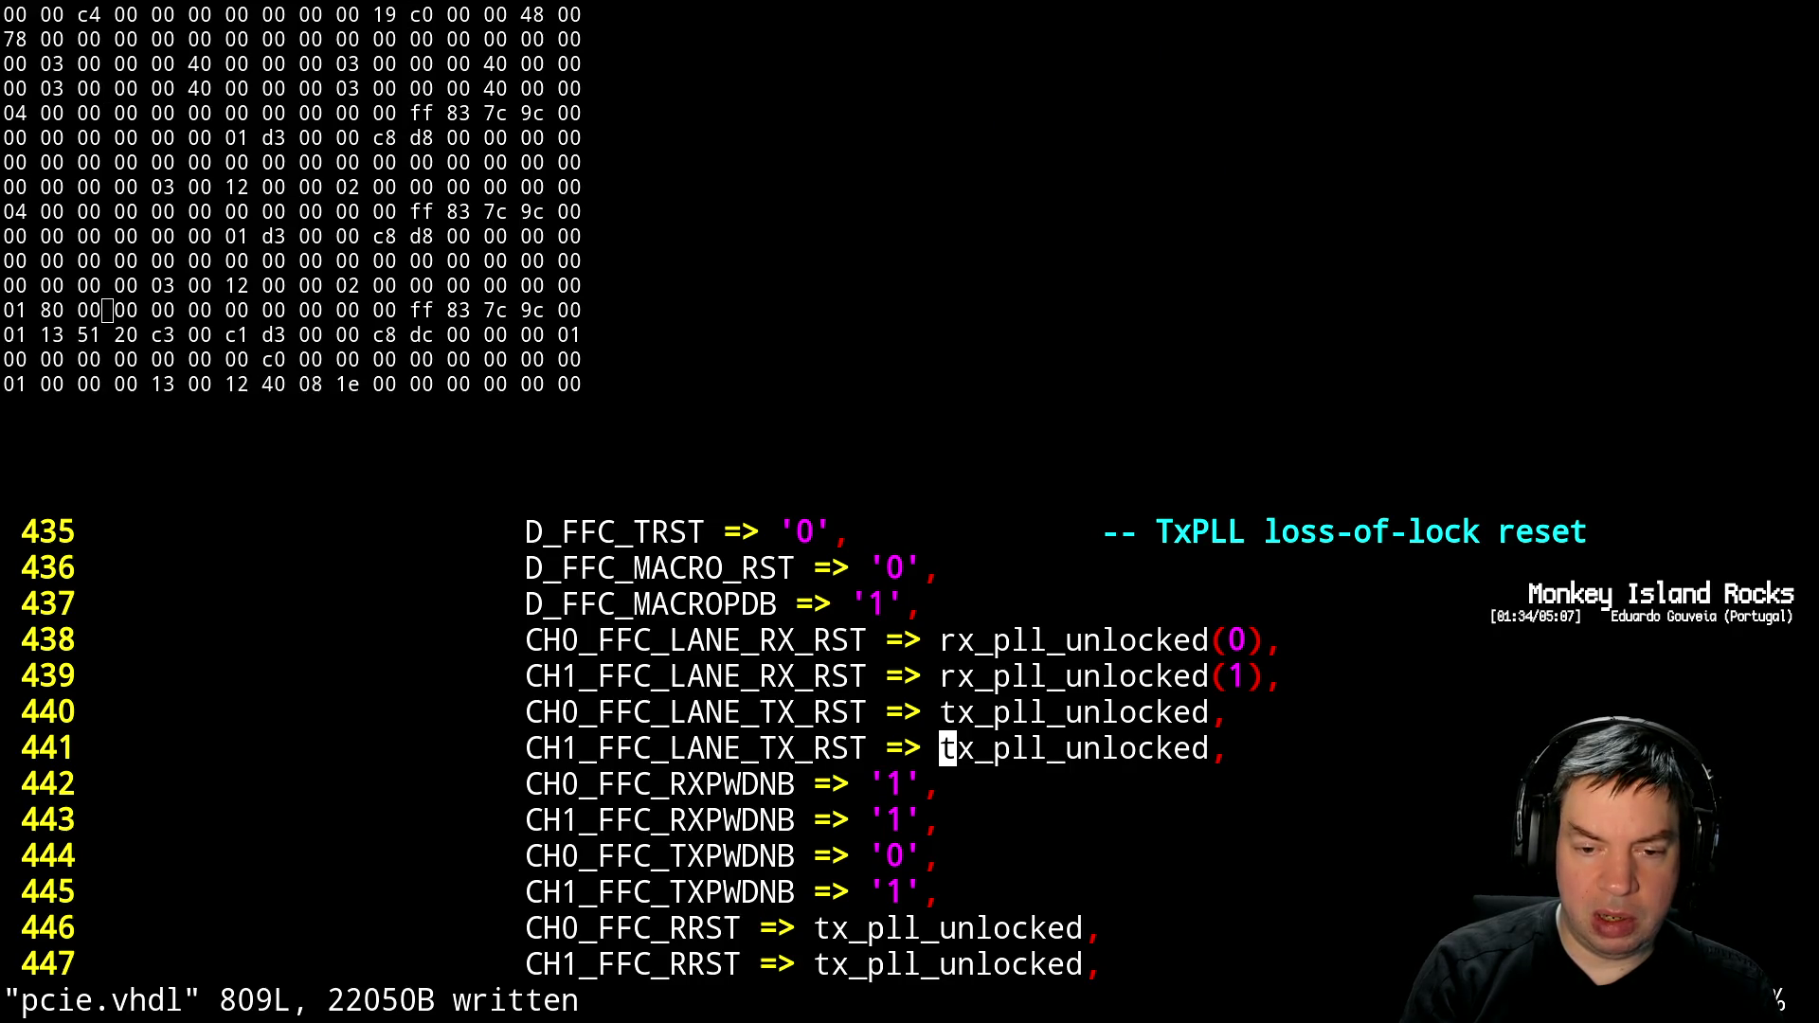
Rerun make && scp to rebuild ecp5_top.svf and copy it over
key(ctrl+z)
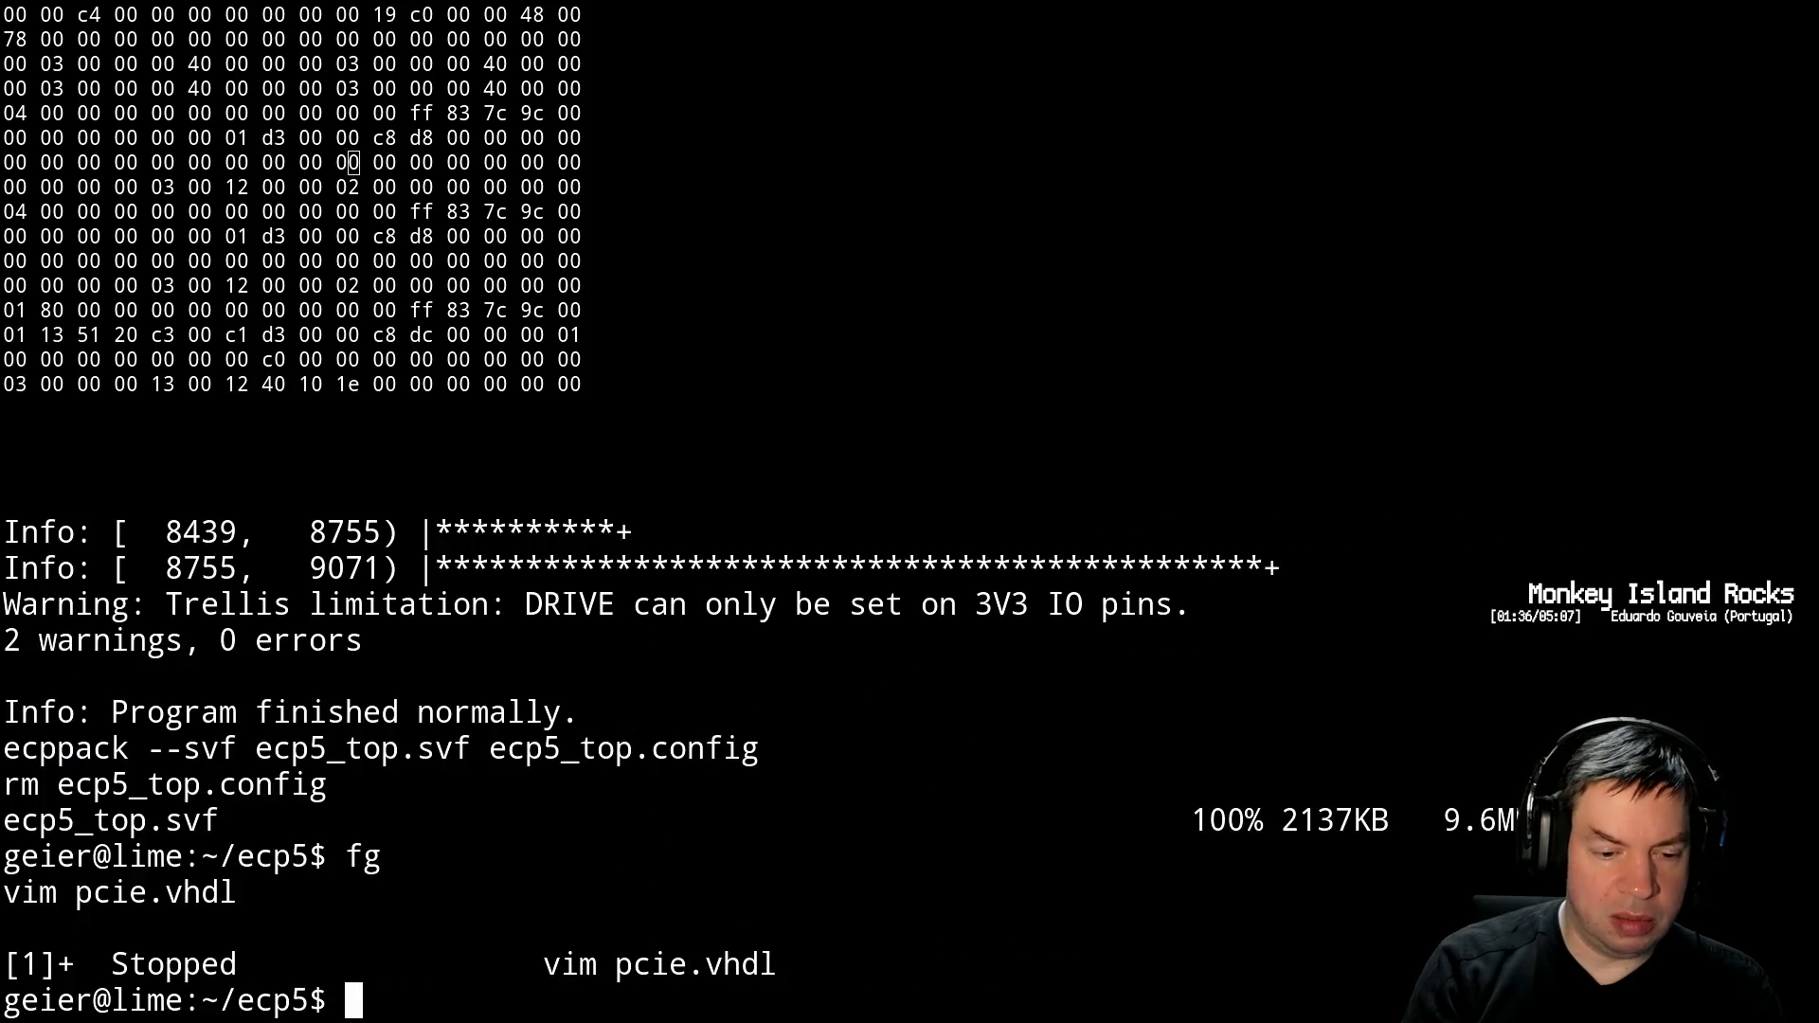
key(Up)
key(Up)
key(Return)
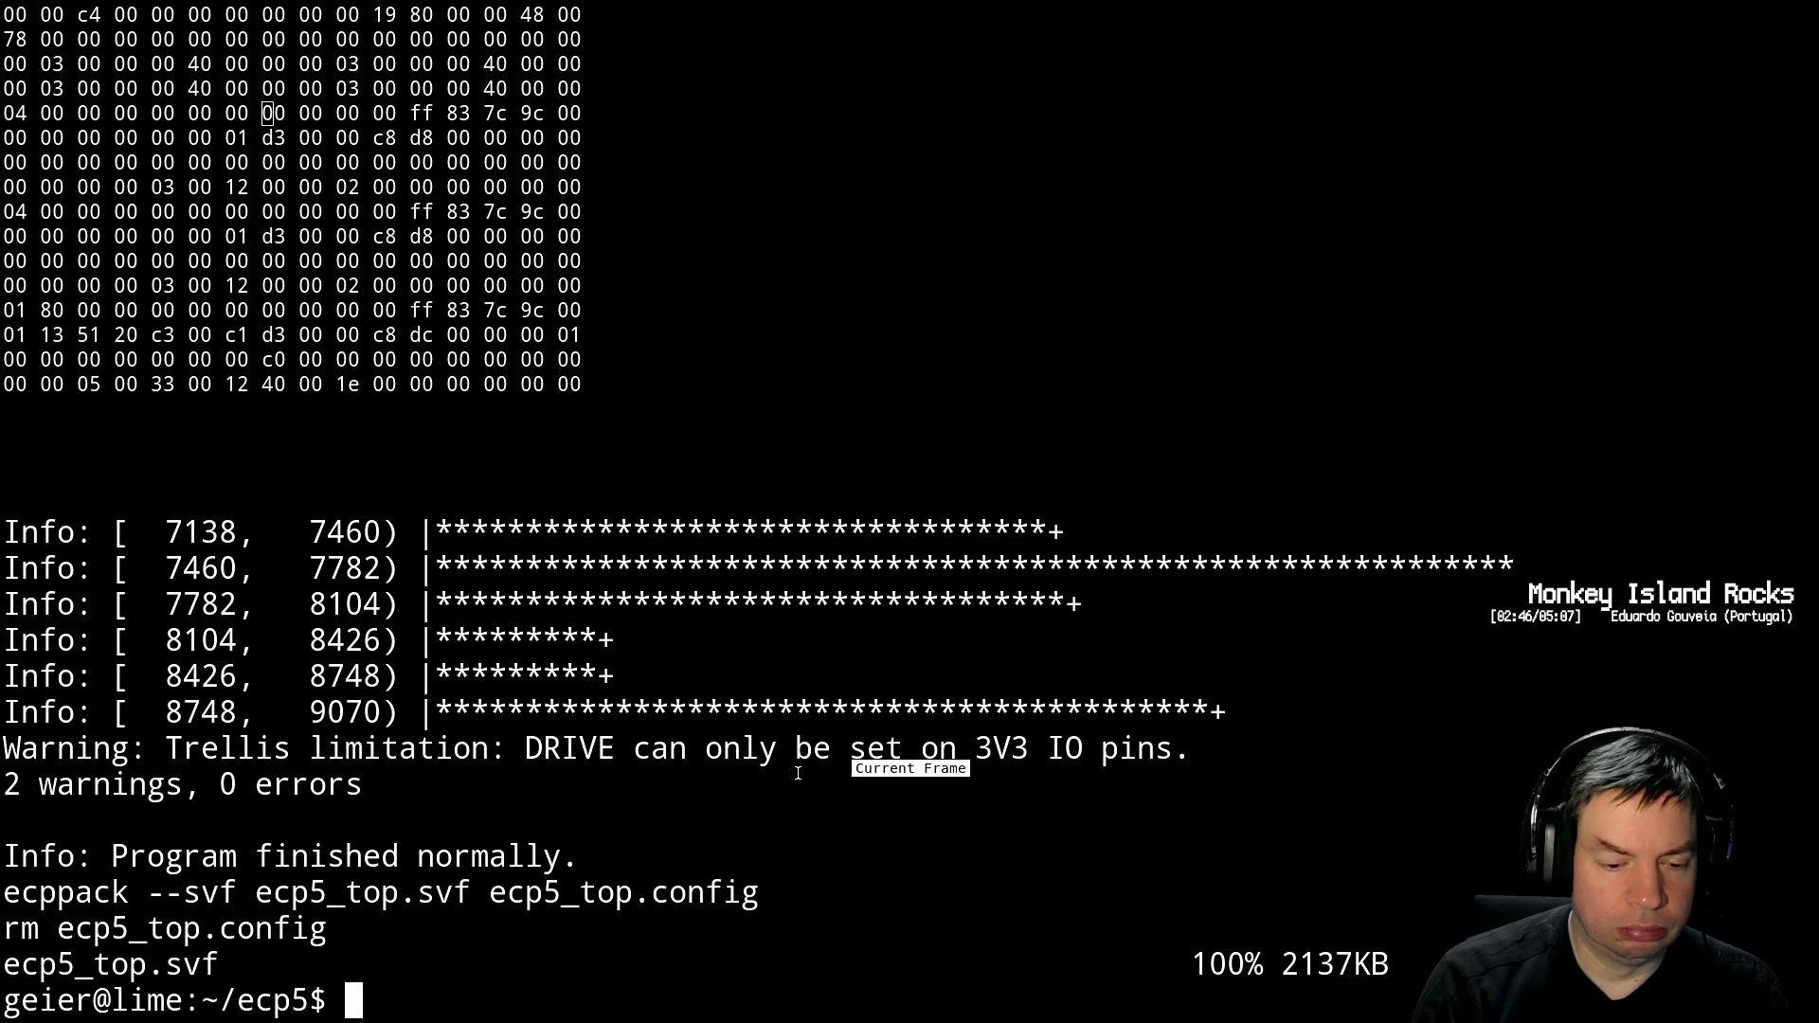
Resume Vim, then bring back the xpdf manual on page 107's reset status bits
text(fg)
key(Return)
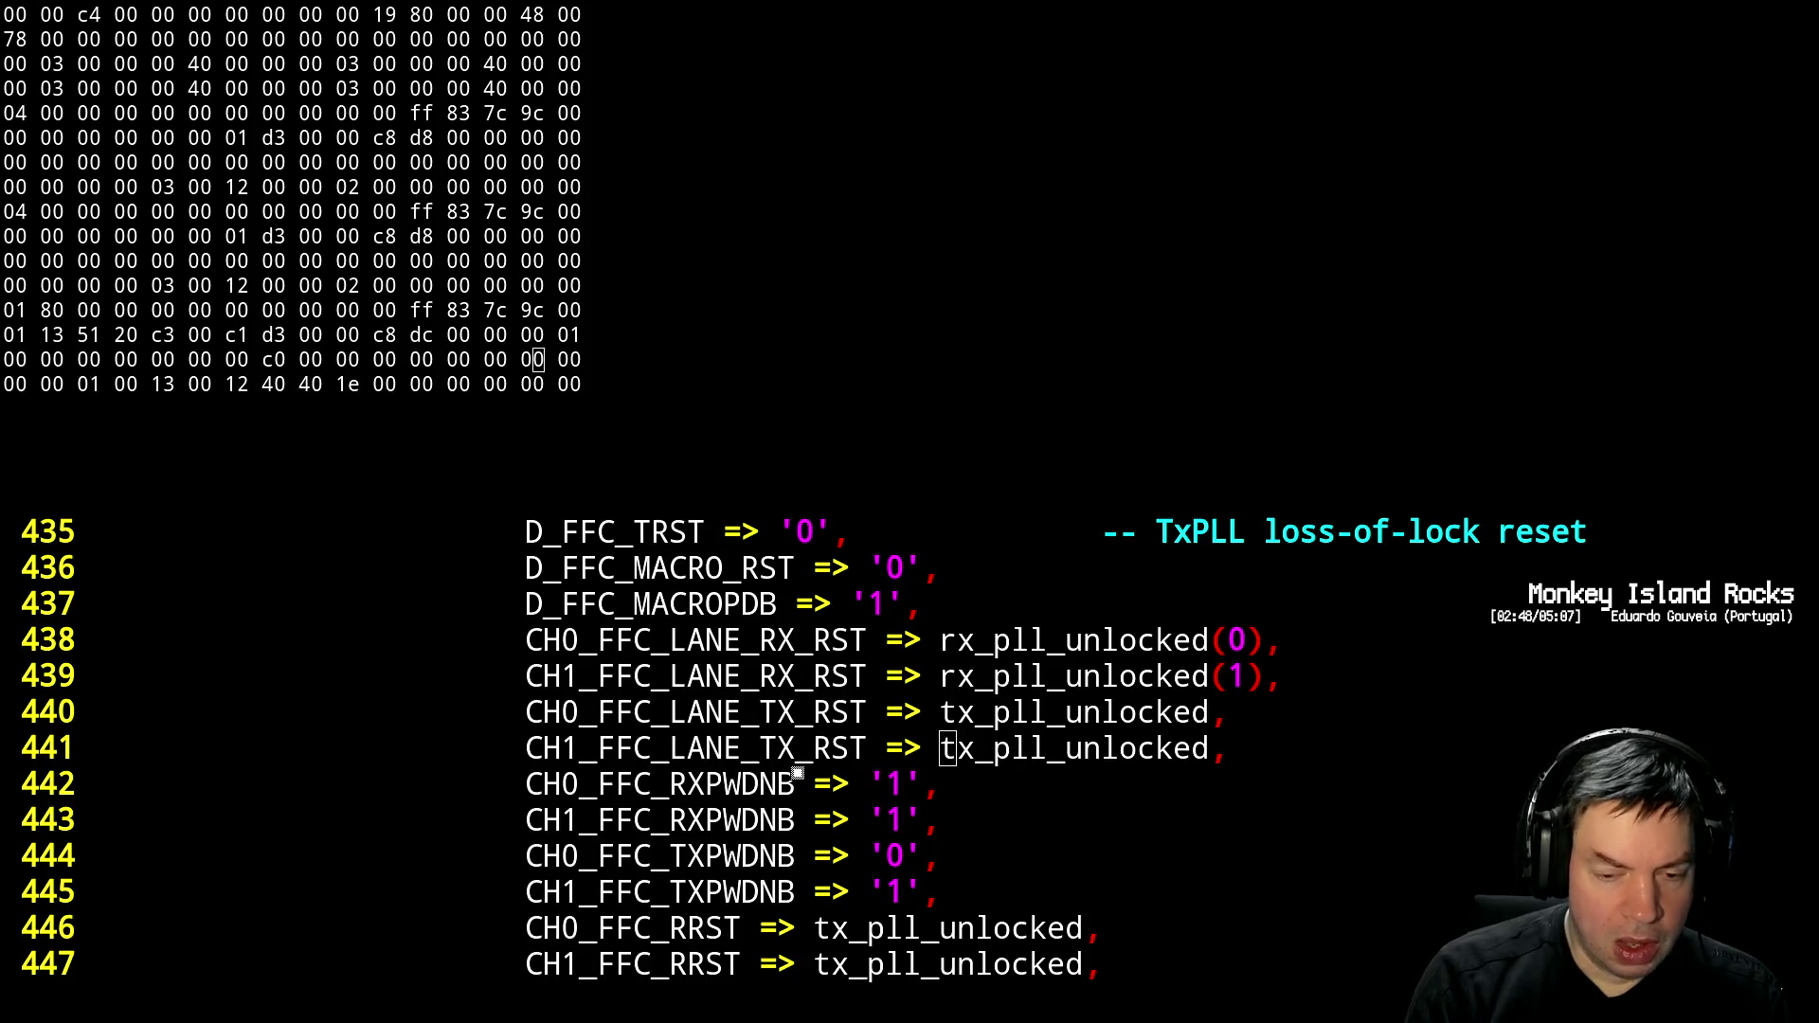
key(alt+Tab)
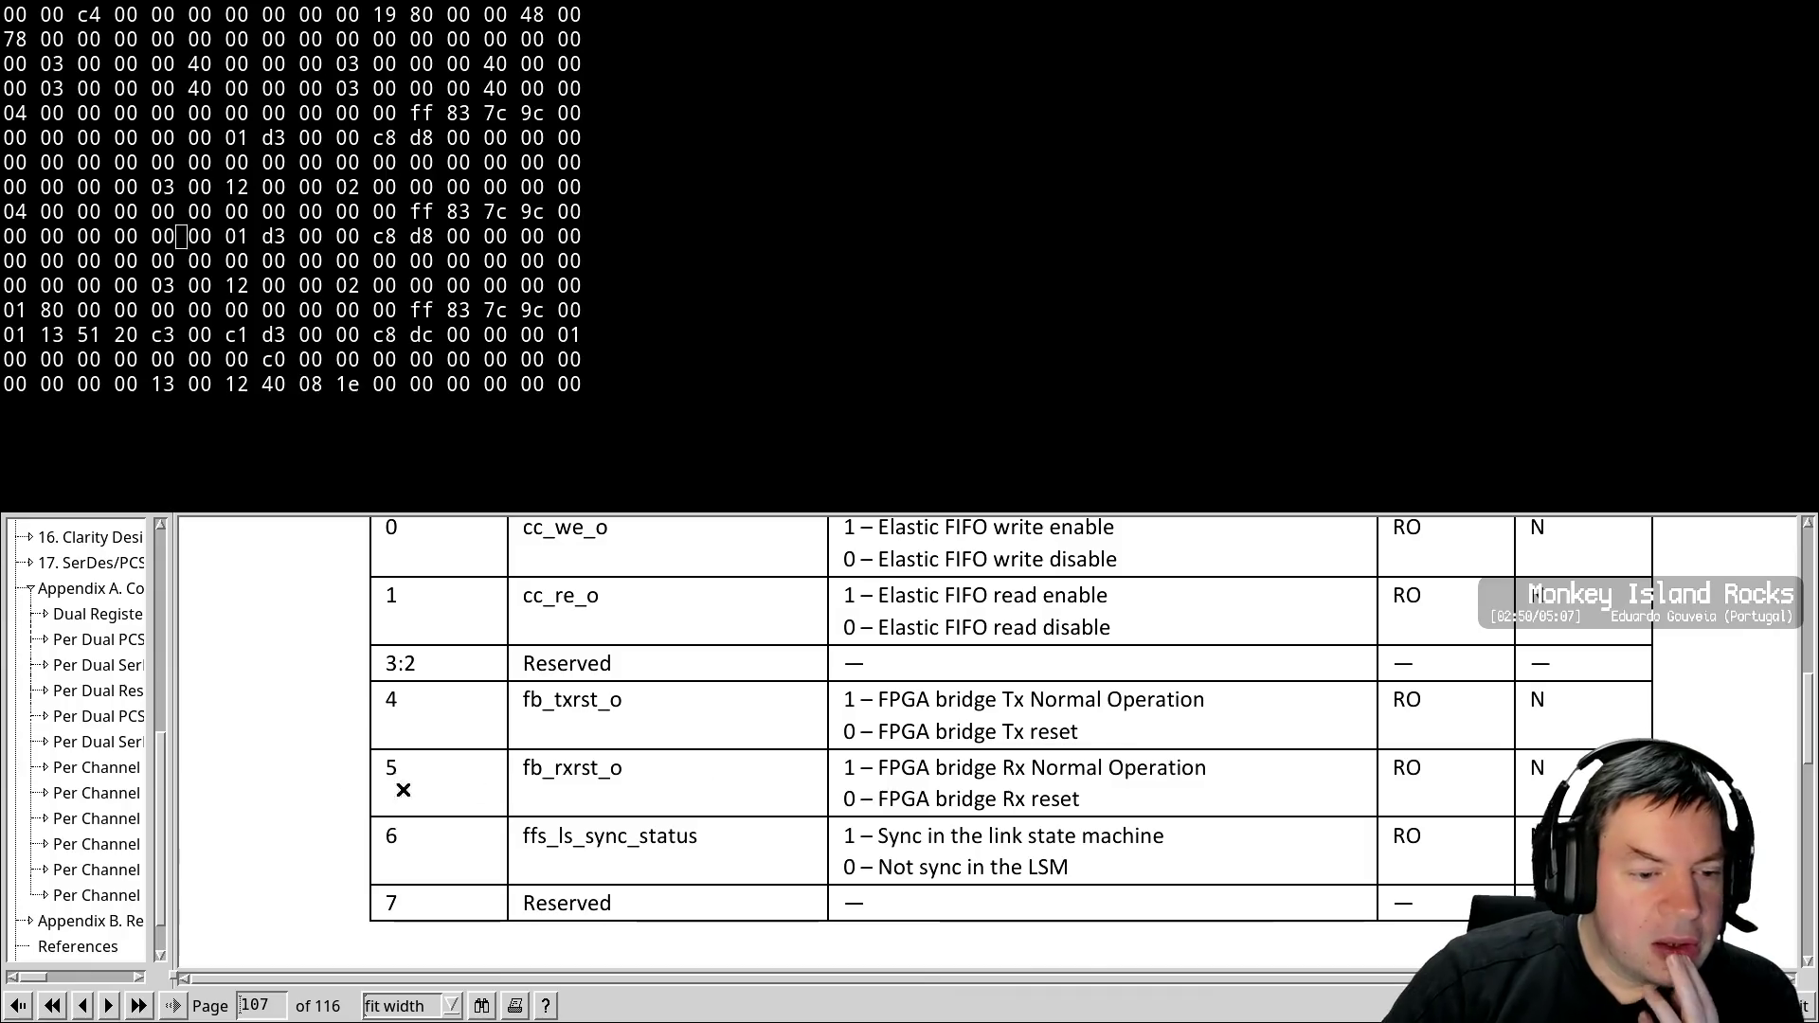
Jump to chapter 10, the FPGA interface chapter, from the SerDes/PCS guide outline
drag(167, 744, 164, 613)
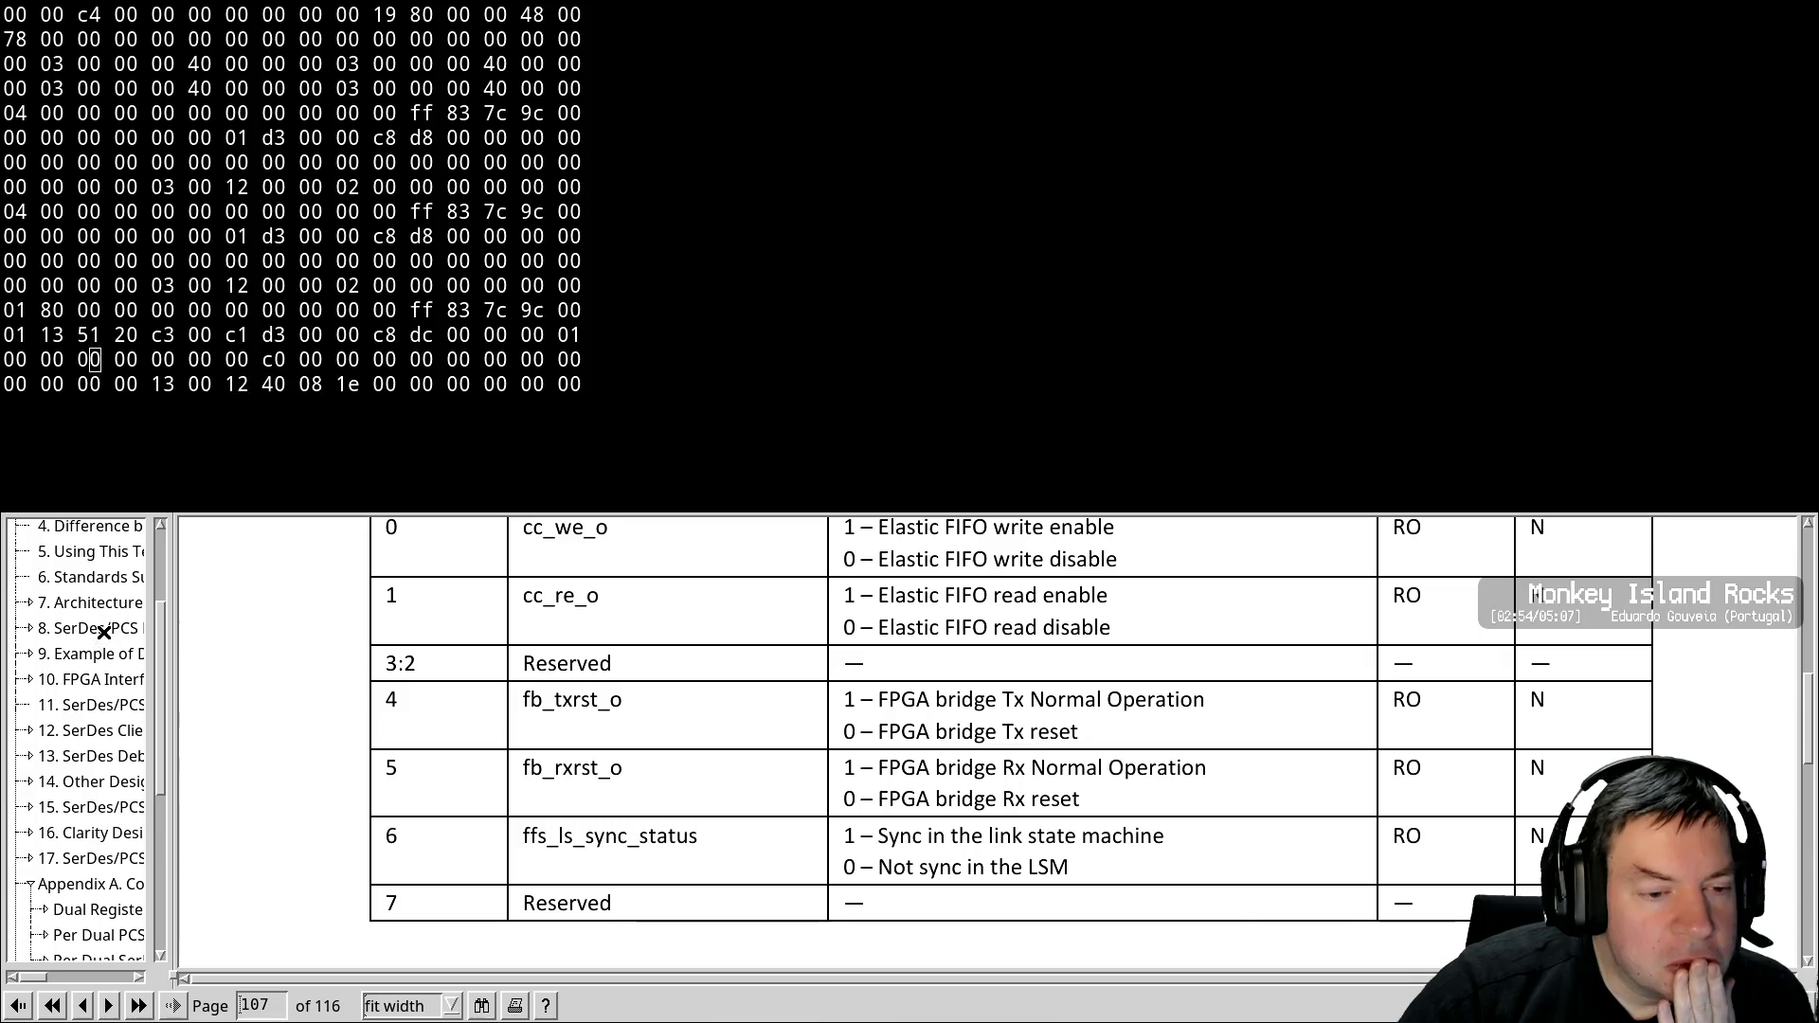
click(105, 680)
scroll(439, 755, down, 3)
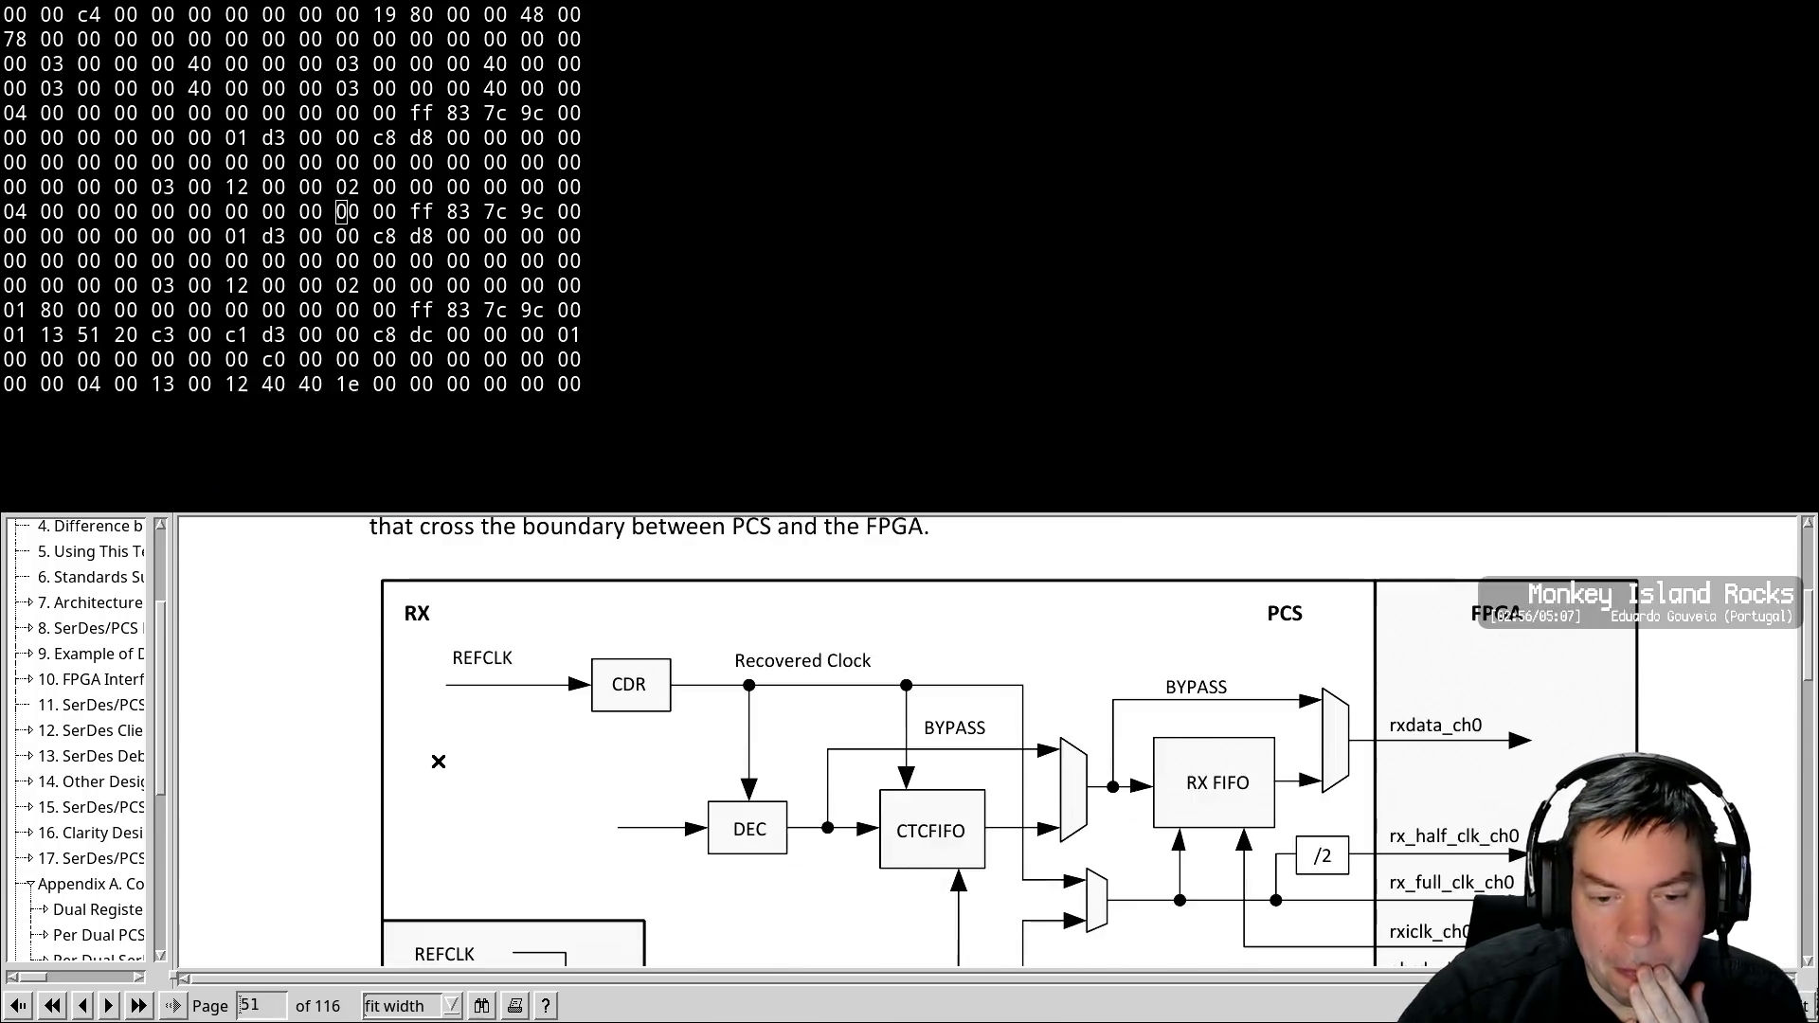
scroll(235, 753, down, 10)
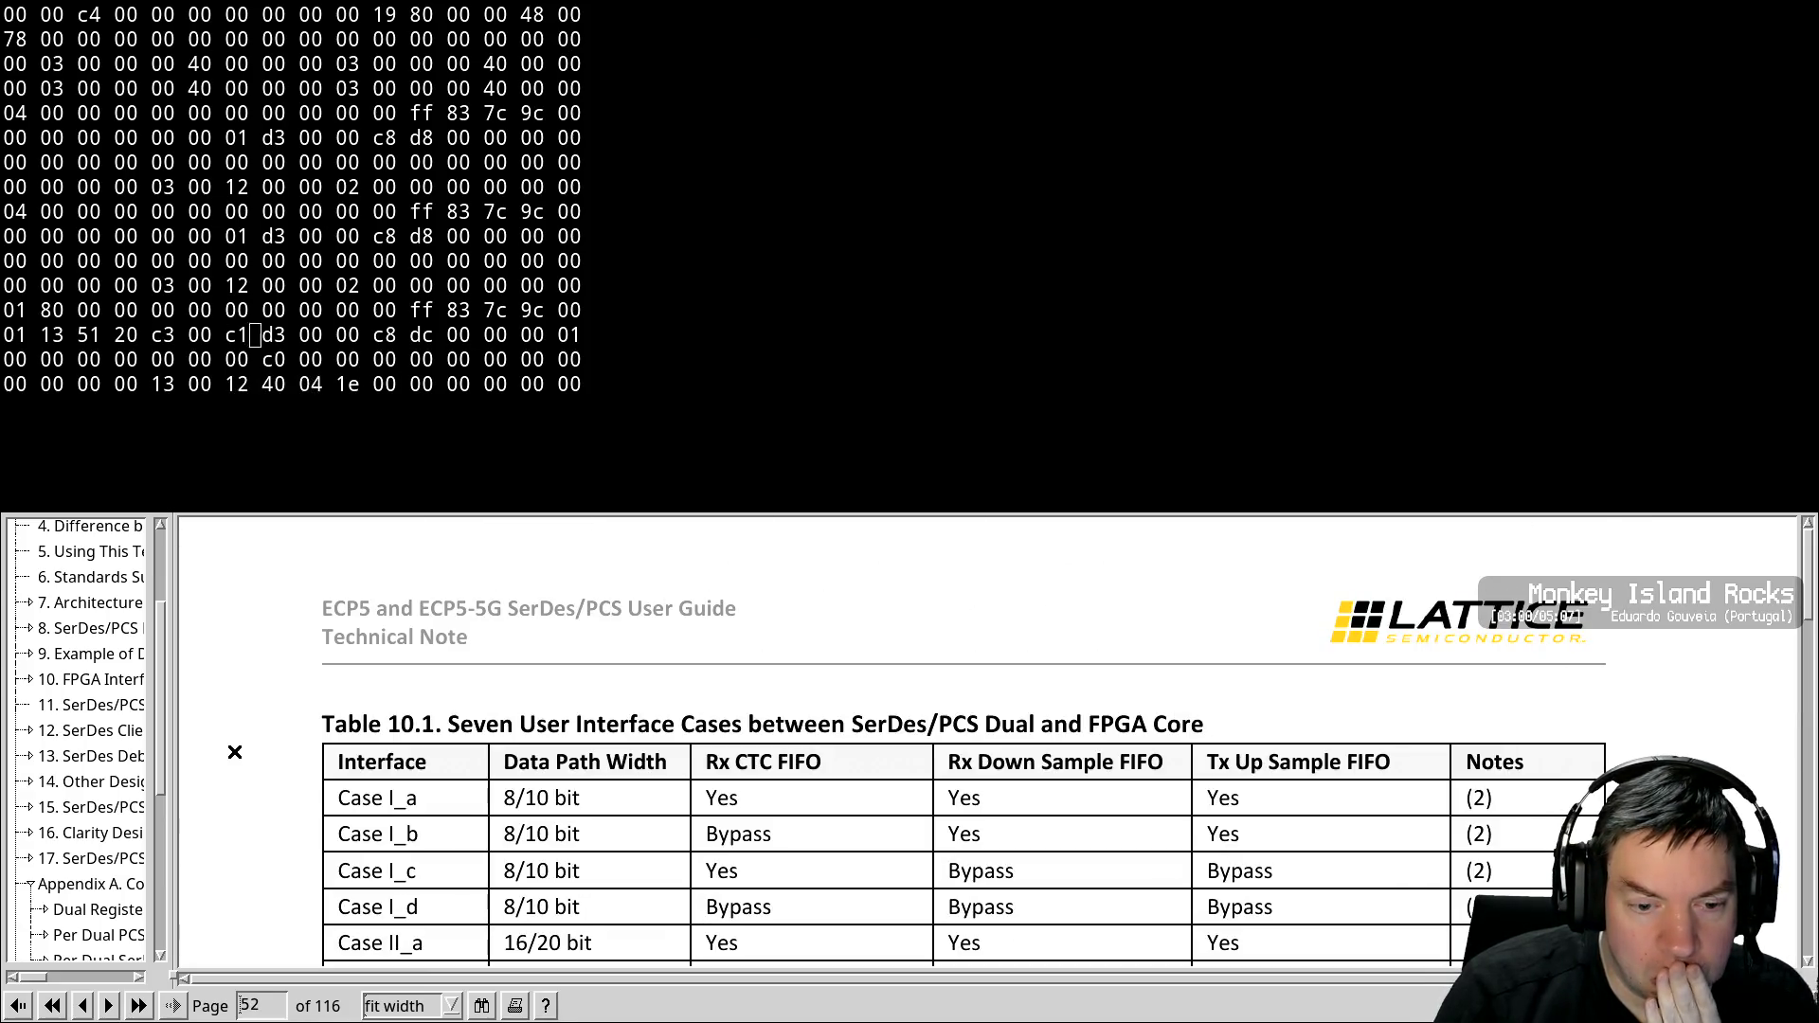
scroll(235, 753, down, 5)
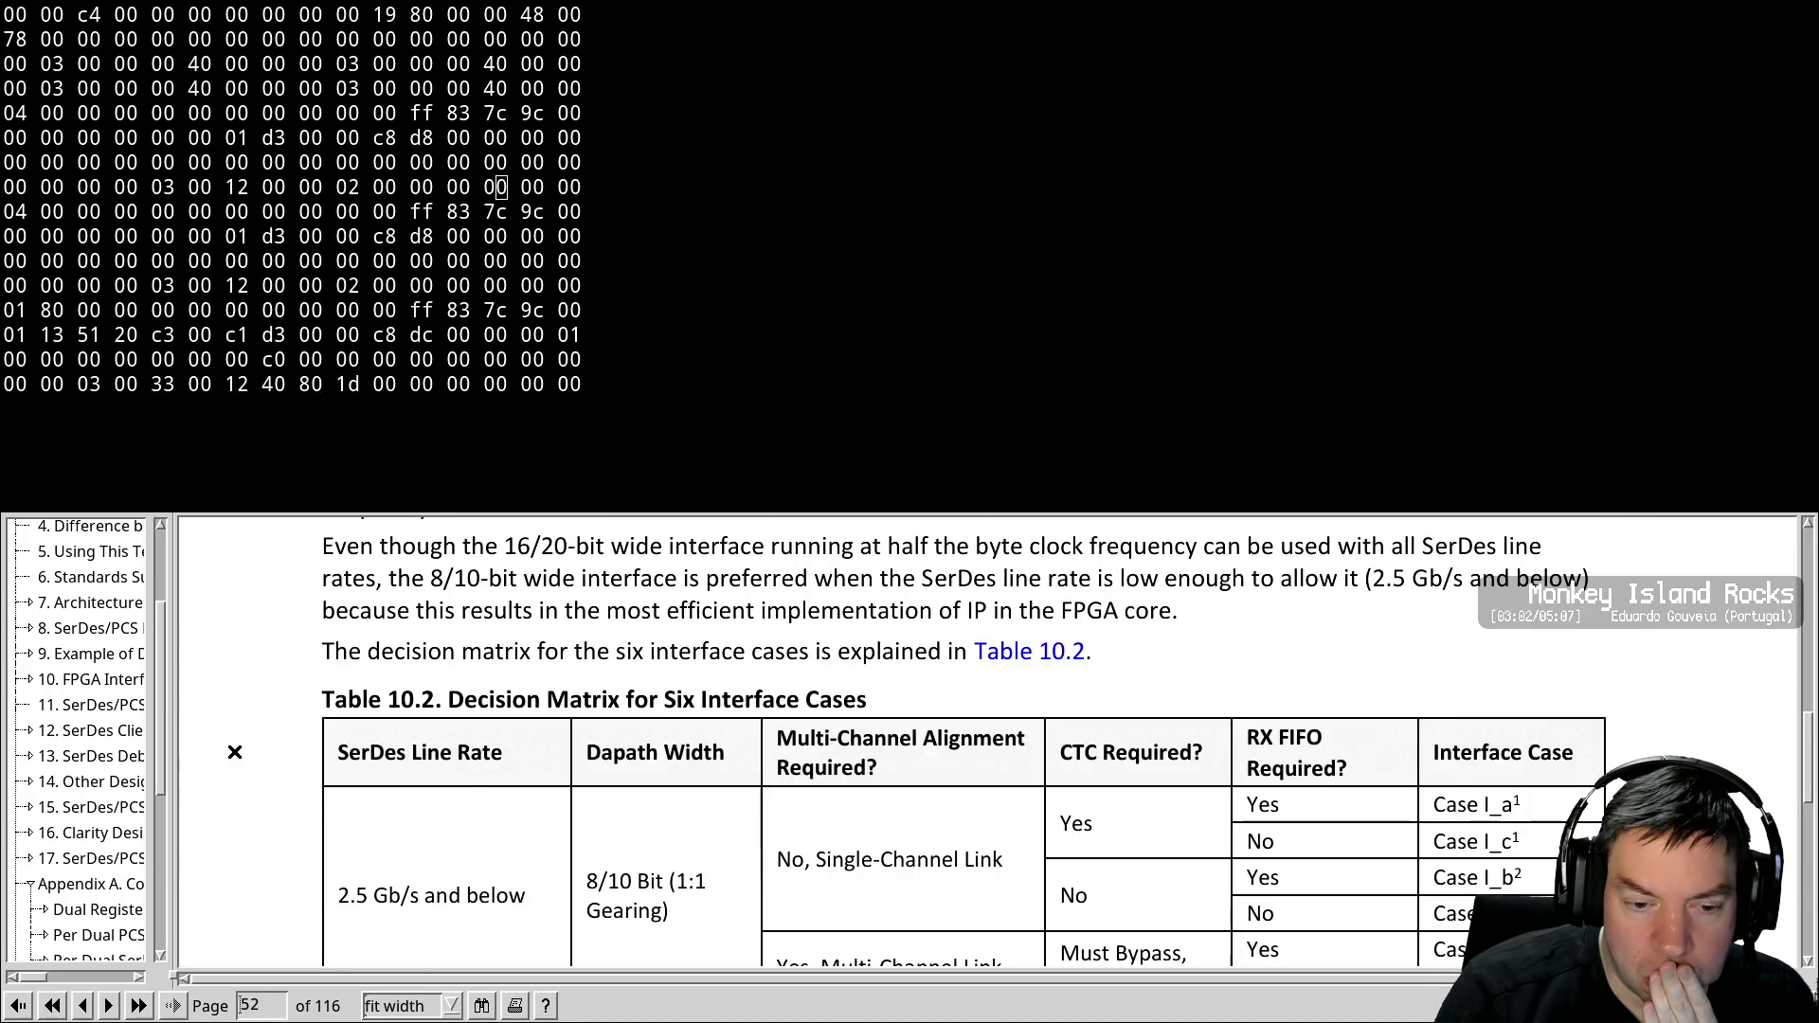
scroll(235, 752, down, 5)
Scroll through pages 52–59 to Table 11.2 Word Aligner Latency versus Offset
scroll(235, 753, up, 5)
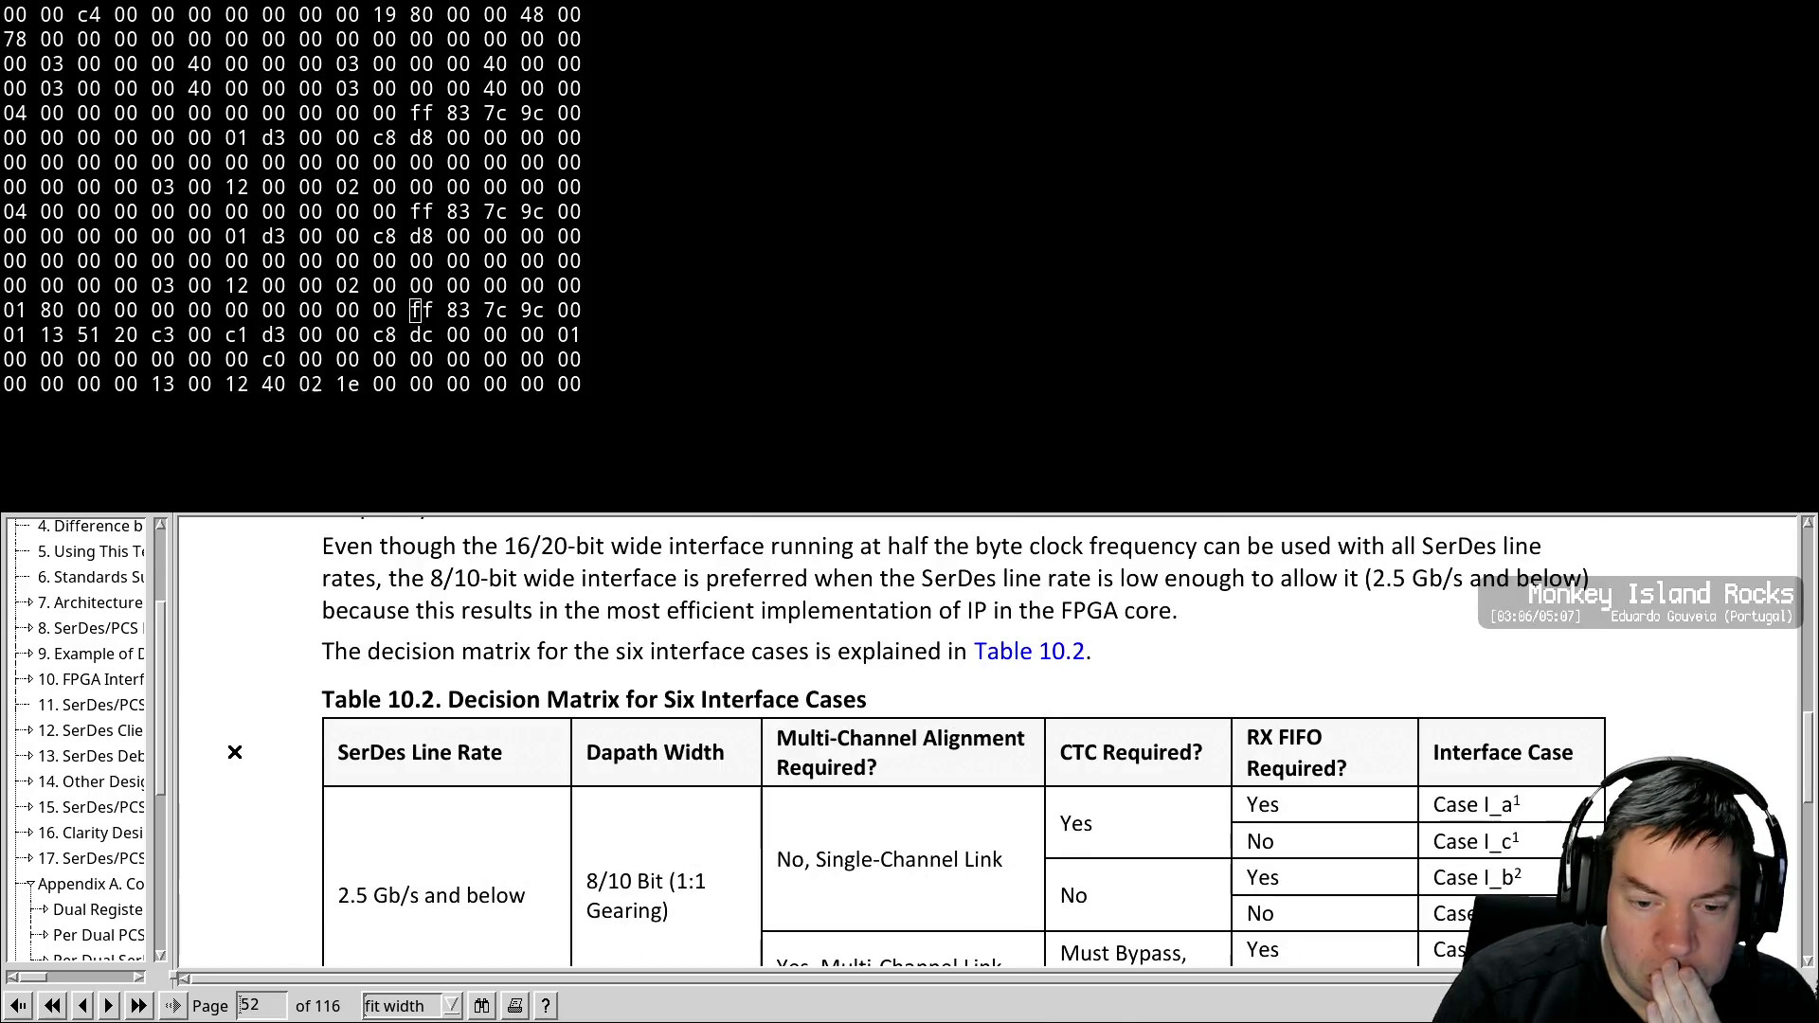
scroll(235, 753, down, 5)
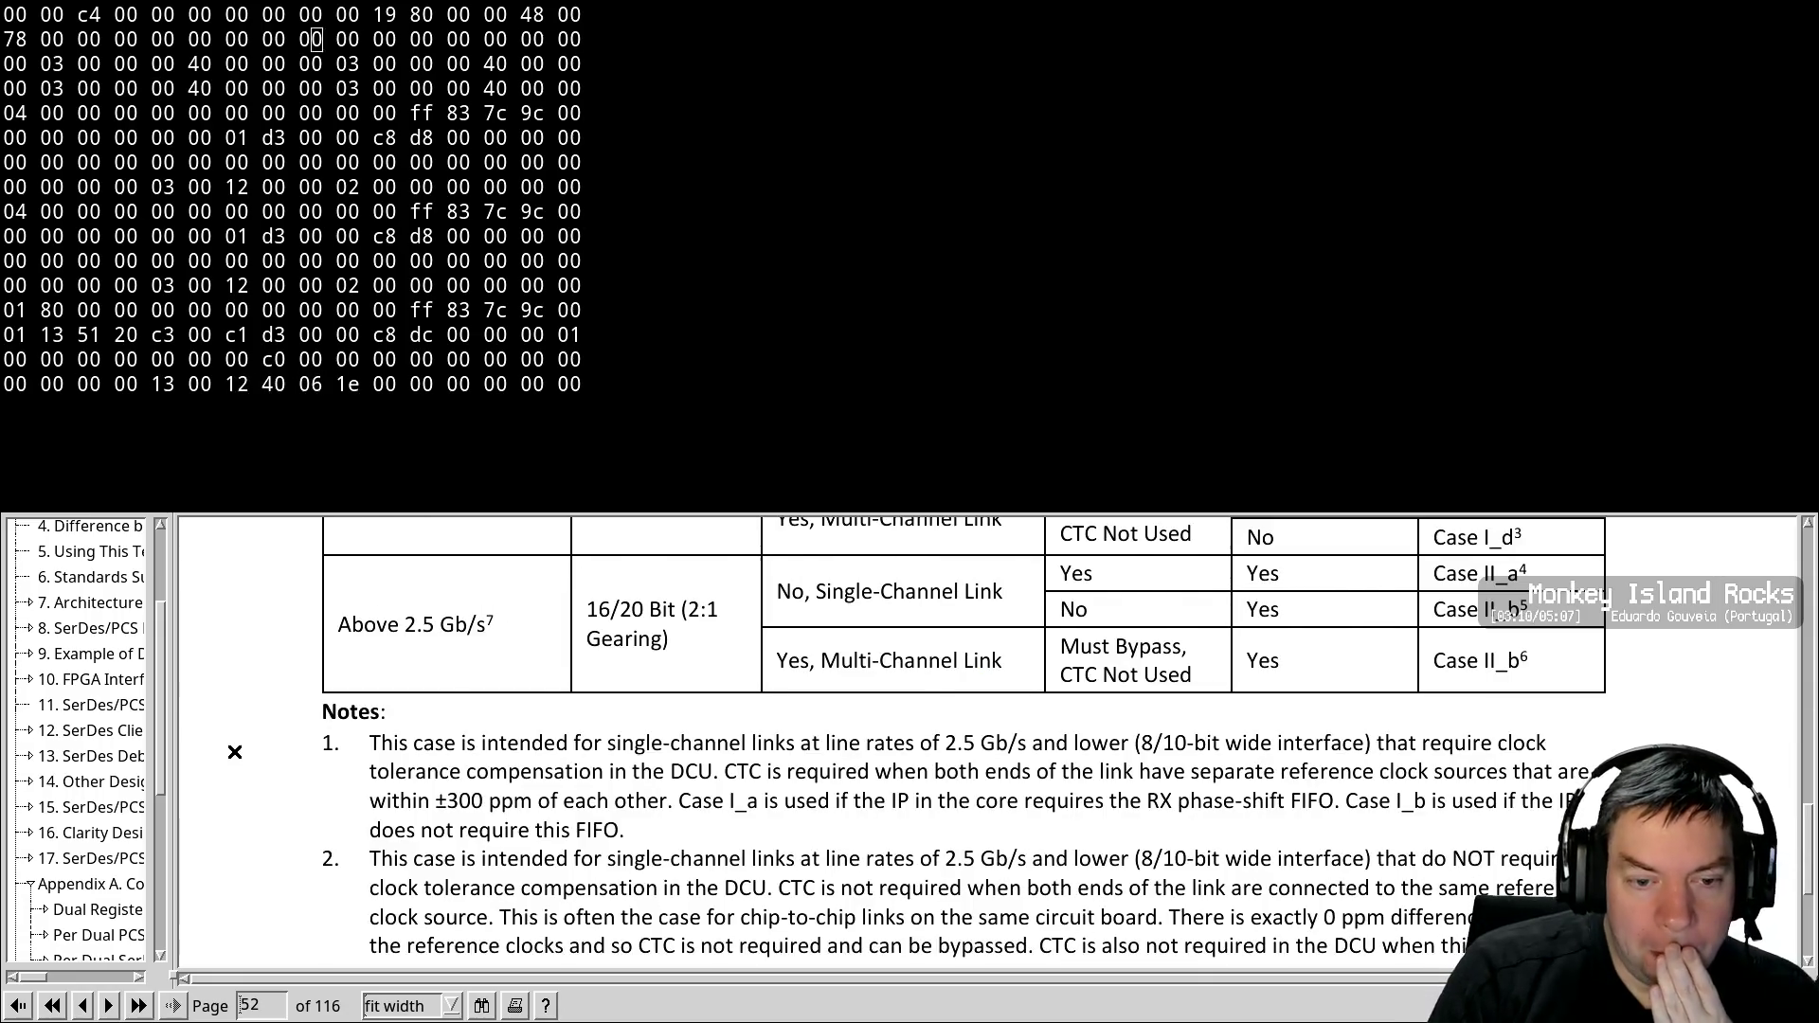
scroll(235, 752, down, 5)
scroll(235, 752, down, 10)
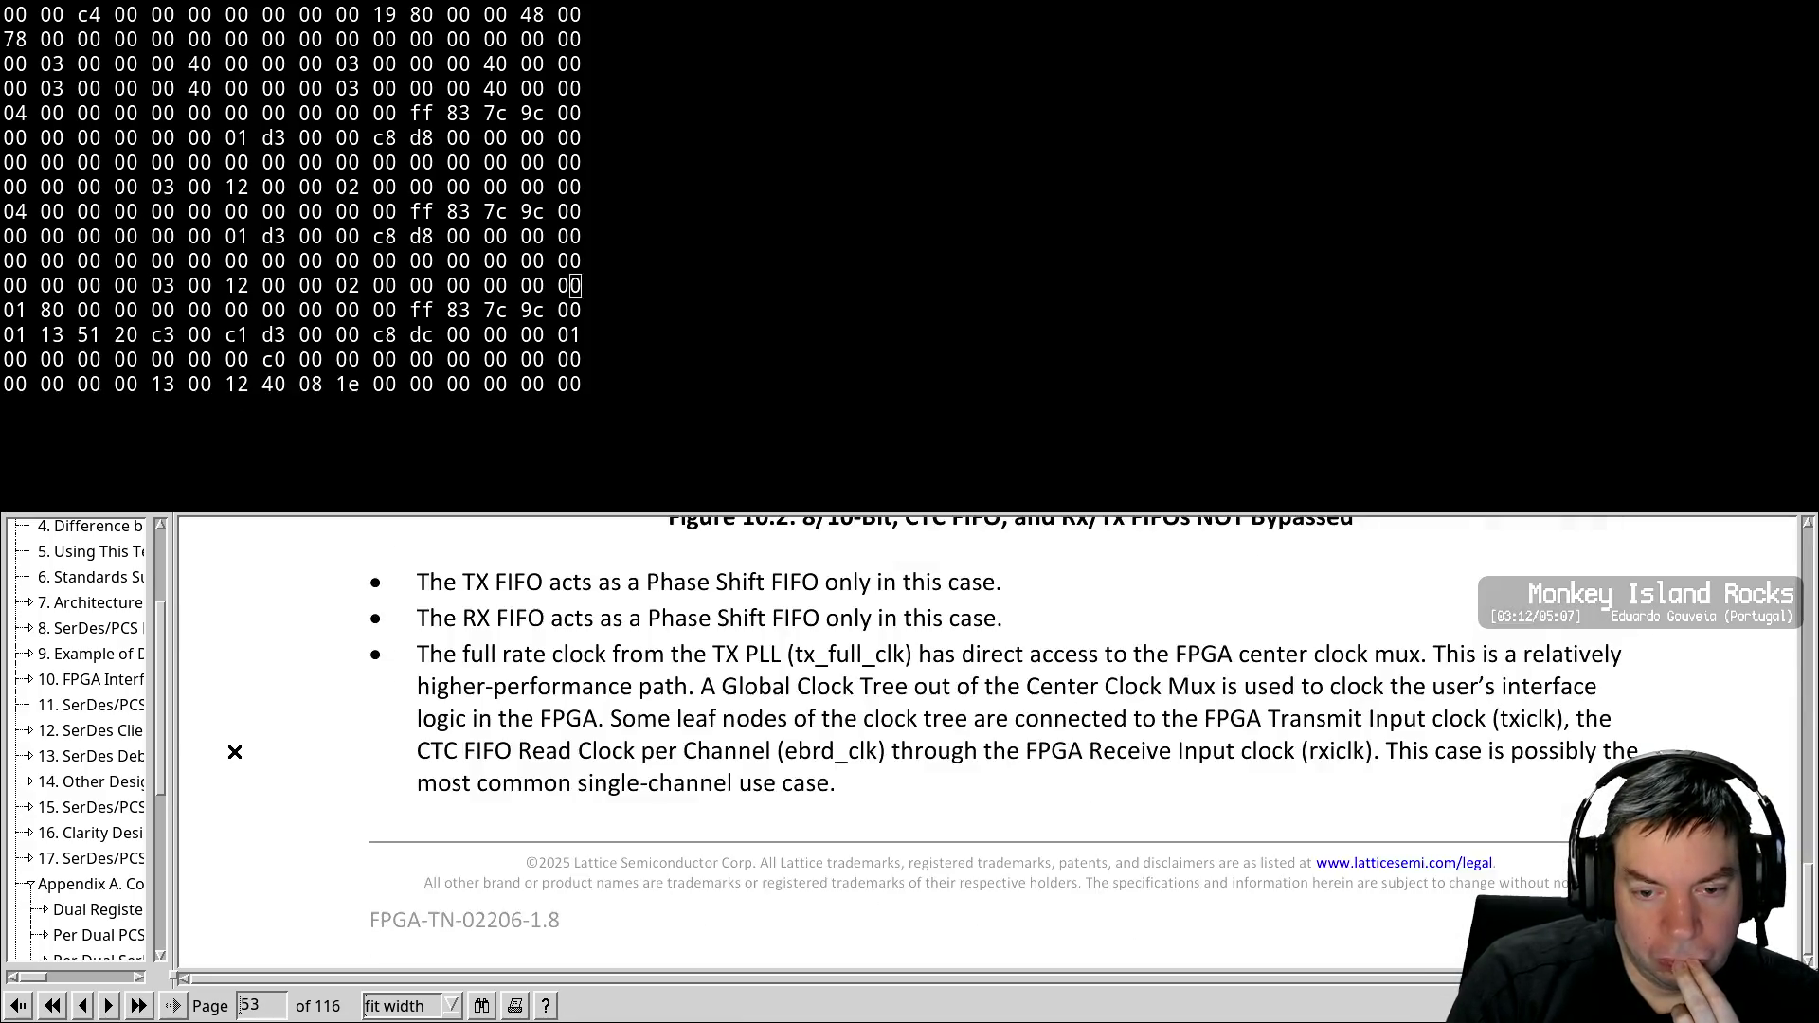
scroll(235, 752, down, 20)
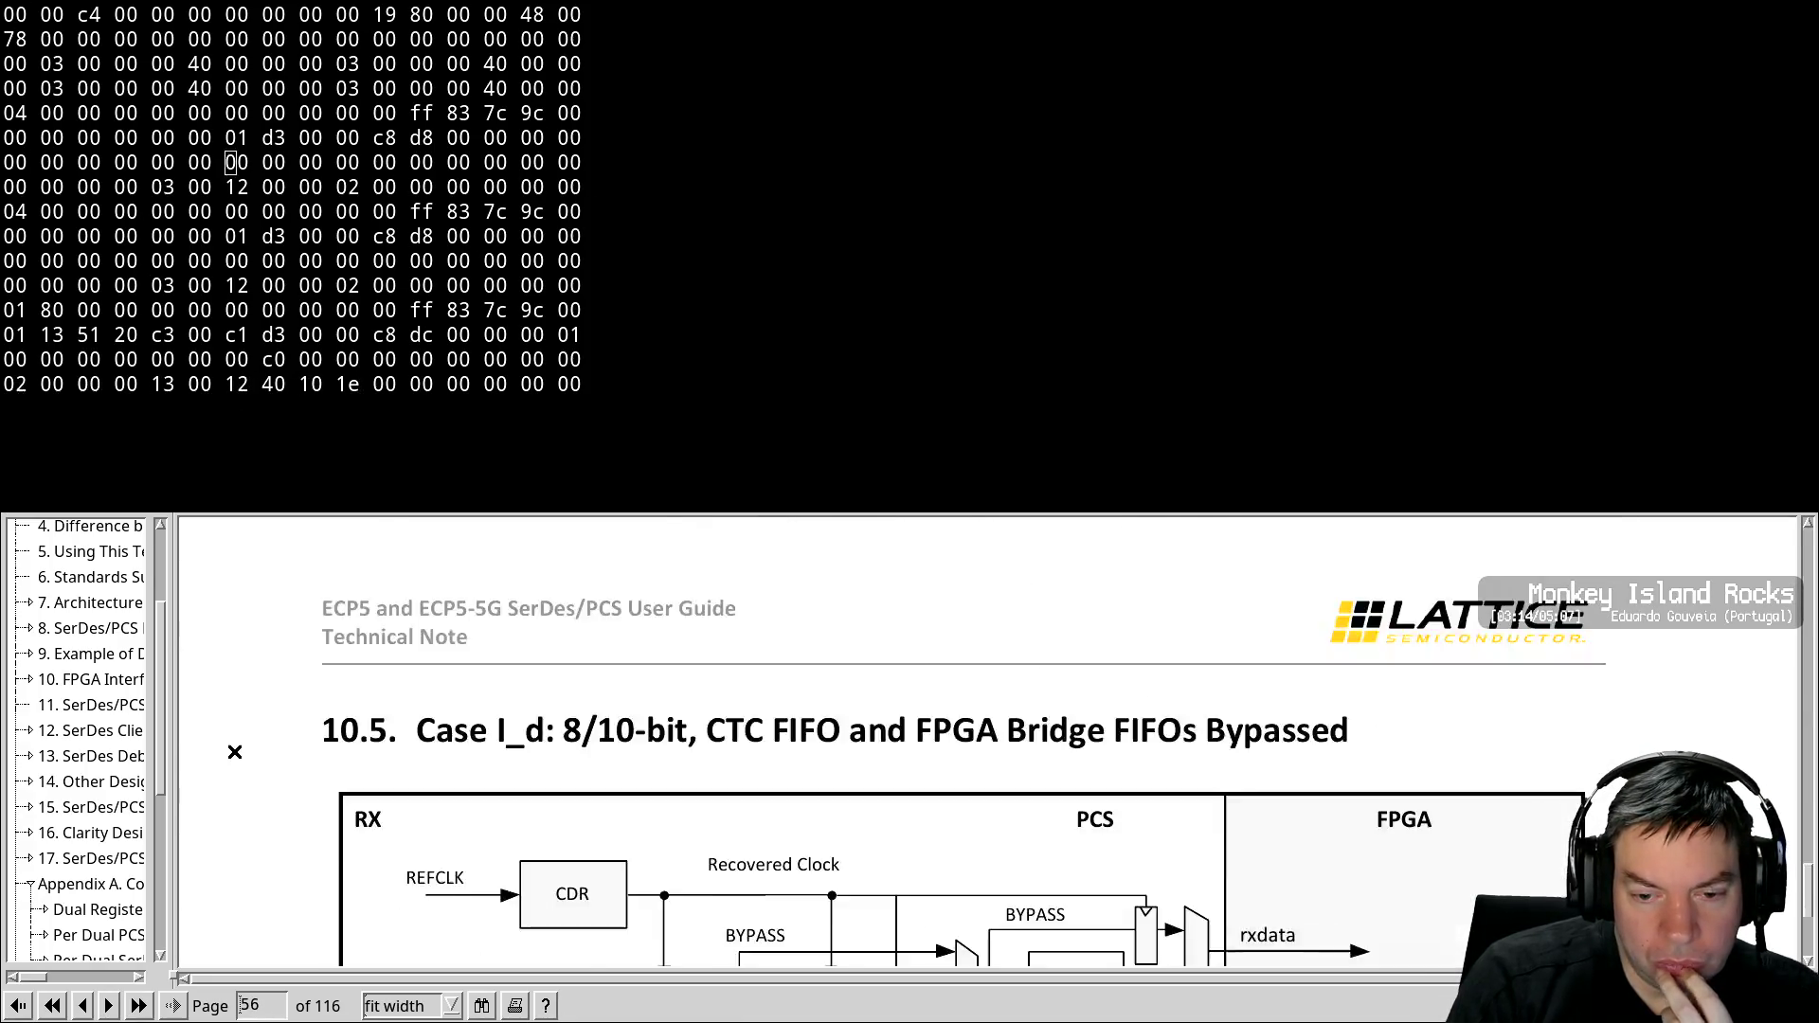
scroll(235, 752, down, 15)
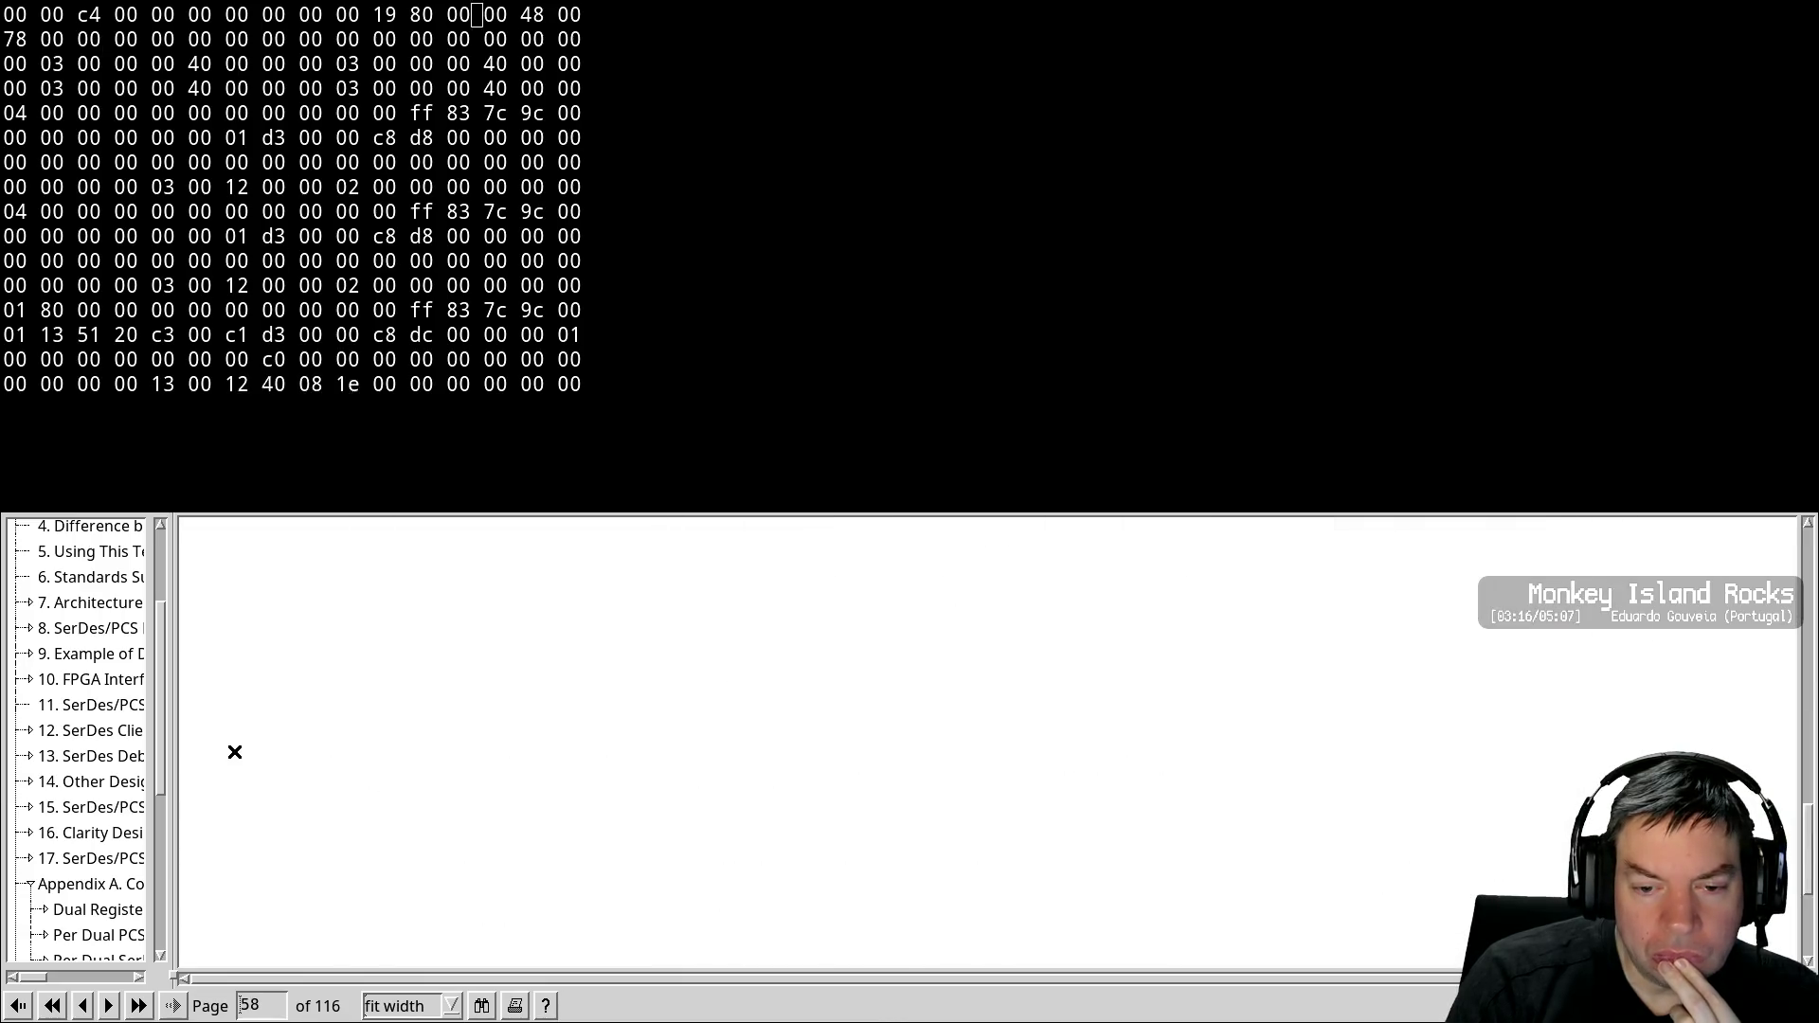
scroll(235, 752, up, 3)
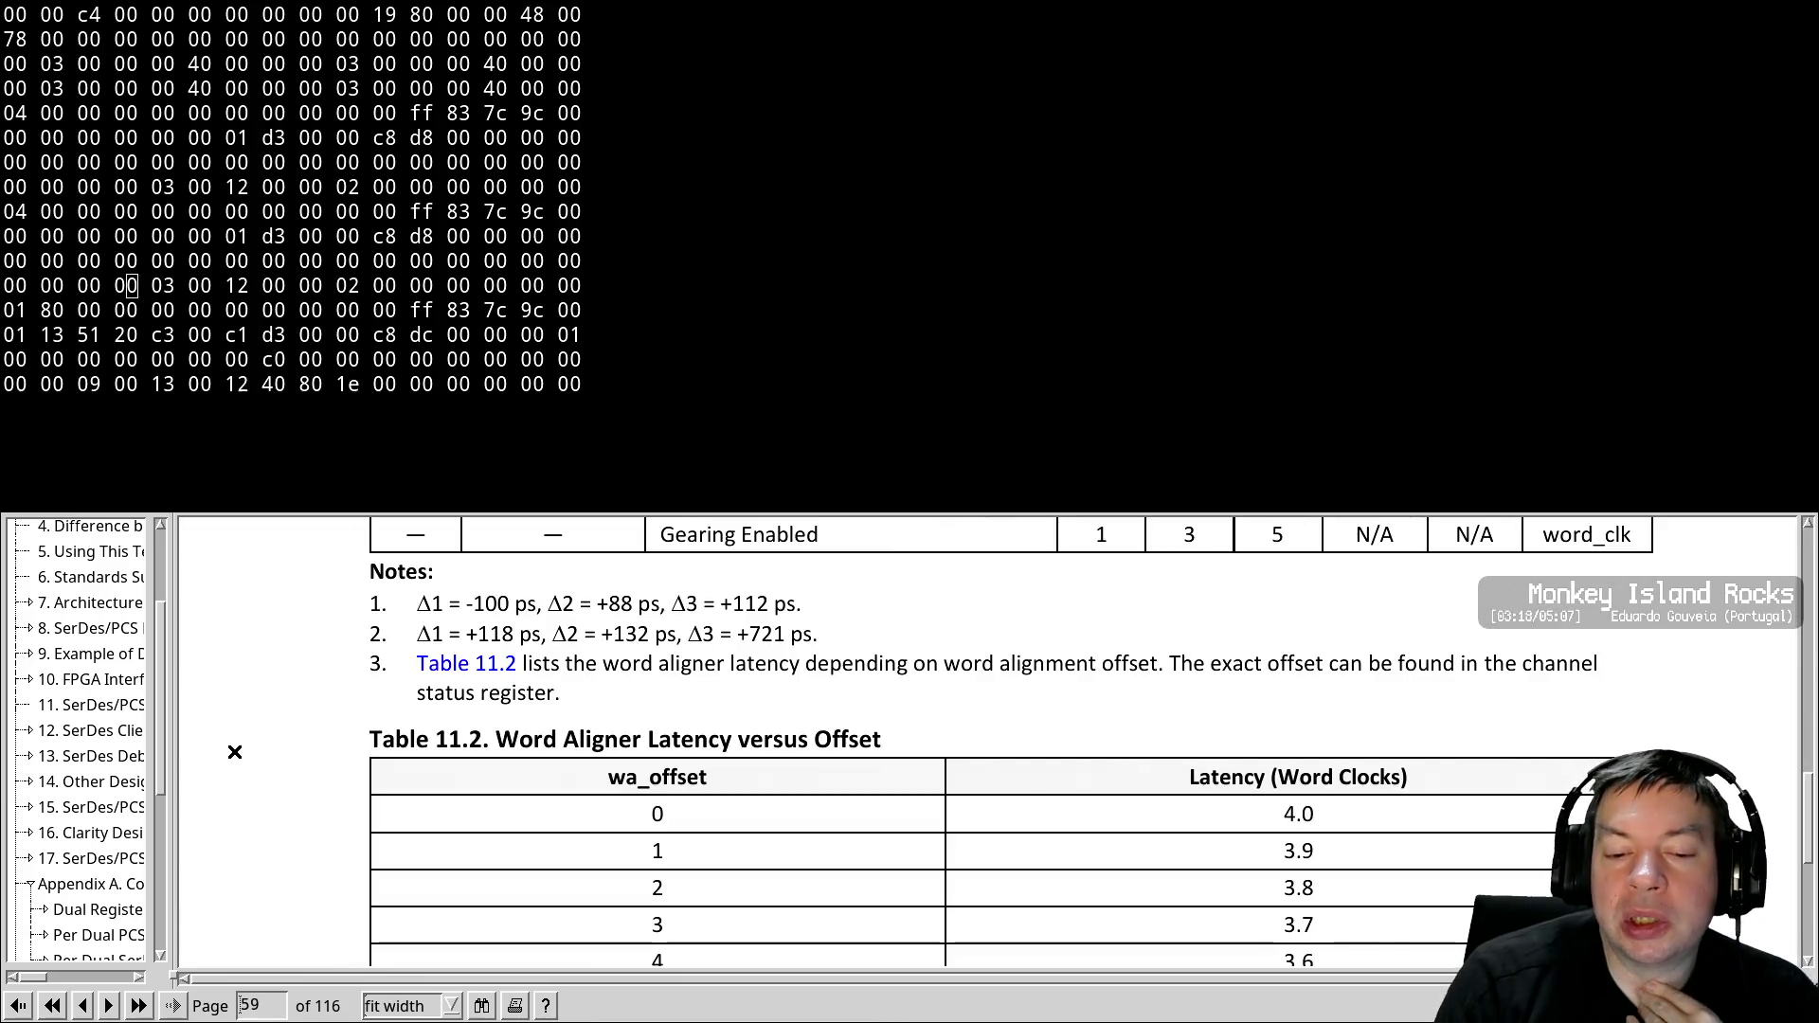
scroll(235, 752, down, 3)
scroll(235, 753, down, 3)
scroll(235, 752, up, 6)
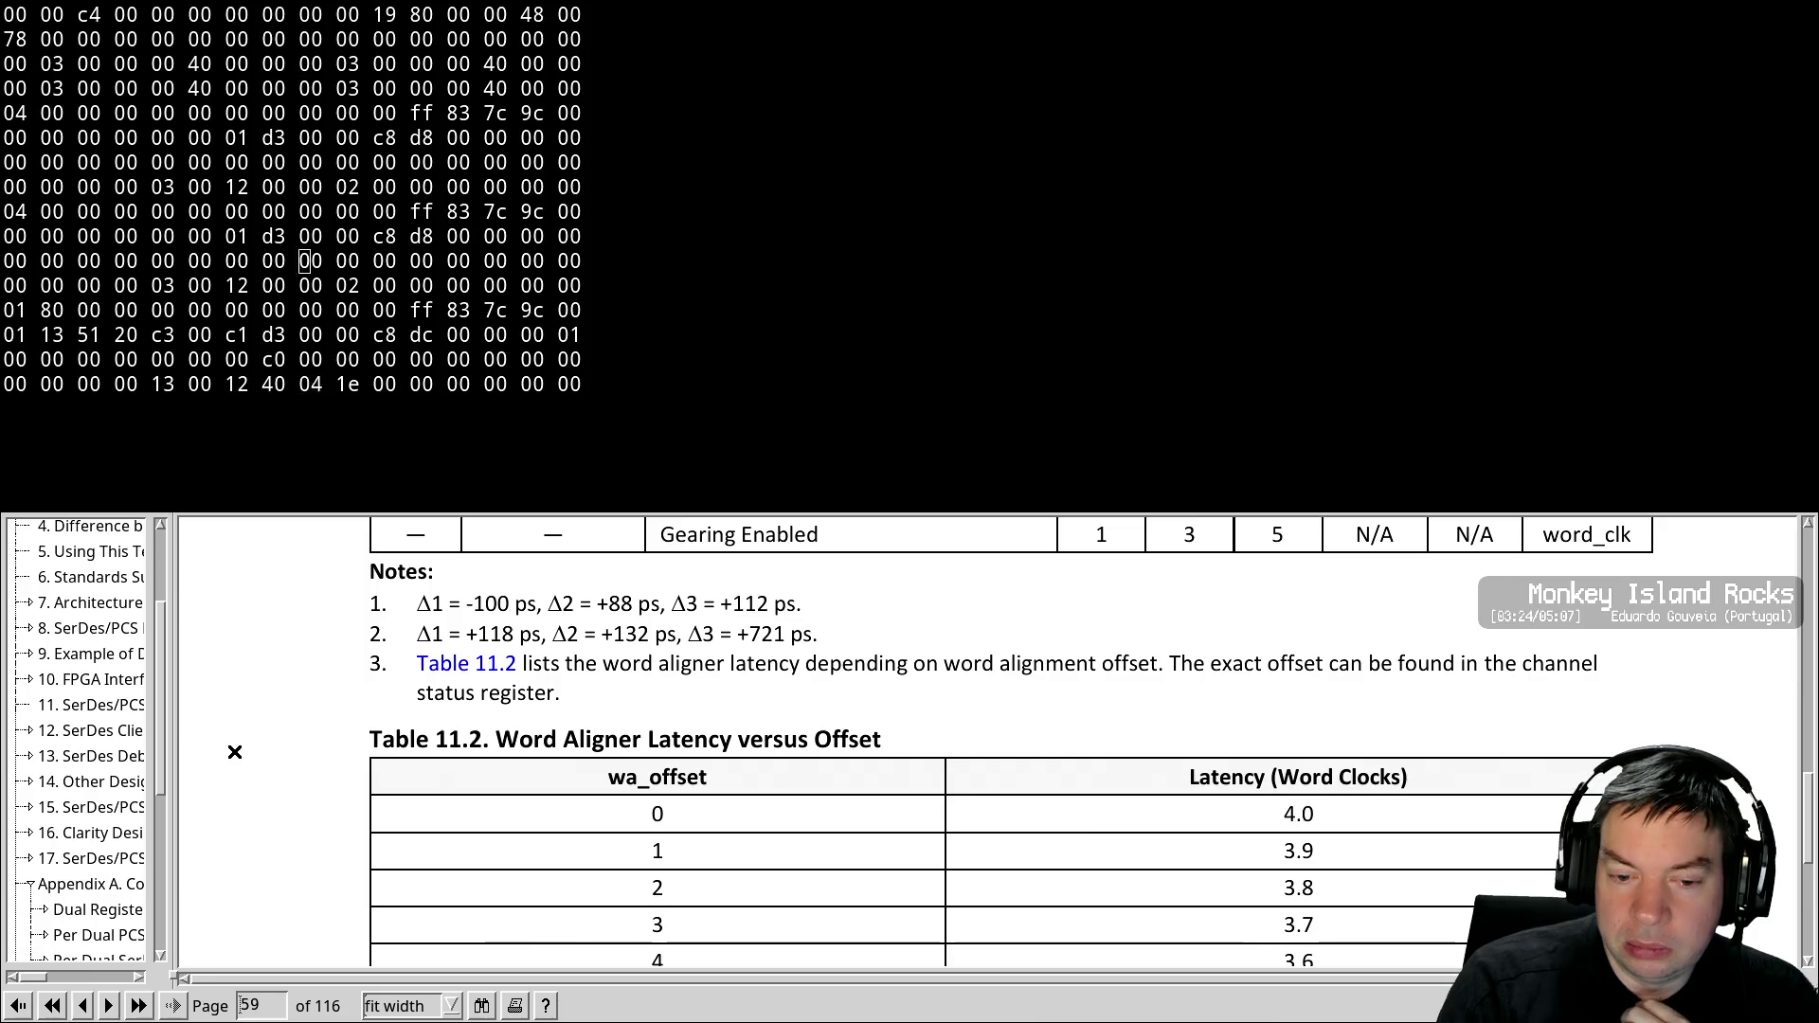
scroll(235, 752, down, 3)
scroll(235, 752, up, 3)
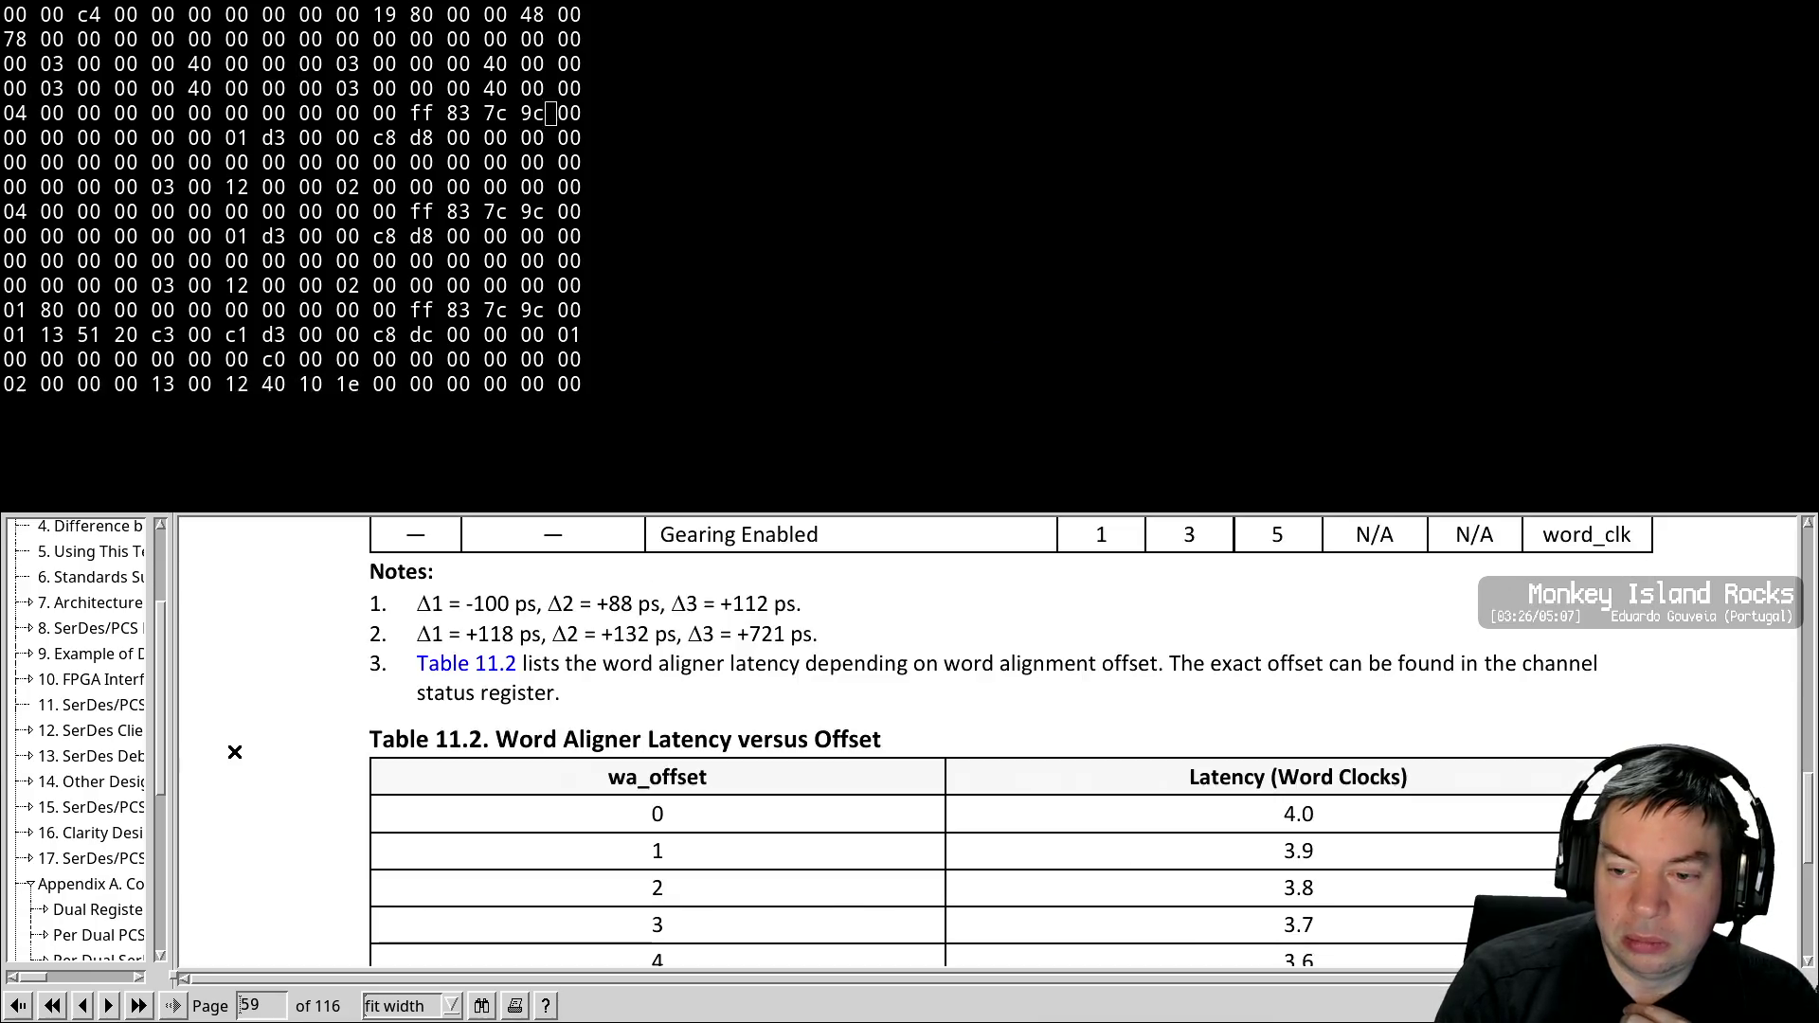
Page from Table 11.1 forward to Figure 12.1, the SCI block diagram on page 61
scroll(235, 752, up, 3)
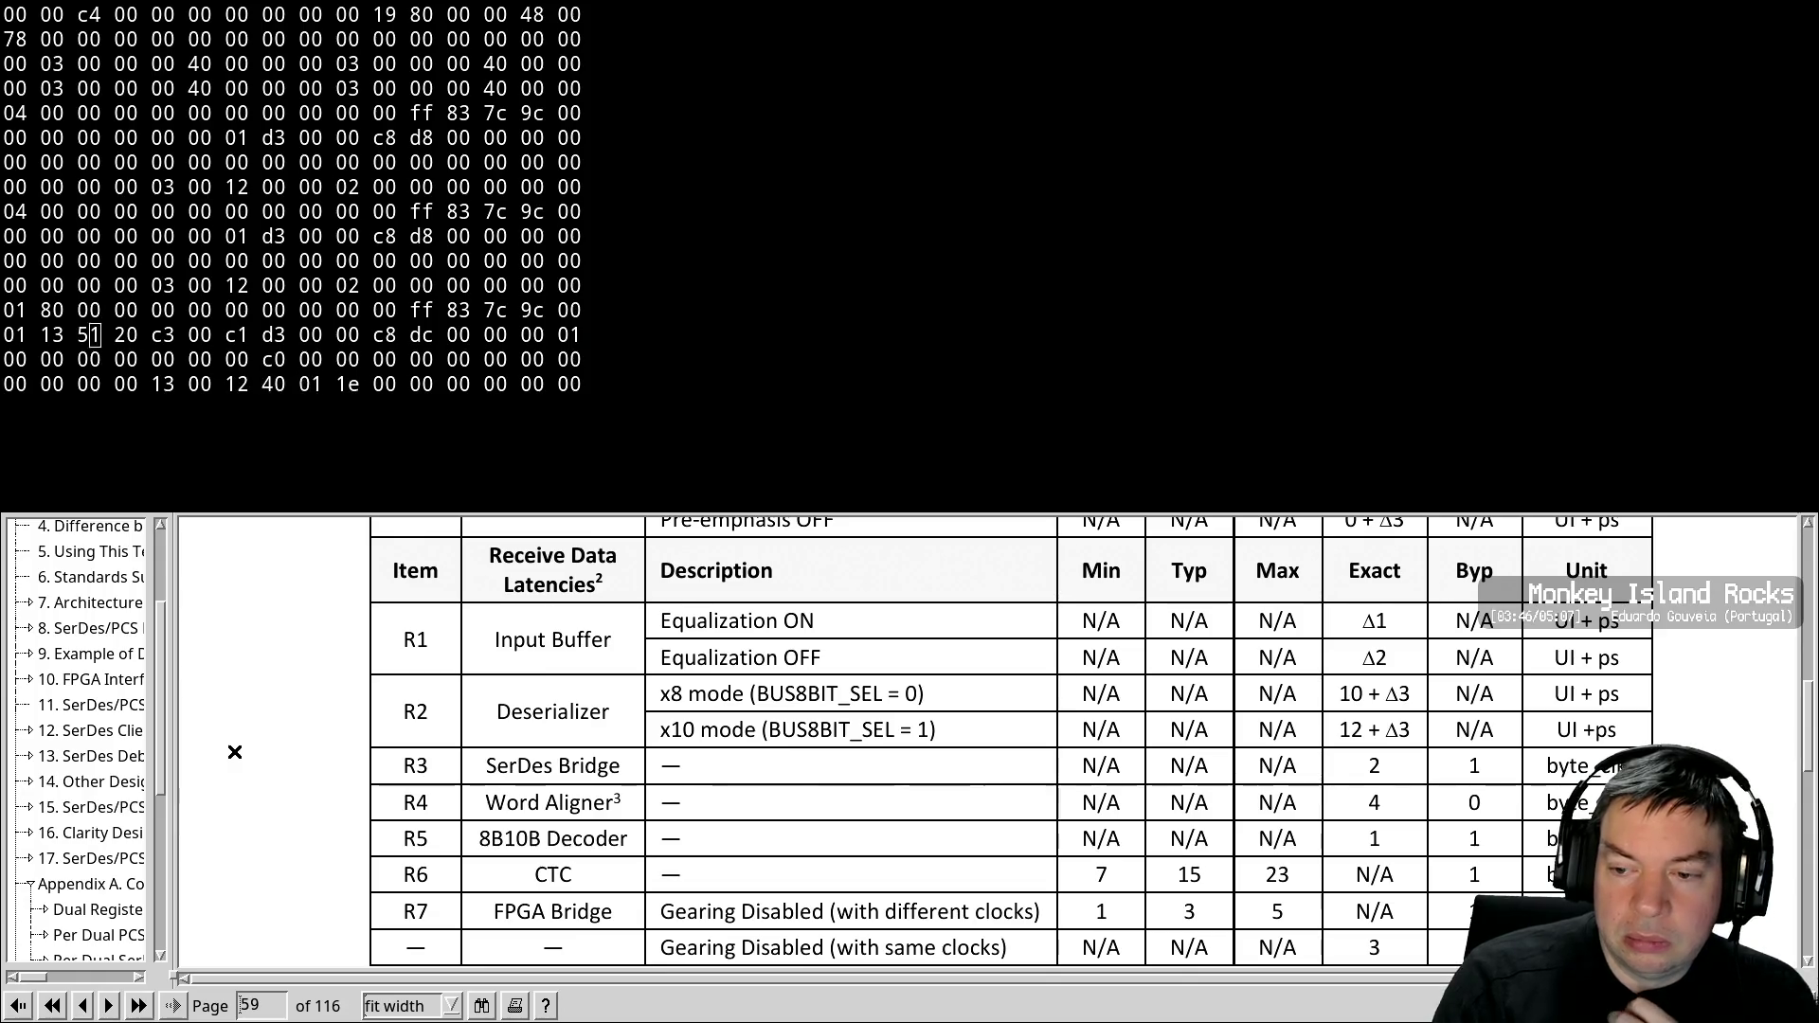
key(Page_Up)
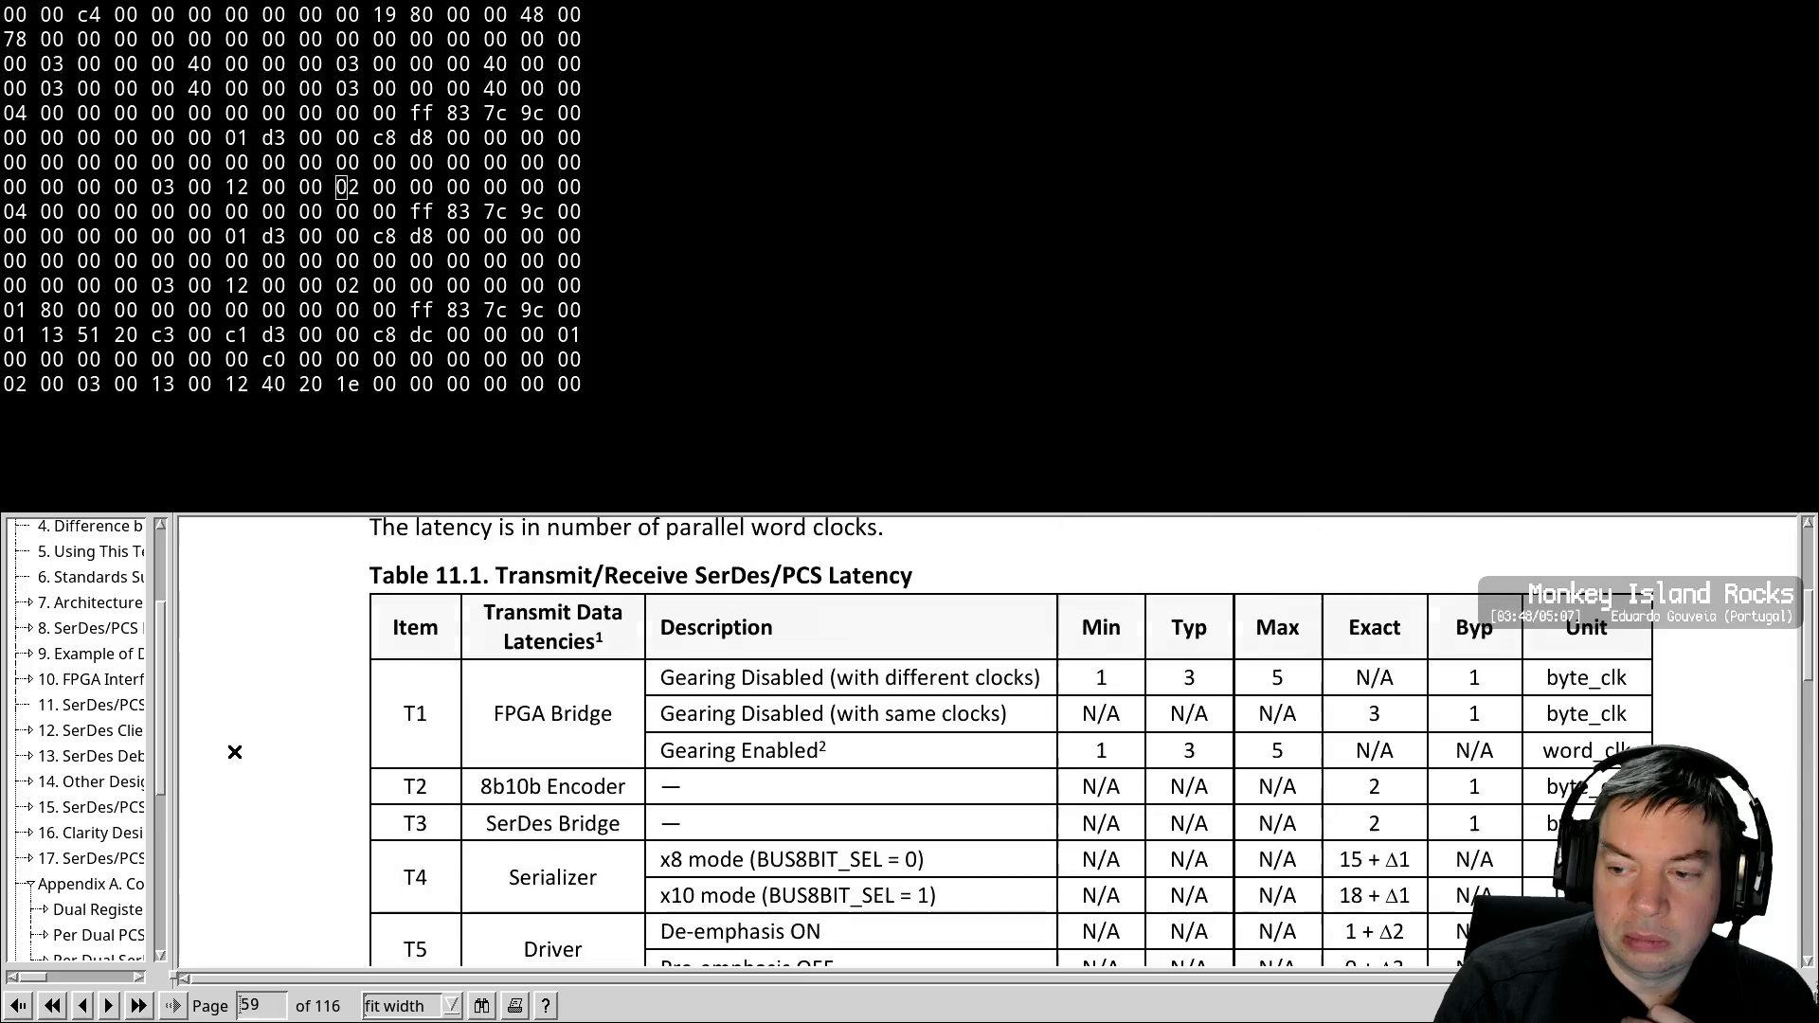
key(Page_Down)
key(Page_Down)
key(Page_Down)
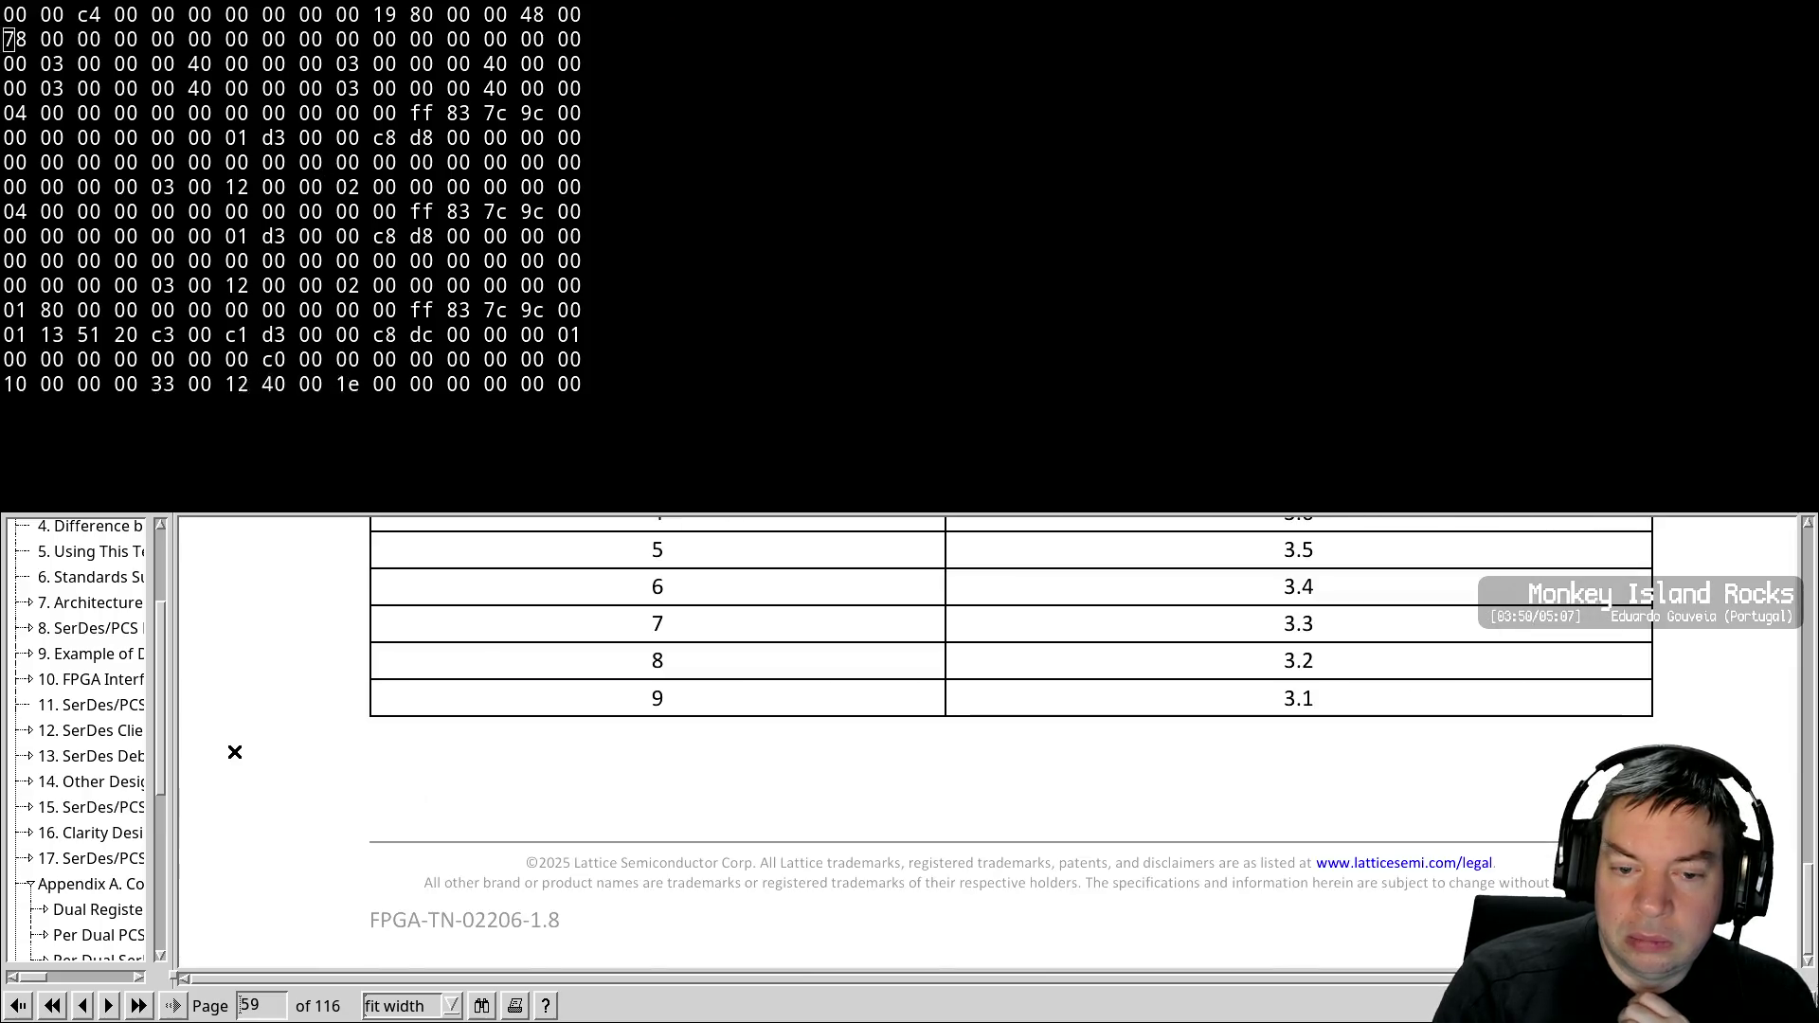
key(Page_Down)
key(Page_Down)
key(Page_Down)
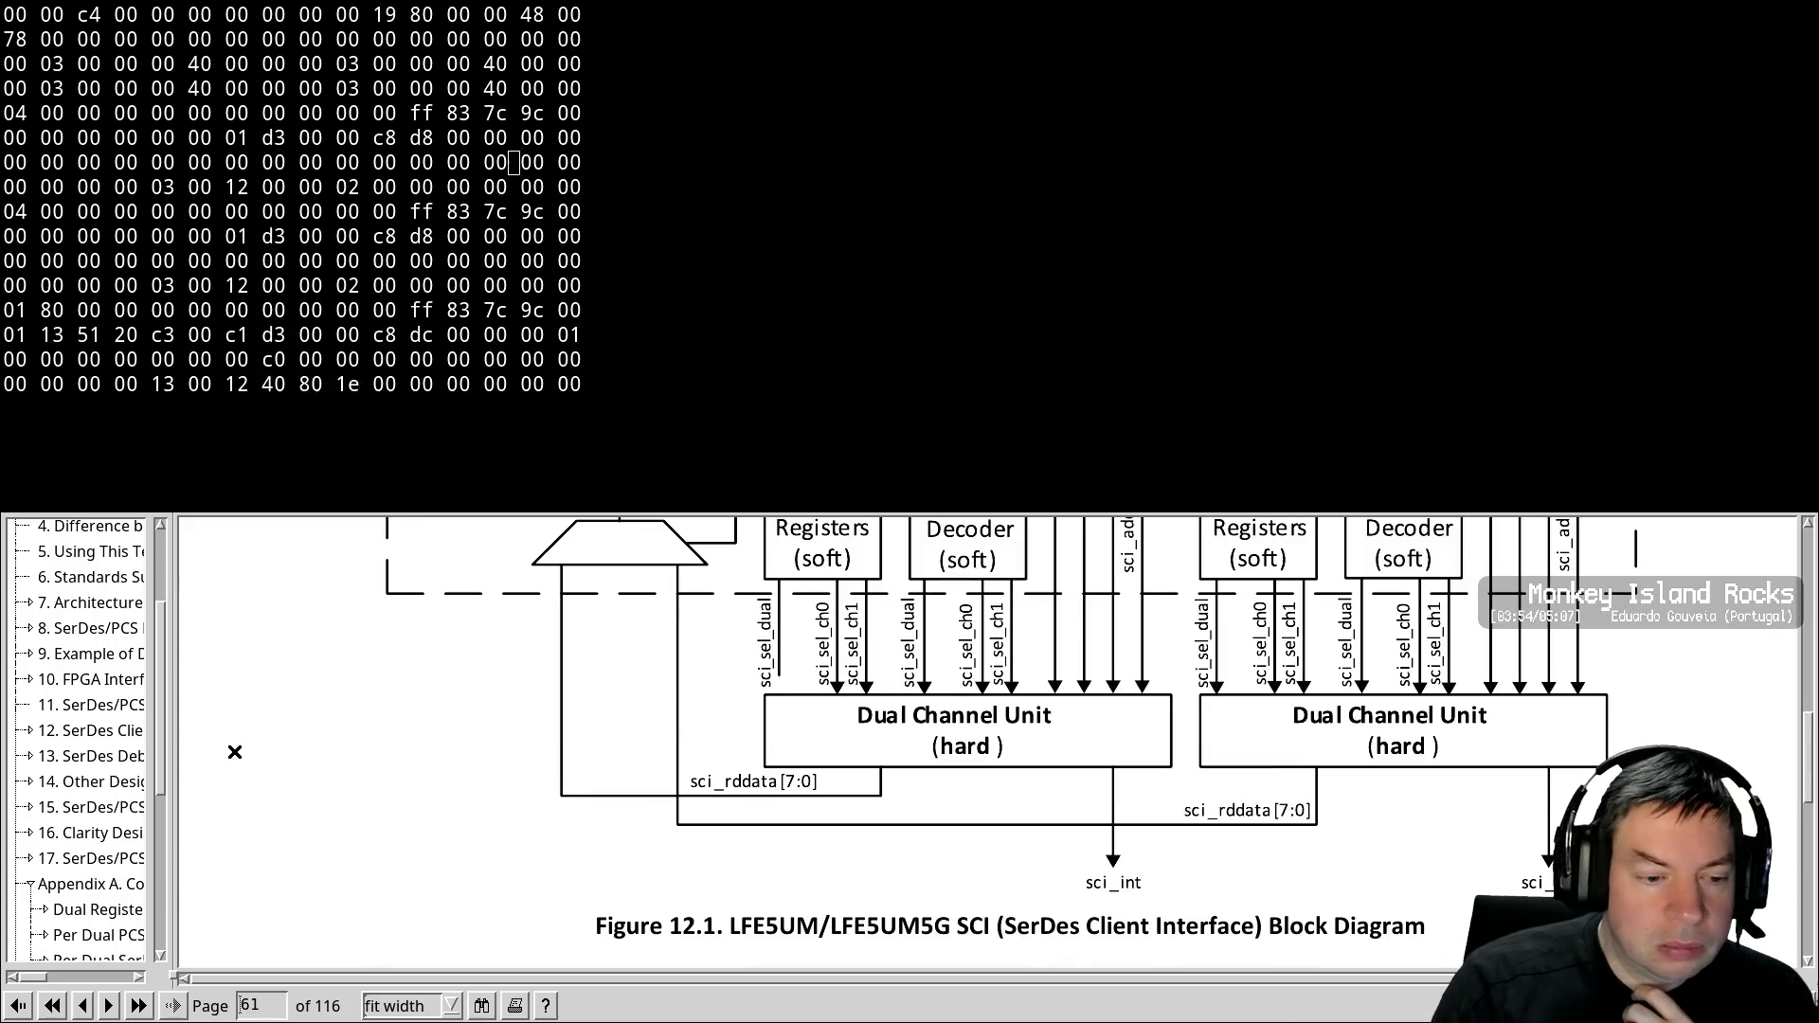
Jump through the outline to sections 9, 8, 17 and 7, then scroll down through section 7
click(110, 652)
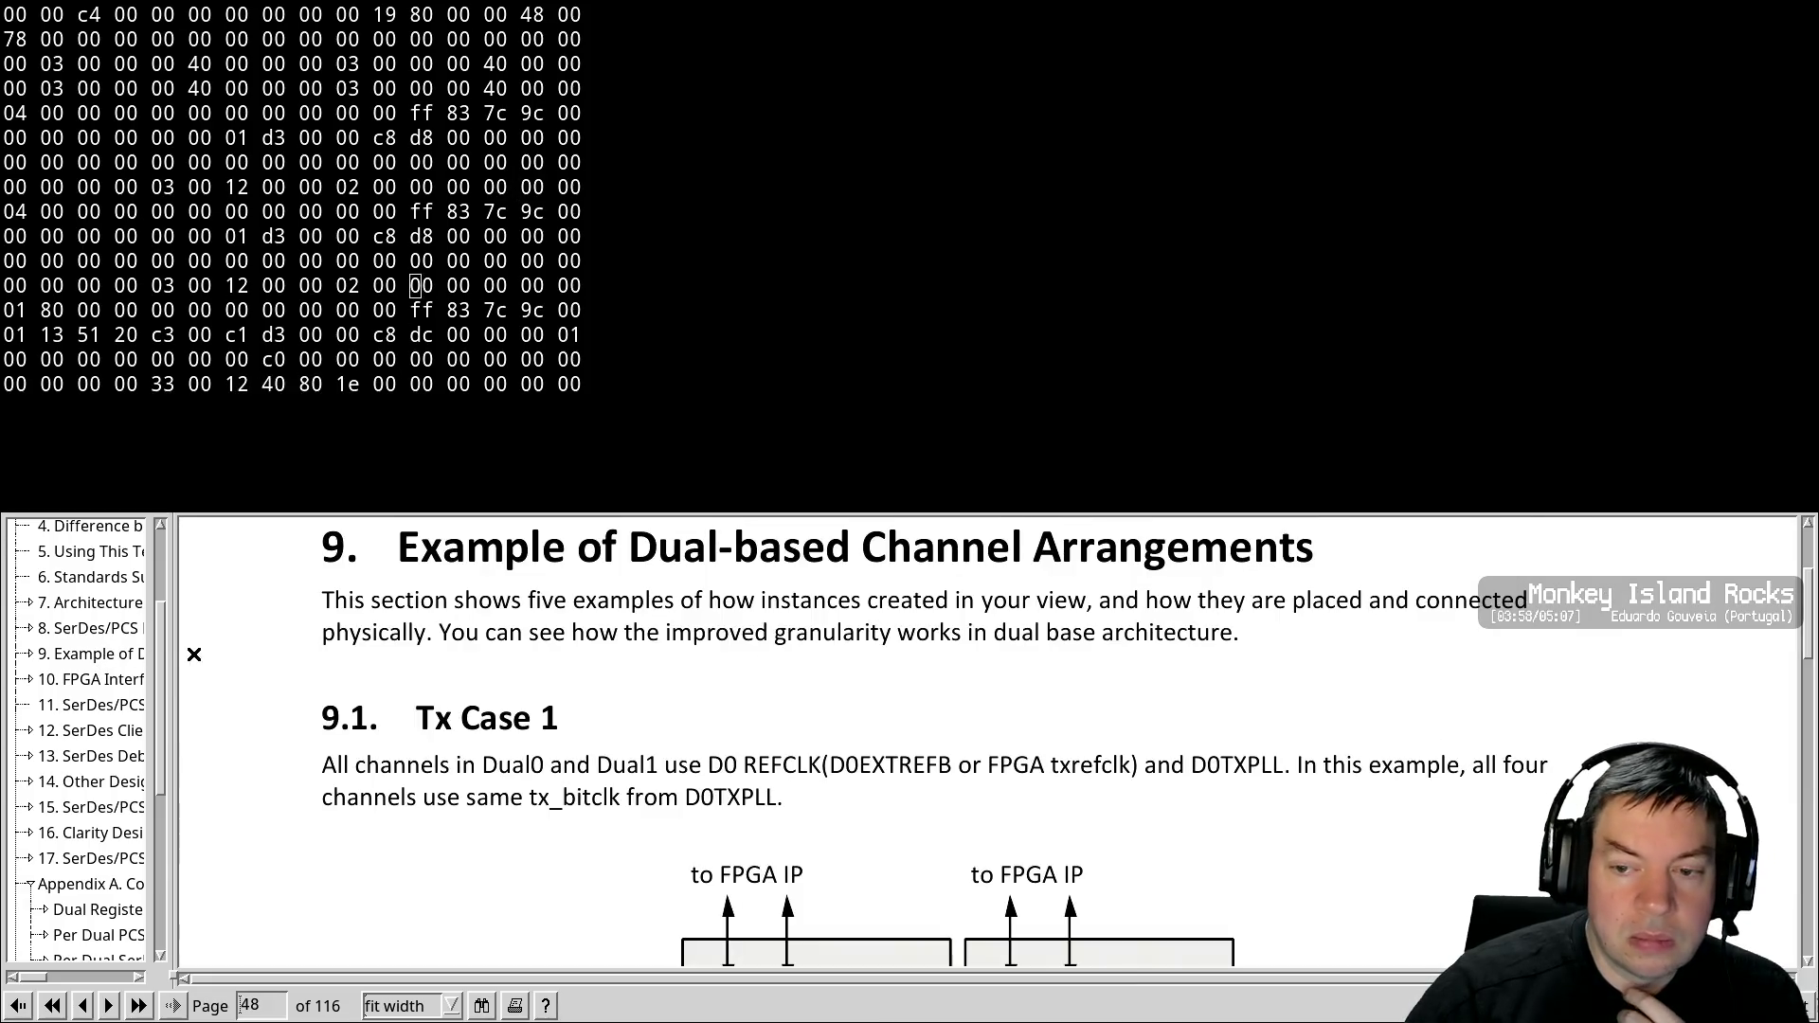
click(108, 628)
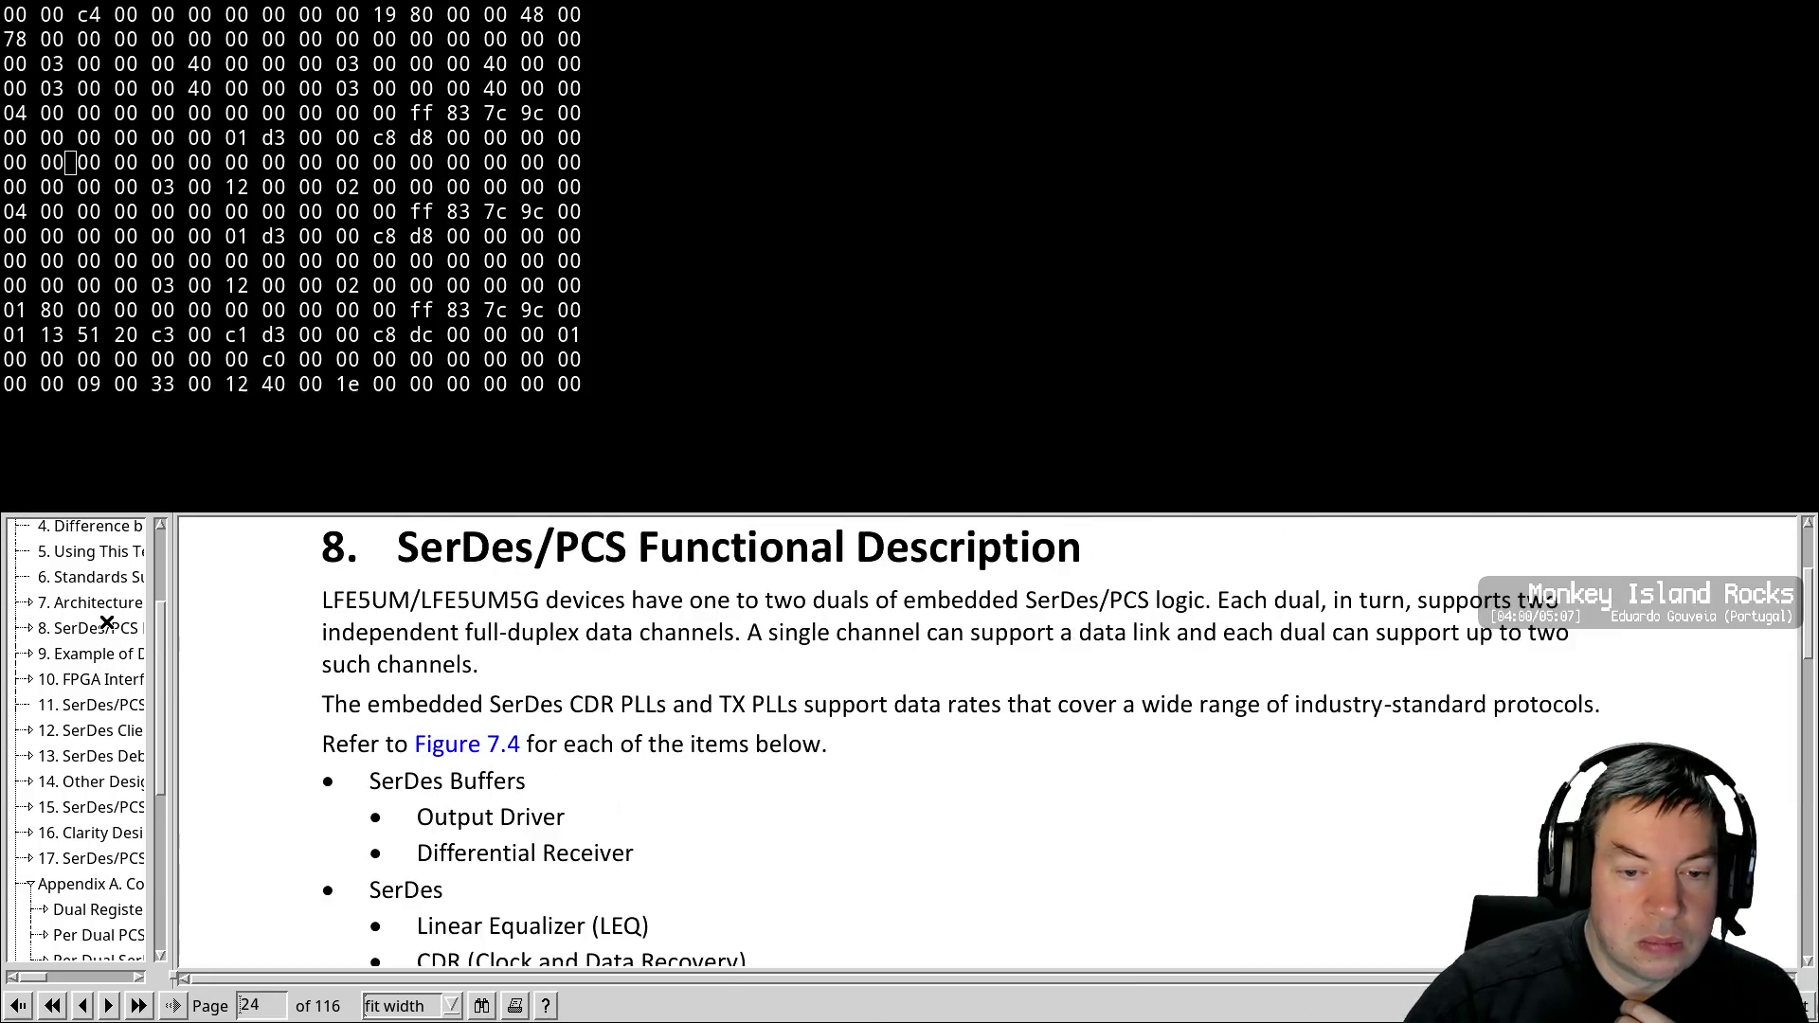
click(109, 865)
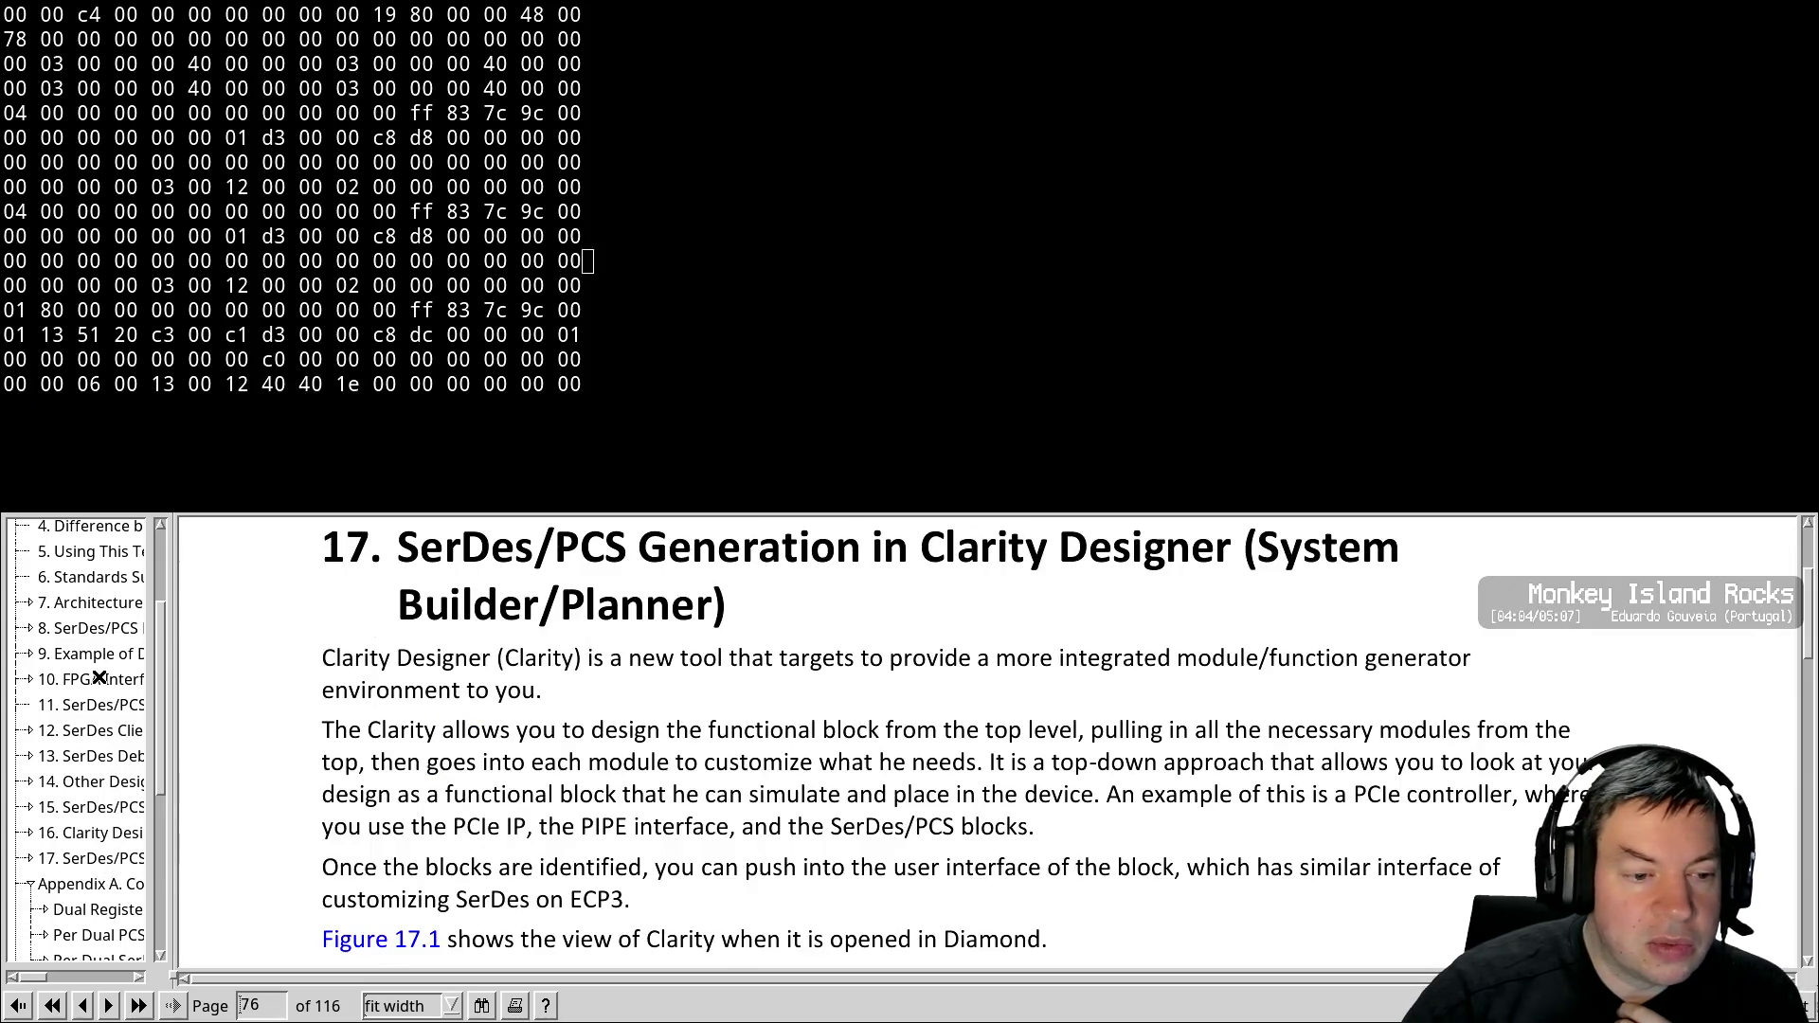
click(87, 607)
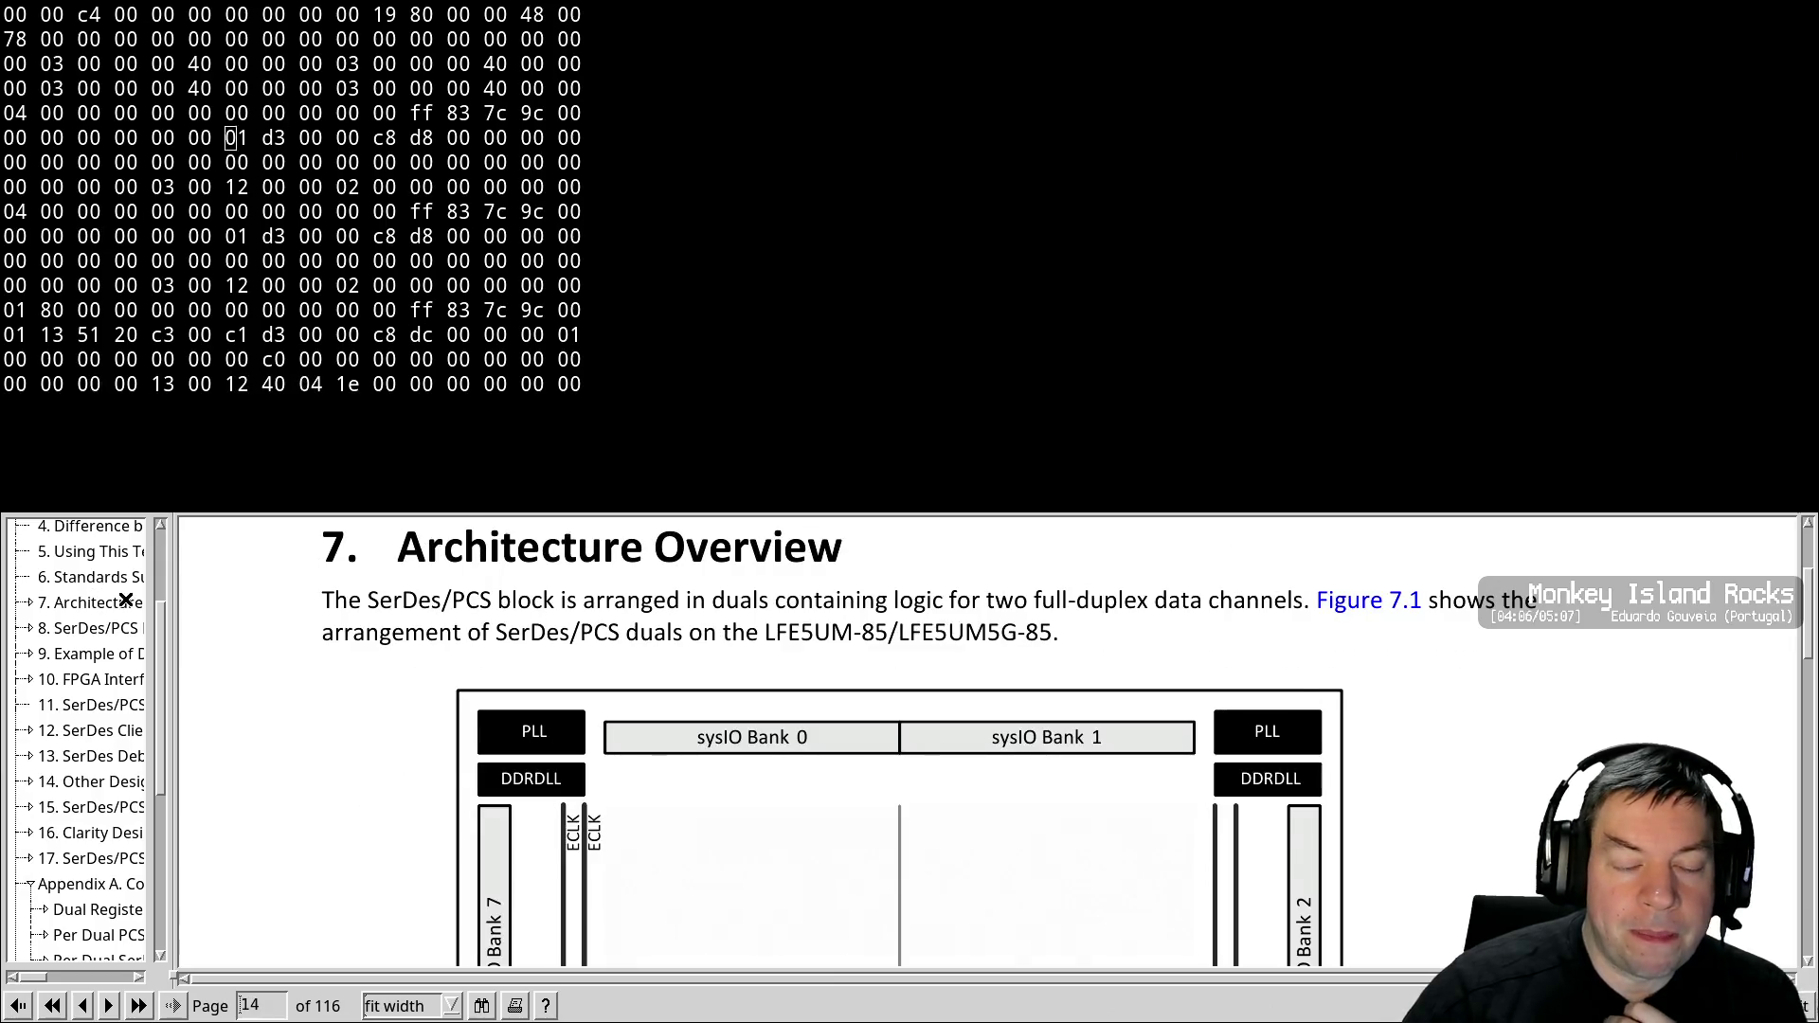
scroll(126, 600, down, 10)
scroll(126, 600, down, 15)
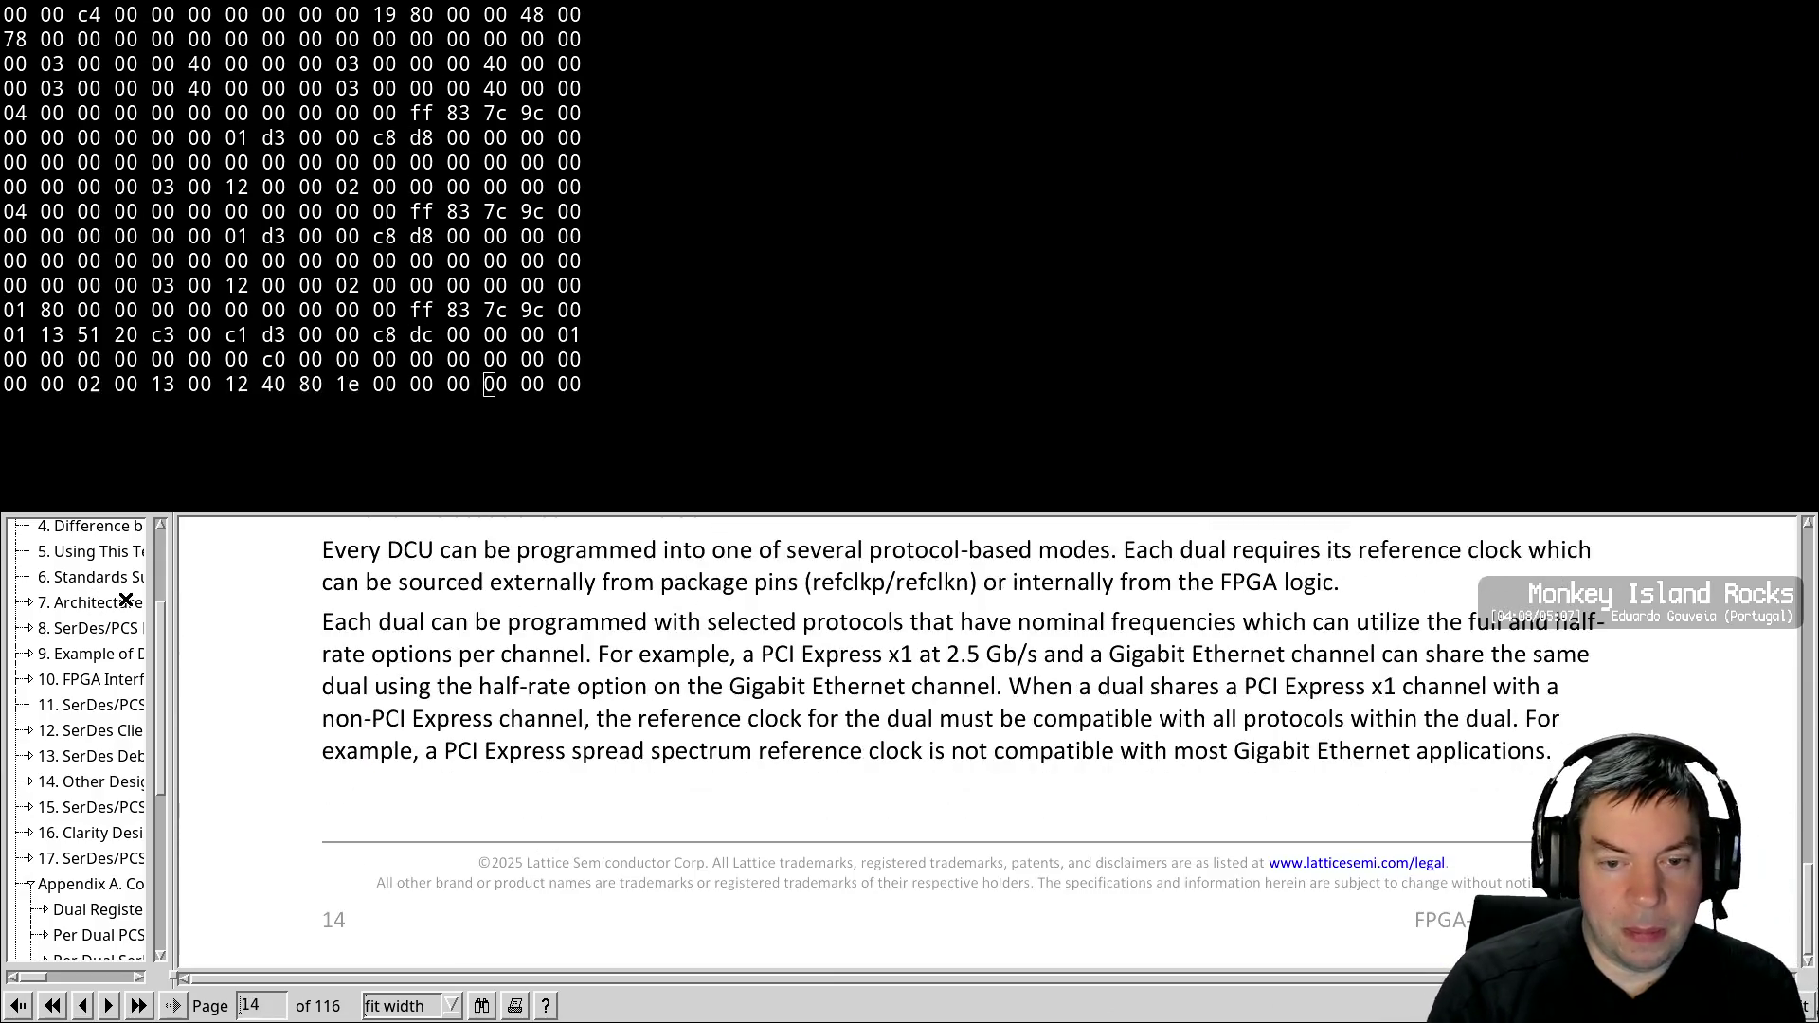
scroll(126, 600, down, 10)
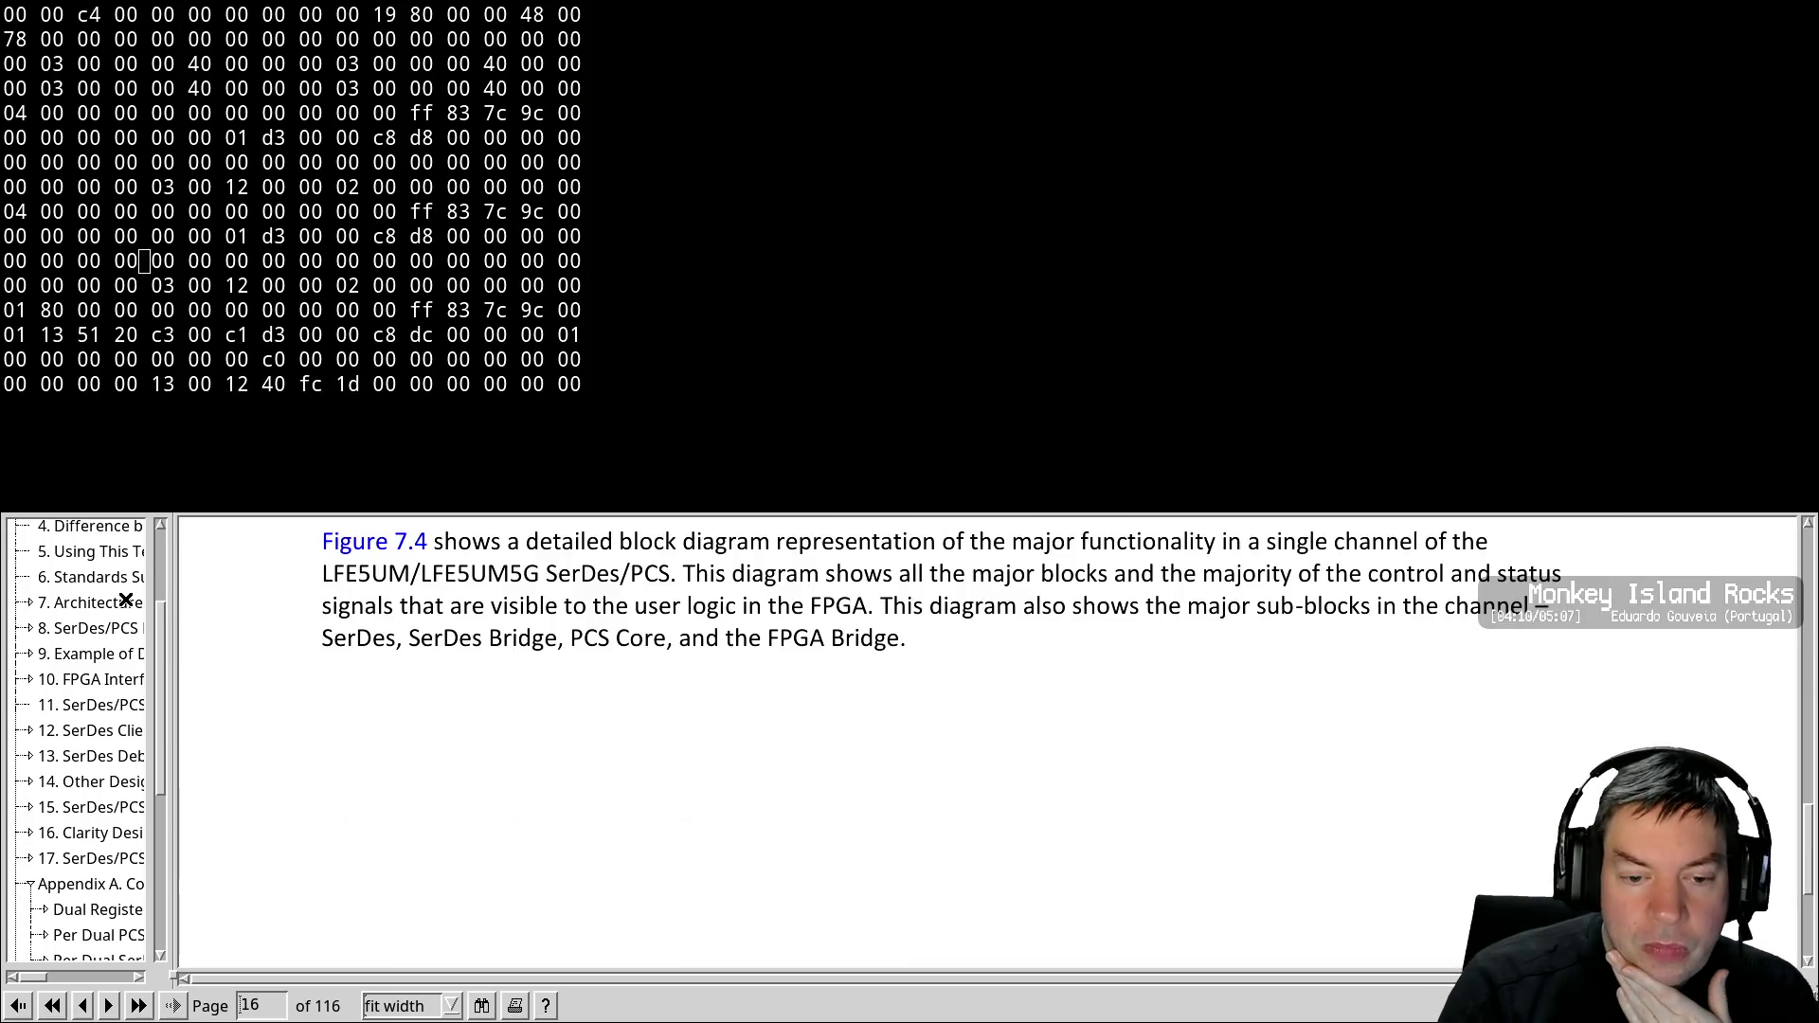
Read Table 7.3's tx_data rows, then return to the 7.5 Receive Data Bus heading
scroll(126, 600, down, 10)
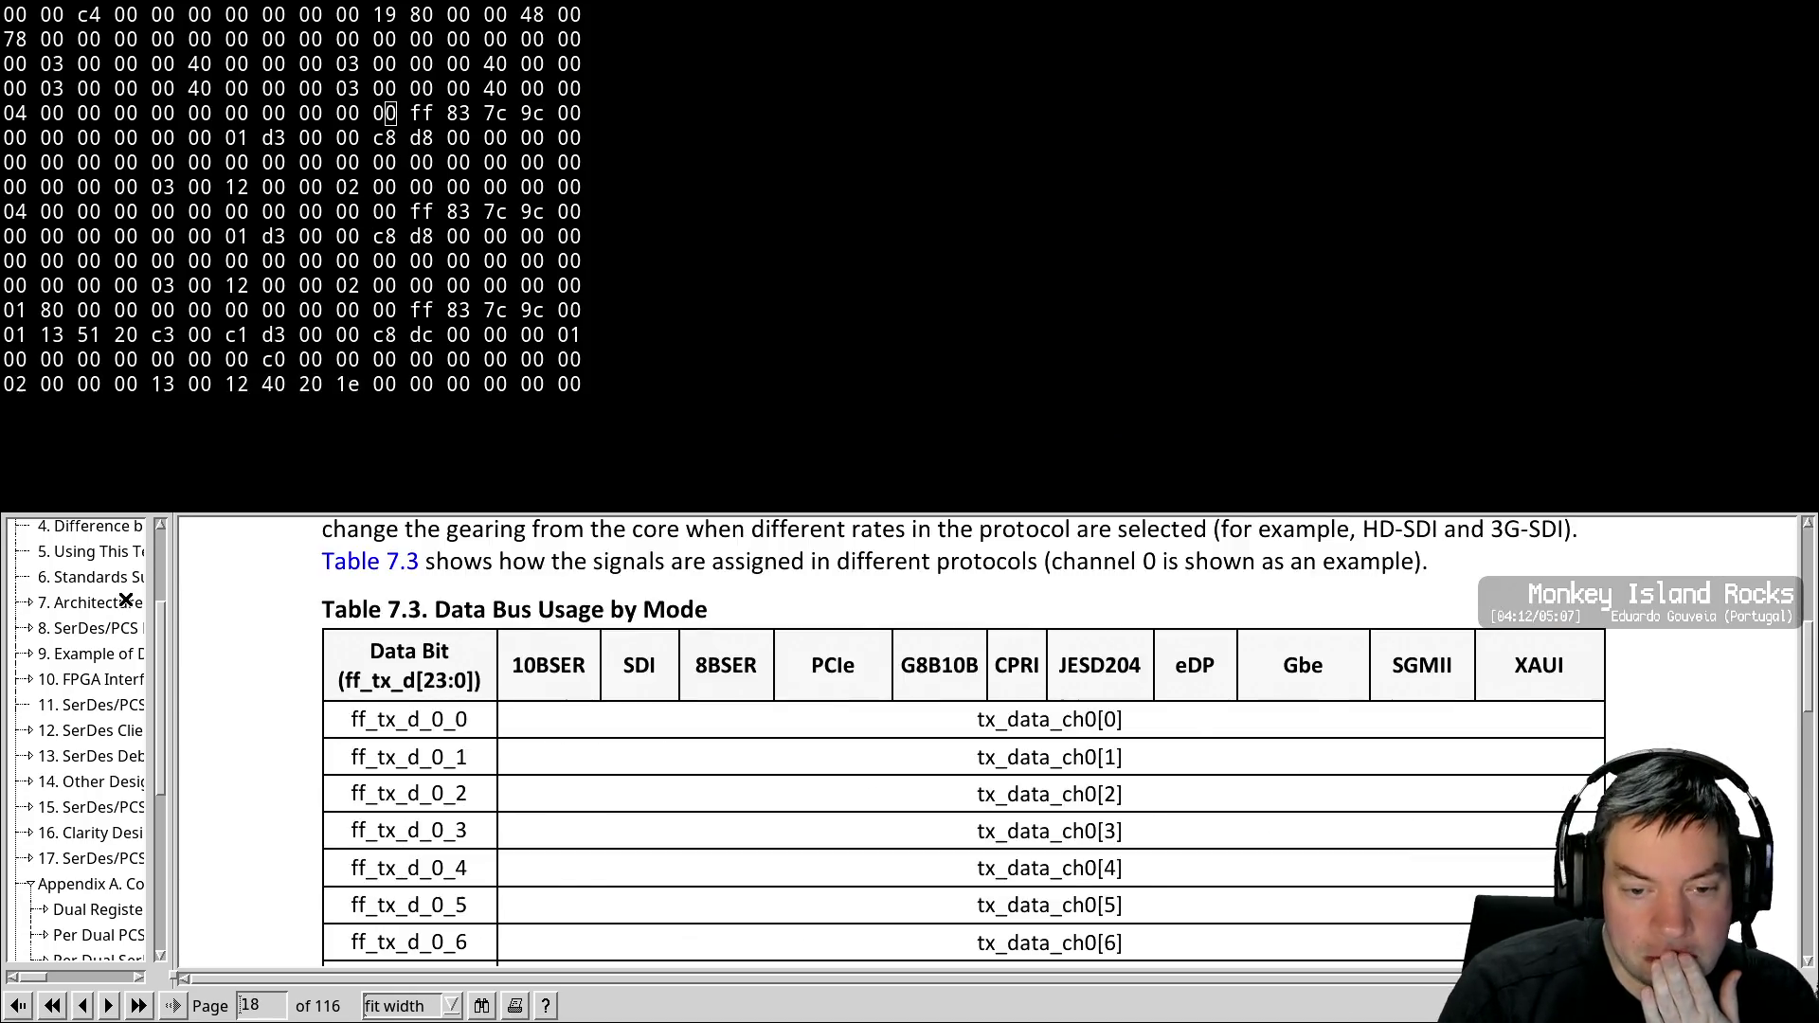
scroll(126, 599, up, 3)
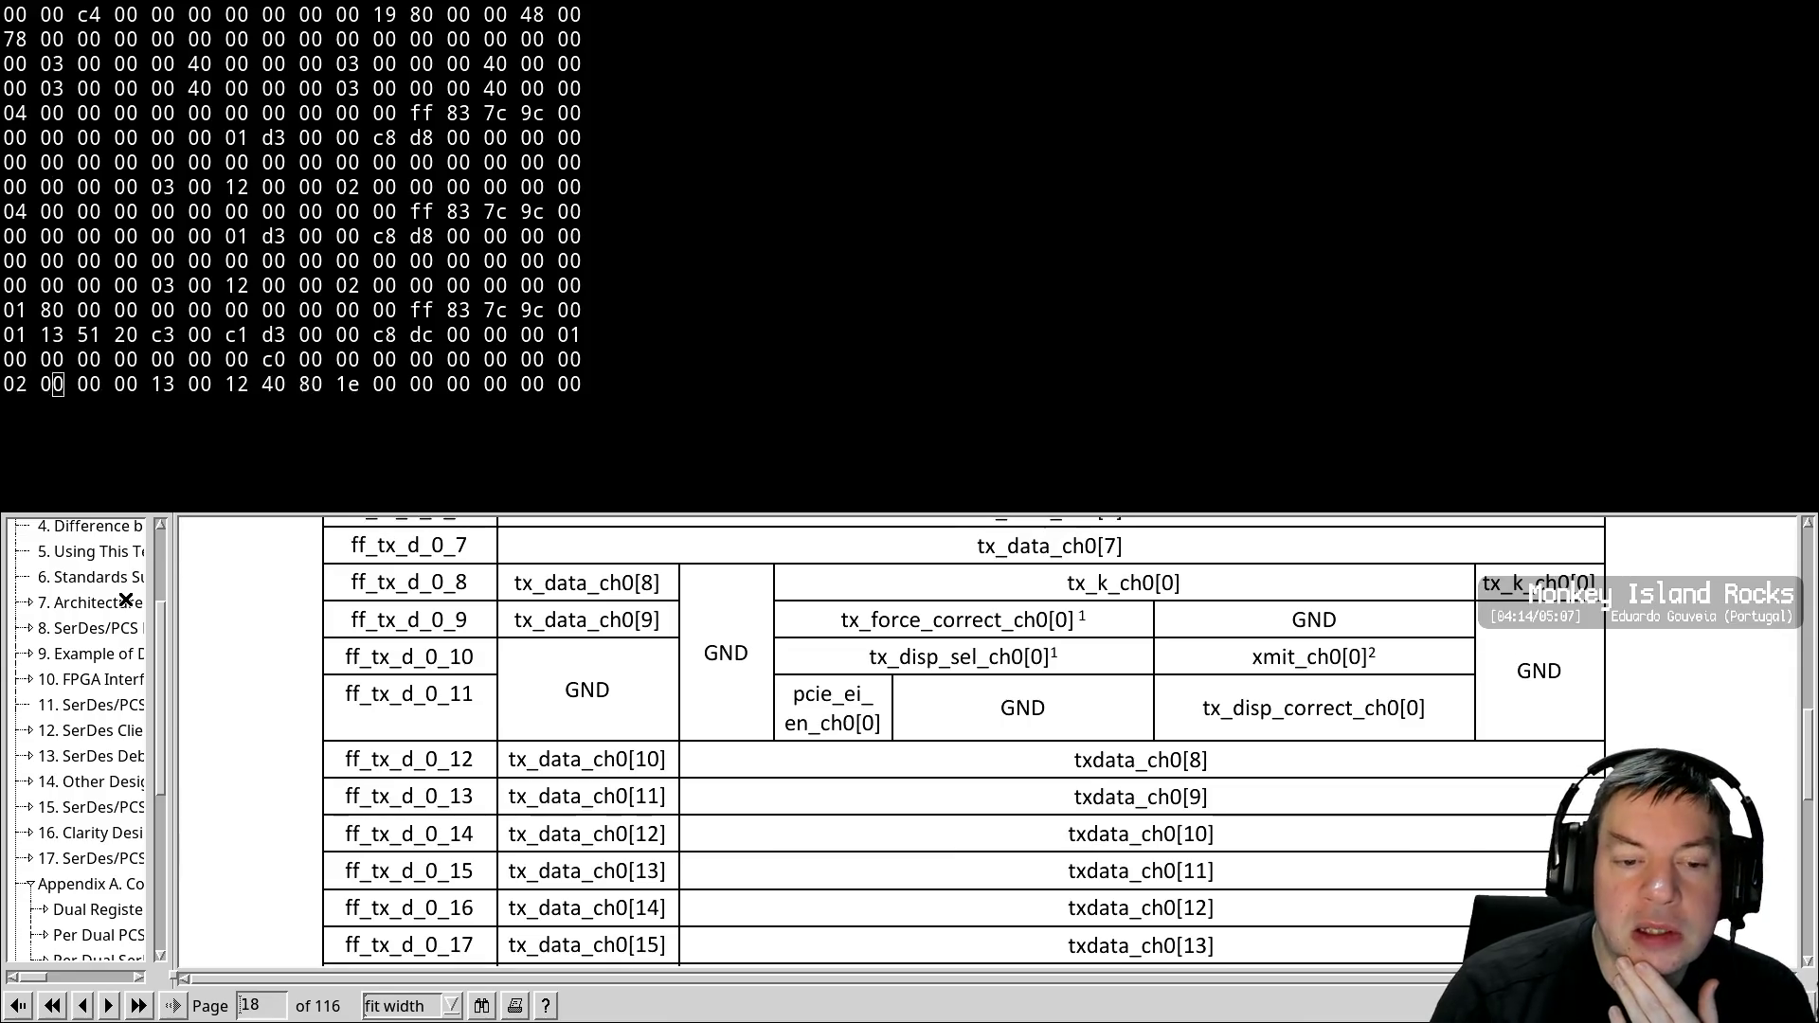
scroll(126, 600, up, 6)
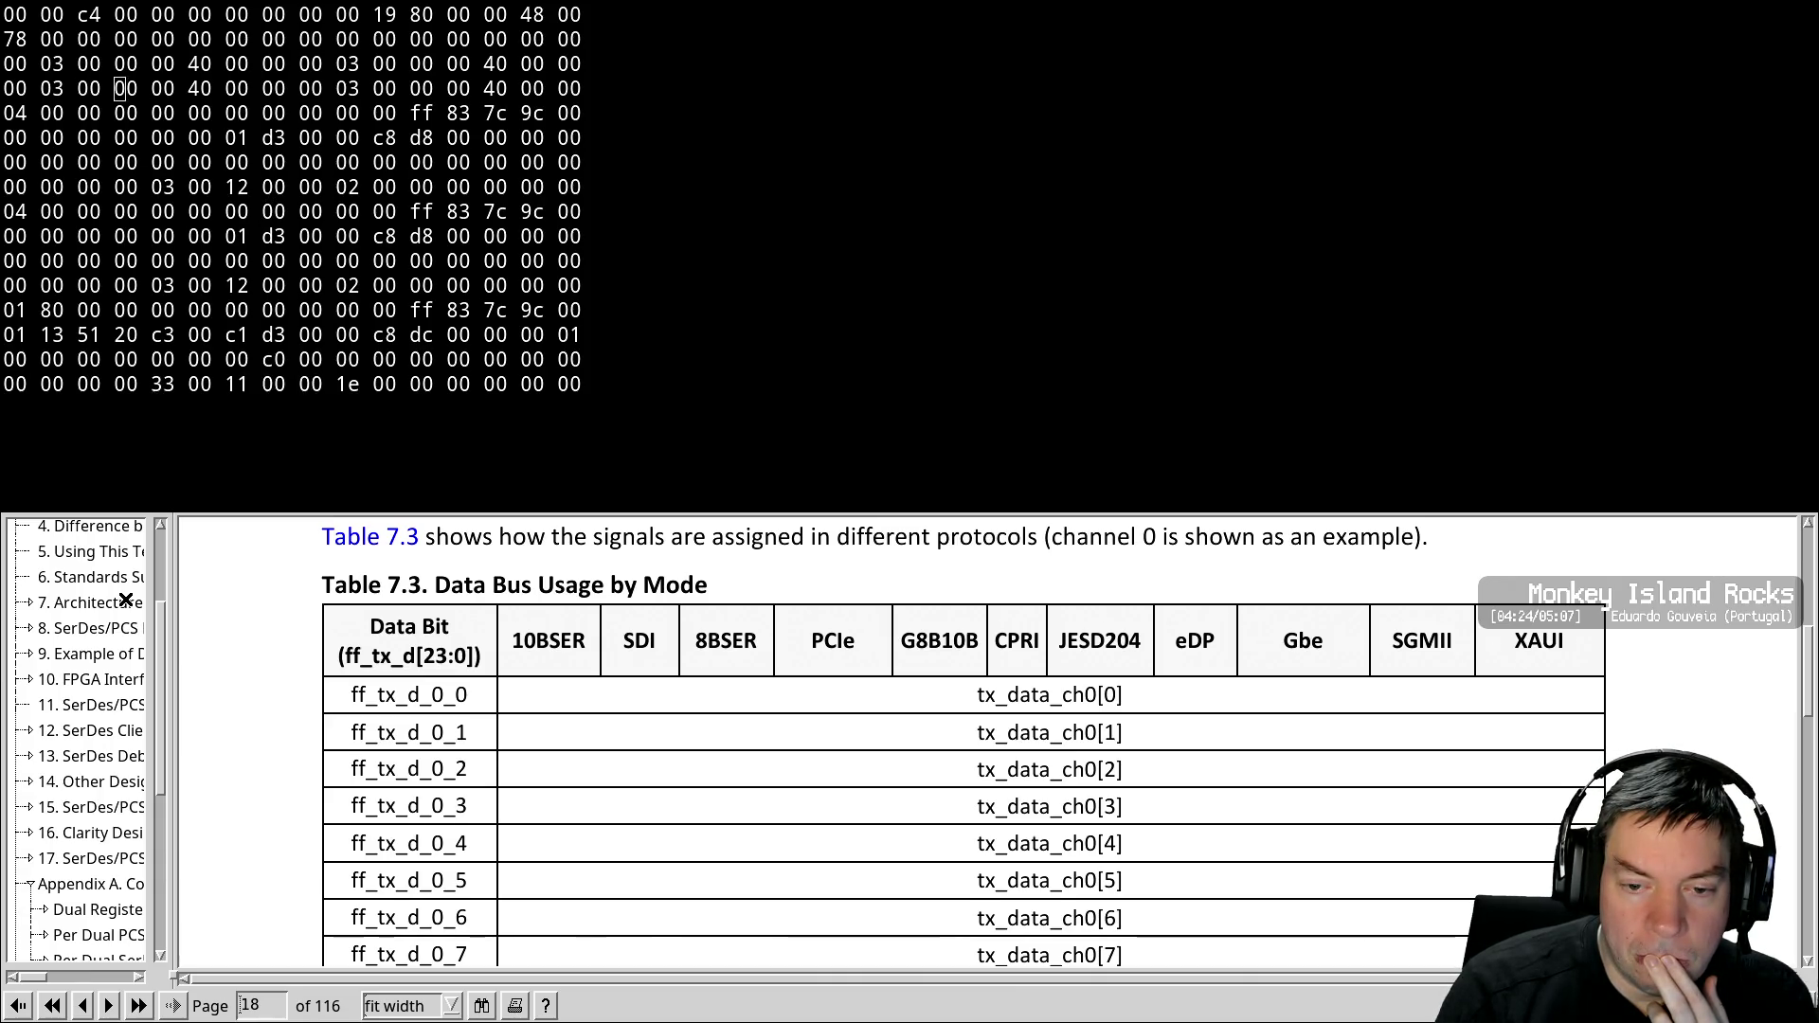
key(Down)
key(Down)
key(Down)
key(Down)
key(Down)
key(Down)
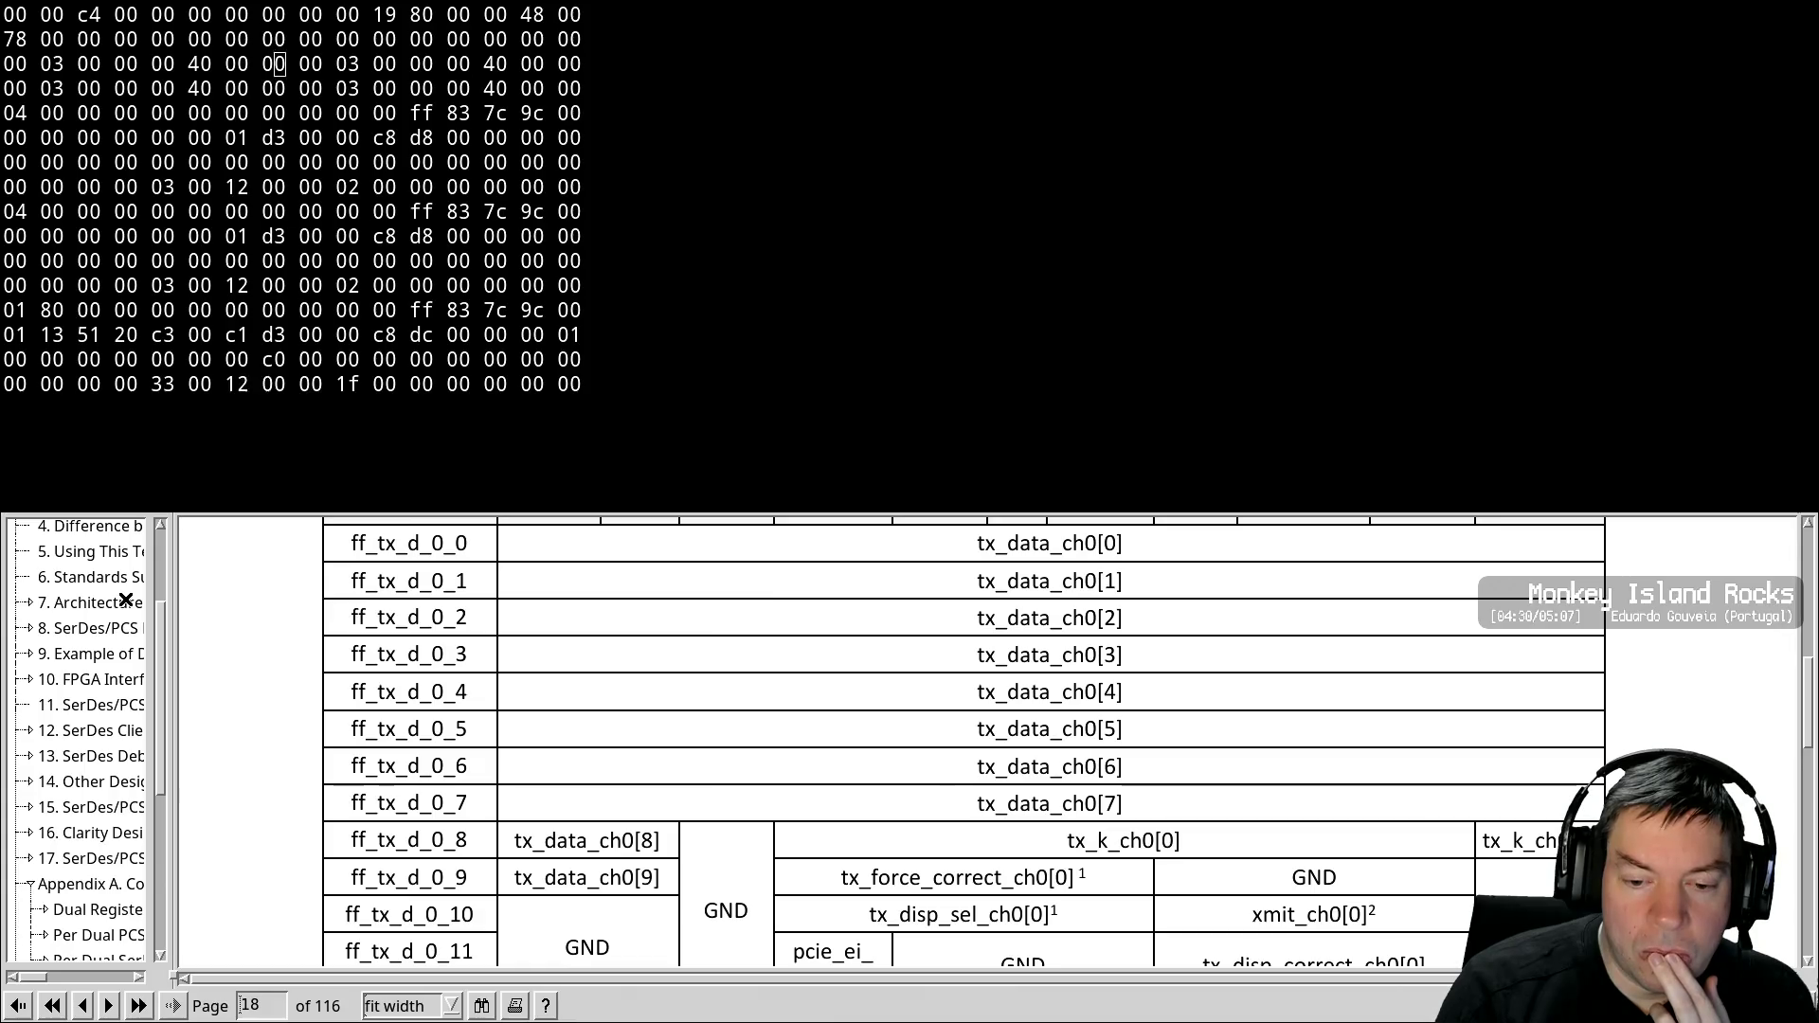
key(Down)
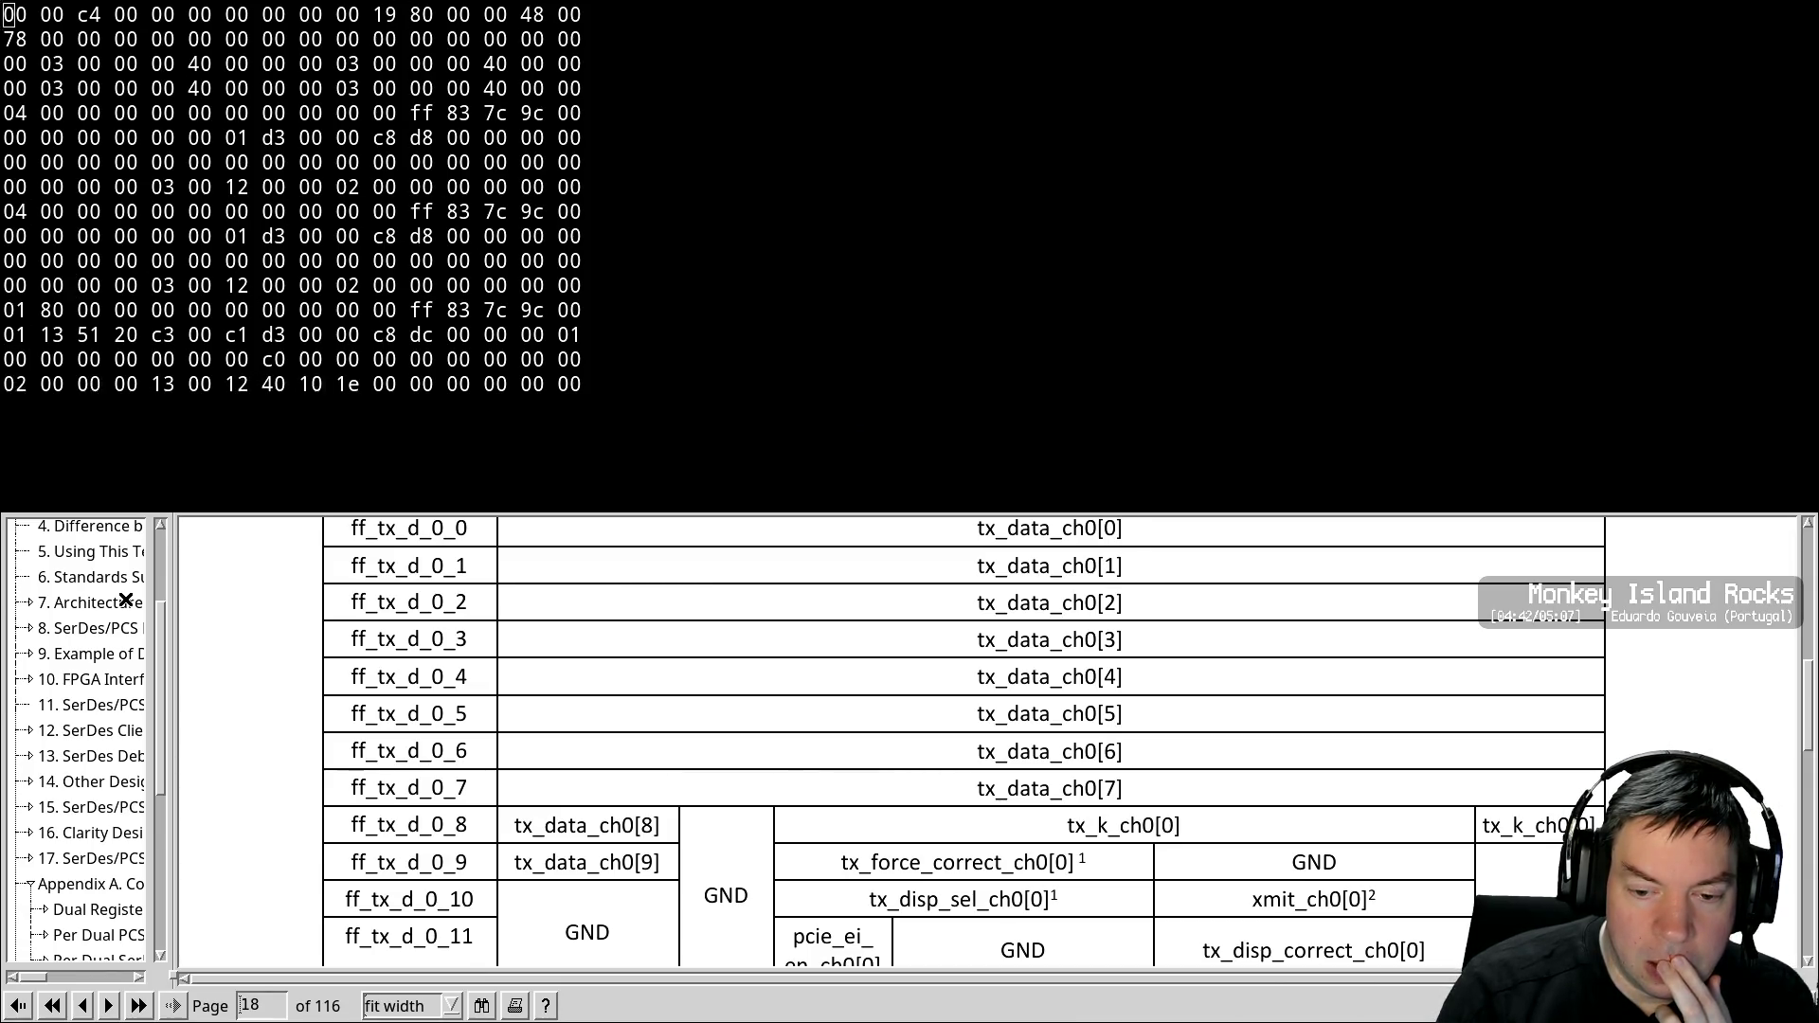
key(Page_Up)
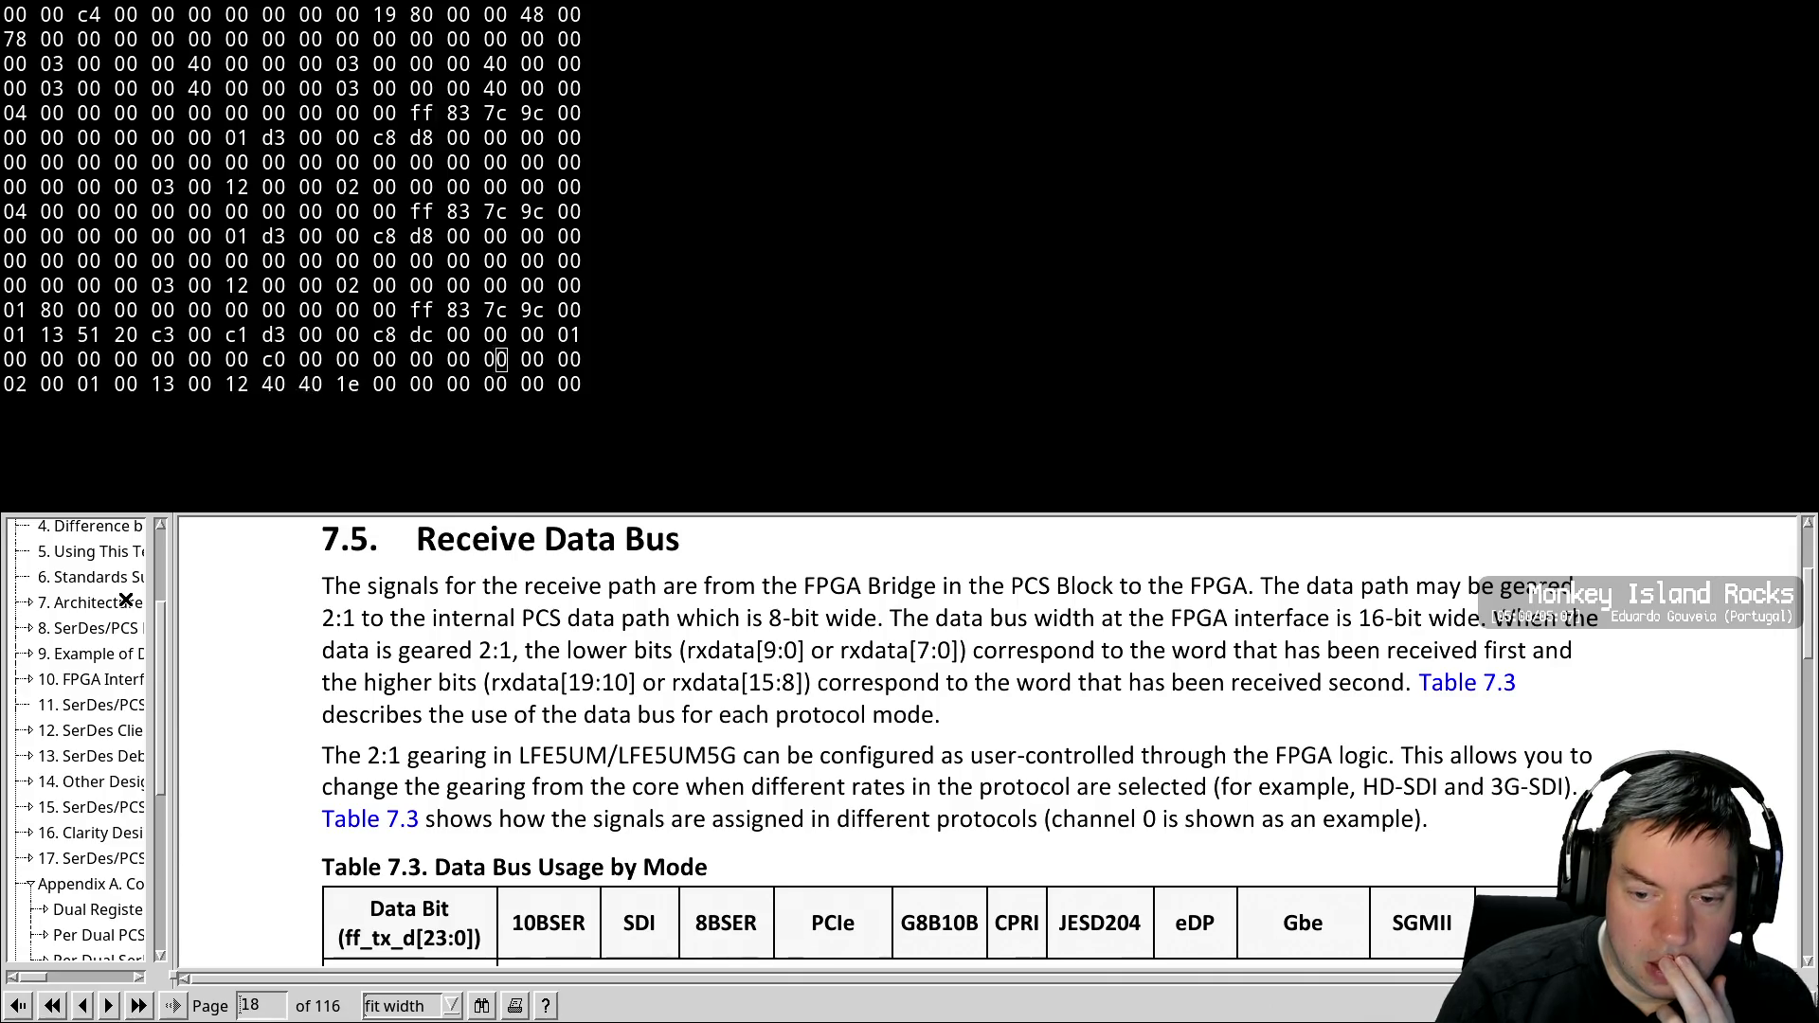
key(Page_Down)
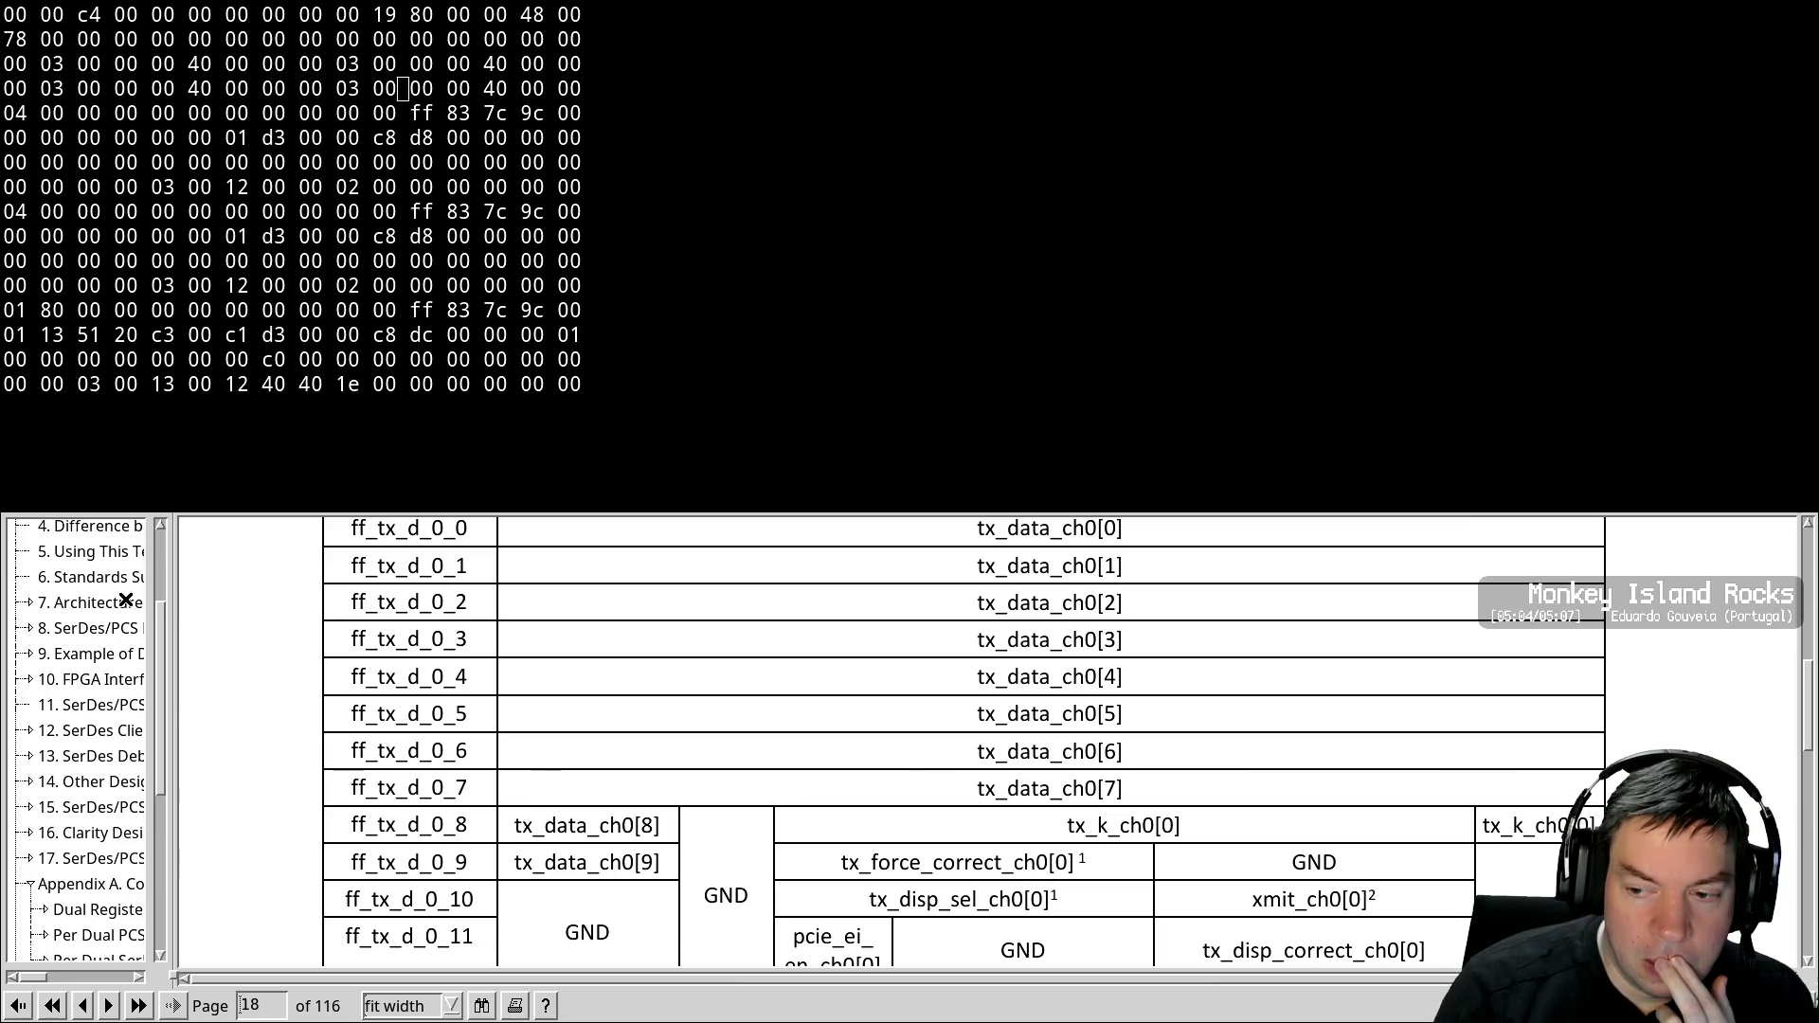
key(Page_Up)
key(Down)
key(Down)
key(Down)
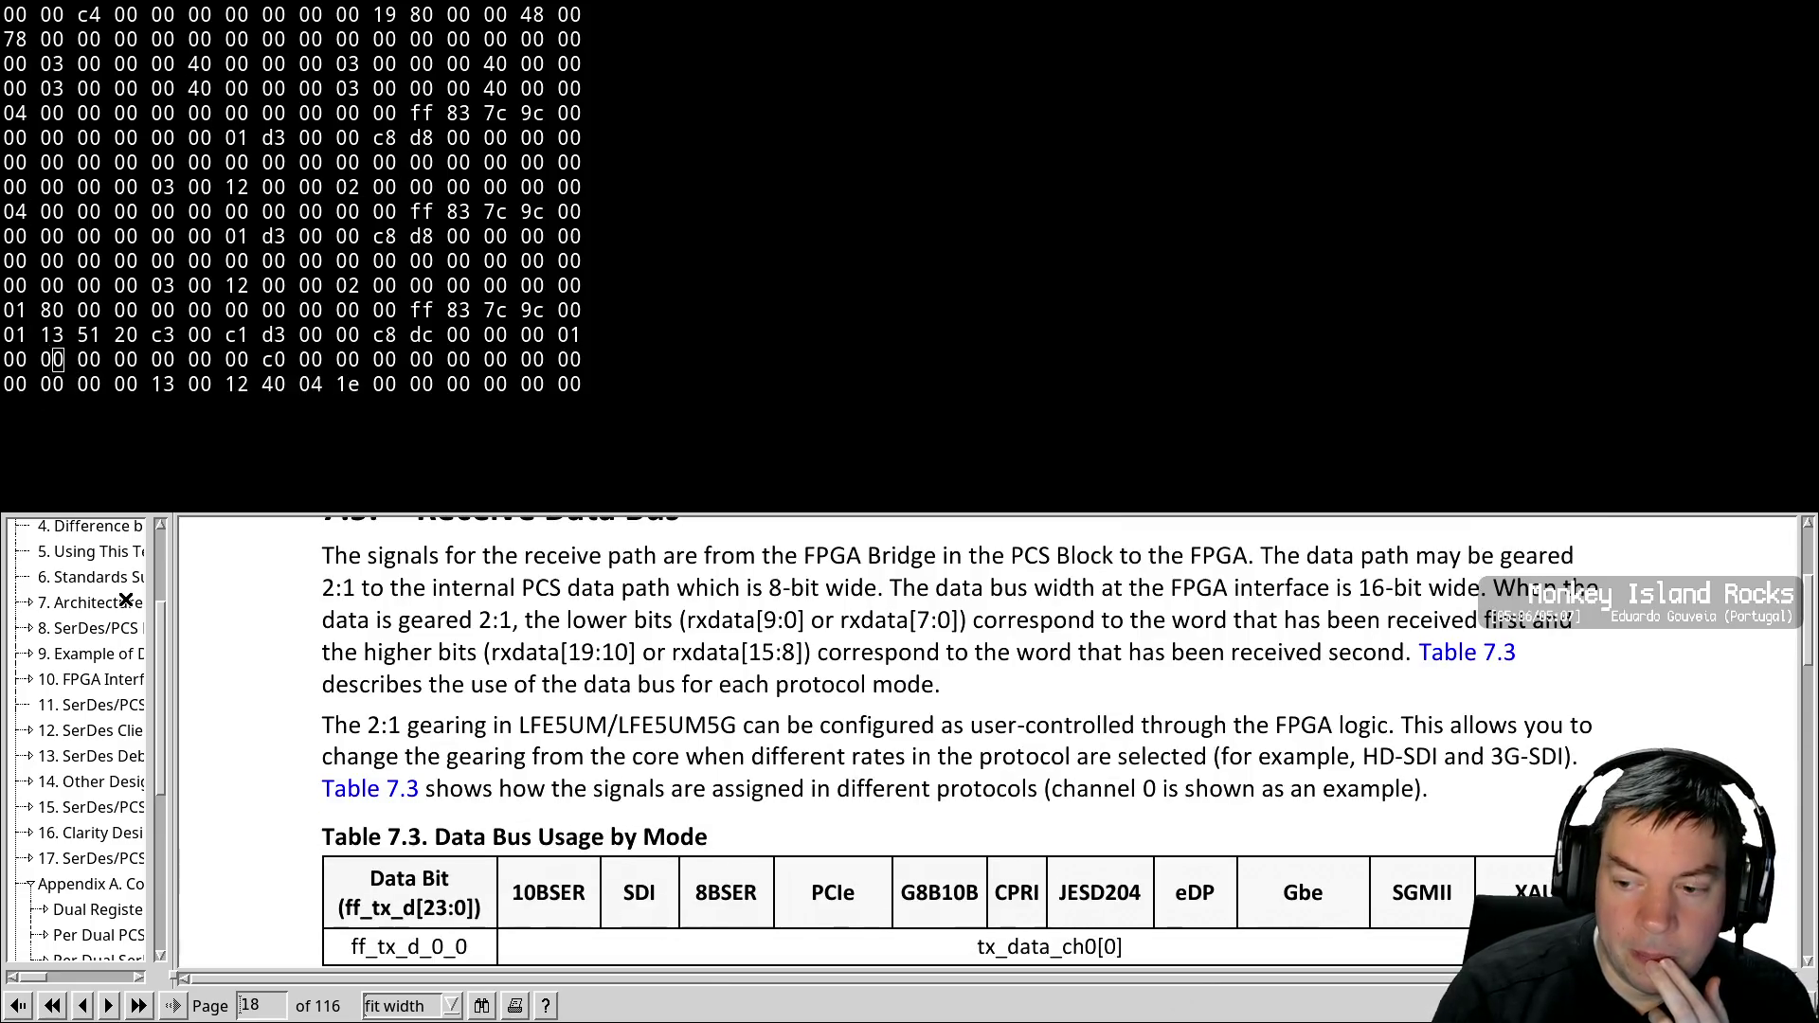
key(Down)
key(Down)
key(Down)
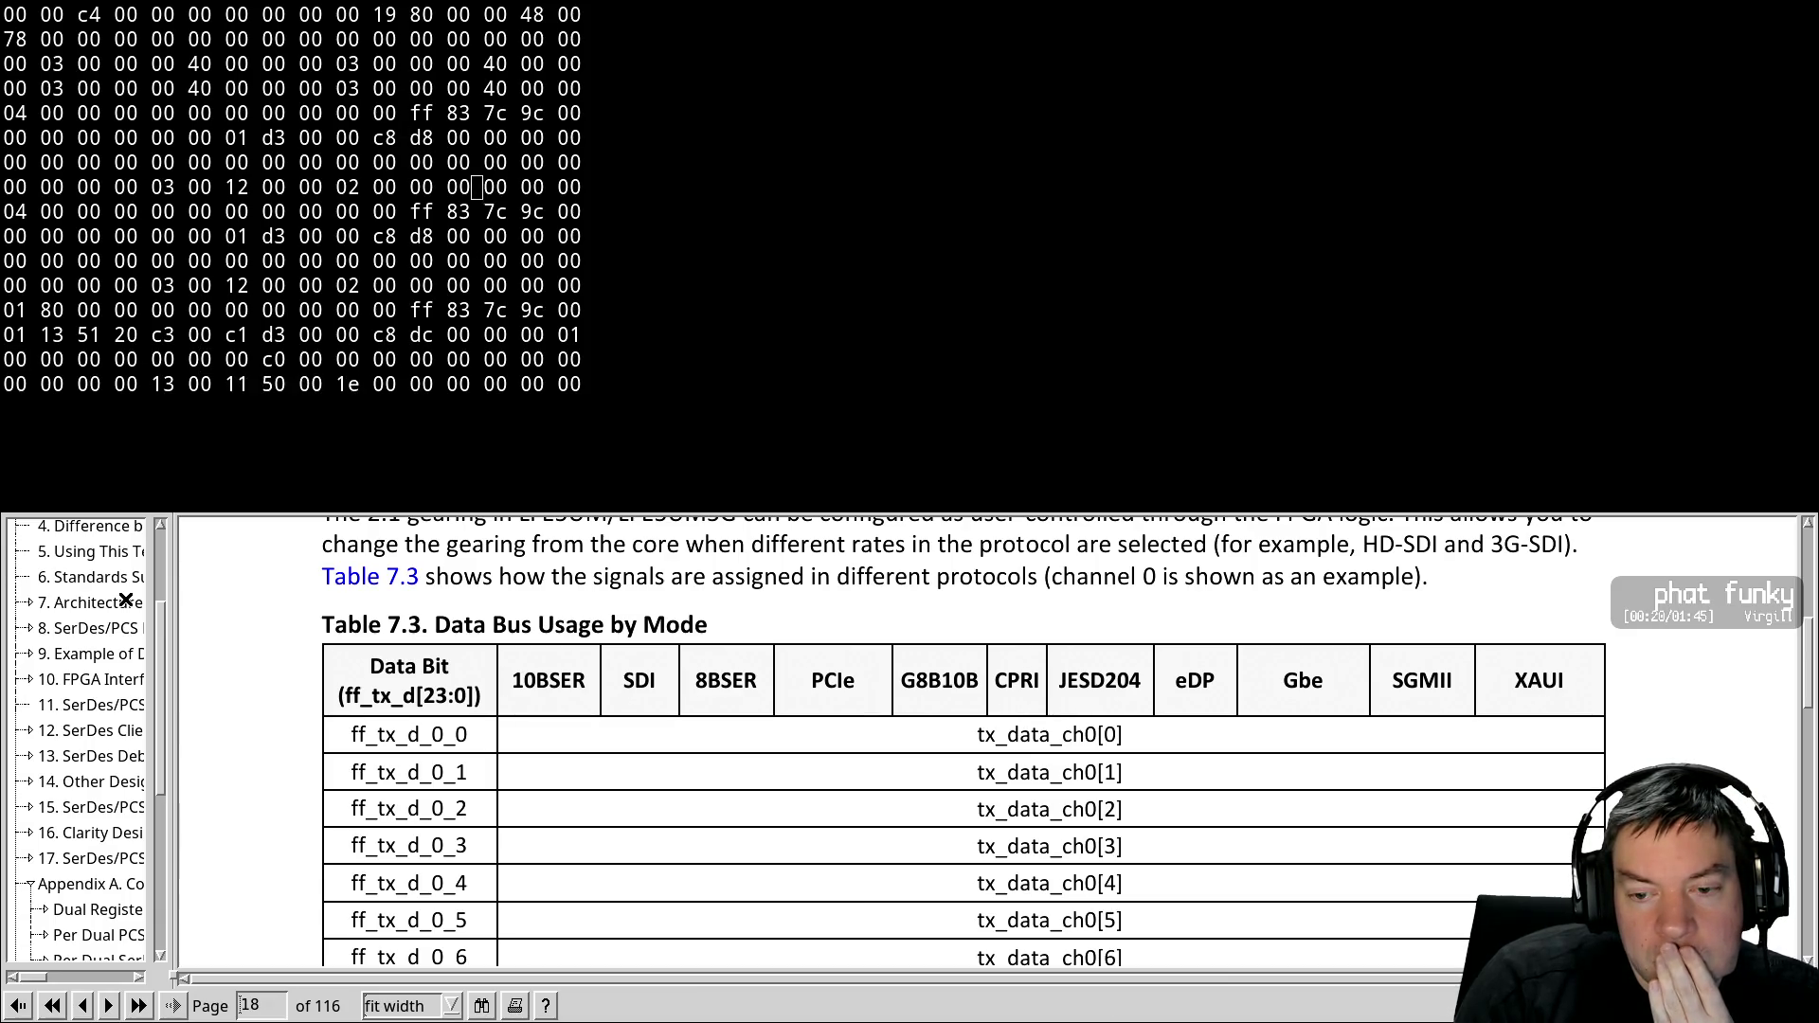
key(Page_Down)
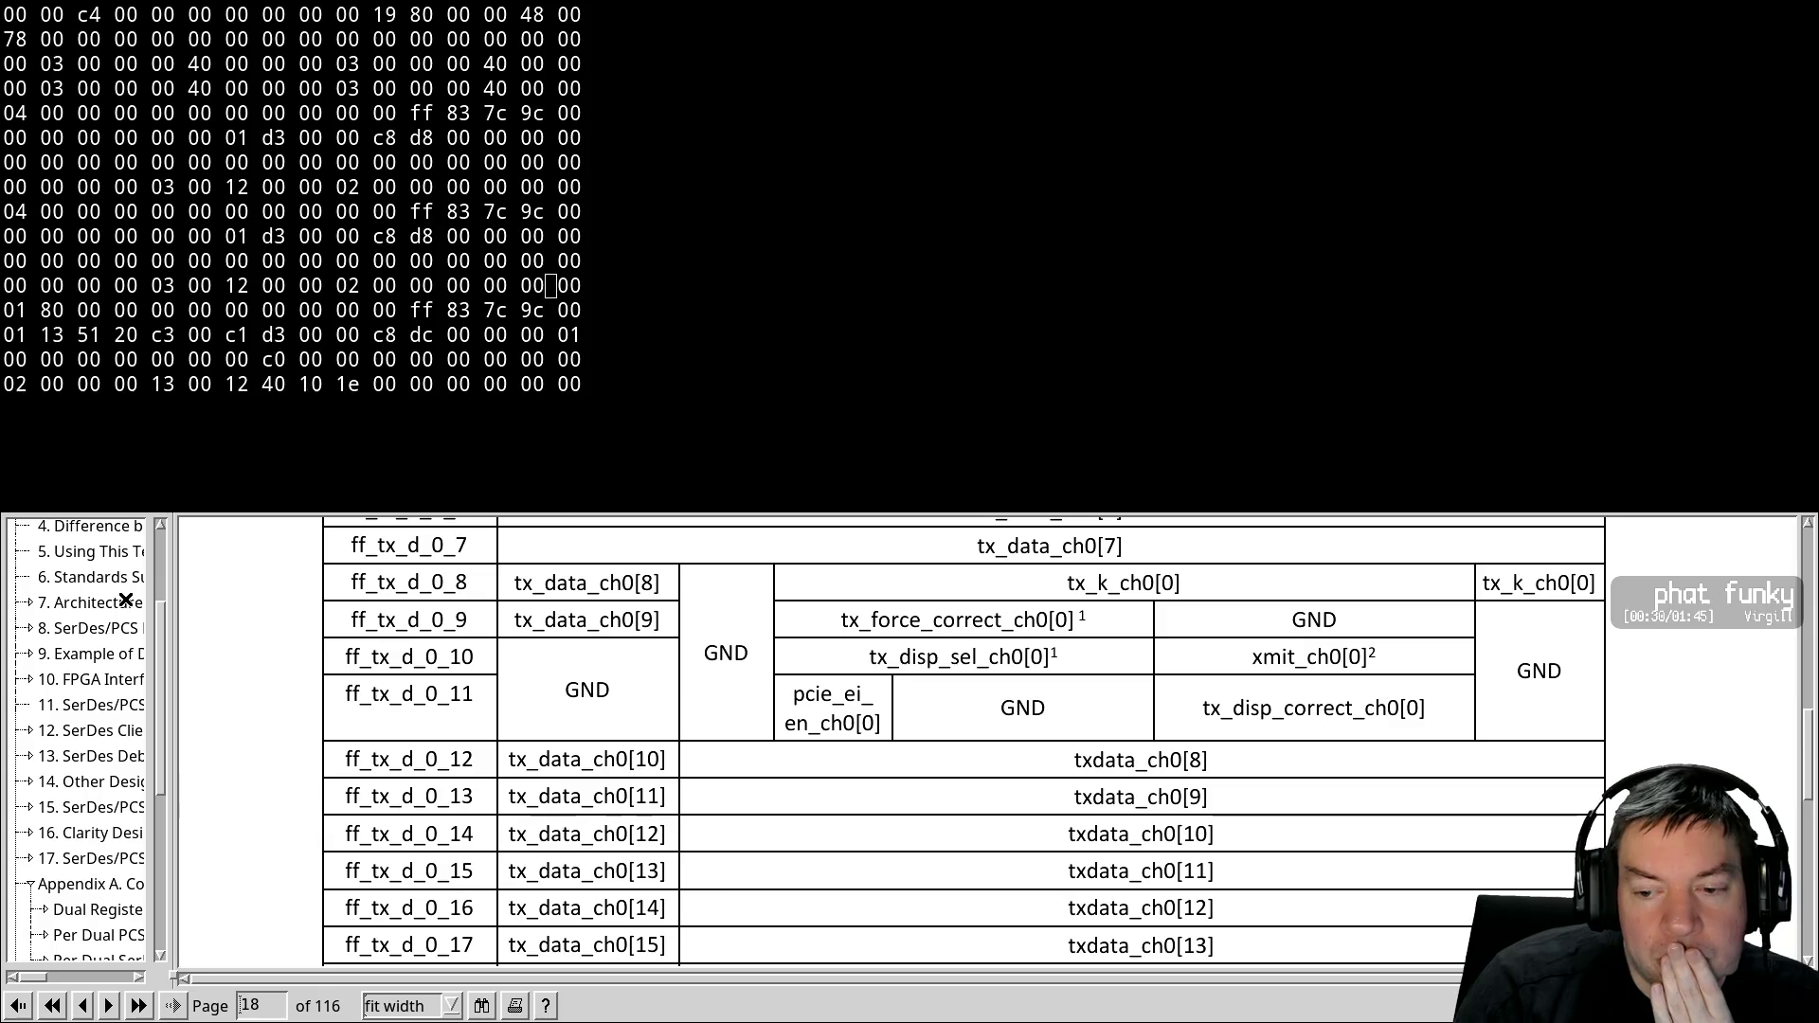
scroll(125, 600, down, 5)
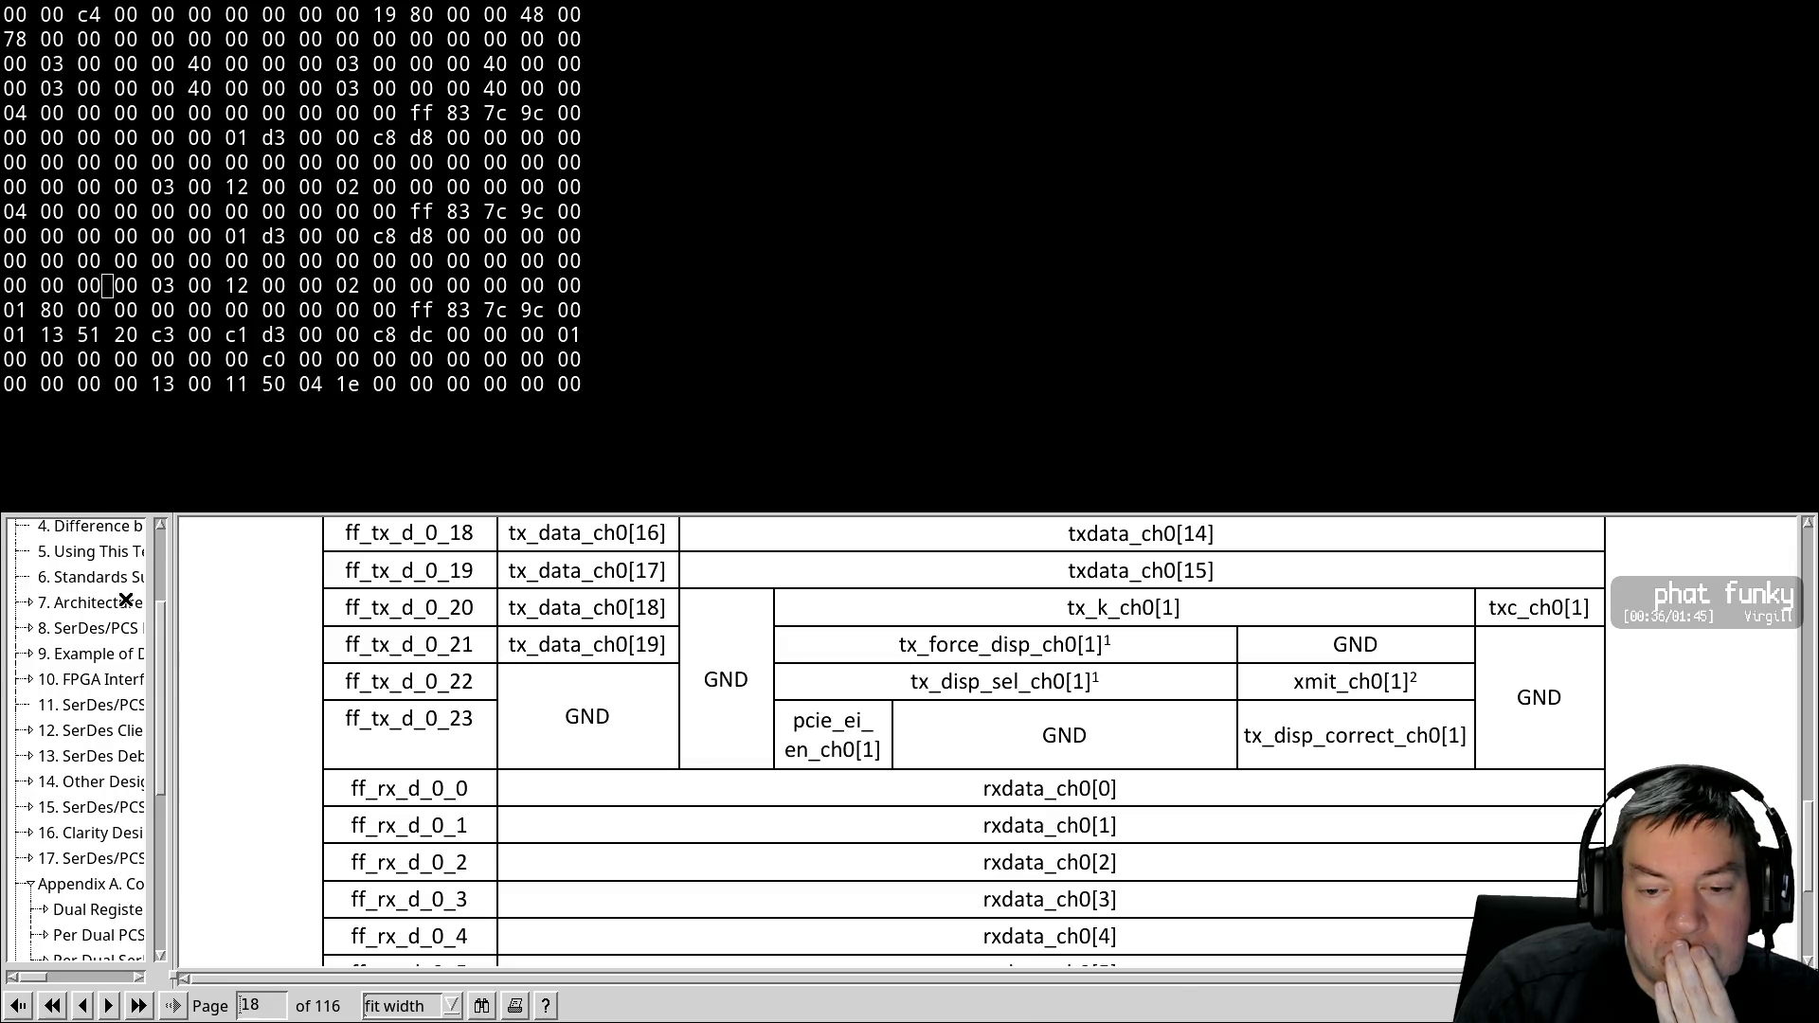
scroll(125, 600, down, 20)
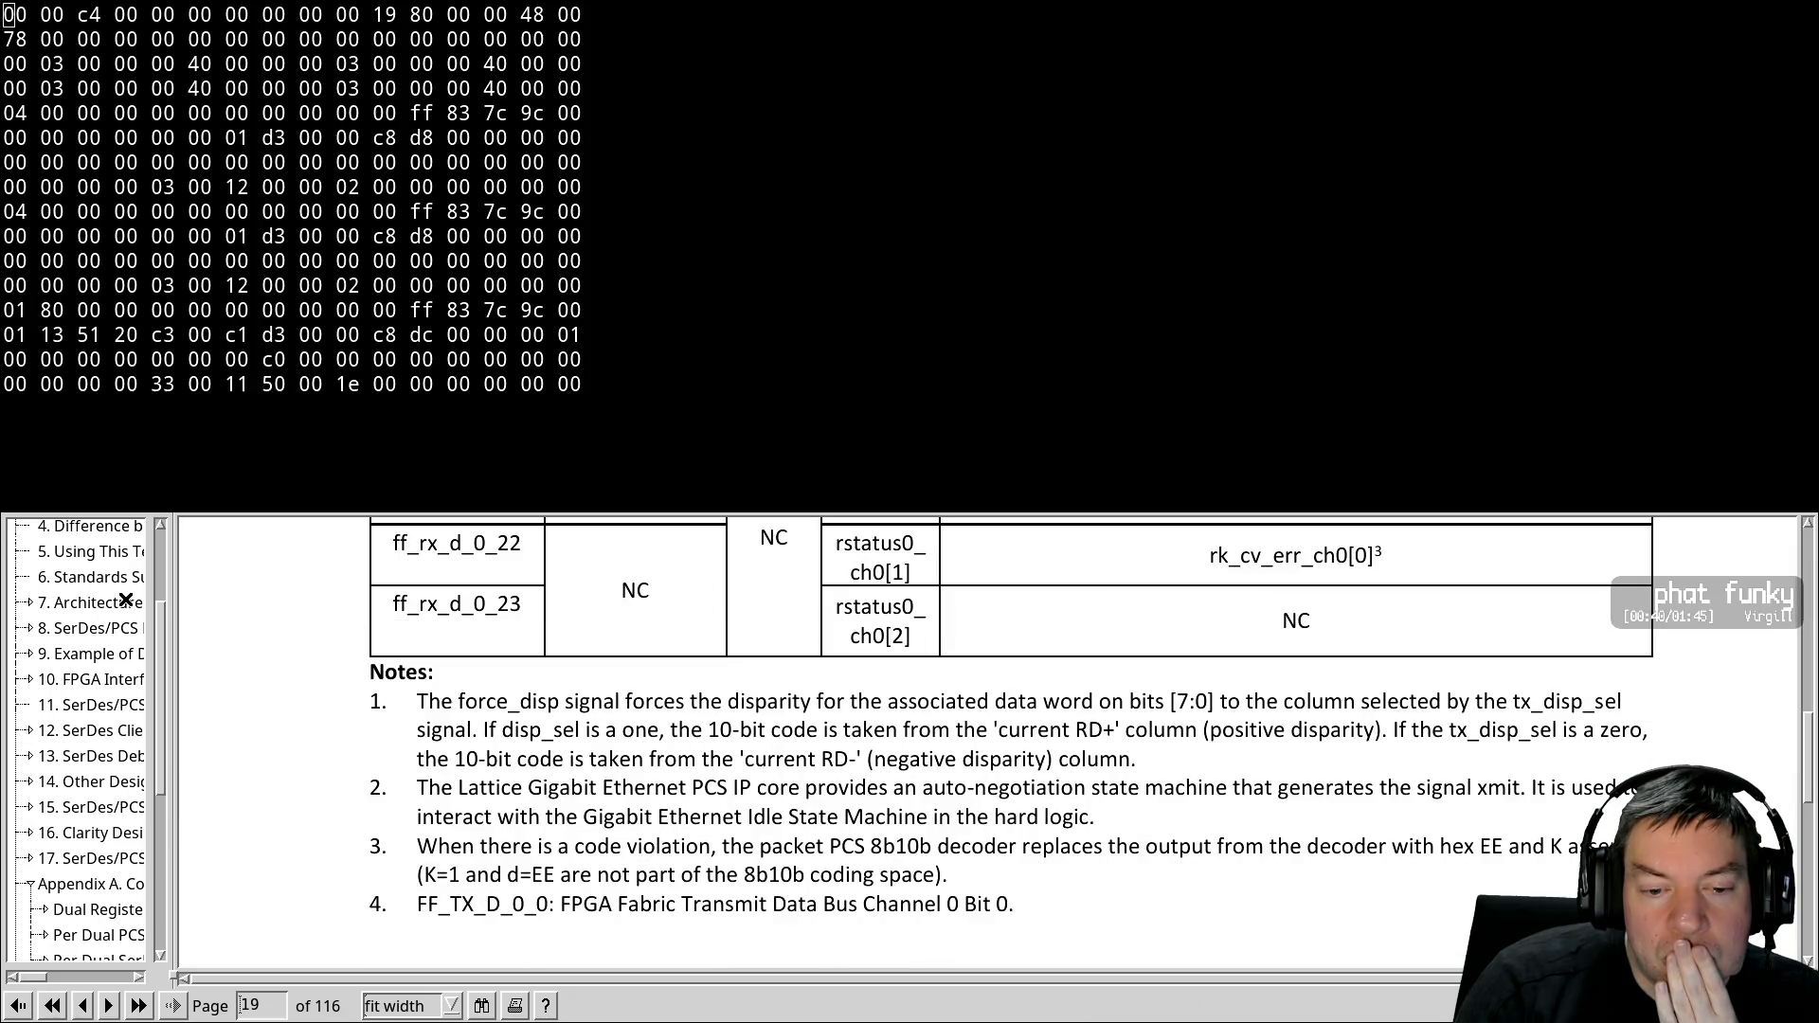
scroll(126, 599, down, 5)
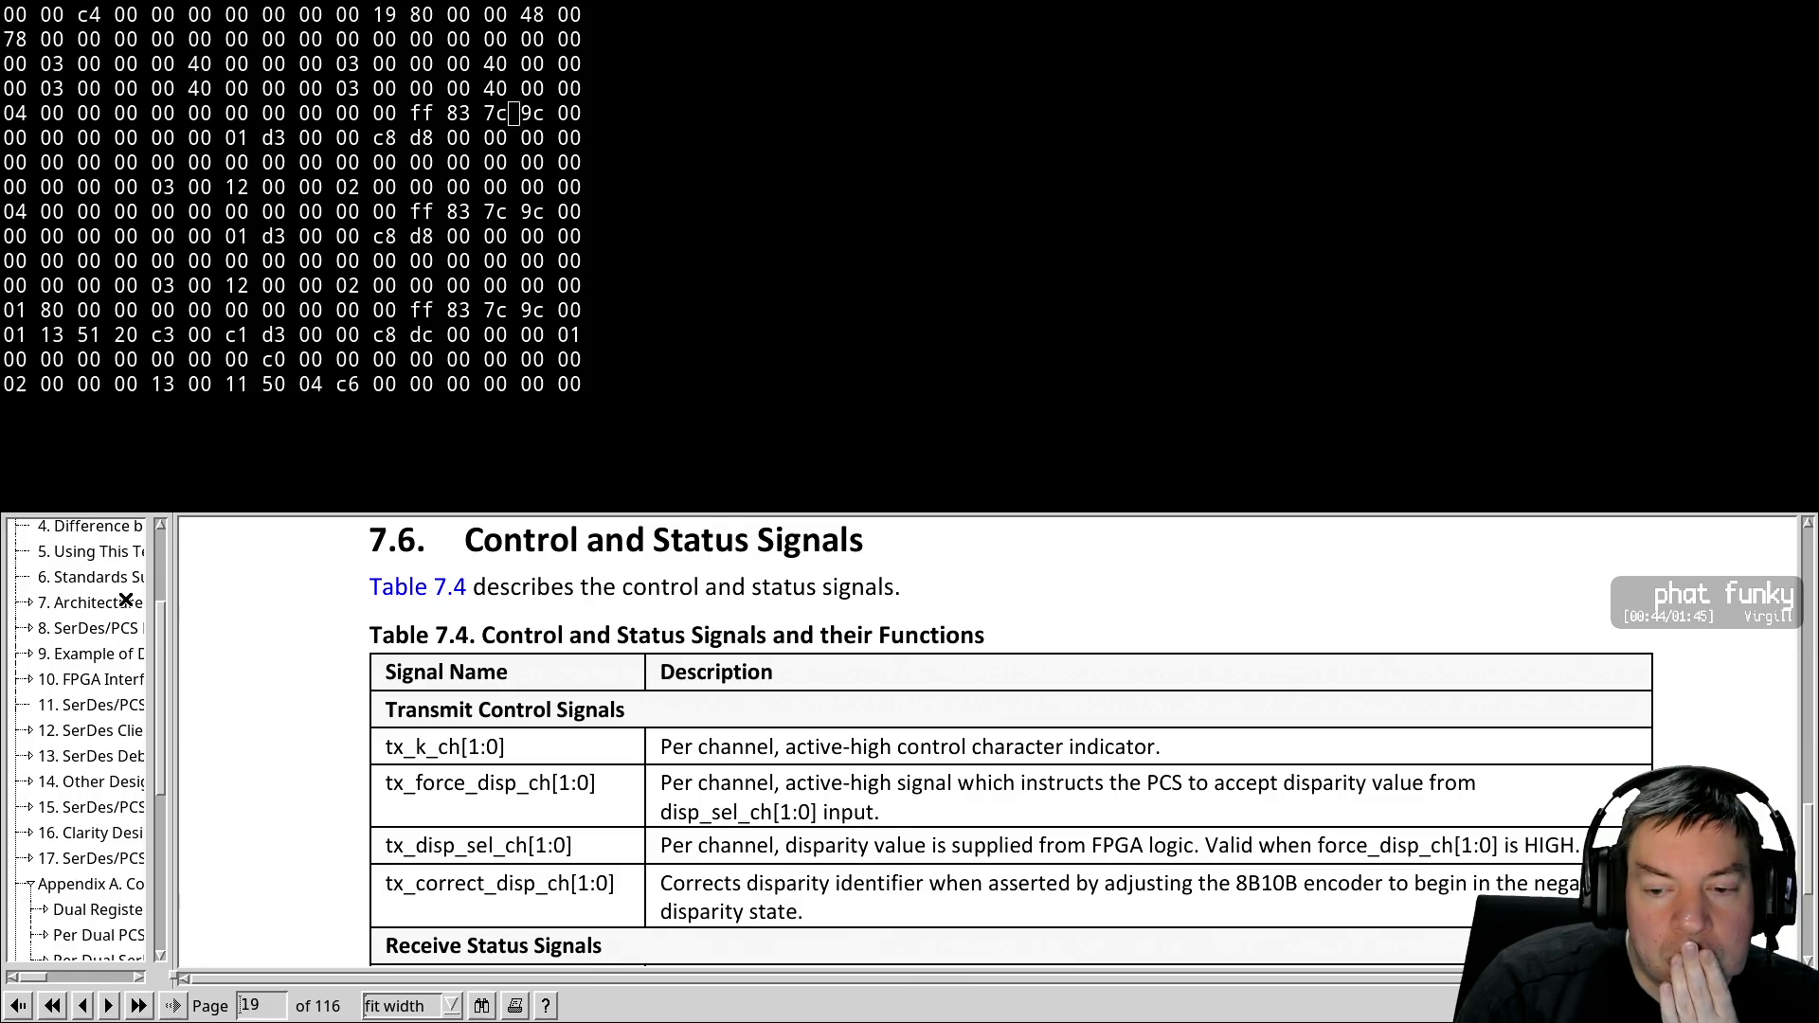
scroll(125, 600, down, 3)
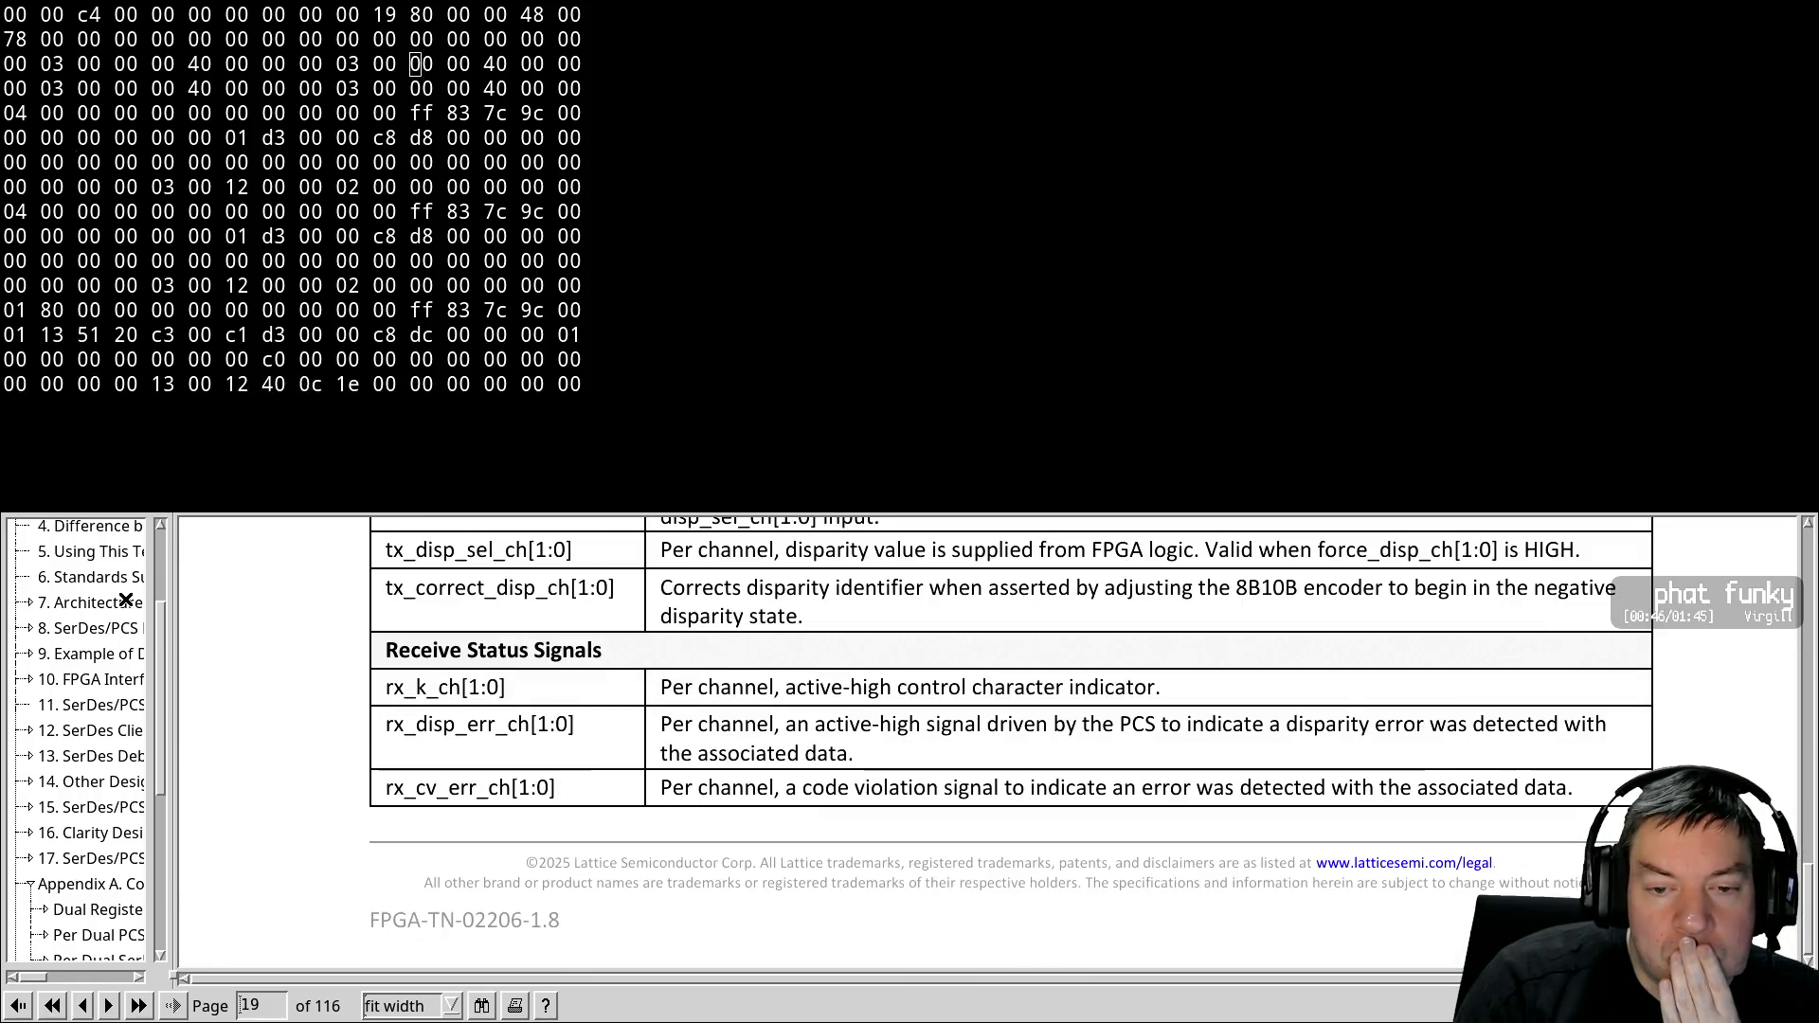
scroll(125, 600, down, 5)
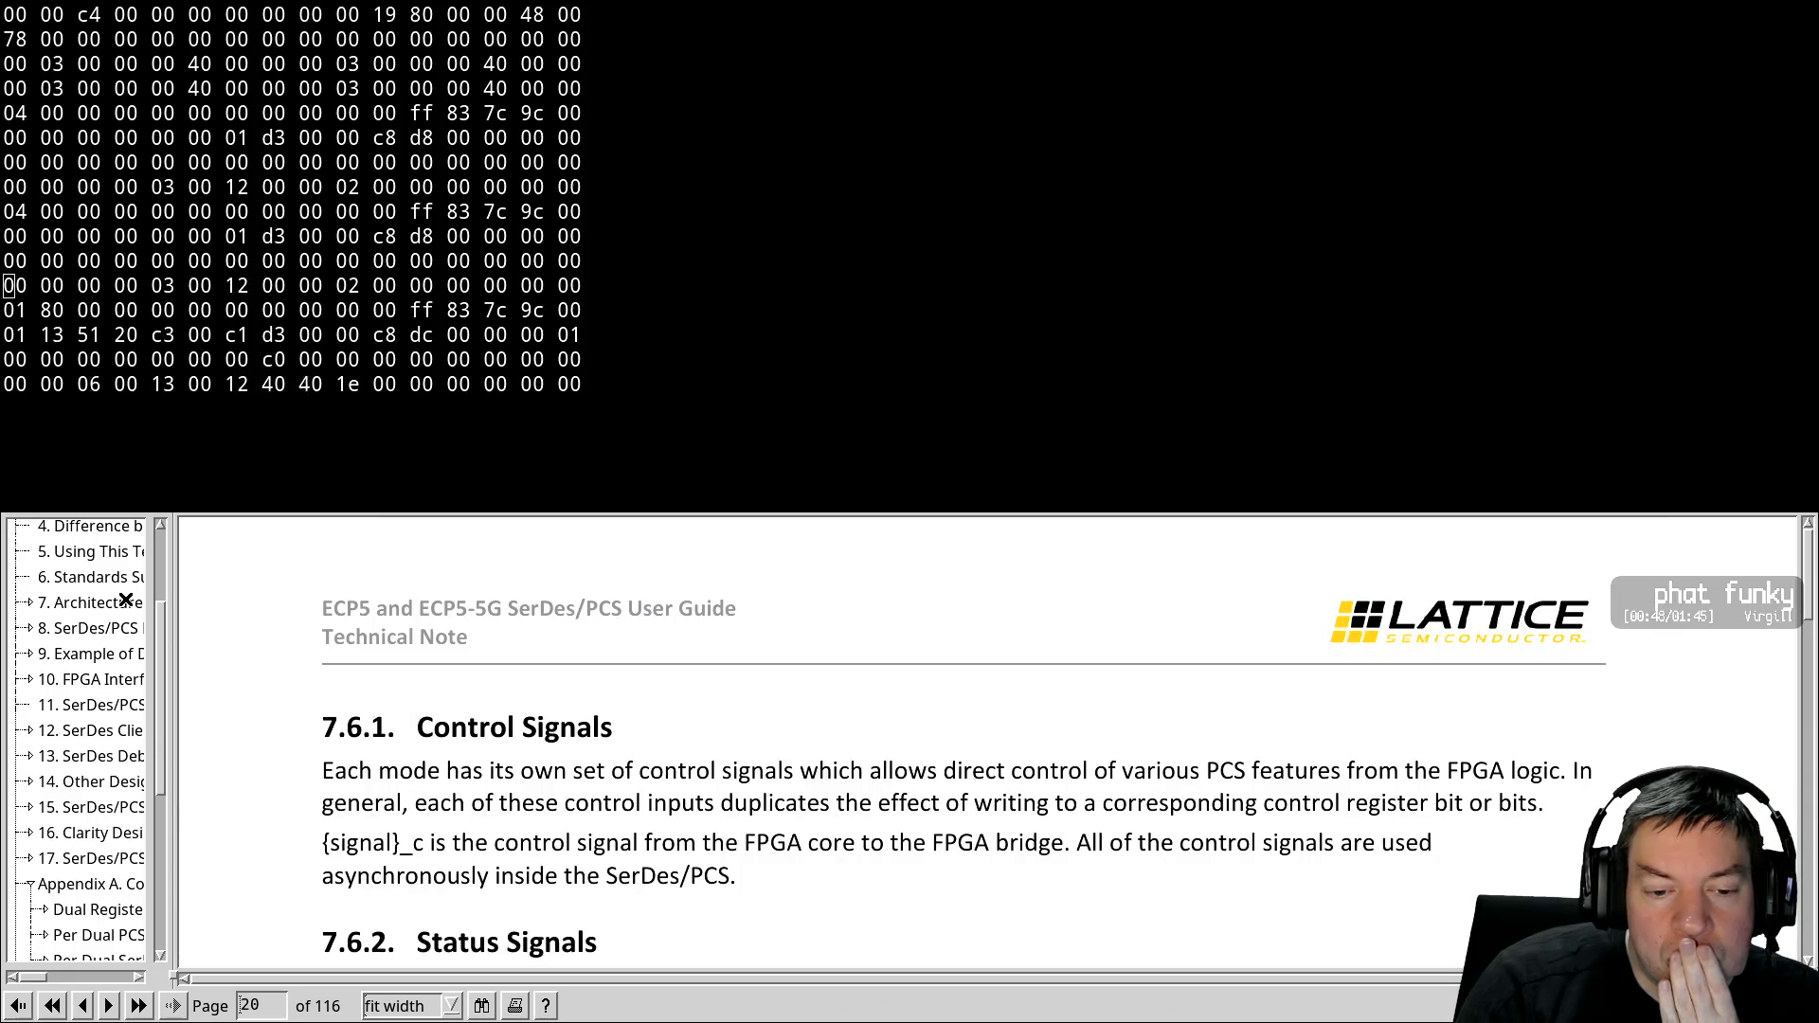
scroll(125, 600, down, 3)
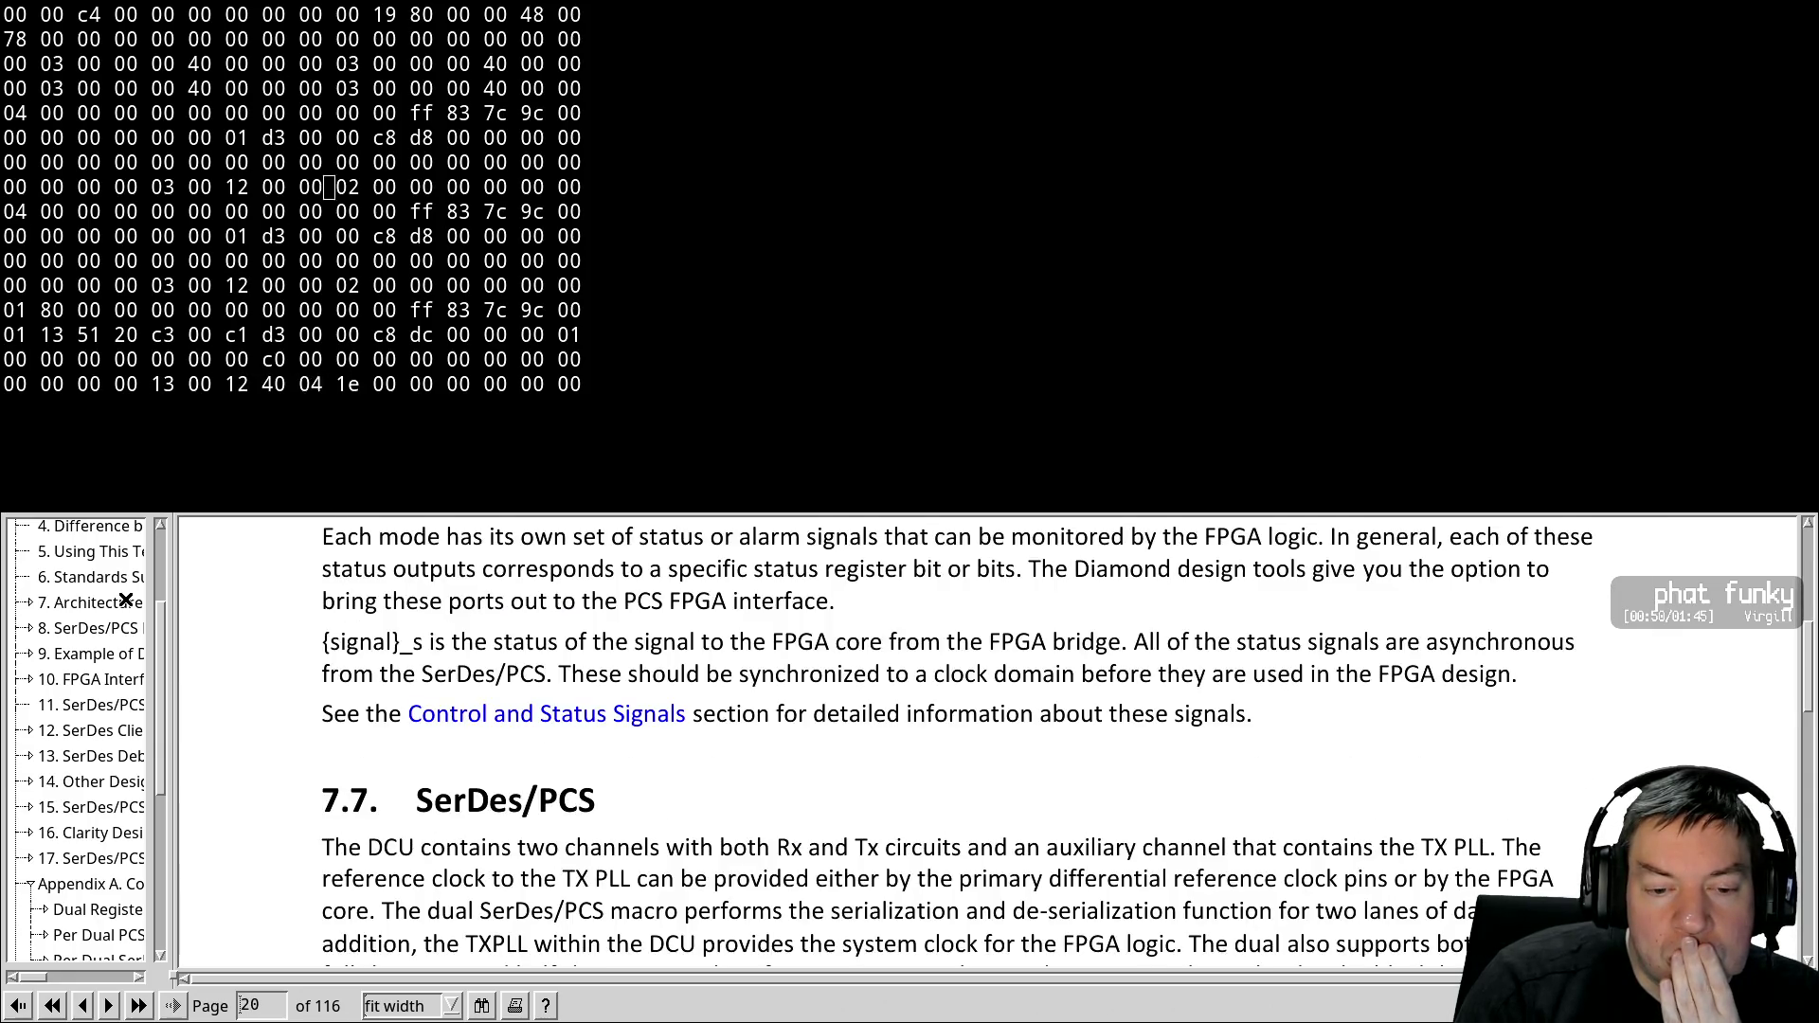
scroll(125, 600, up, 10)
scroll(125, 600, up, 10)
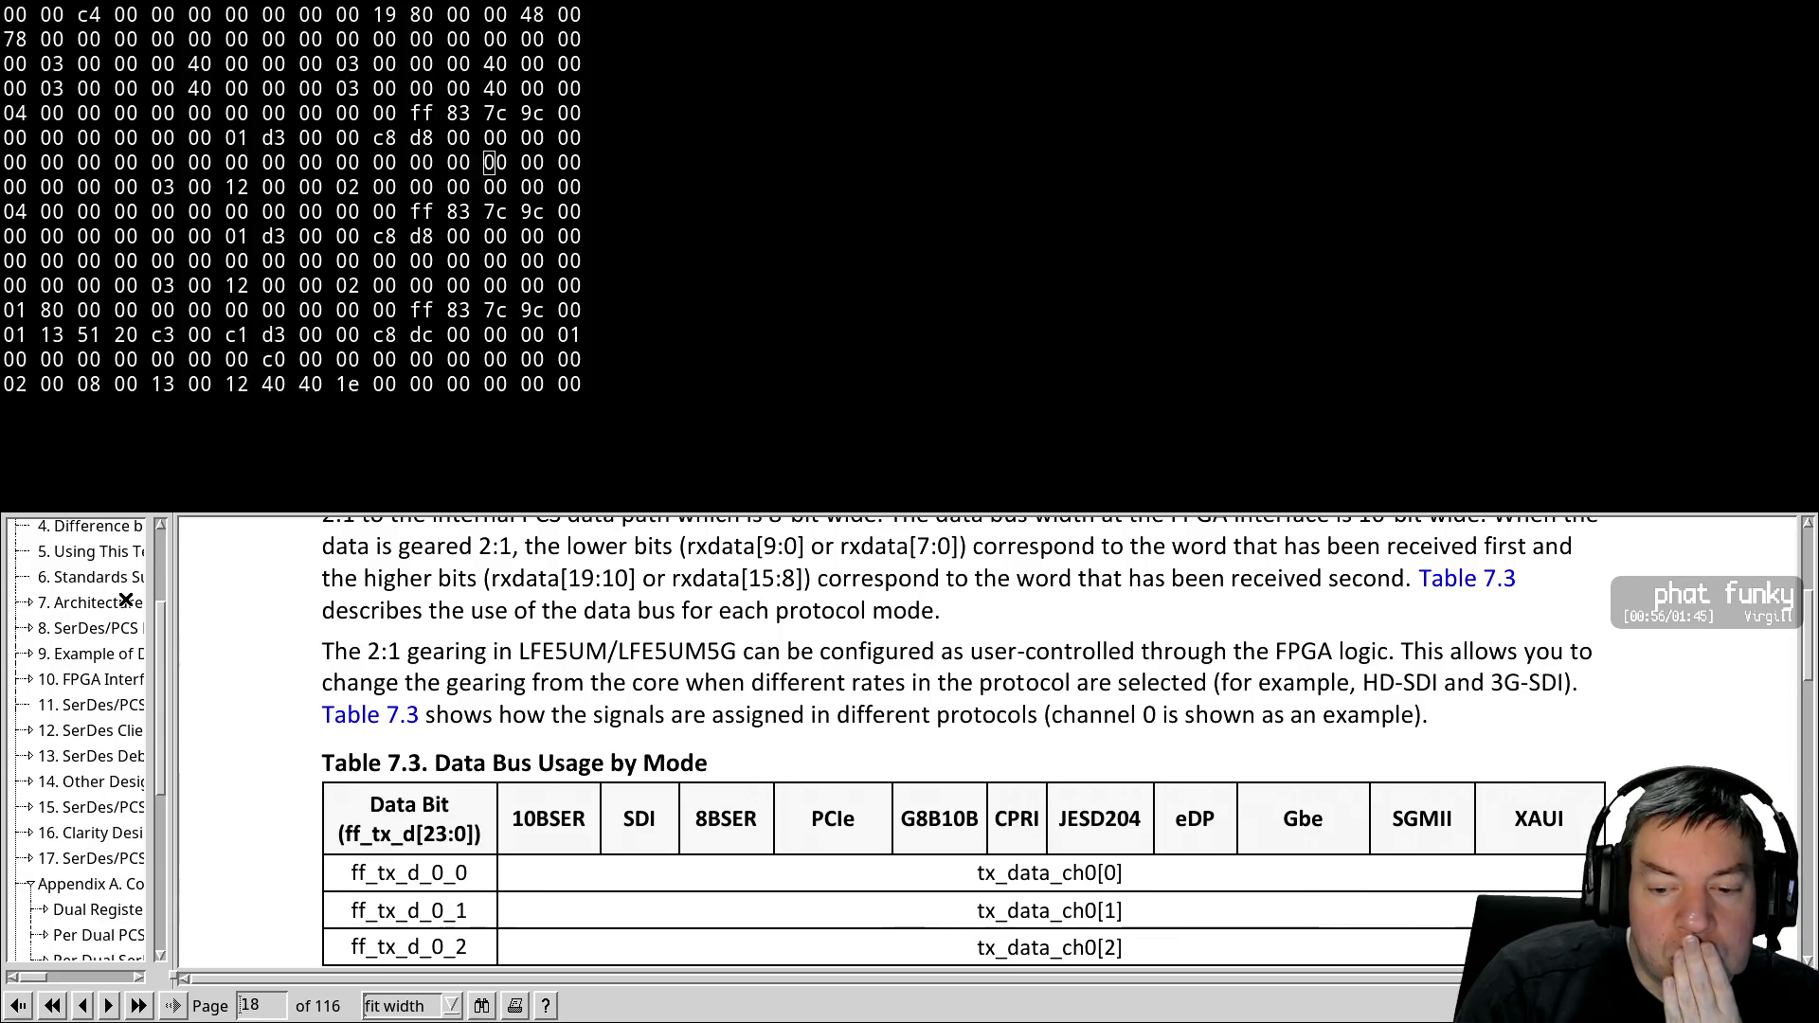
Scroll back from page 18 to page 16 to show the Table 7.2 Mixed Protocol Pair title
scroll(126, 600, up, 3)
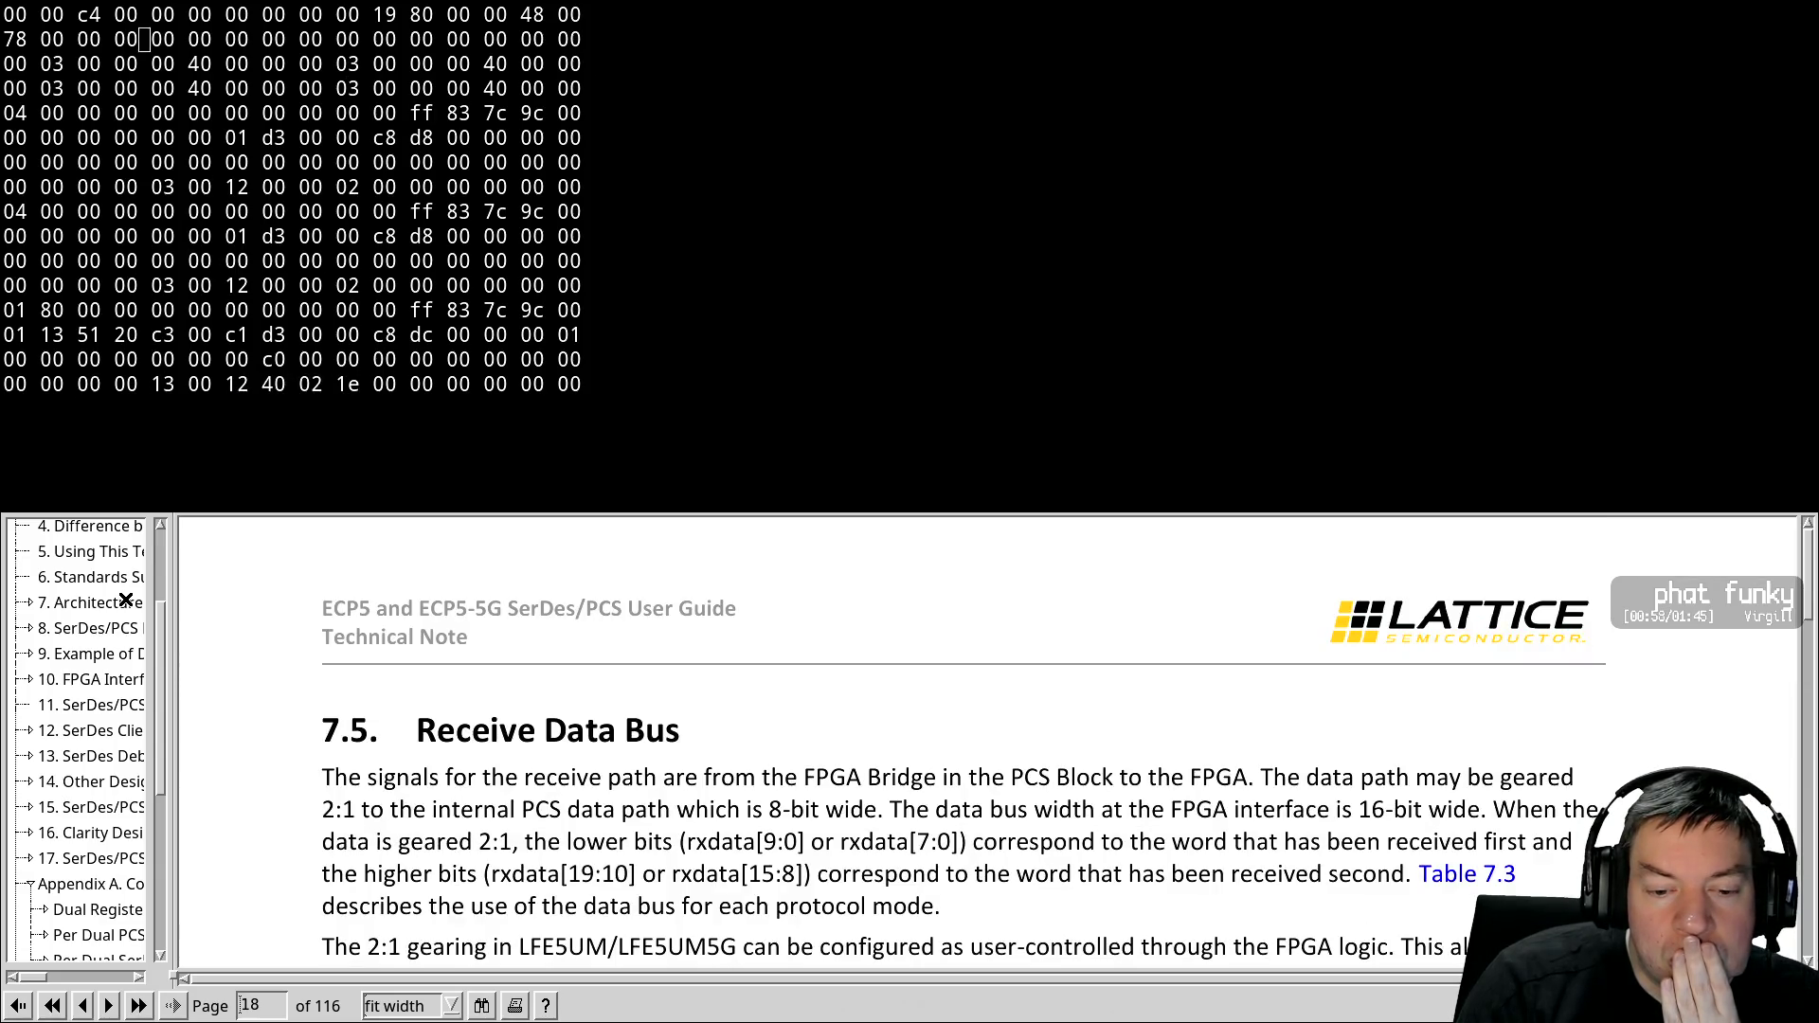
scroll(125, 599, up, 15)
scroll(125, 600, up, 12)
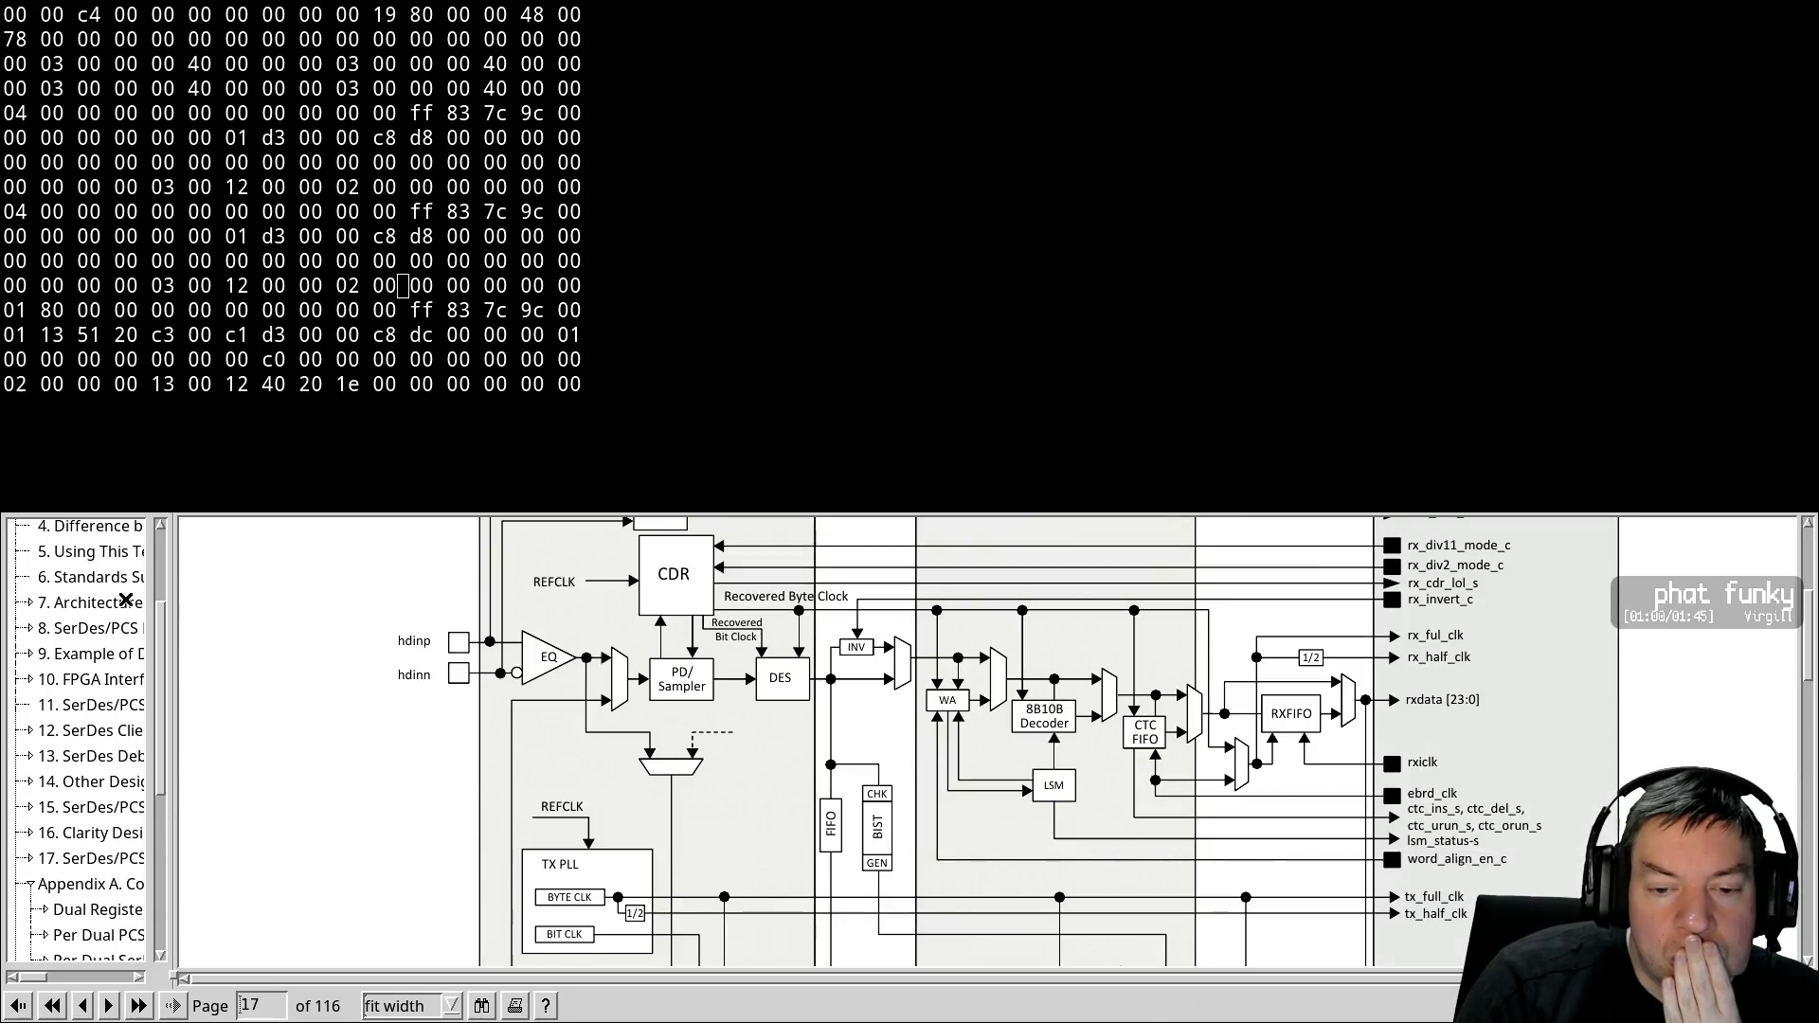
scroll(125, 599, up, 4)
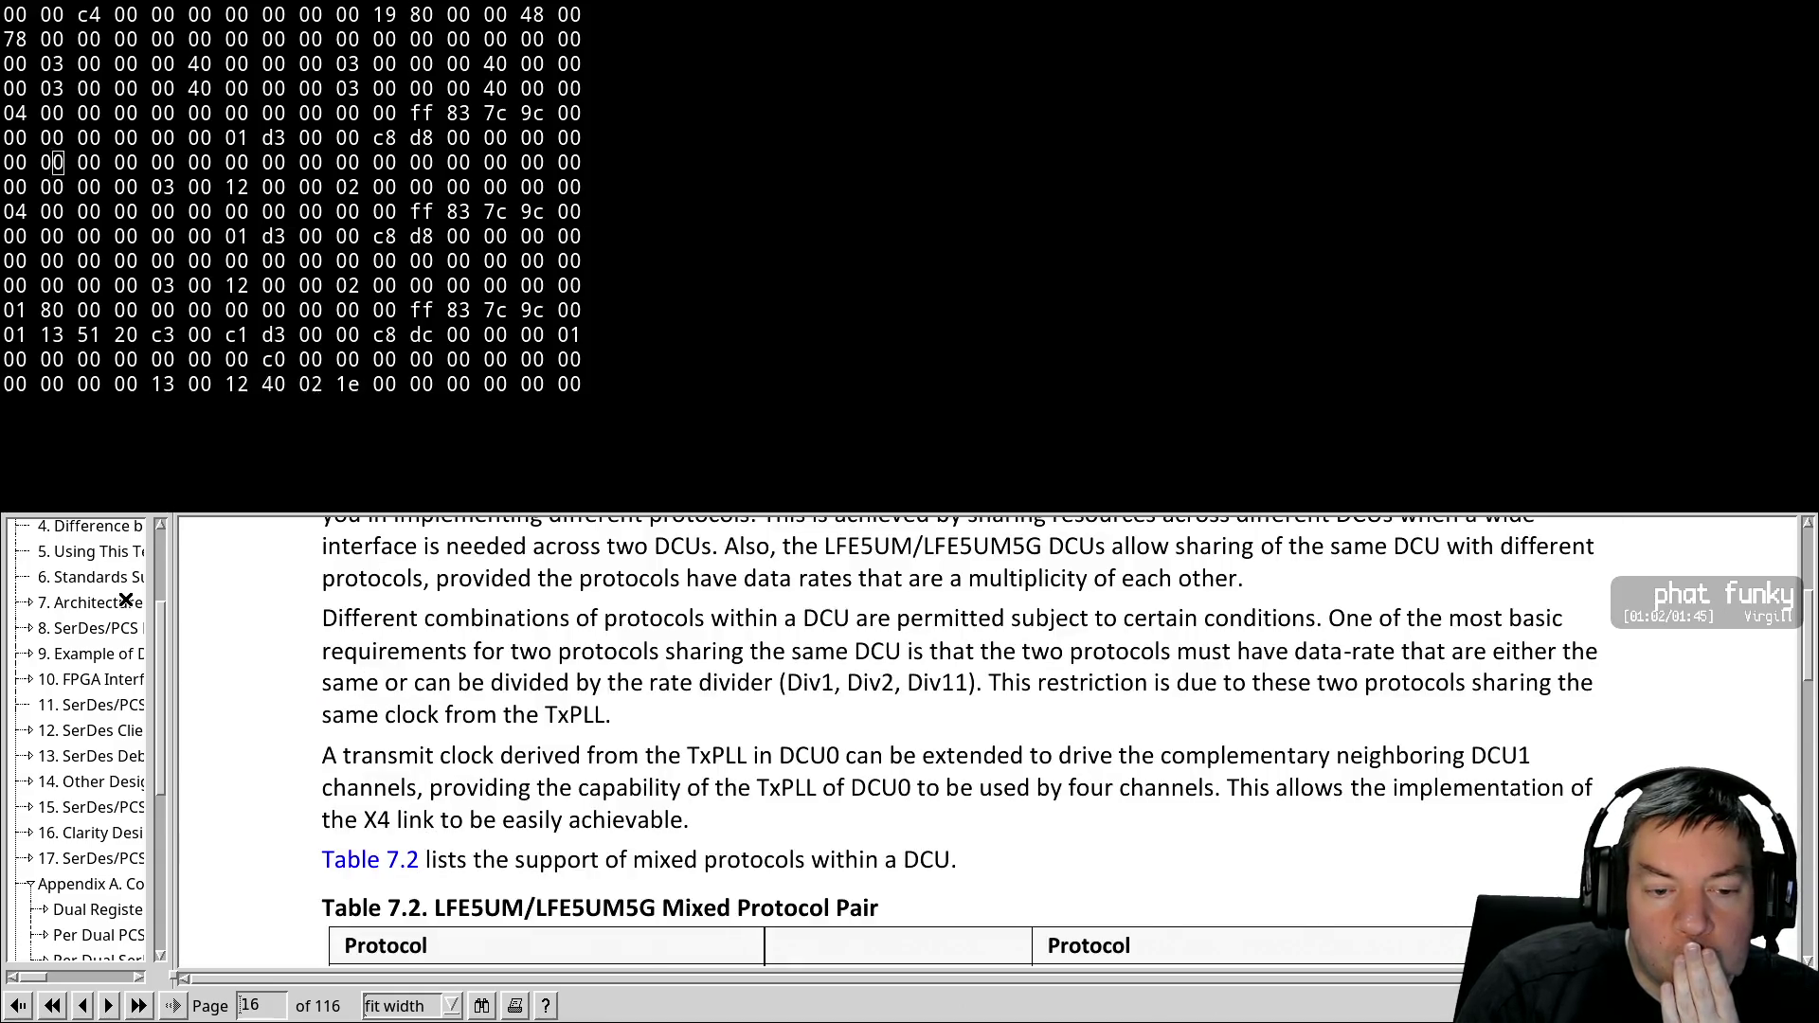
scroll(125, 600, down, 4)
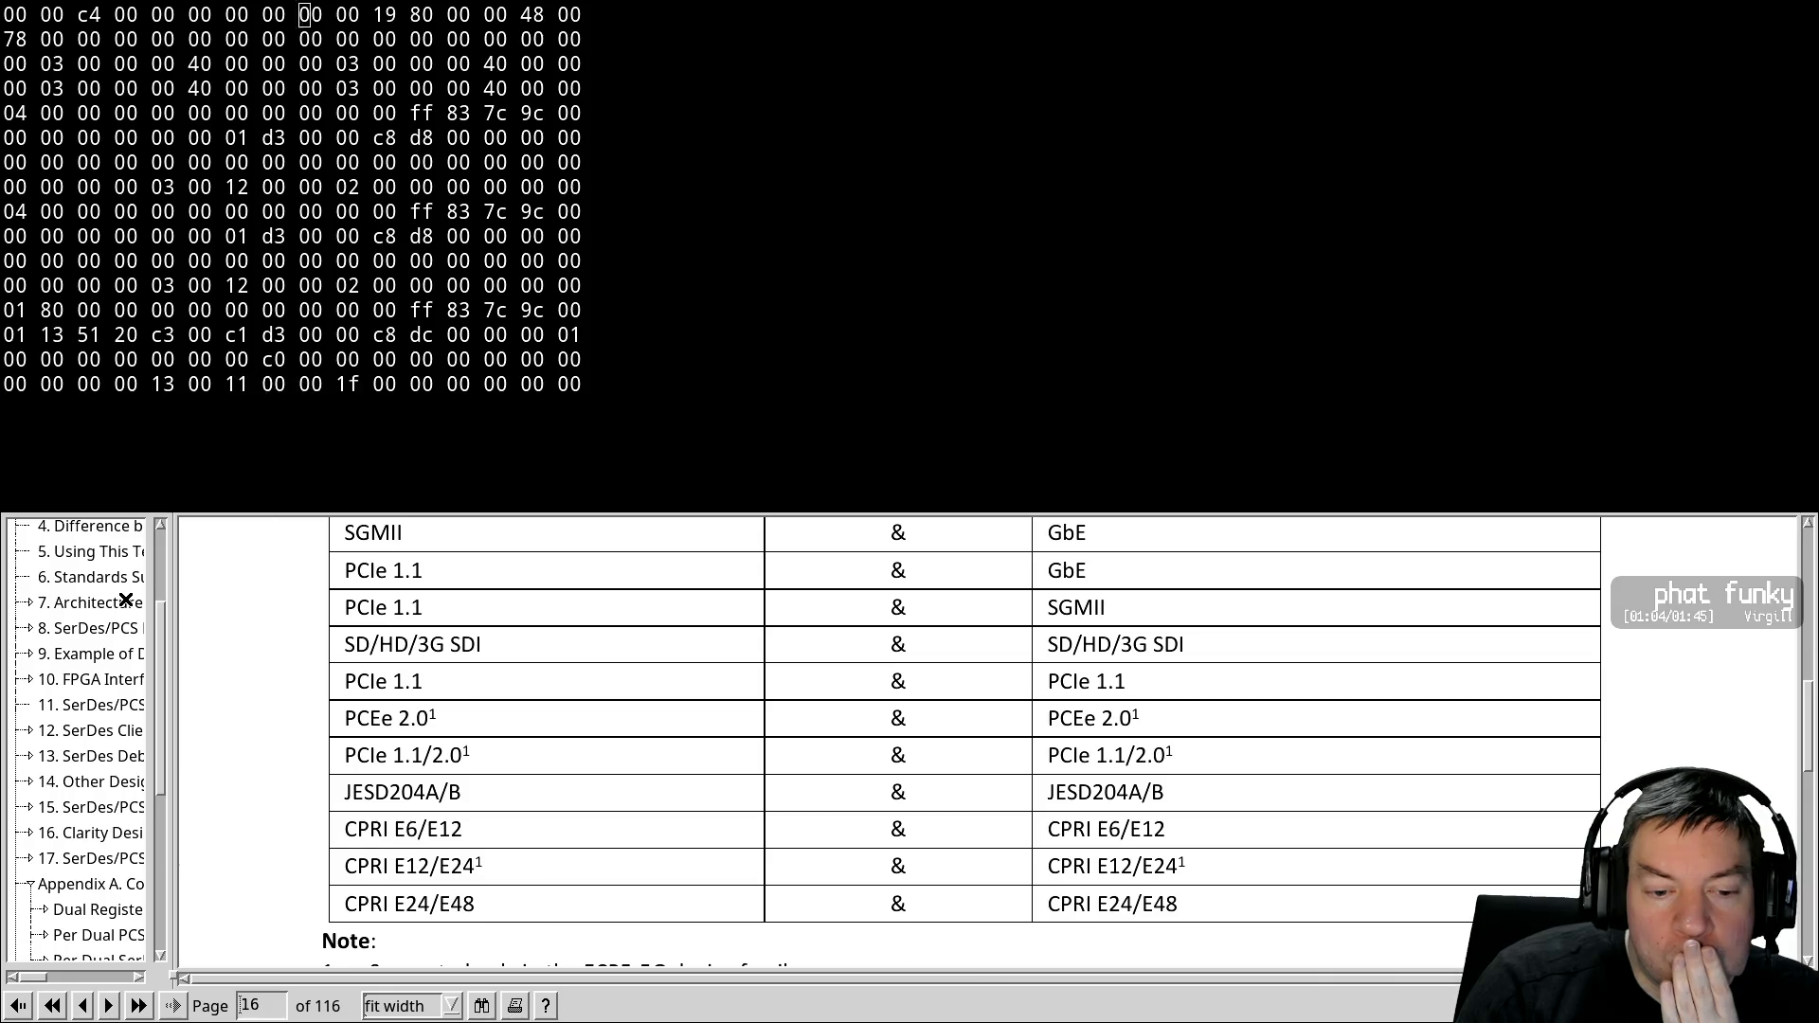
scroll(125, 600, up, 4)
scroll(125, 600, down, 4)
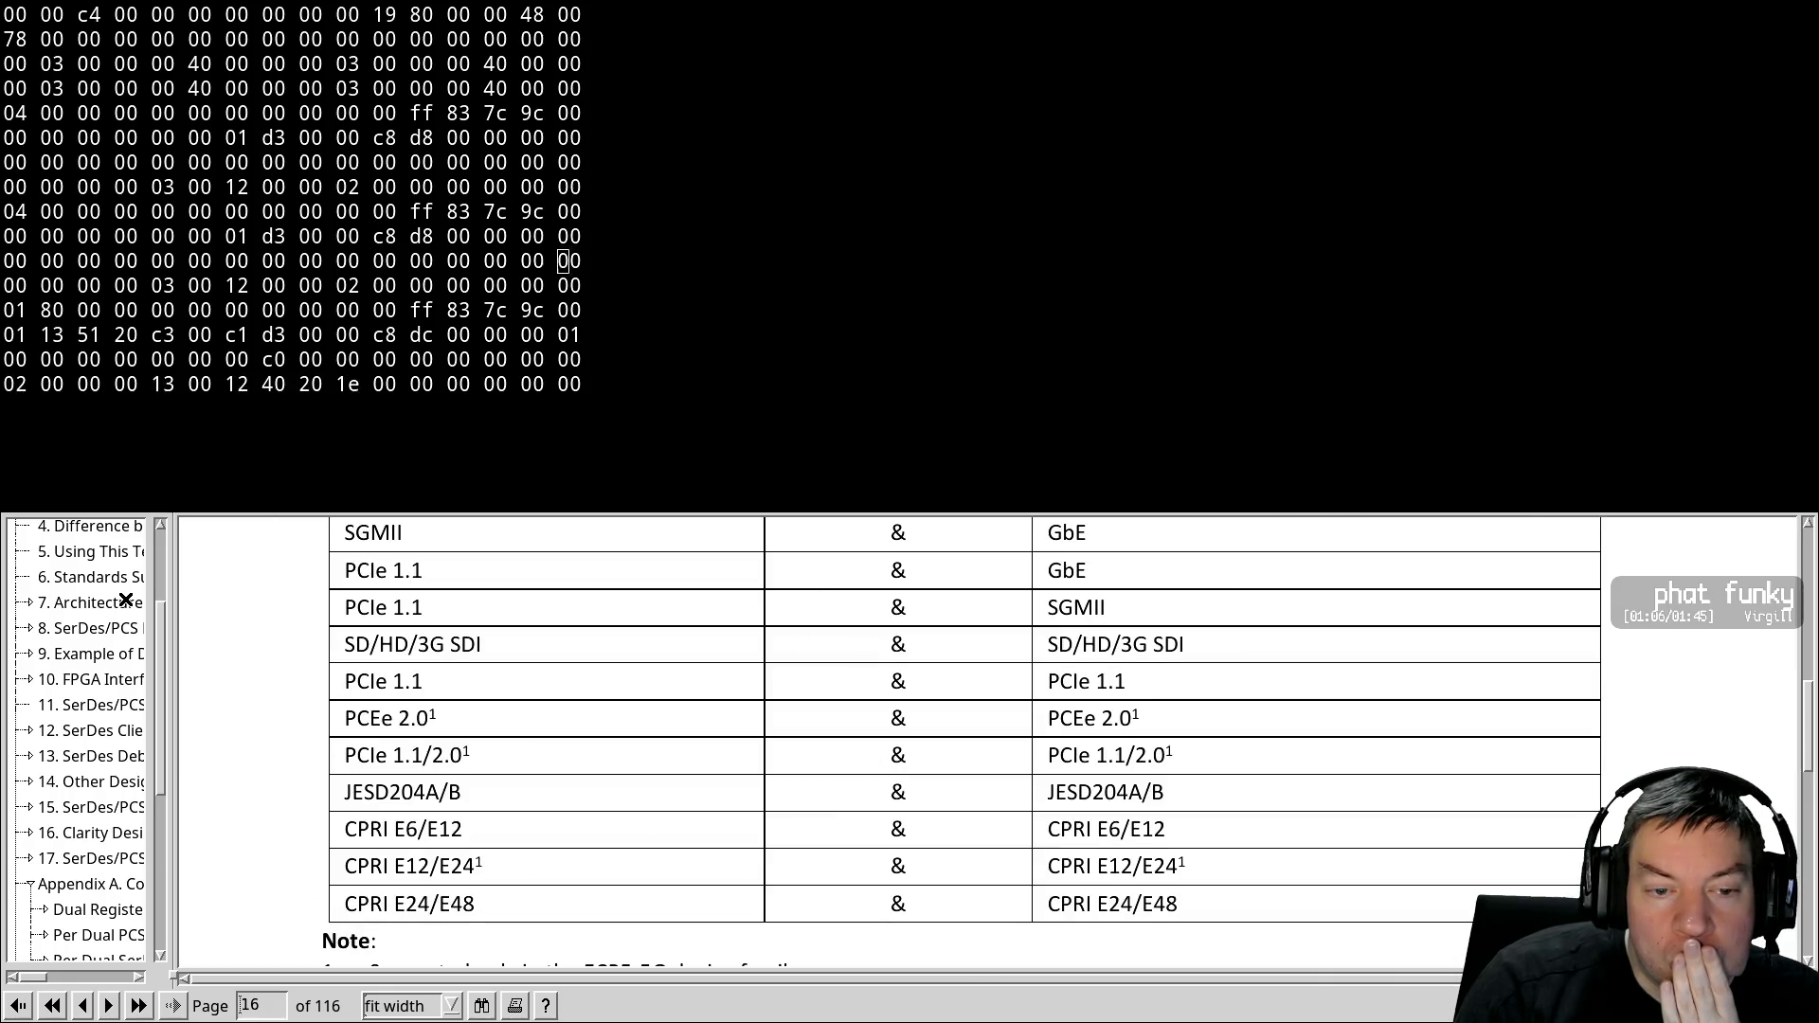
scroll(125, 599, up, 1)
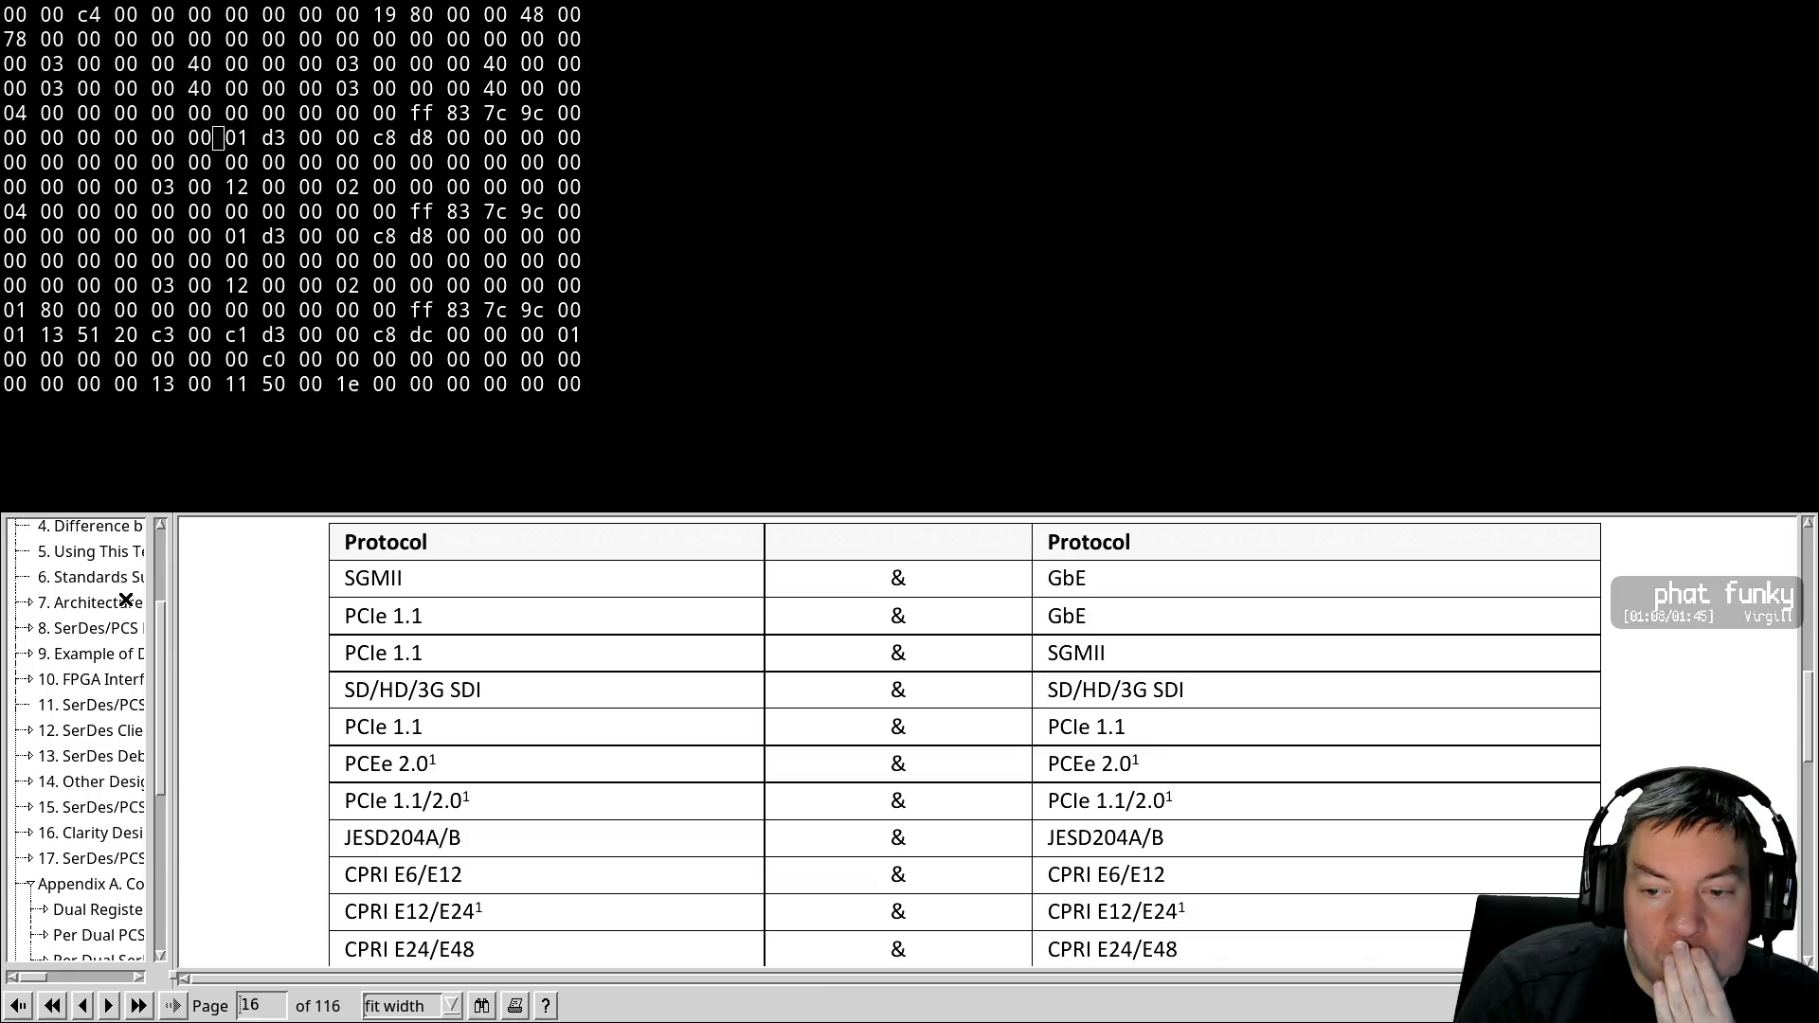
key(Up)
key(Up)
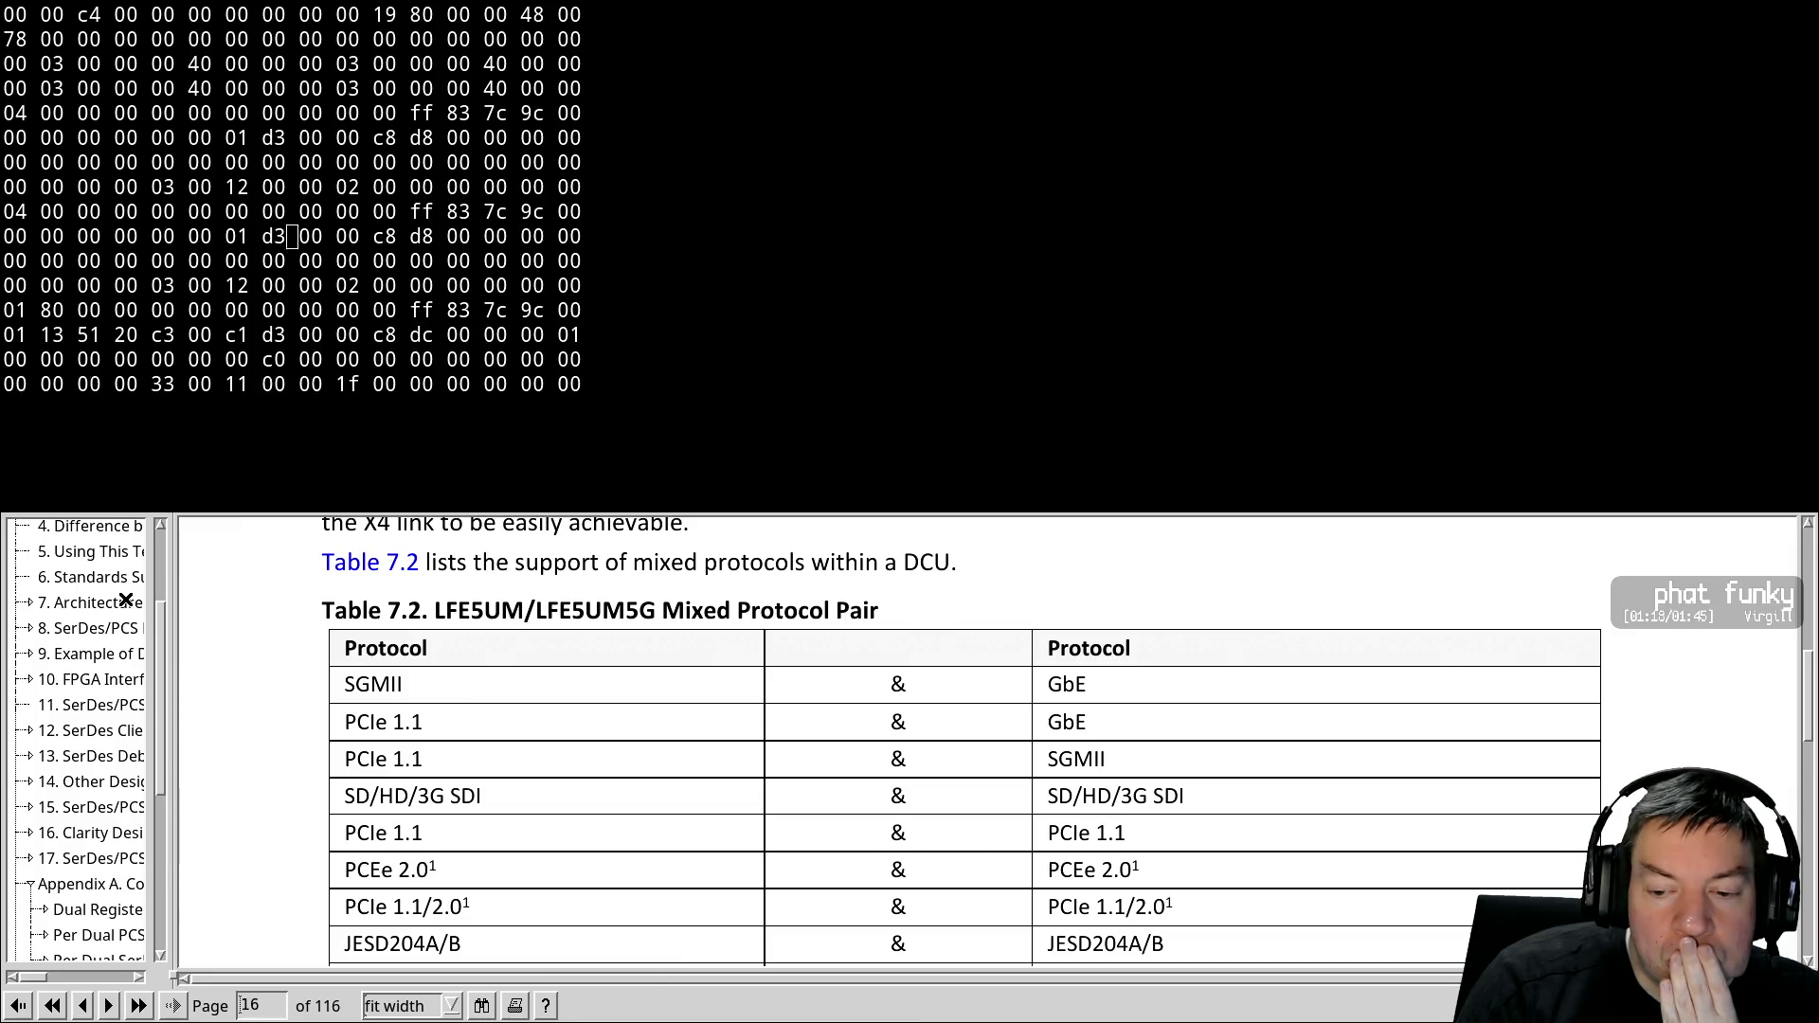
Page back from page 16 to Table 6.1 on page 13 and view its lower rows and notes
key(Page_Up)
key(Up)
key(Up)
key(Up)
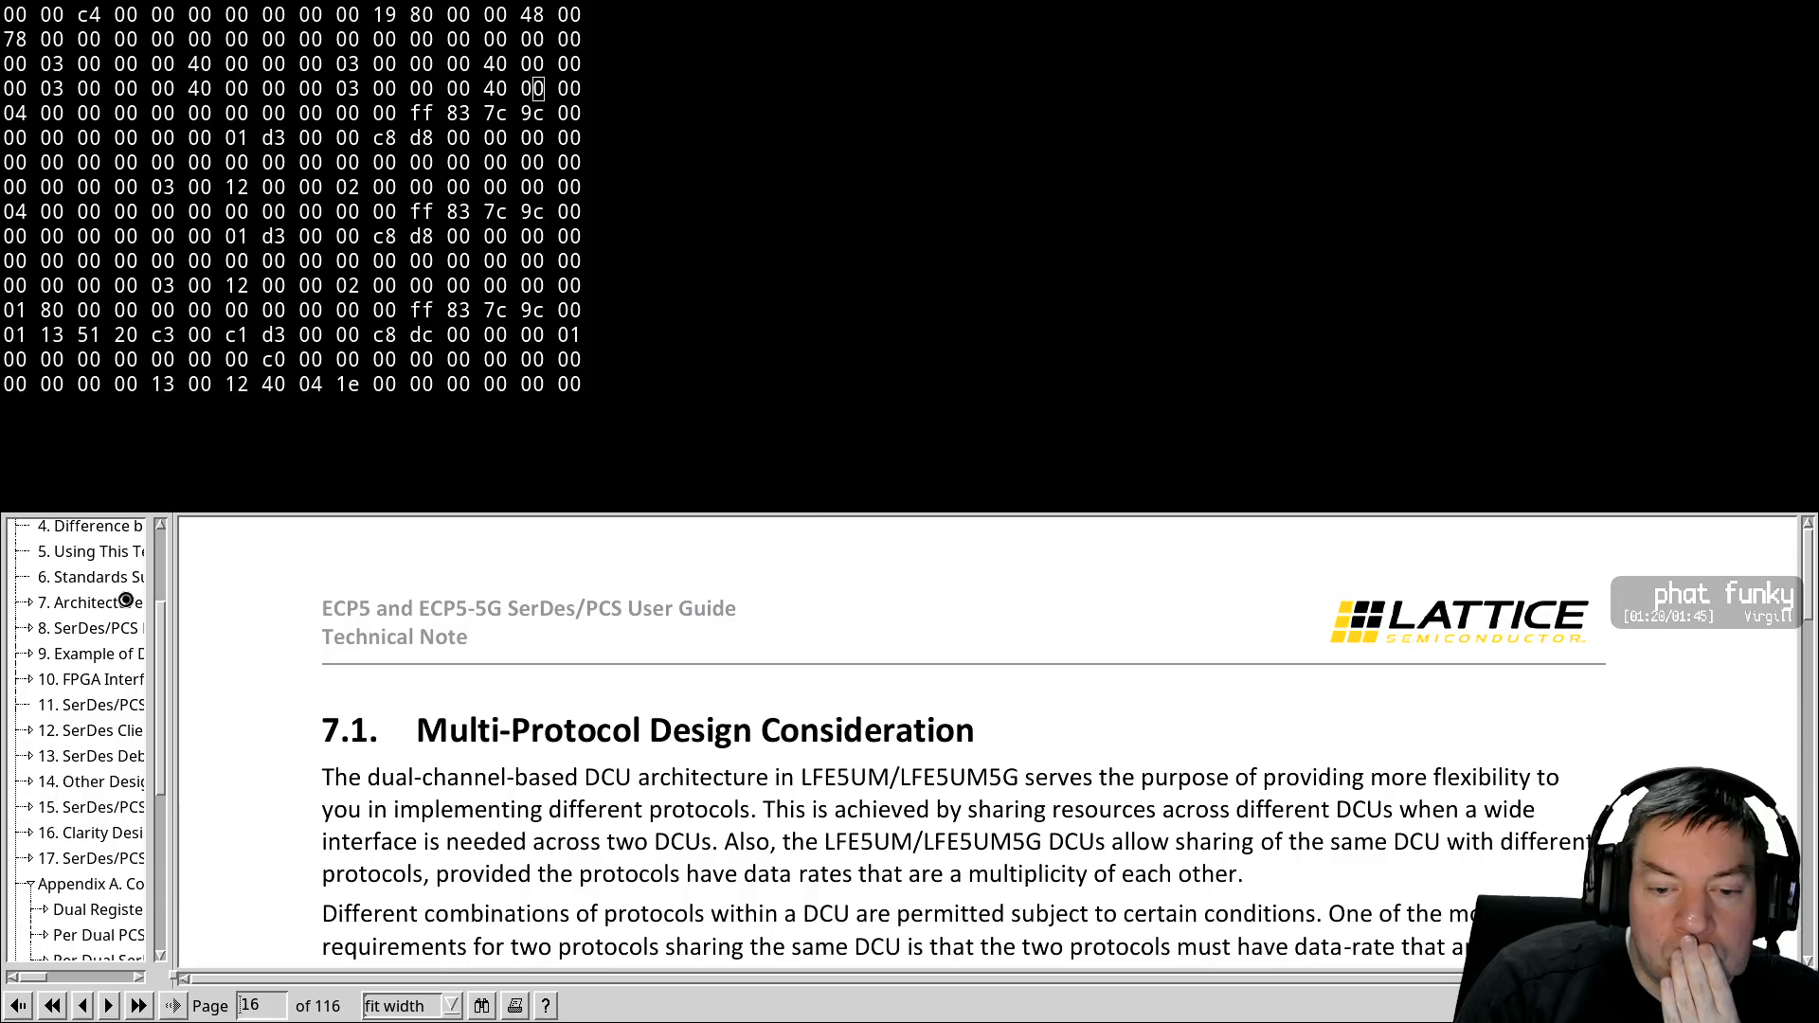
key(Up)
key(Up)
key(Up)
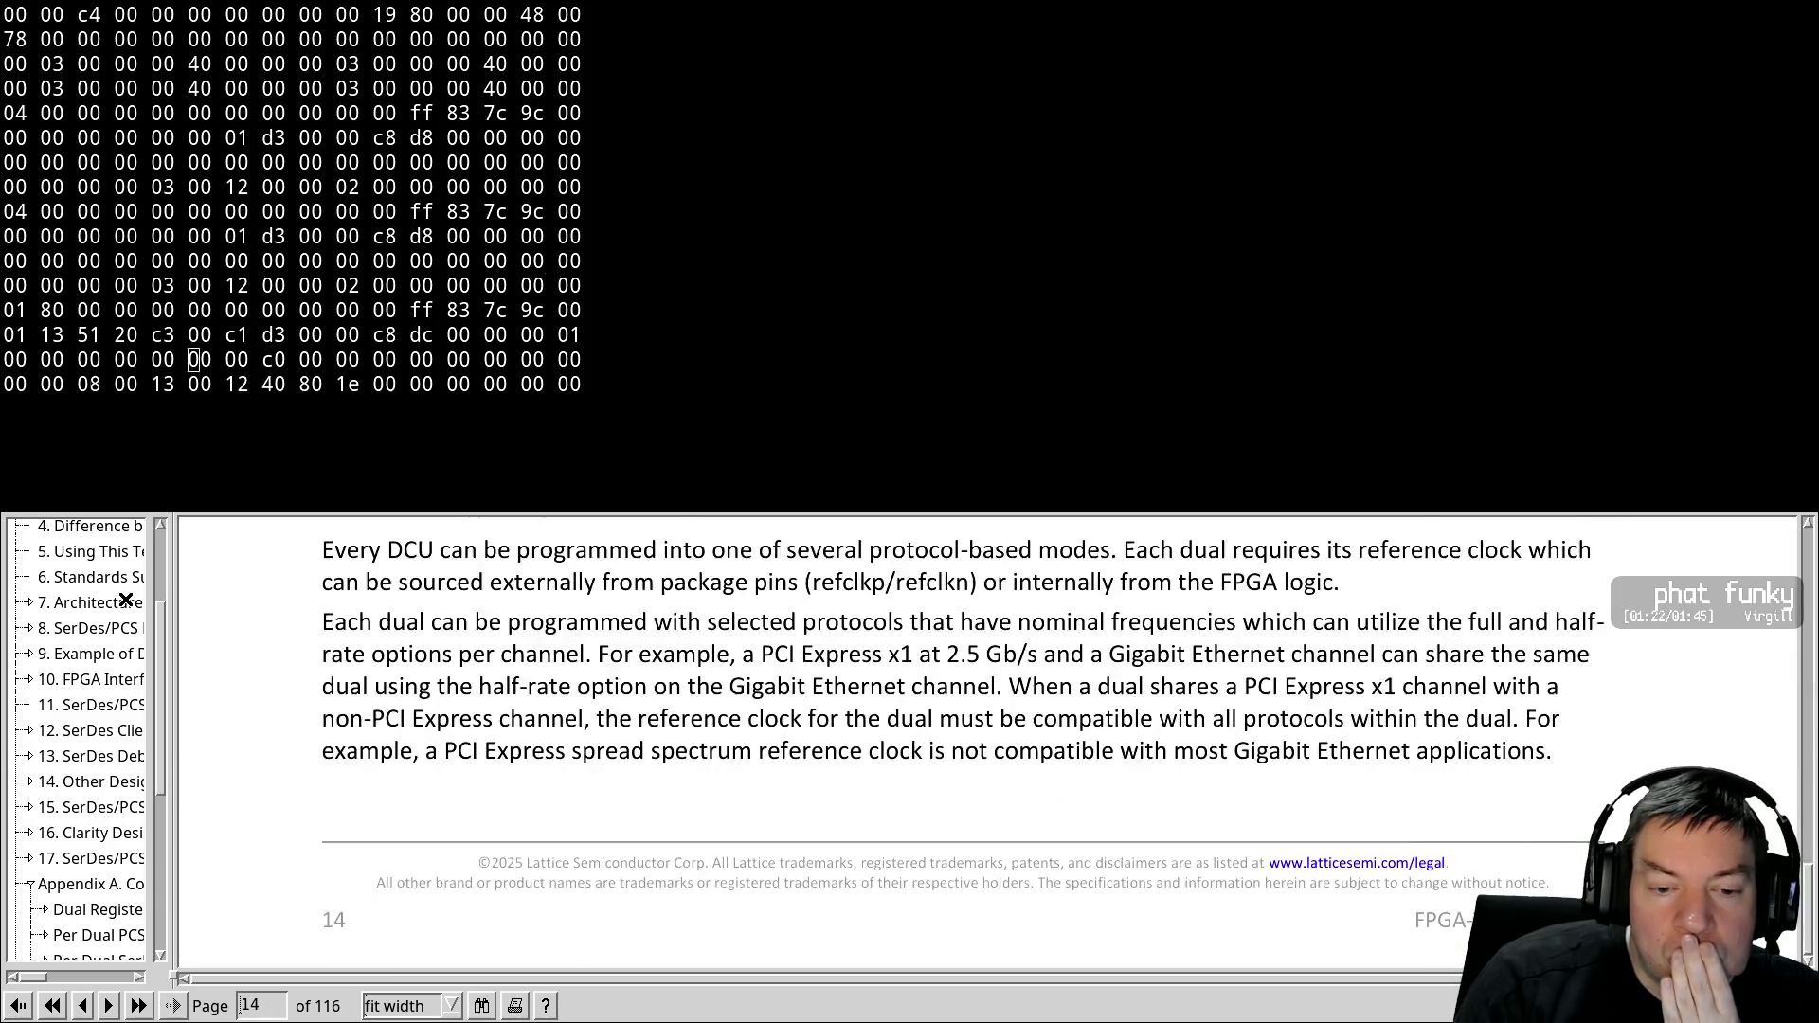
key(Up)
key(Up)
key(Up)
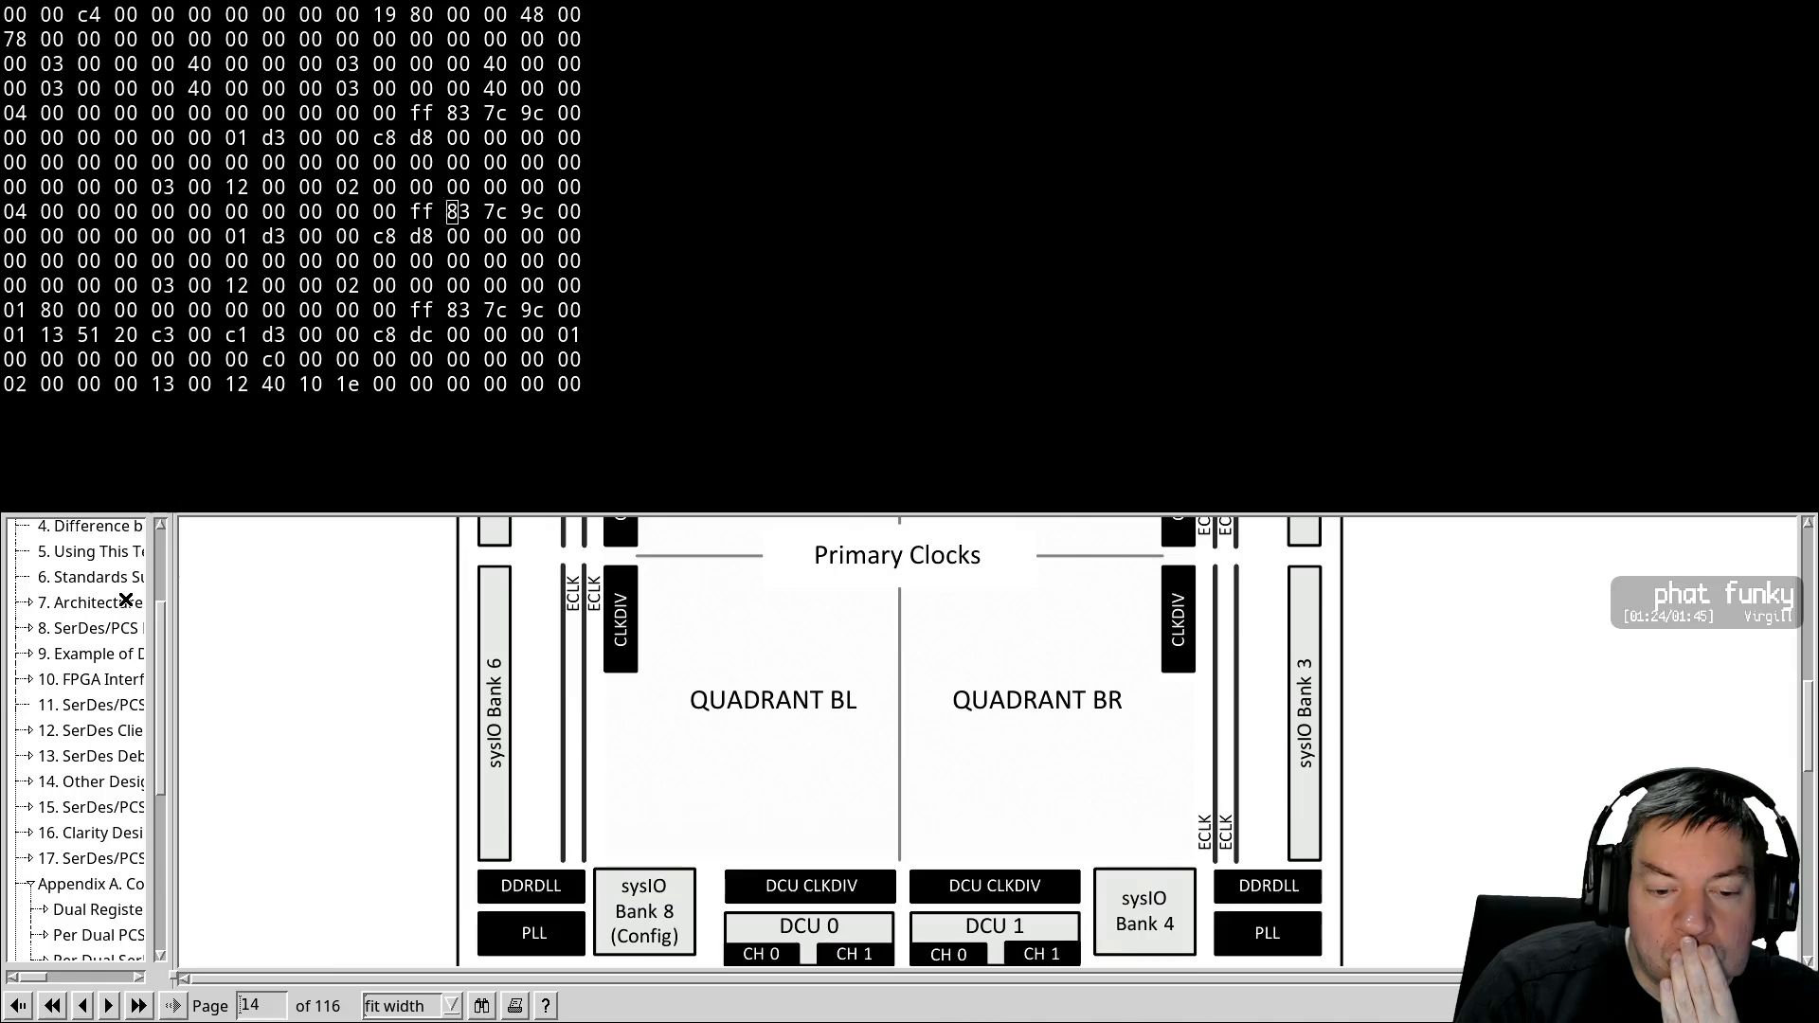
key(Up)
key(Up)
key(Up)
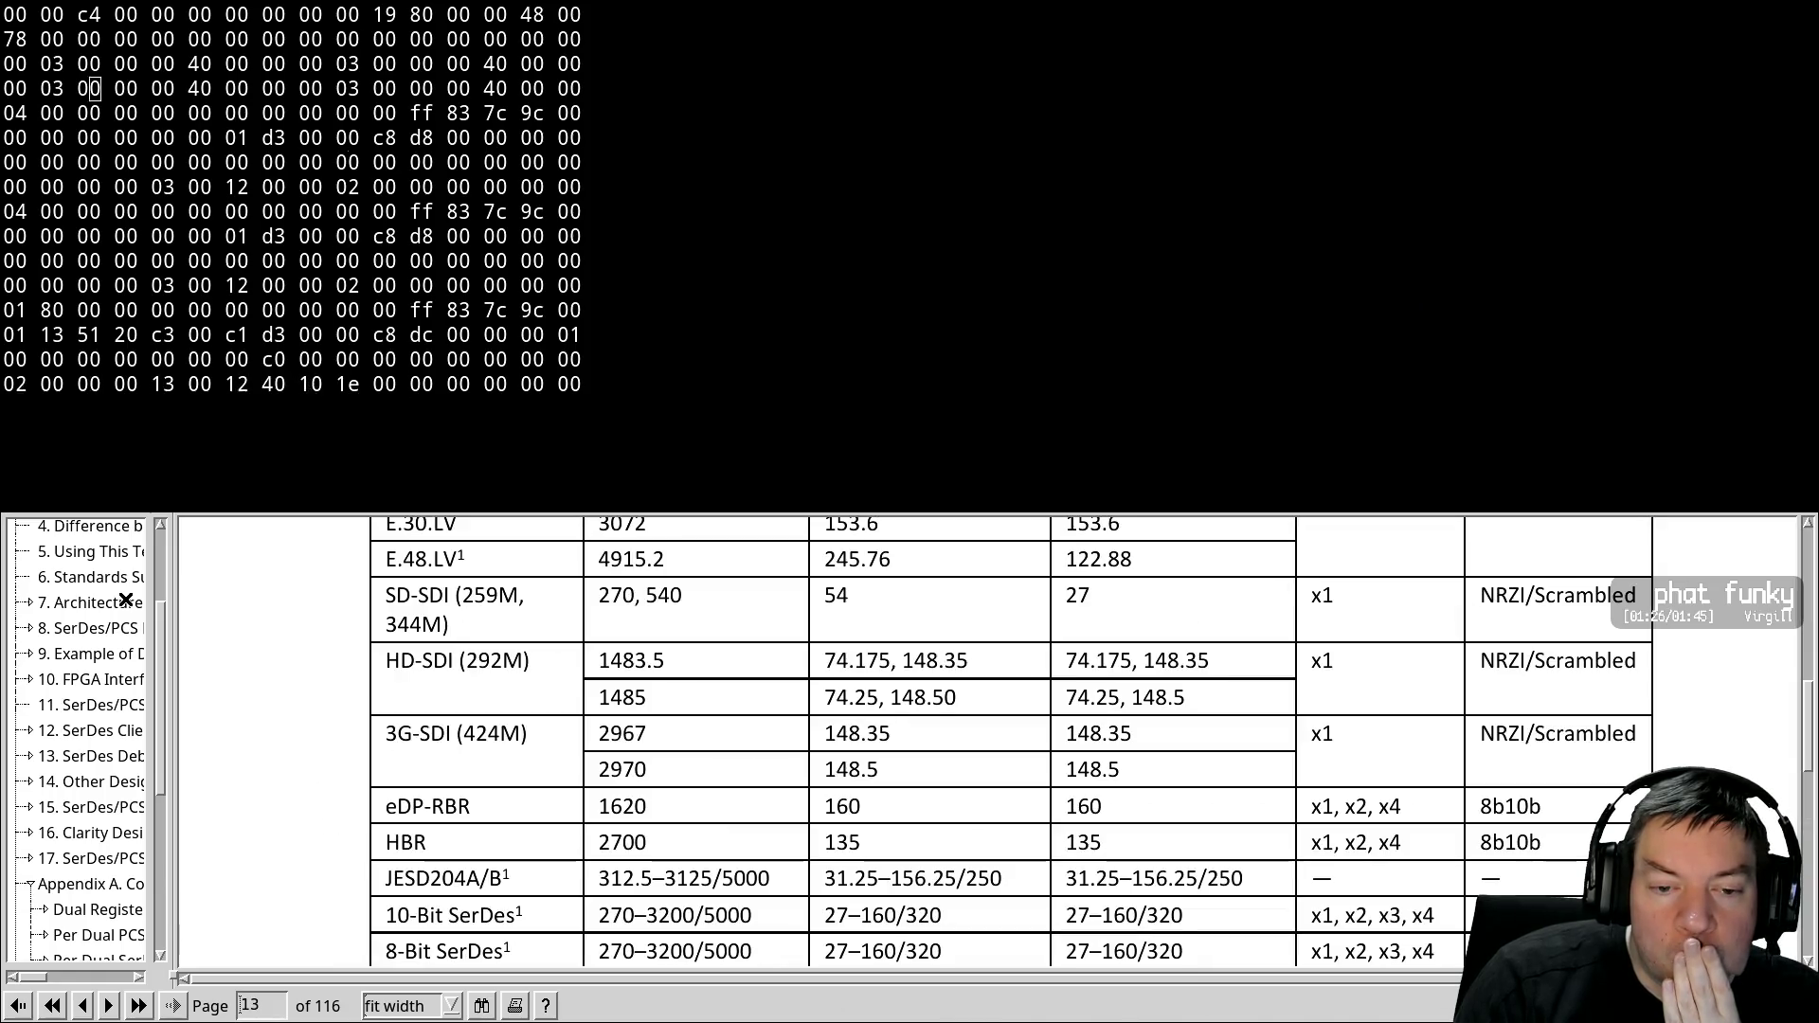
key(Up)
key(Up)
key(Up)
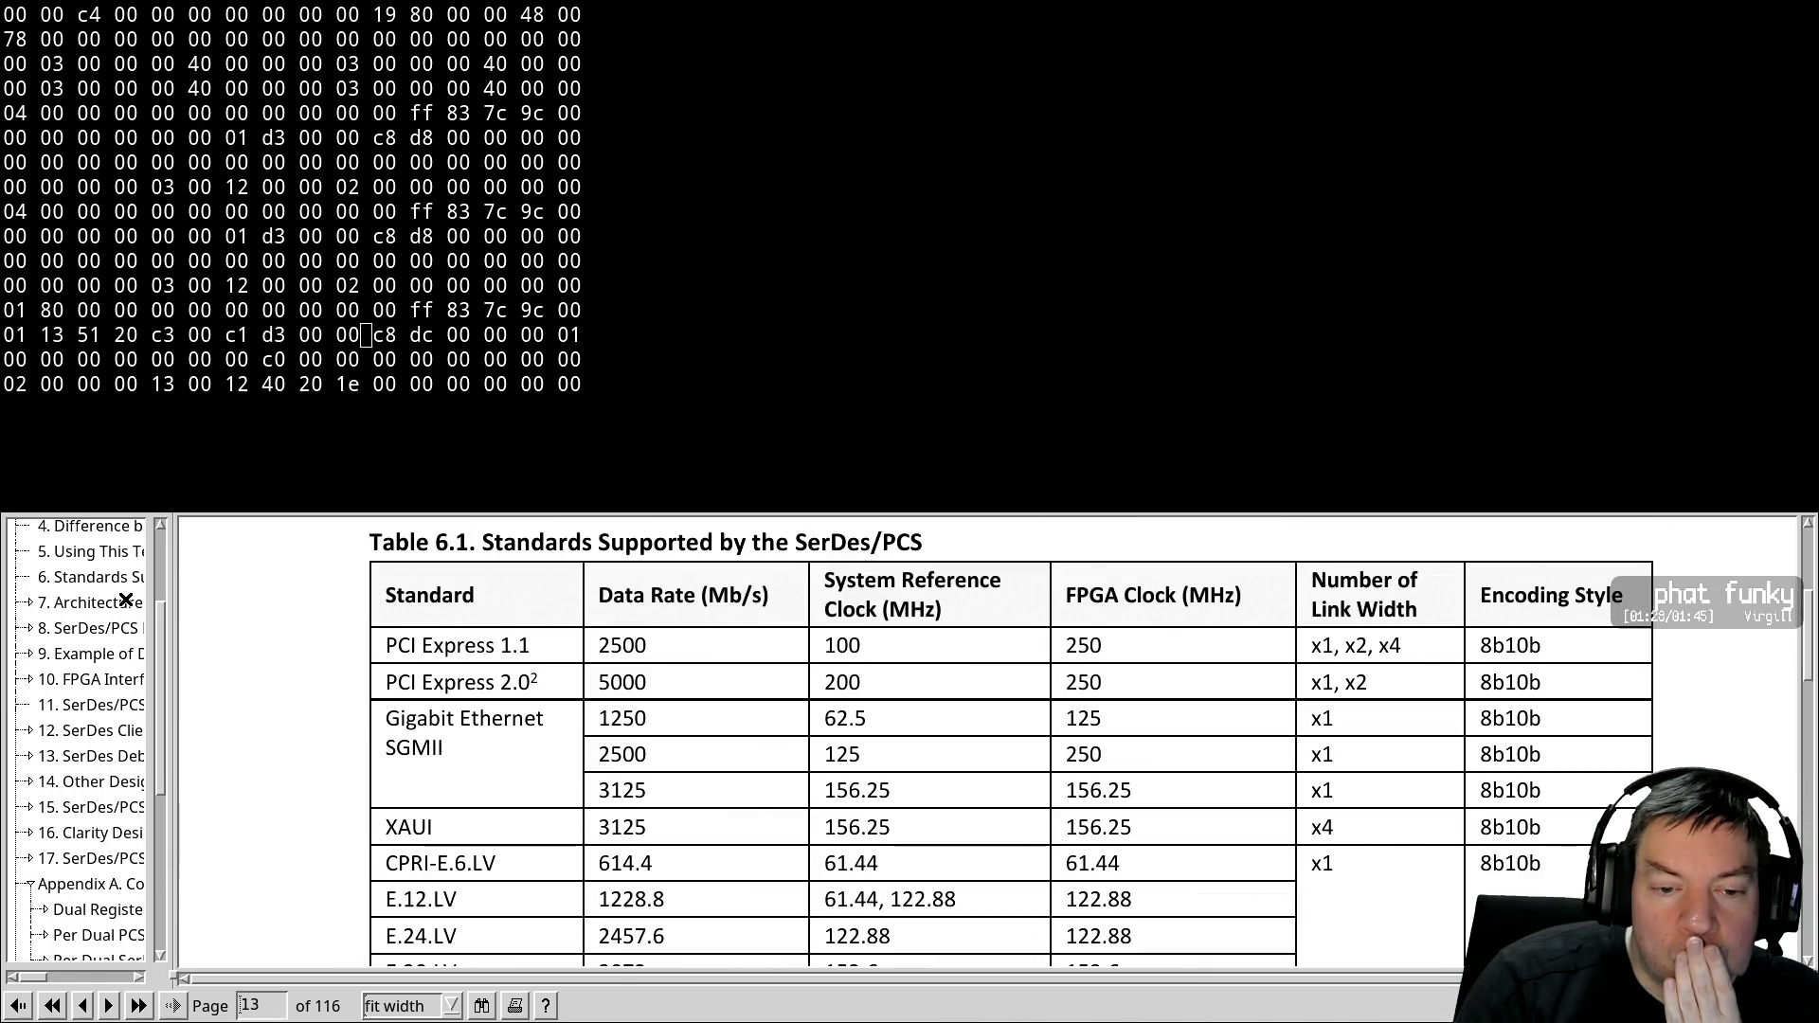
key(Page_Down)
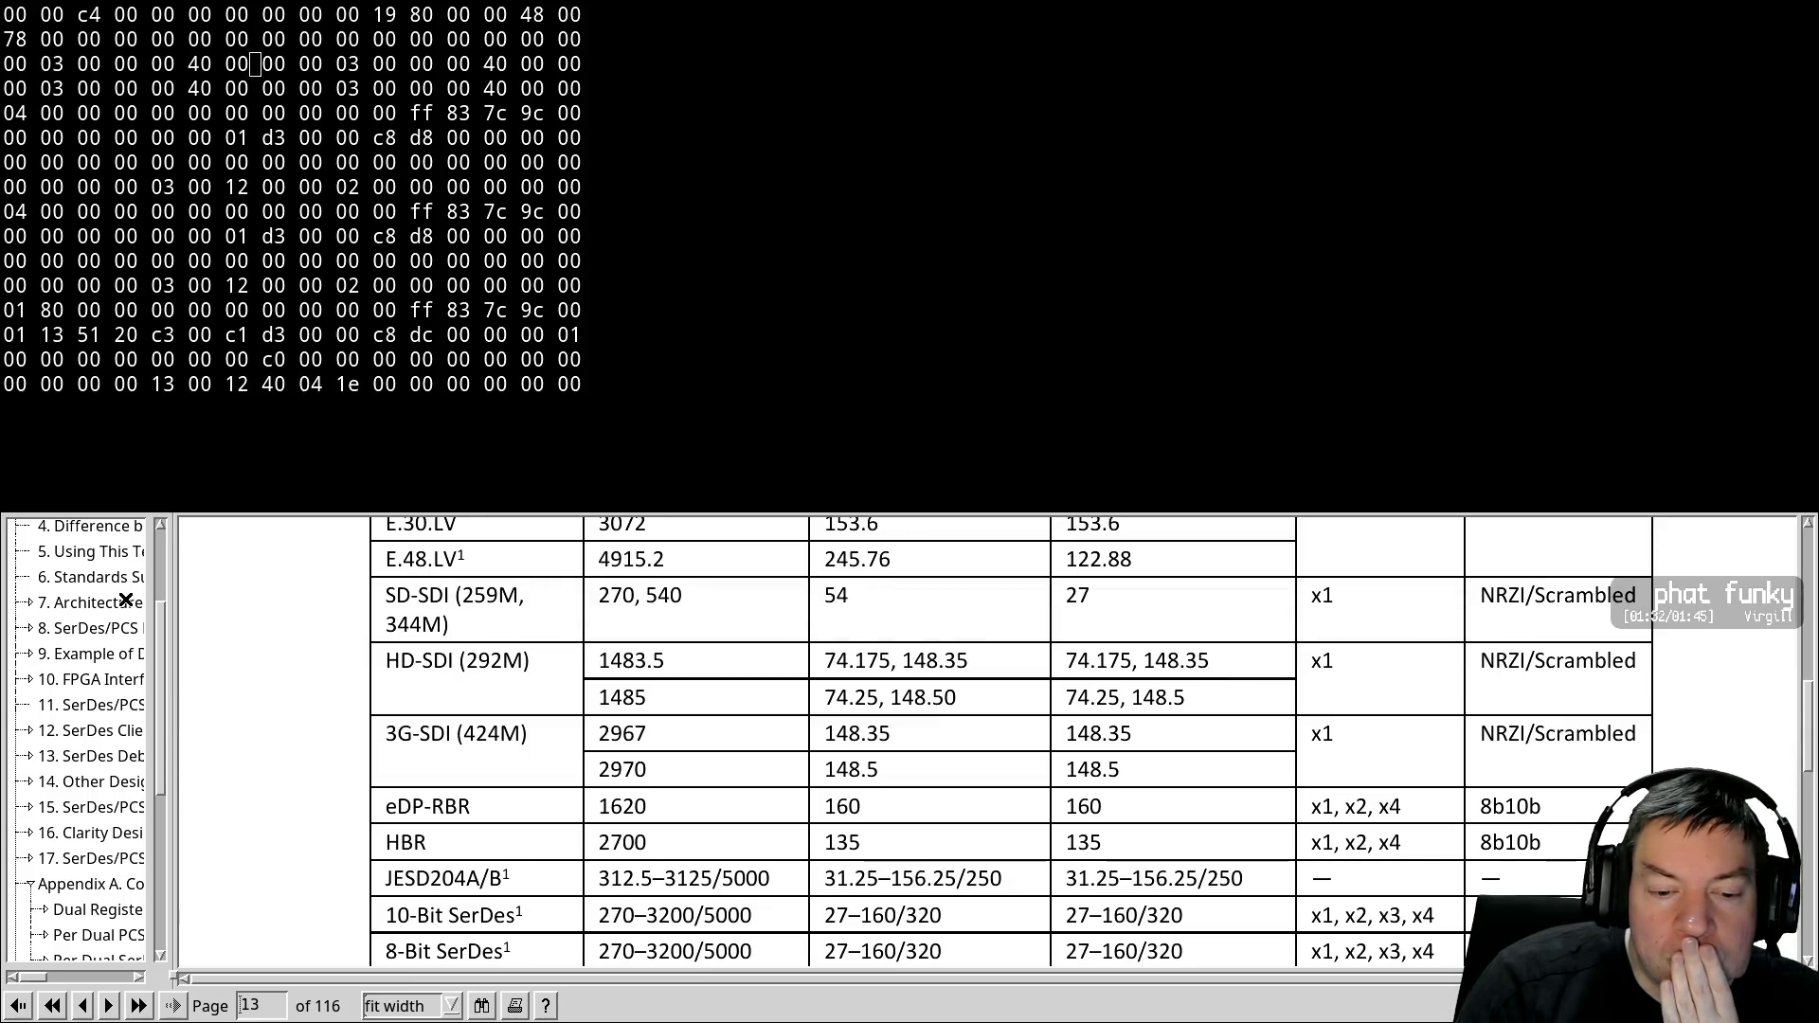
key(Down)
key(Down)
key(Down)
key(Down)
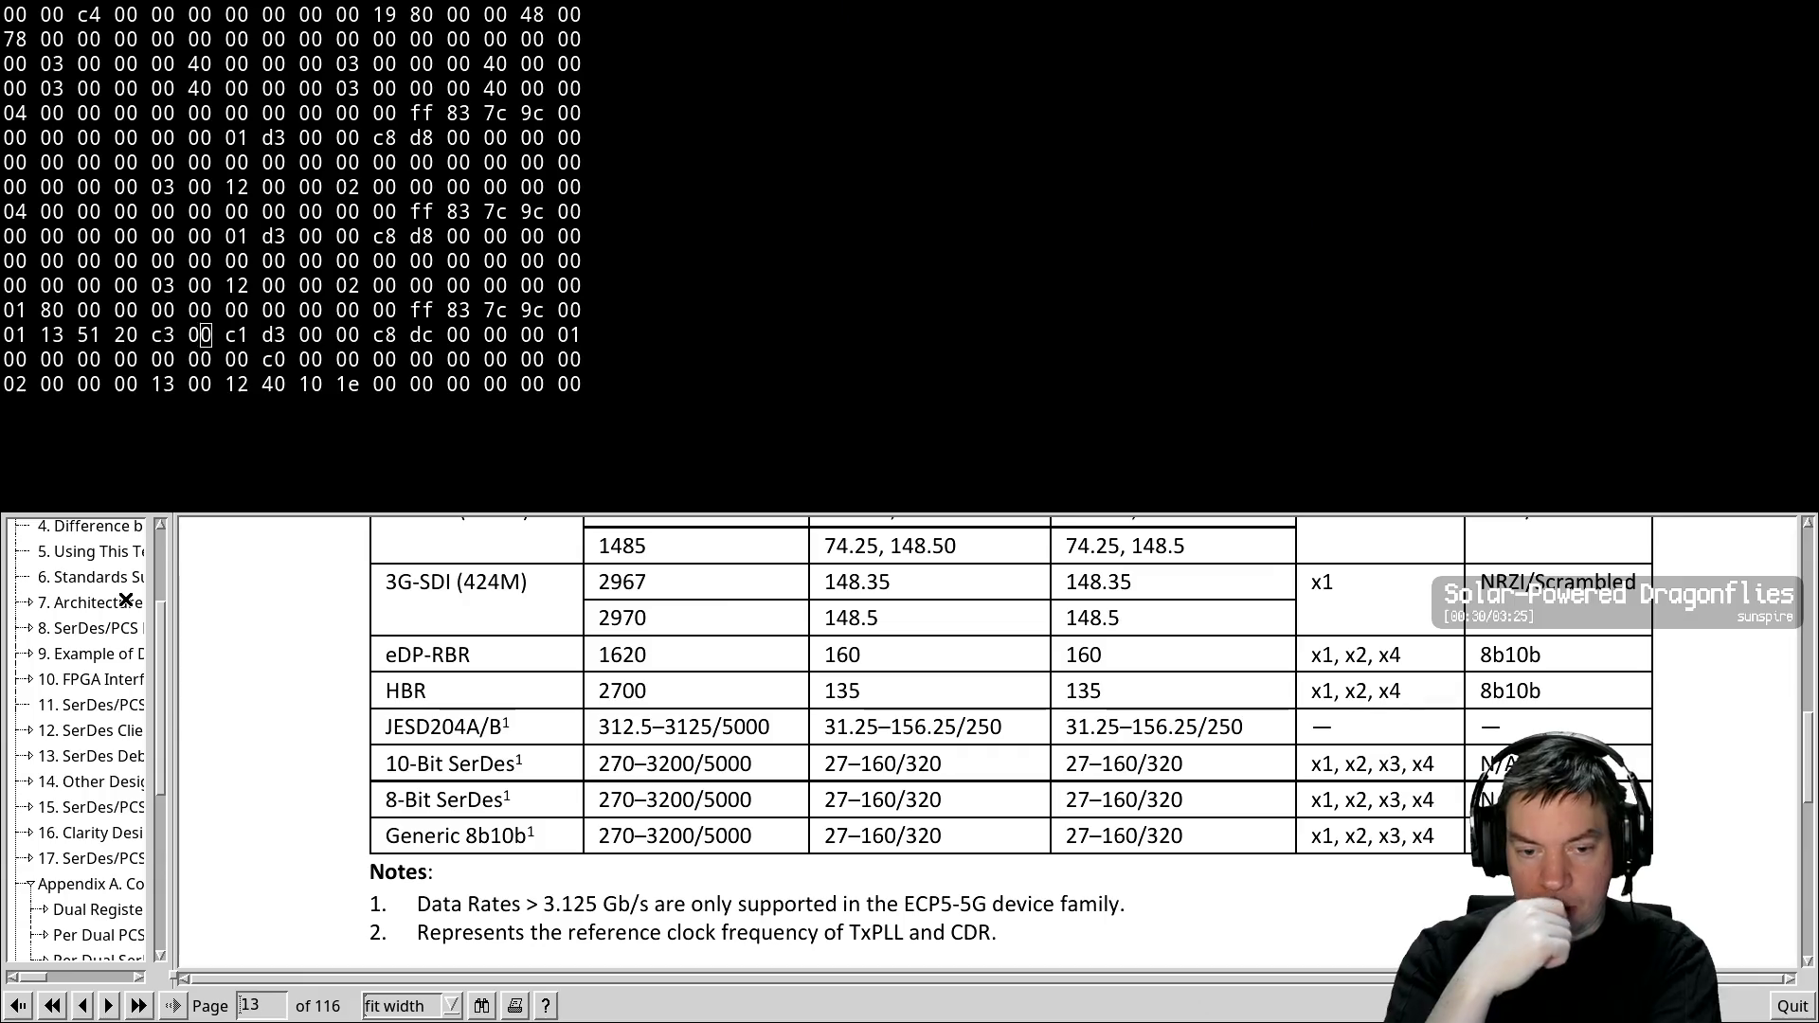
Page forward from page 13 through the diagrams and Clocks and Resets section to page 19
key(Page_Up)
key(Page_Up)
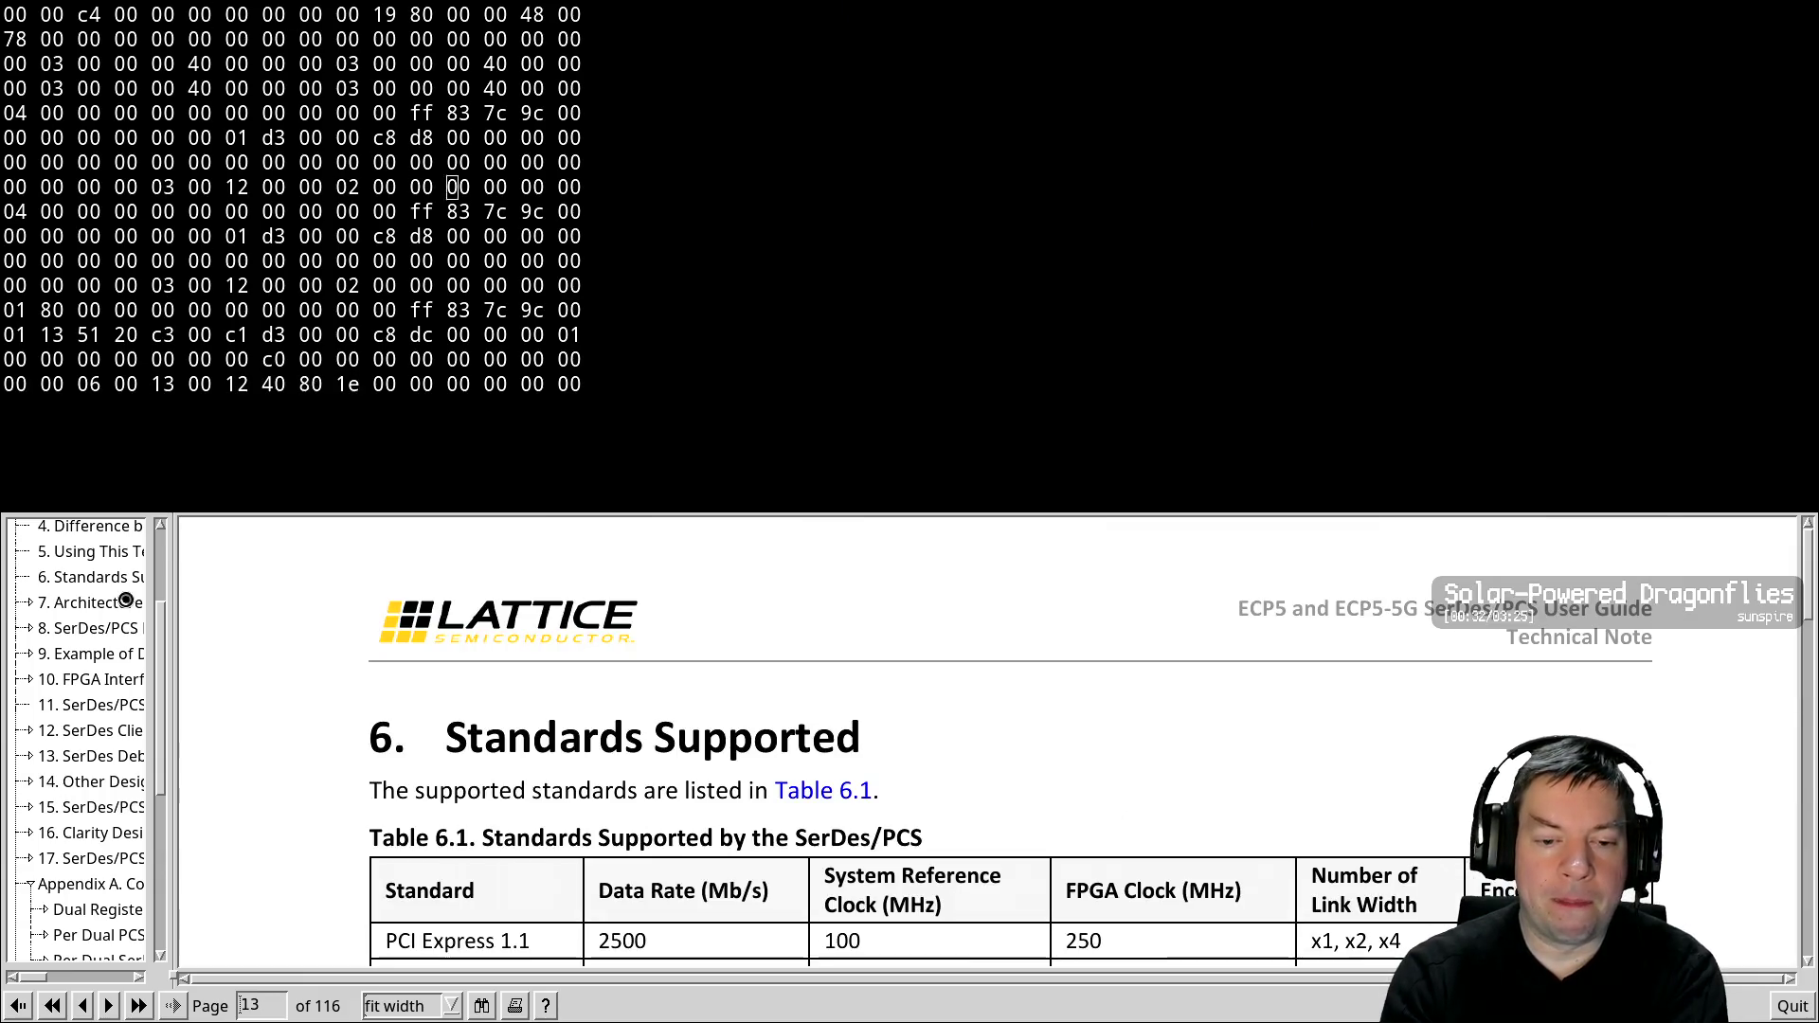
key(Page_Up)
key(Page_Down)
key(Page_Down)
key(Page_Down)
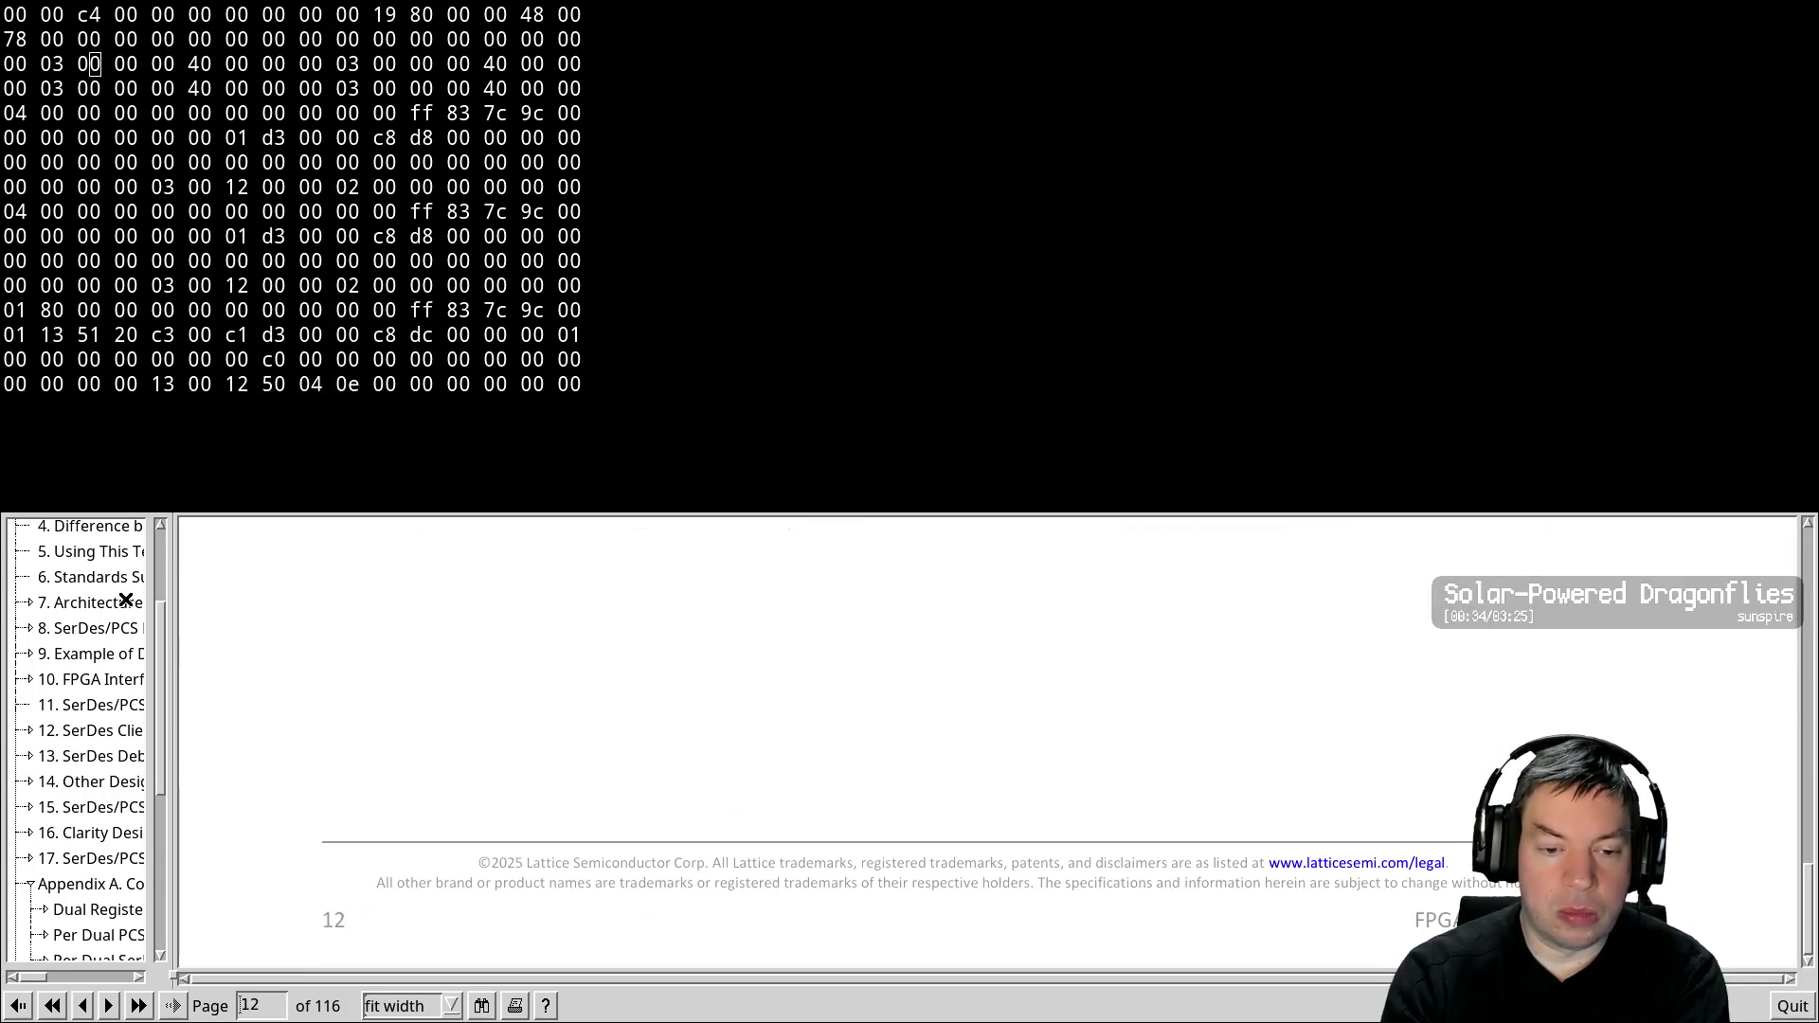
key(Page_Down)
key(Page_Down)
key(Page_Down)
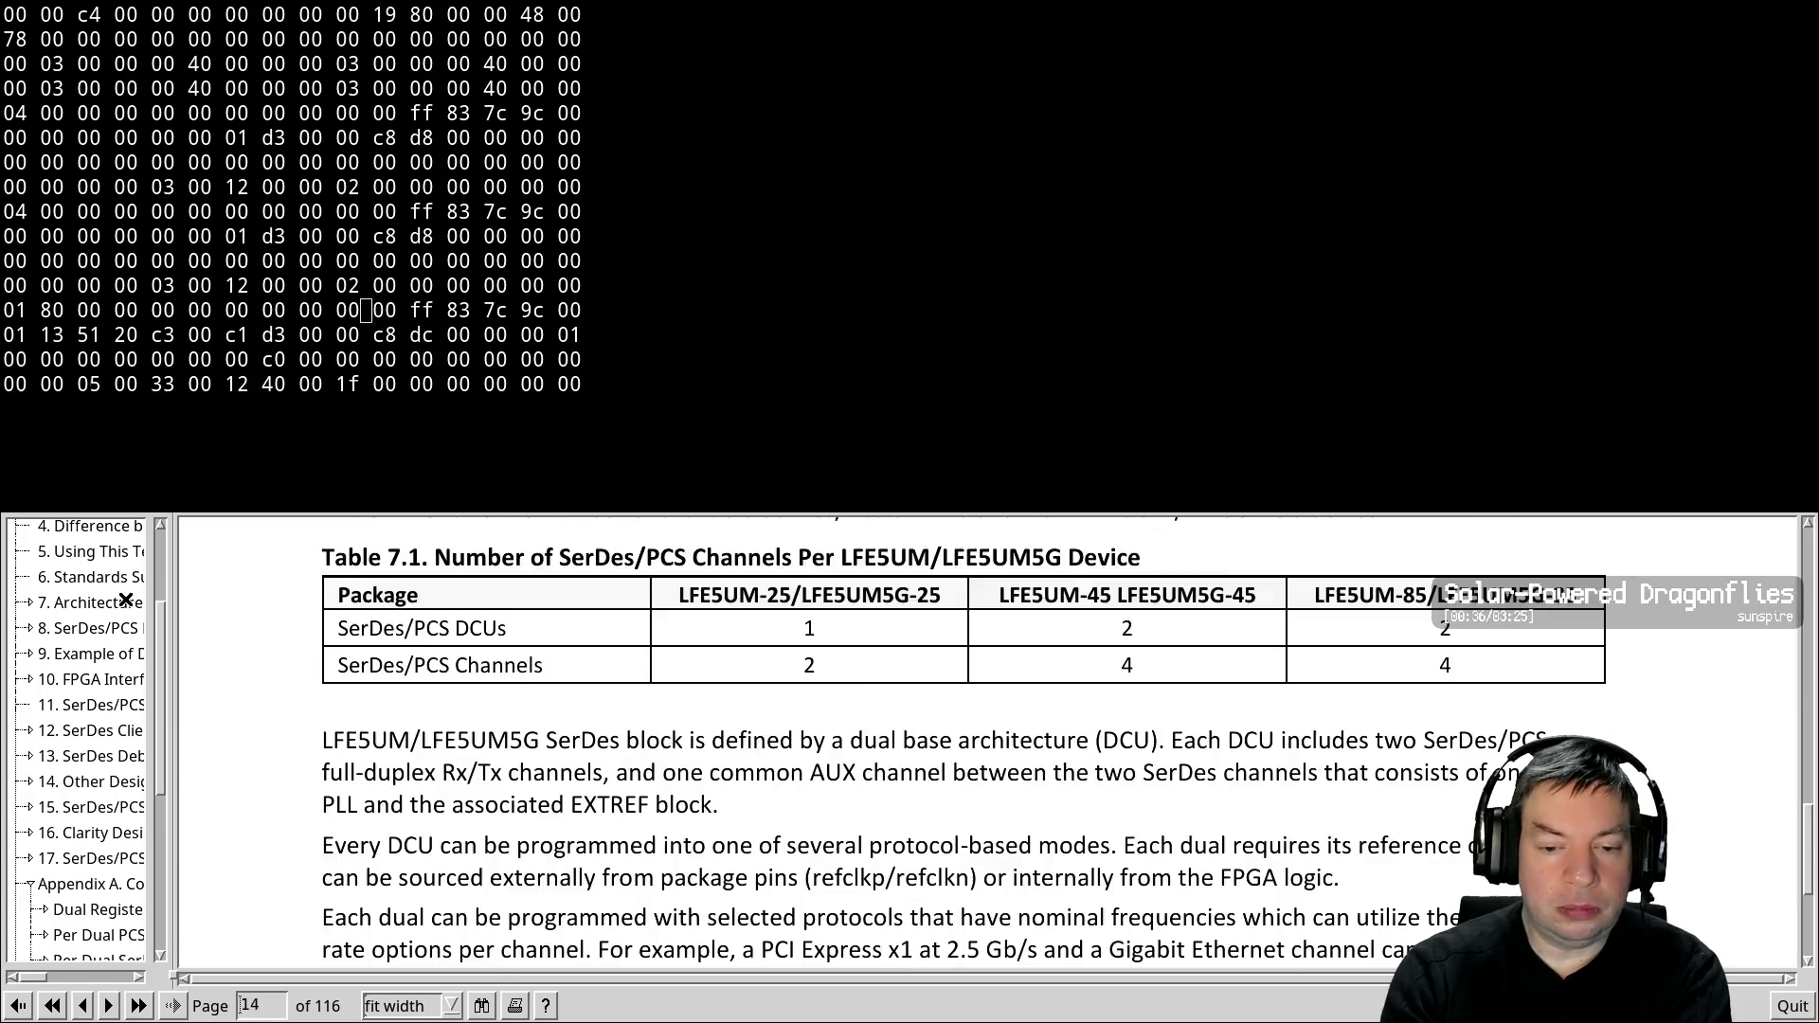
key(Page_Down)
key(Page_Down)
key(Page_Down)
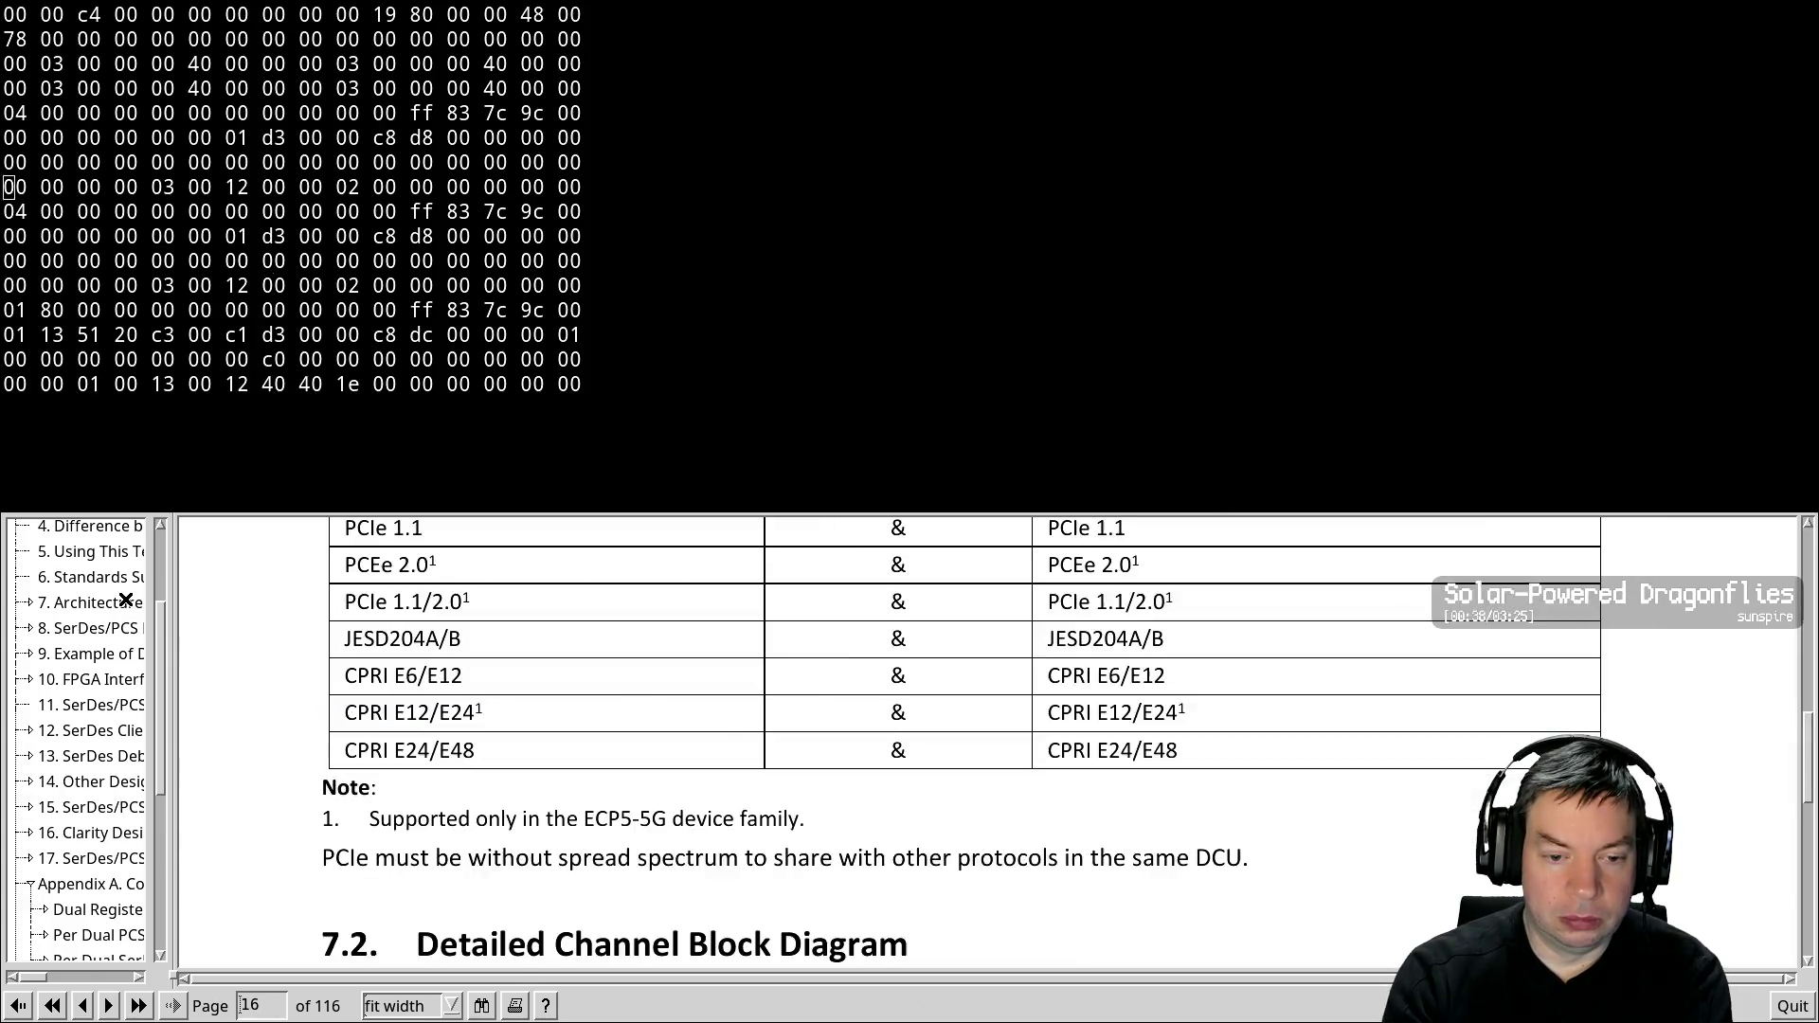
key(Page_Down)
key(Page_Down)
key(Page_Down)
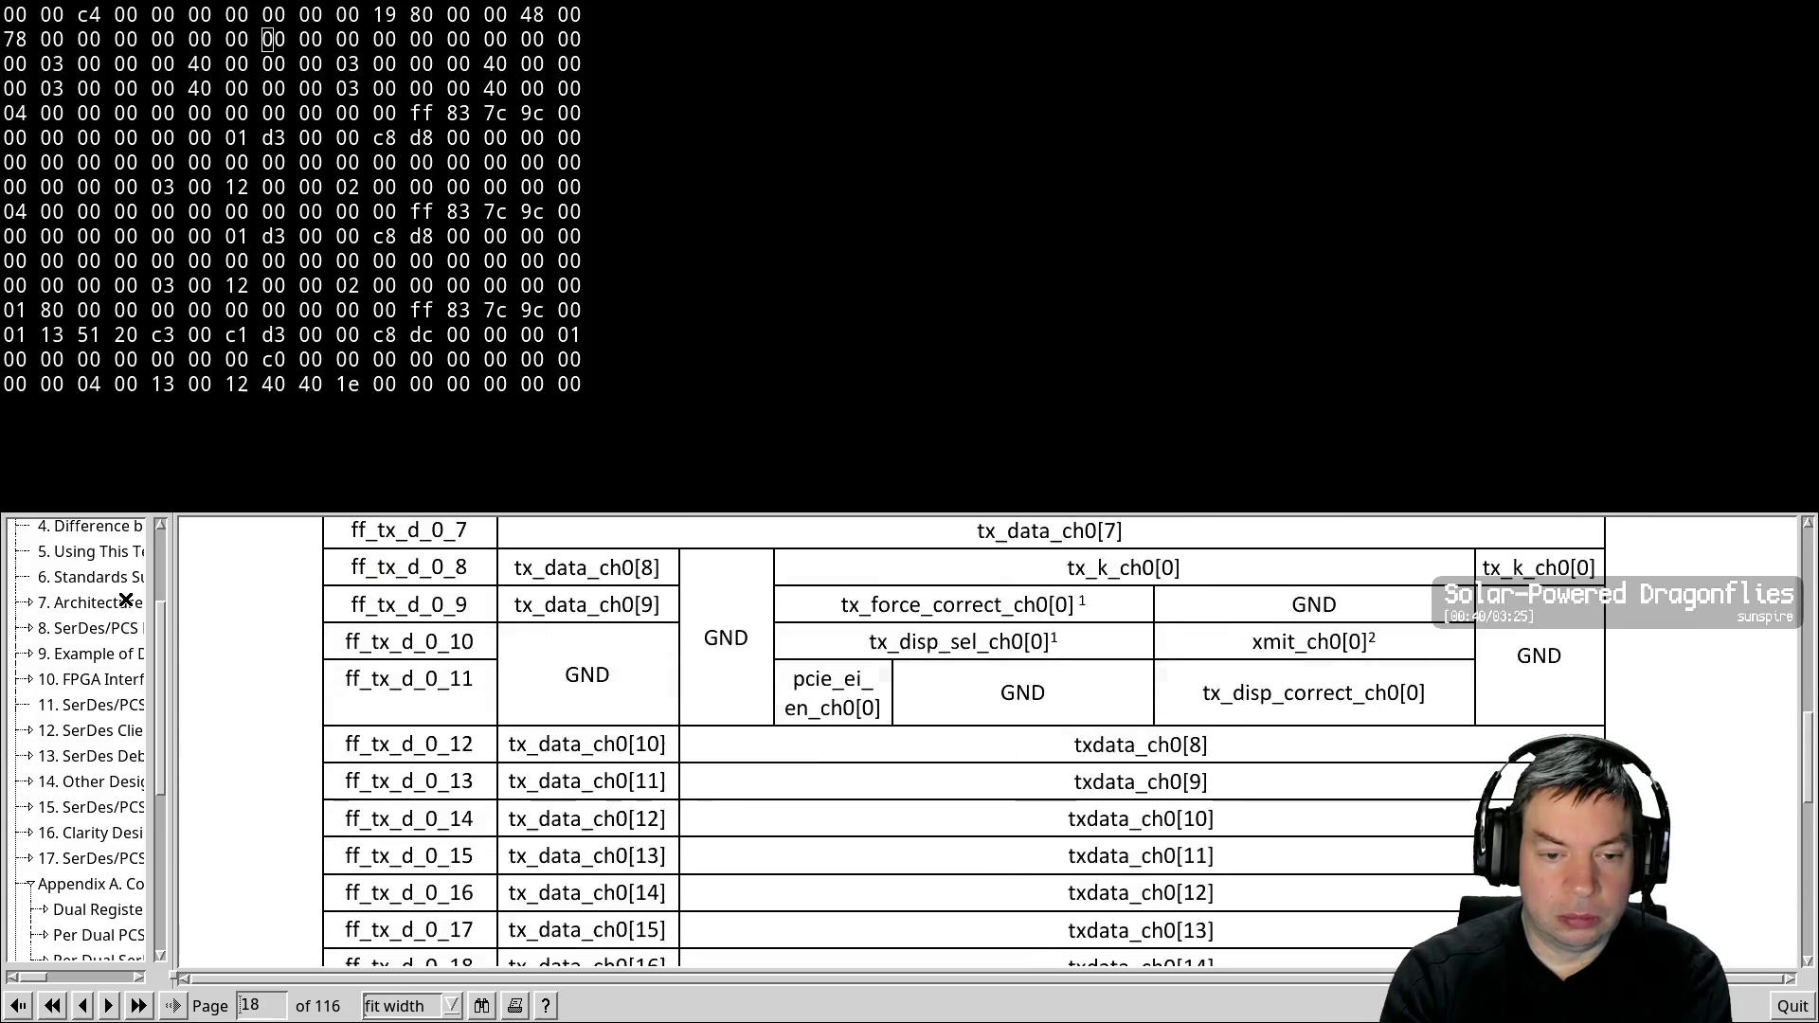
key(Page_Up)
key(Page_Up)
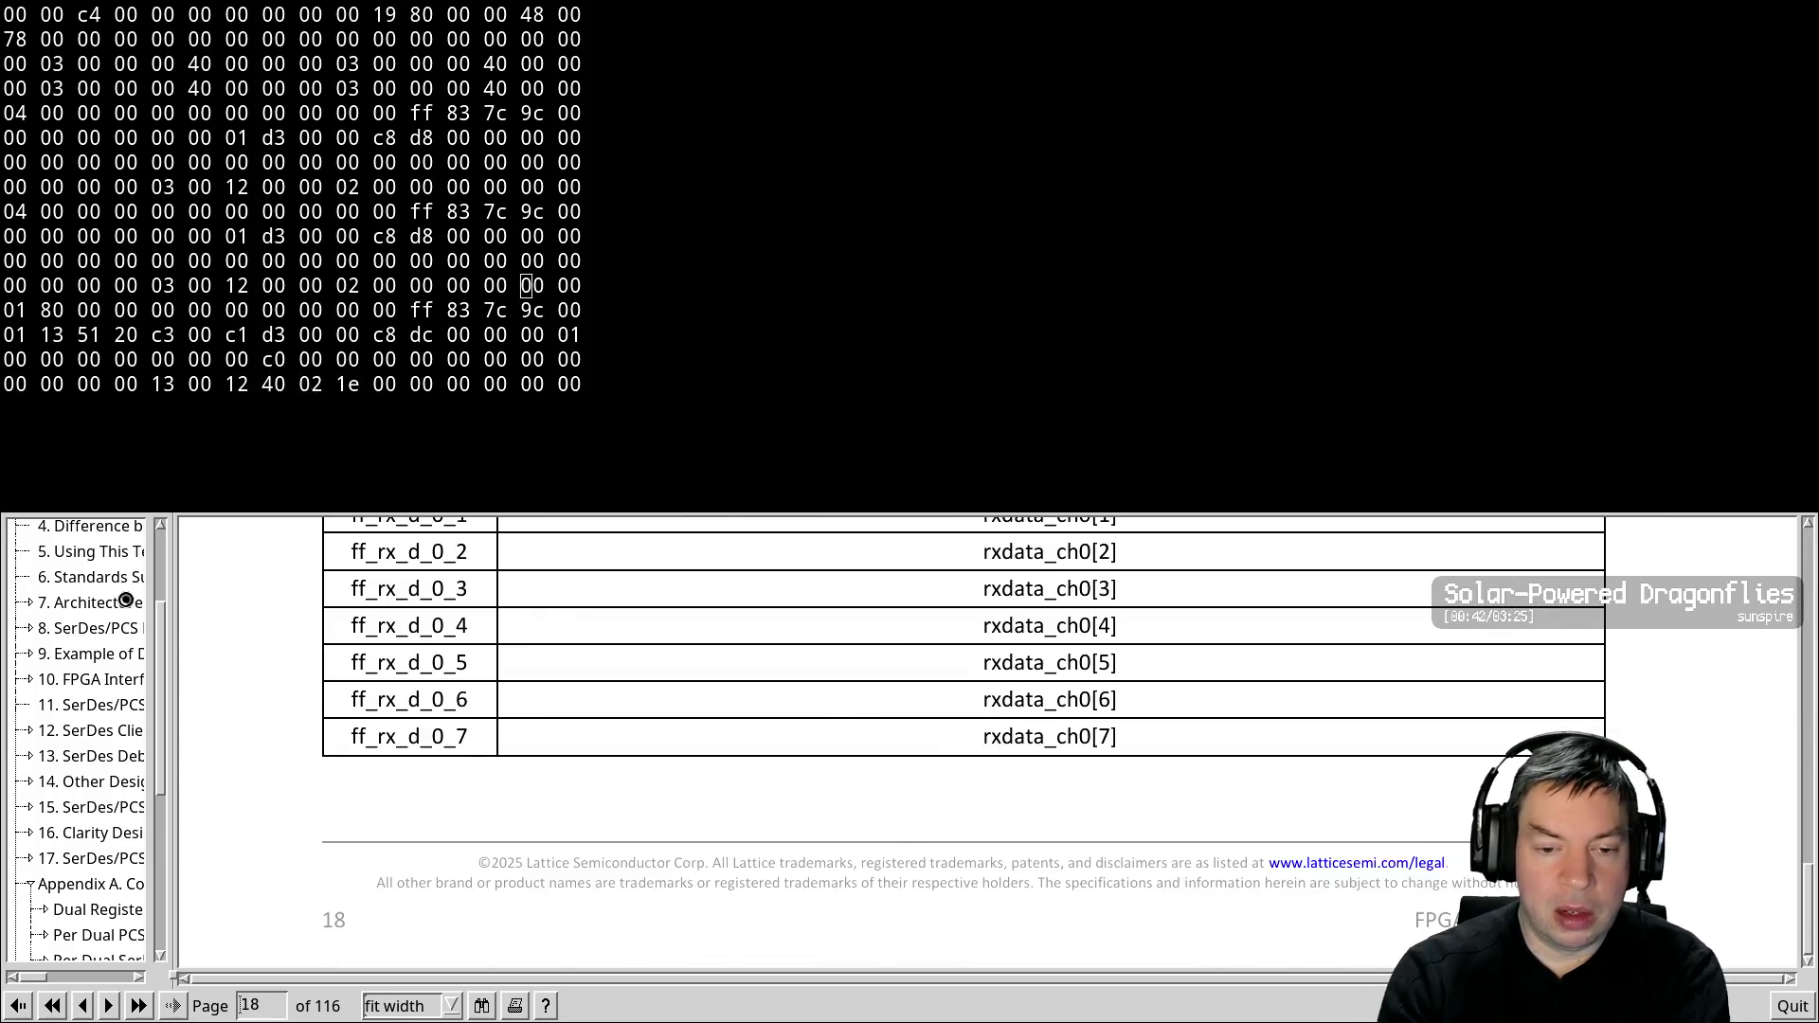
key(Page_Down)
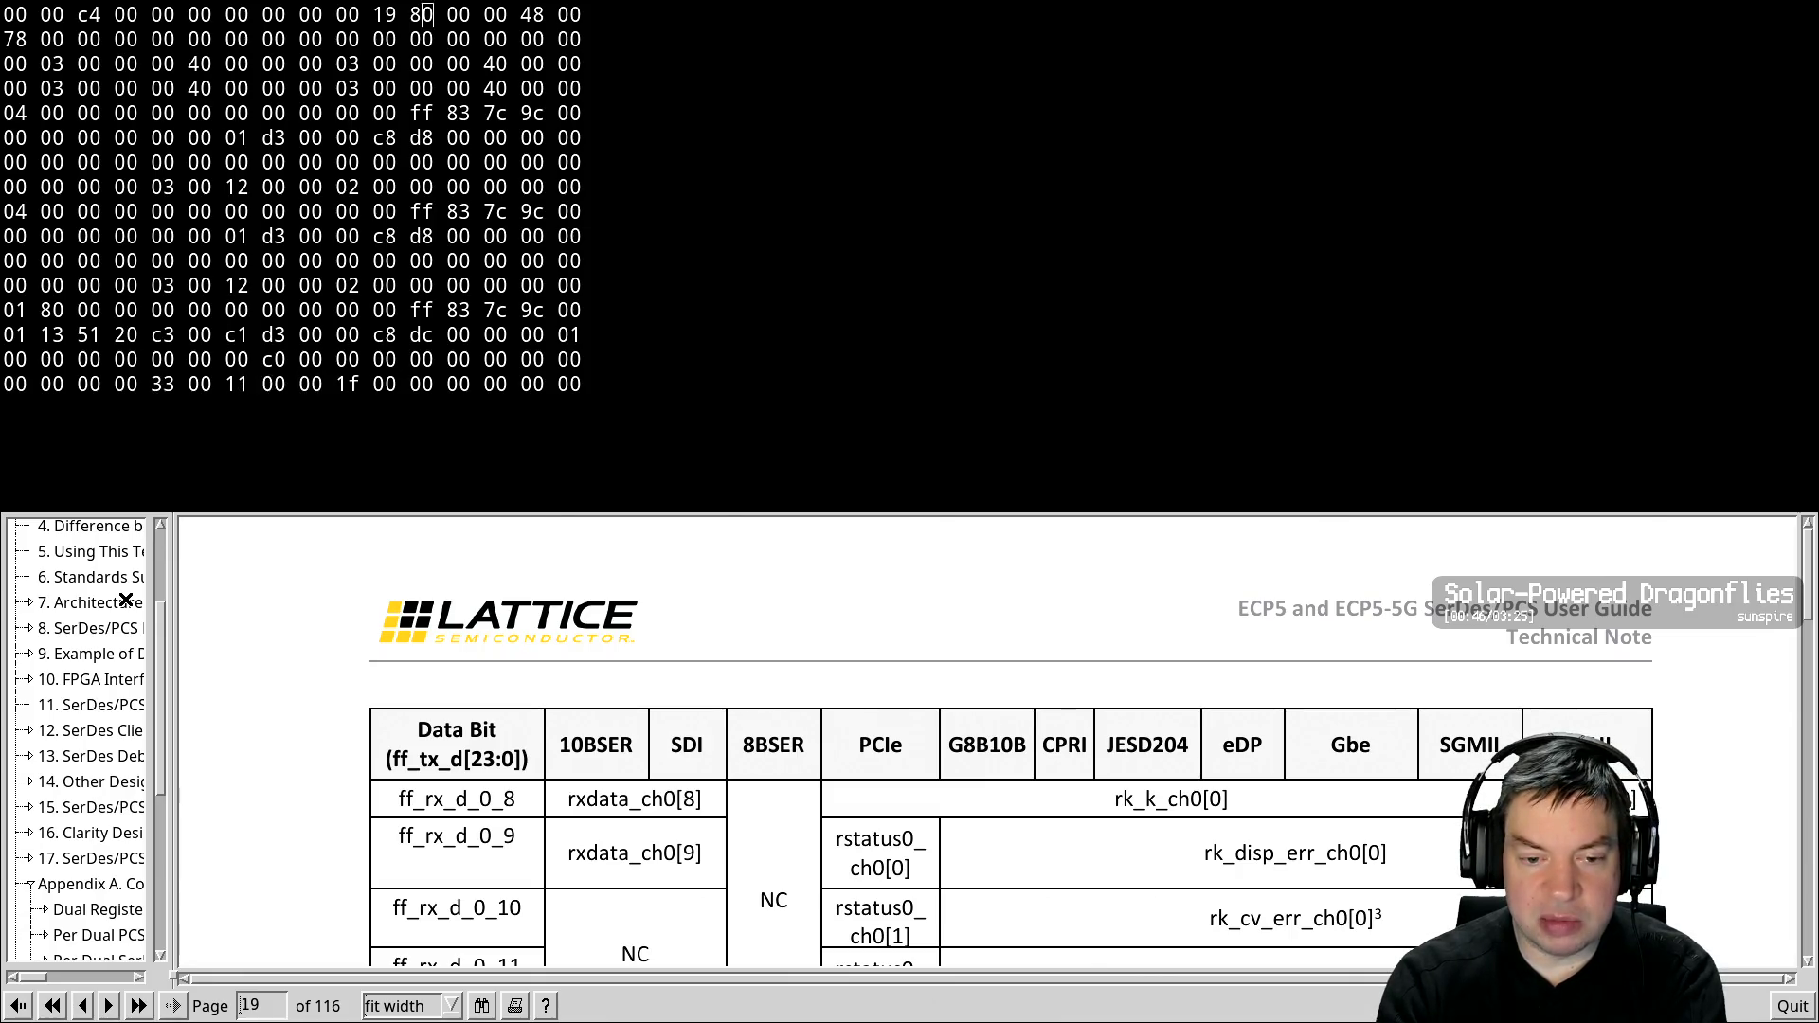
Review the page 18–19 transmit and receive data bus tables, ending at the Table 7.3 notes
key(Page_Down)
key(Page_Up)
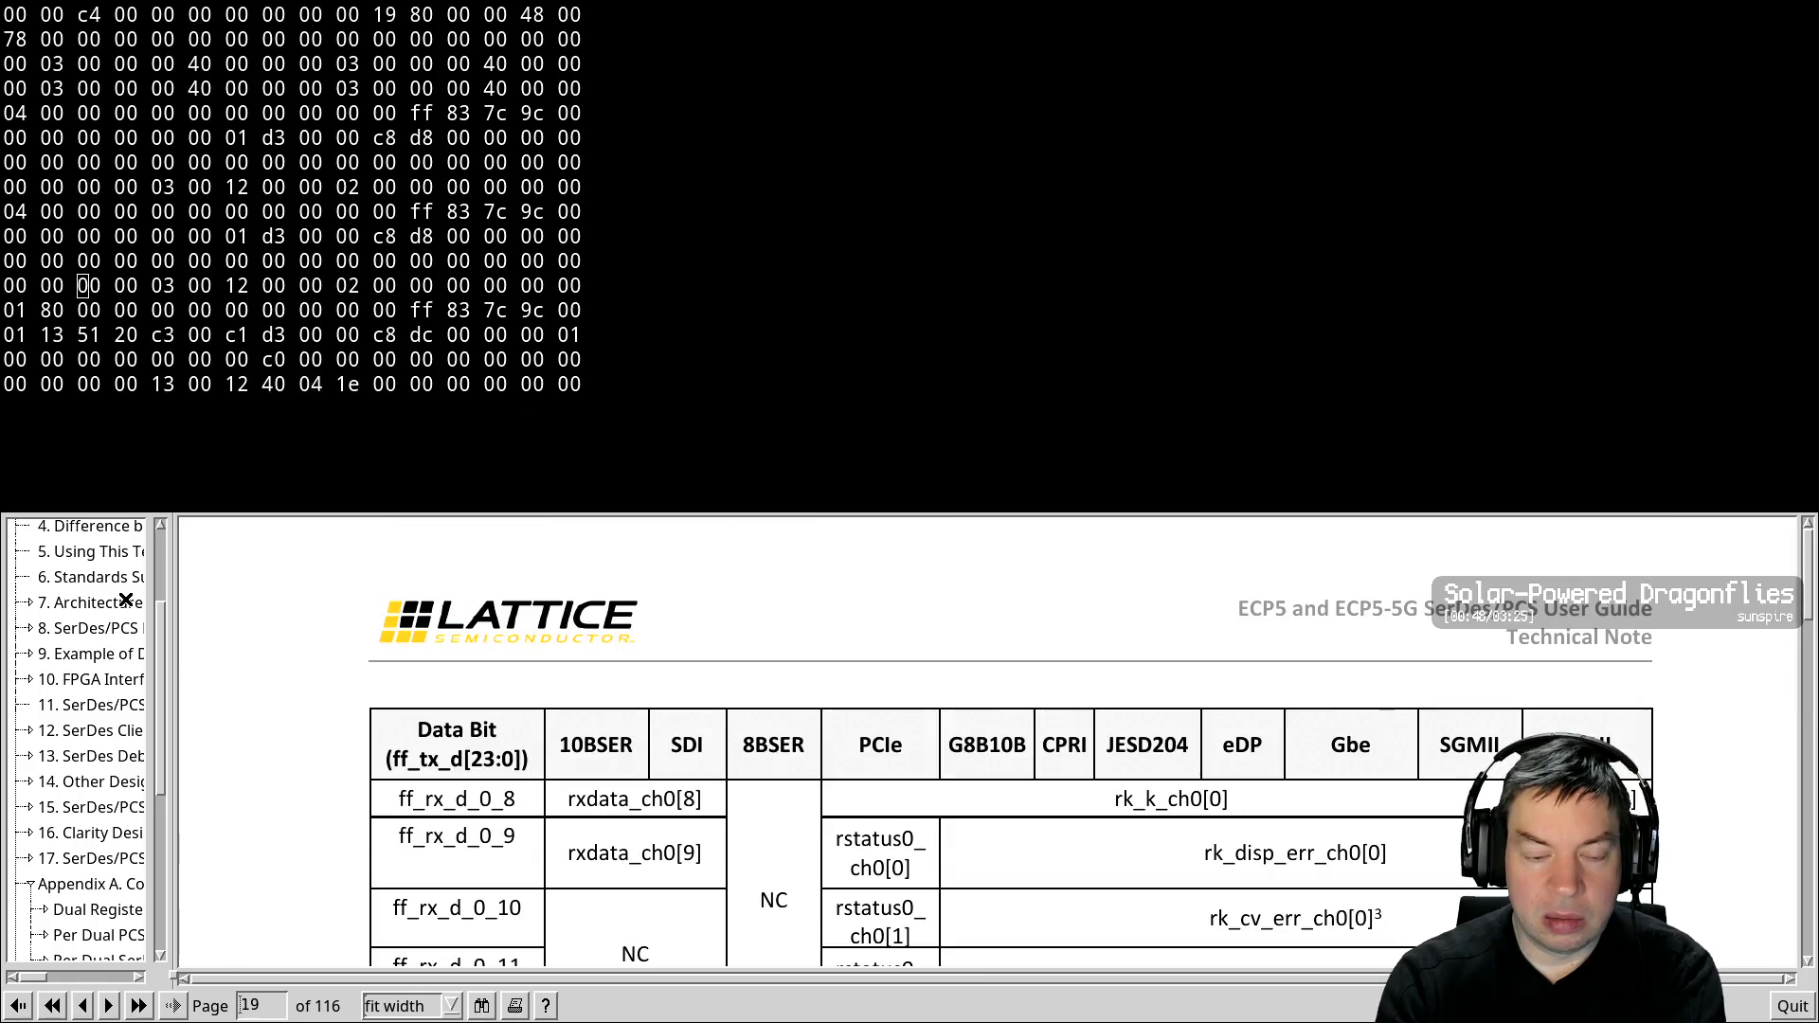
key(Page_Up)
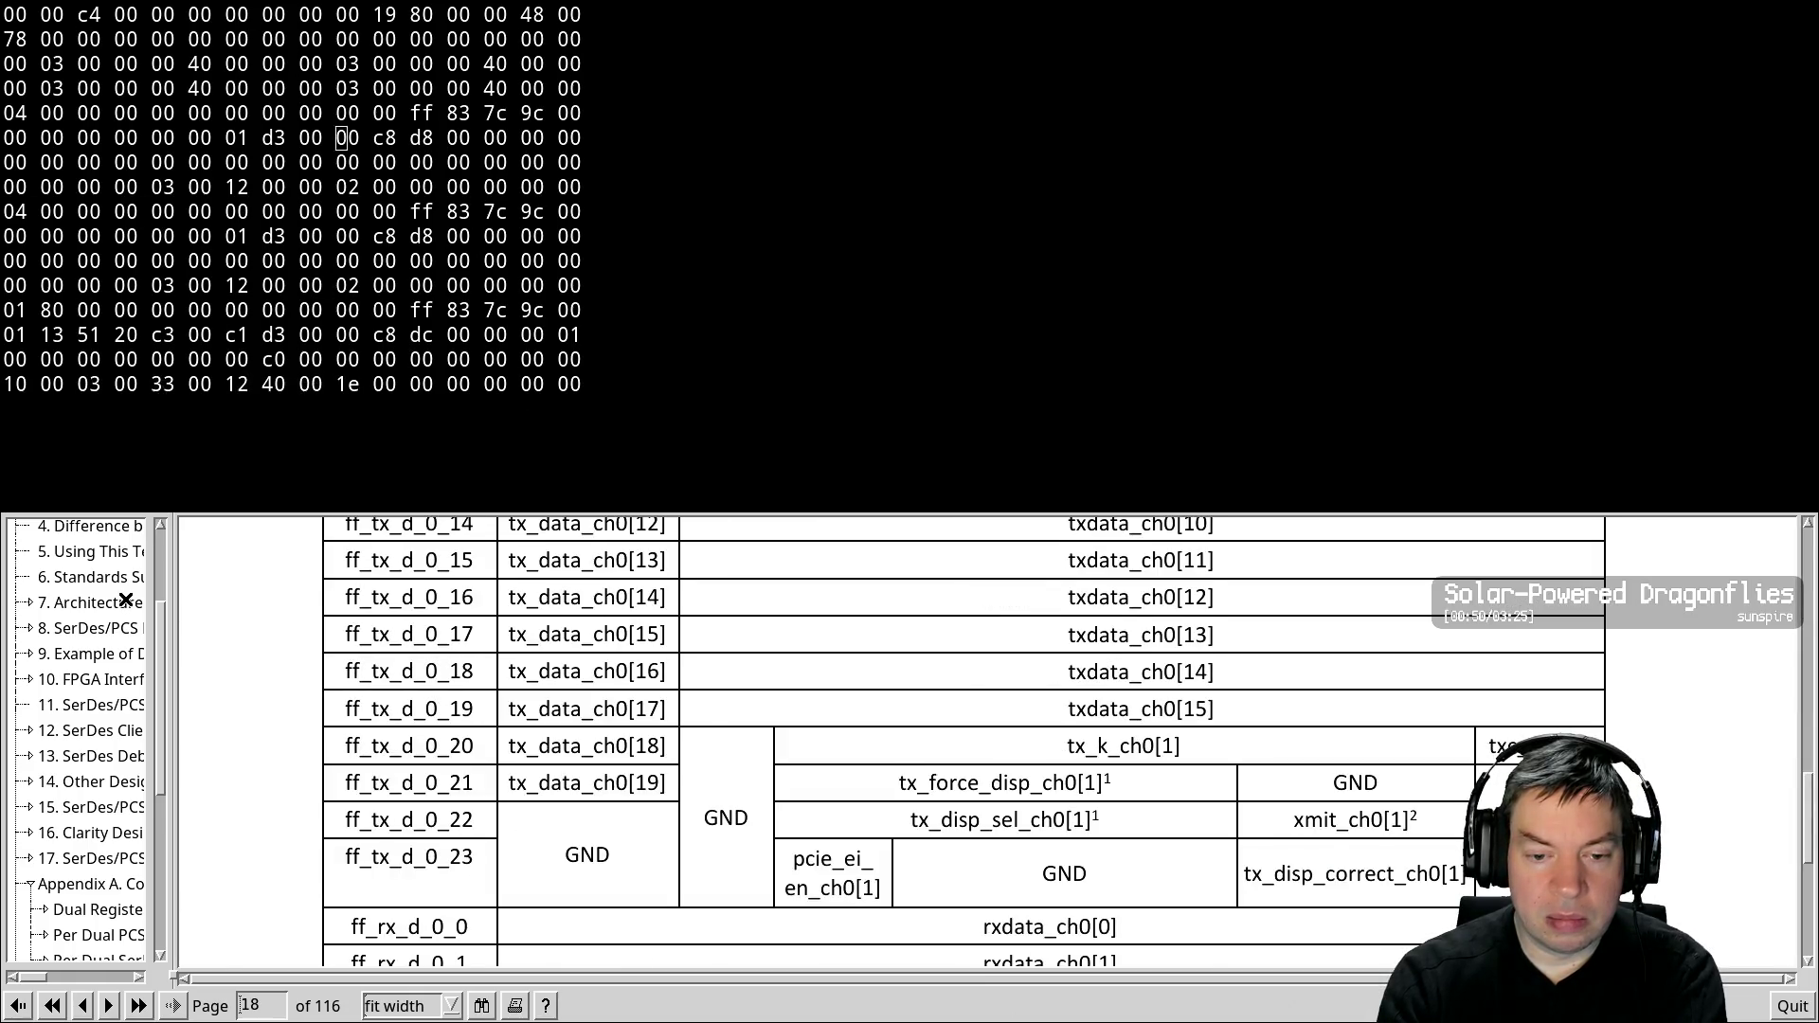
key(Page_Up)
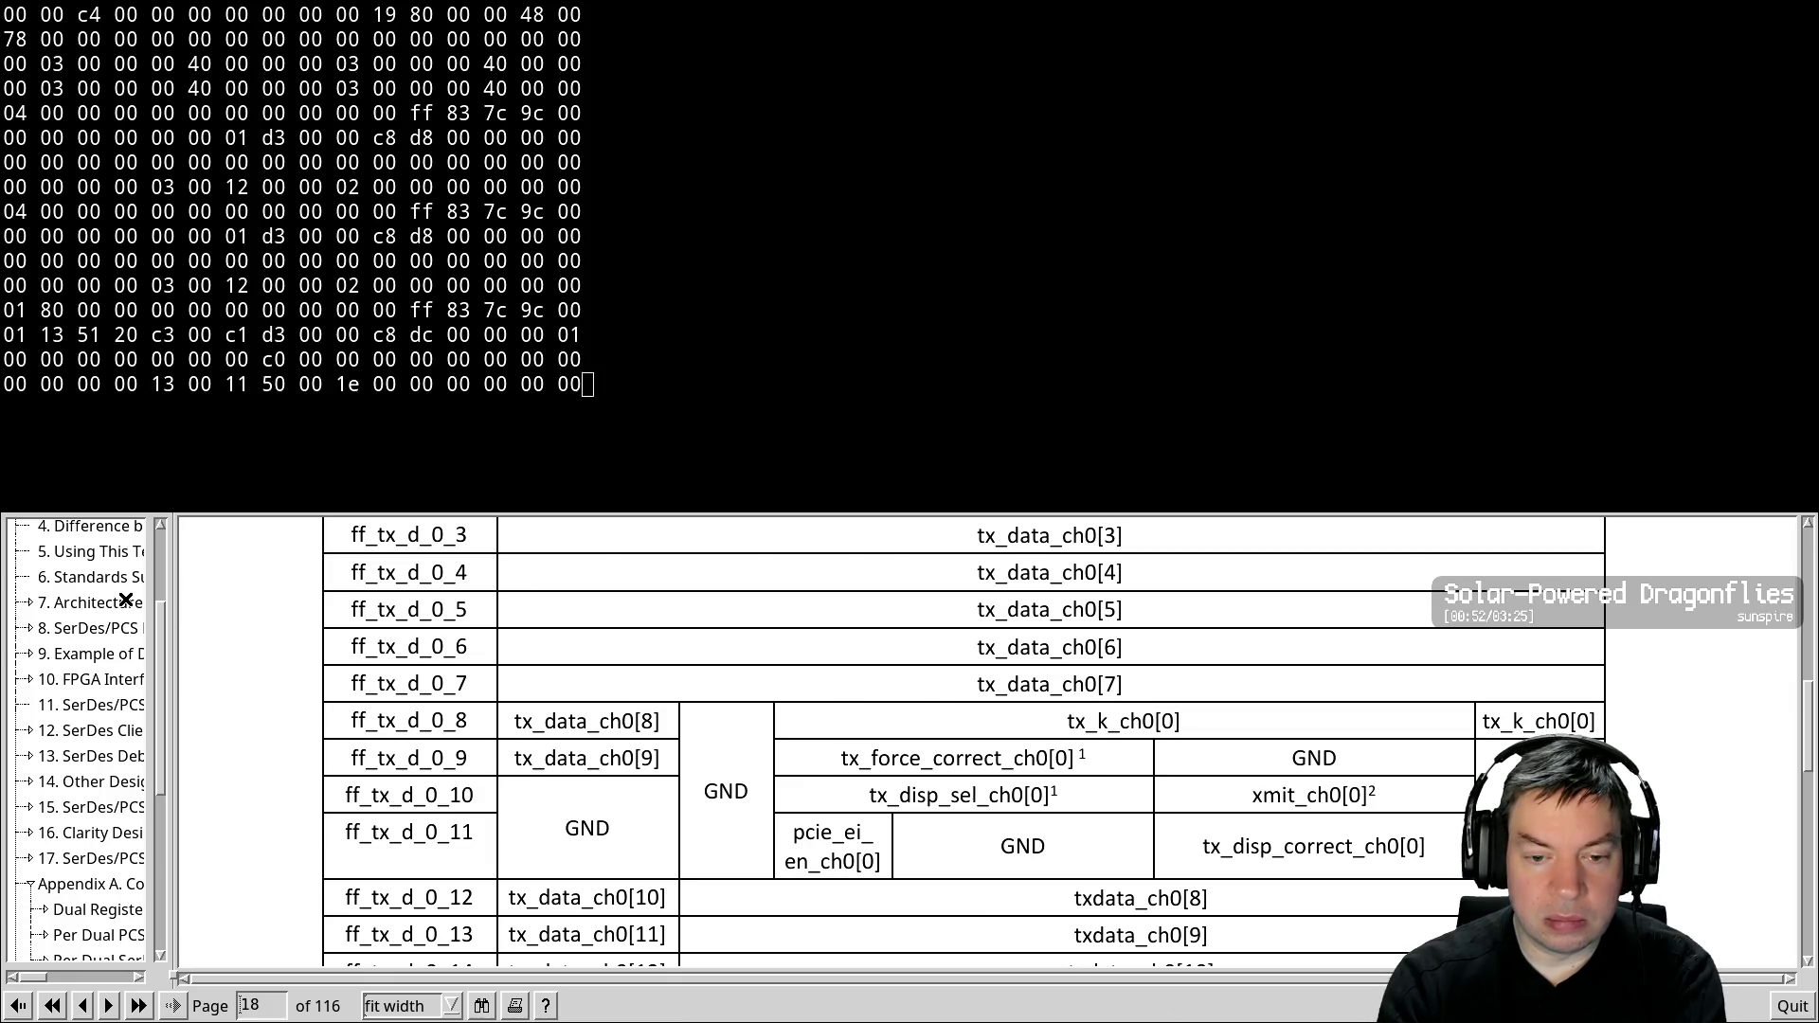
key(Page_Up)
key(Page_Down)
key(Page_Down)
key(Page_Down)
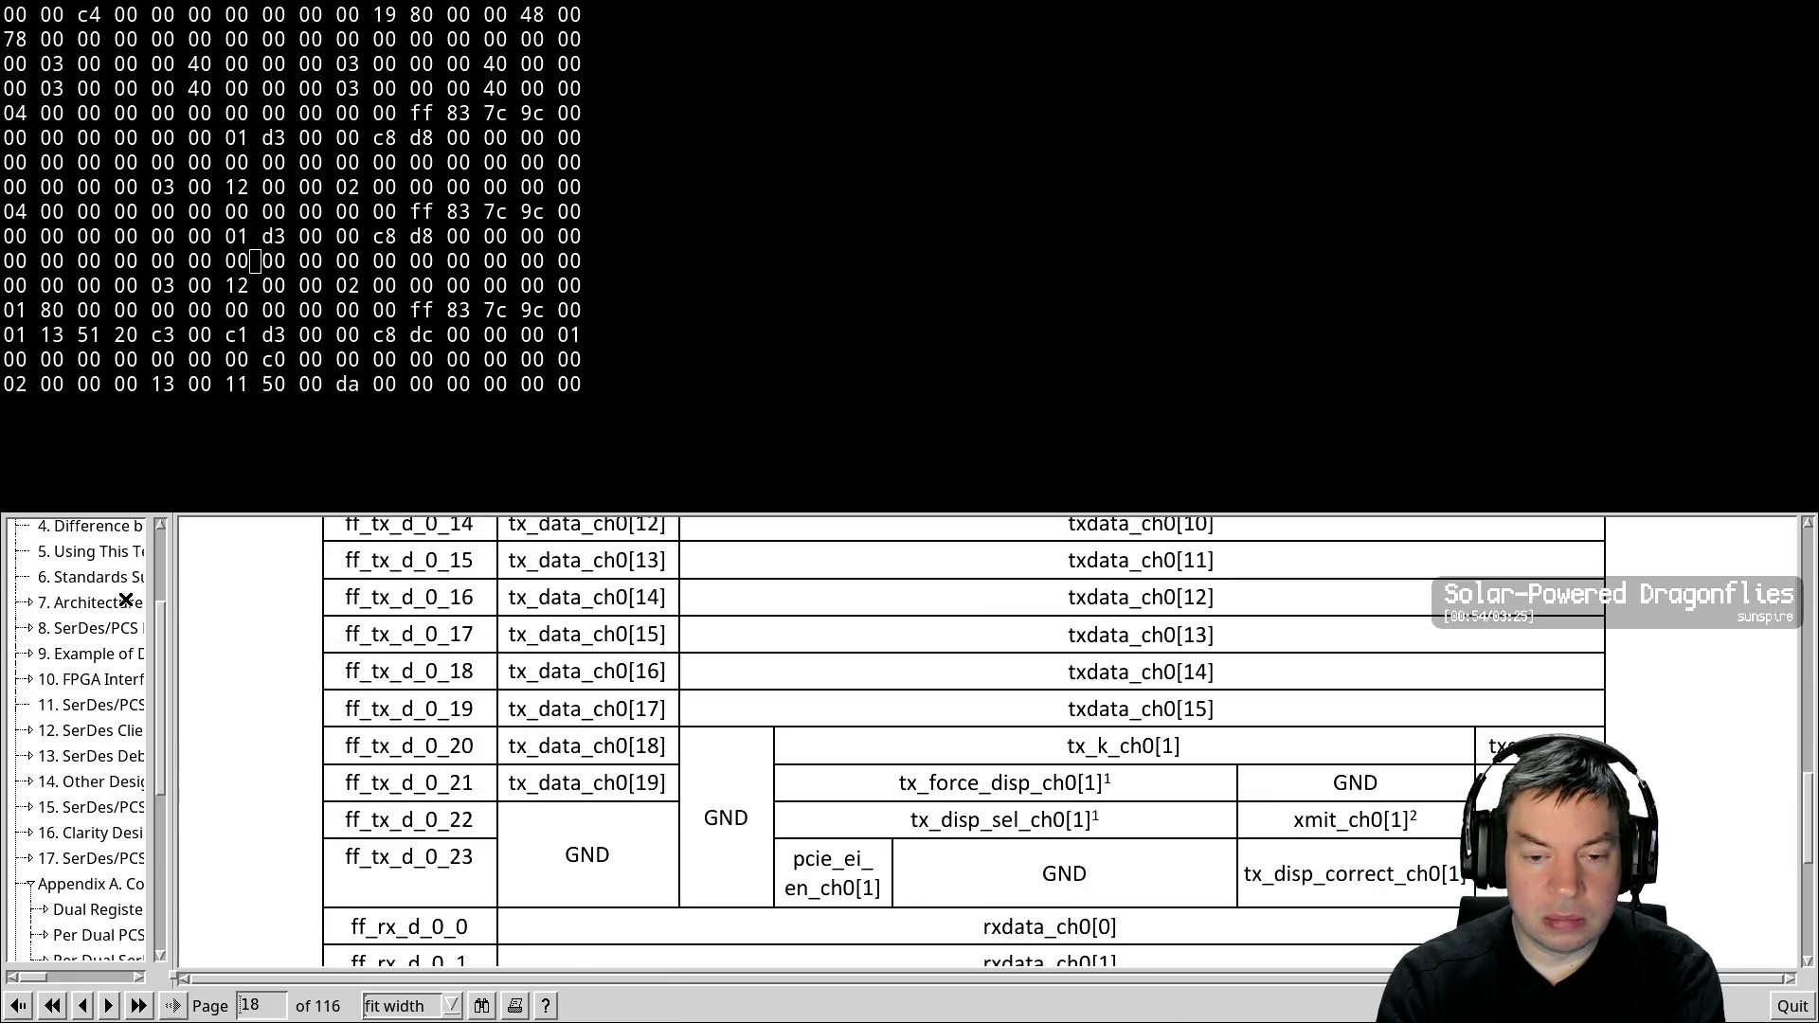
key(Page_Down)
key(Page_Down)
key(Page_Down)
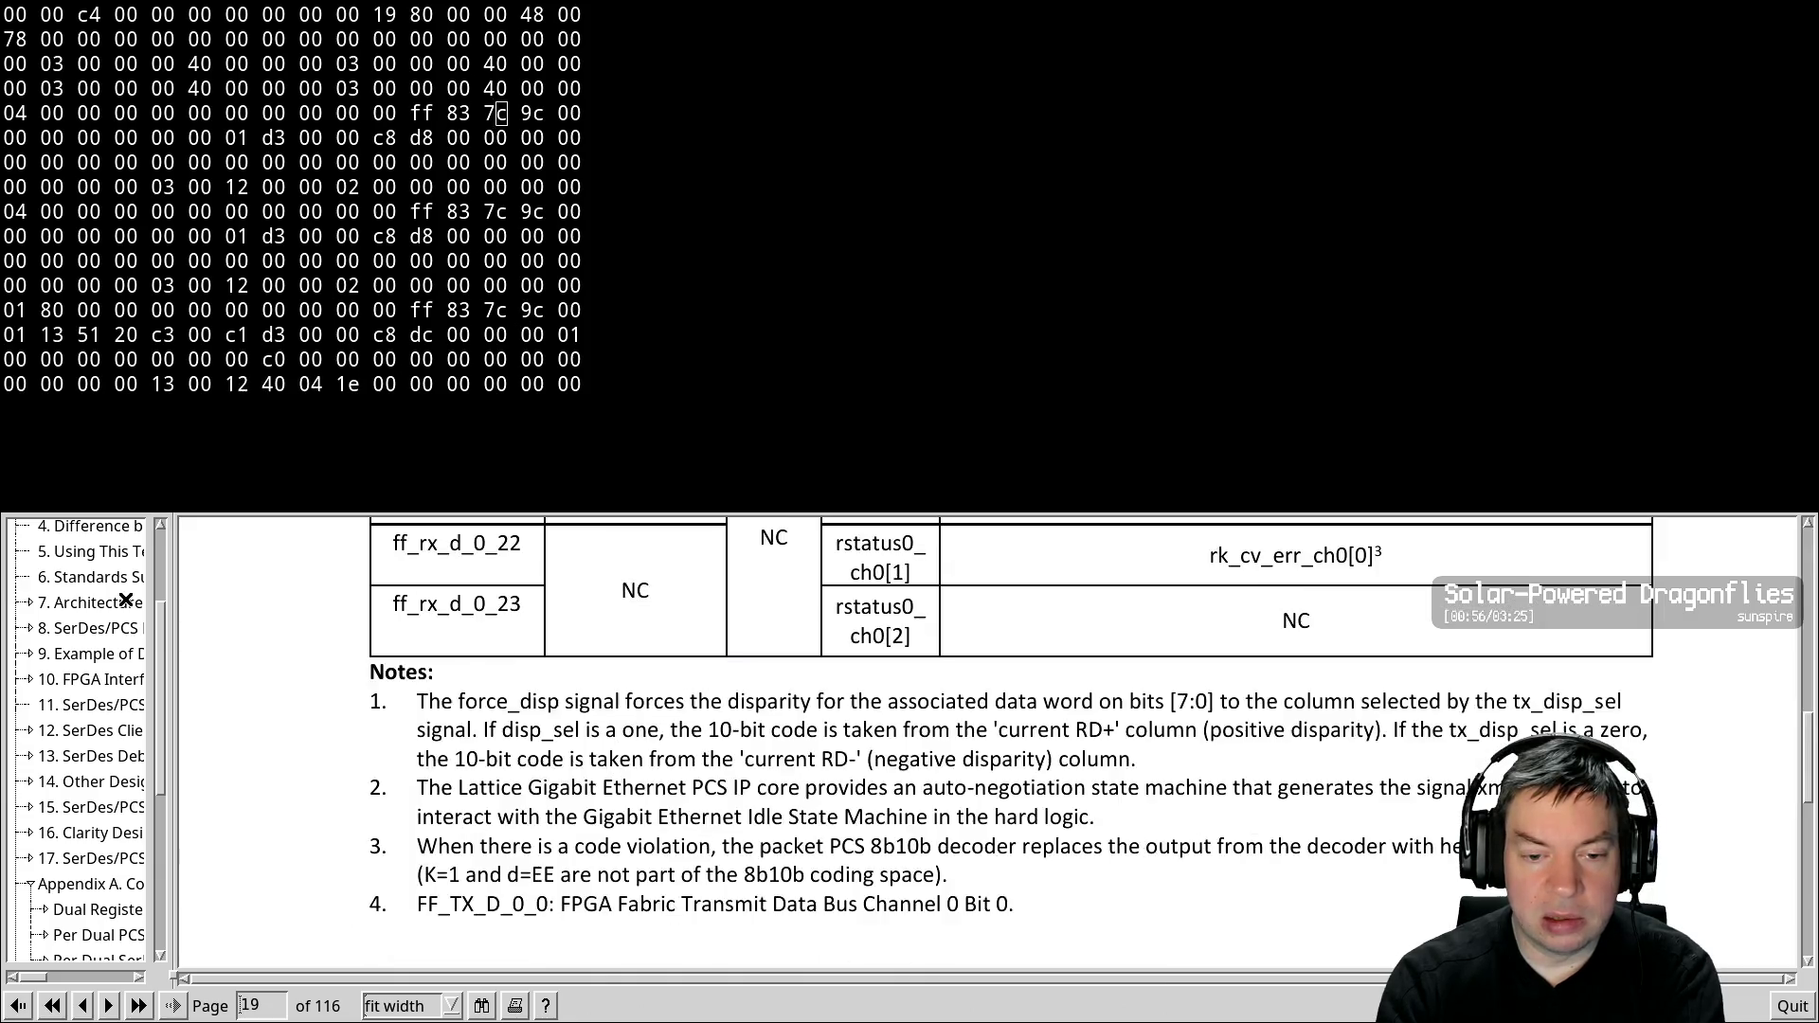
key(Page_Down)
key(Page_Down)
key(Page_Down)
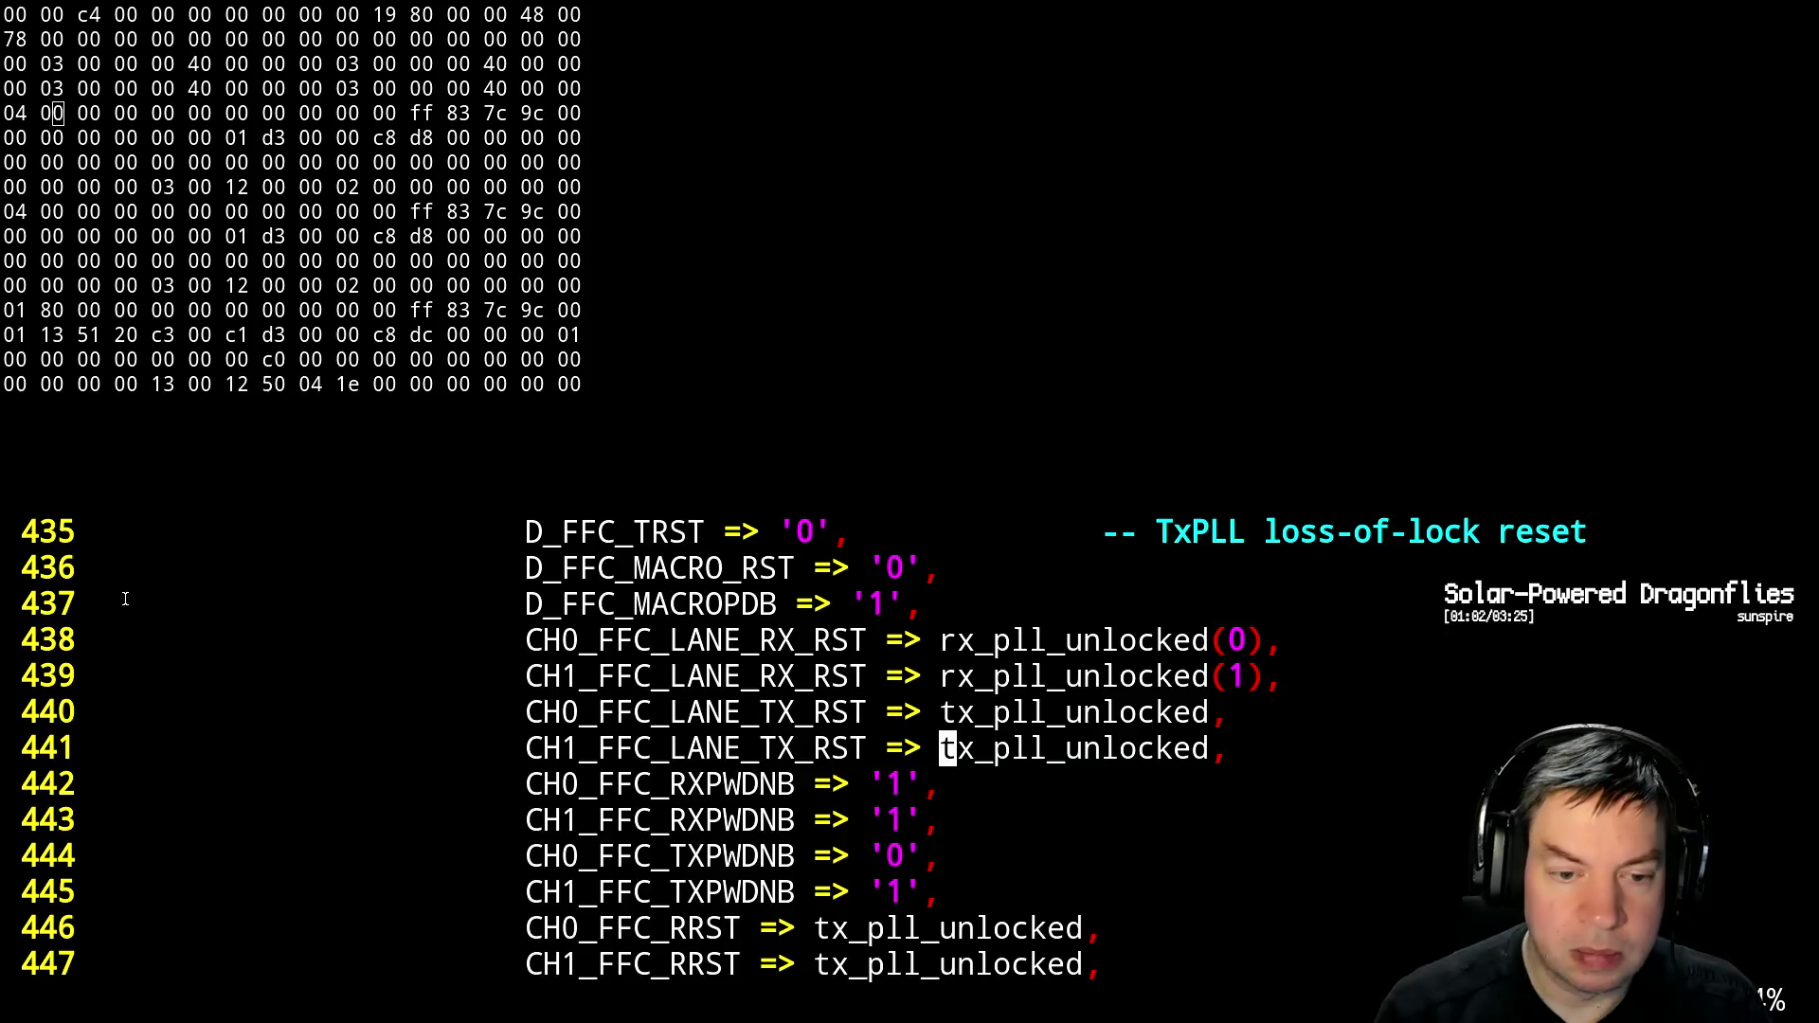
In Vim, page forward through pcie.vhdl's port map from the reset ports to the clock outputs
key(alt+Tab)
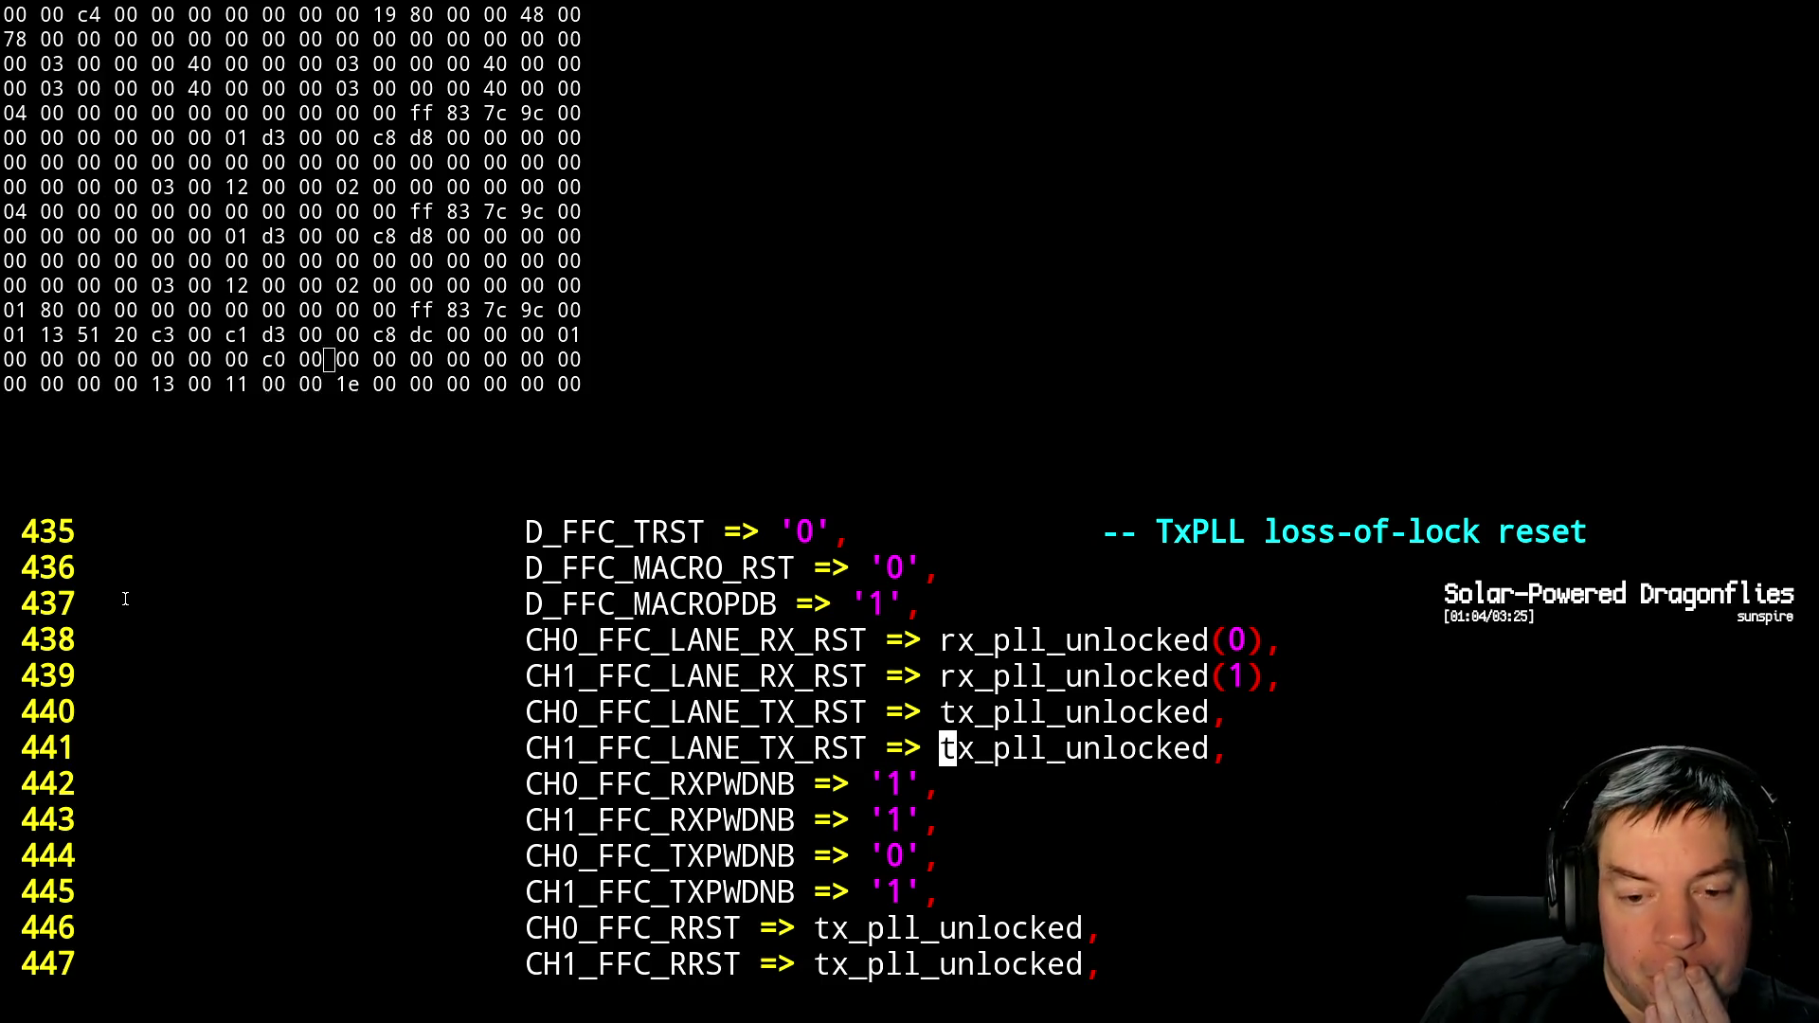
key(ctrl+b)
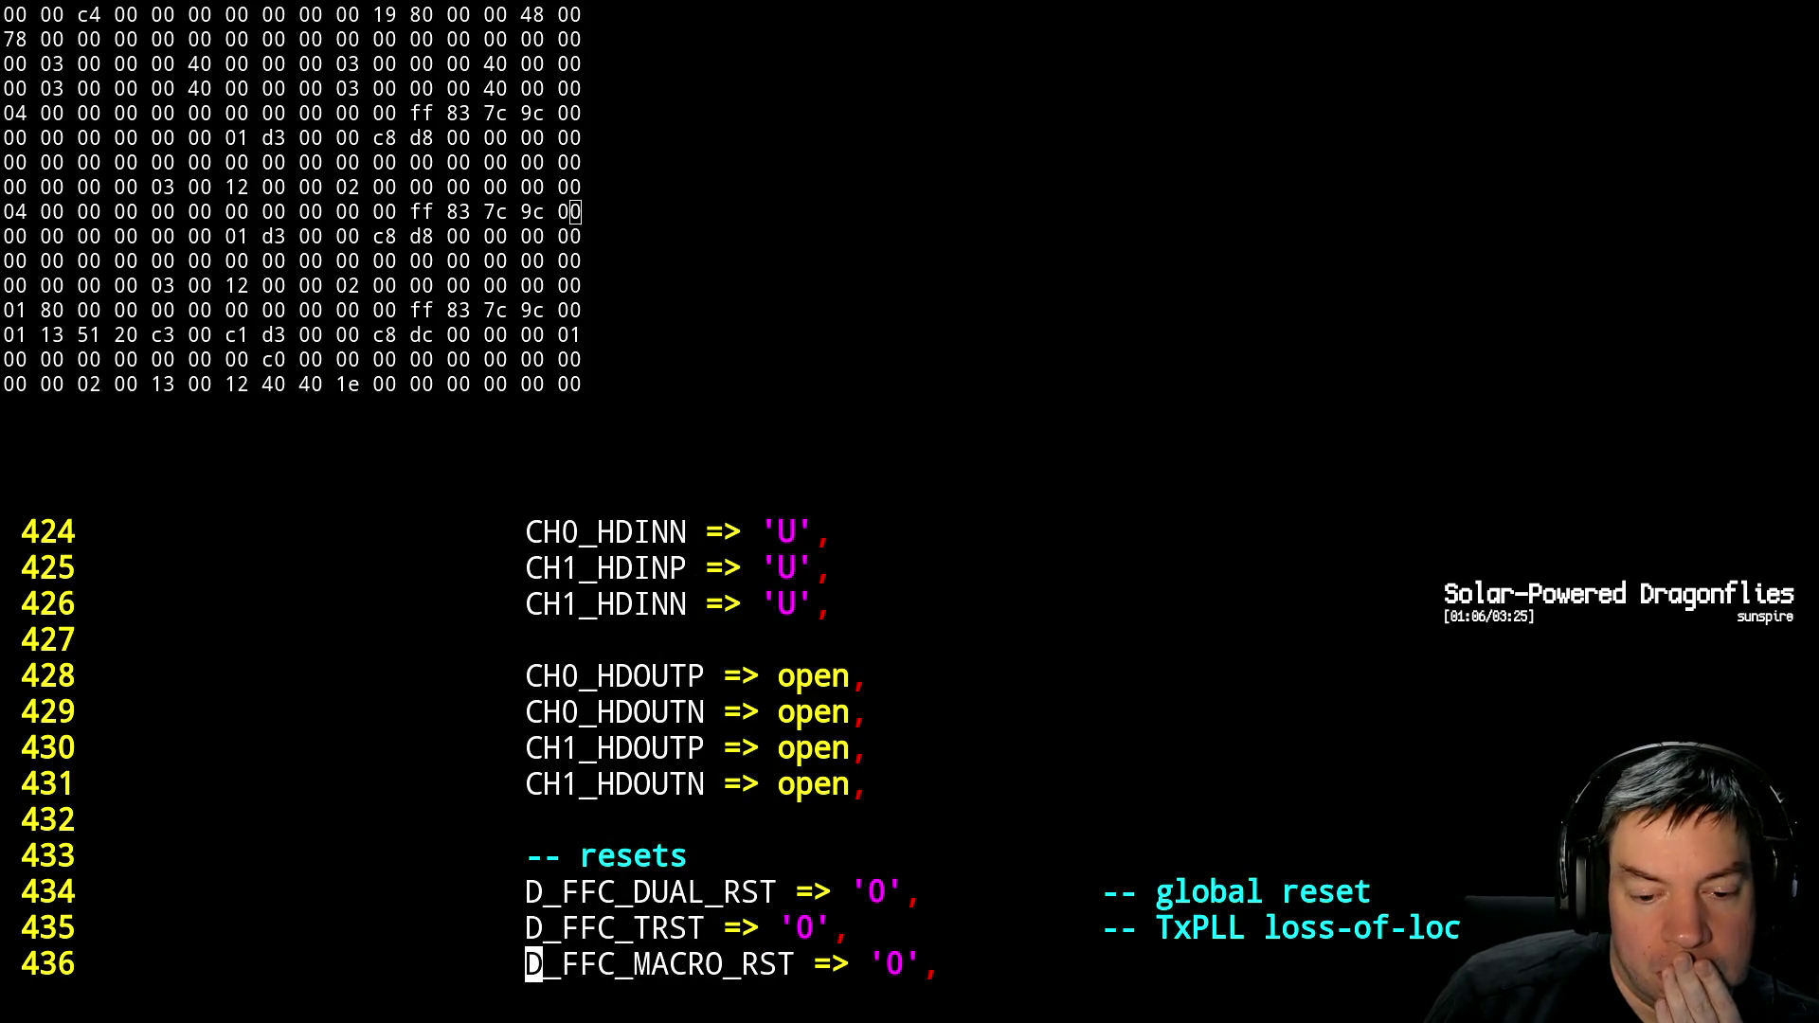
key(ctrl+f)
key(ctrl+f)
key(ctrl+f)
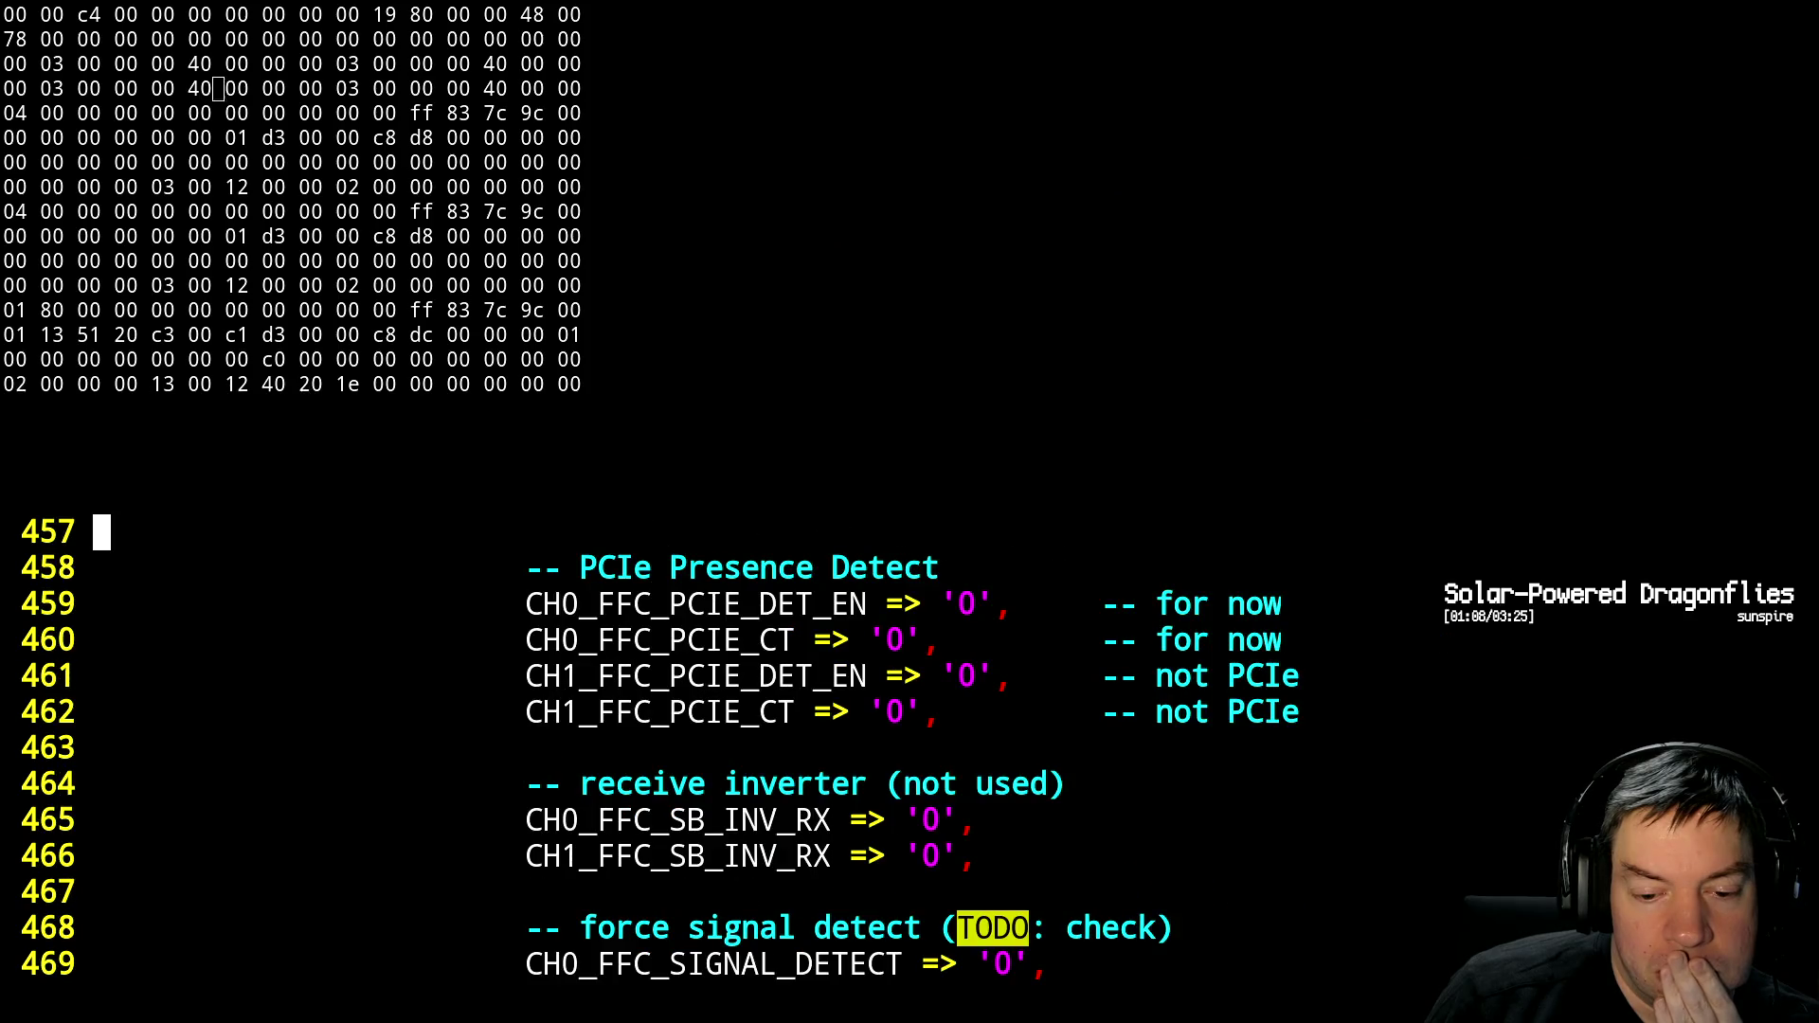
key(ctrl+f)
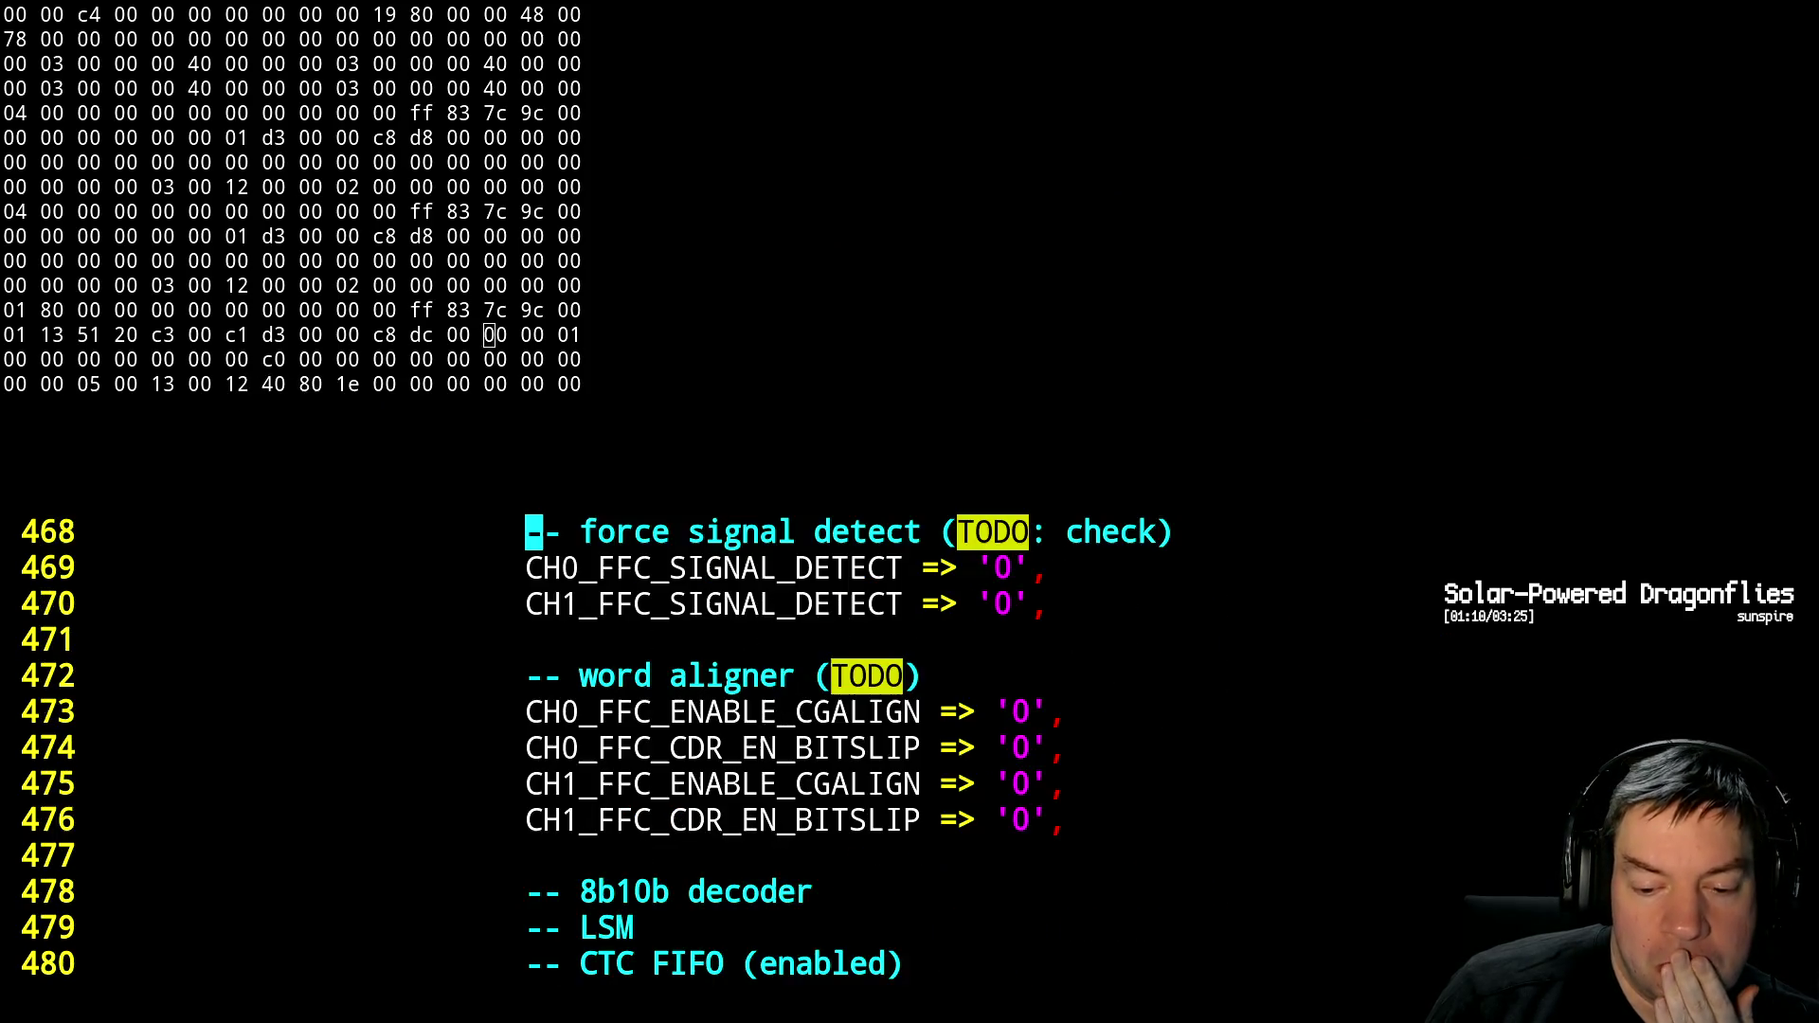
key(ctrl+f)
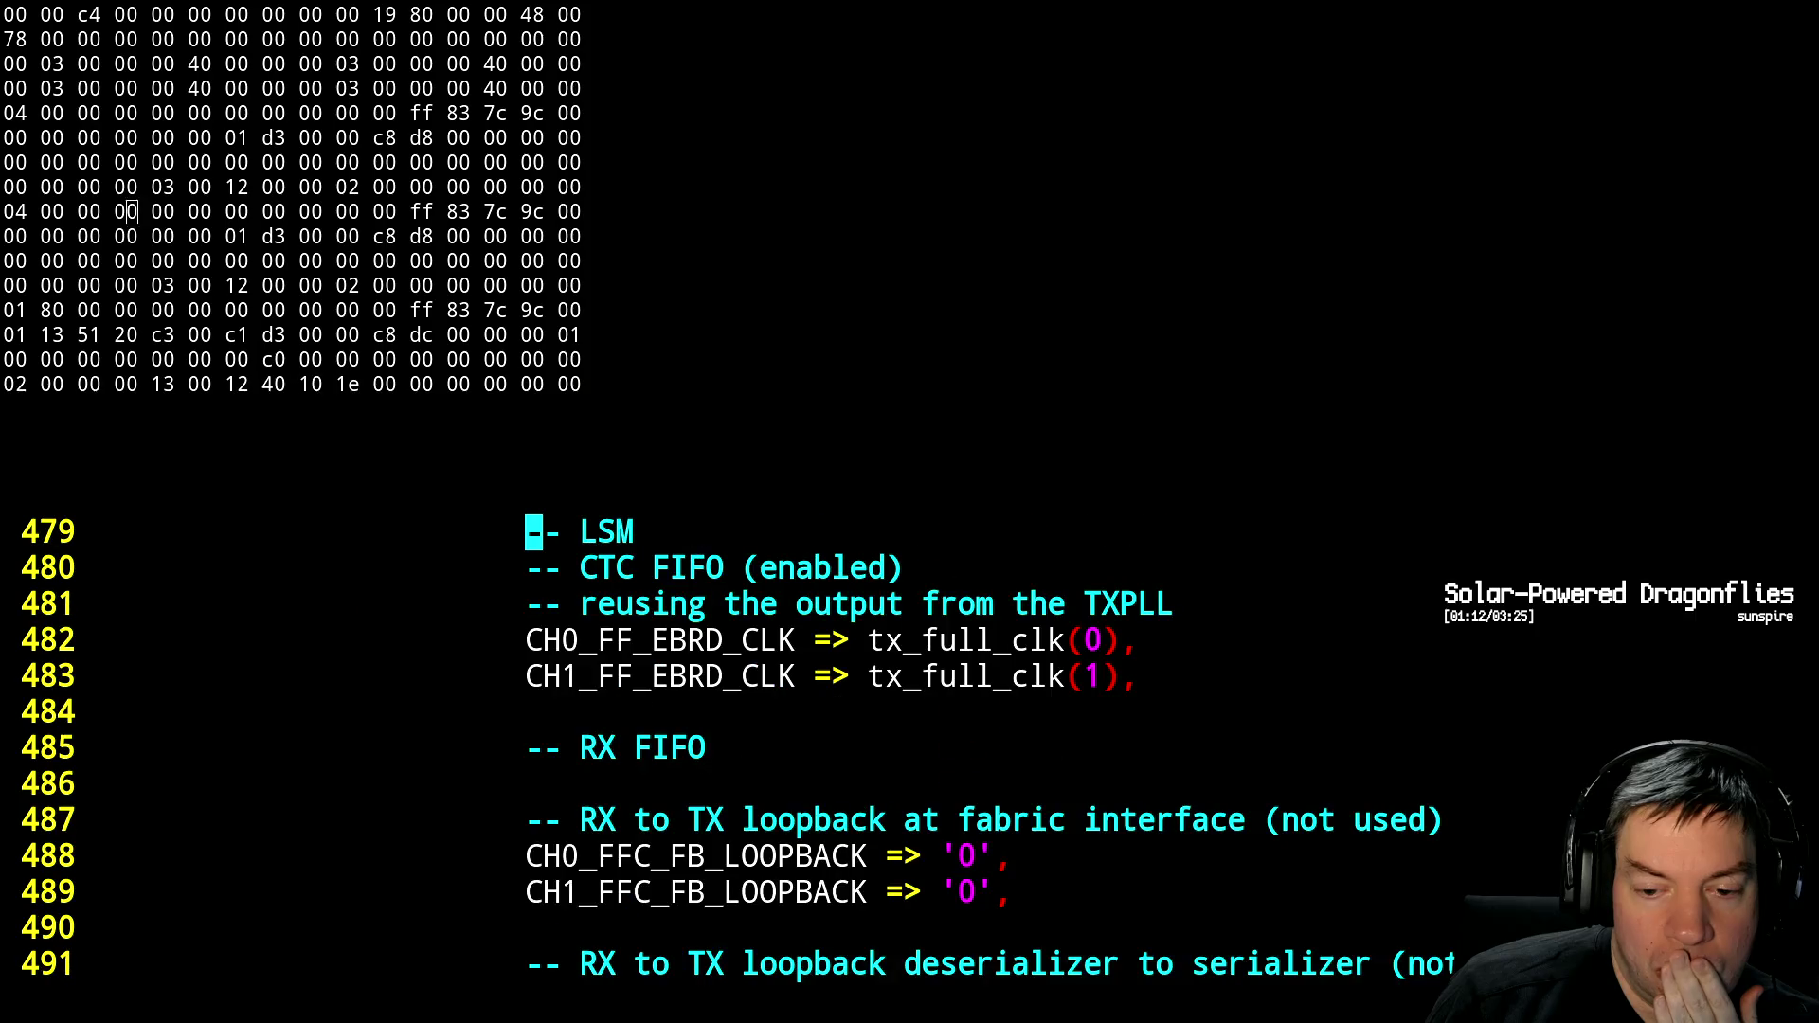
key(ctrl+f)
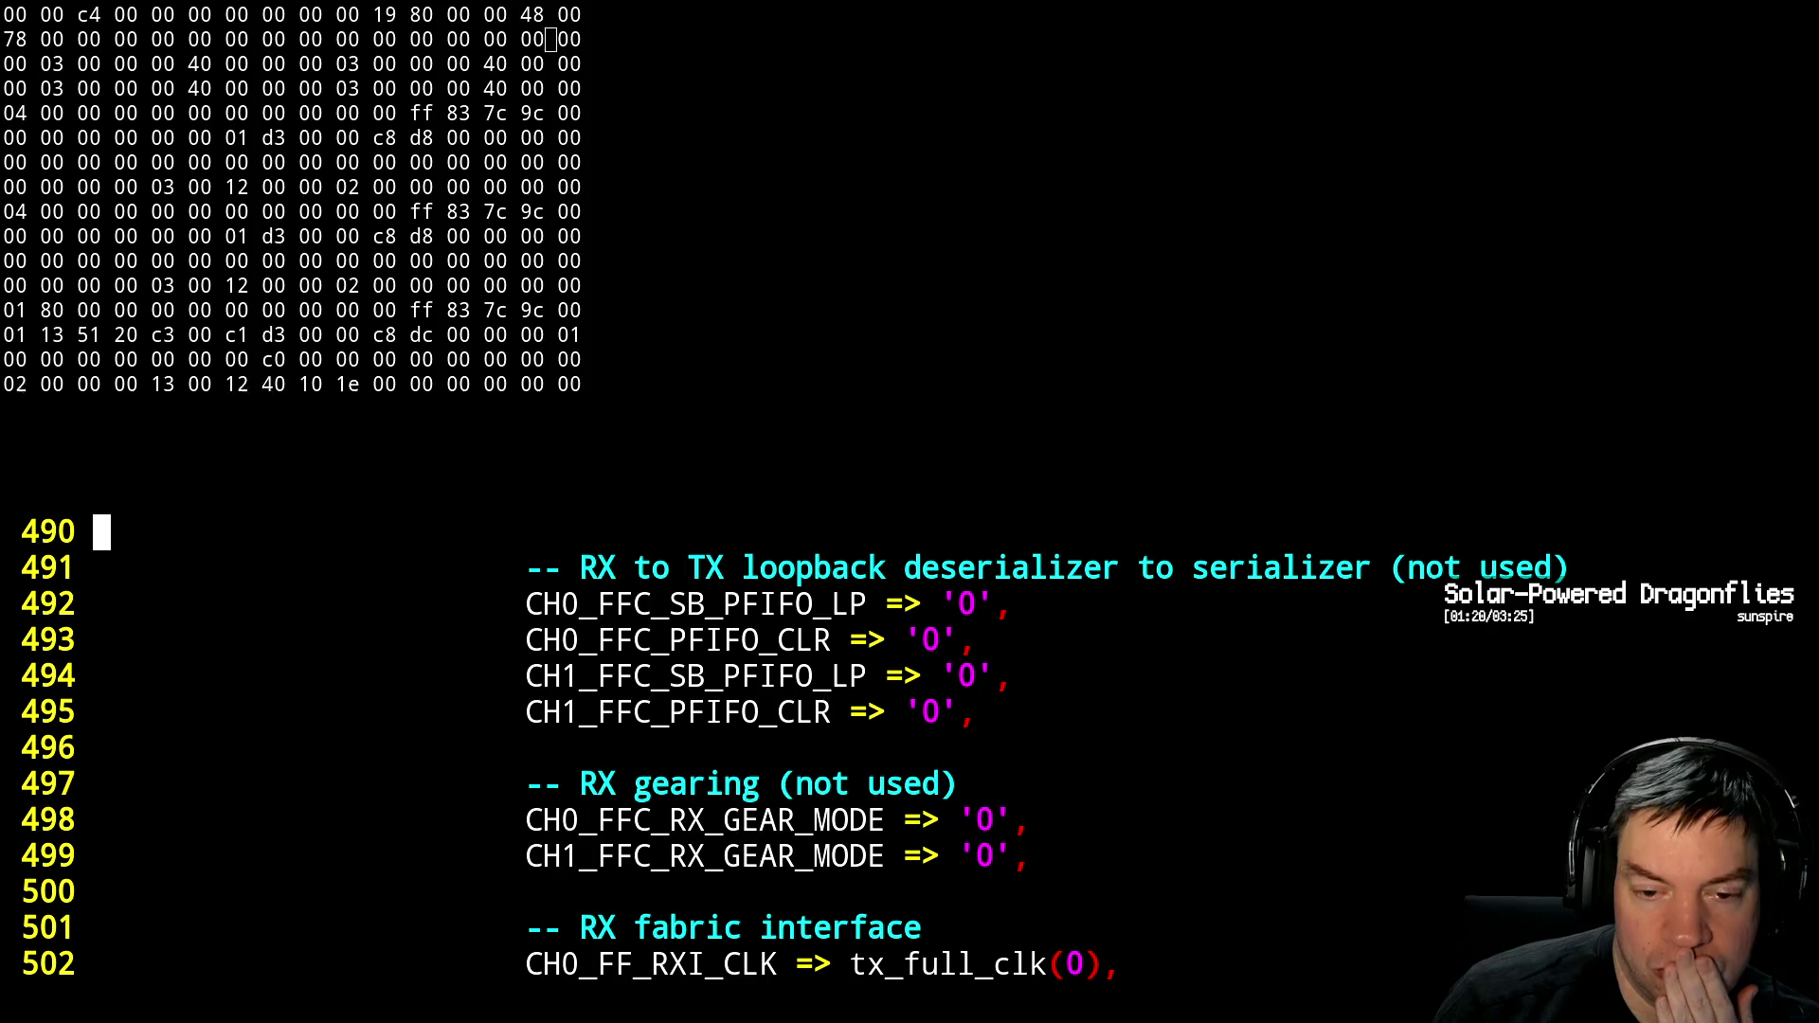
key(ctrl+f)
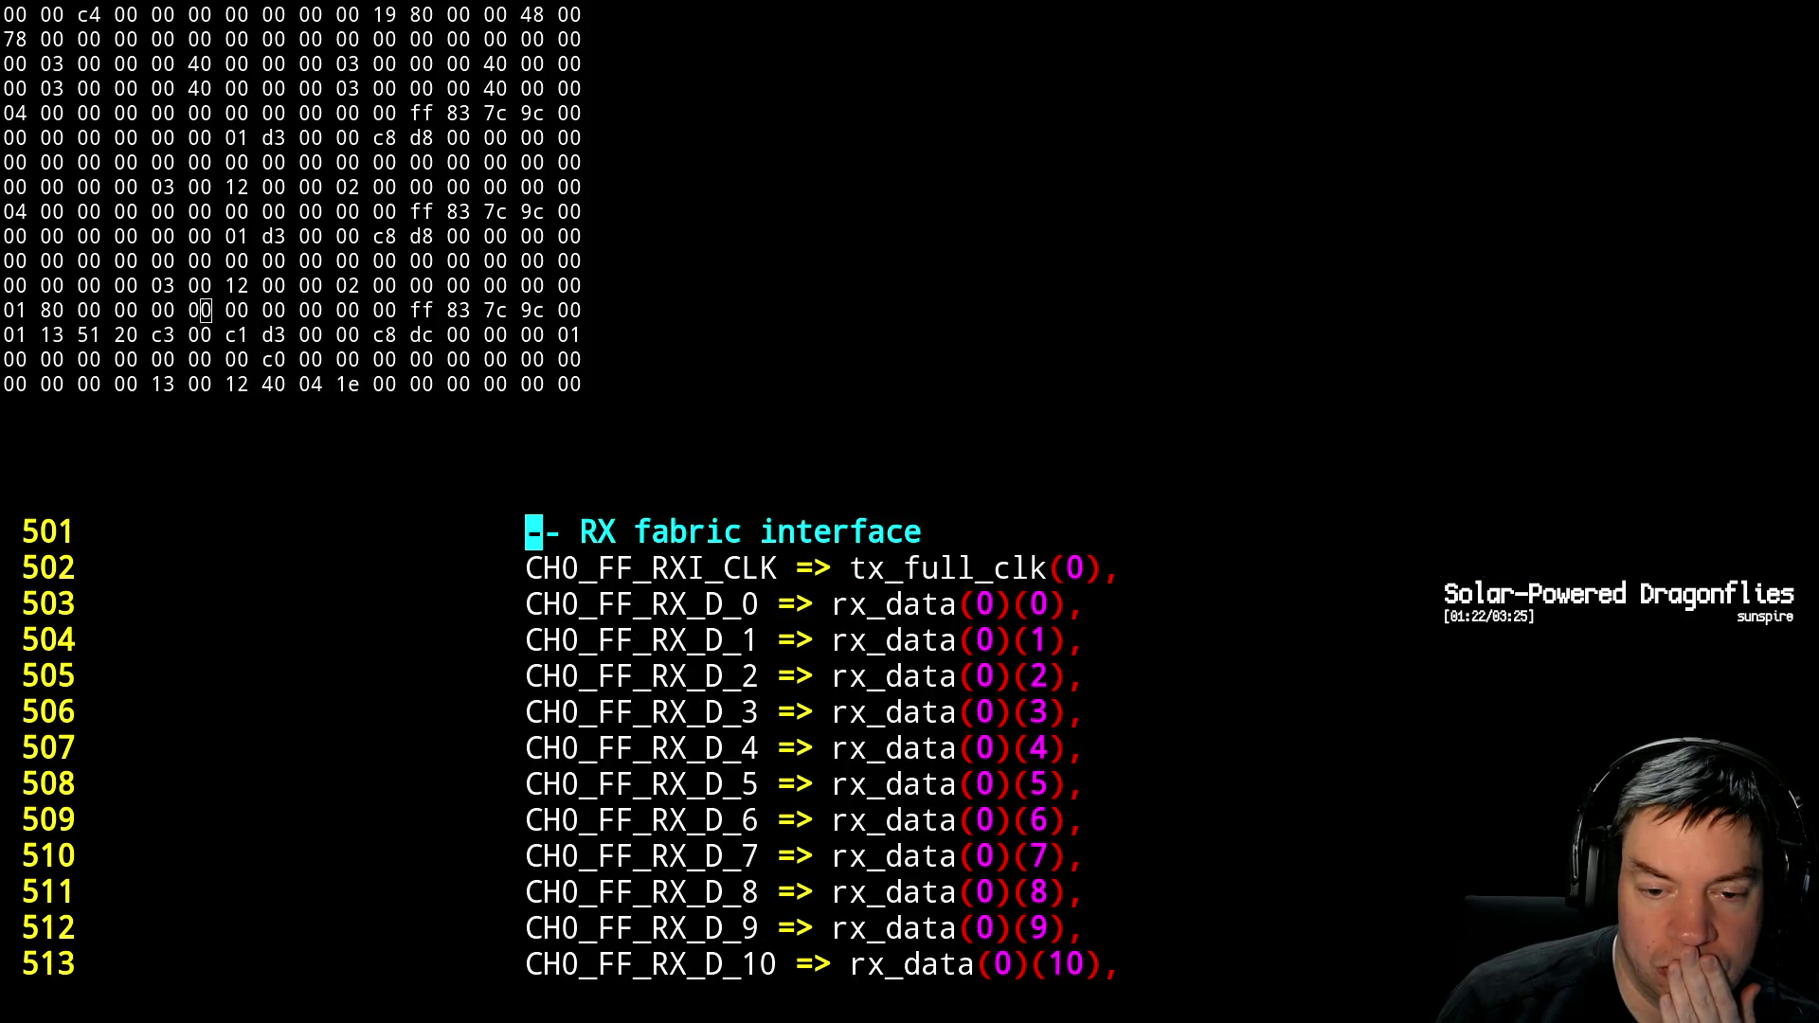
key(ctrl+f)
key(ctrl+f)
key(ctrl+f)
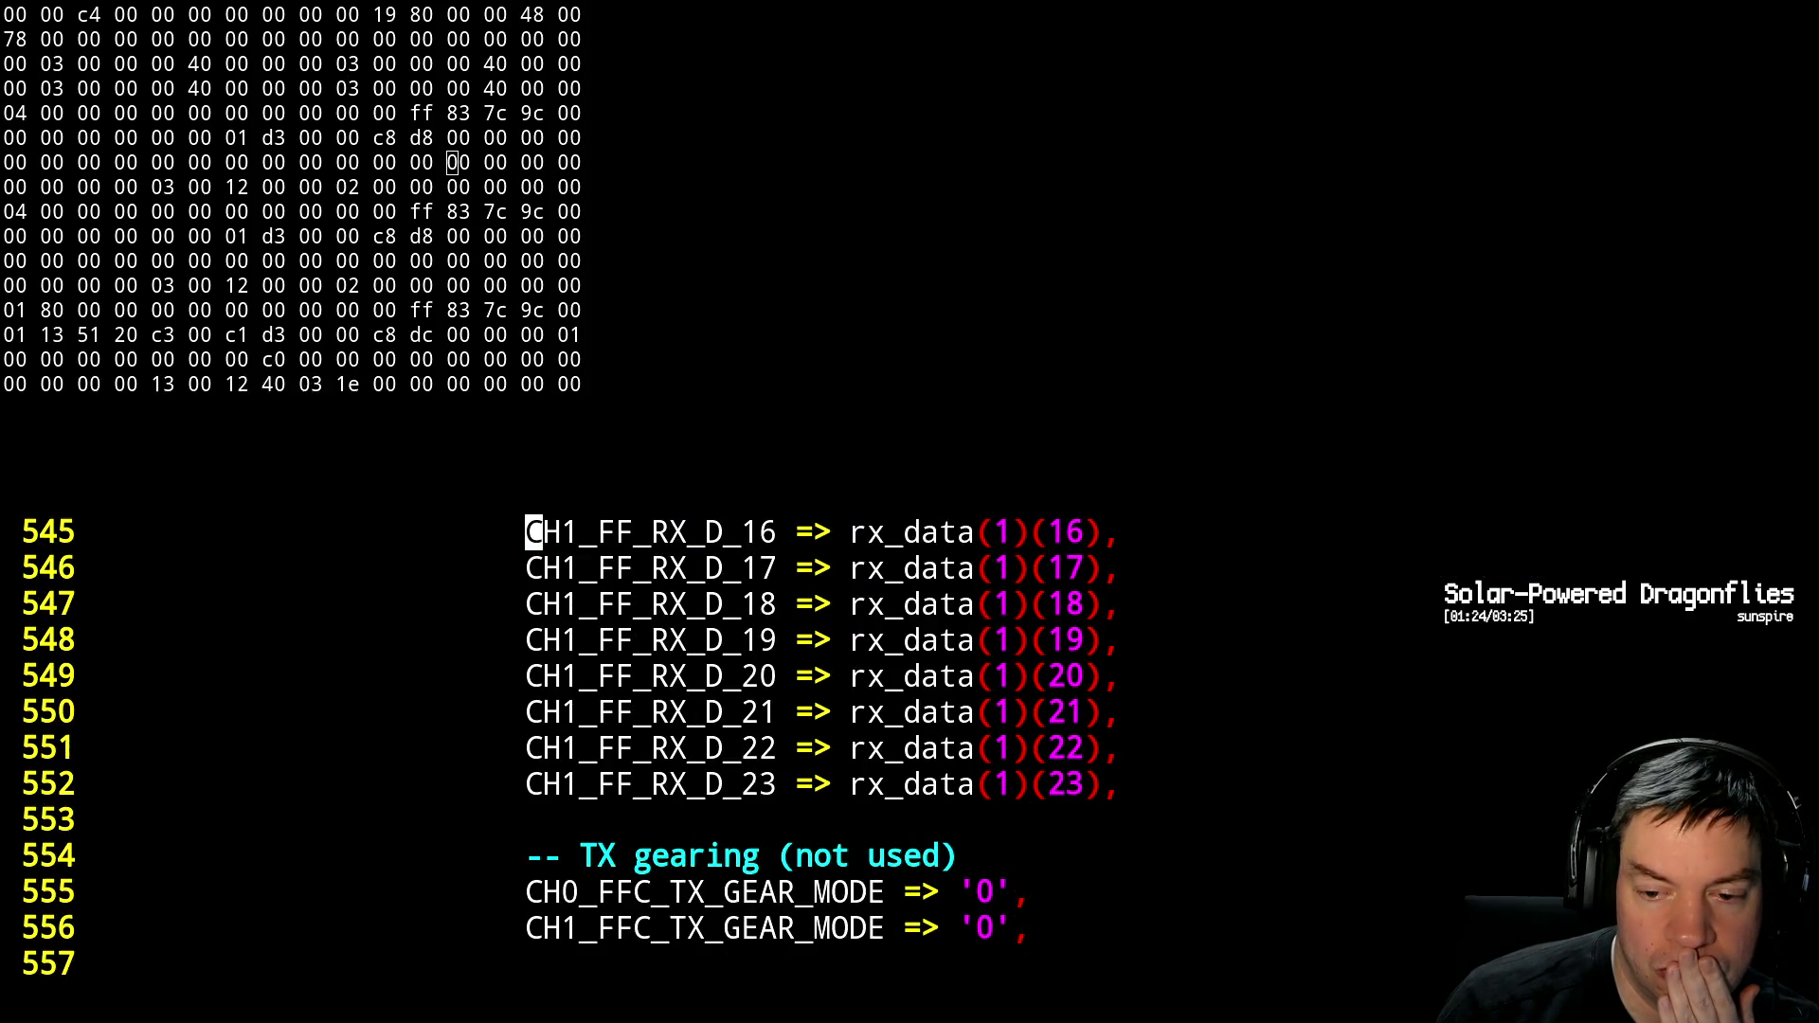
key(ctrl+f)
key(ctrl+f)
key(ctrl+f)
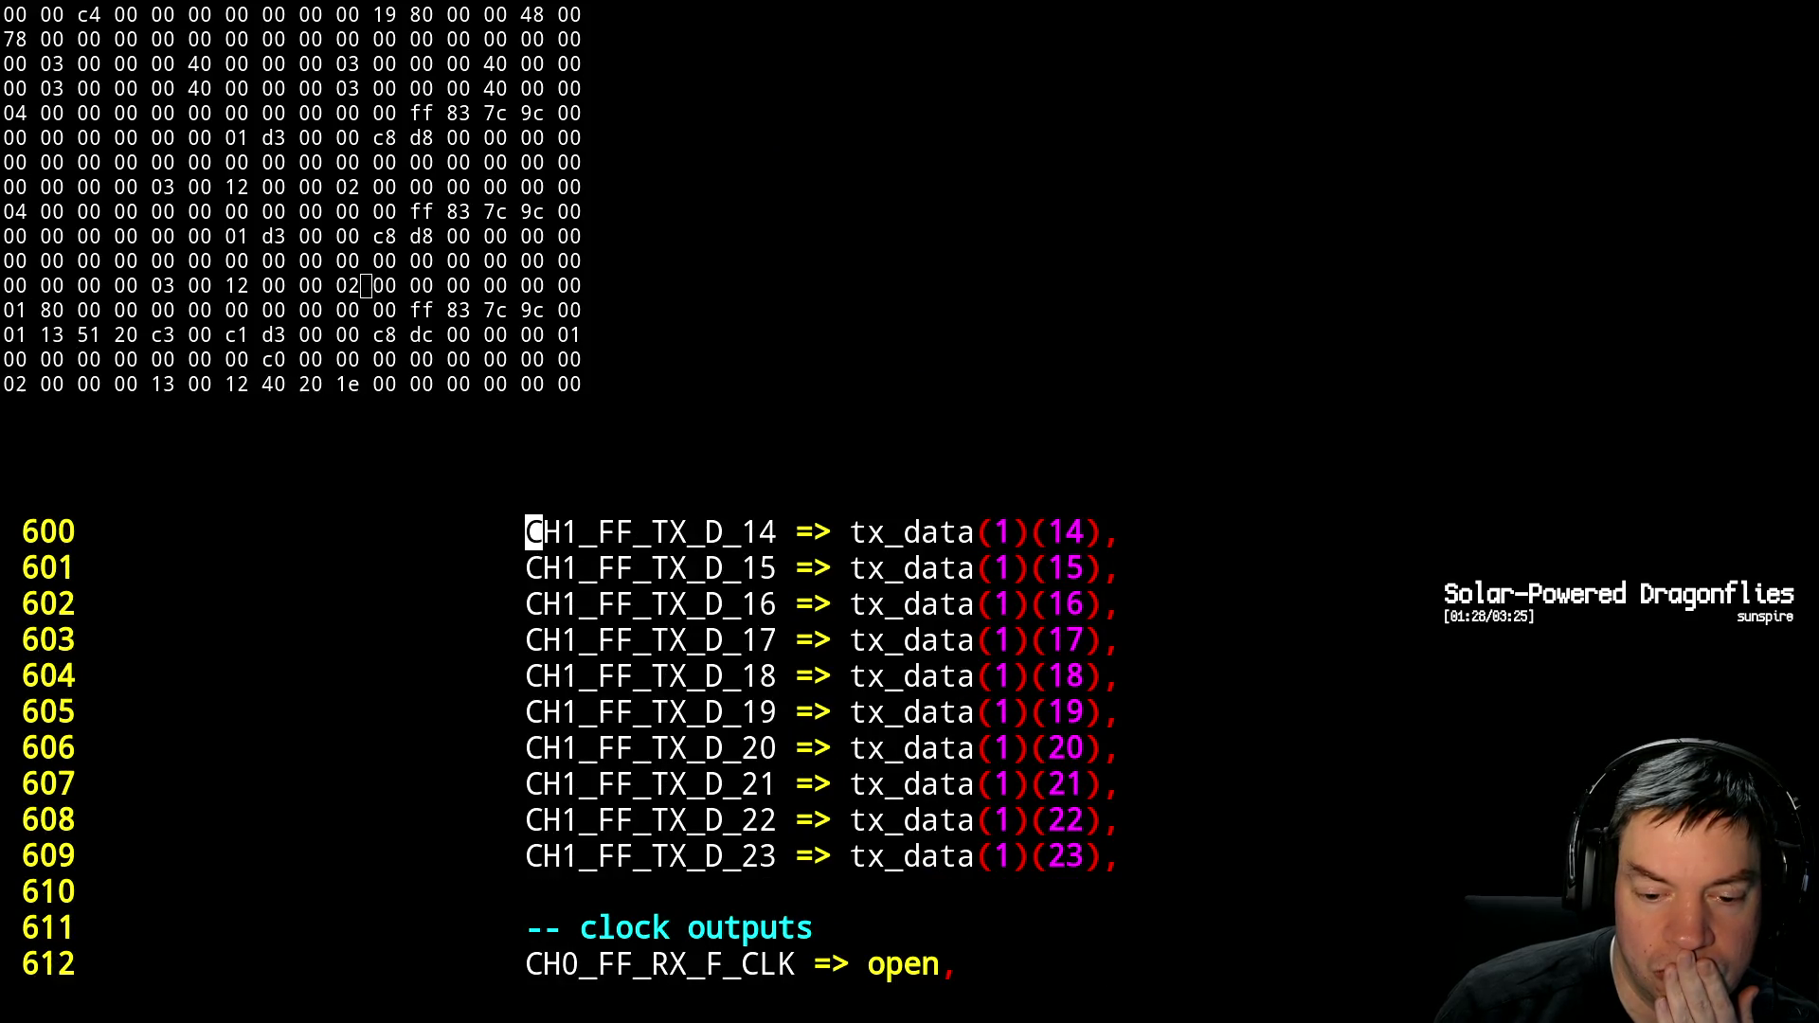
key(ctrl+f)
Page back to the max-rate, protocol and de-emphasis generics at lines 402–414
key(ctrl+b)
key(ctrl+b)
key(ctrl+b)
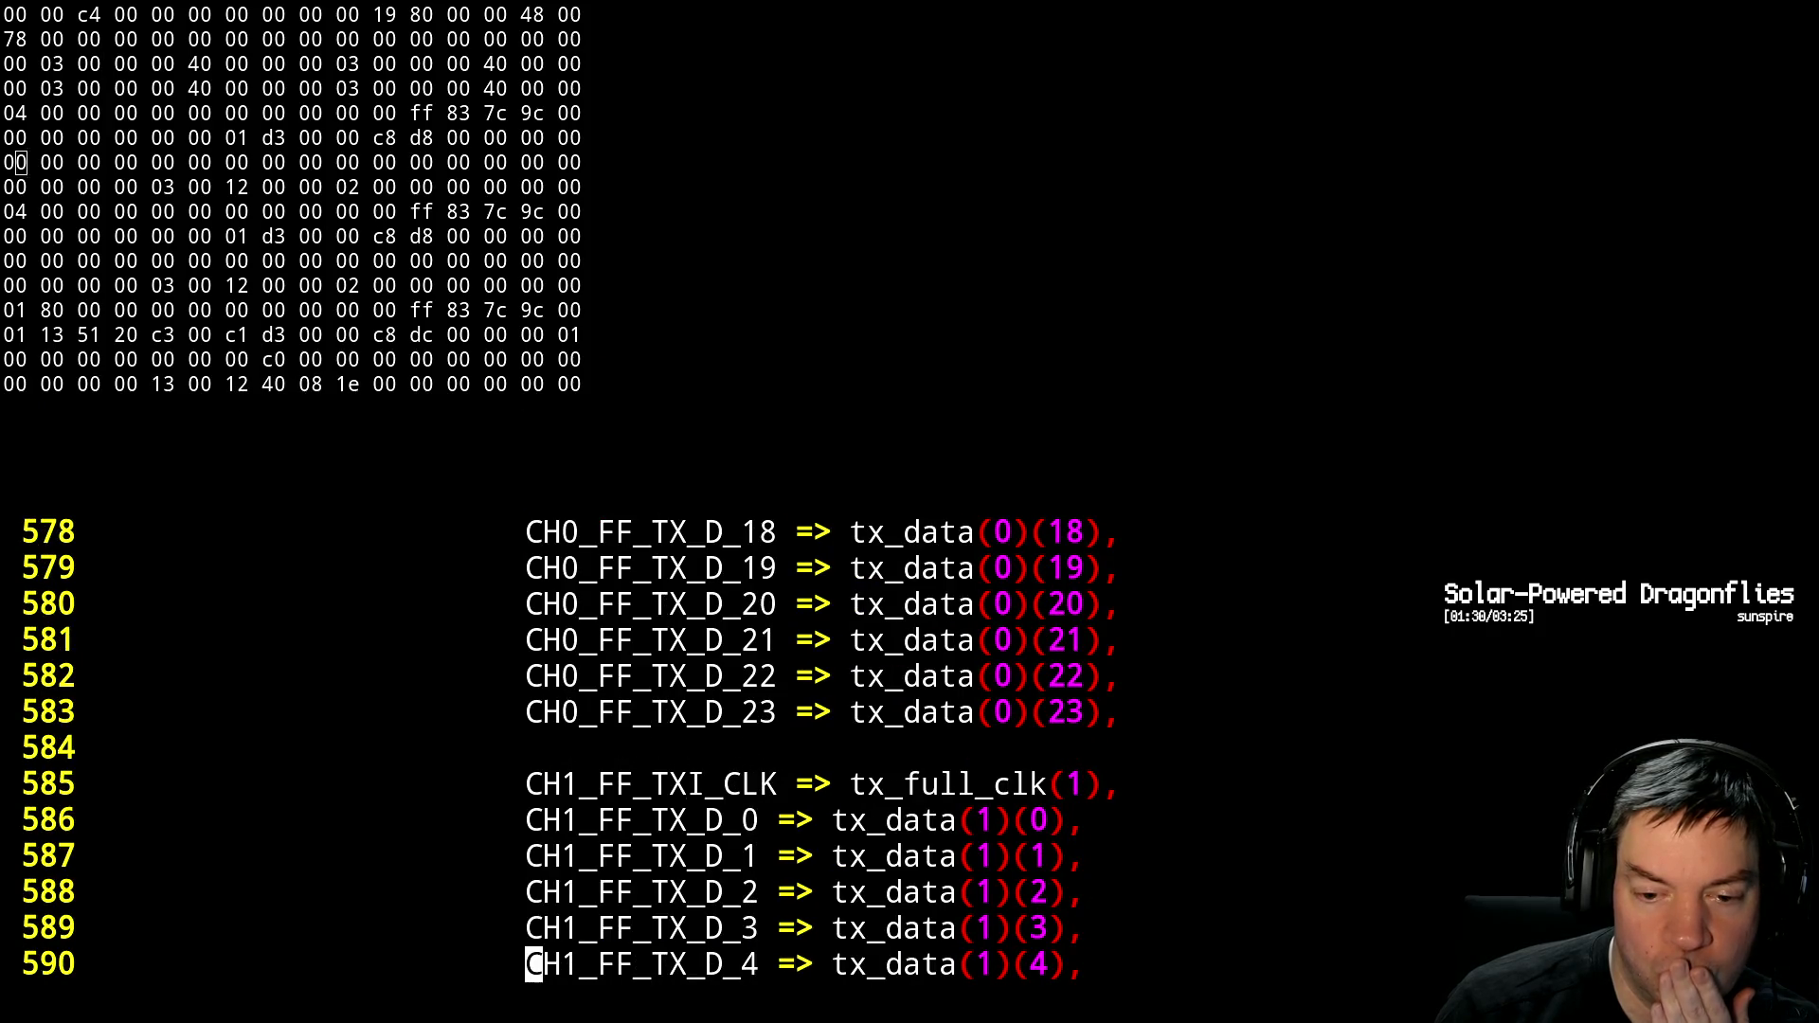
key(ctrl+b)
key(ctrl+b)
key(ctrl+b)
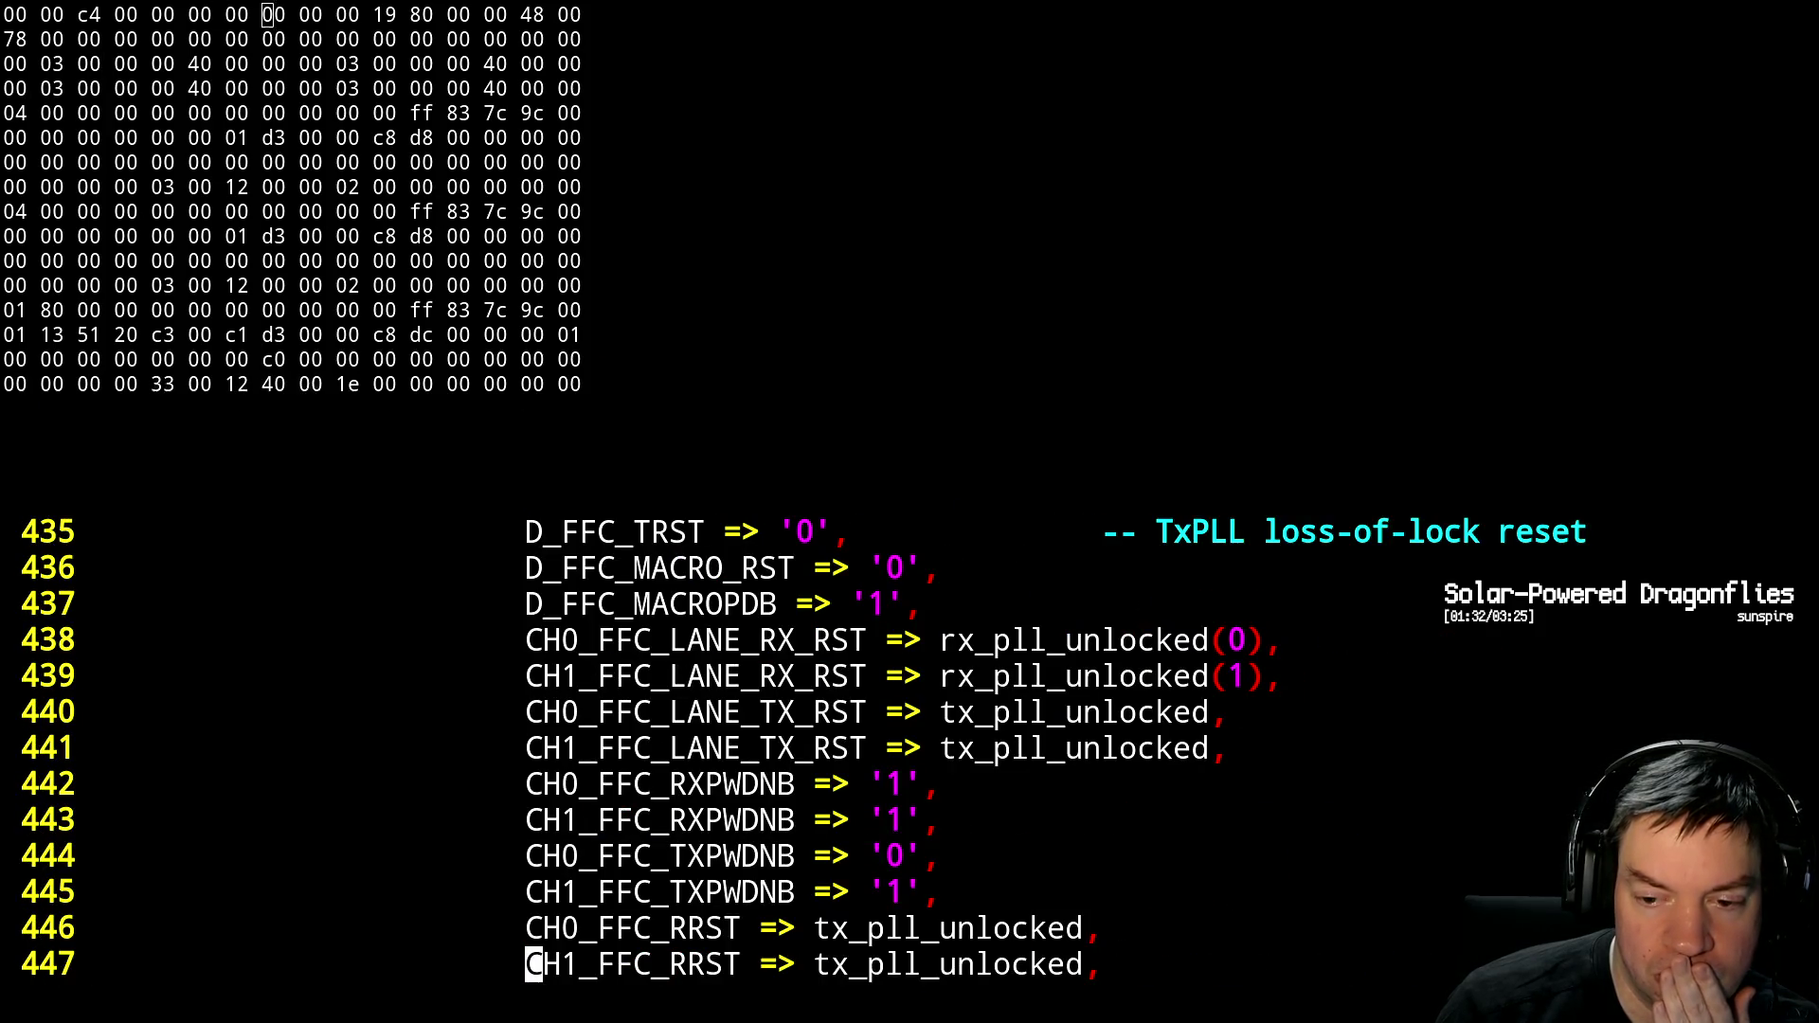
key(ctrl+b)
key(ctrl+b)
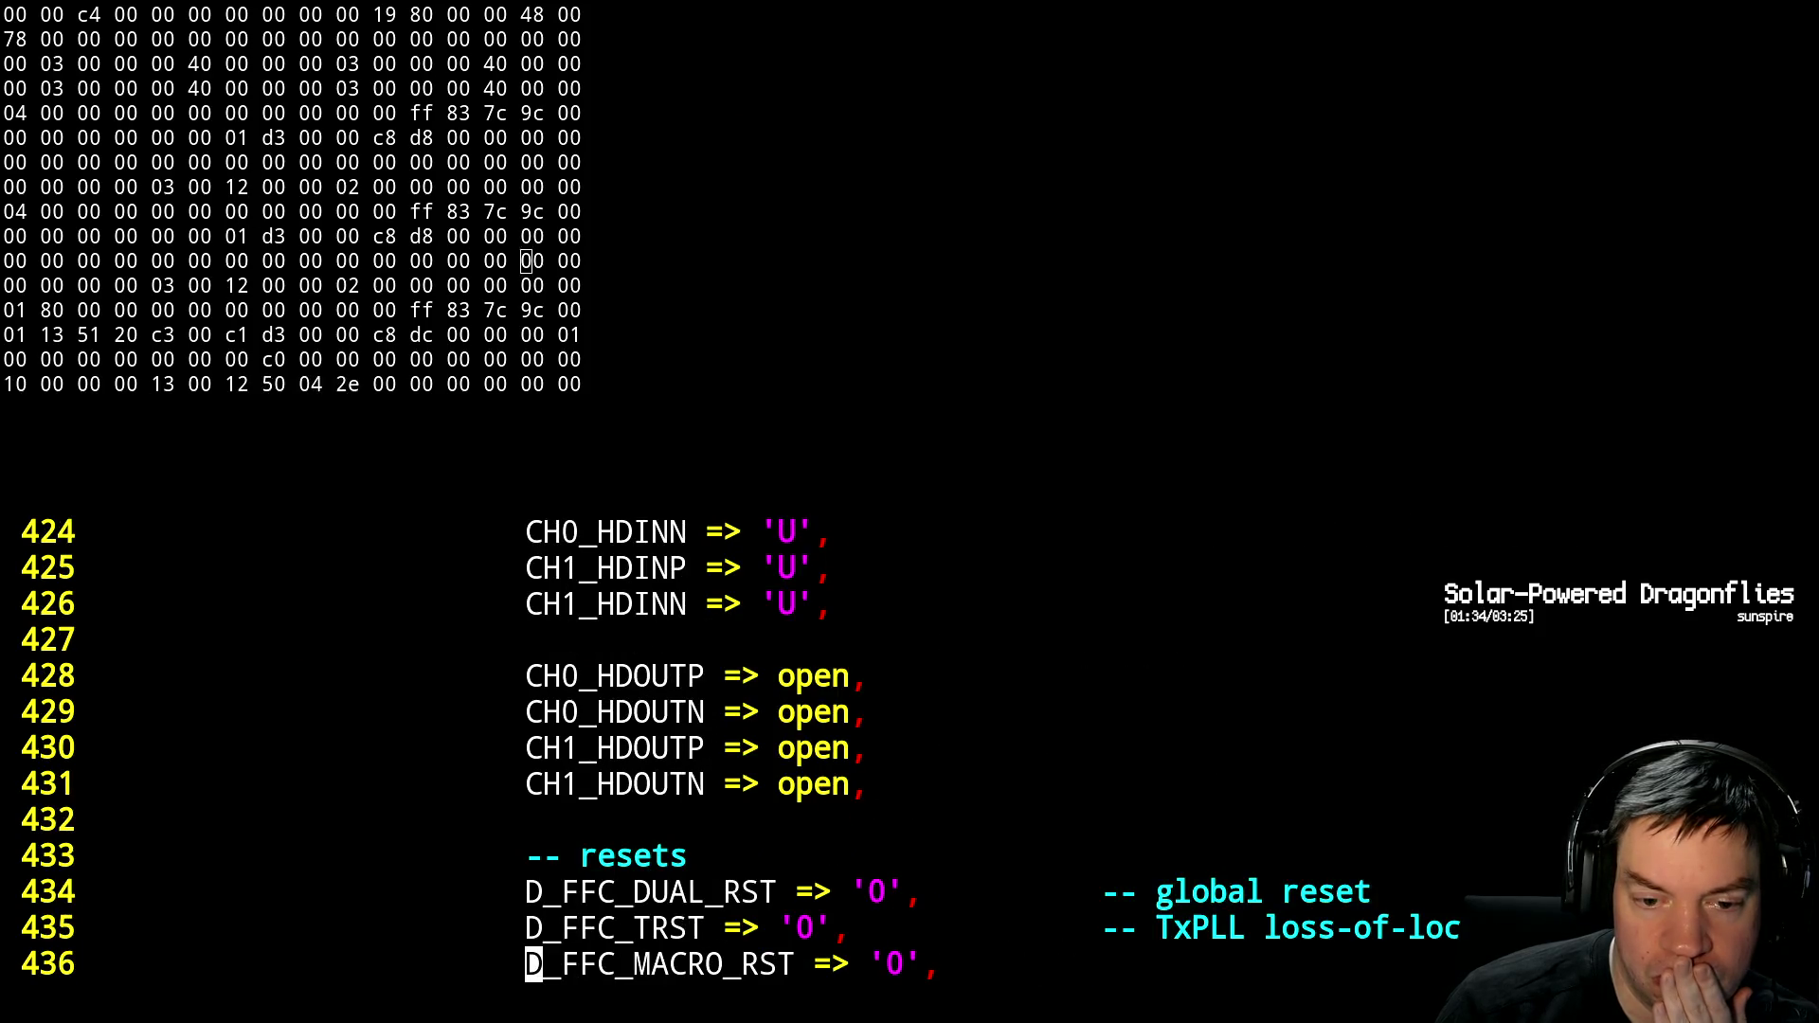
key(ctrl+b)
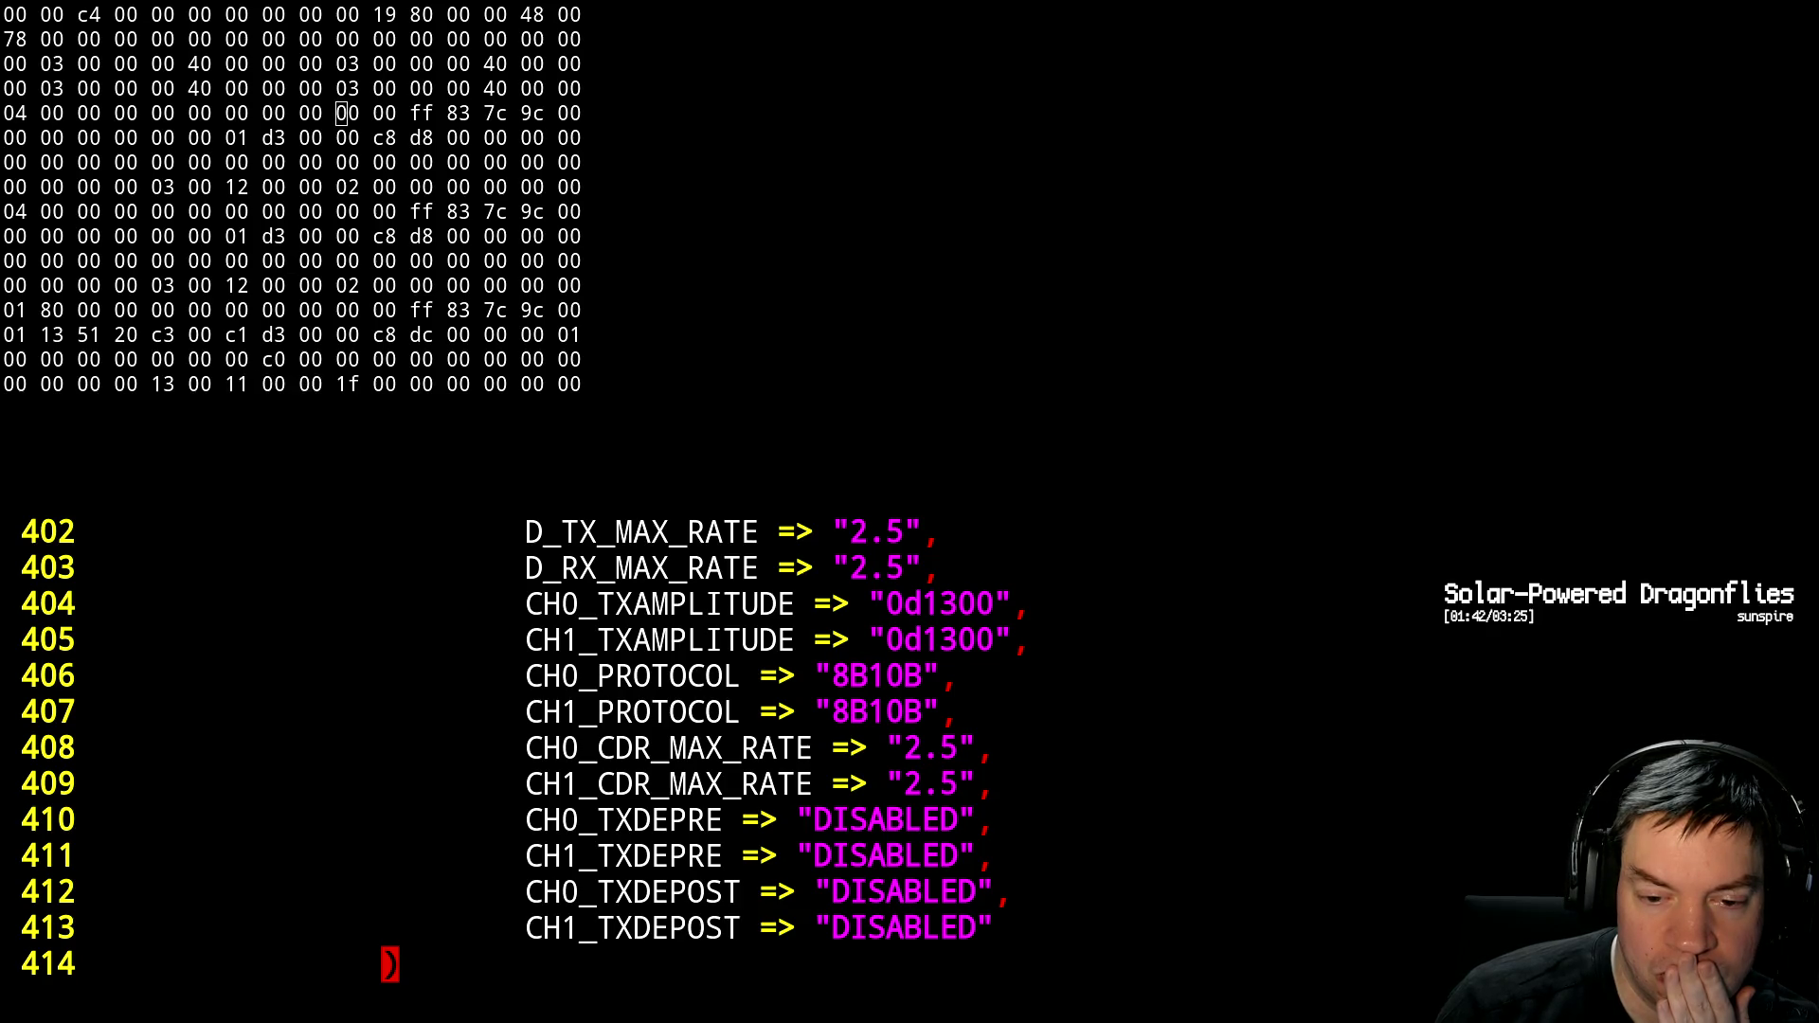
Move up from the PRBS generics to the CH1 TDRV and TX power-up settings around lines 347–359
key(ctrl+b)
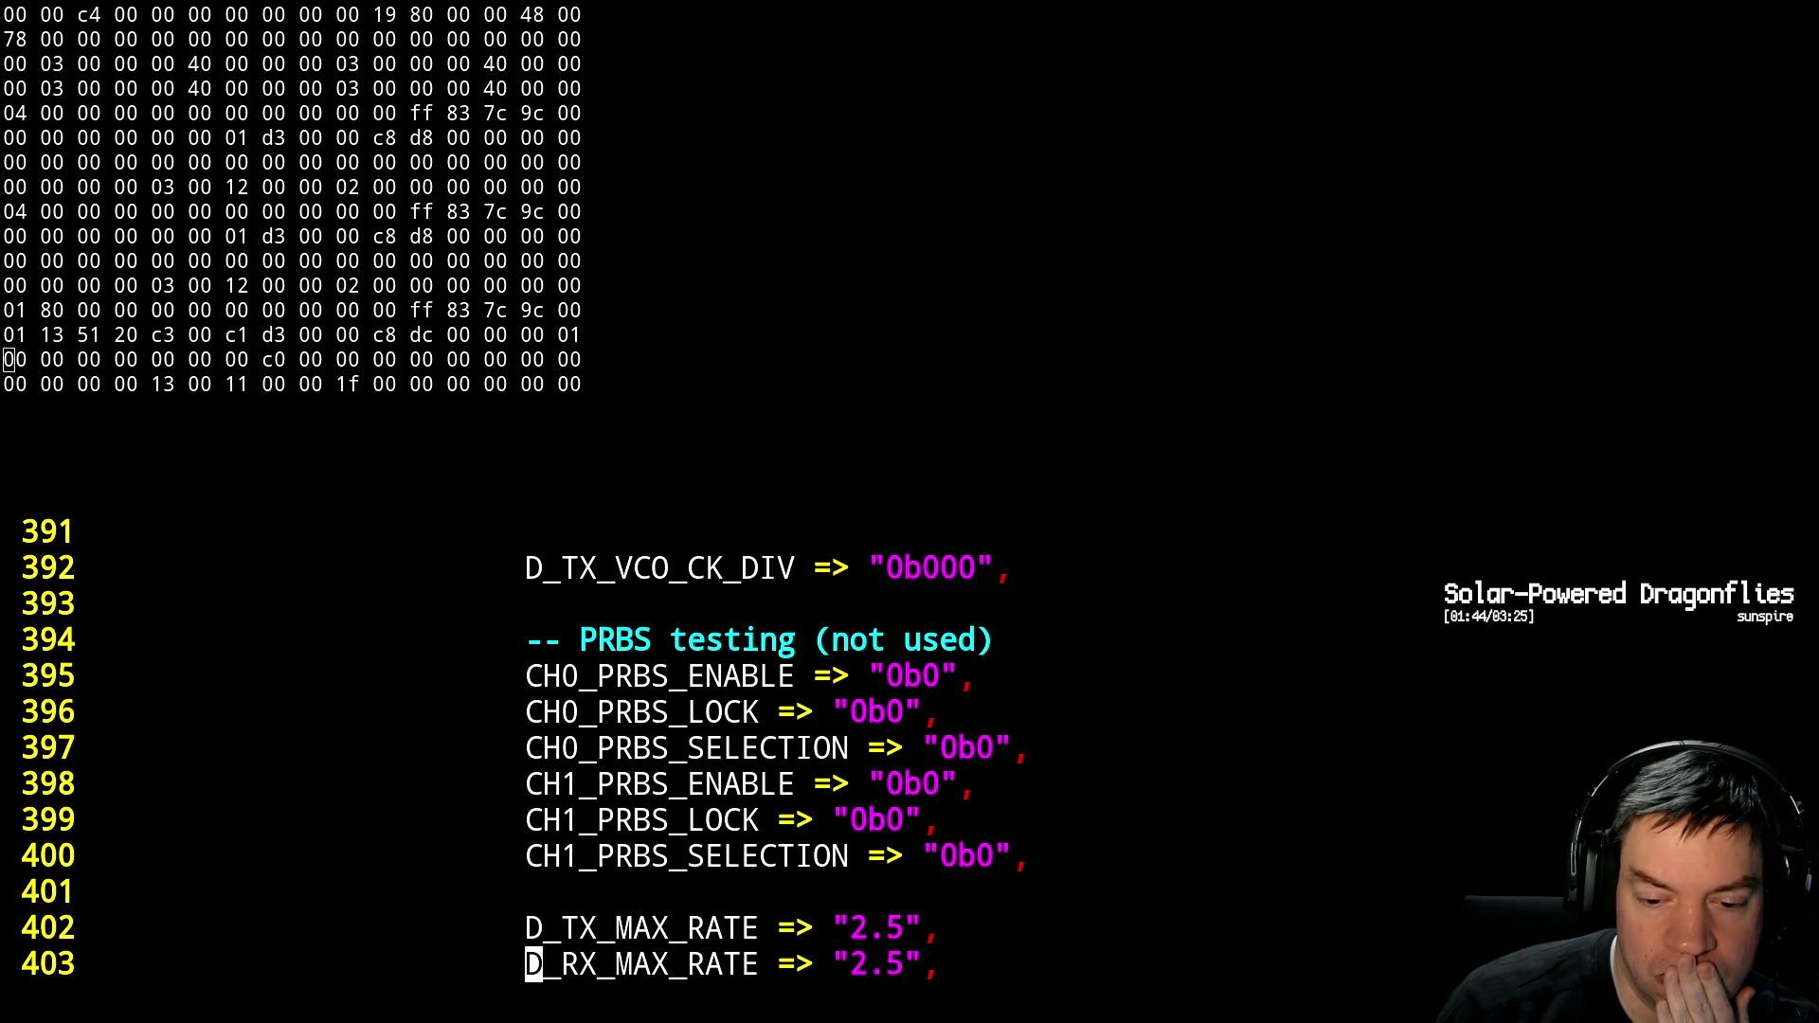
key(k)
key(ctrl+f)
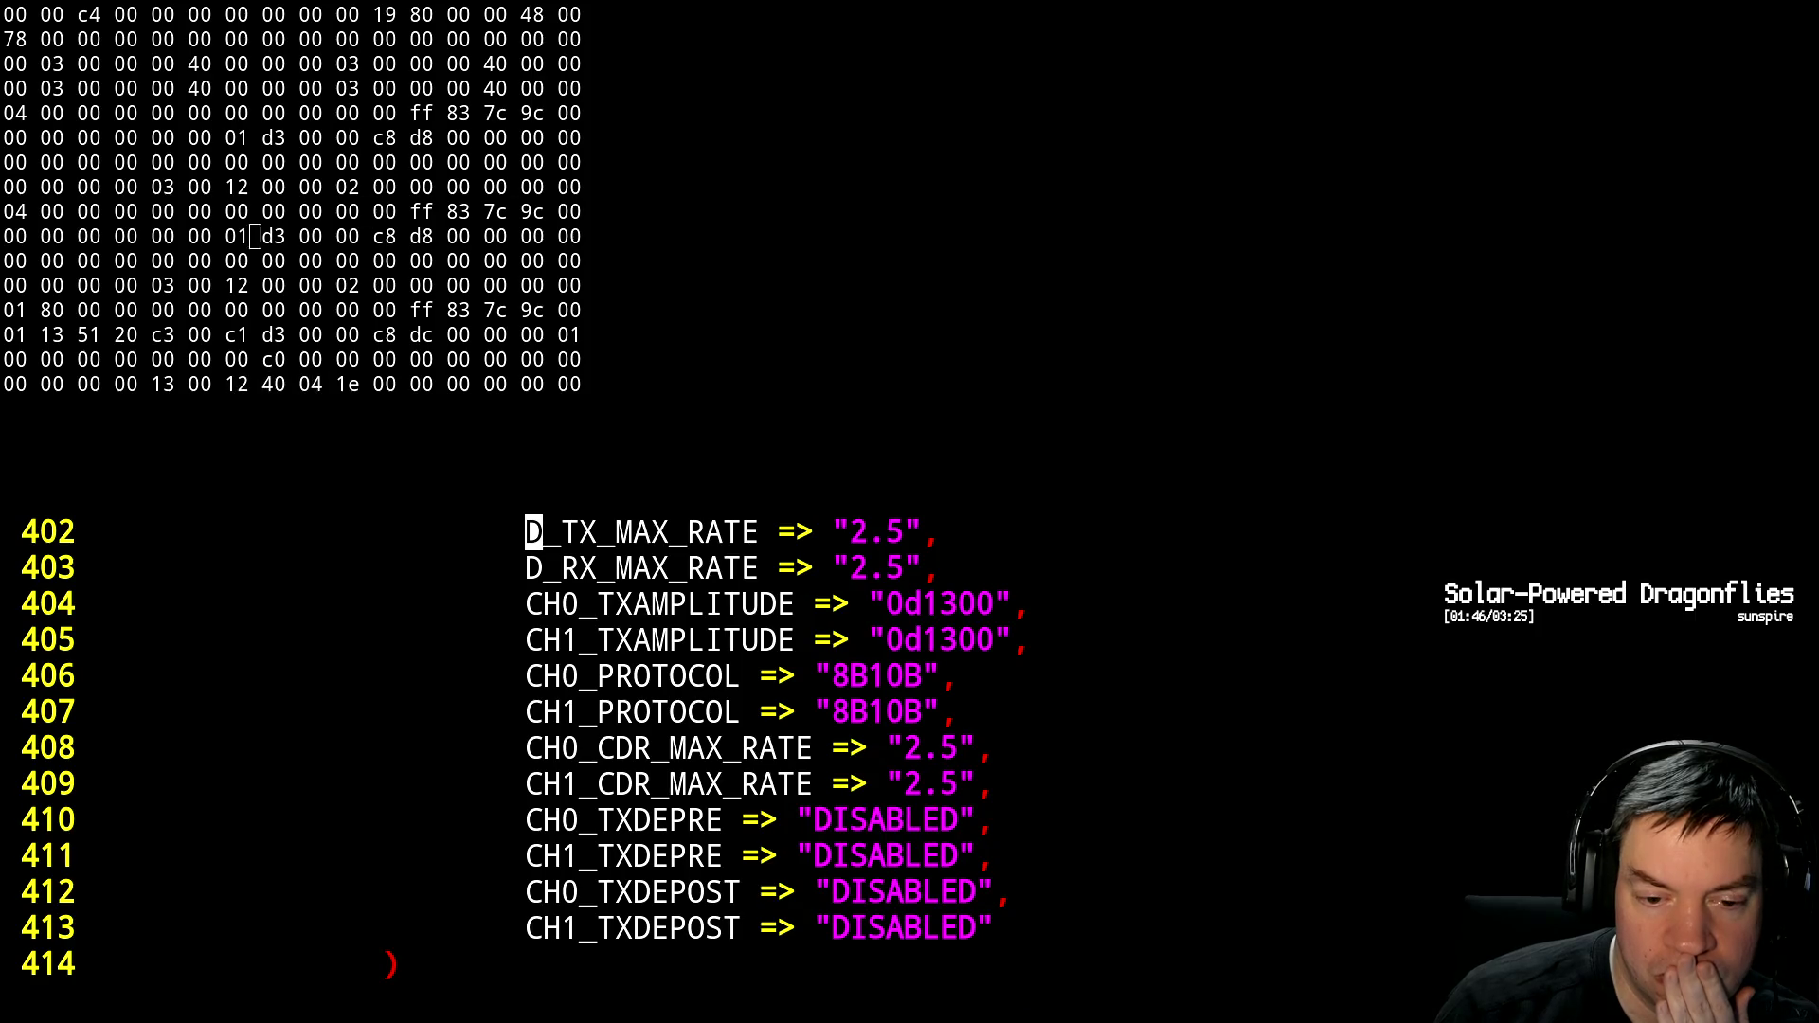
key(ctrl+b)
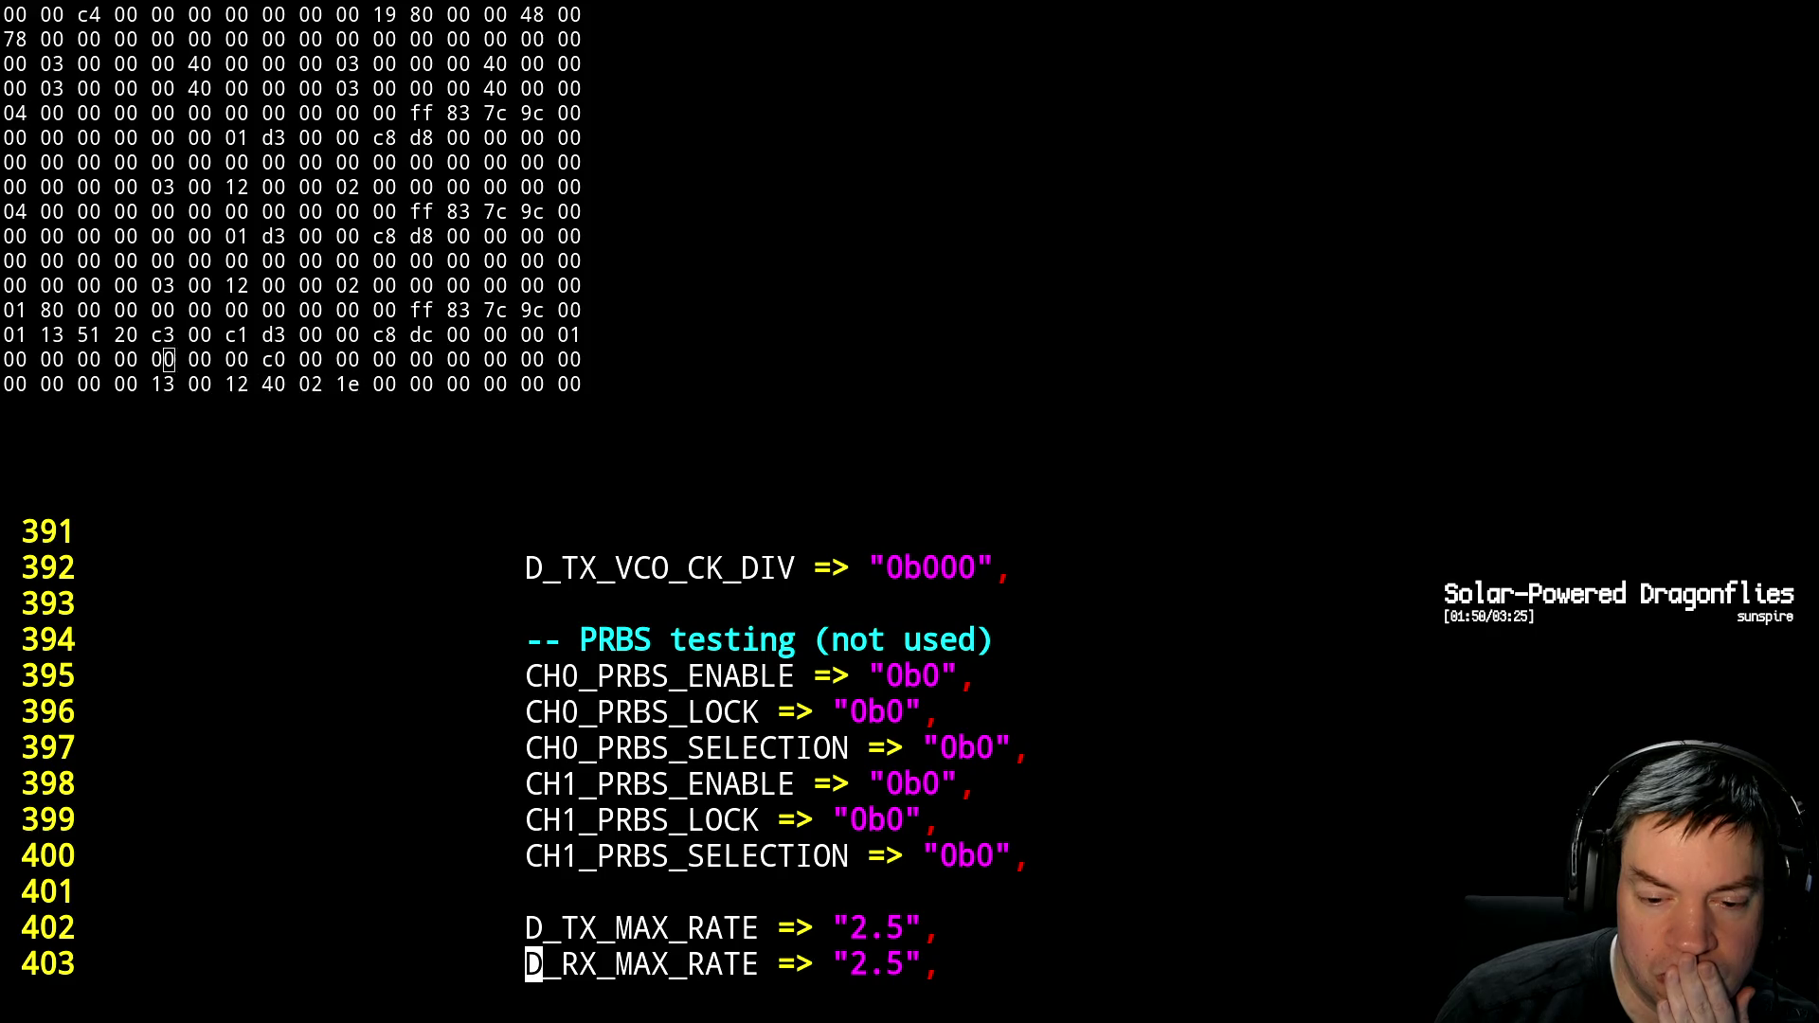
key(ctrl+b)
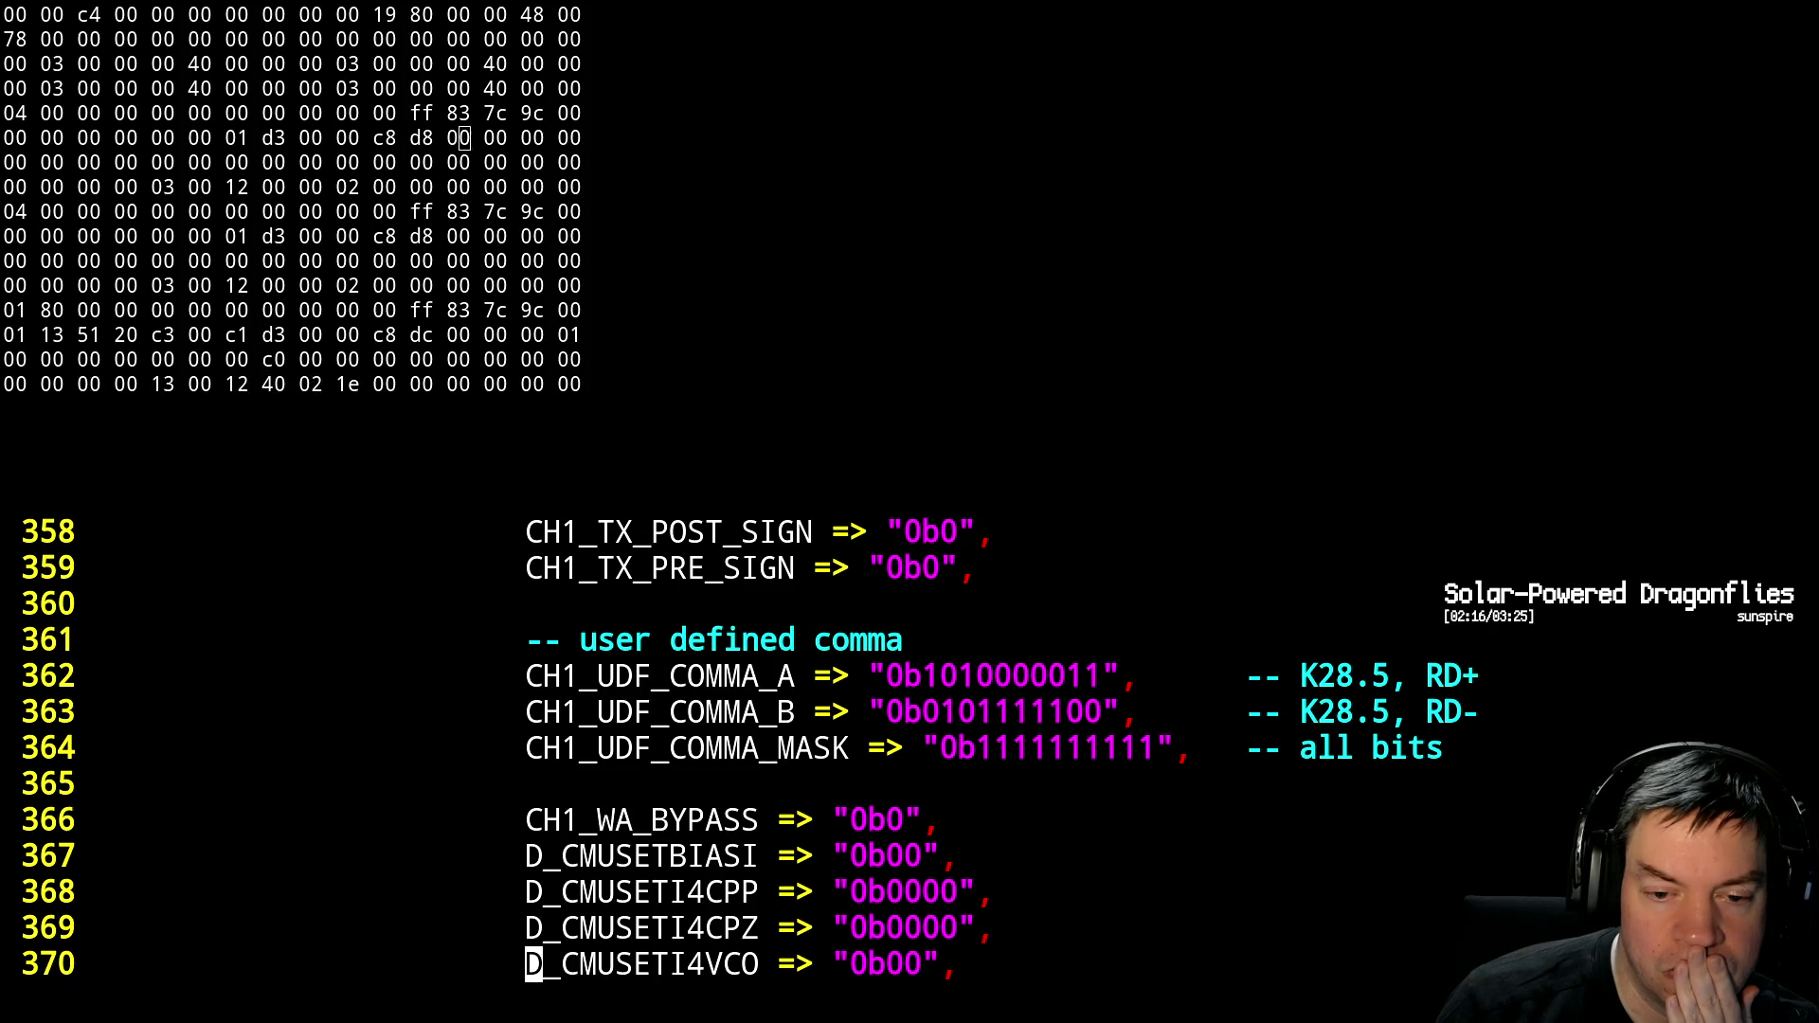
scroll(758, 749, up, 4)
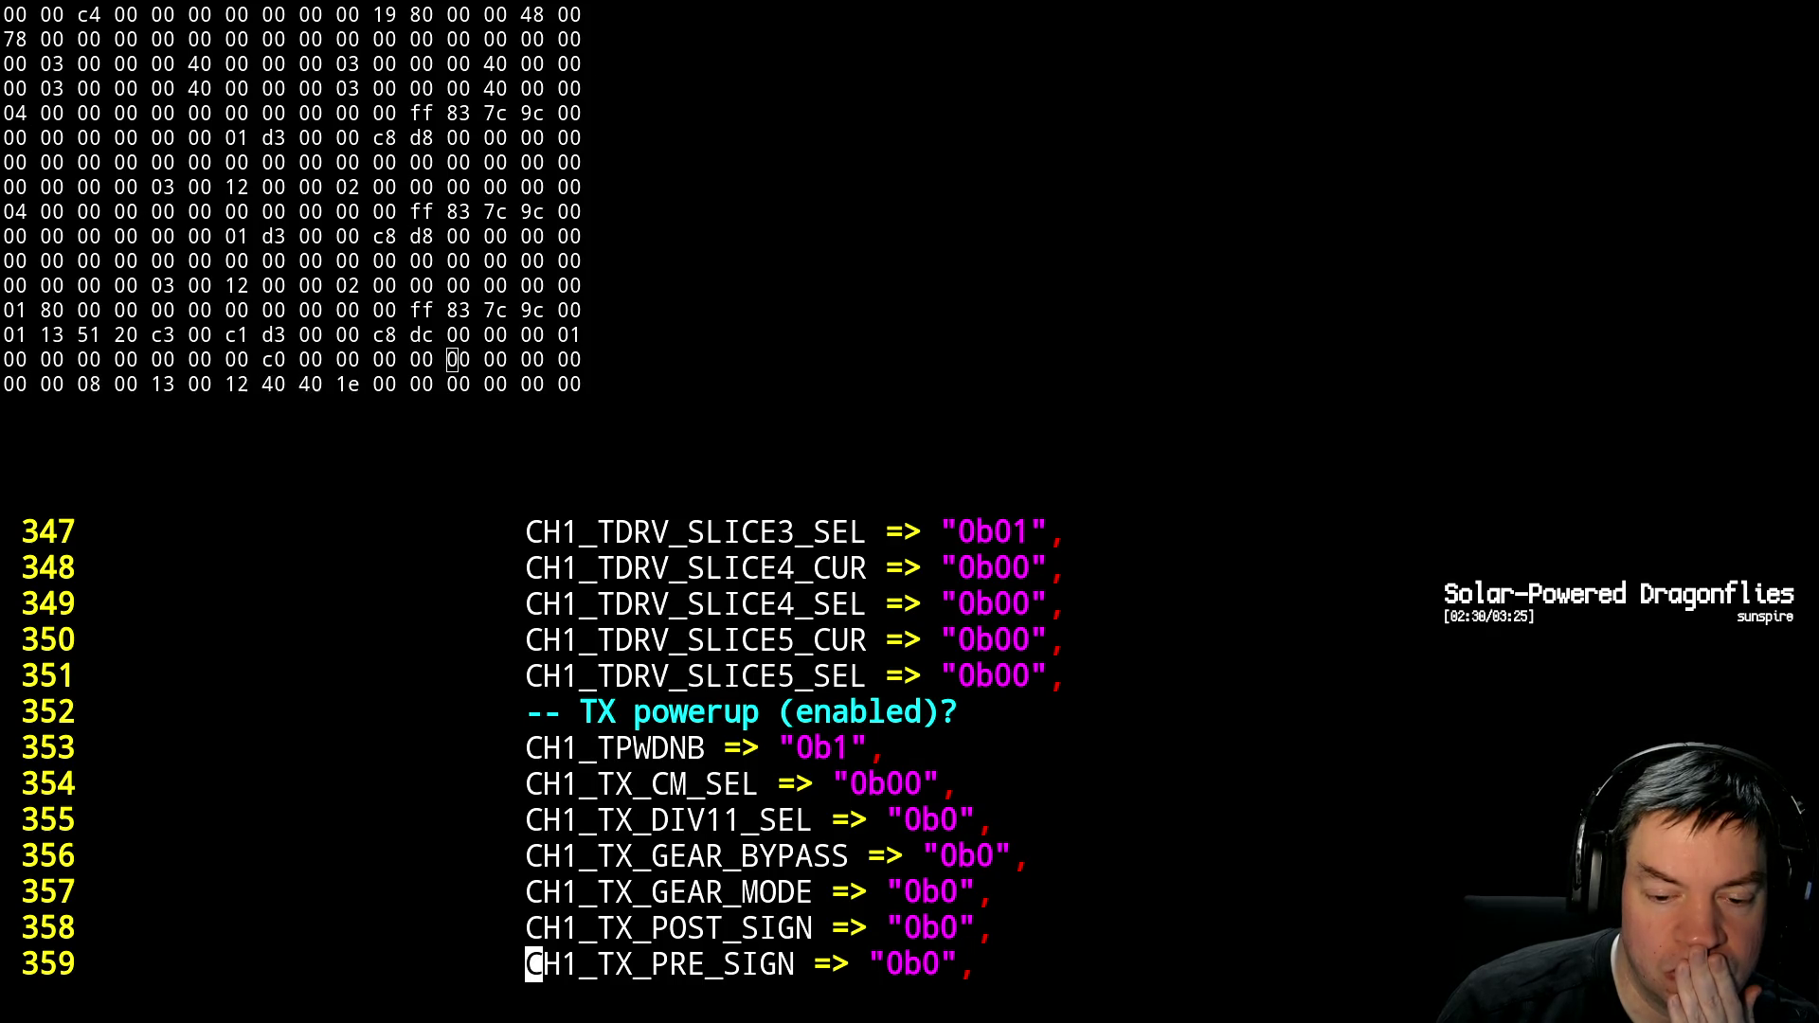
Change CH1_TX_CM_SEL on line 354 from 0b00 to 0b11
key(o)
key(Escape)
key(k)
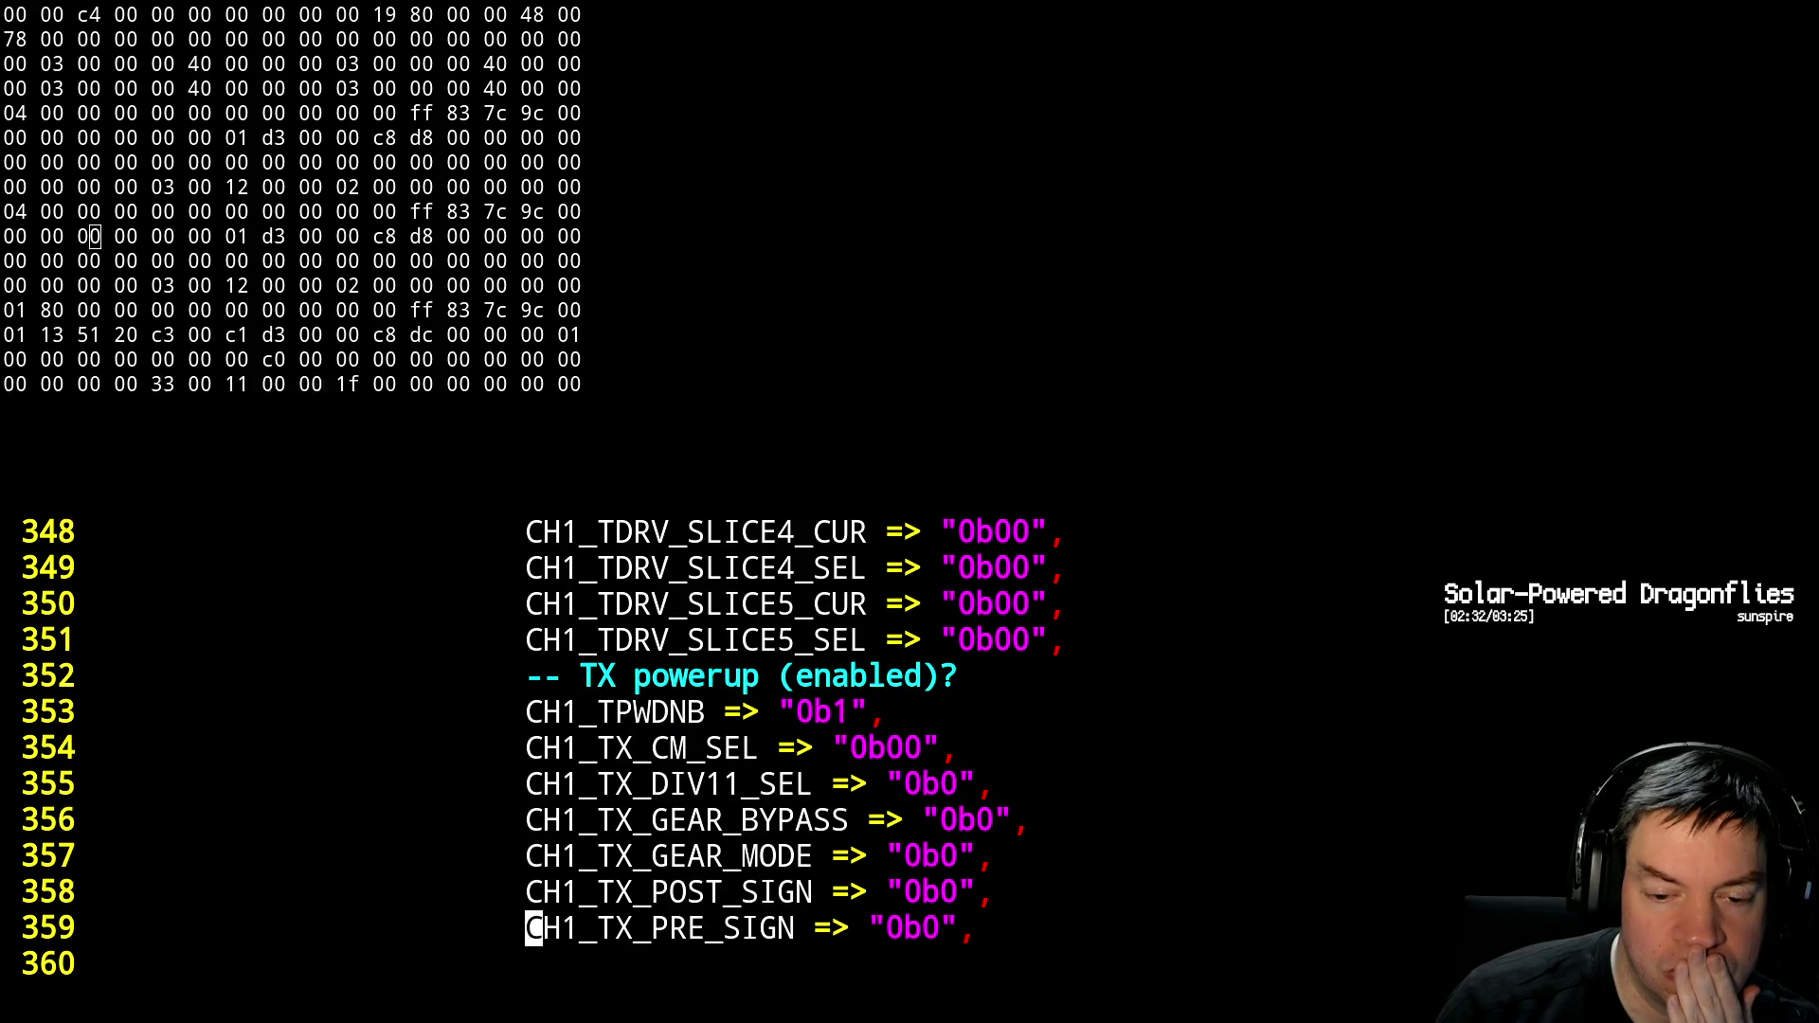
key(k)
key(k)
key(k)
key(l)
key(l)
key(l)
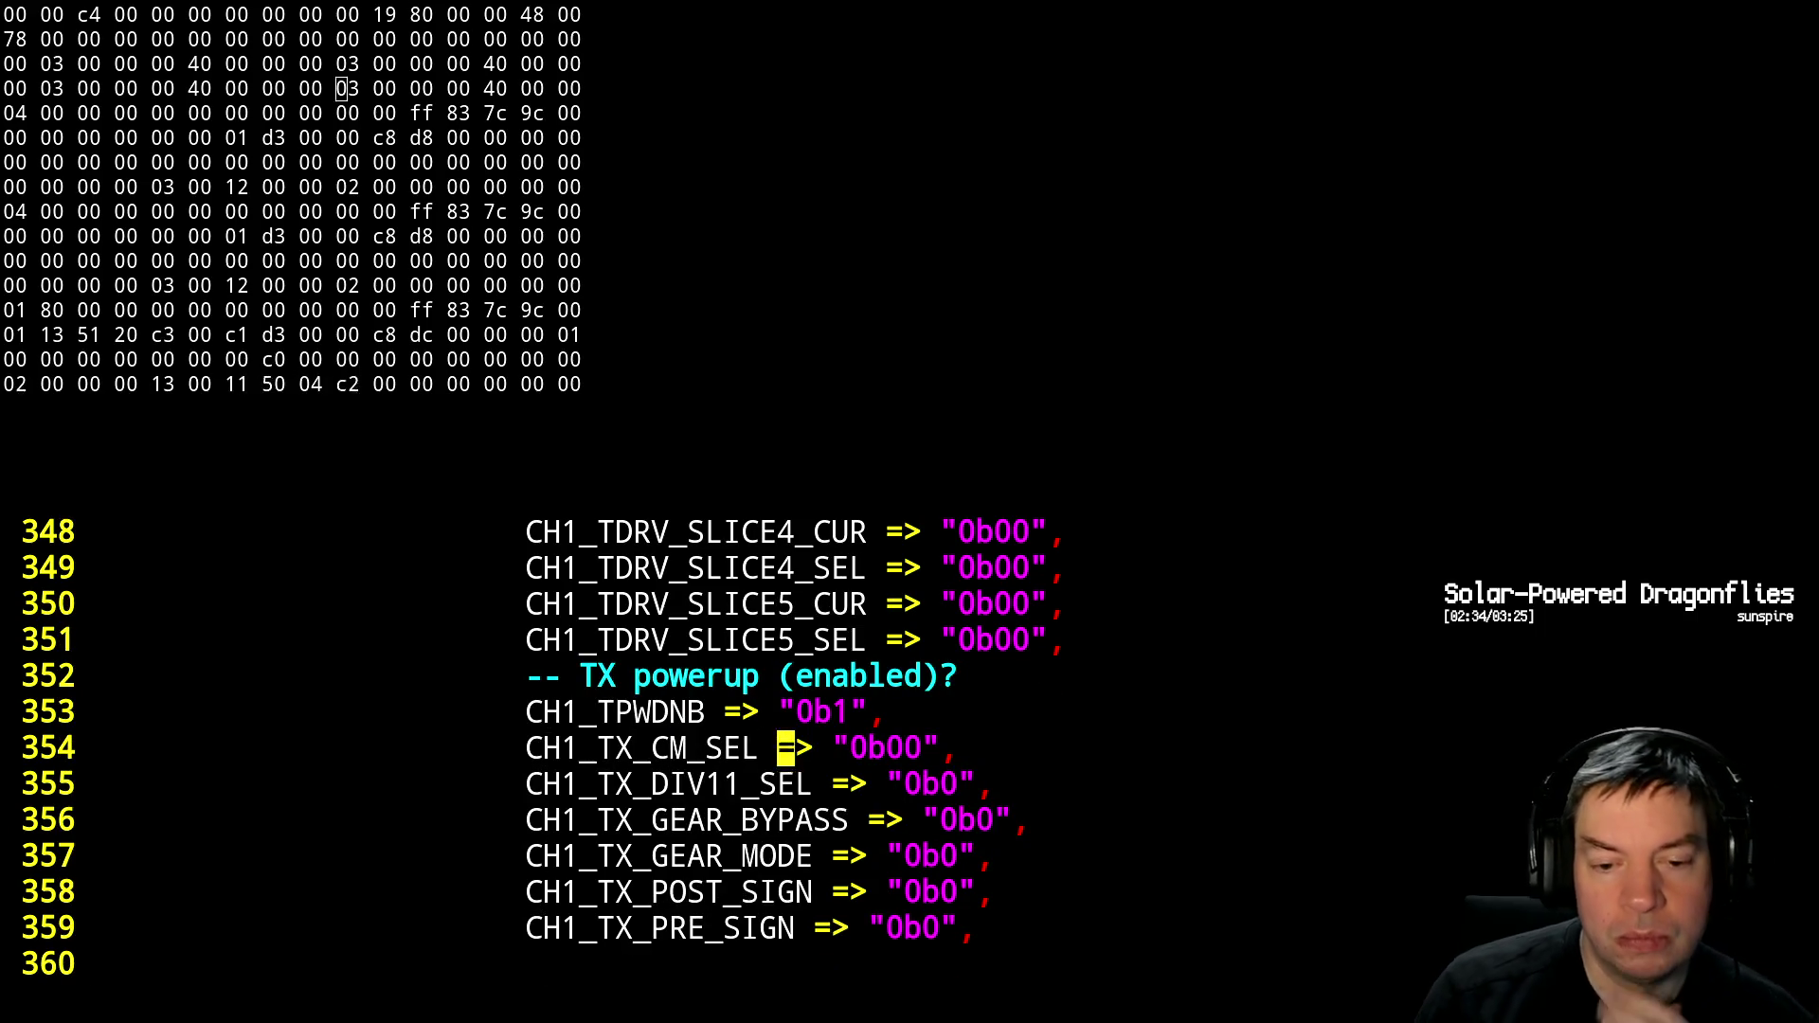
key(l)
key(l)
key(l)
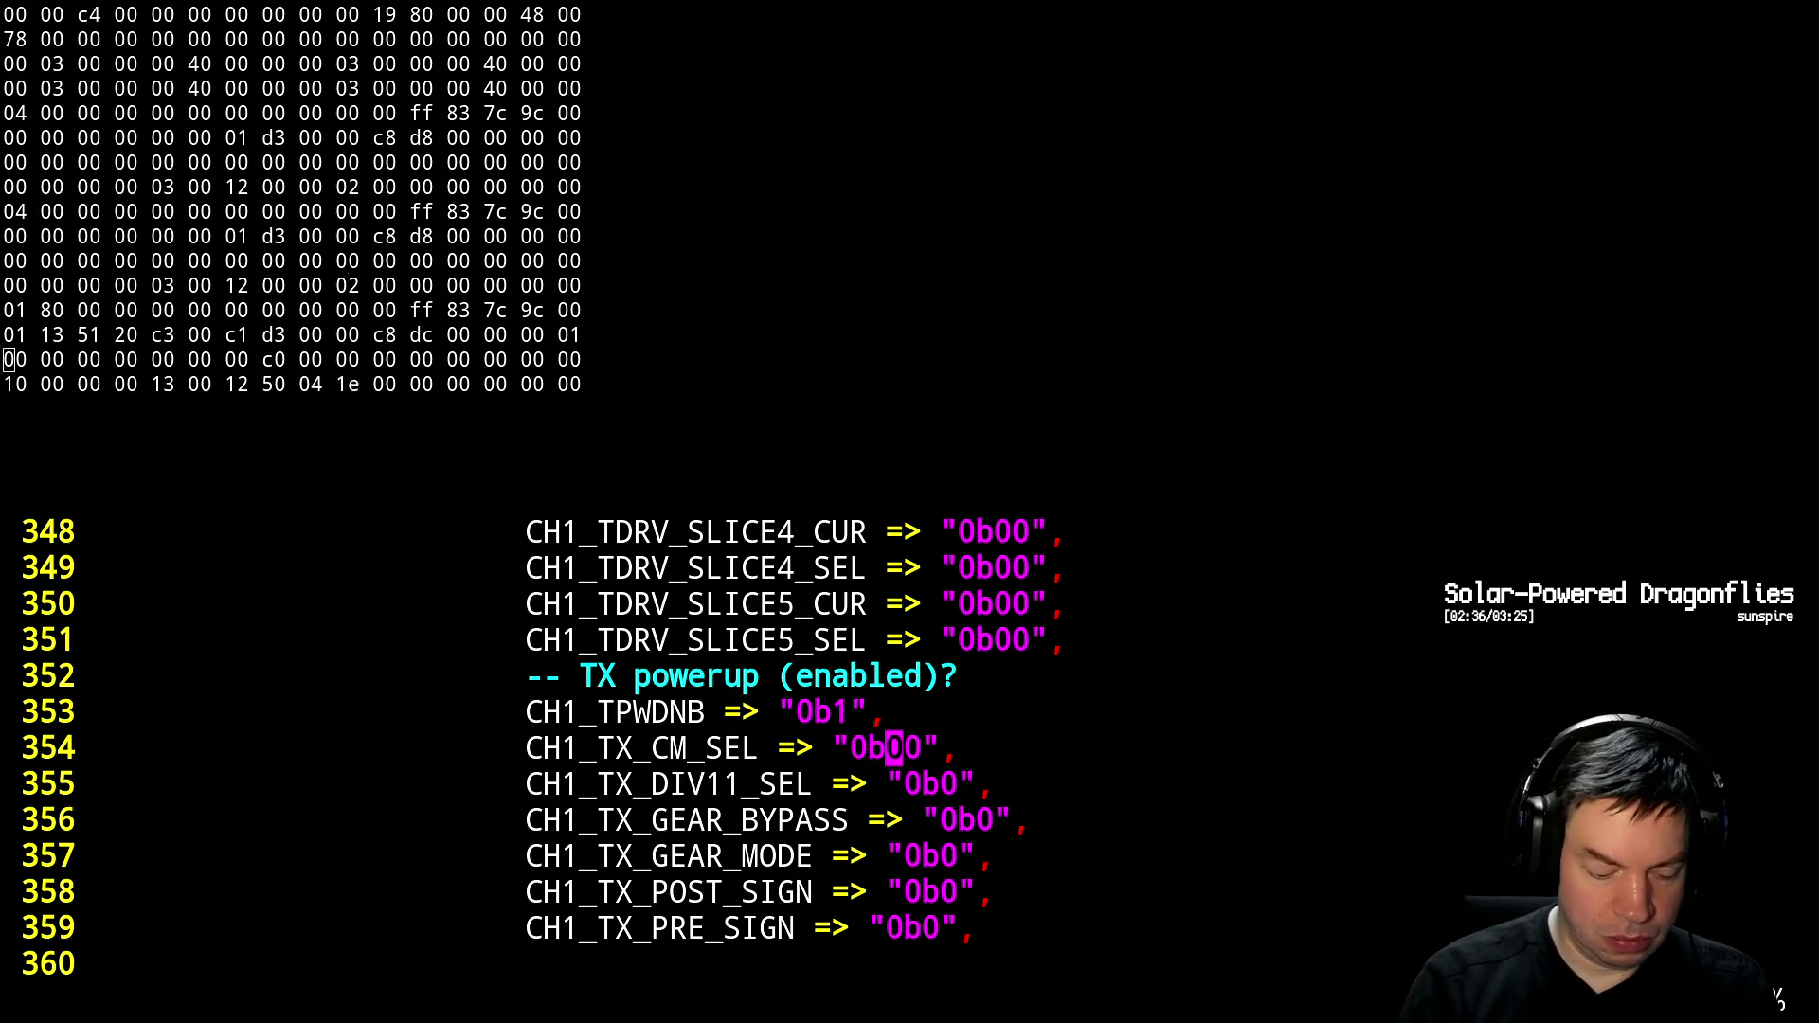
key(r)
key(1)
key(l)
key(r)
key(1)
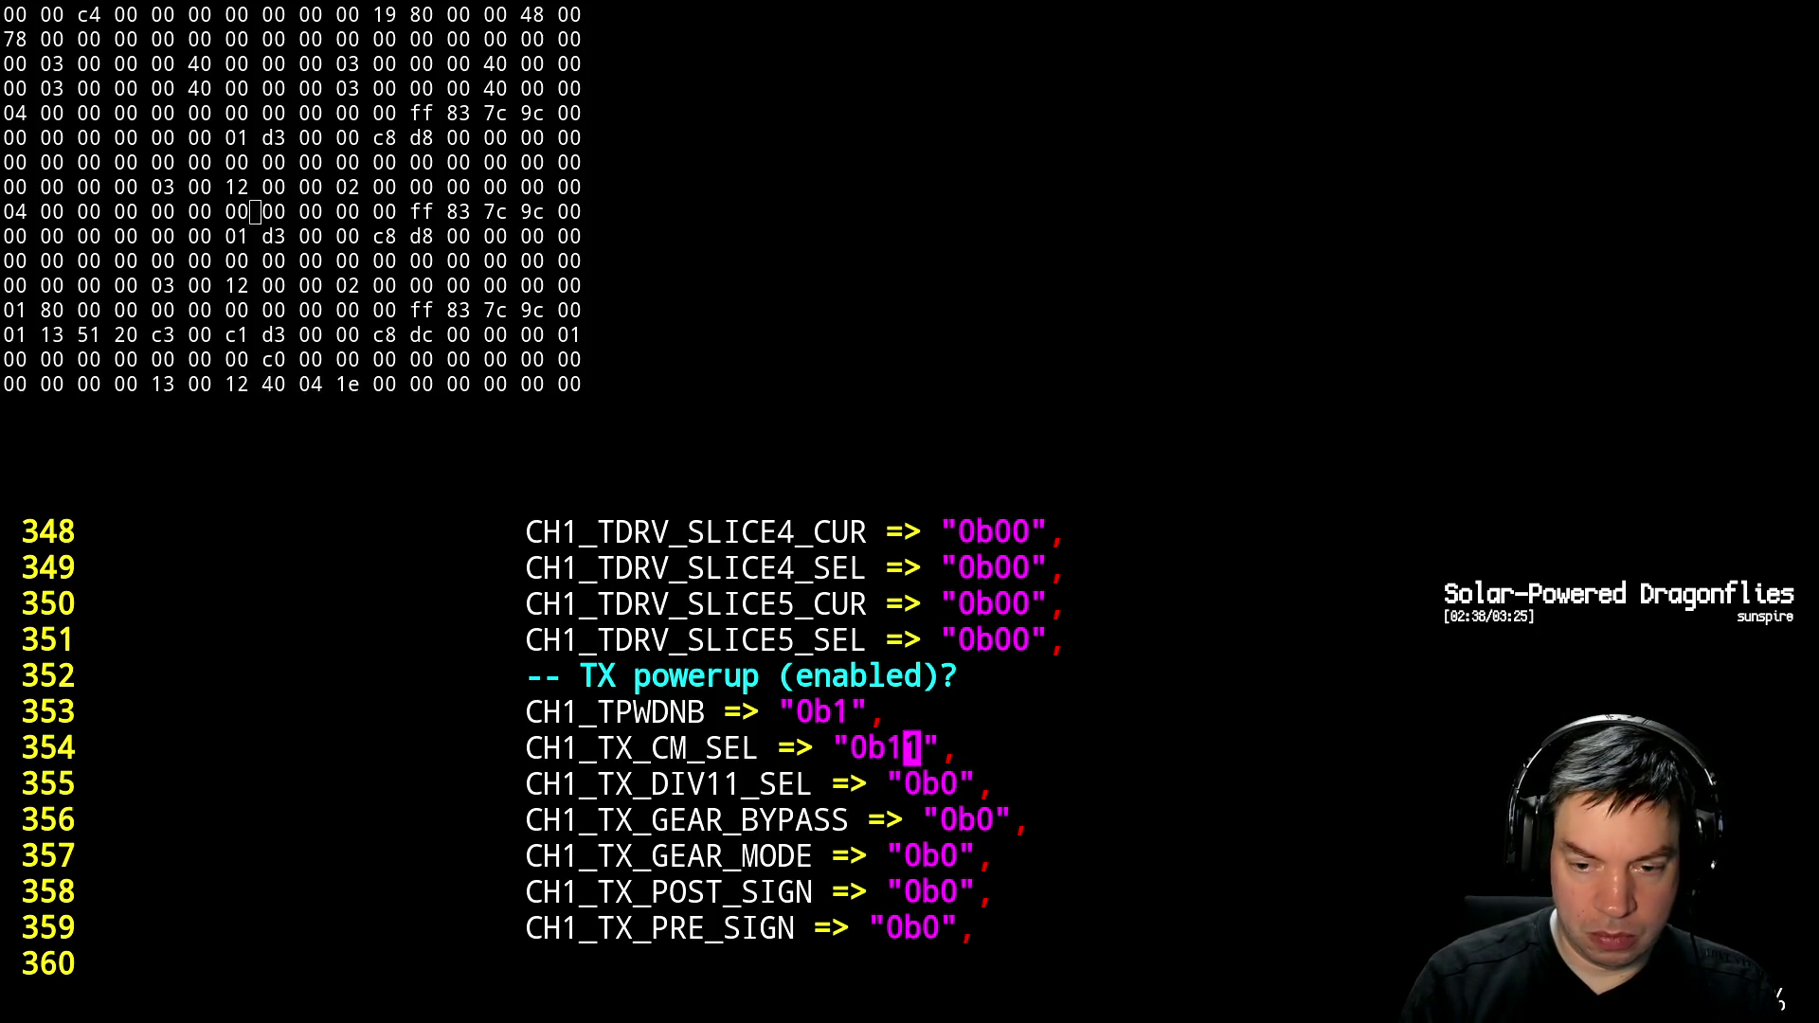
Search the reference gist in Firefox for TX_C to compare the setting
key(alt+Tab)
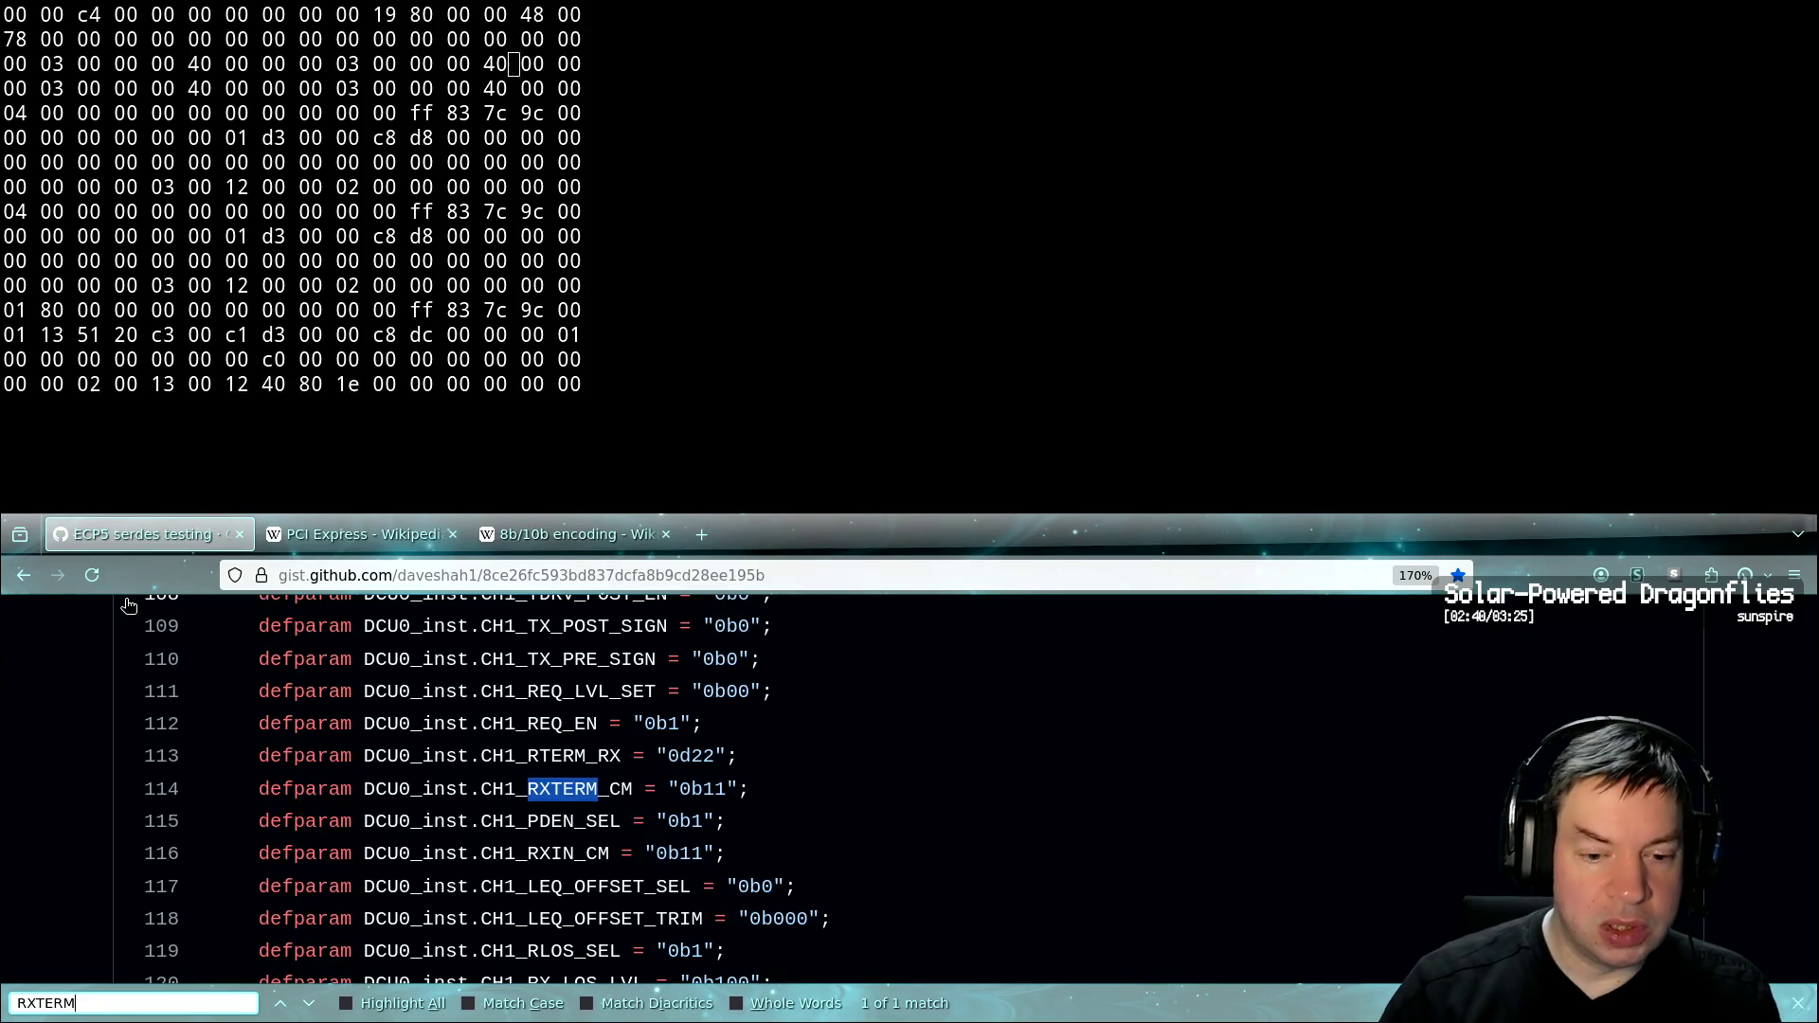
key(ctrl+f)
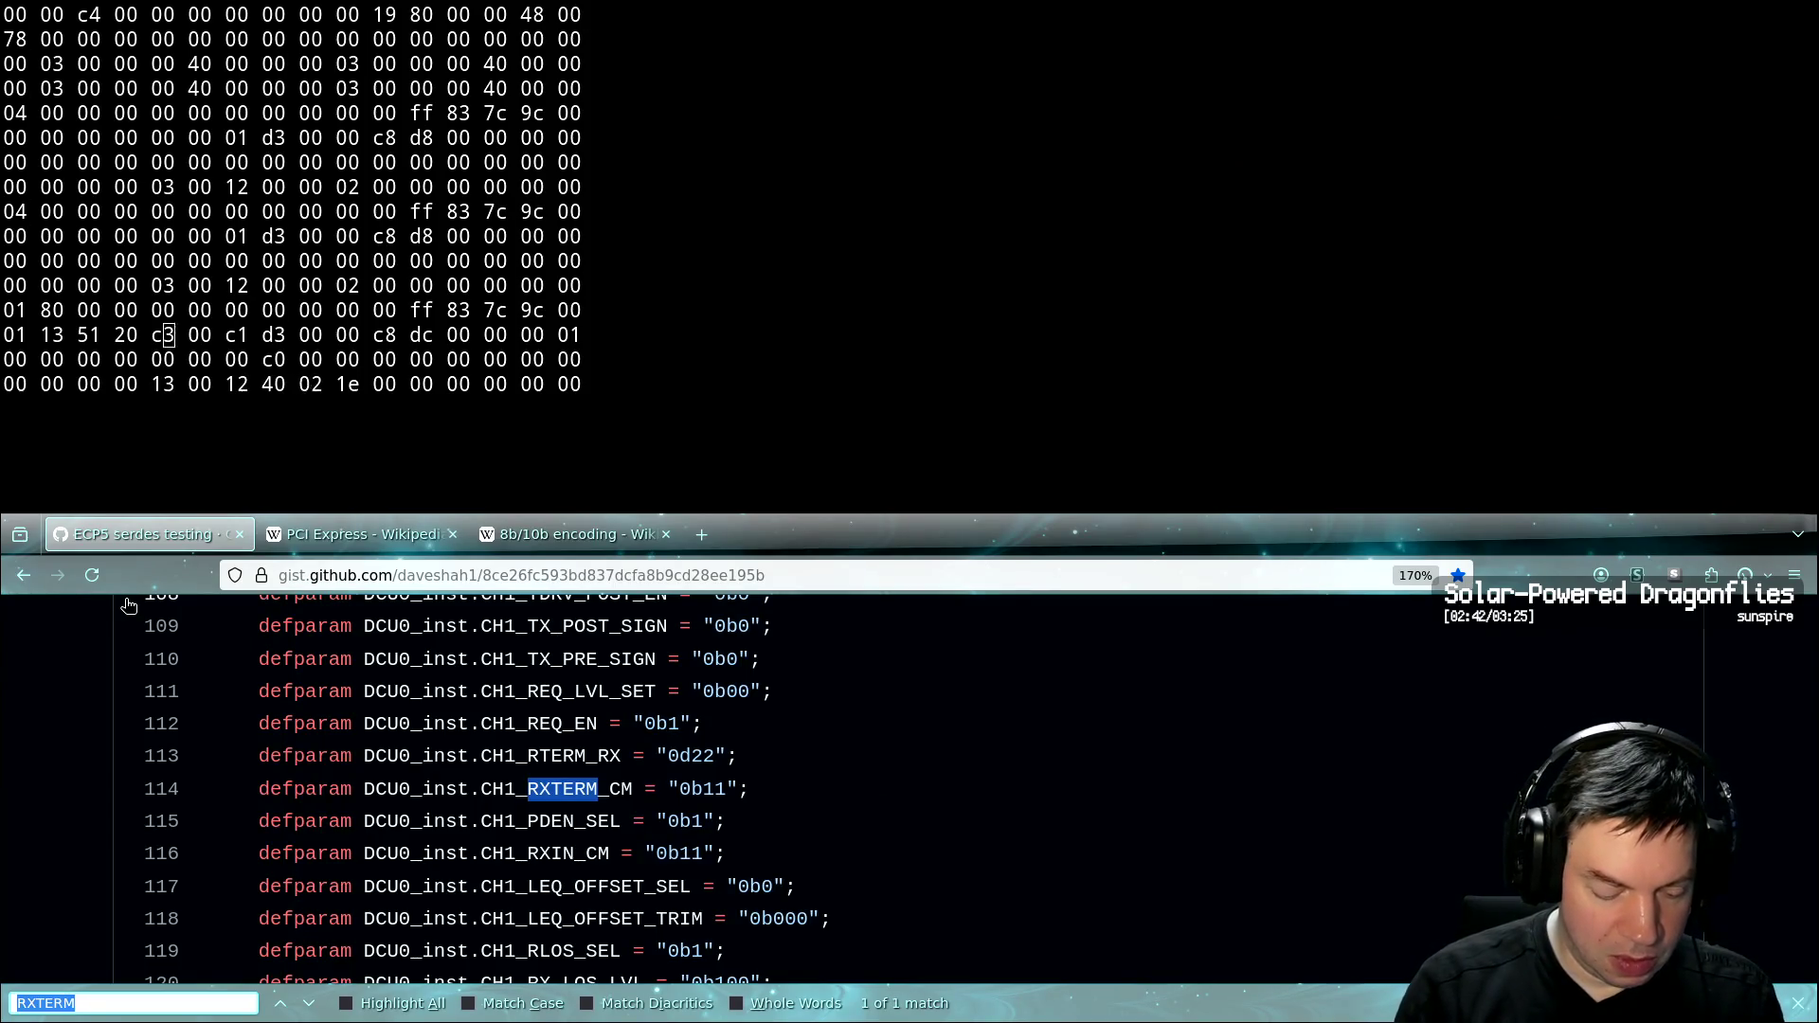
text(TX_C)
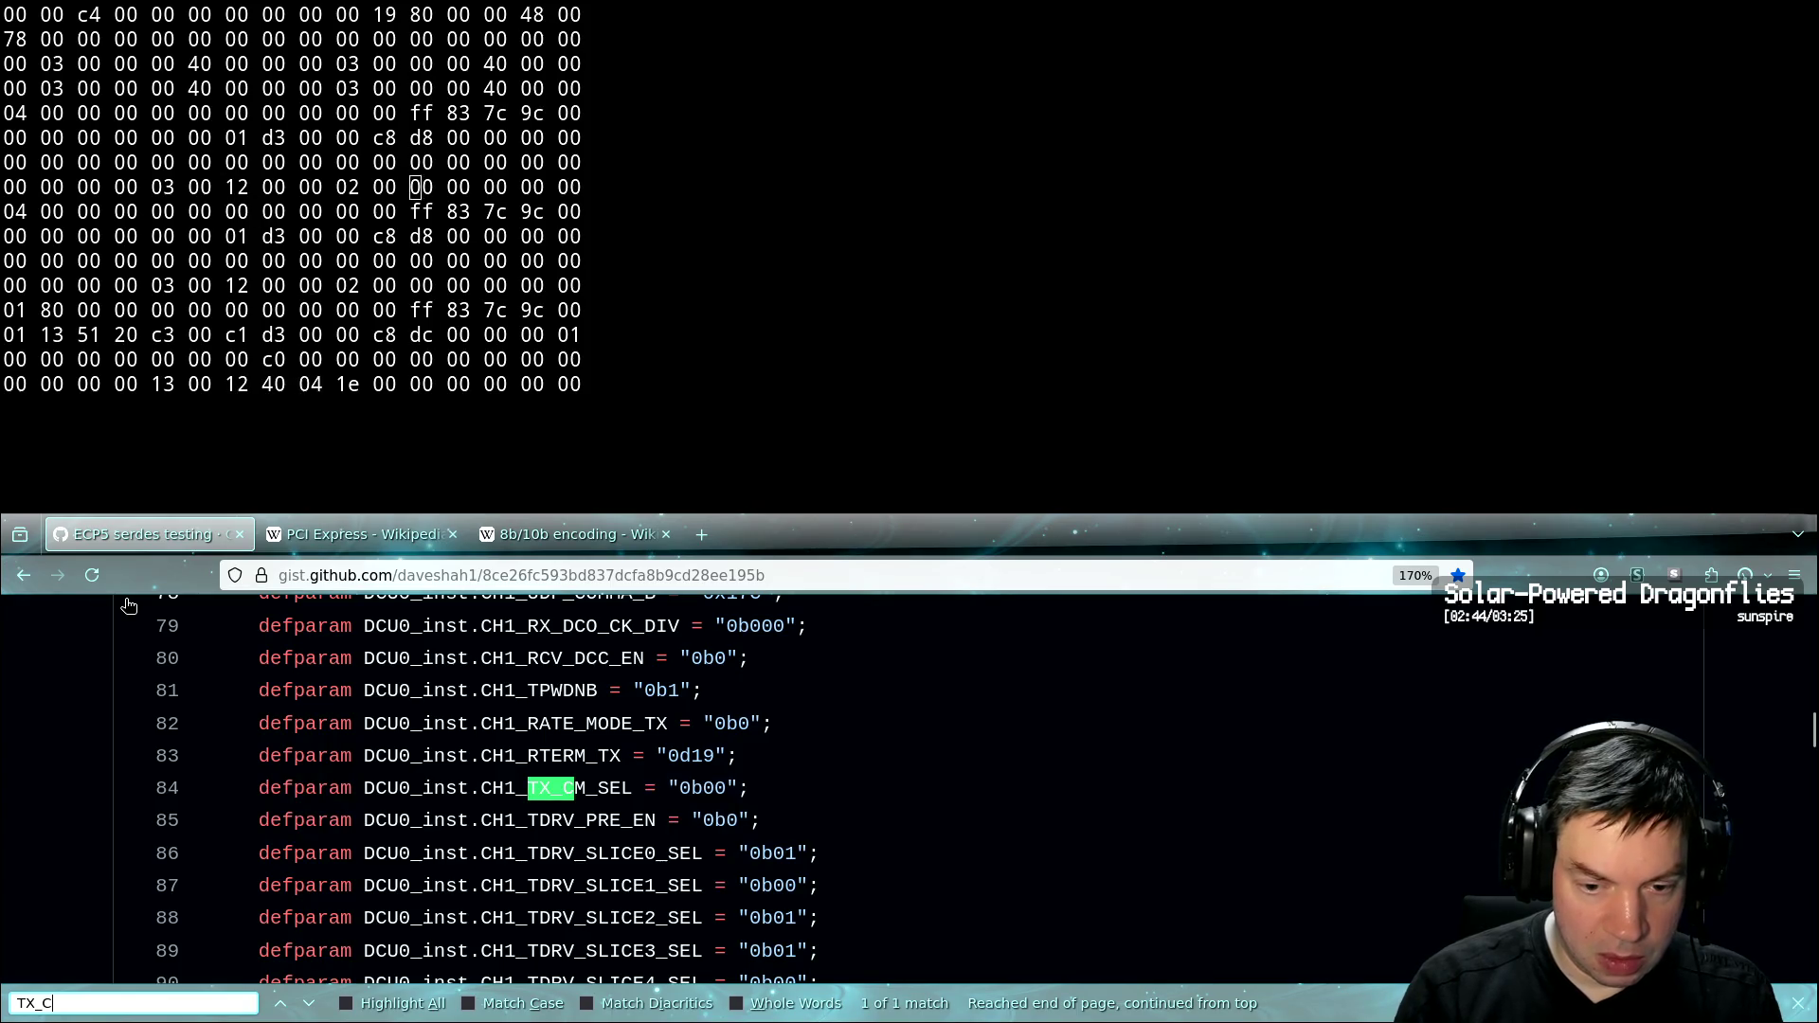
click(124, 598)
Undo the edit so CH1_TX_CM_SEL is 0b00 again, then review the CH1 TDRV and RX settings
key(alt+Tab)
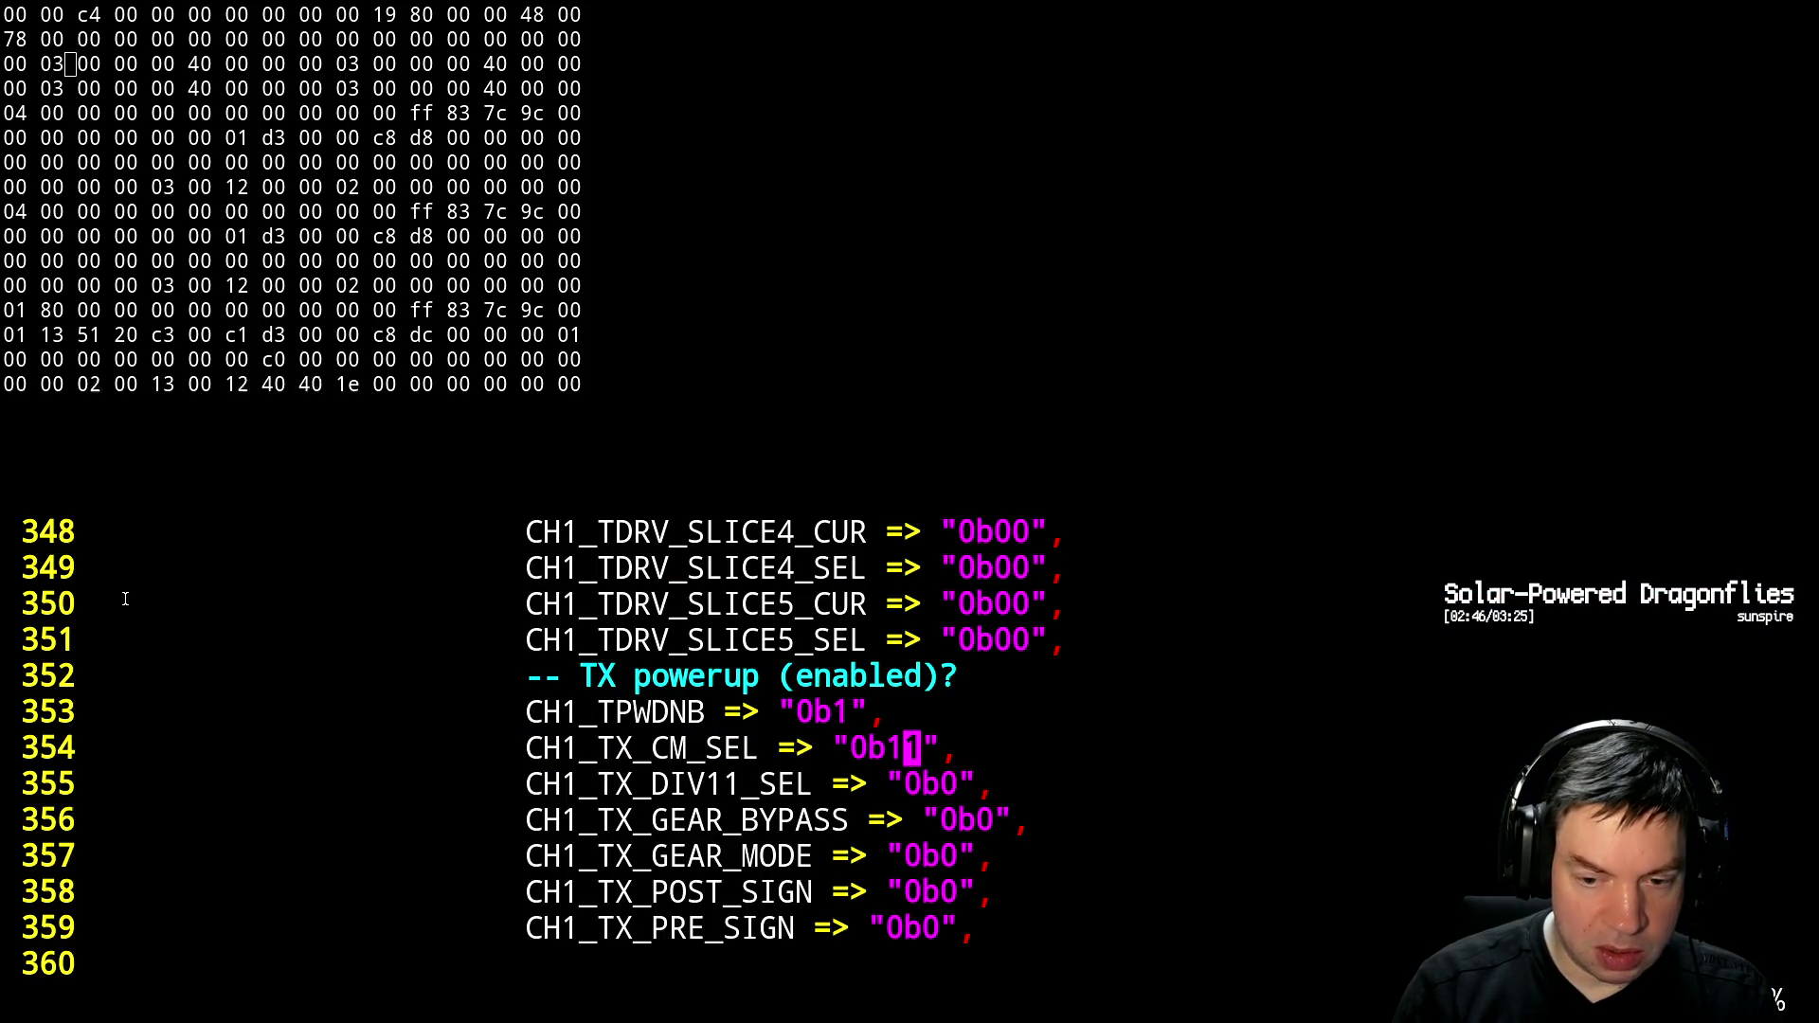
key(u)
key(u)
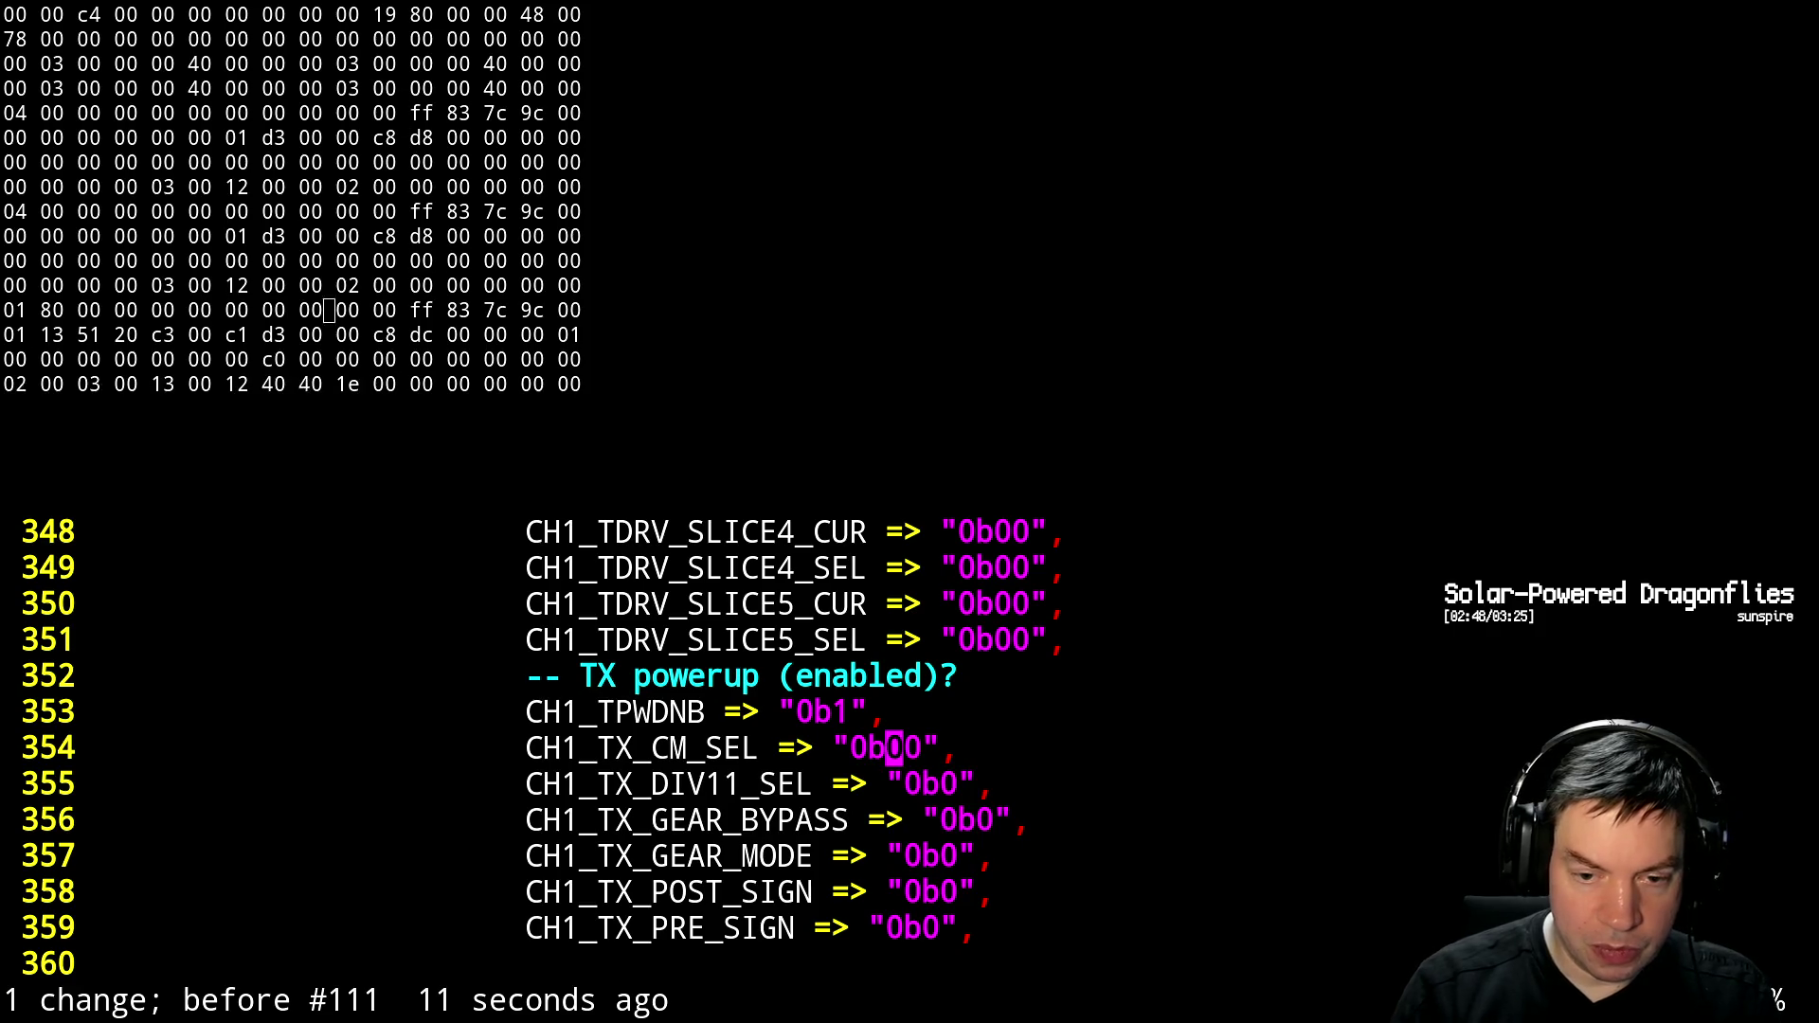
key(ctrl+b)
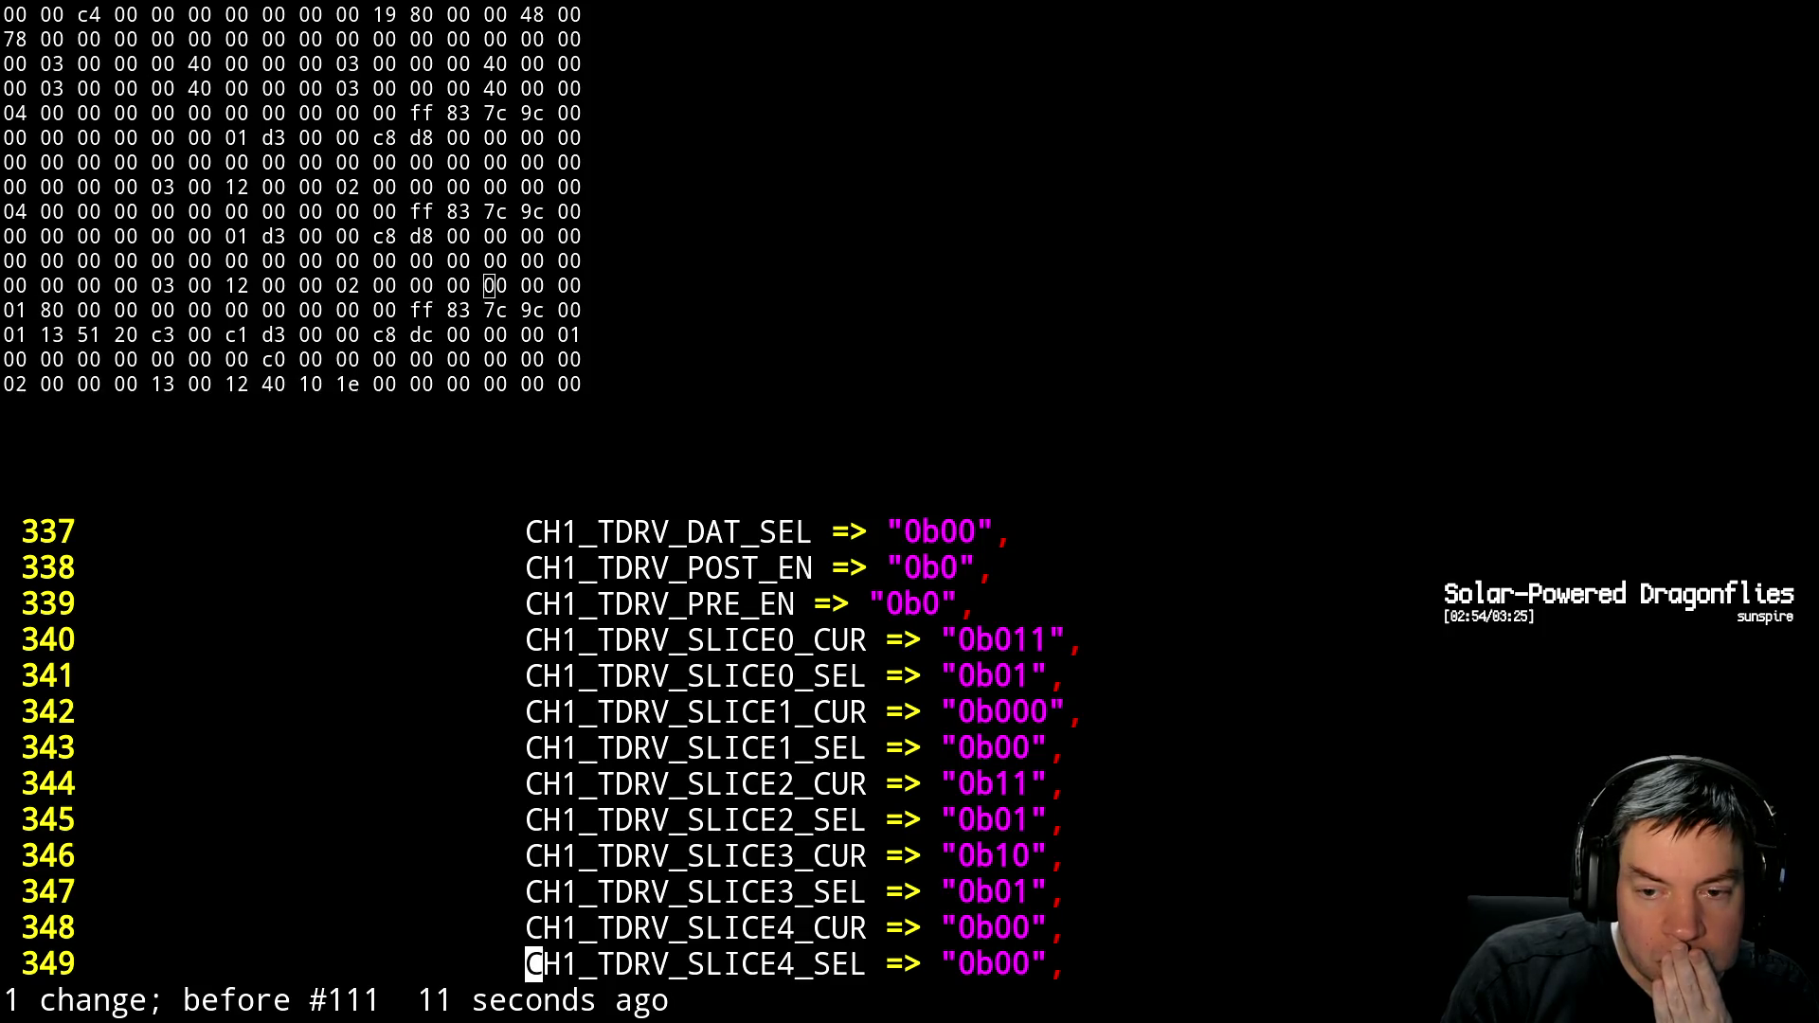
key(ctrl+b)
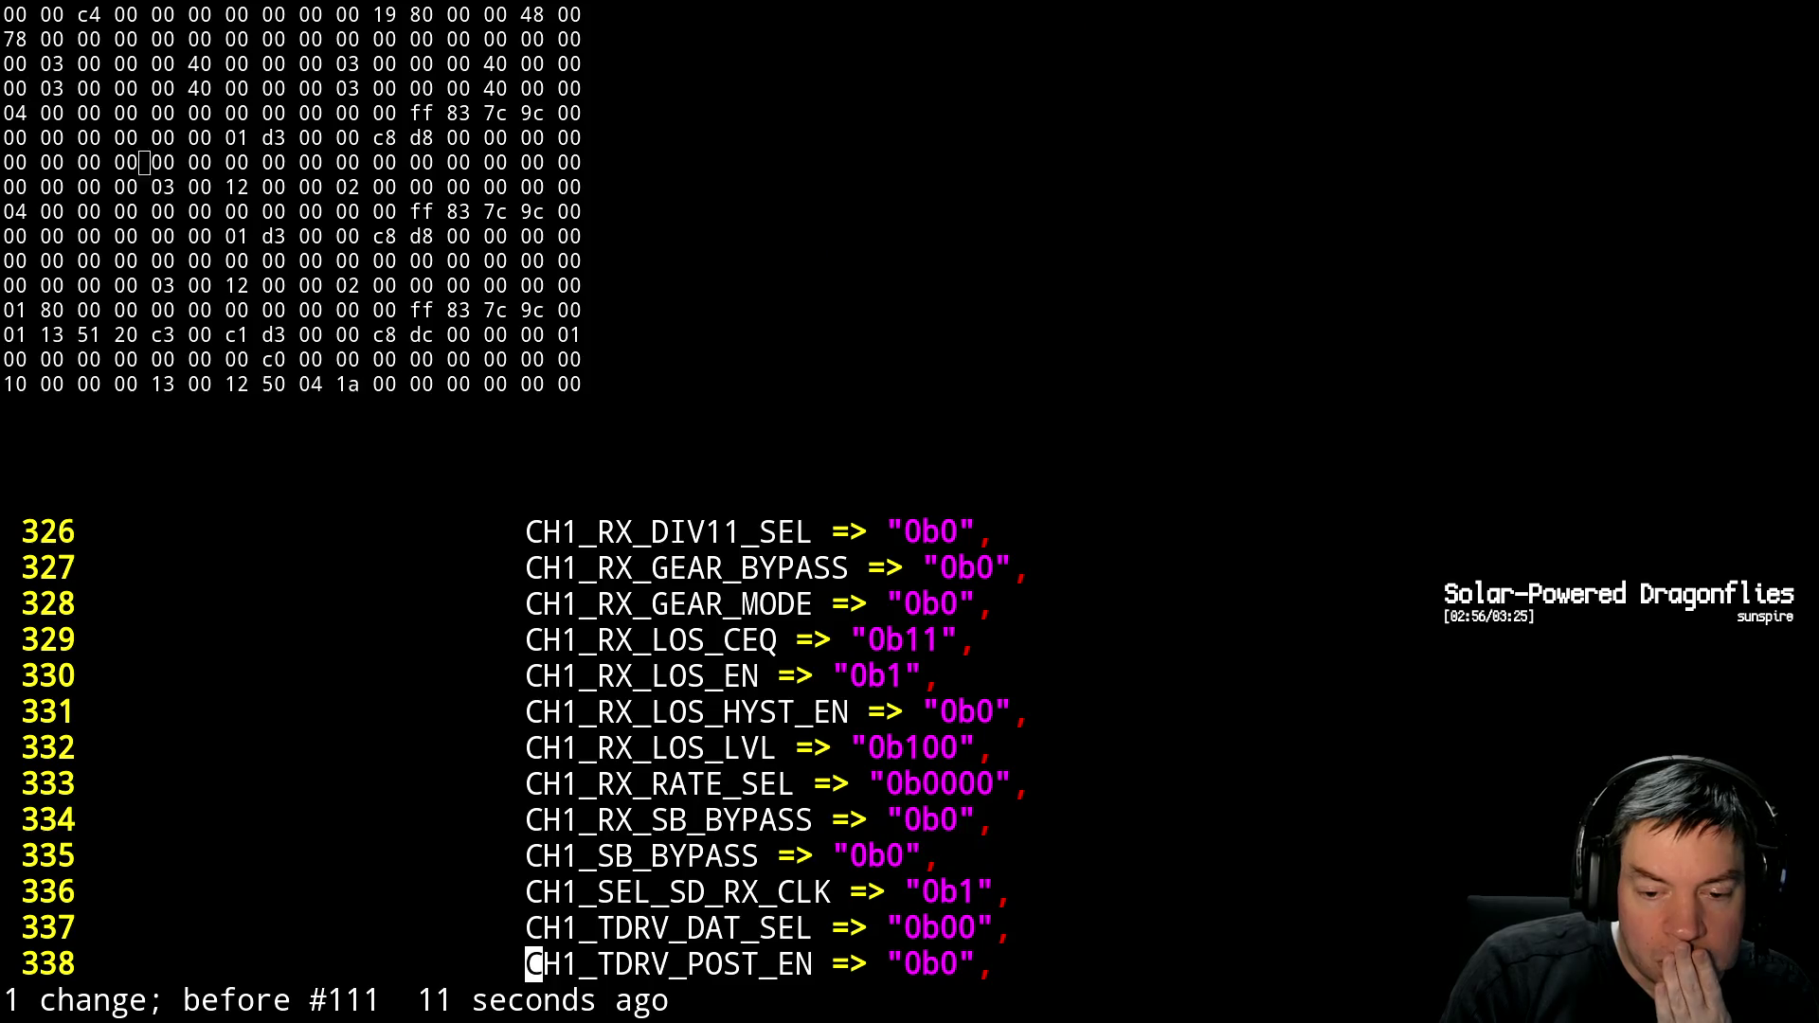
key(ctrl+f)
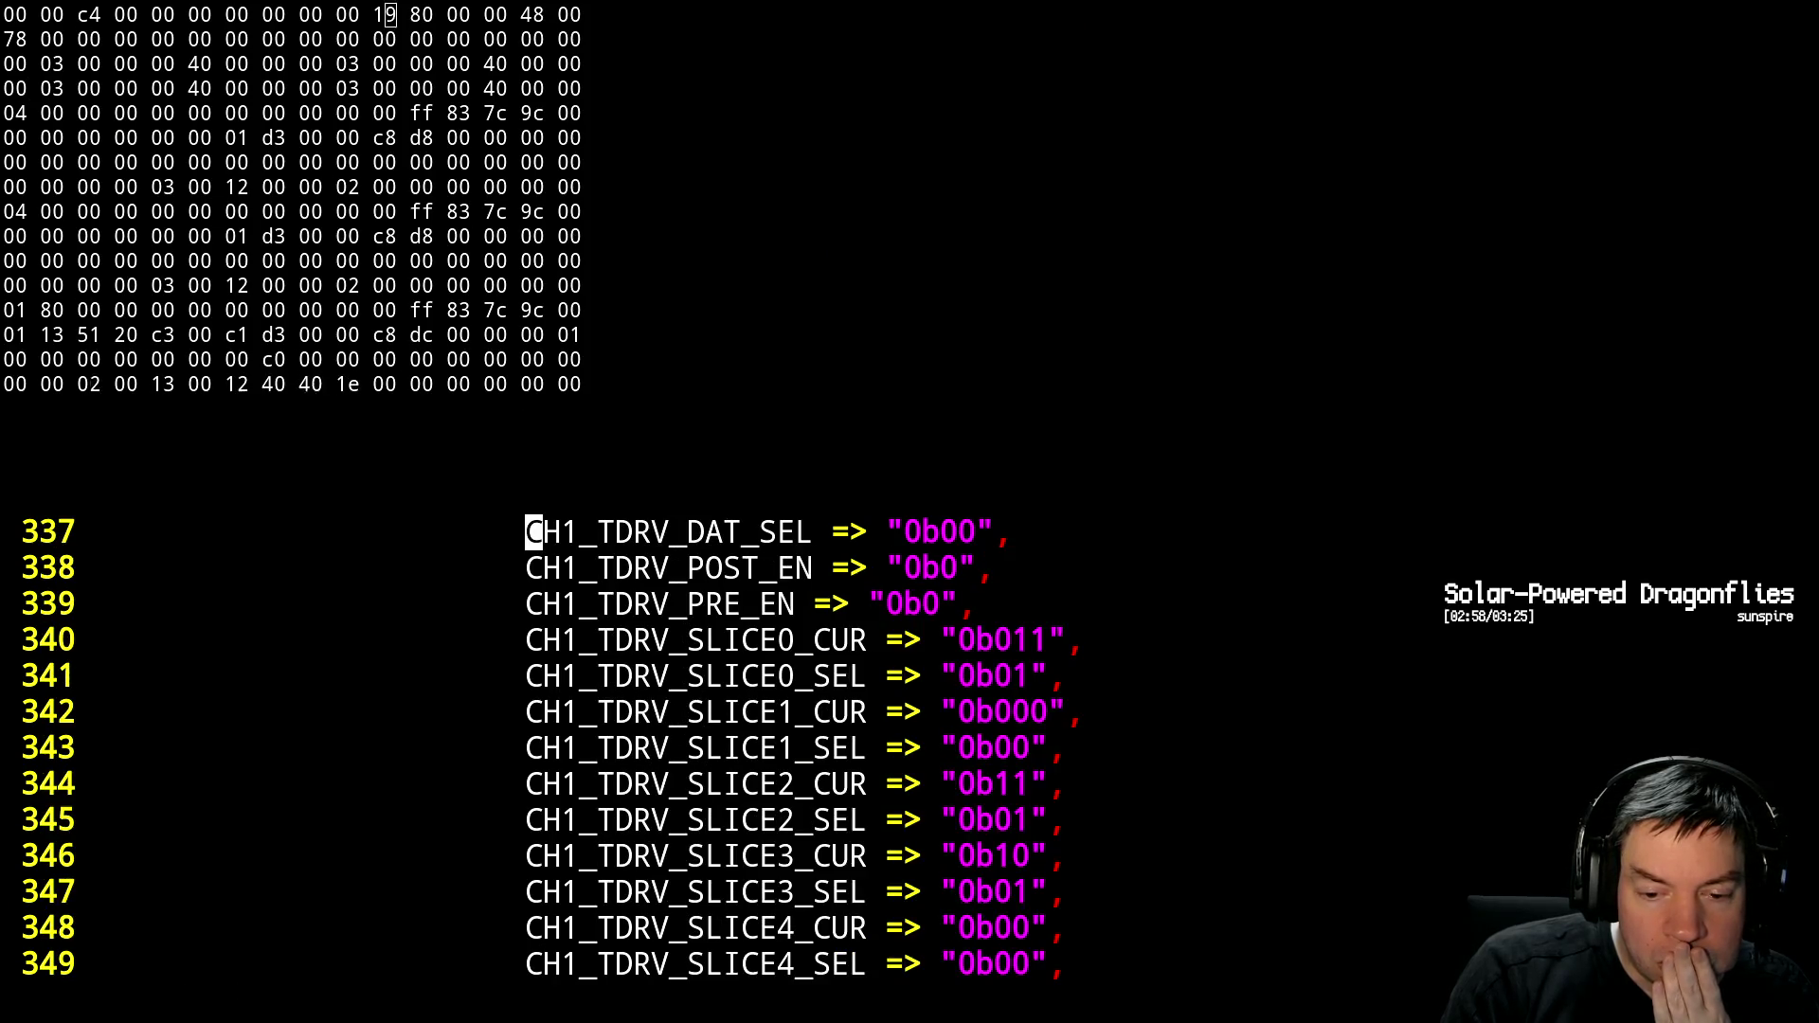
Bring the CH1_RX settings back into view, then switch to the reference gist in the browser
key(ctrl+b)
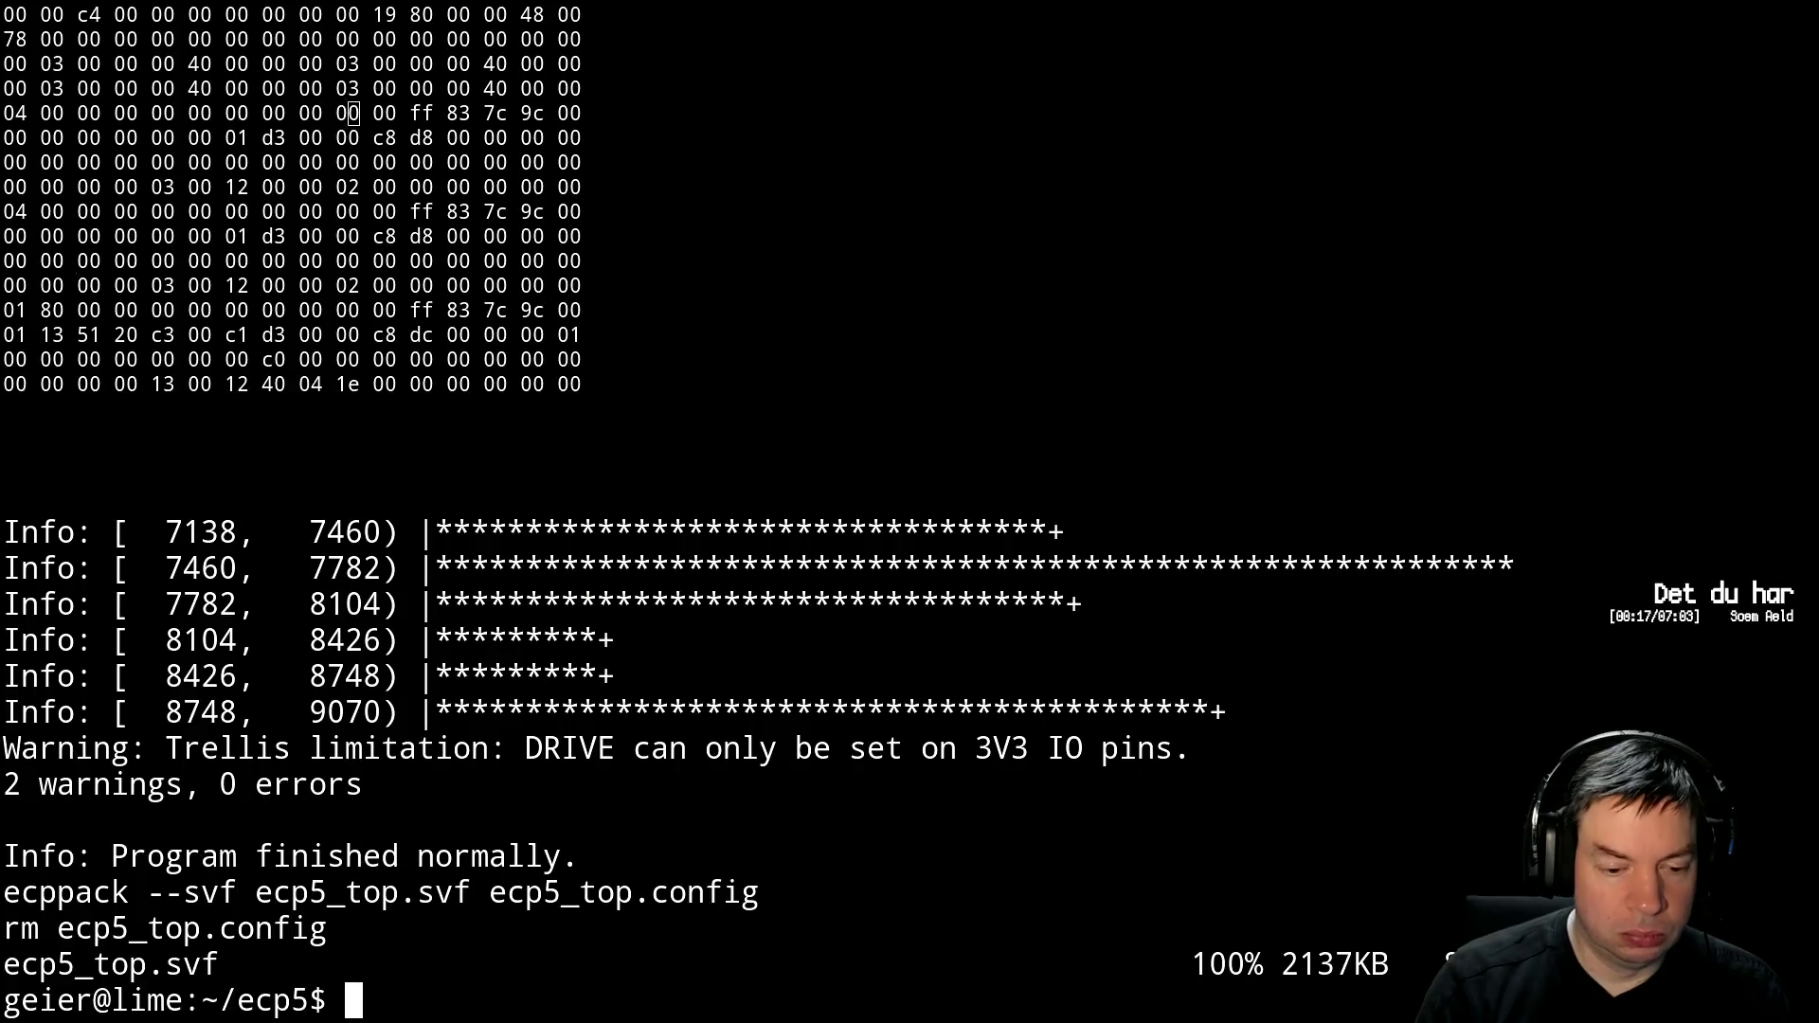
key(alt+Tab)
key(alt+Tab)
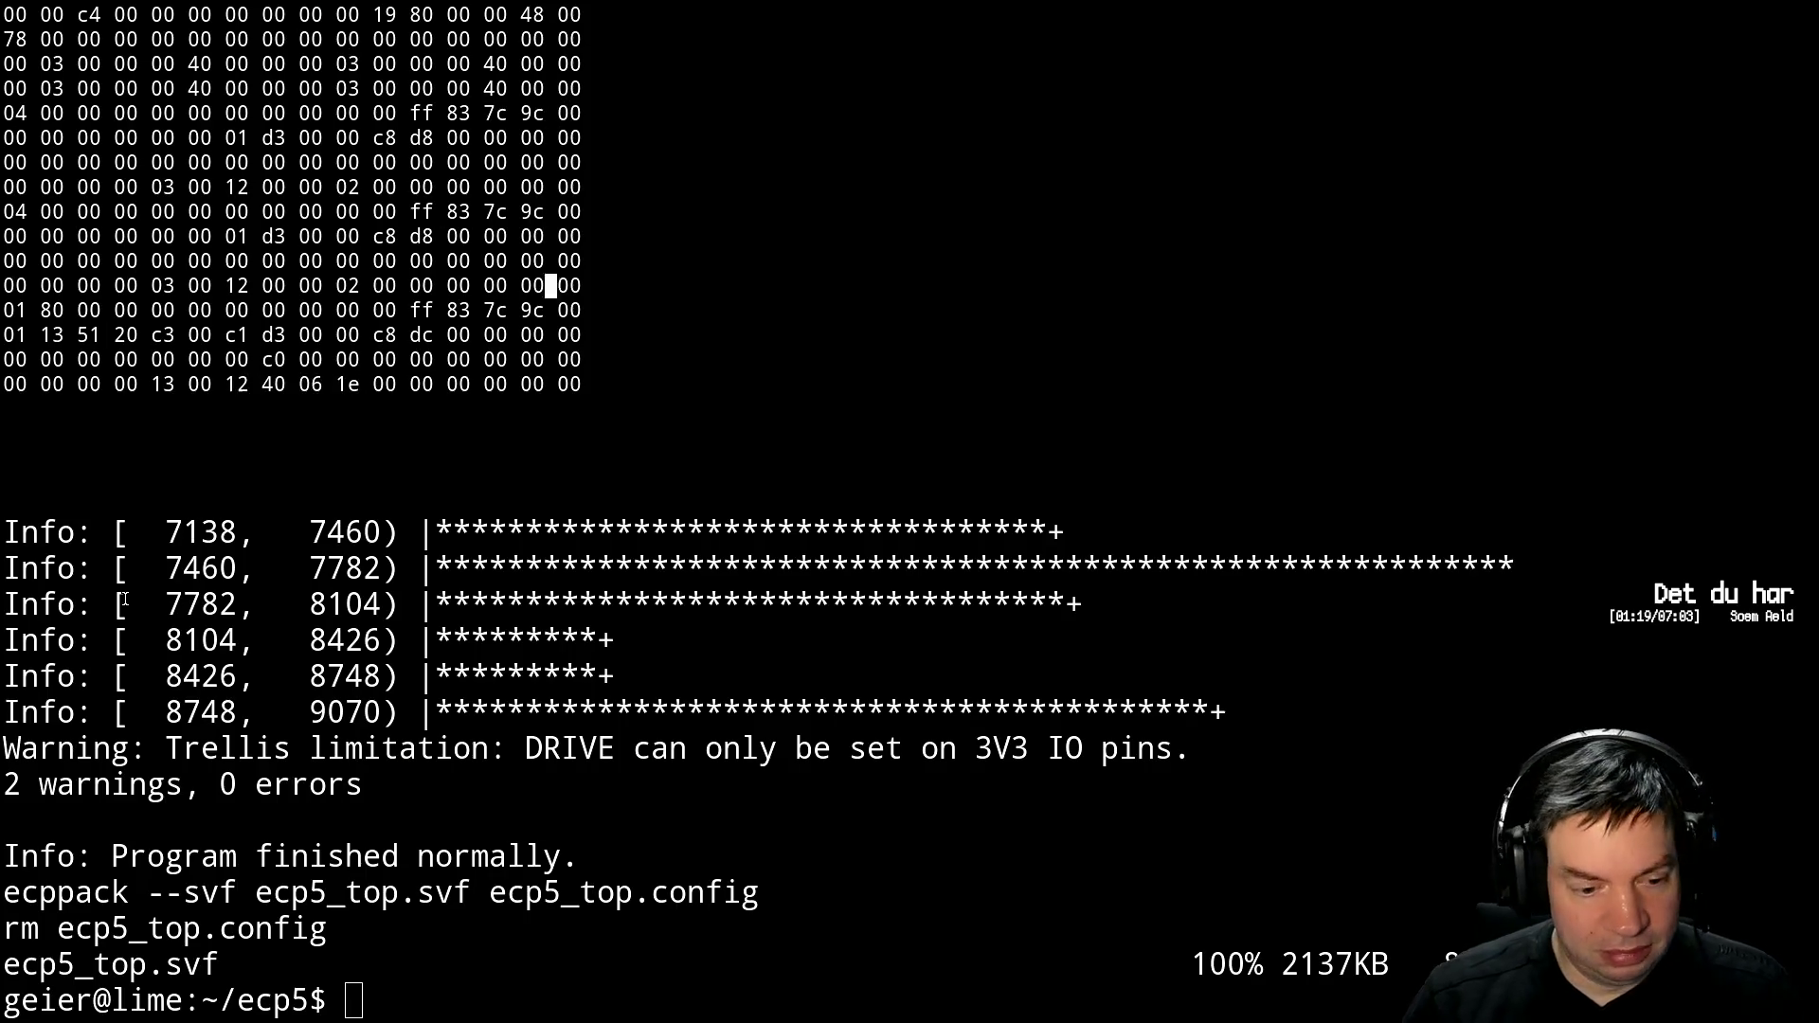
Resume Vim, undo CH1_SEL_SD_RX_CLK back to "0b1", and page up to the REQ settings
text(fg)
key(Return)
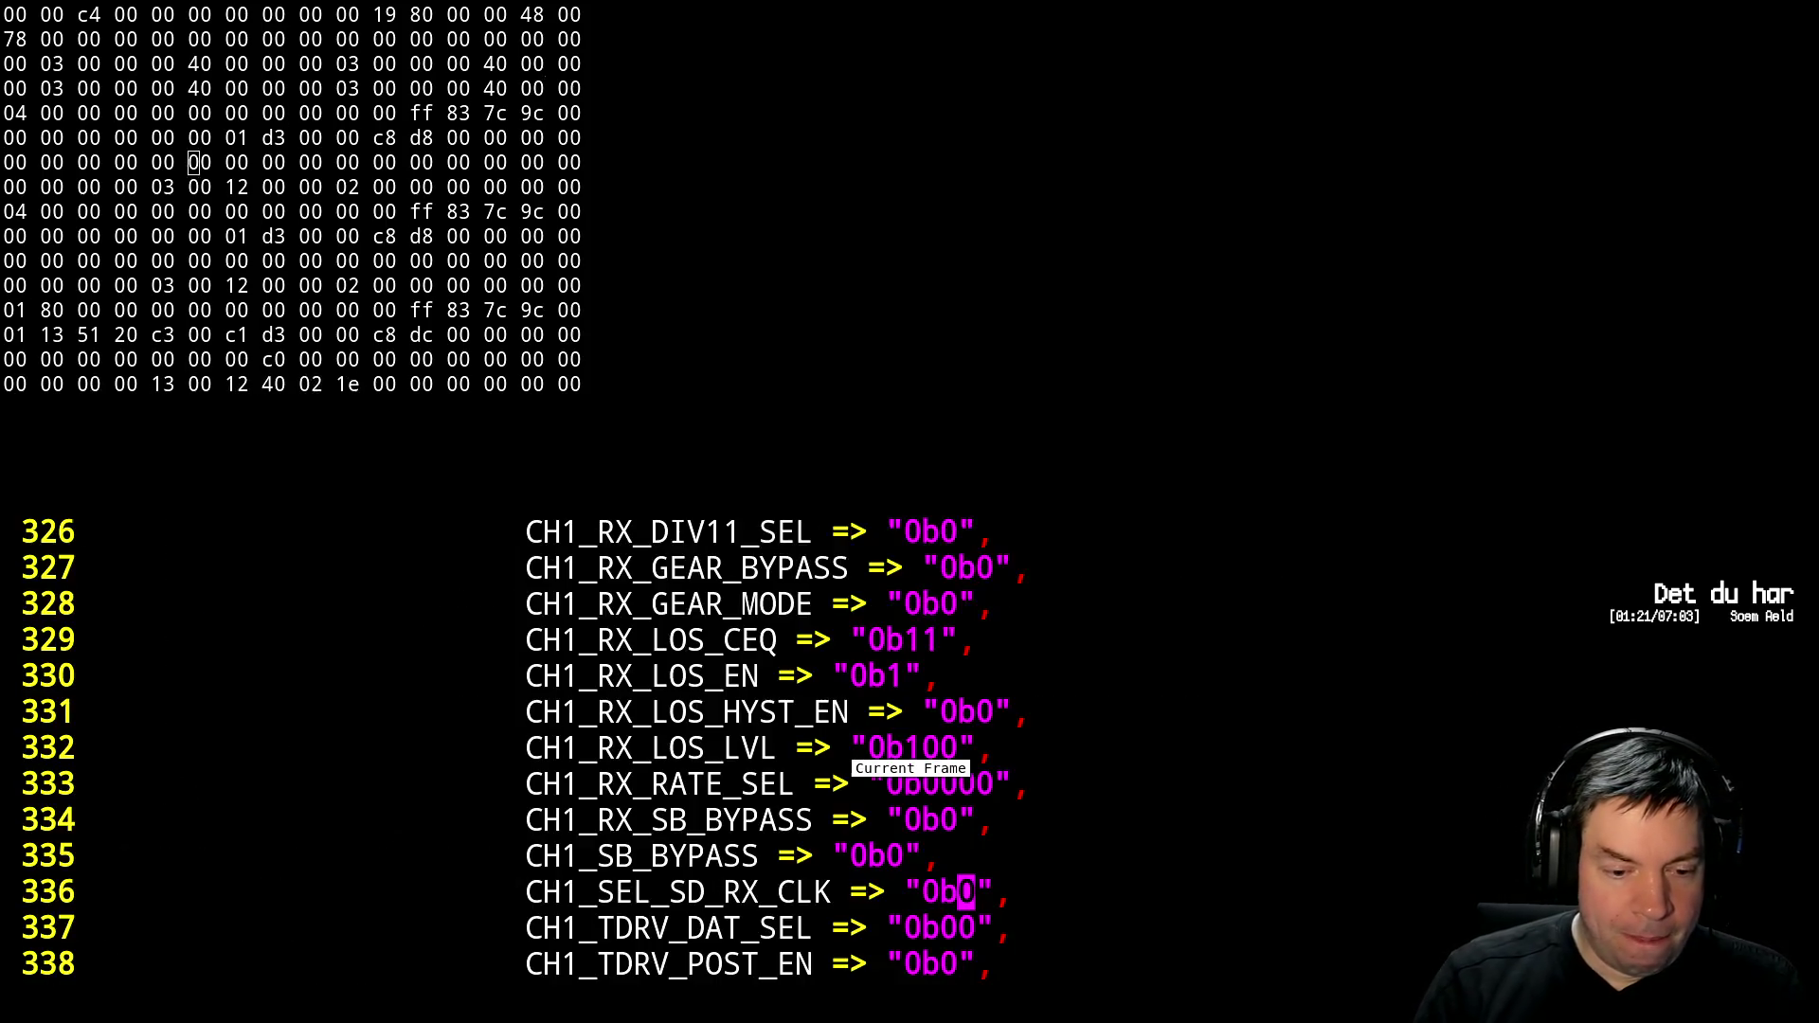
key(u)
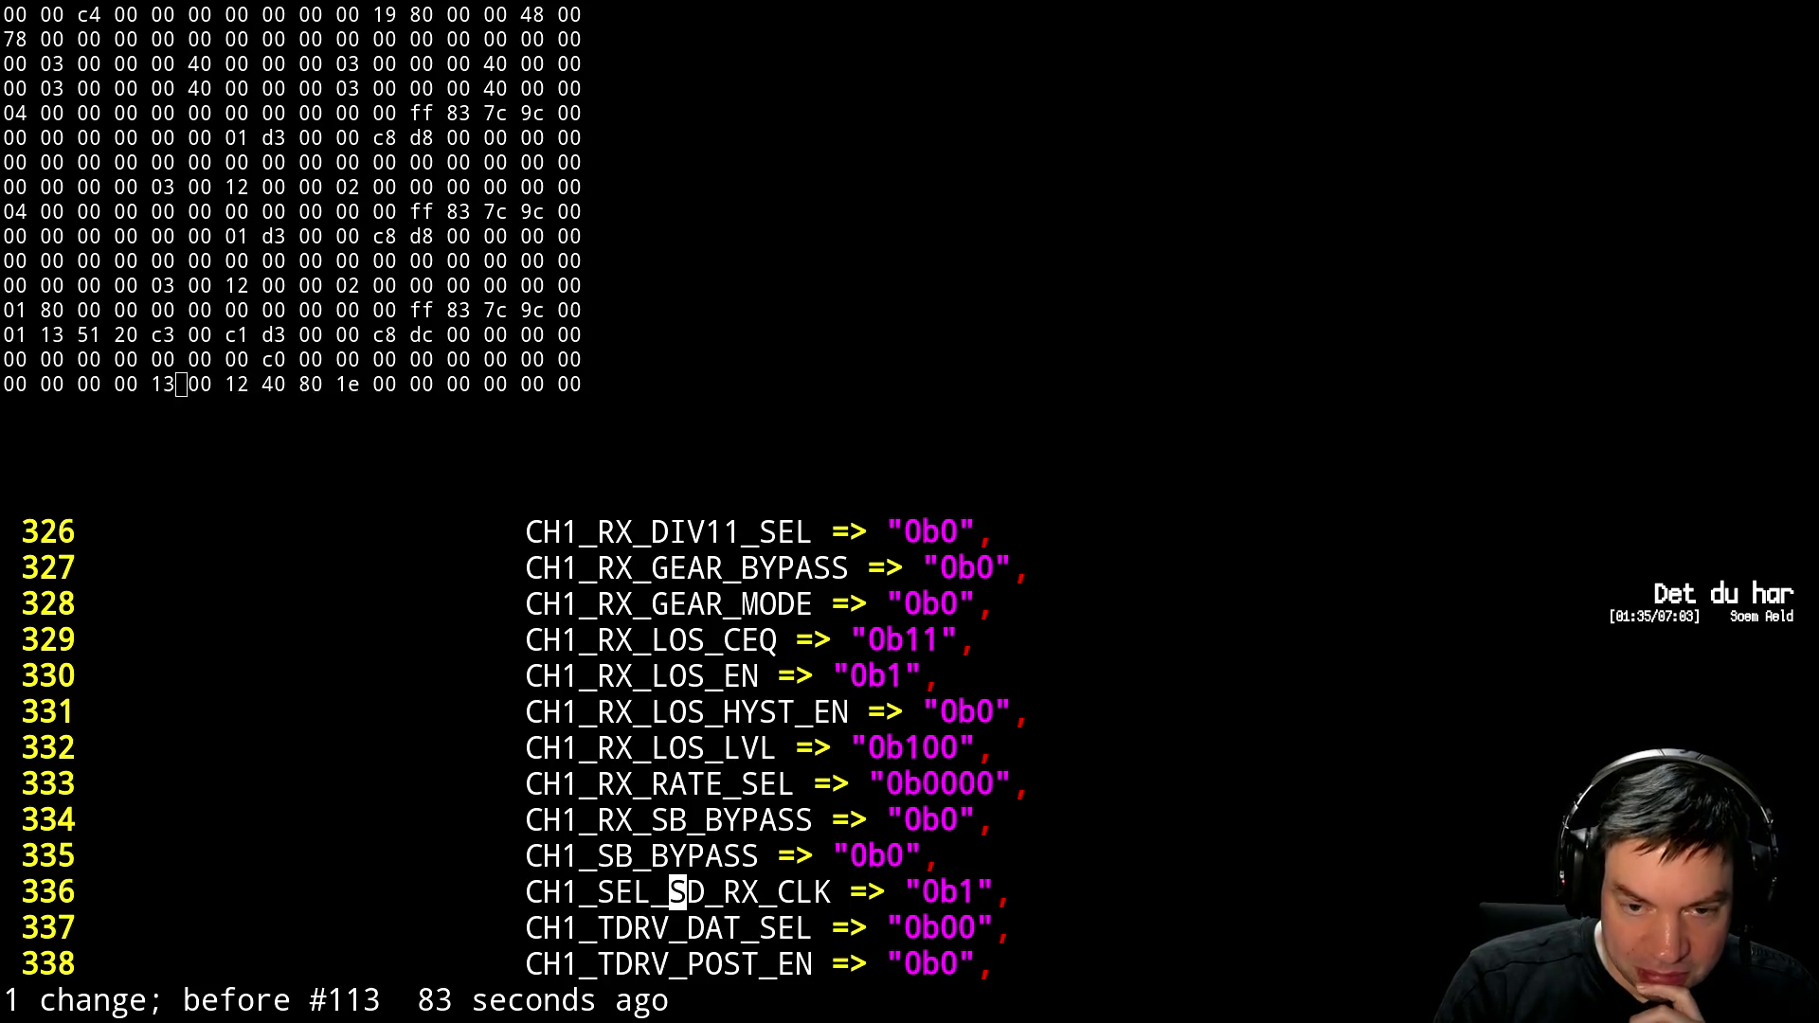
key(ctrl+b)
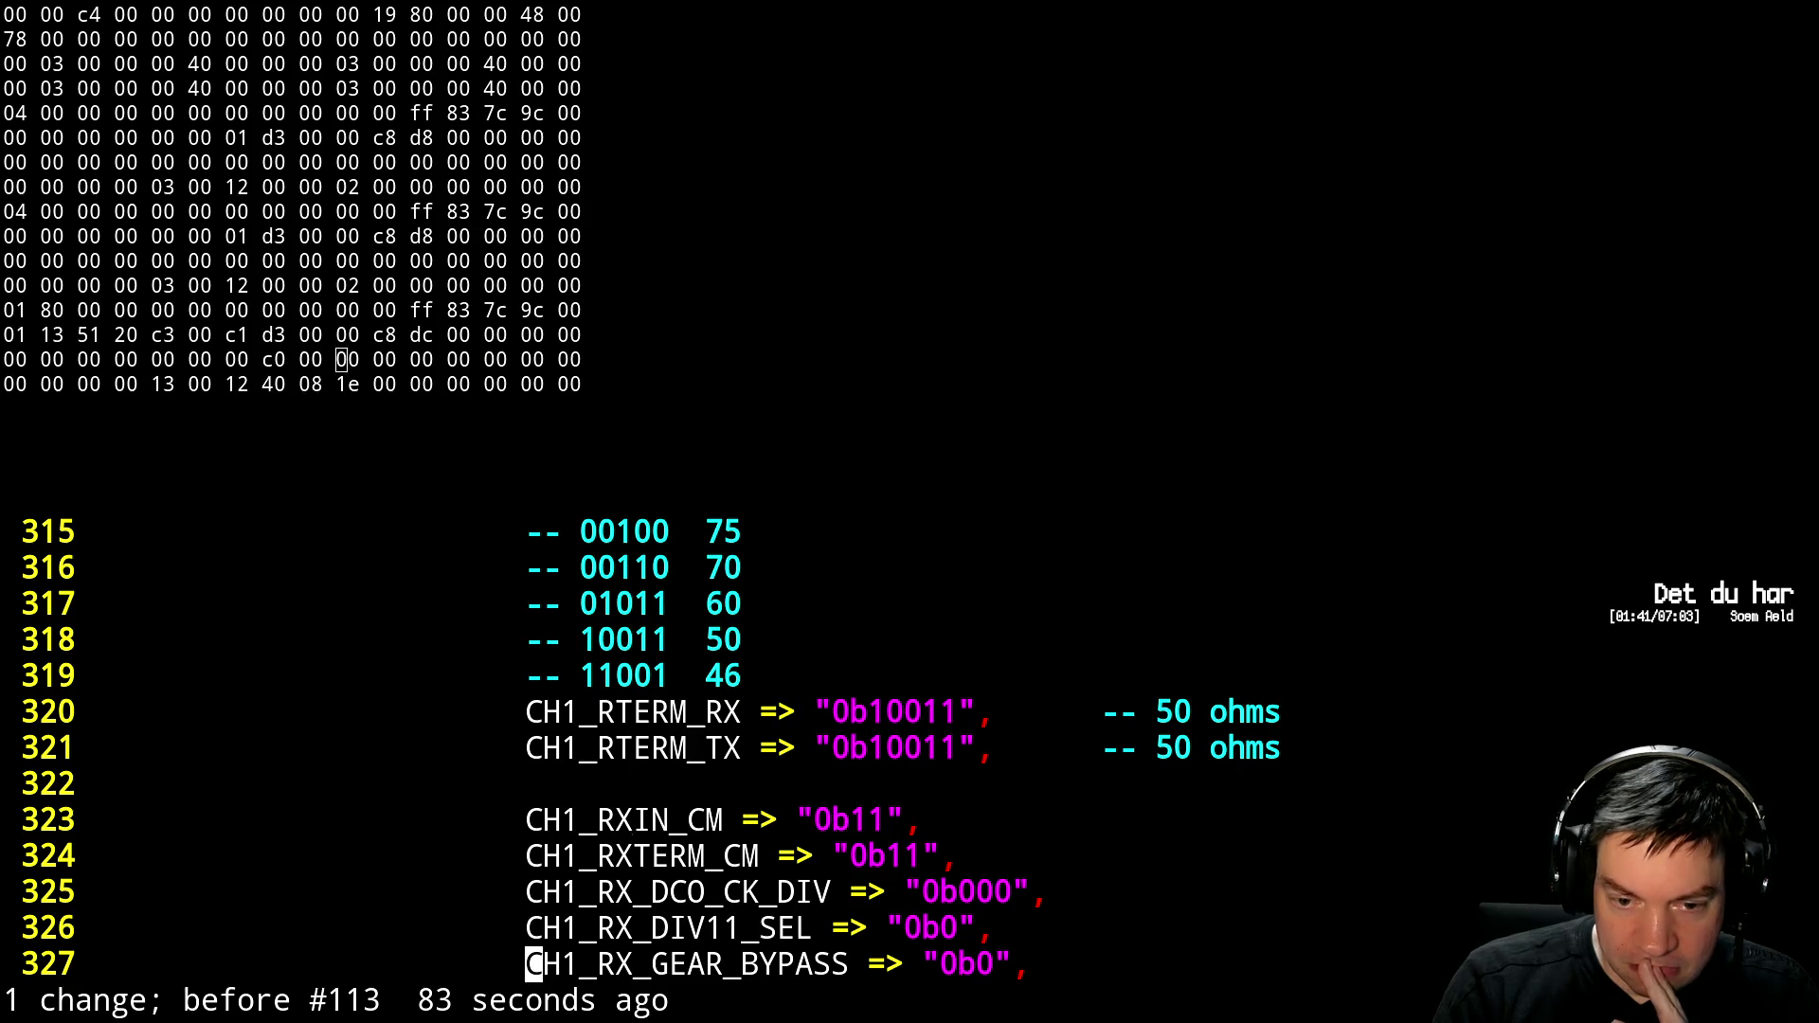
key(ctrl+b)
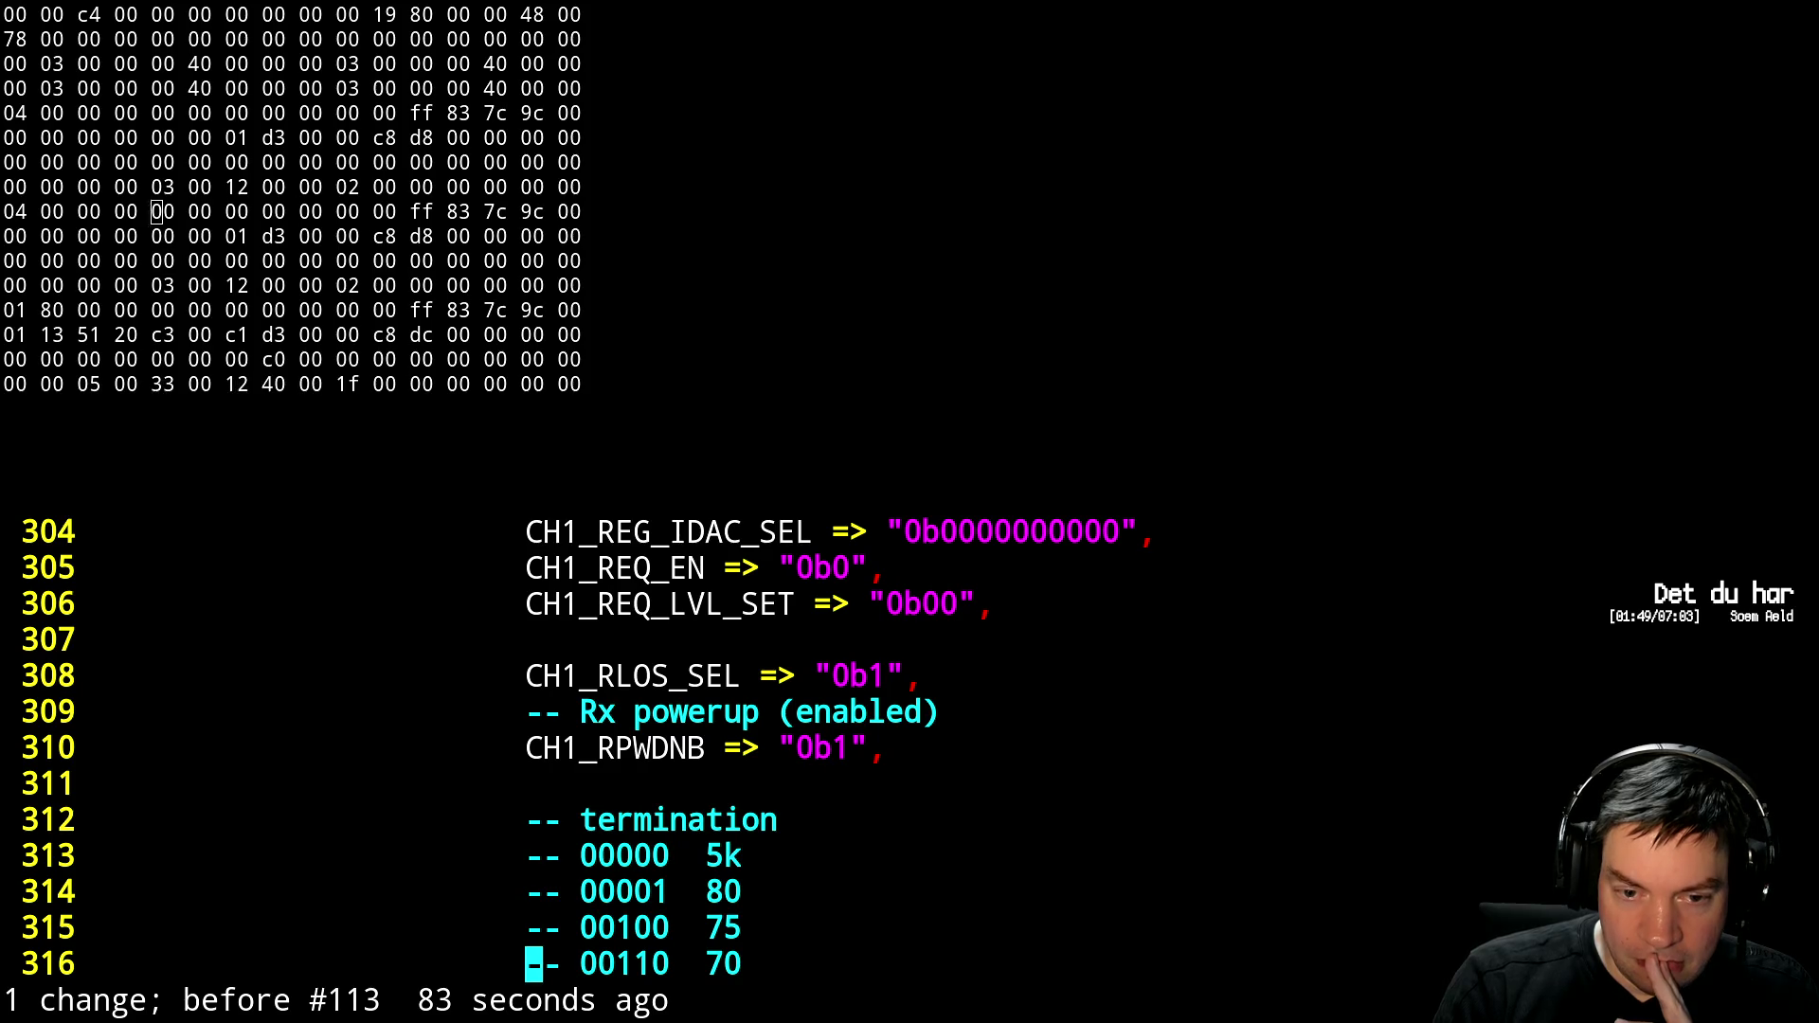
key(ctrl+b)
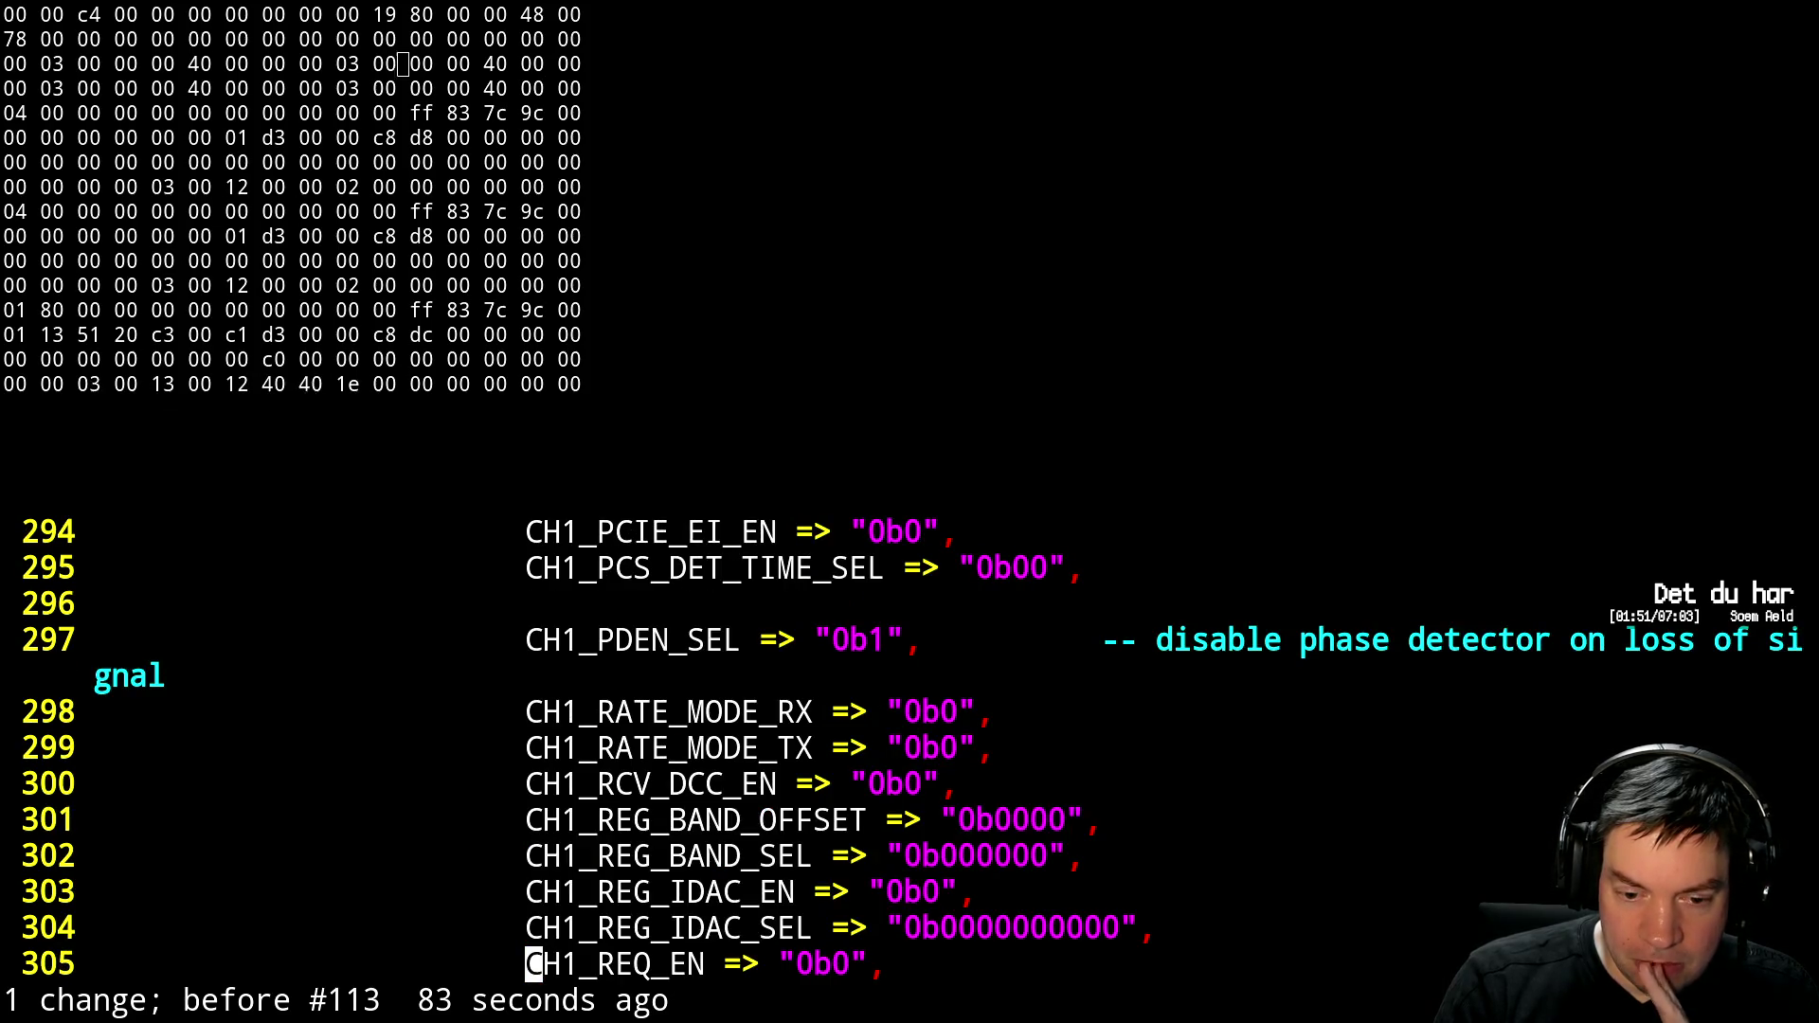
Search the reference gist for REQ, confirming CH1_REQ_EN is "0b1" there
key(alt+Tab)
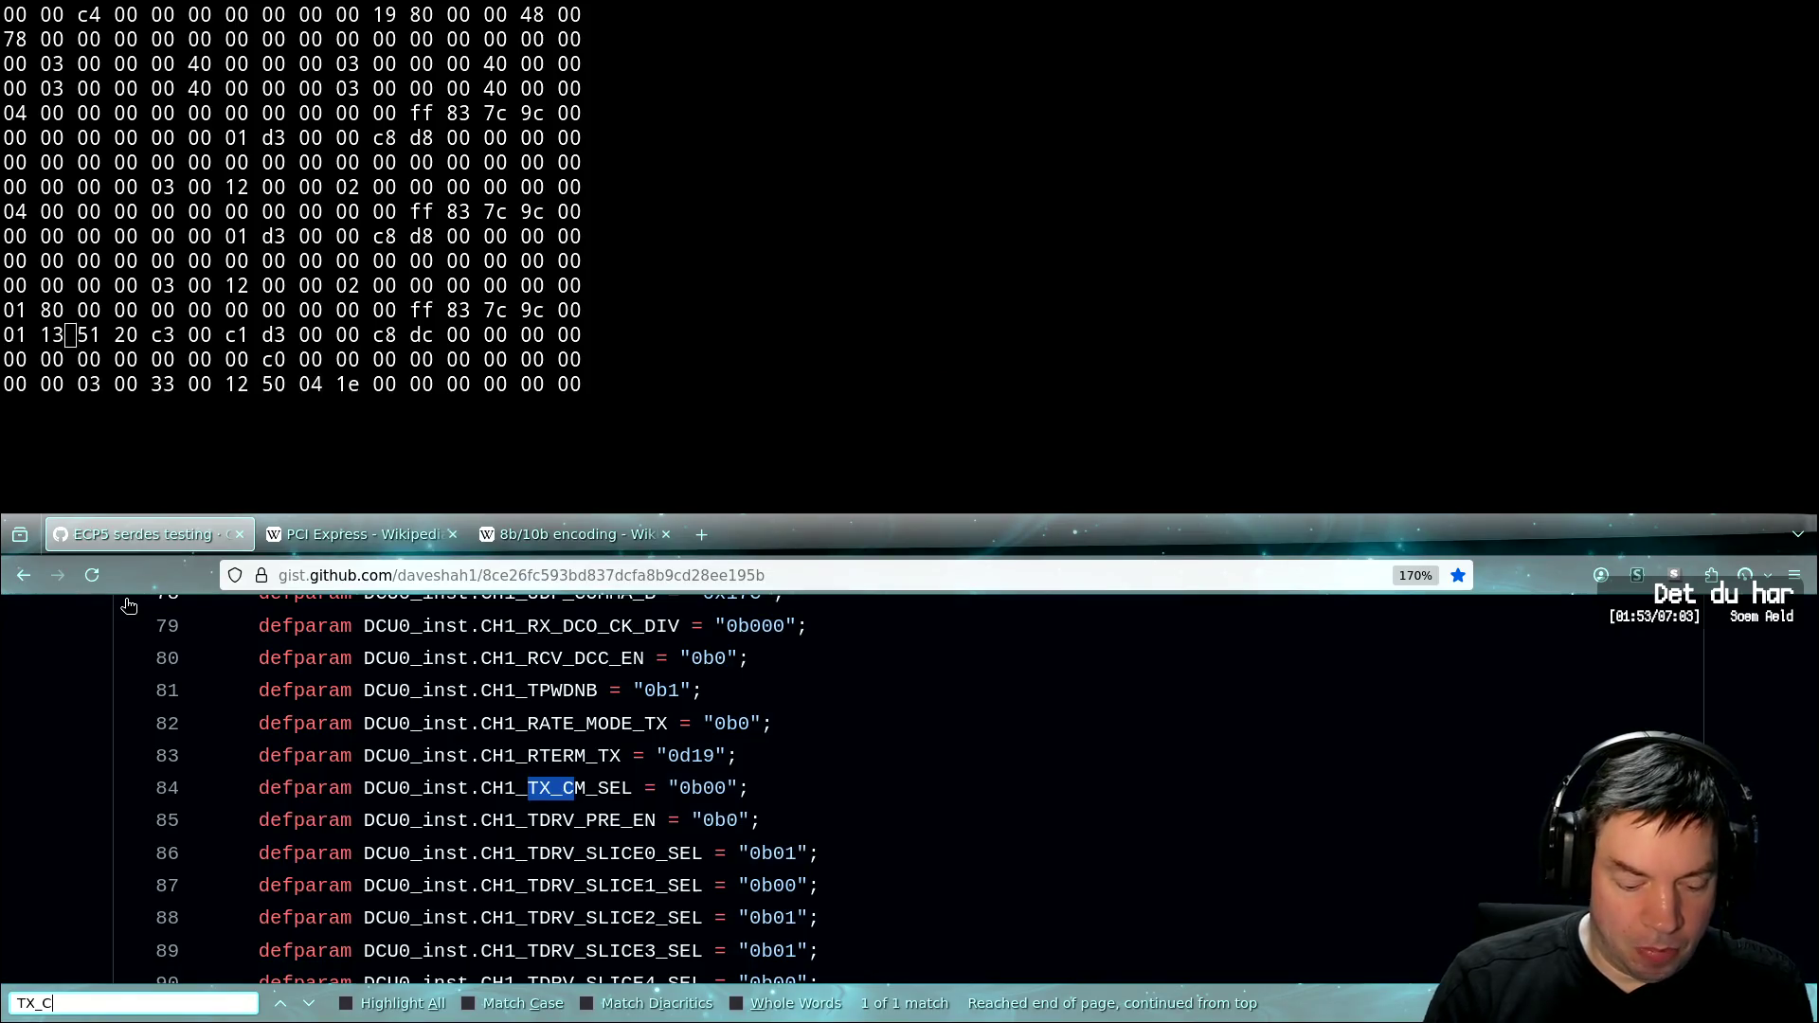
key(BackSpace)
key(BackSpace)
key(BackSpace)
text(REQ)
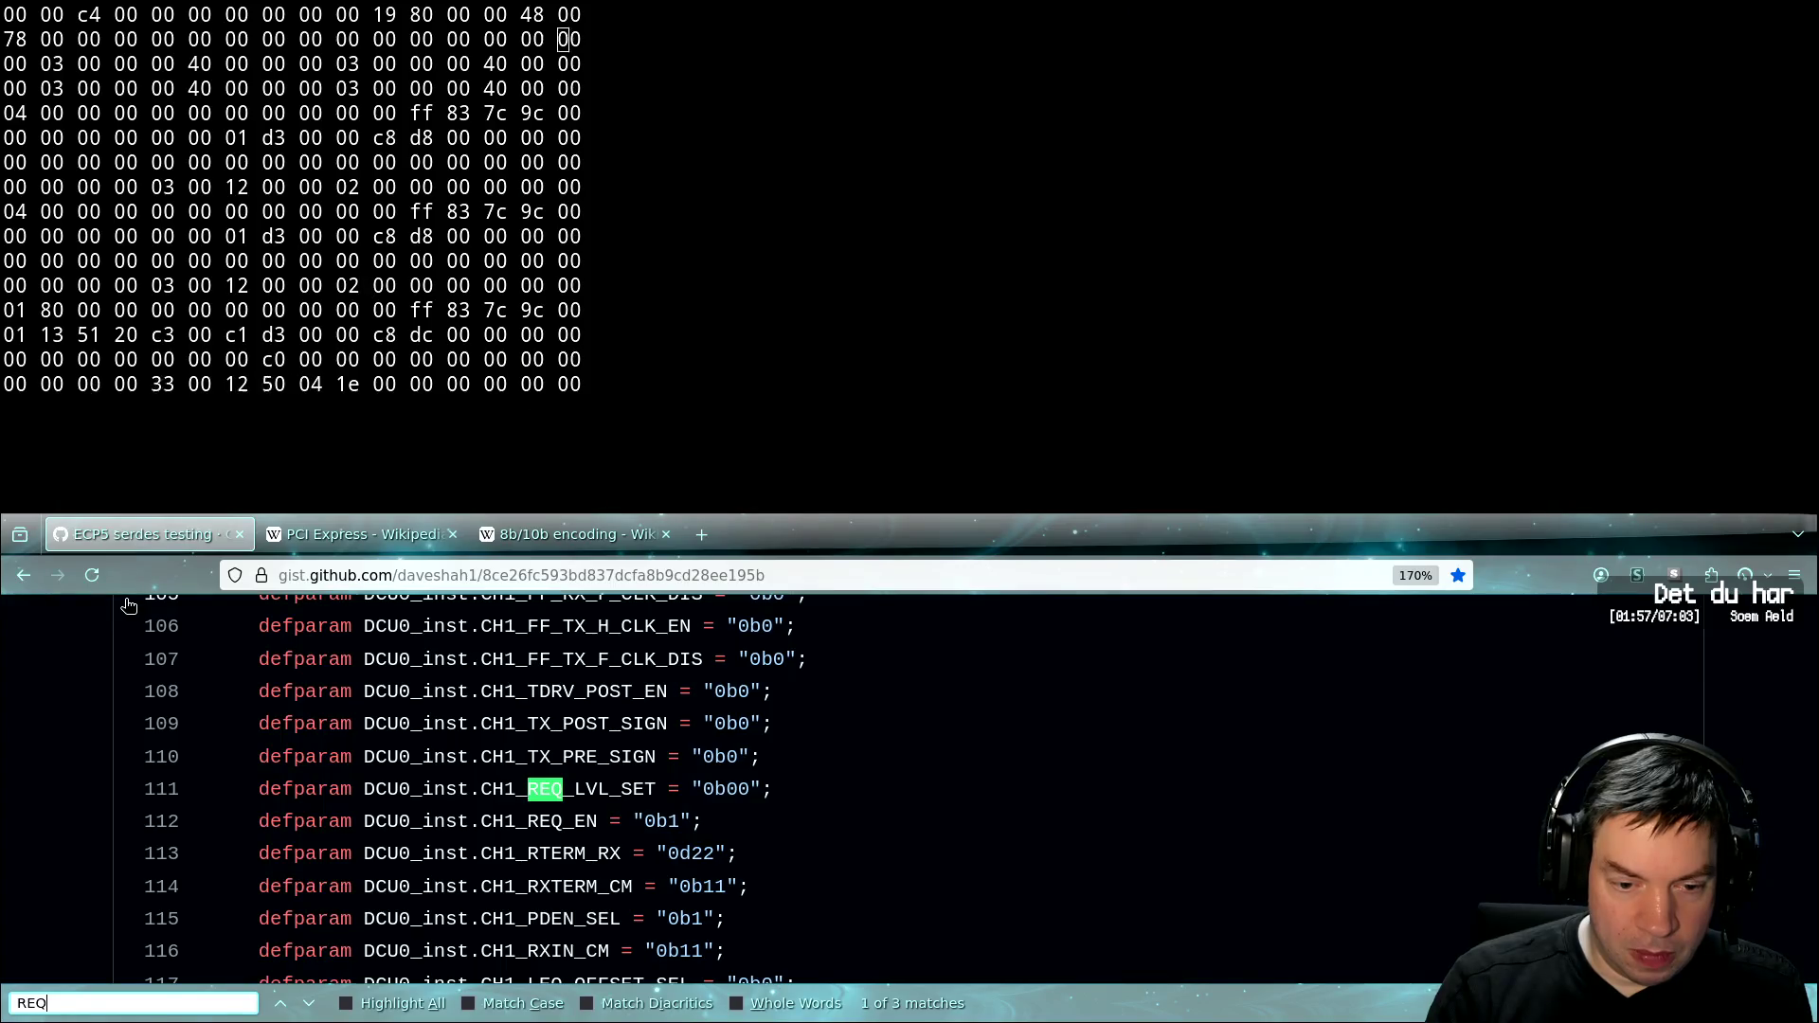
key(Escape)
key(alt+Tab)
Change CH1_REQ_EN on line 305 from "0b0" to "0b1" and save pcie.vhdl
key(k)
key(k)
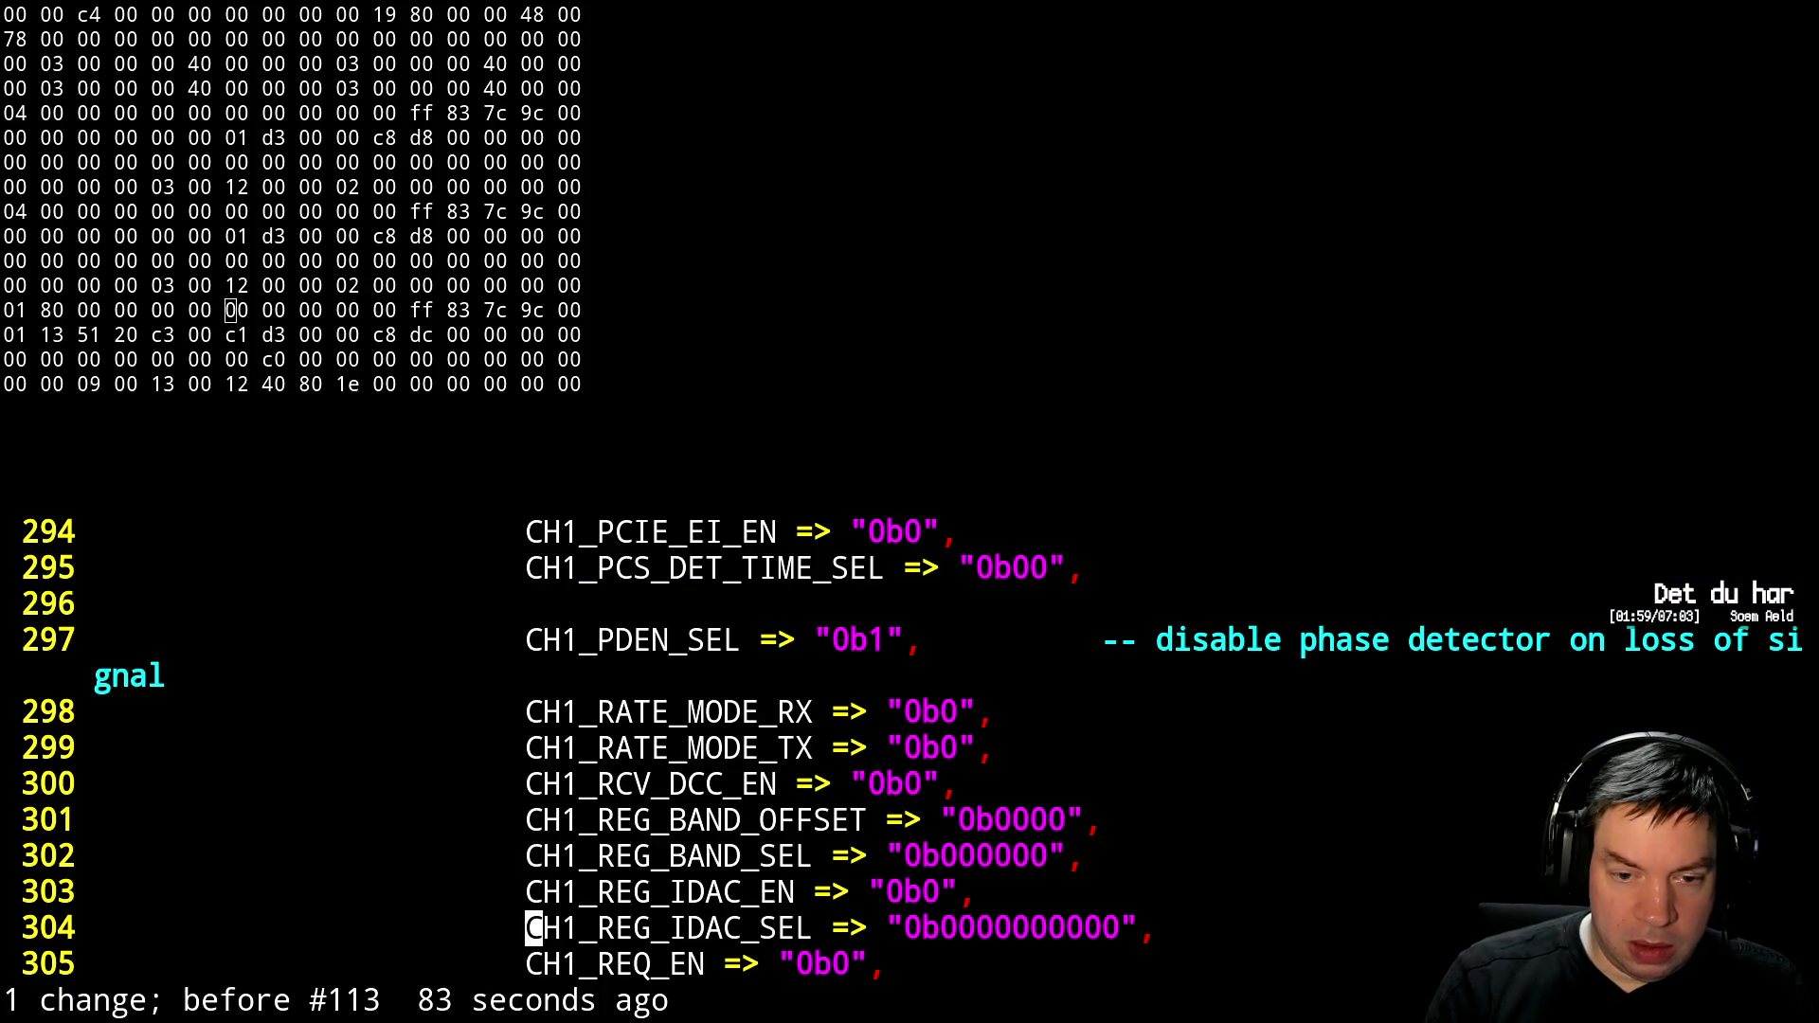
key(k)
key(k)
key(j)
key(j)
key(j)
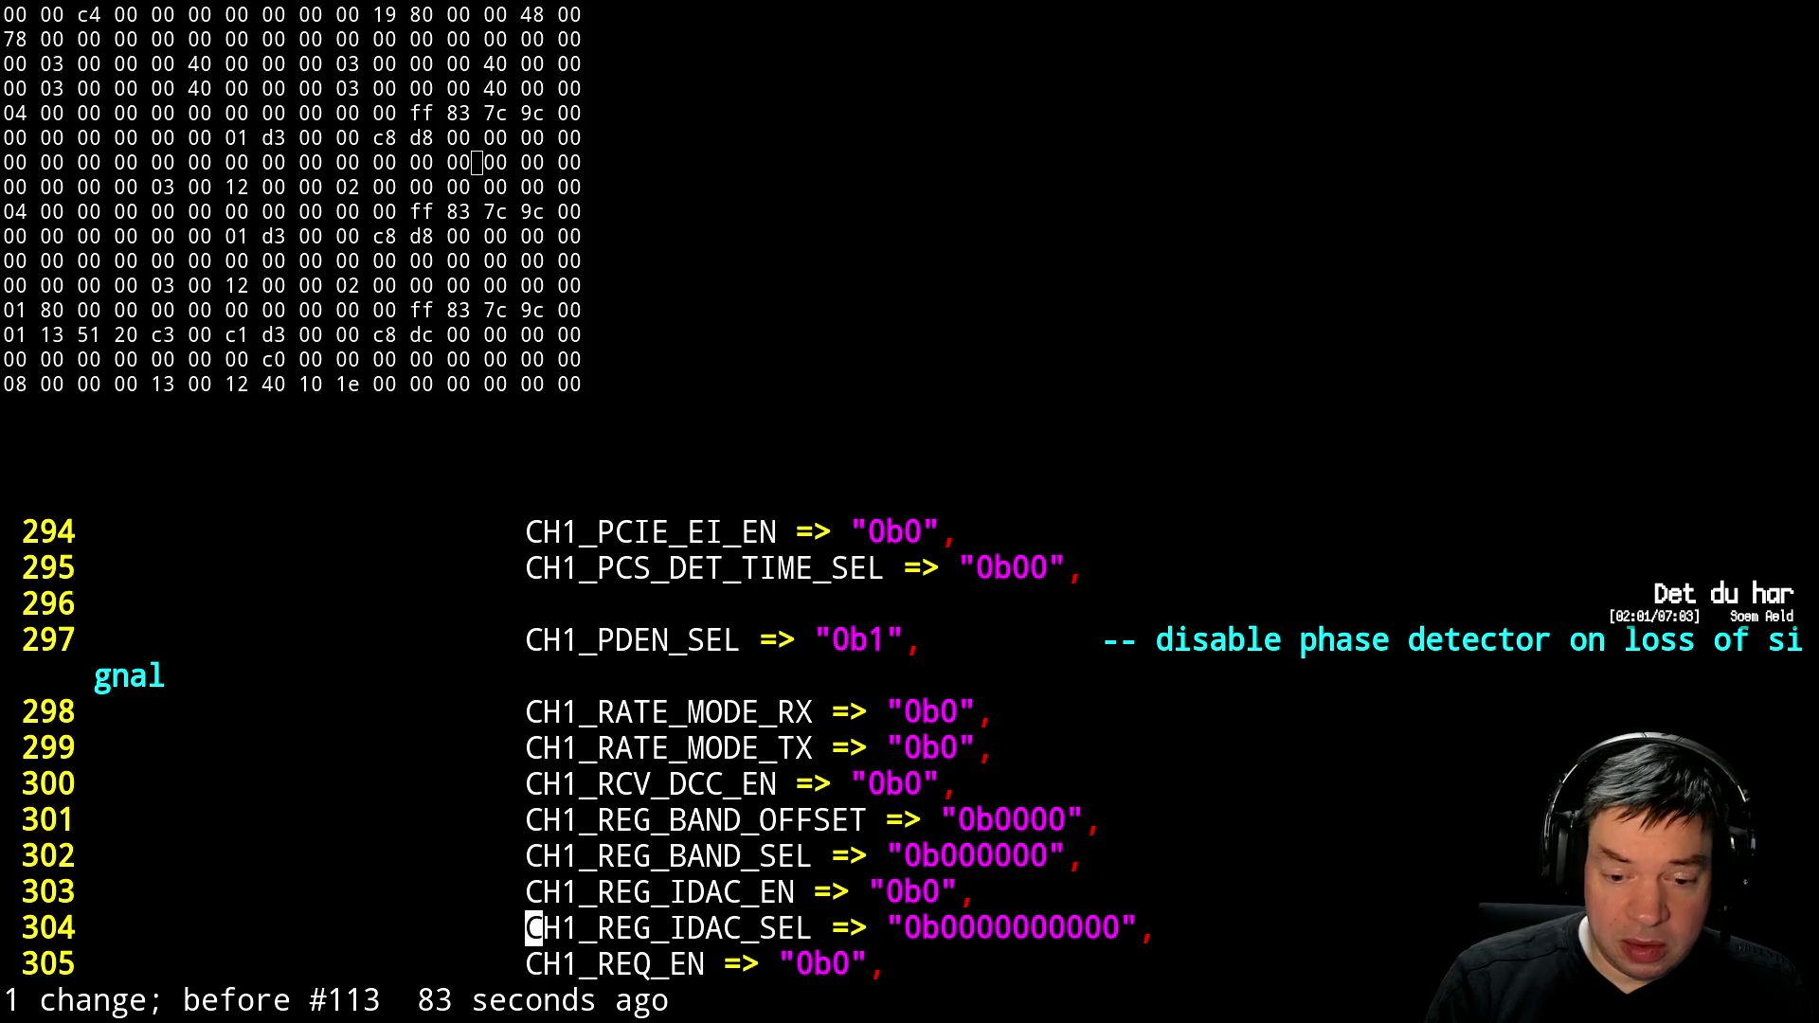
key(j)
key(l)
key(l)
key(l)
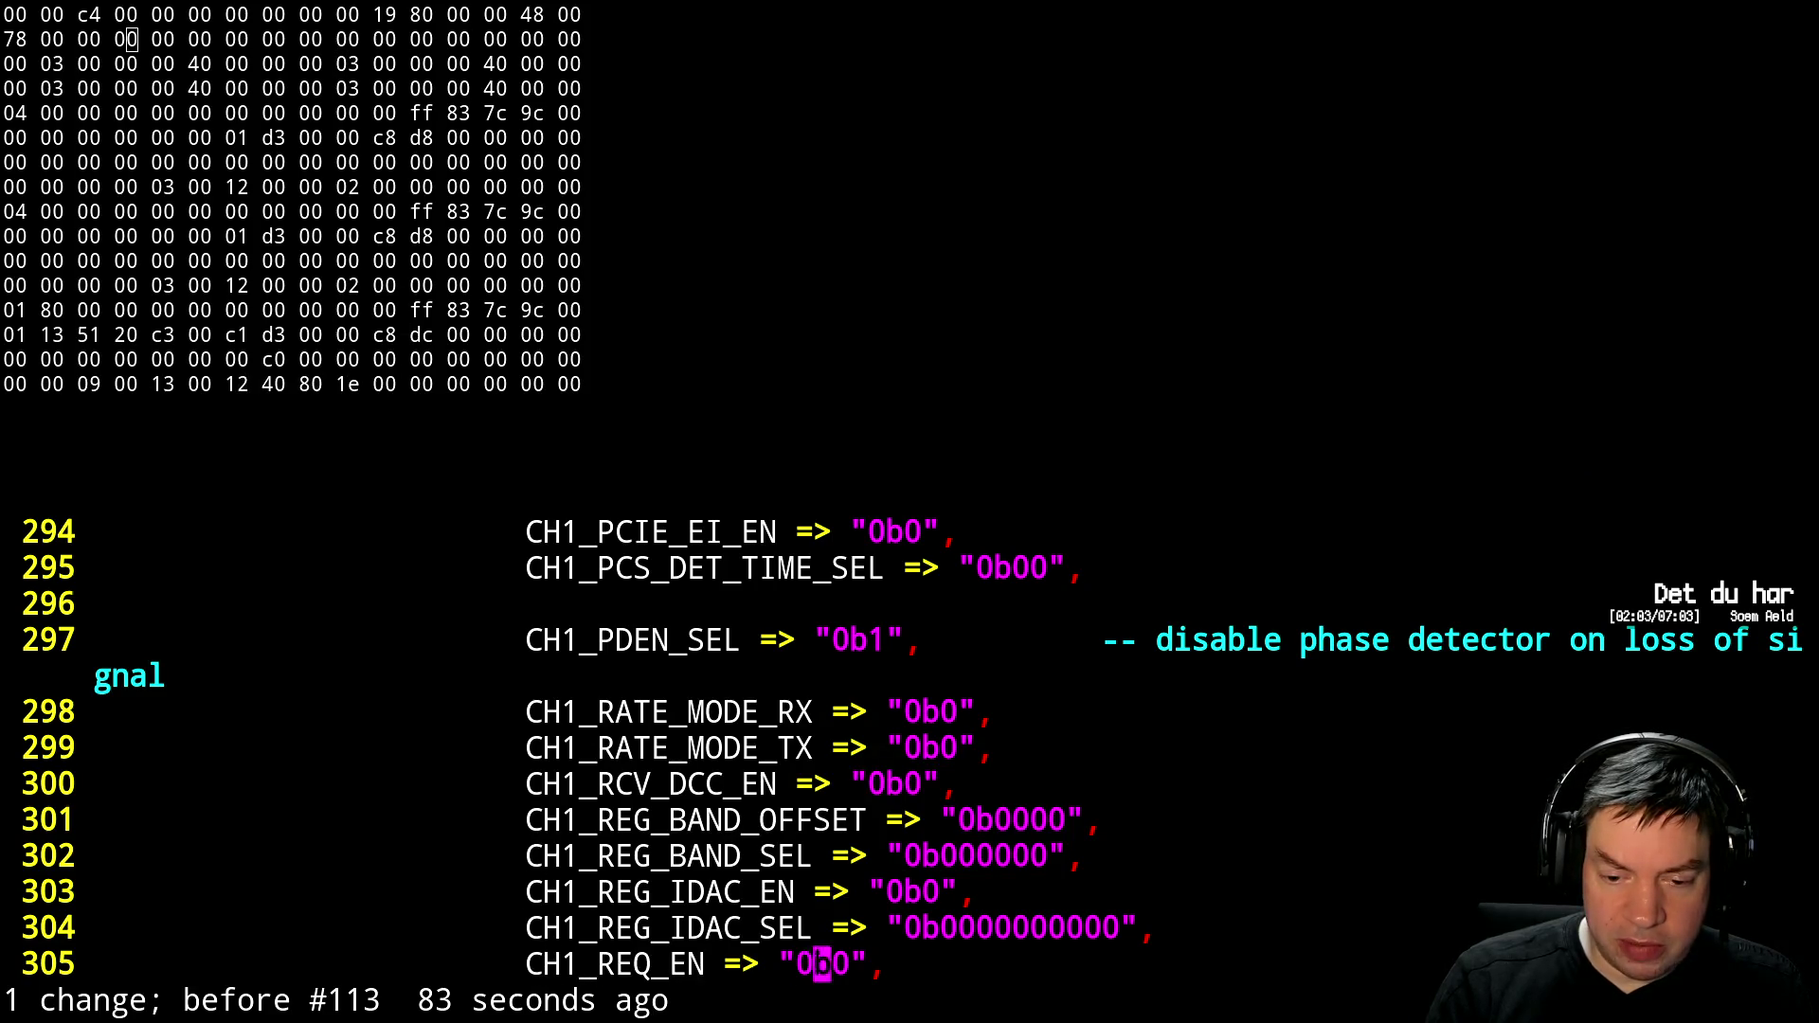
key(ctrl+a)
text(:w)
key(Return)
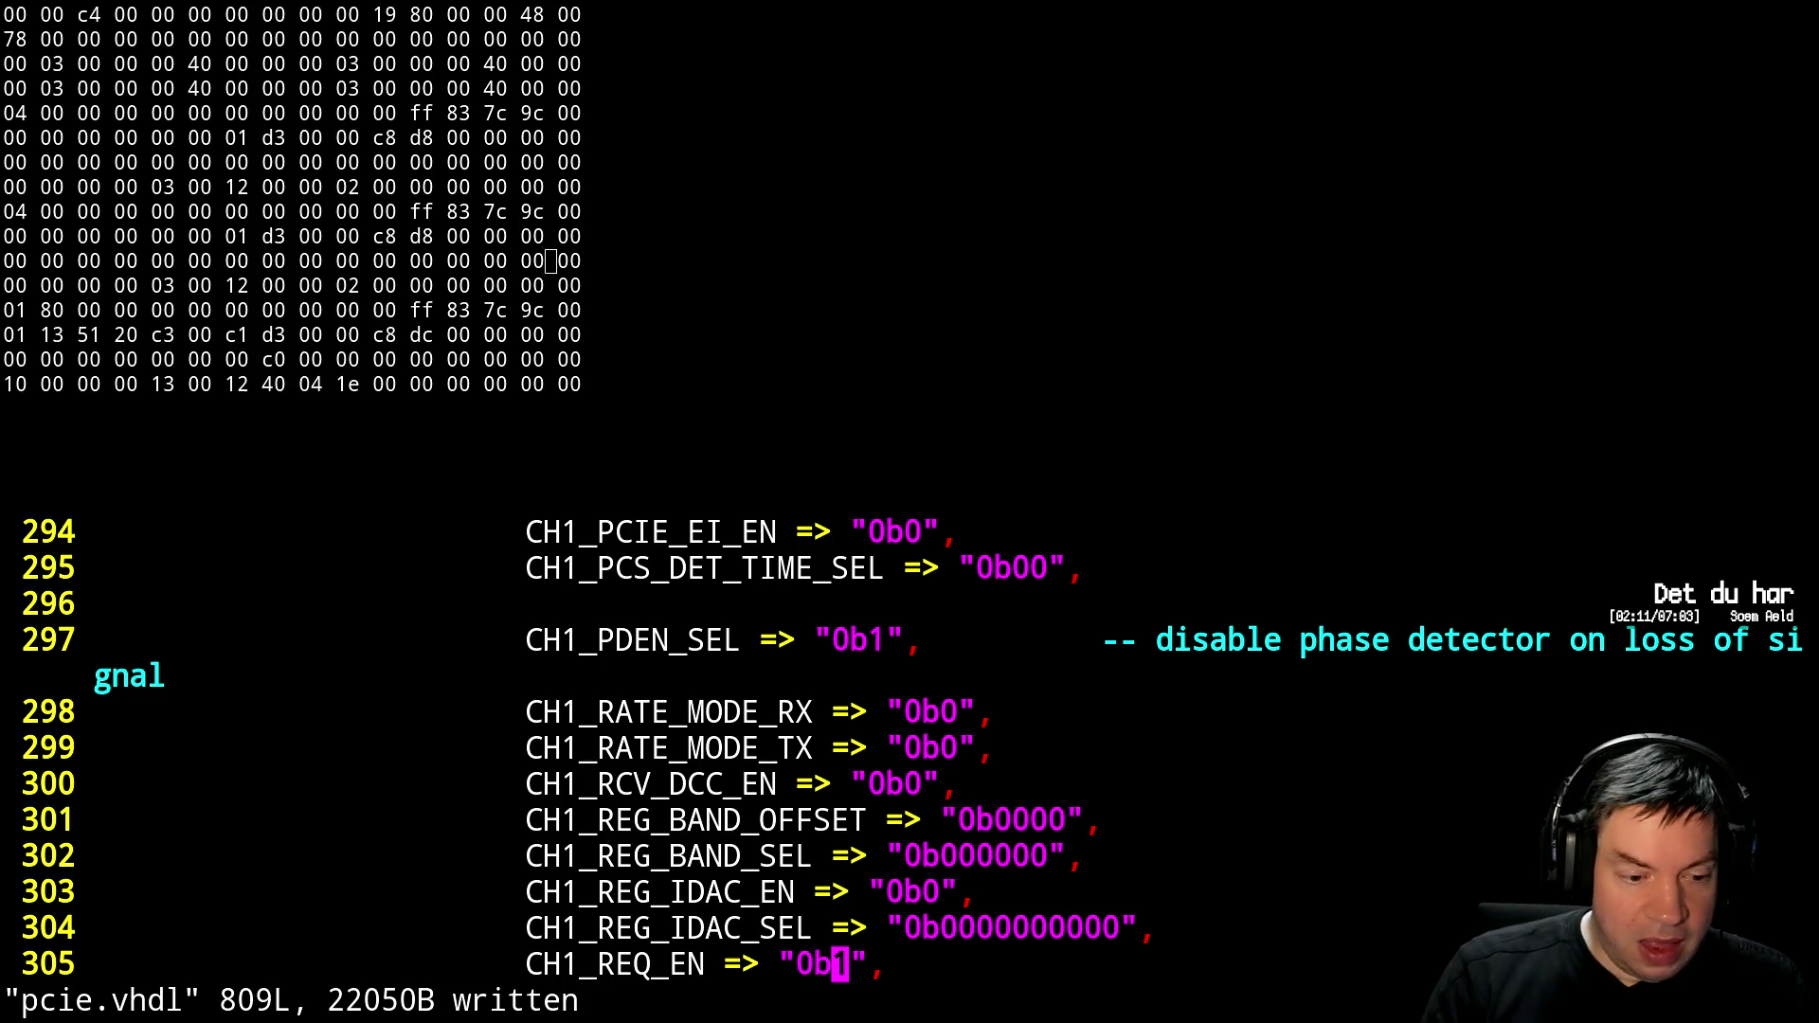
Suspend Vim and rerun the make && scp ecp5_top.svf command to rebuild and copy the bitstream
key(ctrl+z)
key(Up)
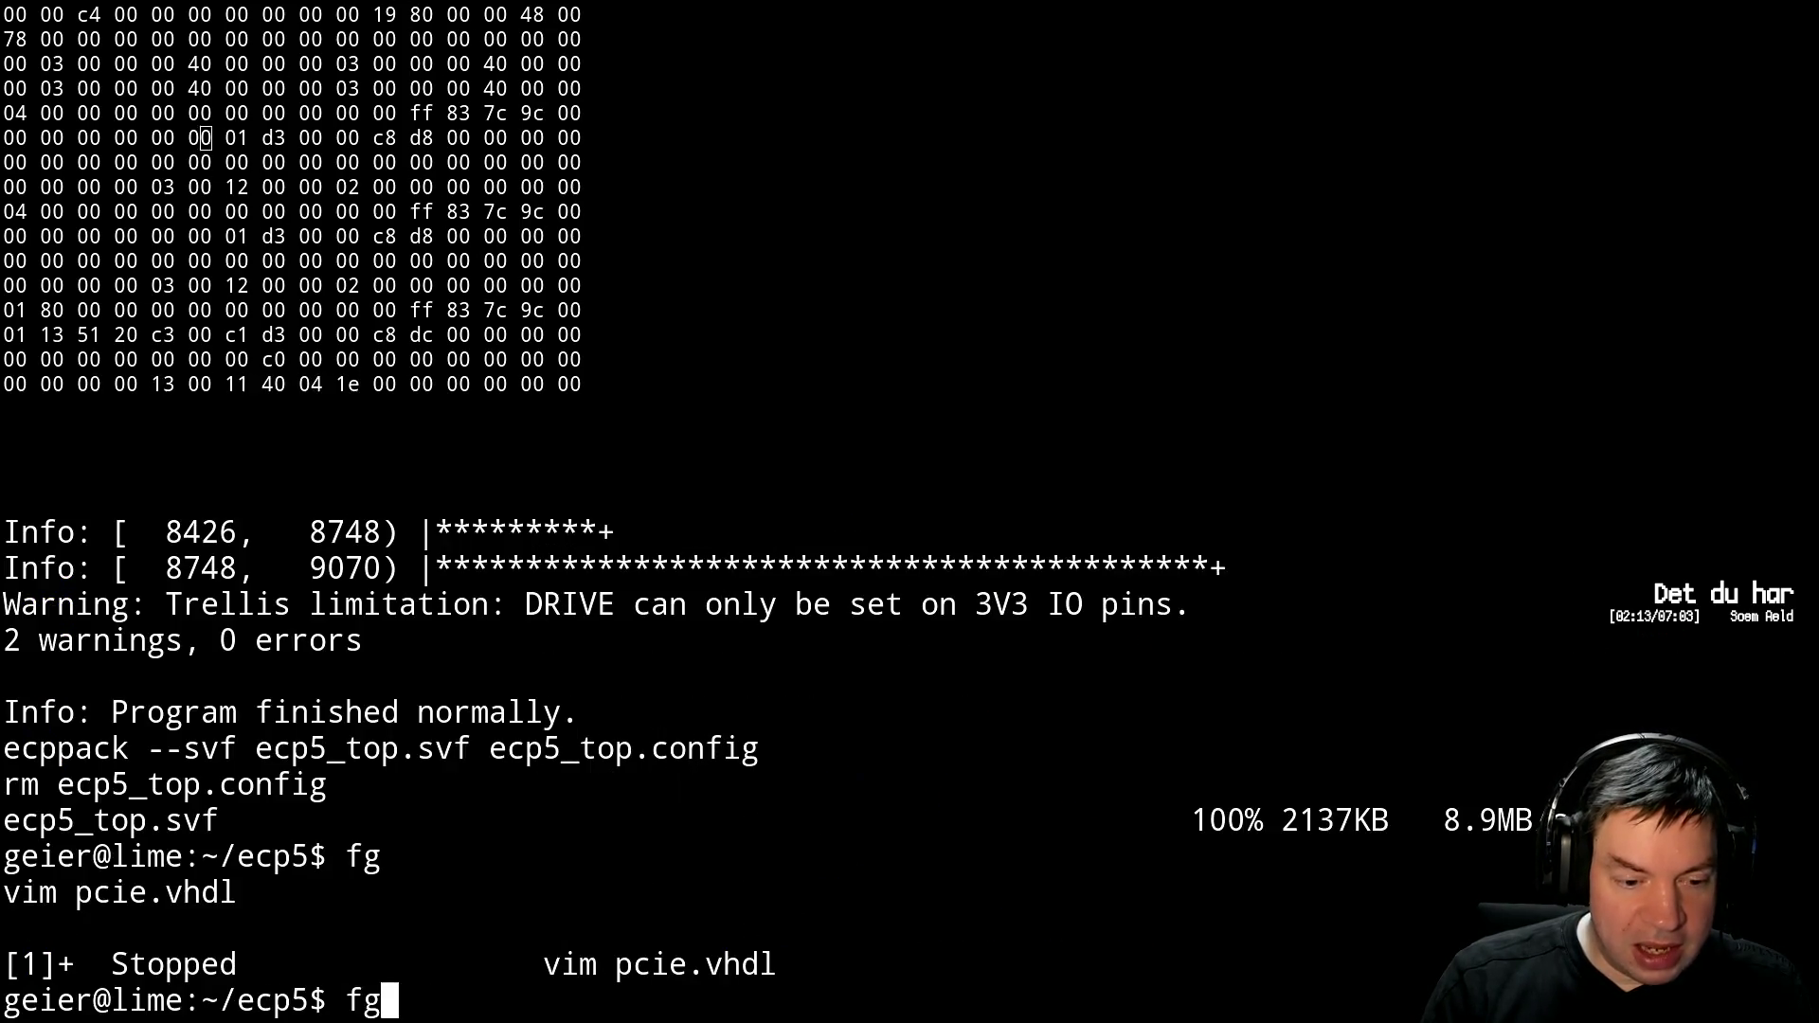
key(Up)
key(Return)
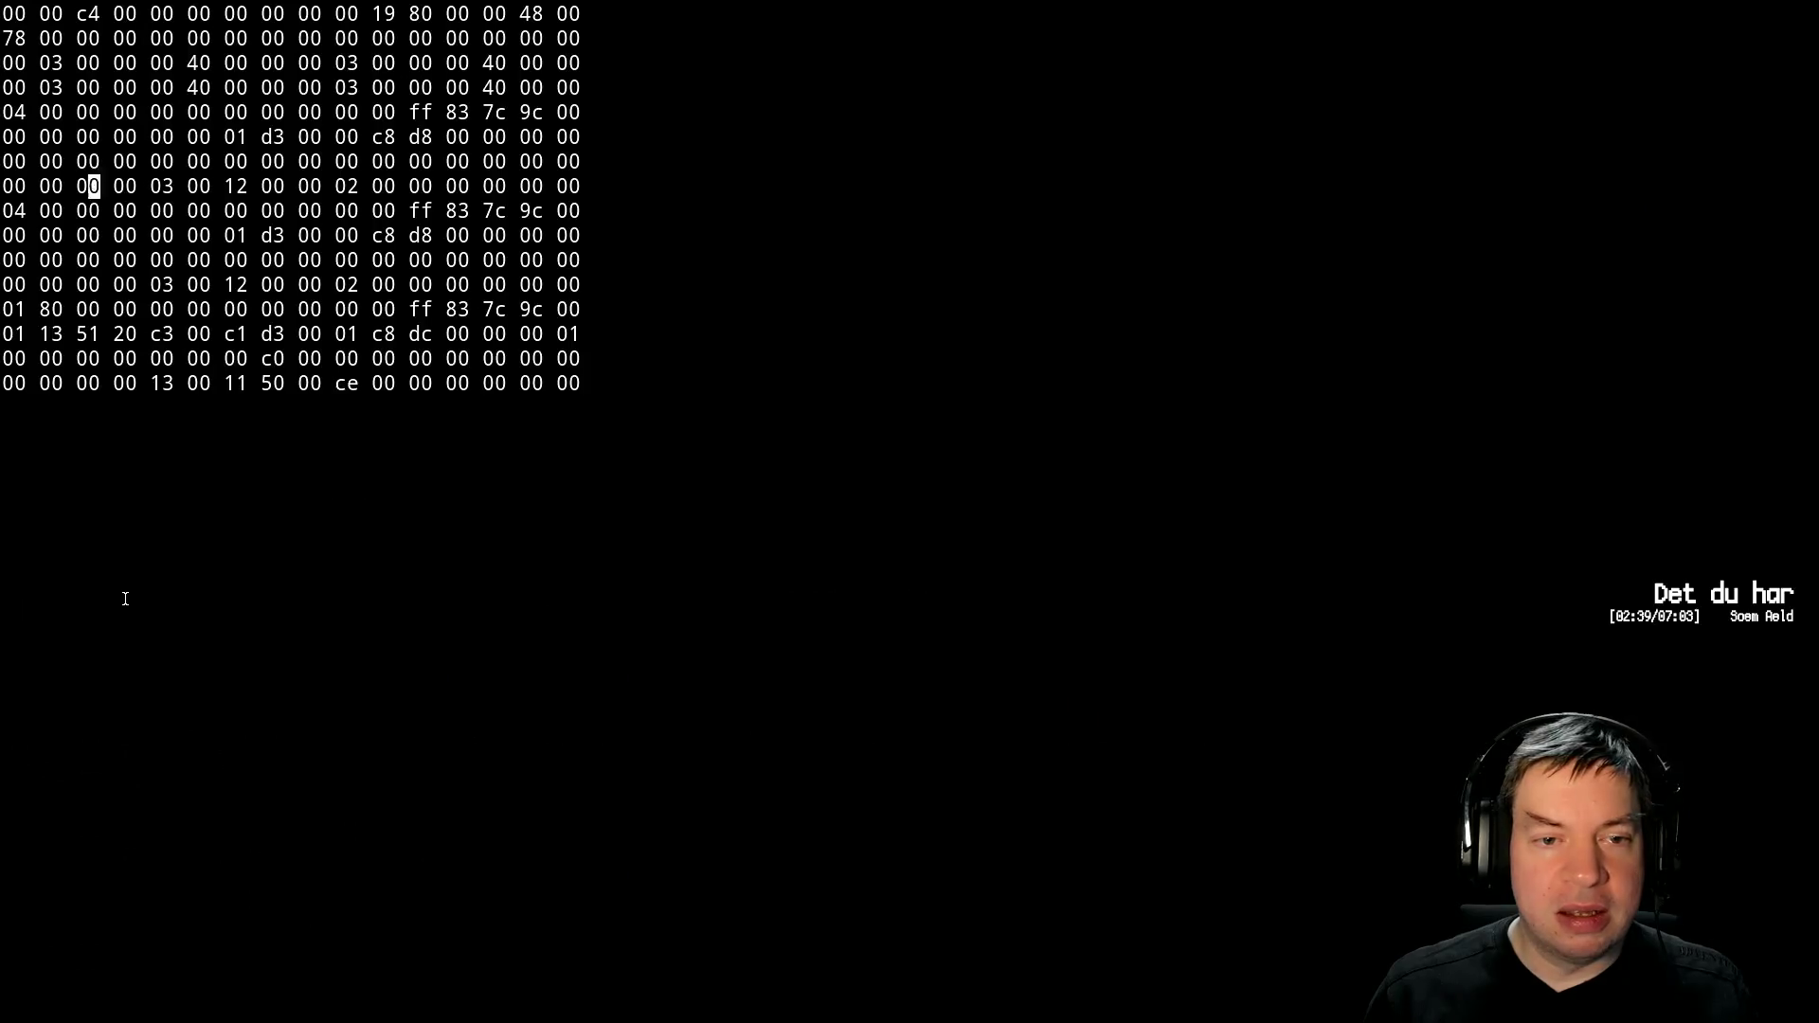
Search for 'ecp5 versa development board' and open the DigiKey listing
key(ctrl+t)
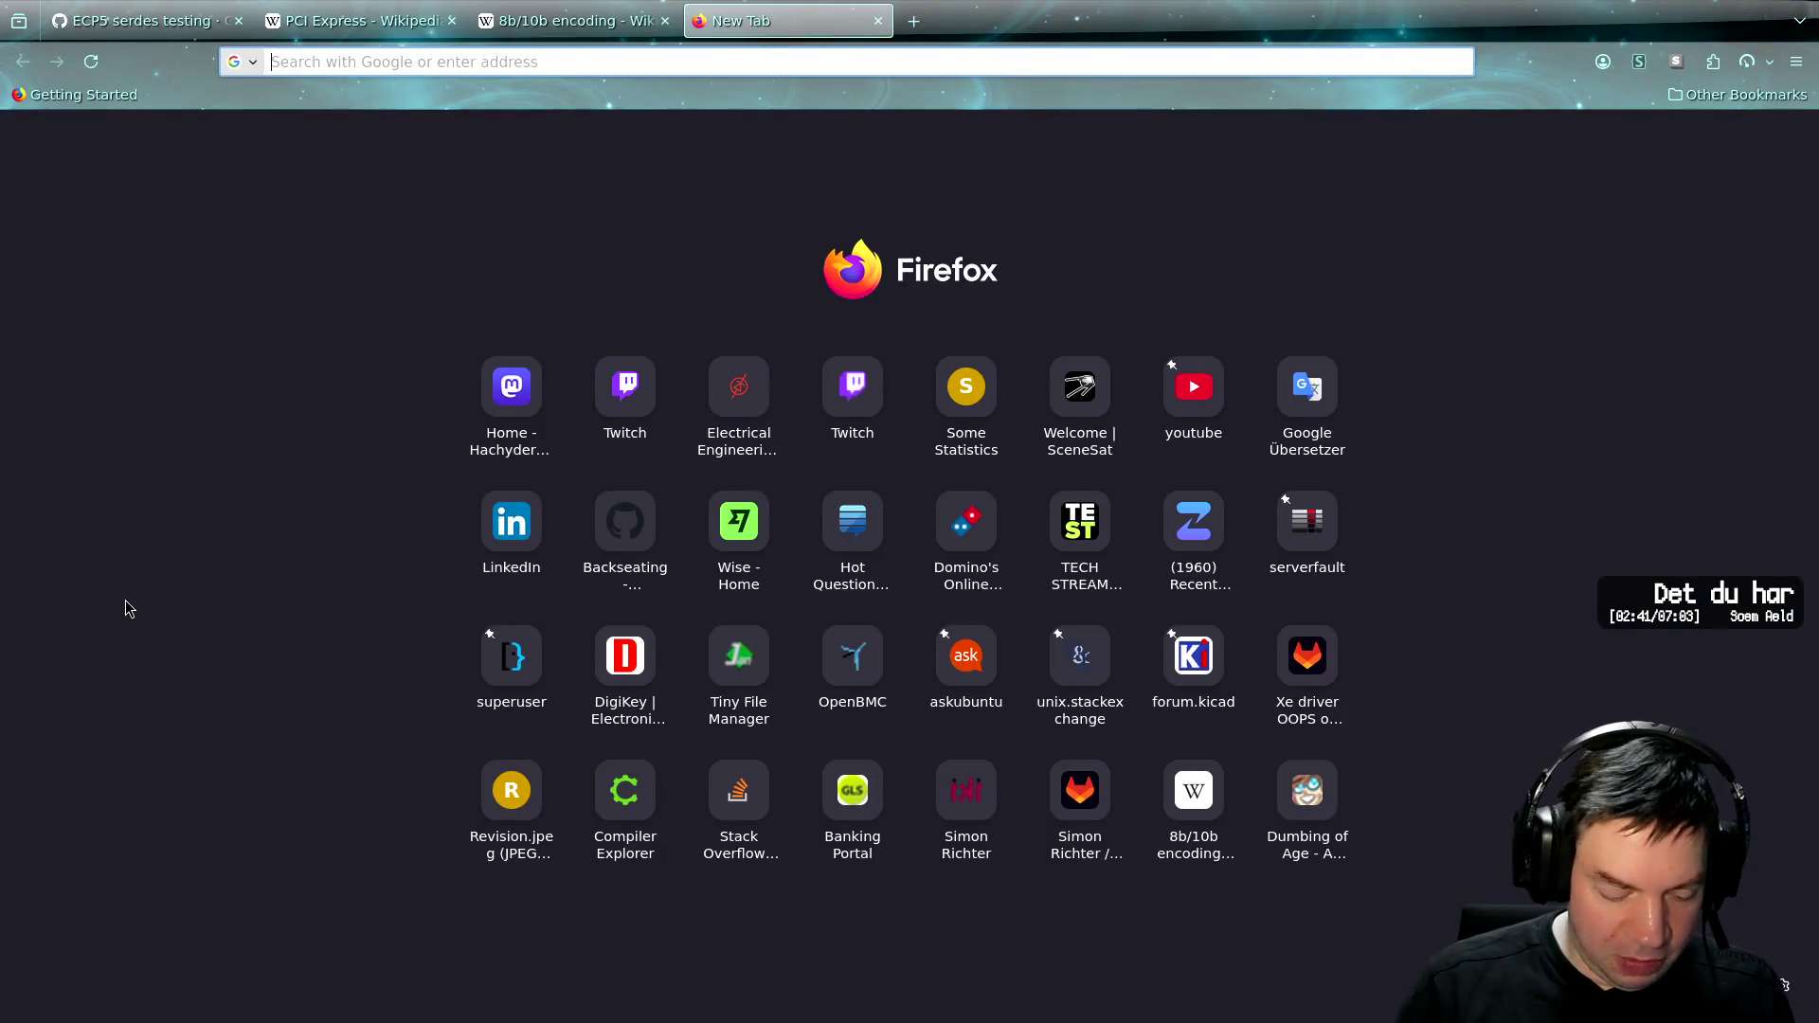
text(ecp5)
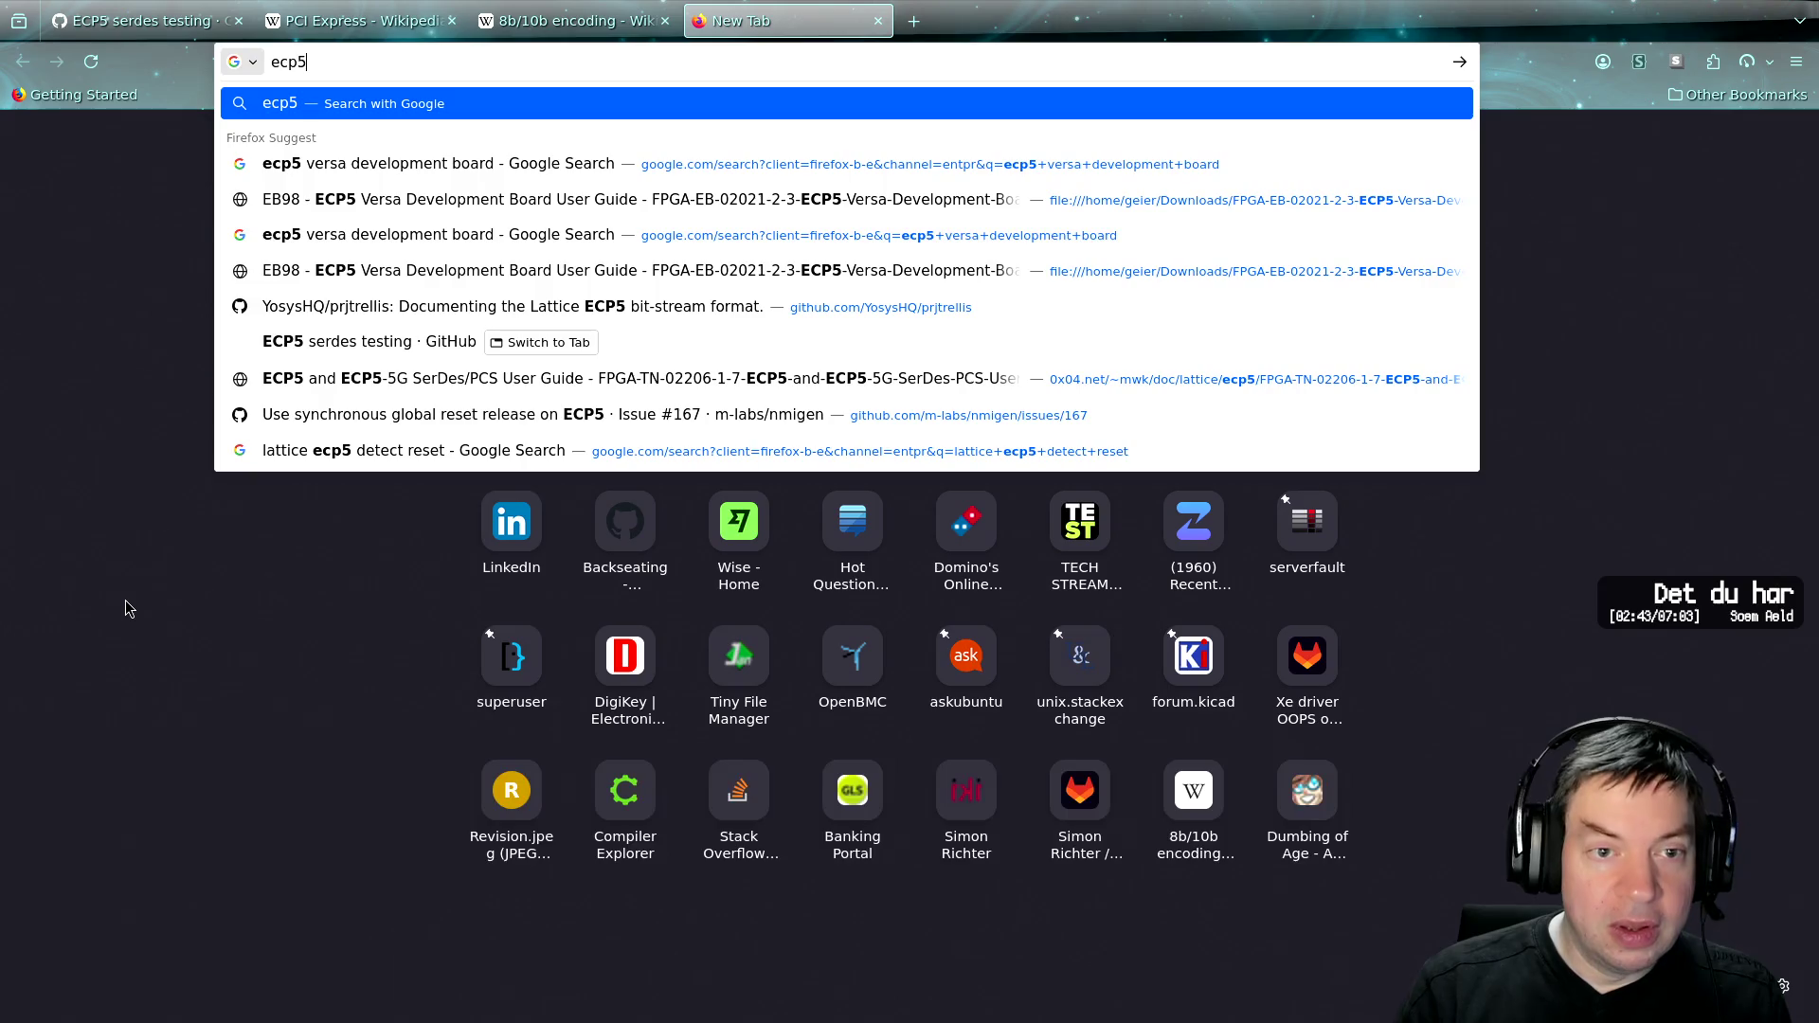
key(Down)
key(Return)
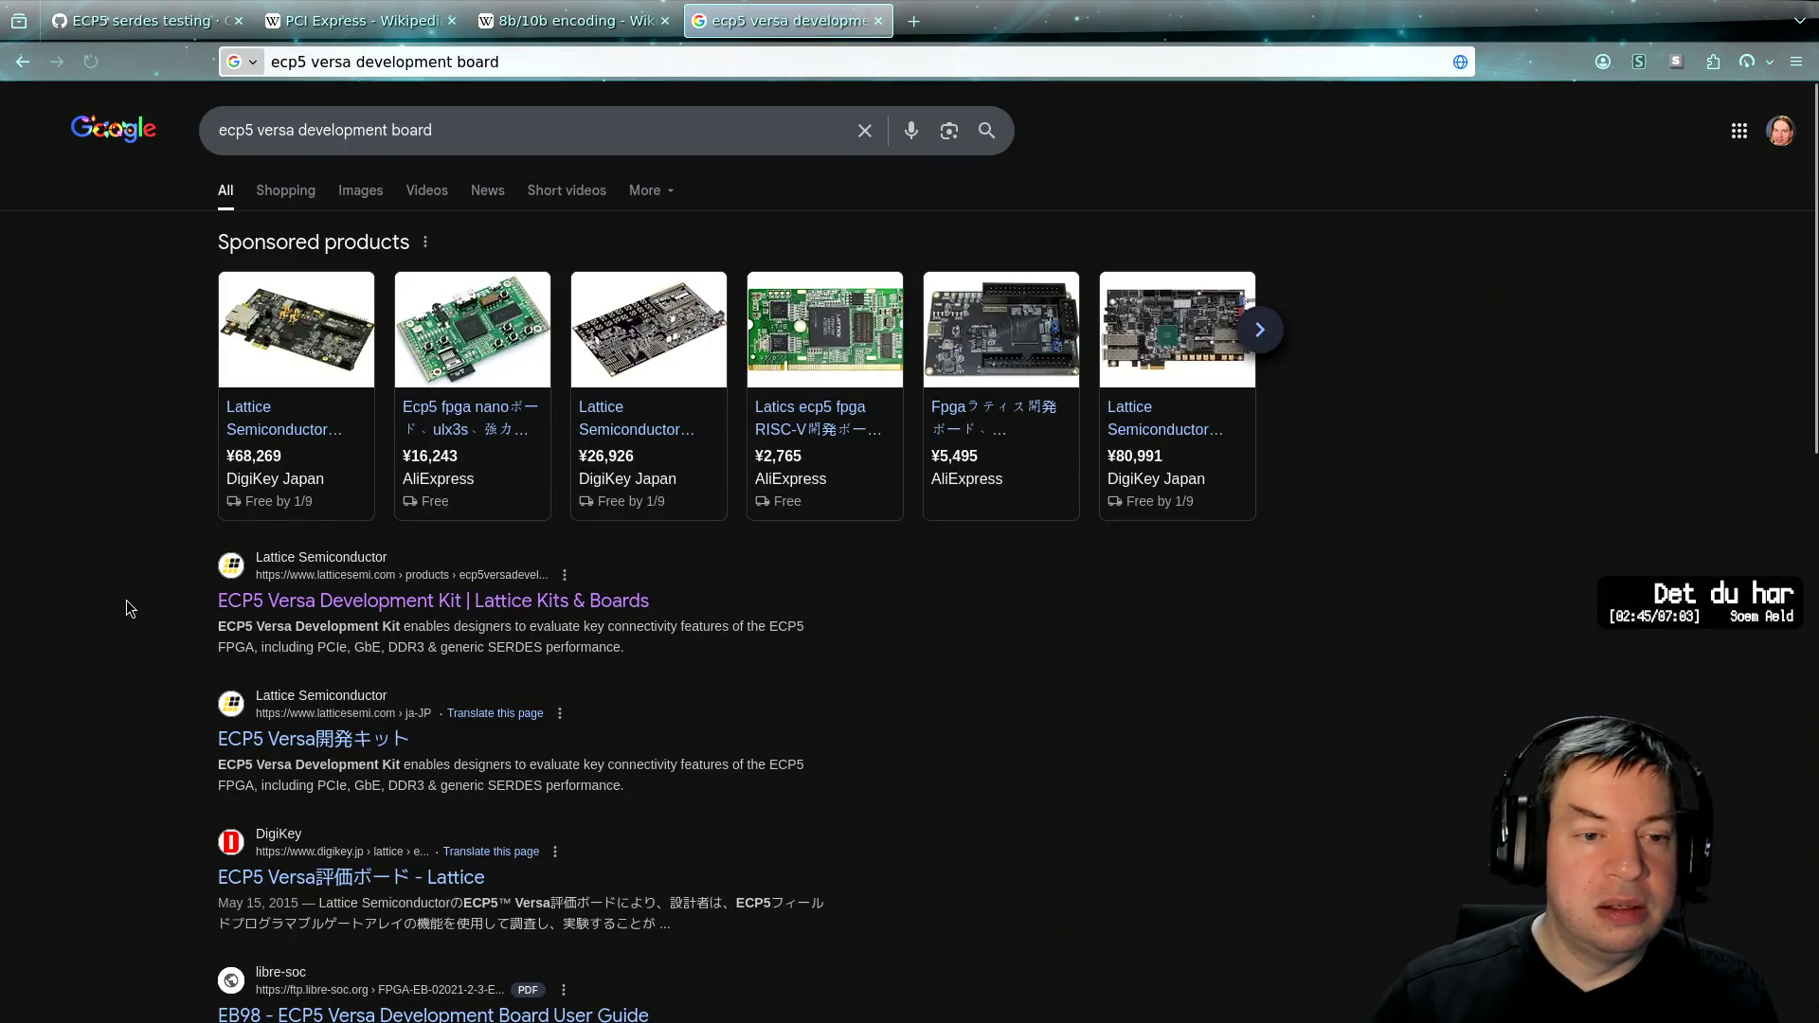
click(355, 306)
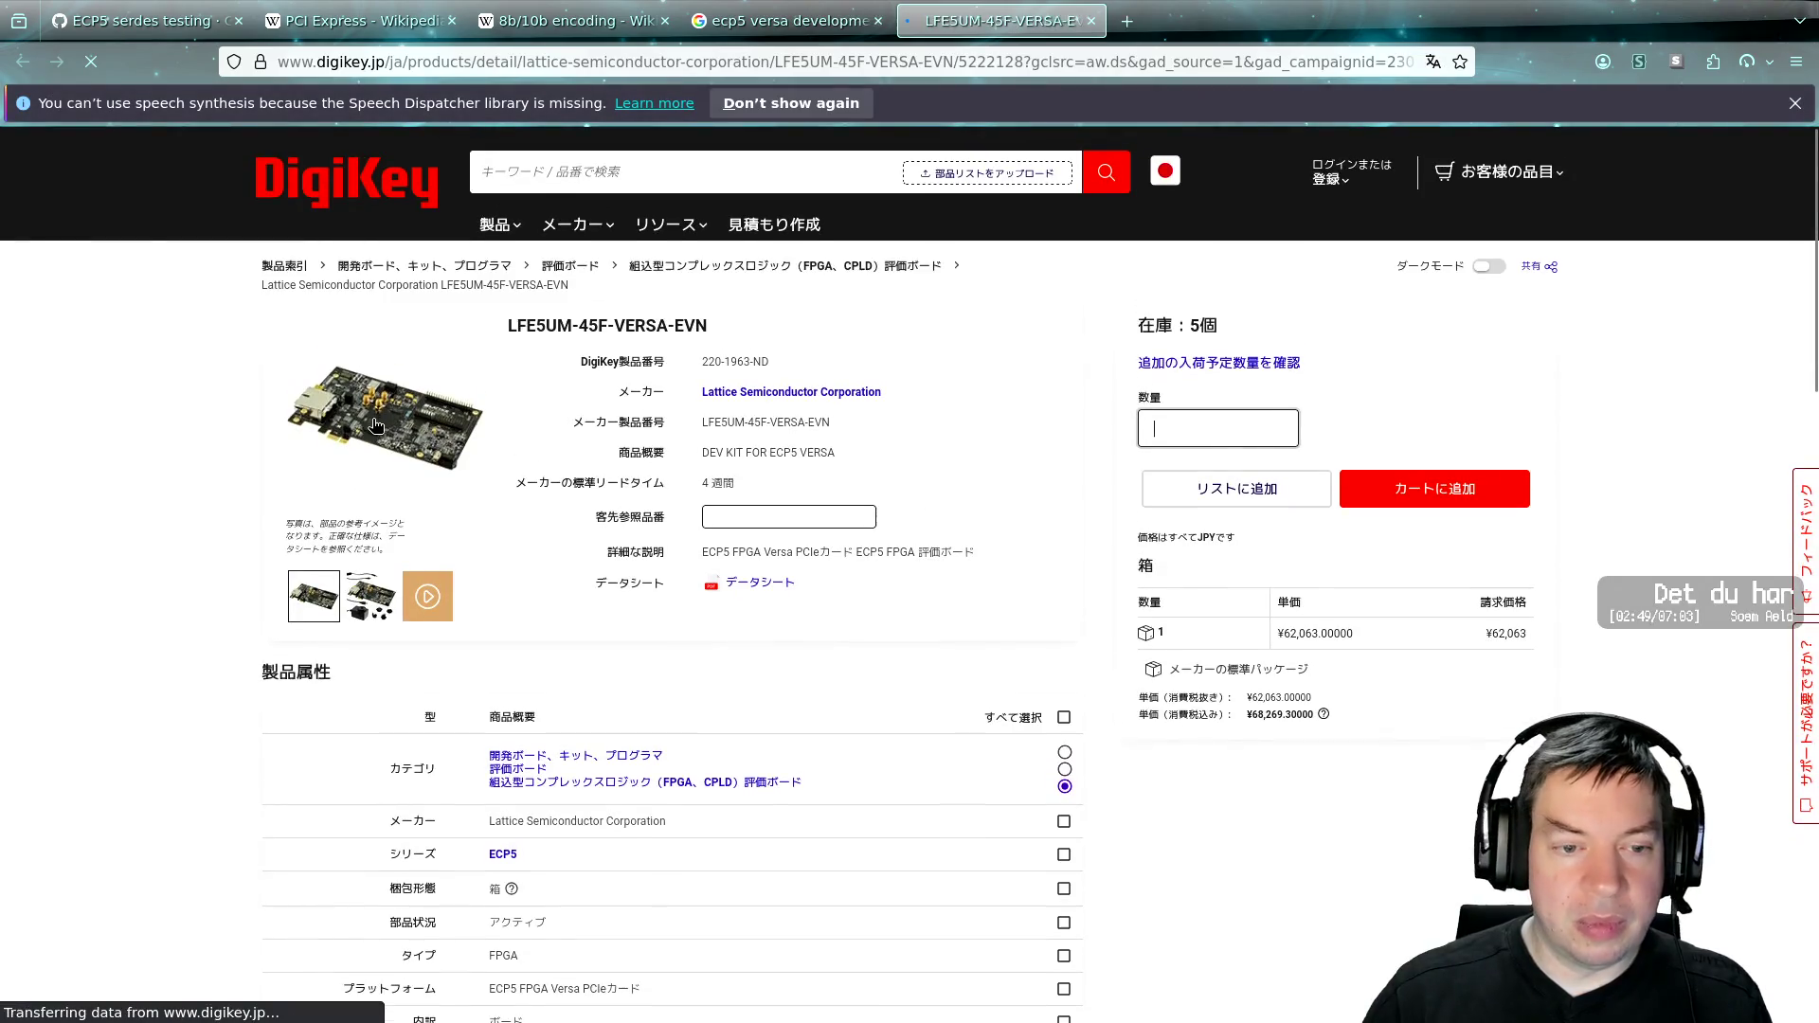
View the board's enlarged product photo, then close it along with the DigiKey and search tabs
click(371, 423)
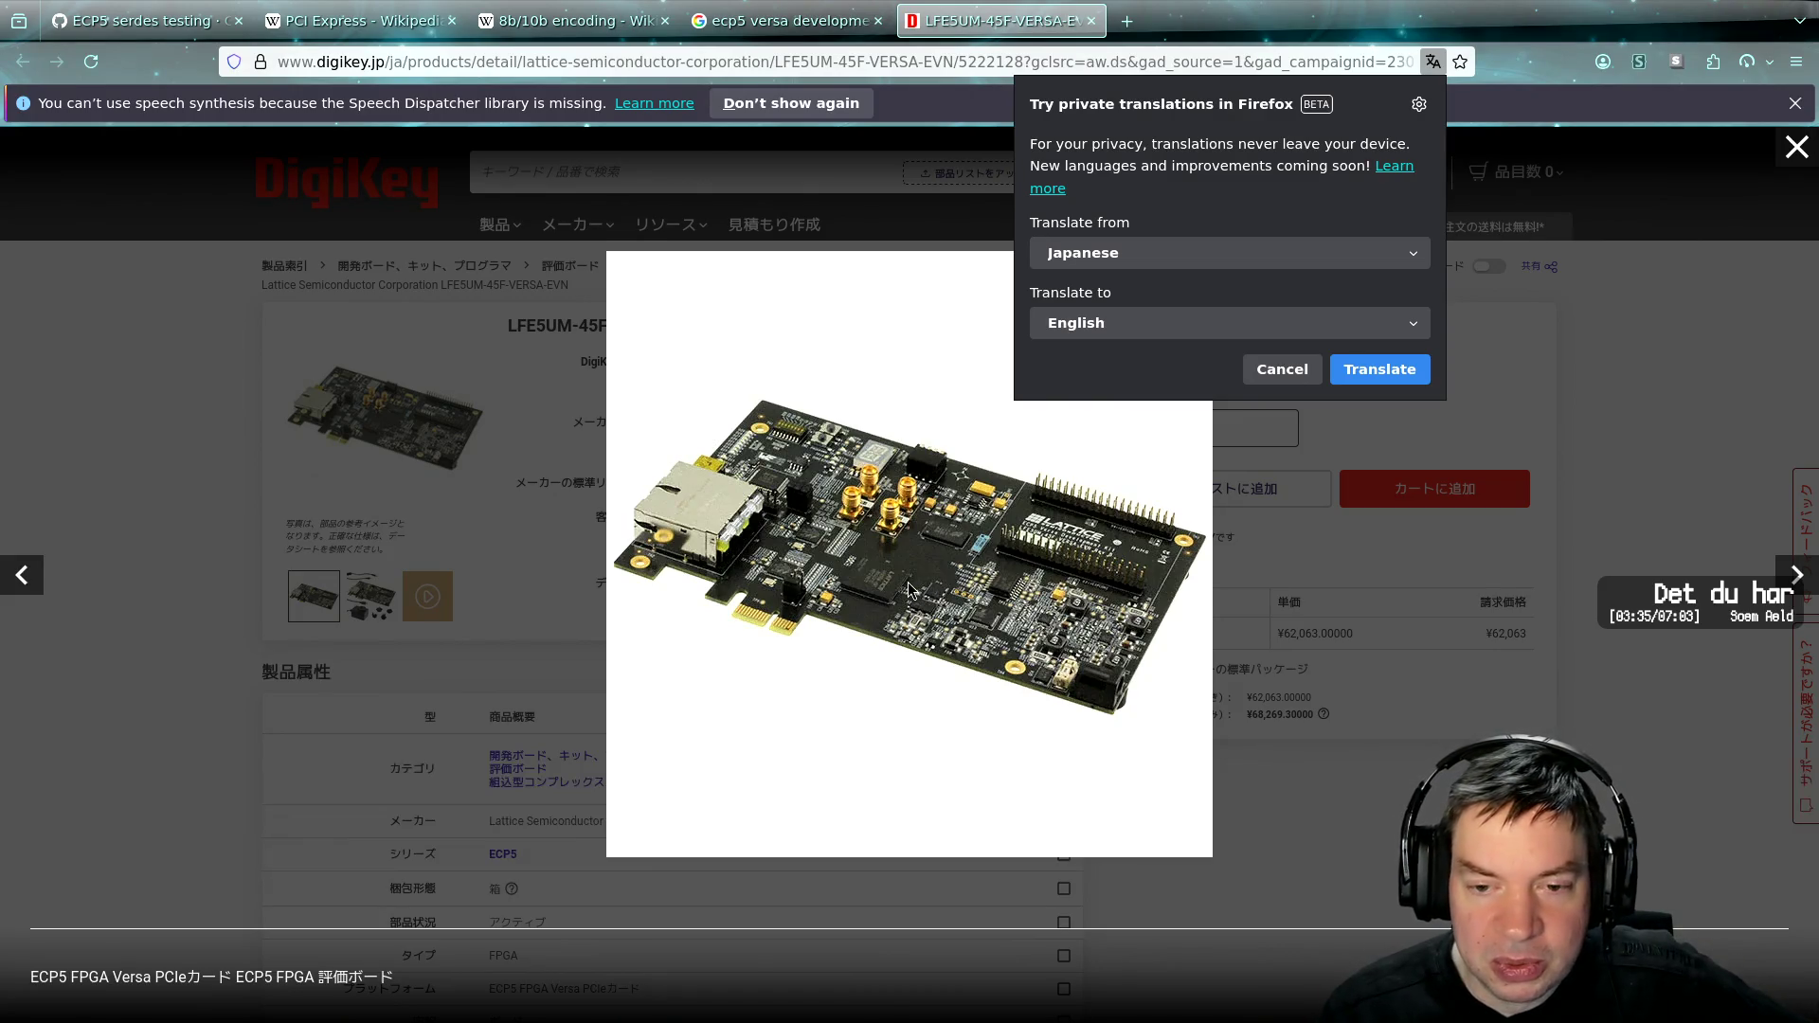
click(129, 589)
click(133, 589)
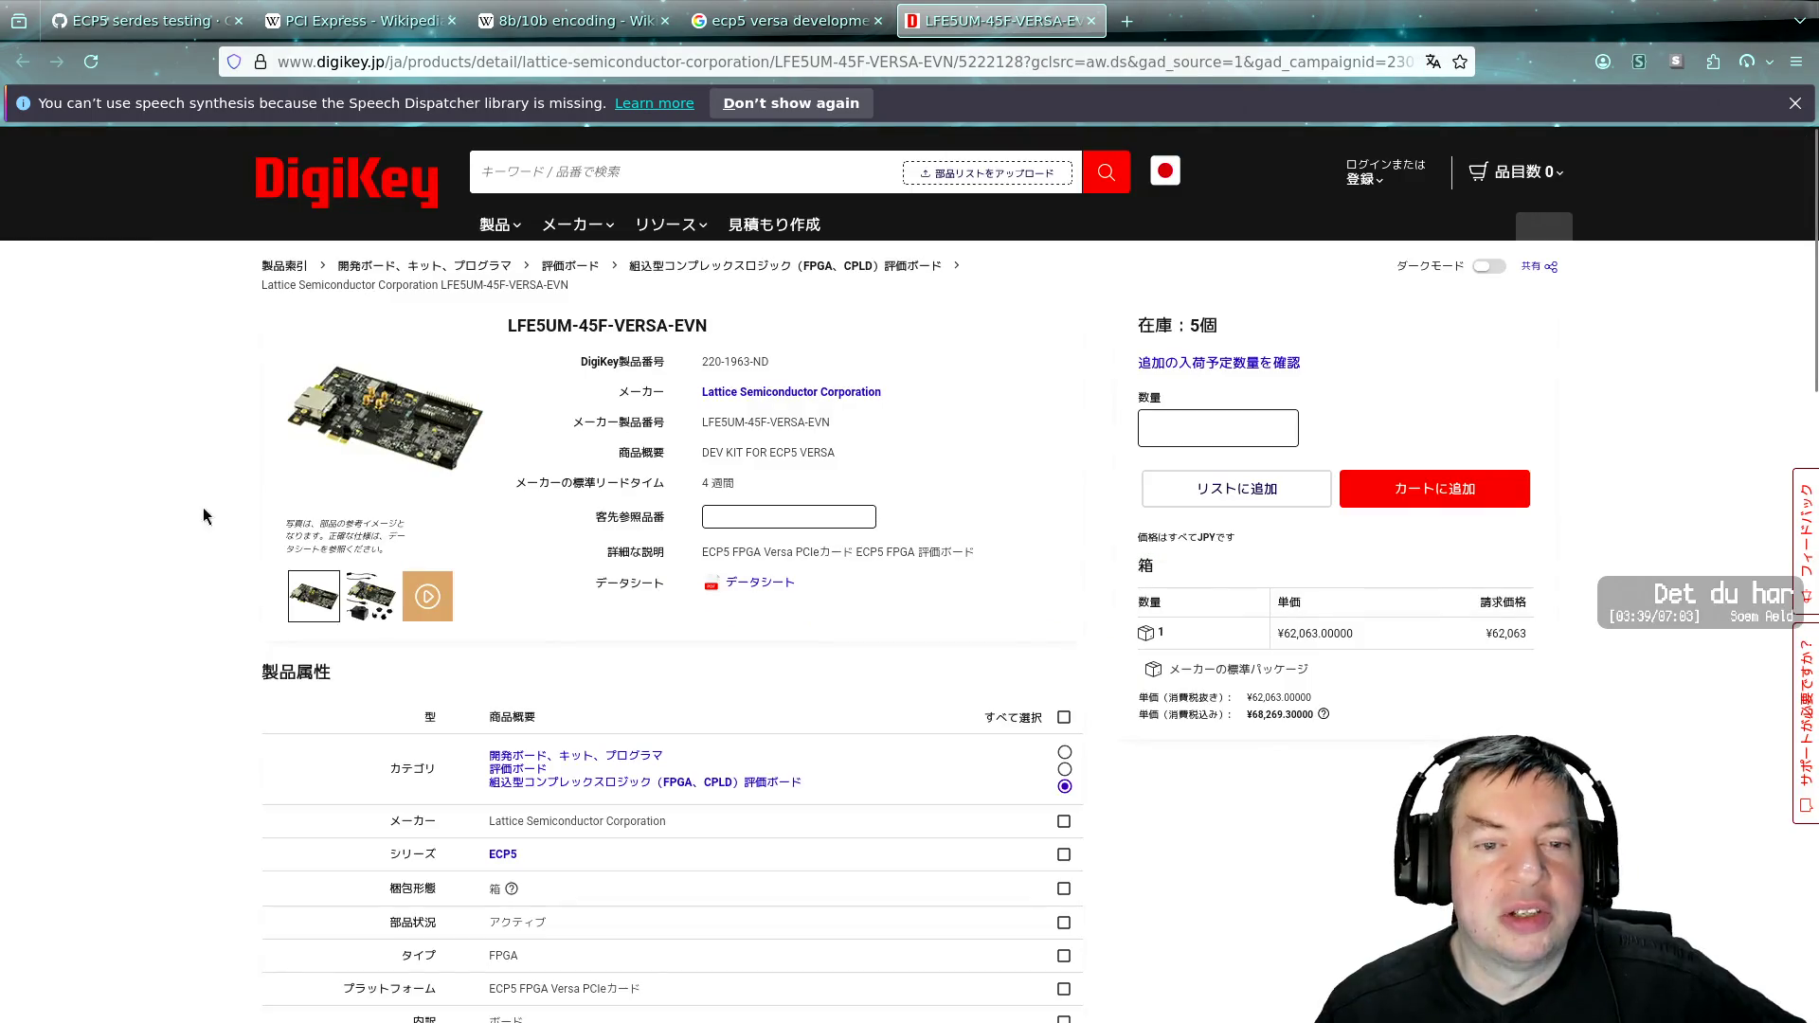
key(ctrl+w)
key(ctrl+w)
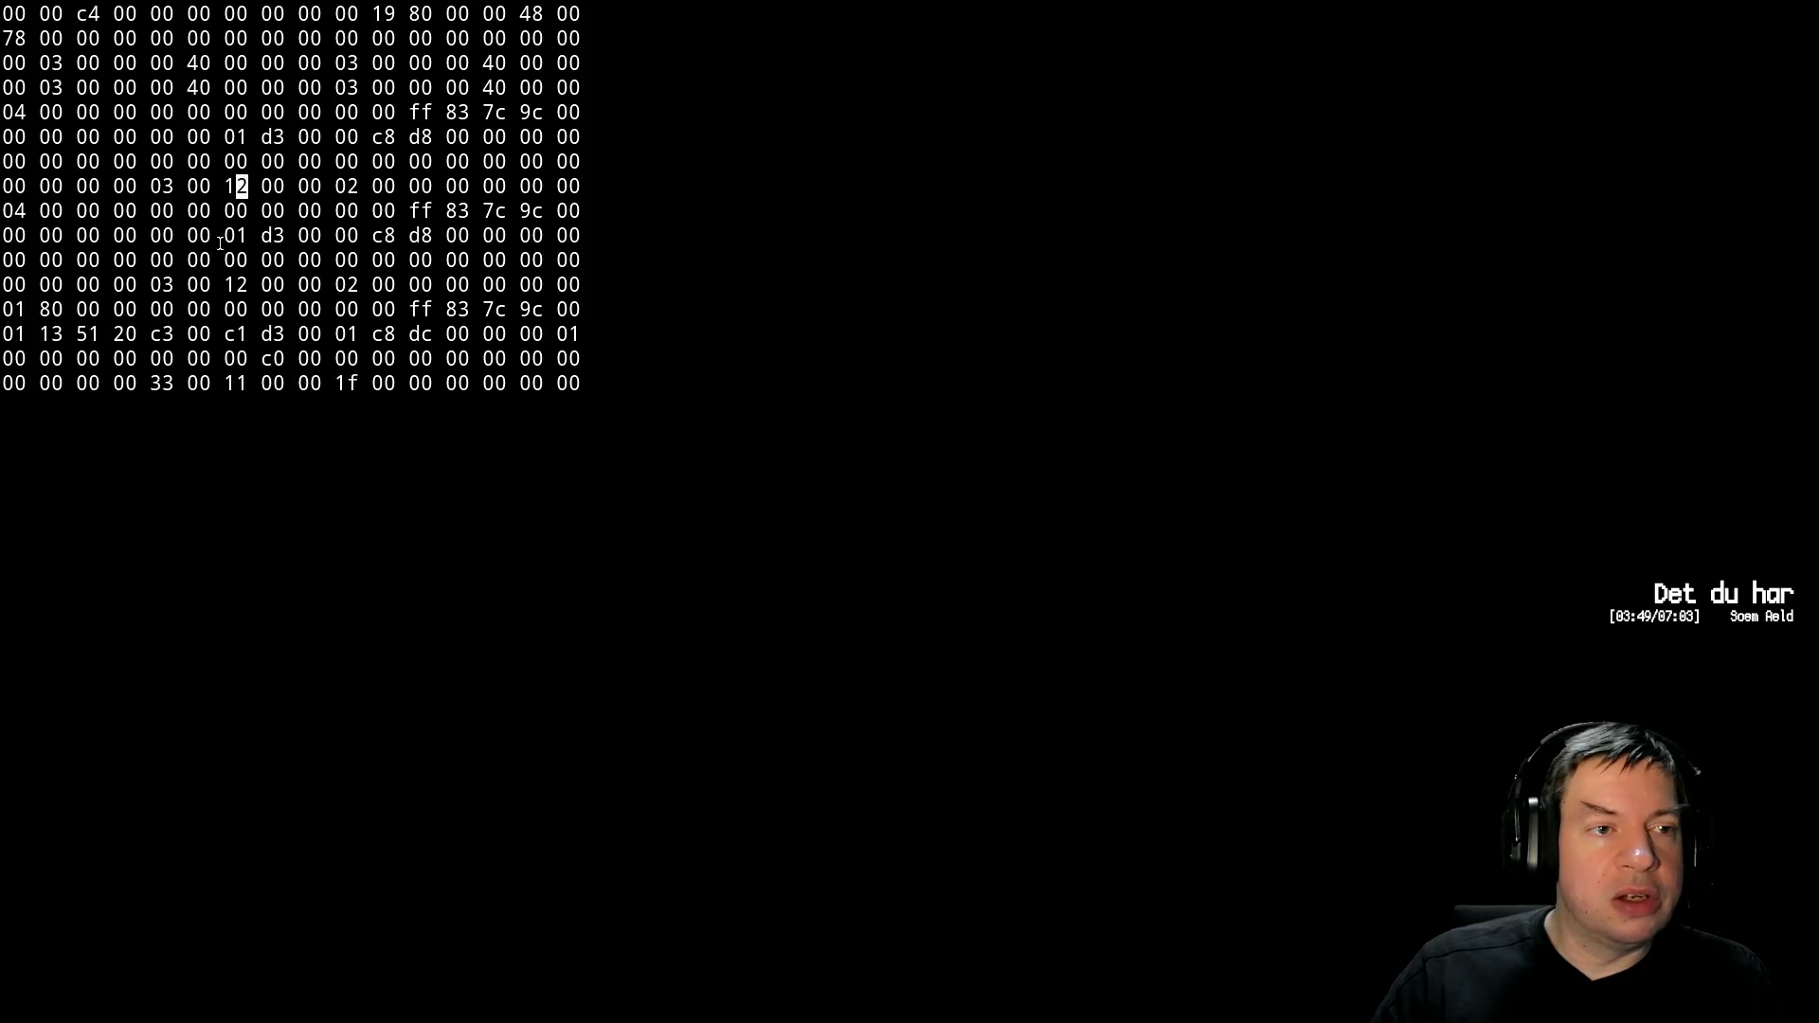
drag(5, 12, 603, 90)
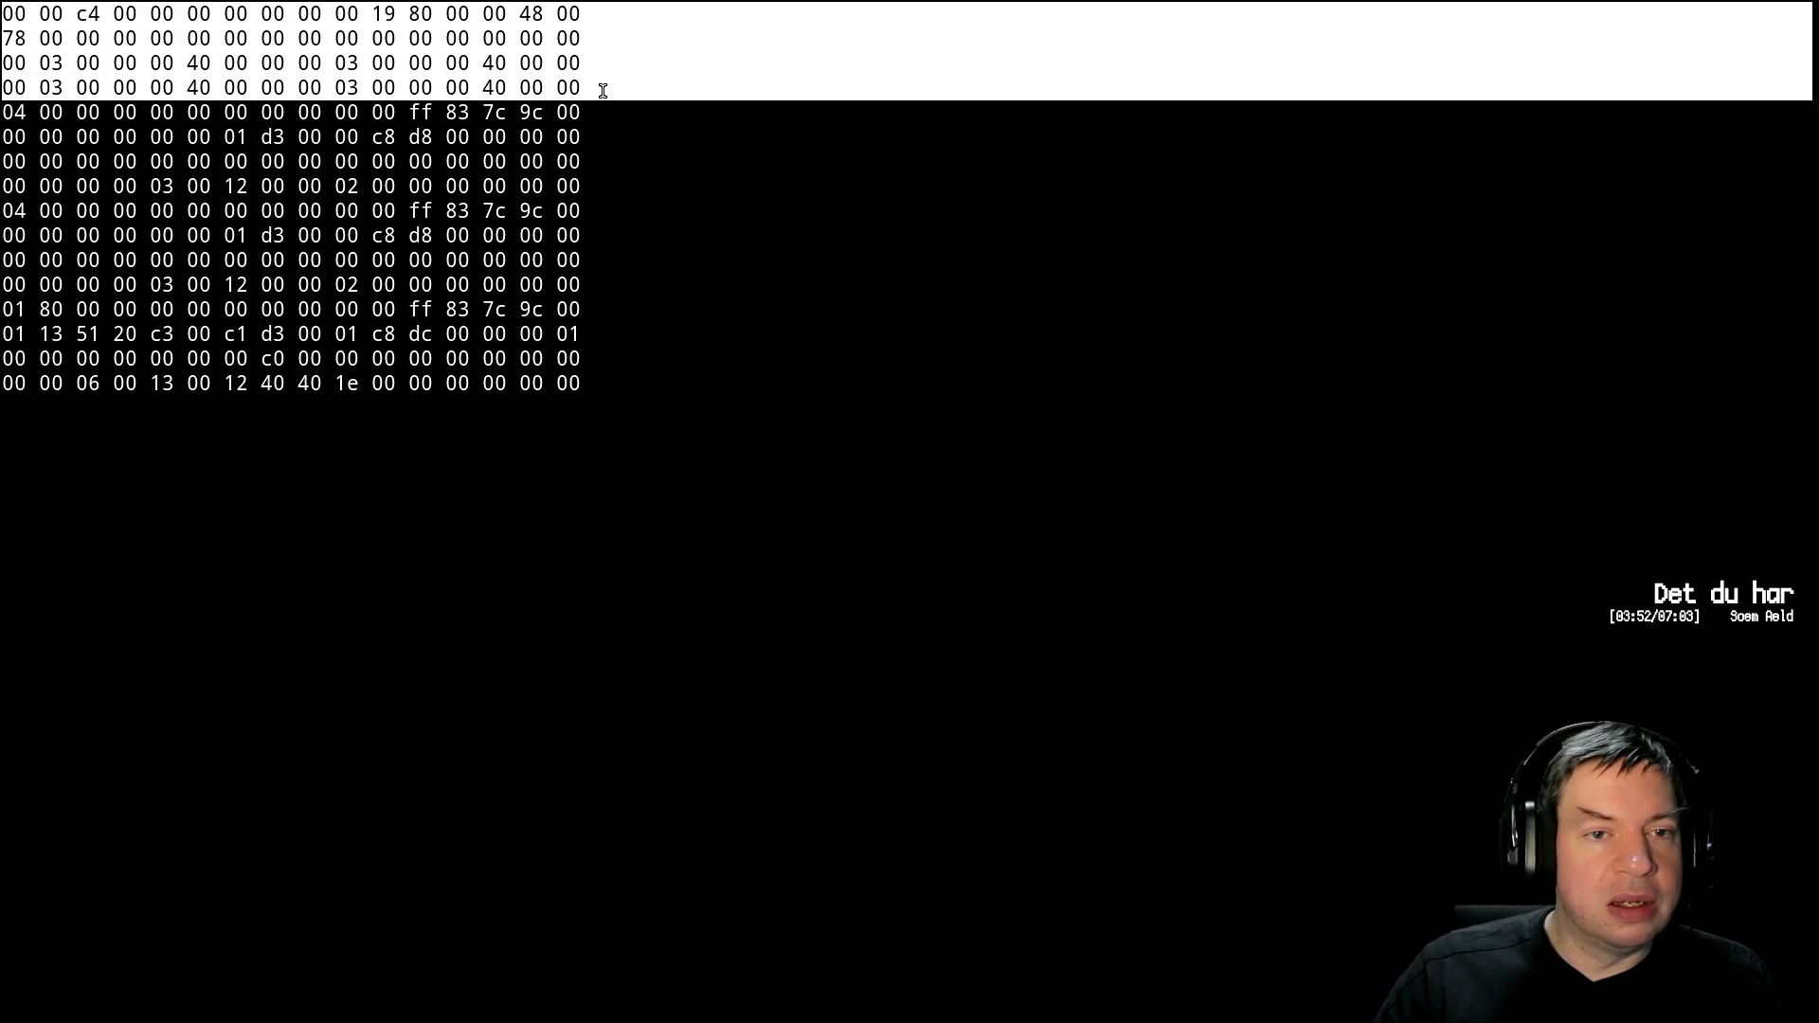
click(673, 94)
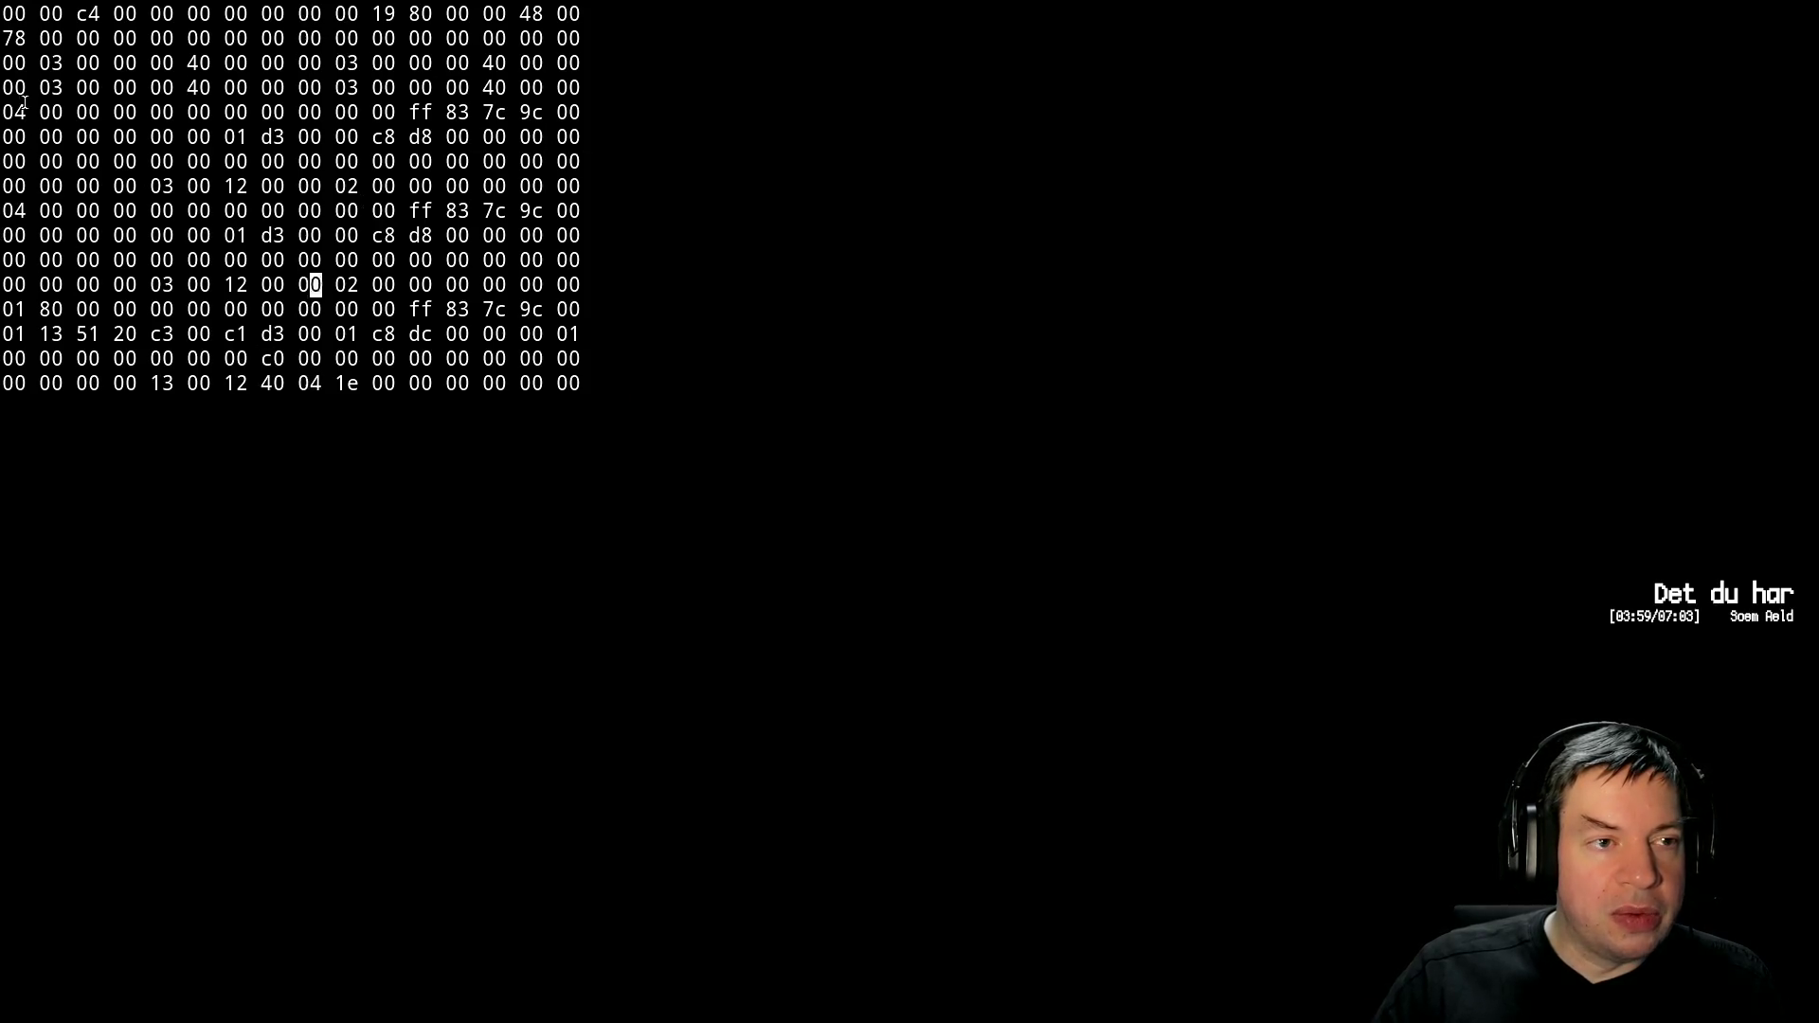
mouse_move(5, 12)
mouse_down()
mouse_move(453, 62)
mouse_move(771, 65)
mouse_move(794, 88)
mouse_up()
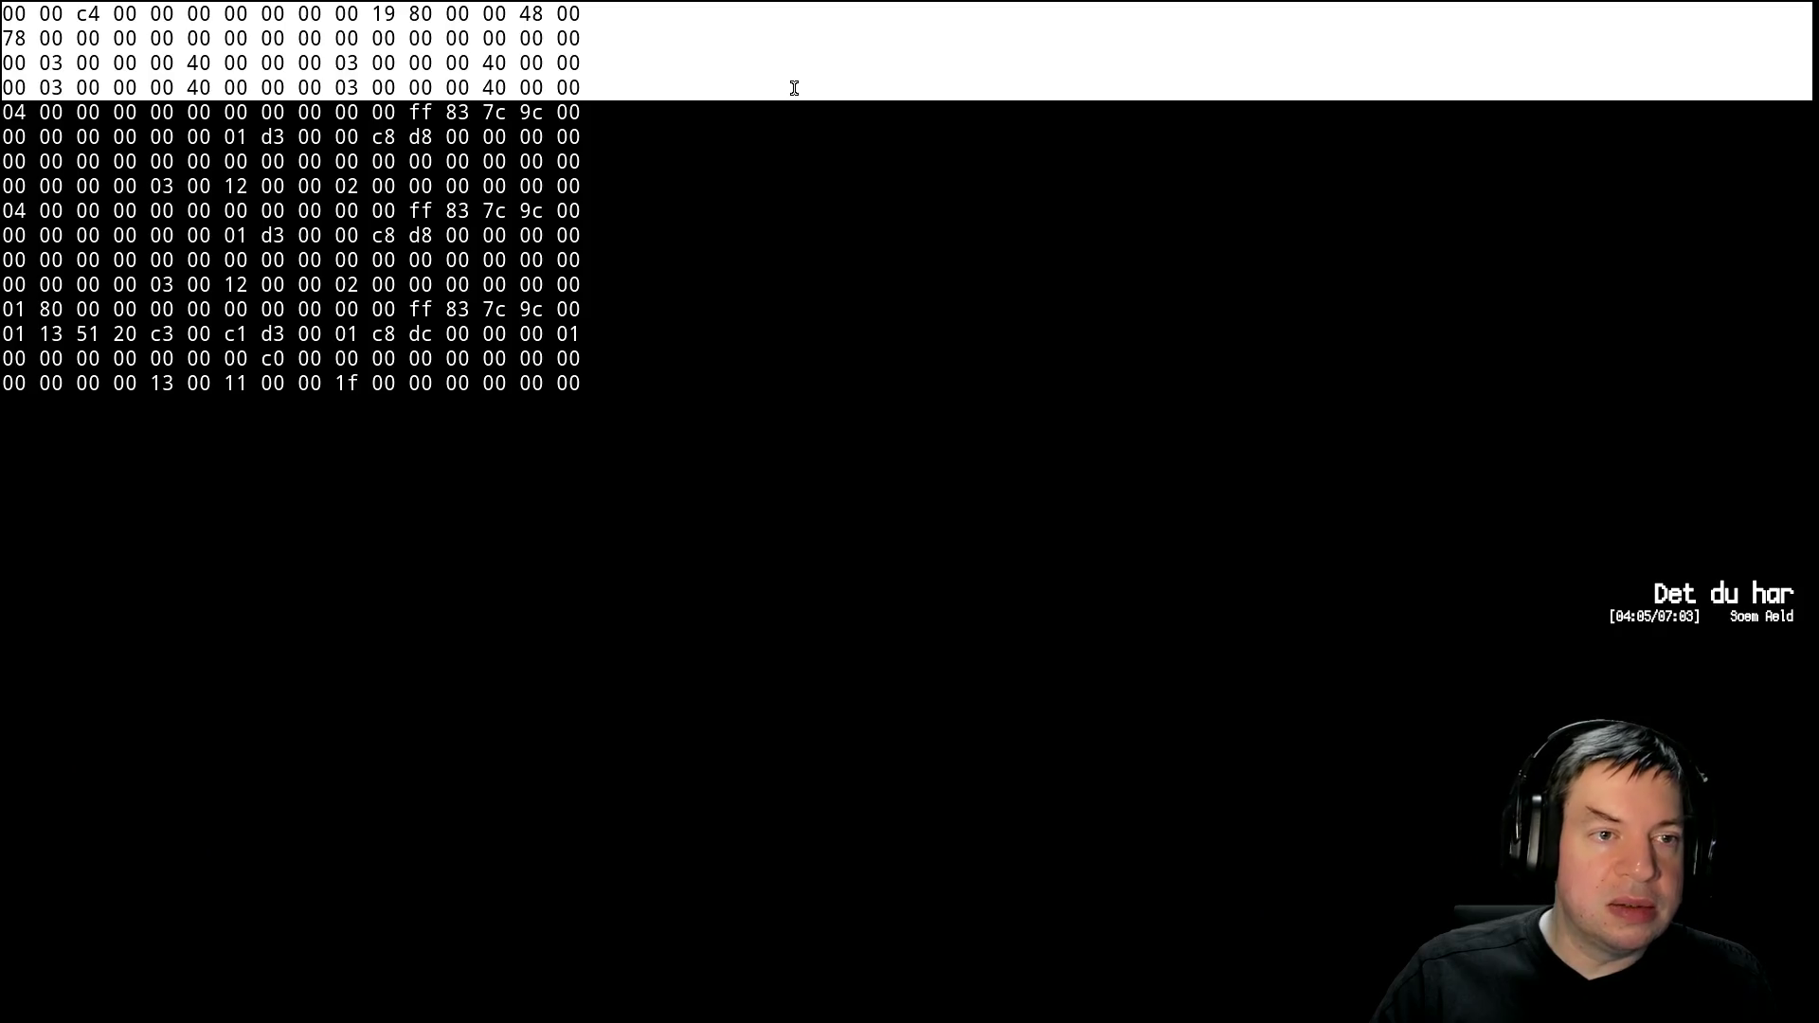
mouse_move(3, 201)
mouse_down()
mouse_move(150, 242)
mouse_move(596, 288)
mouse_up()
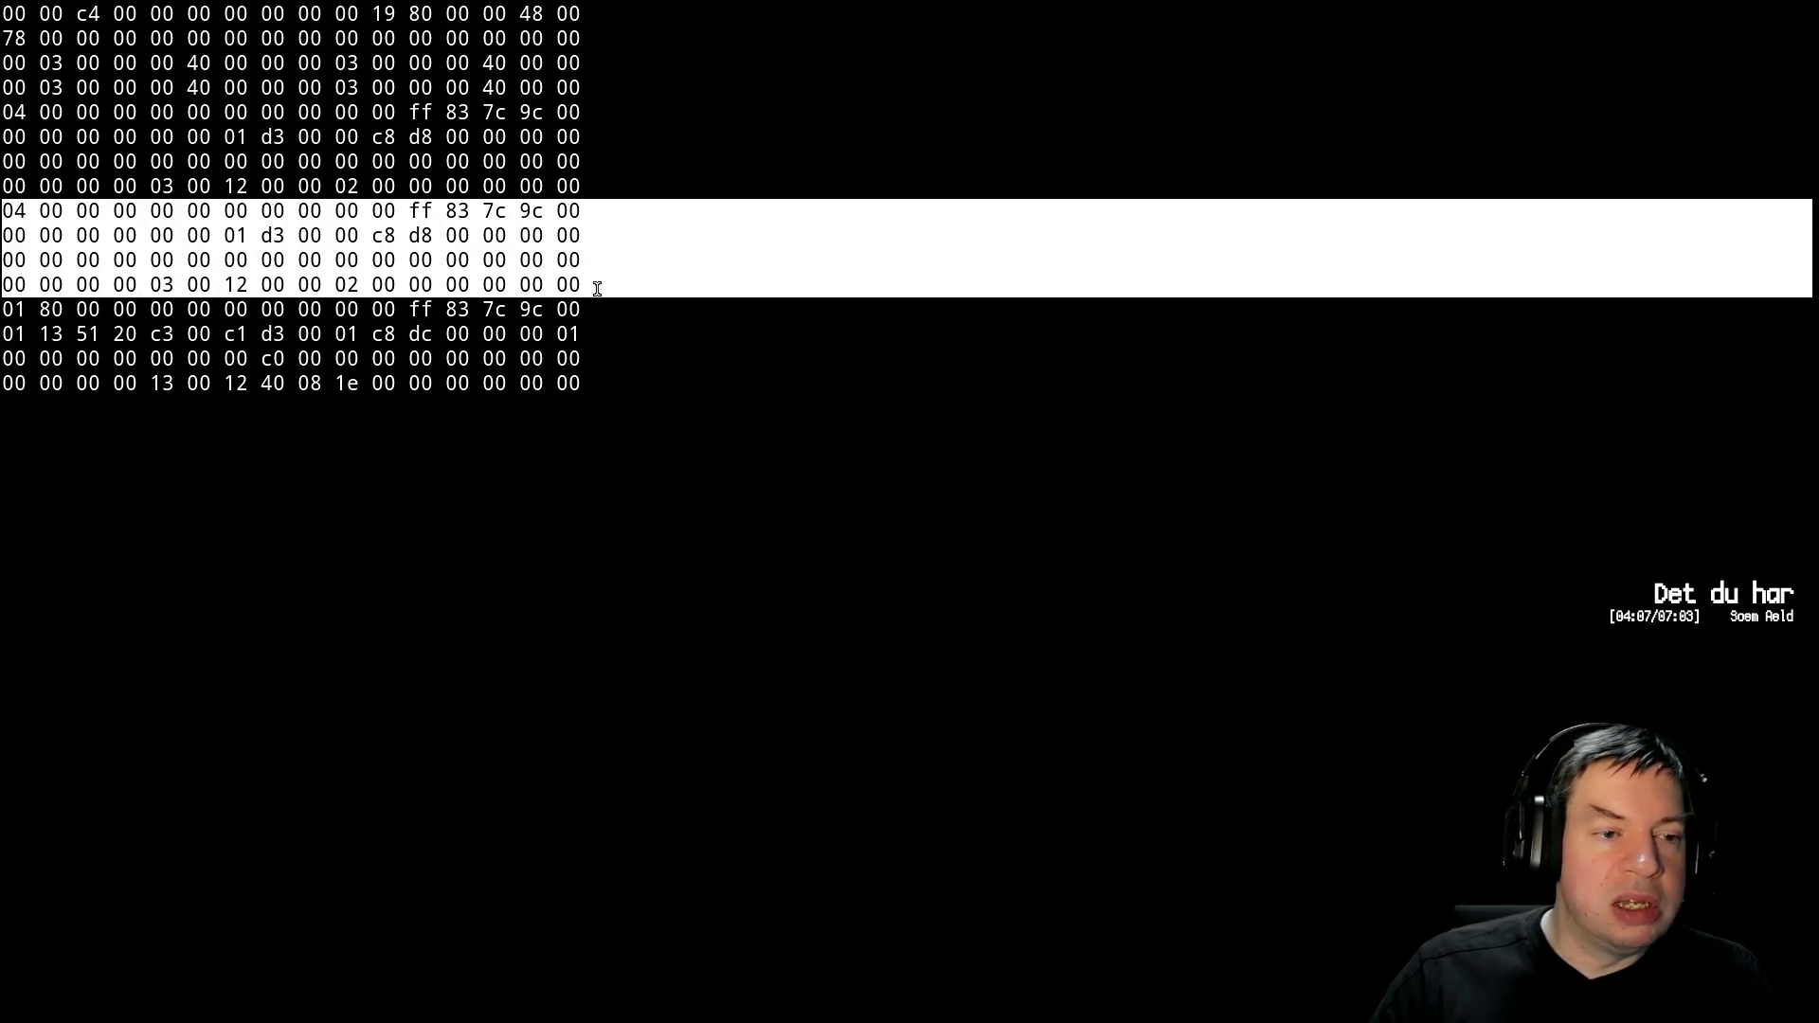
click(687, 288)
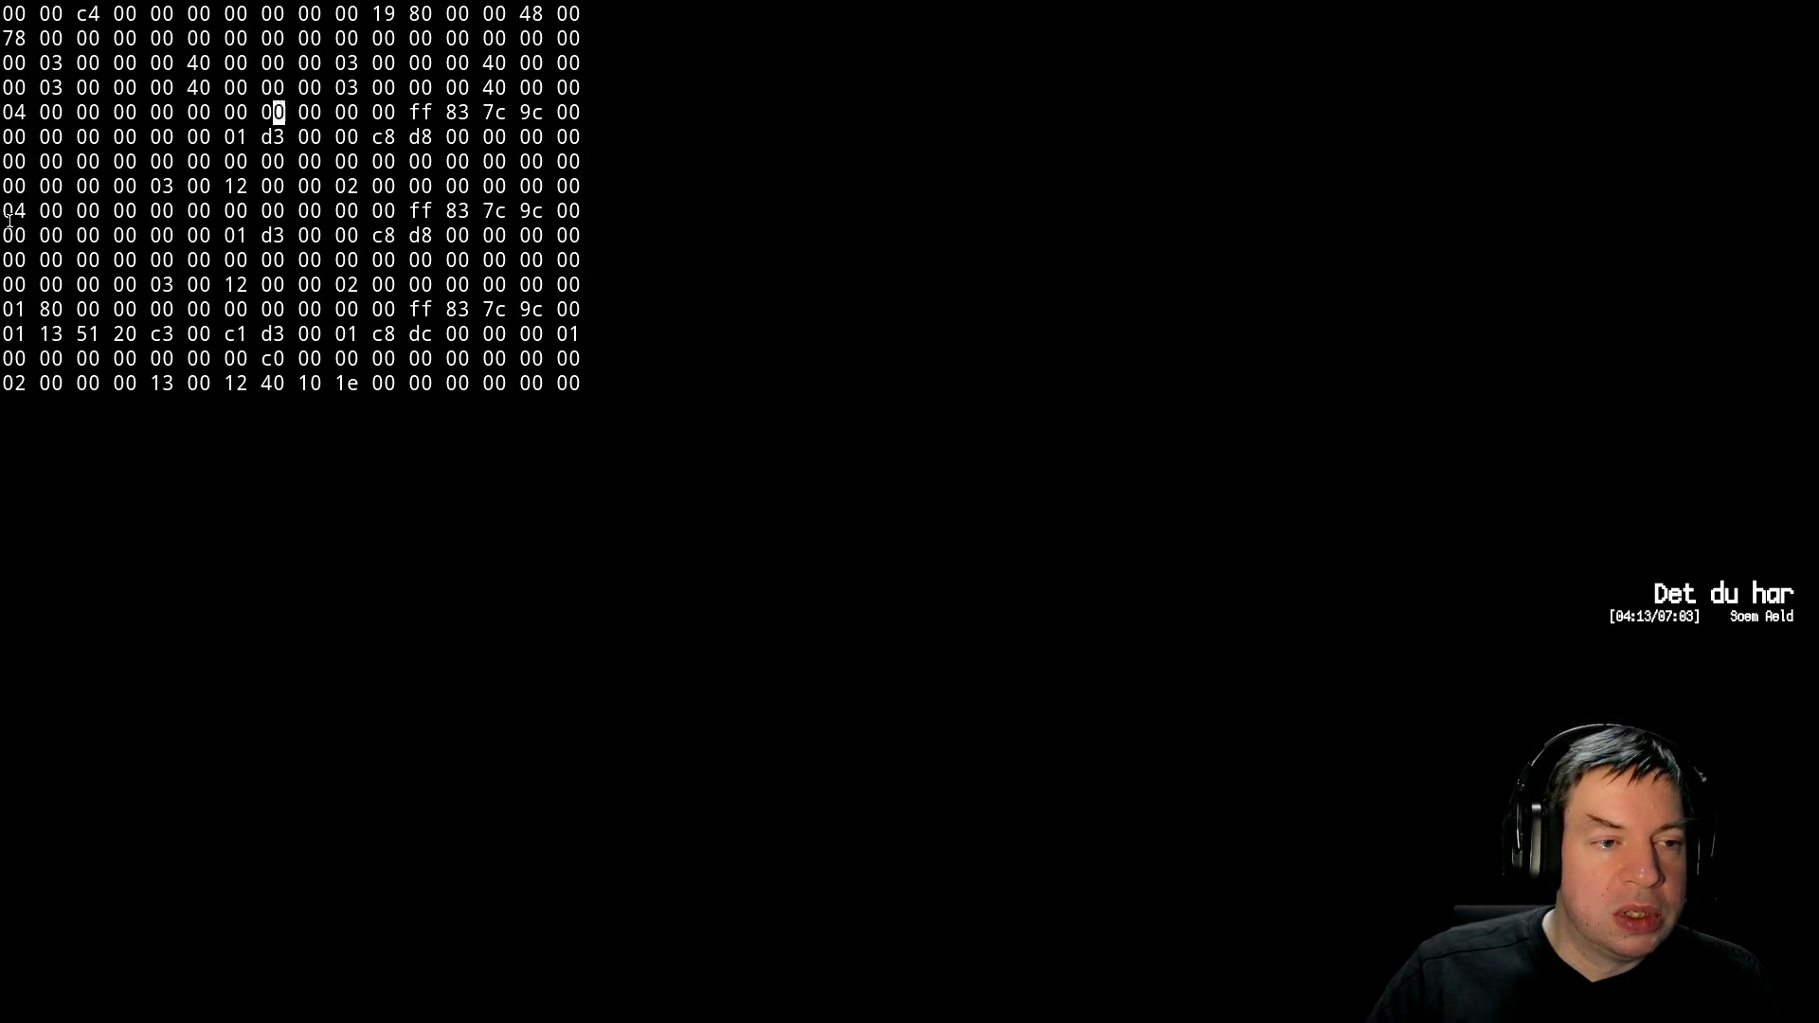
mouse_move(8, 214)
mouse_down()
mouse_move(771, 236)
mouse_move(845, 288)
mouse_up()
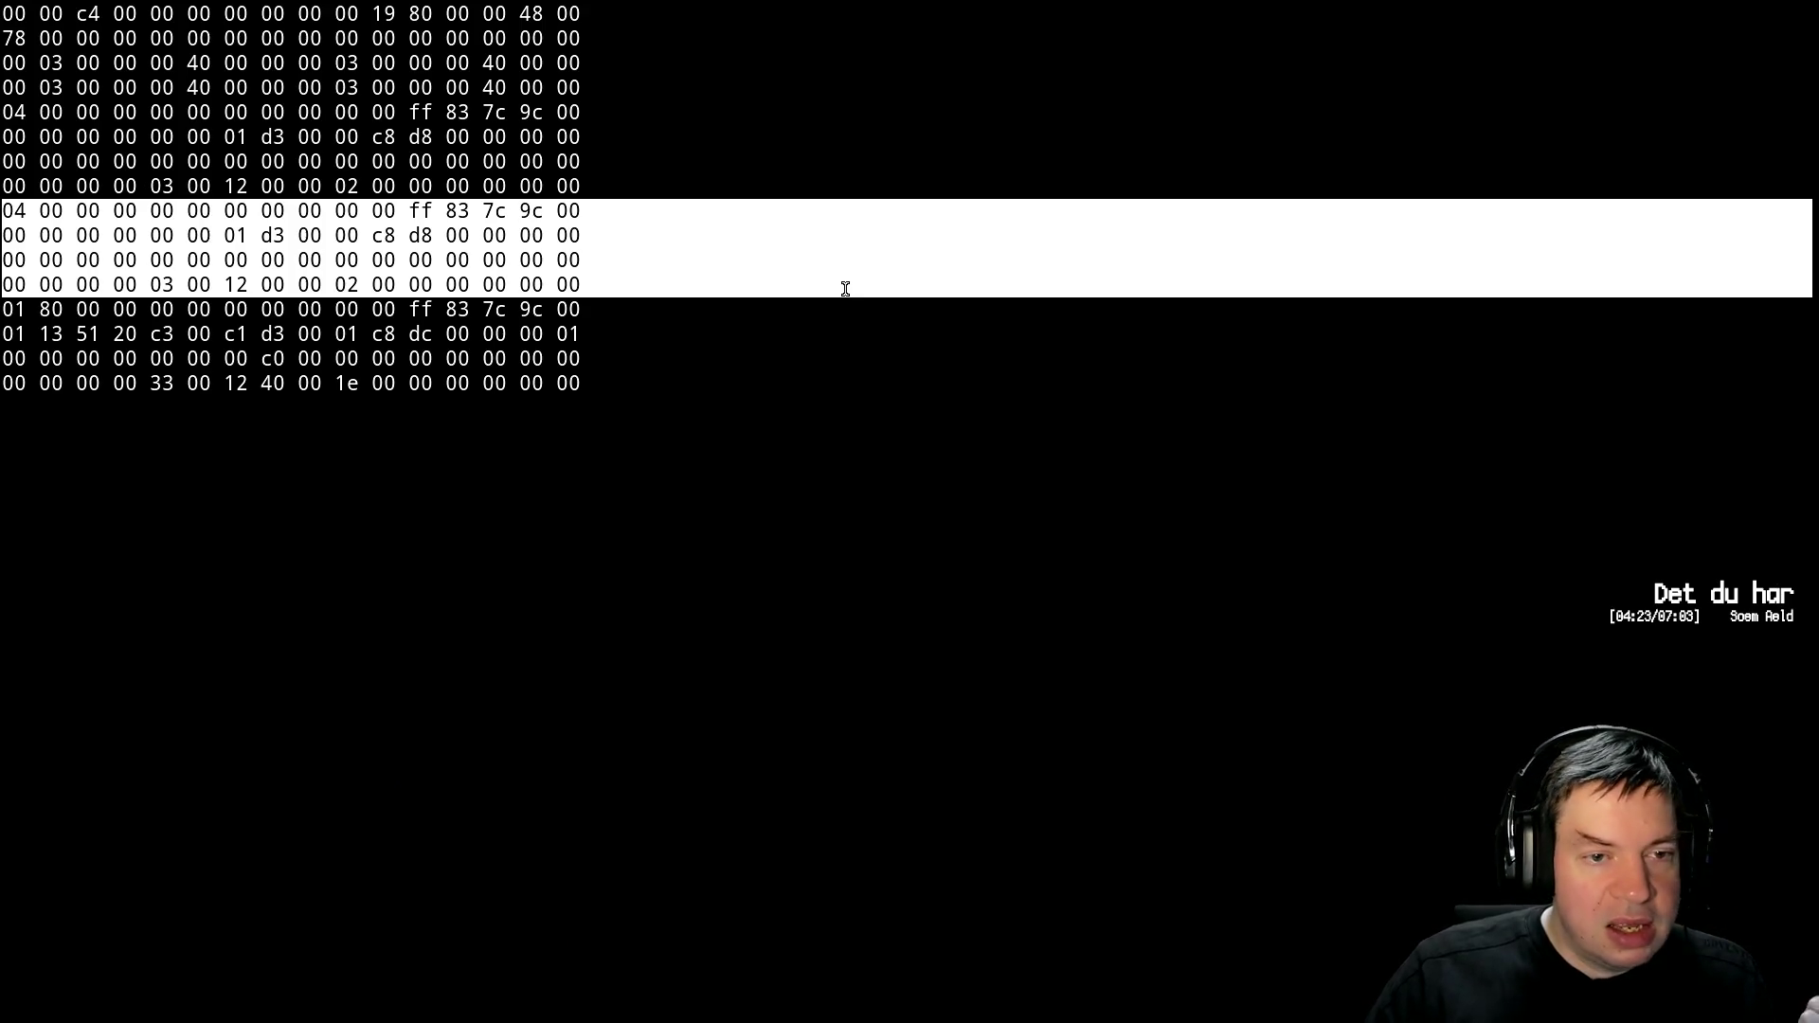
drag(845, 294, 851, 287)
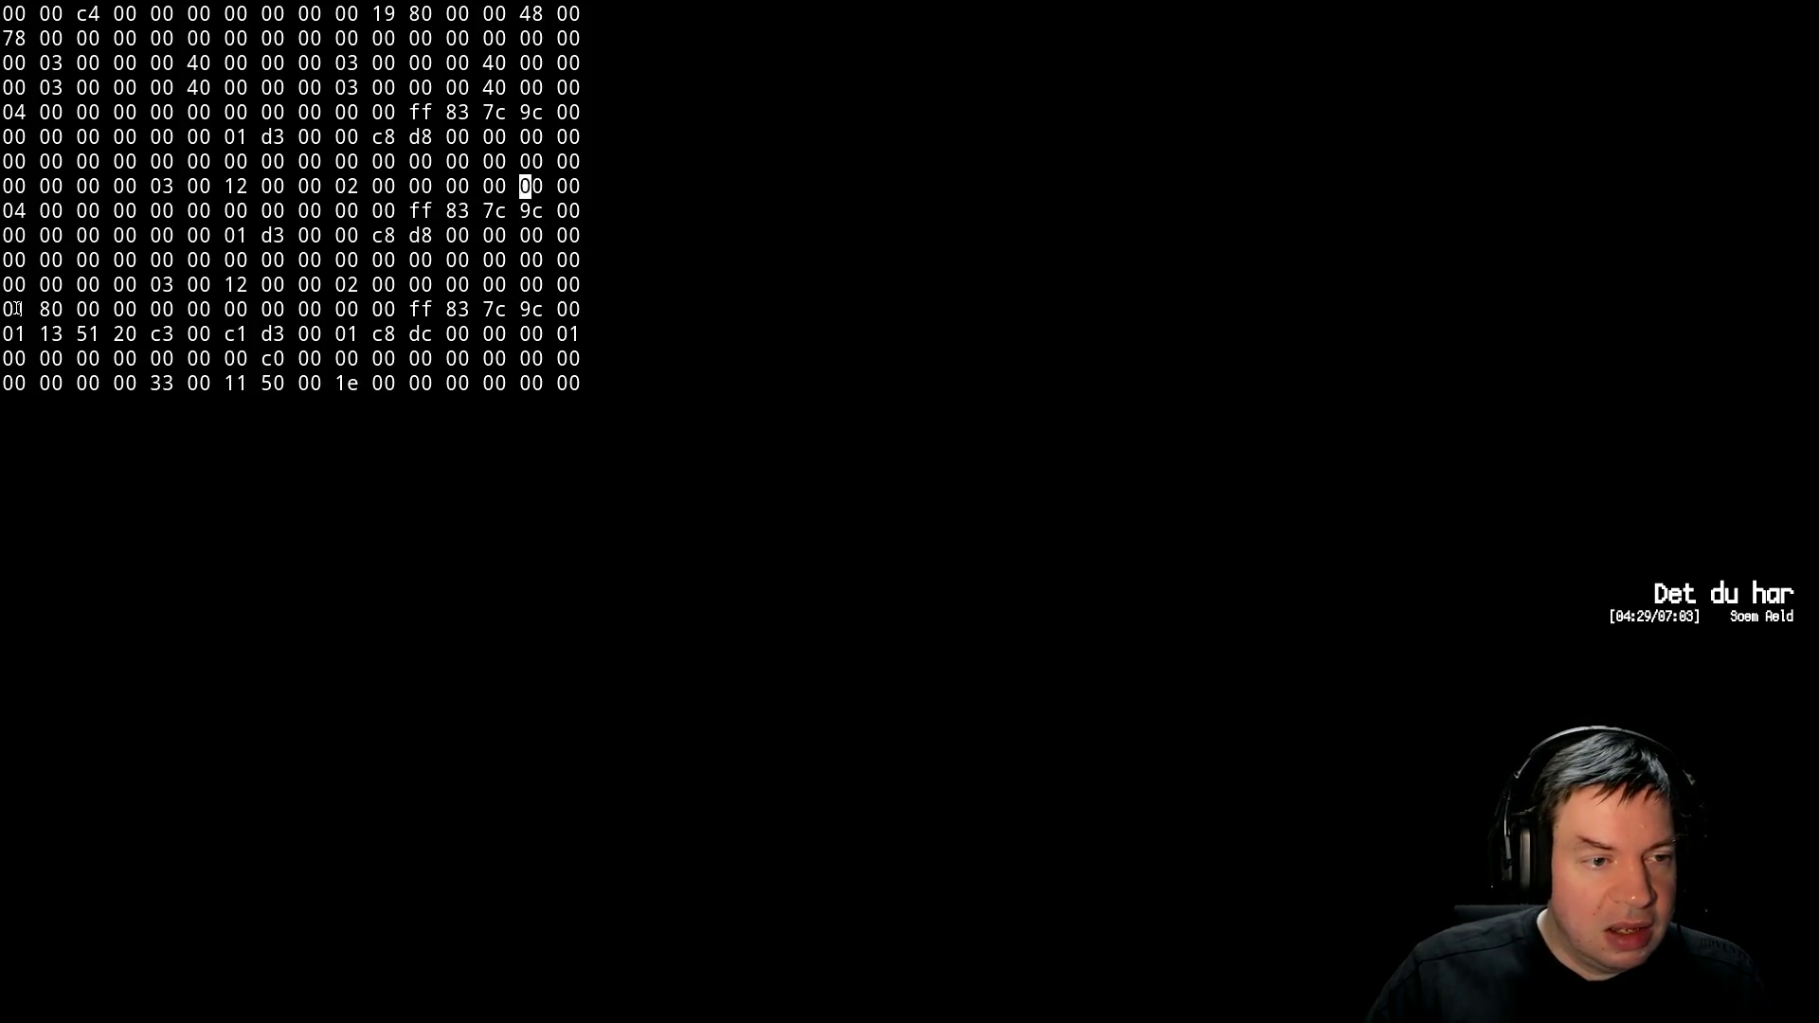
Highlight the last four rows of the received-data hex dump
drag(851, 307, 851, 380)
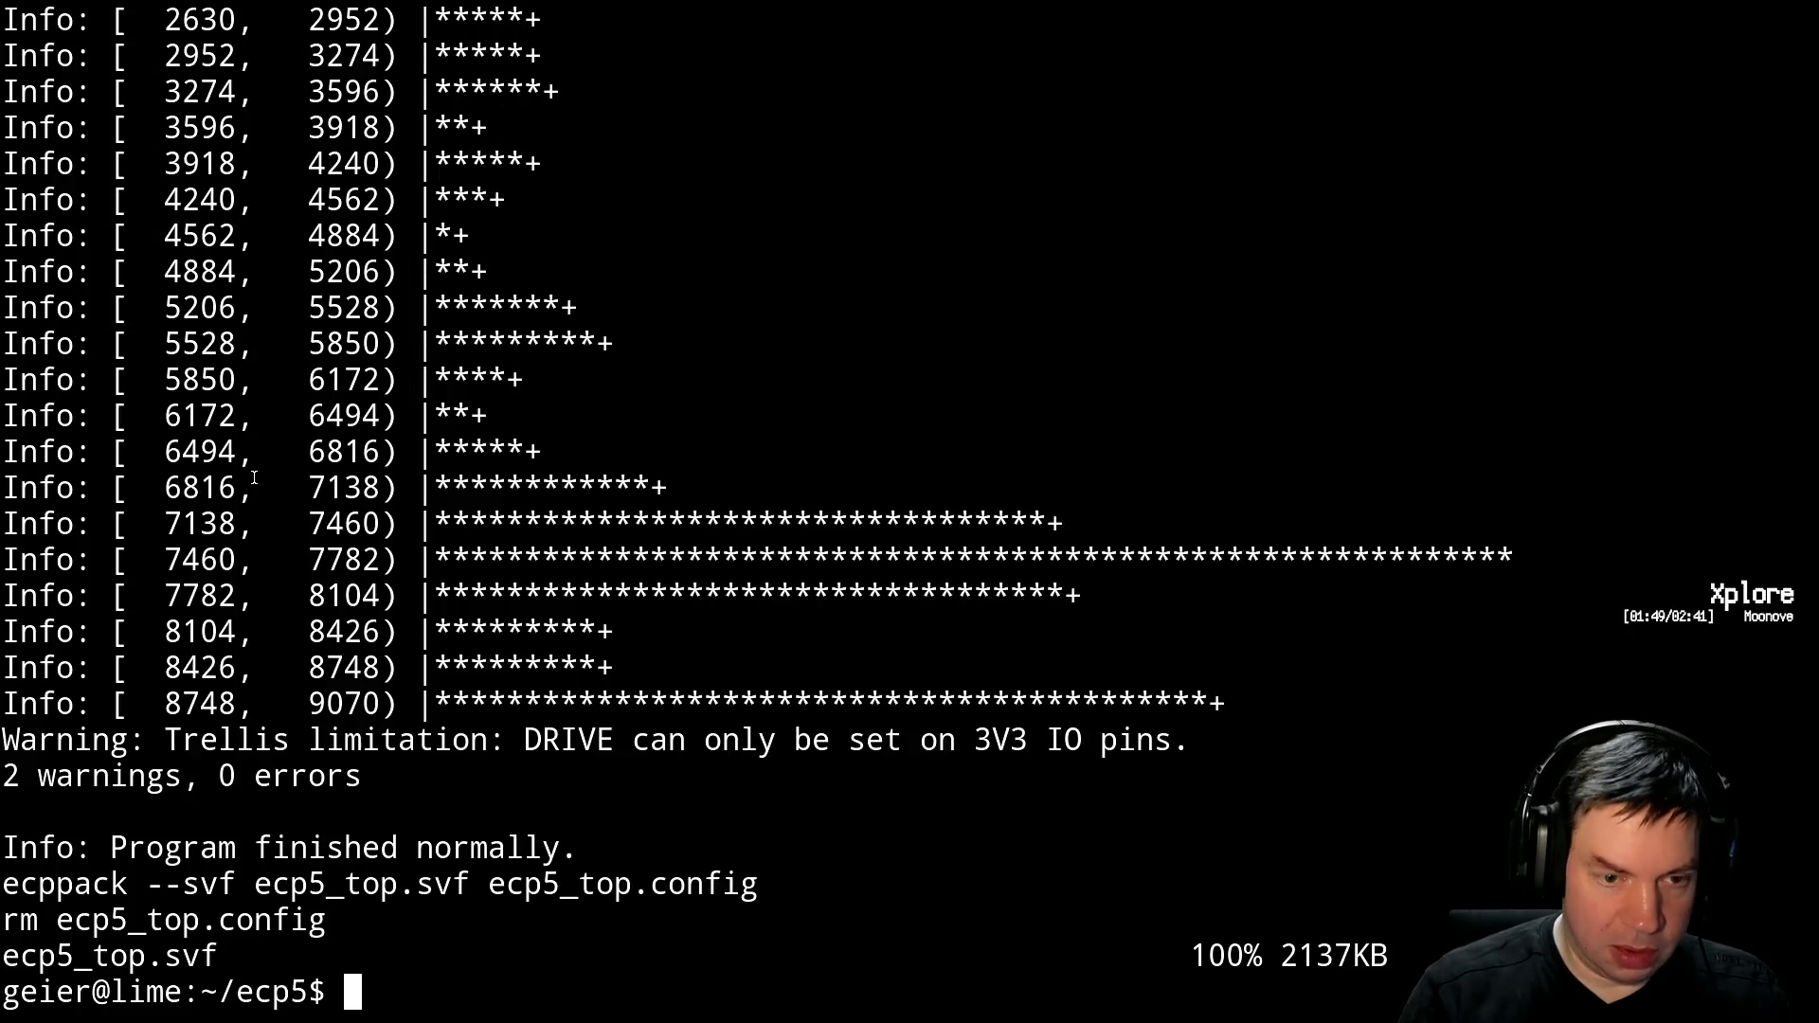
Resume Vim, set CH1_UC_MODE to "0b0" and CH1_PCIE_MODE to "0b1", and save pcie.vhdl
text(fg)
key(Return)
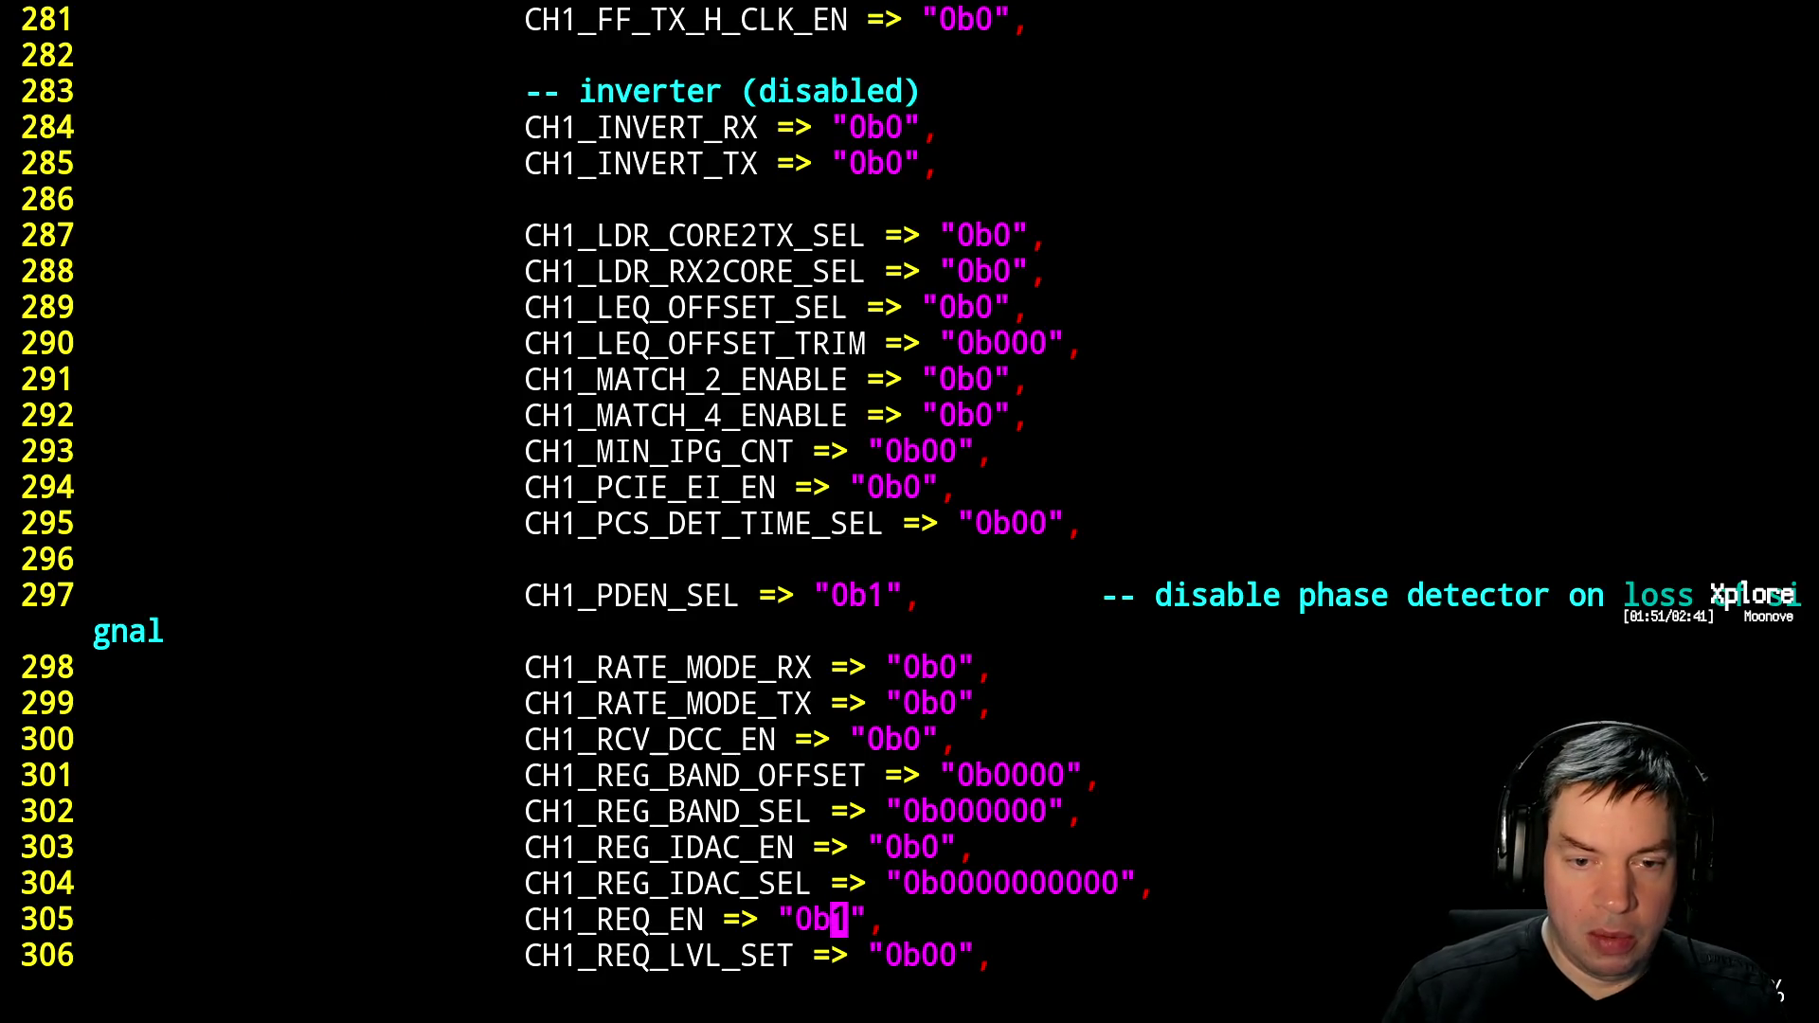
key(ctrl+b)
key(ctrl+b)
key(ctrl+b)
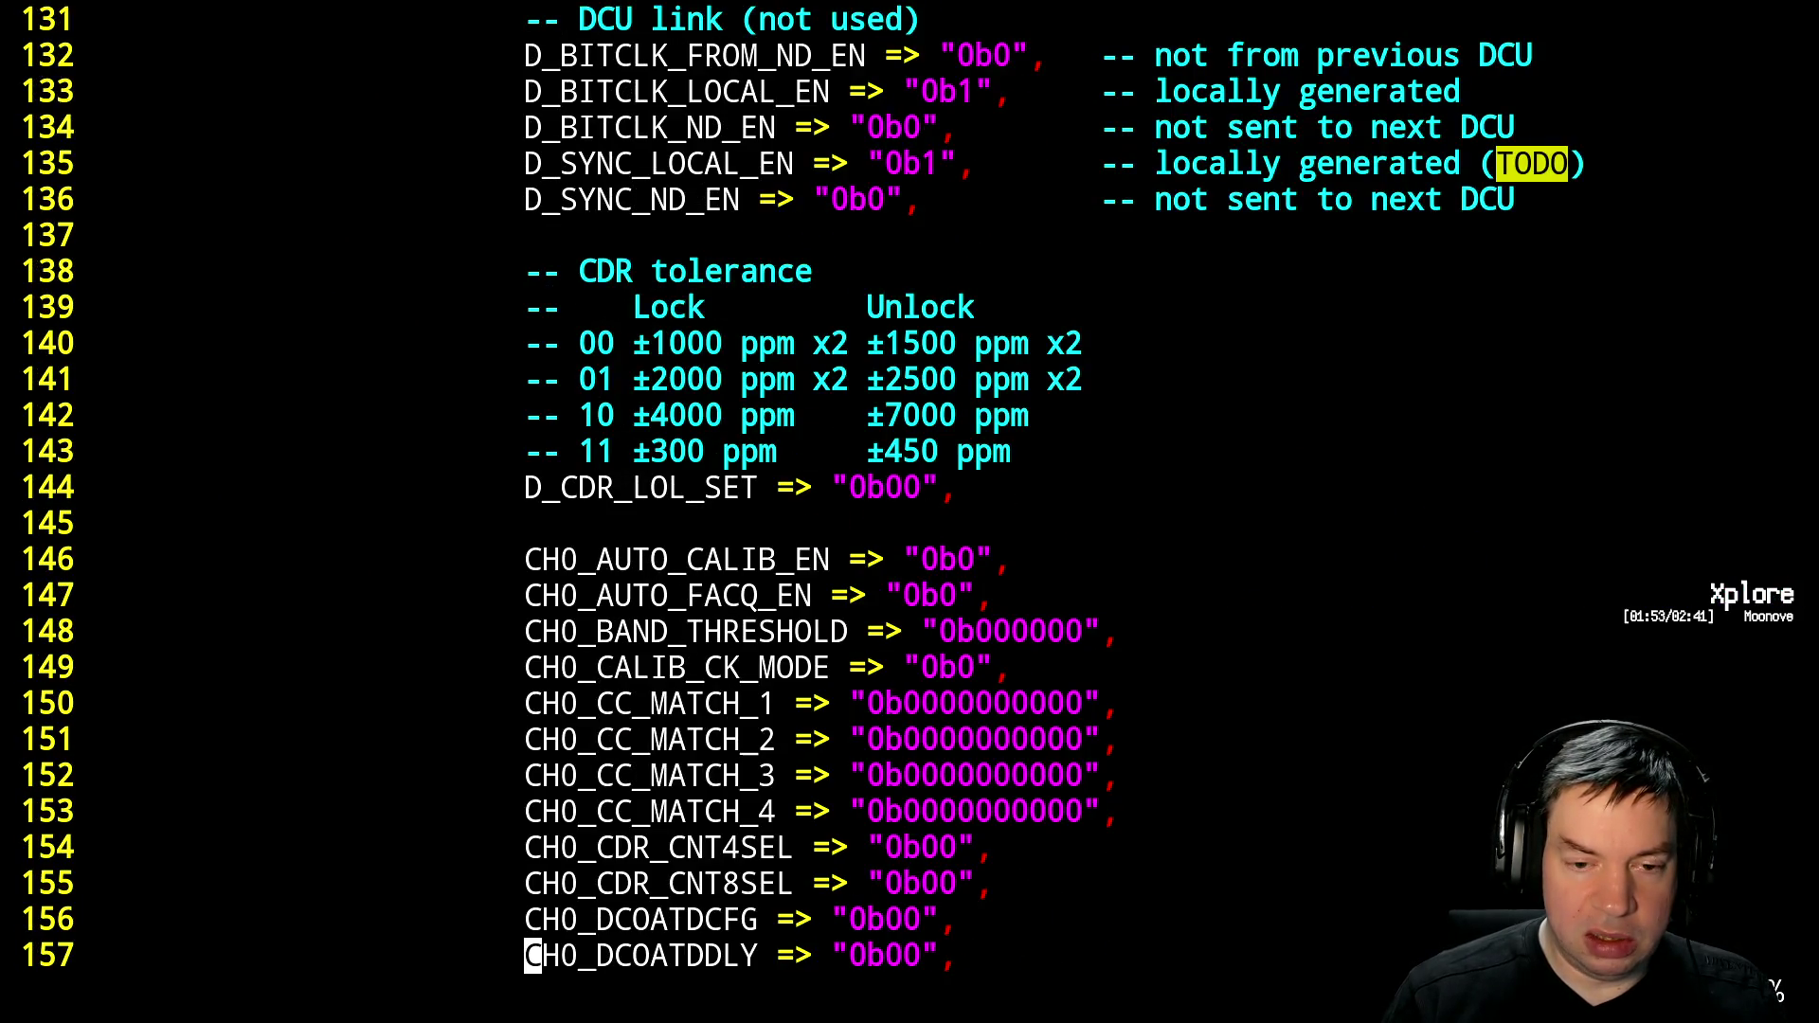
key(ctrl+b)
key(ctrl+b)
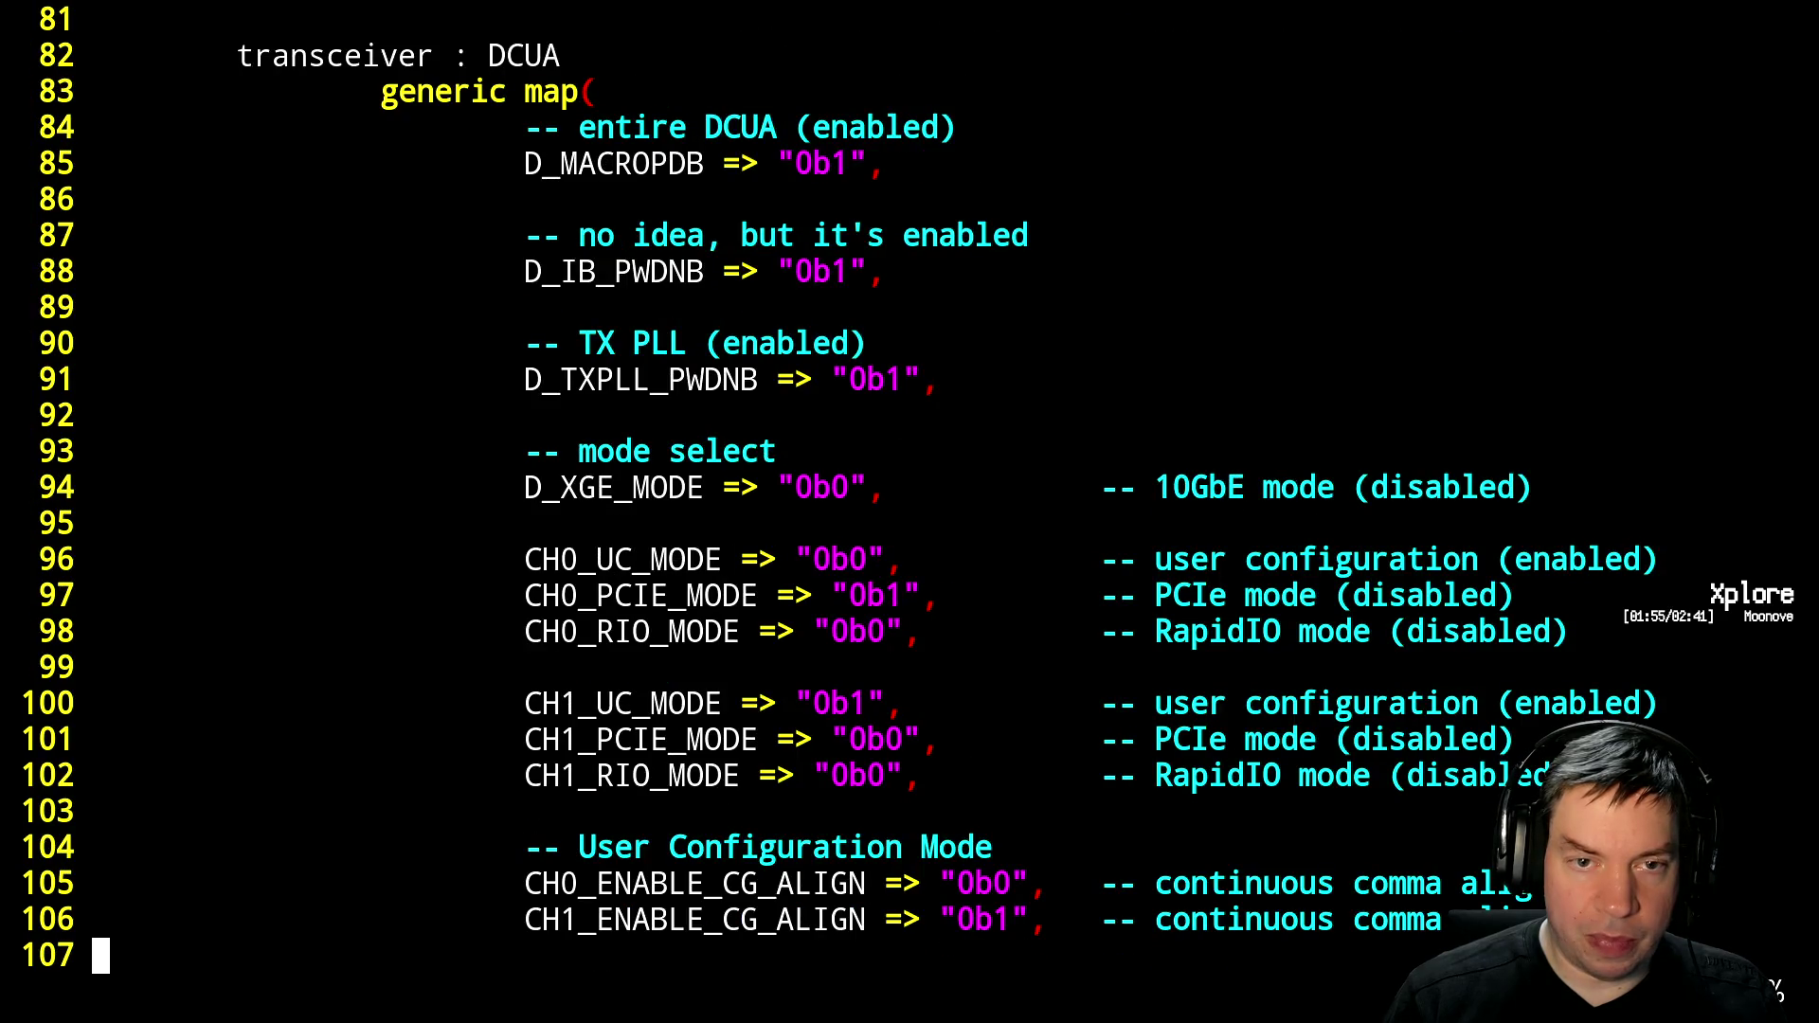
key(ctrl+f)
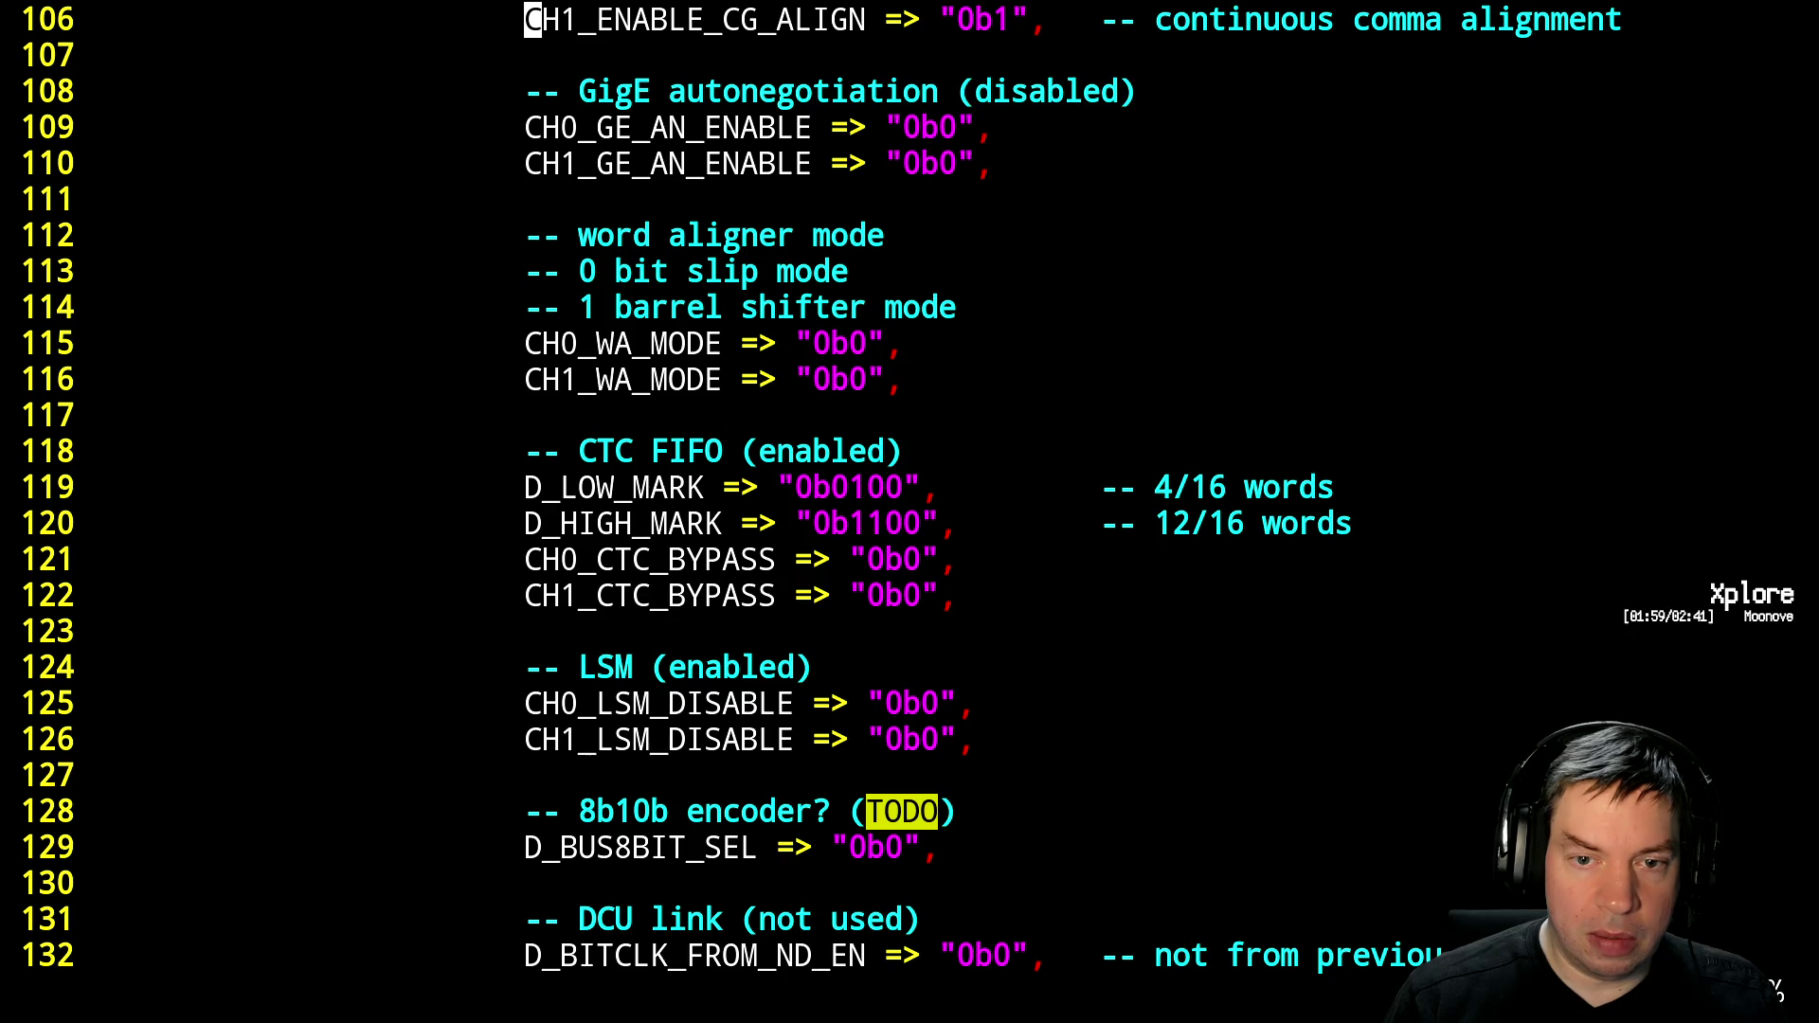
key(ctrl+b)
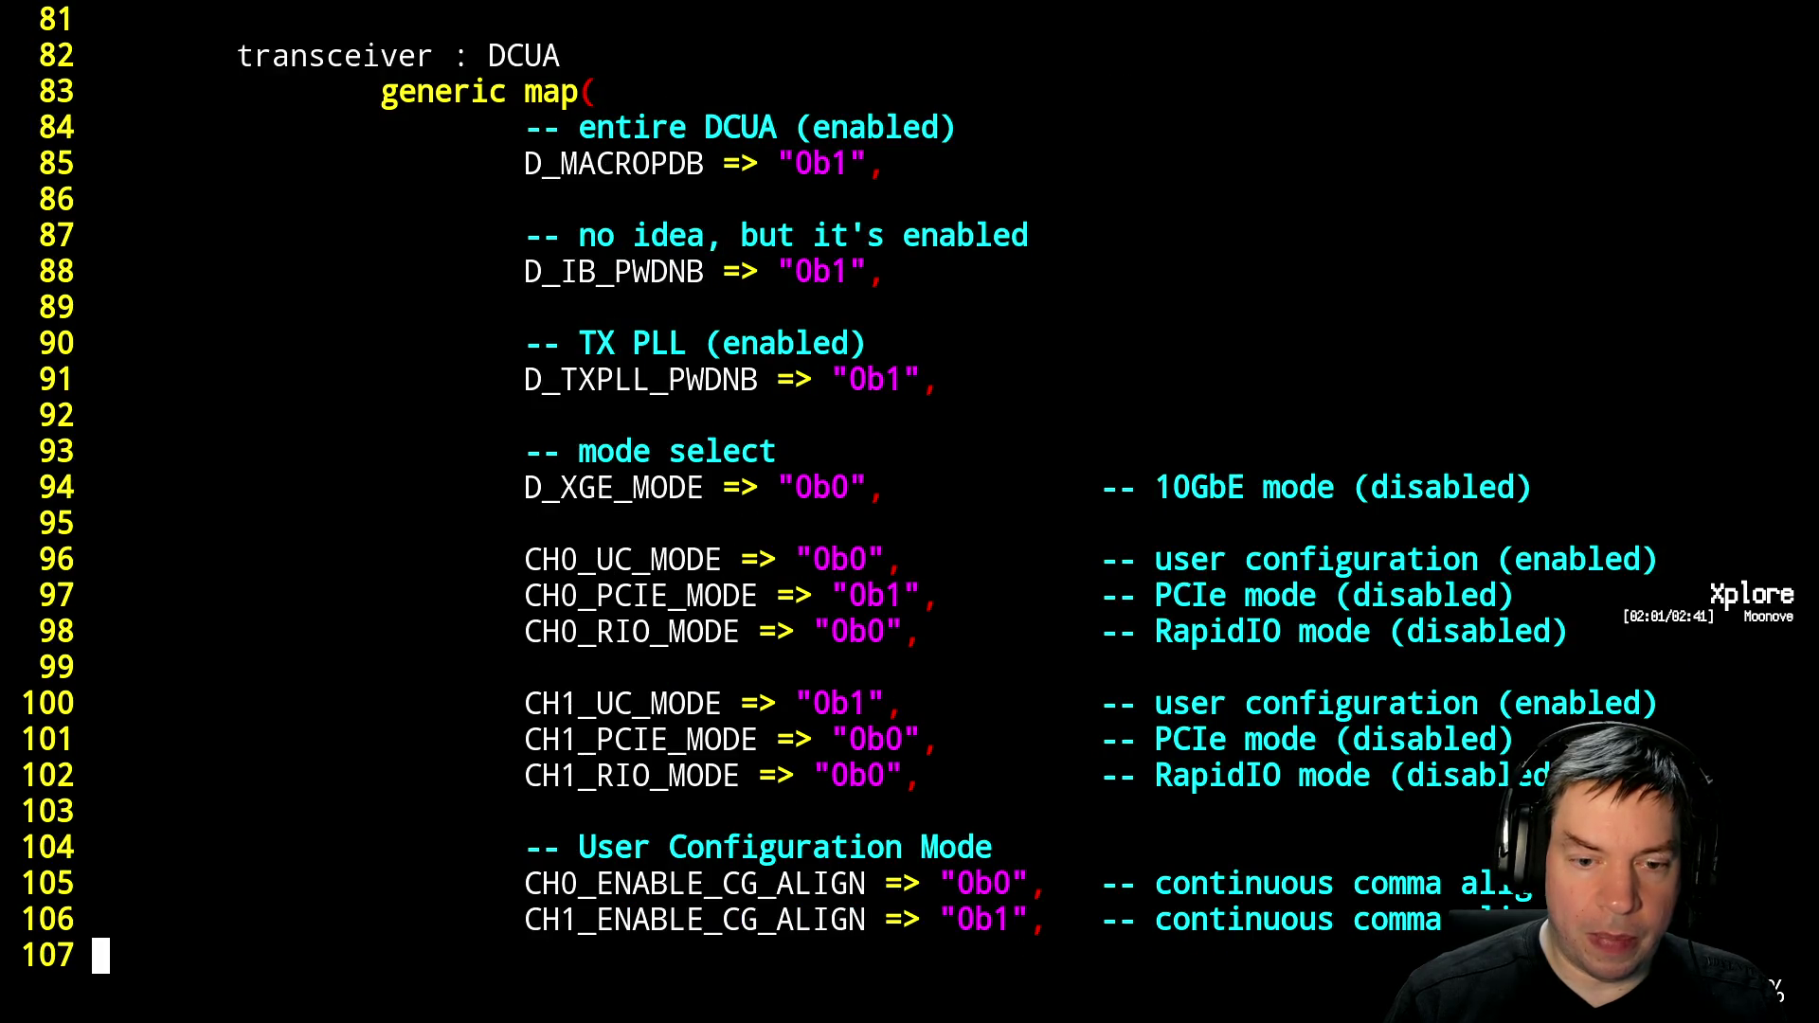
key(k)
key(k)
key(k)
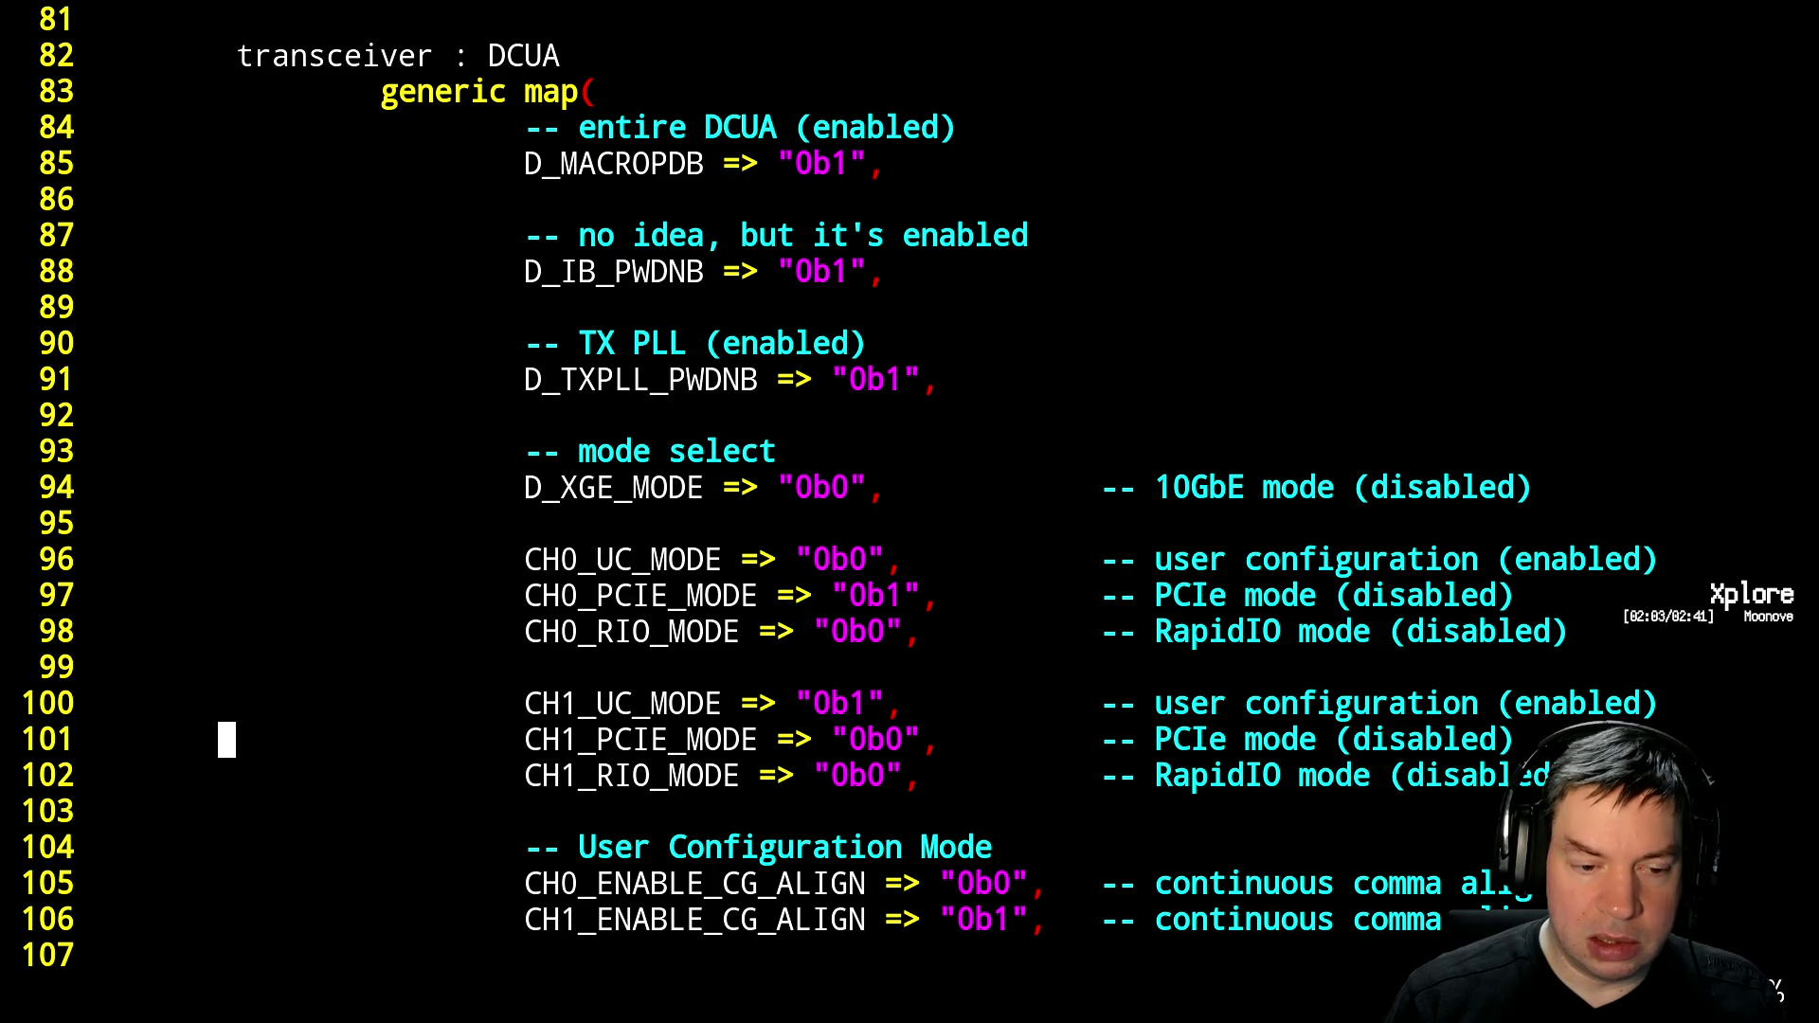
key(l)
key(l)
key(l)
key(l)
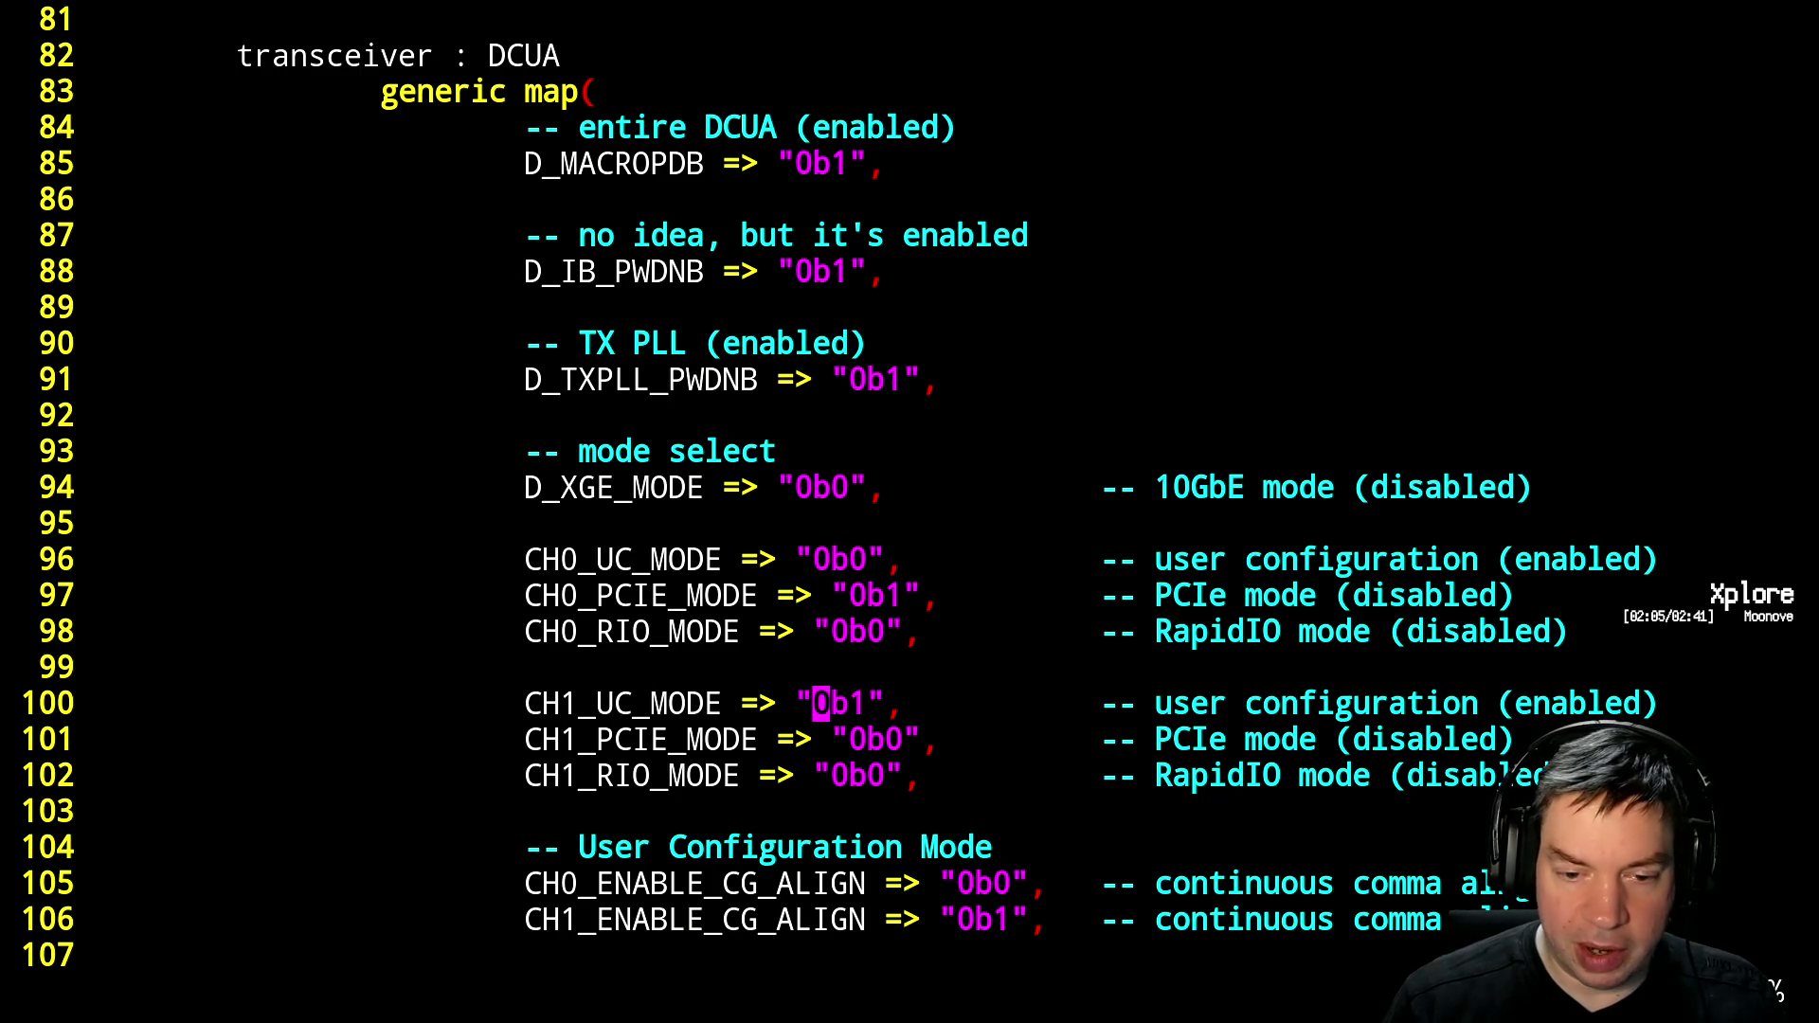
key(j)
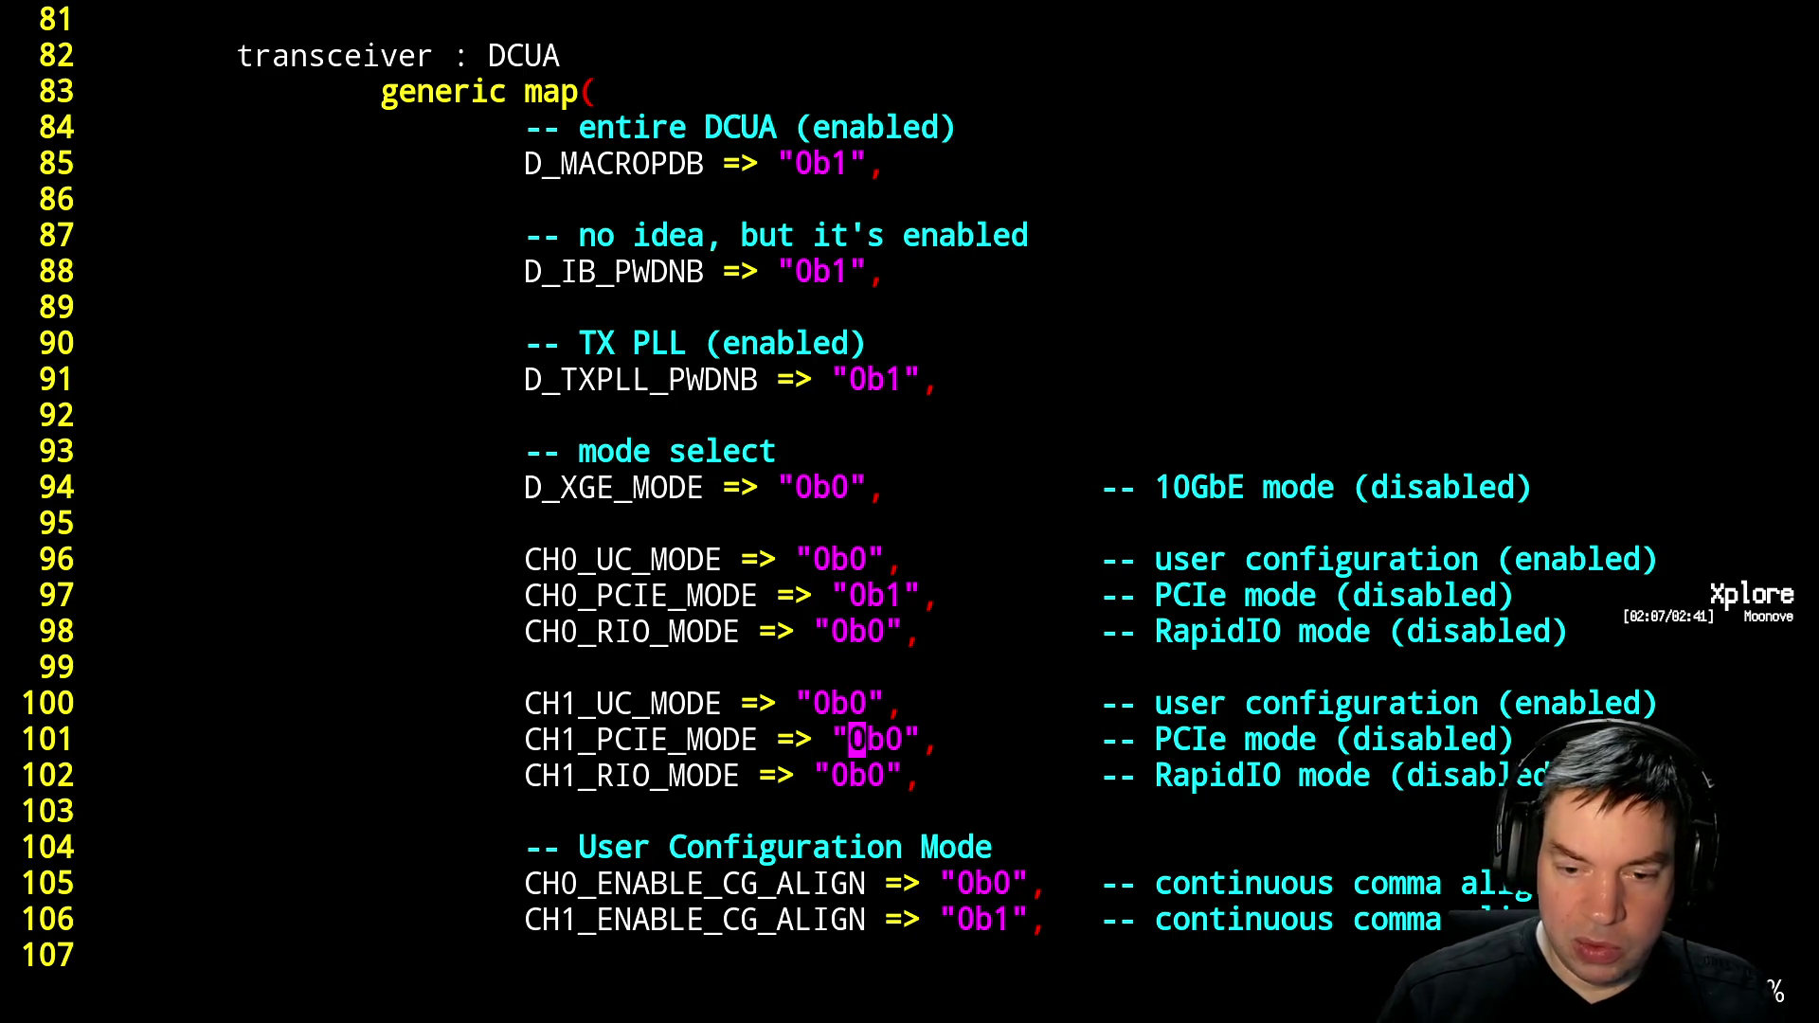
key(l)
key(l)
text(1)
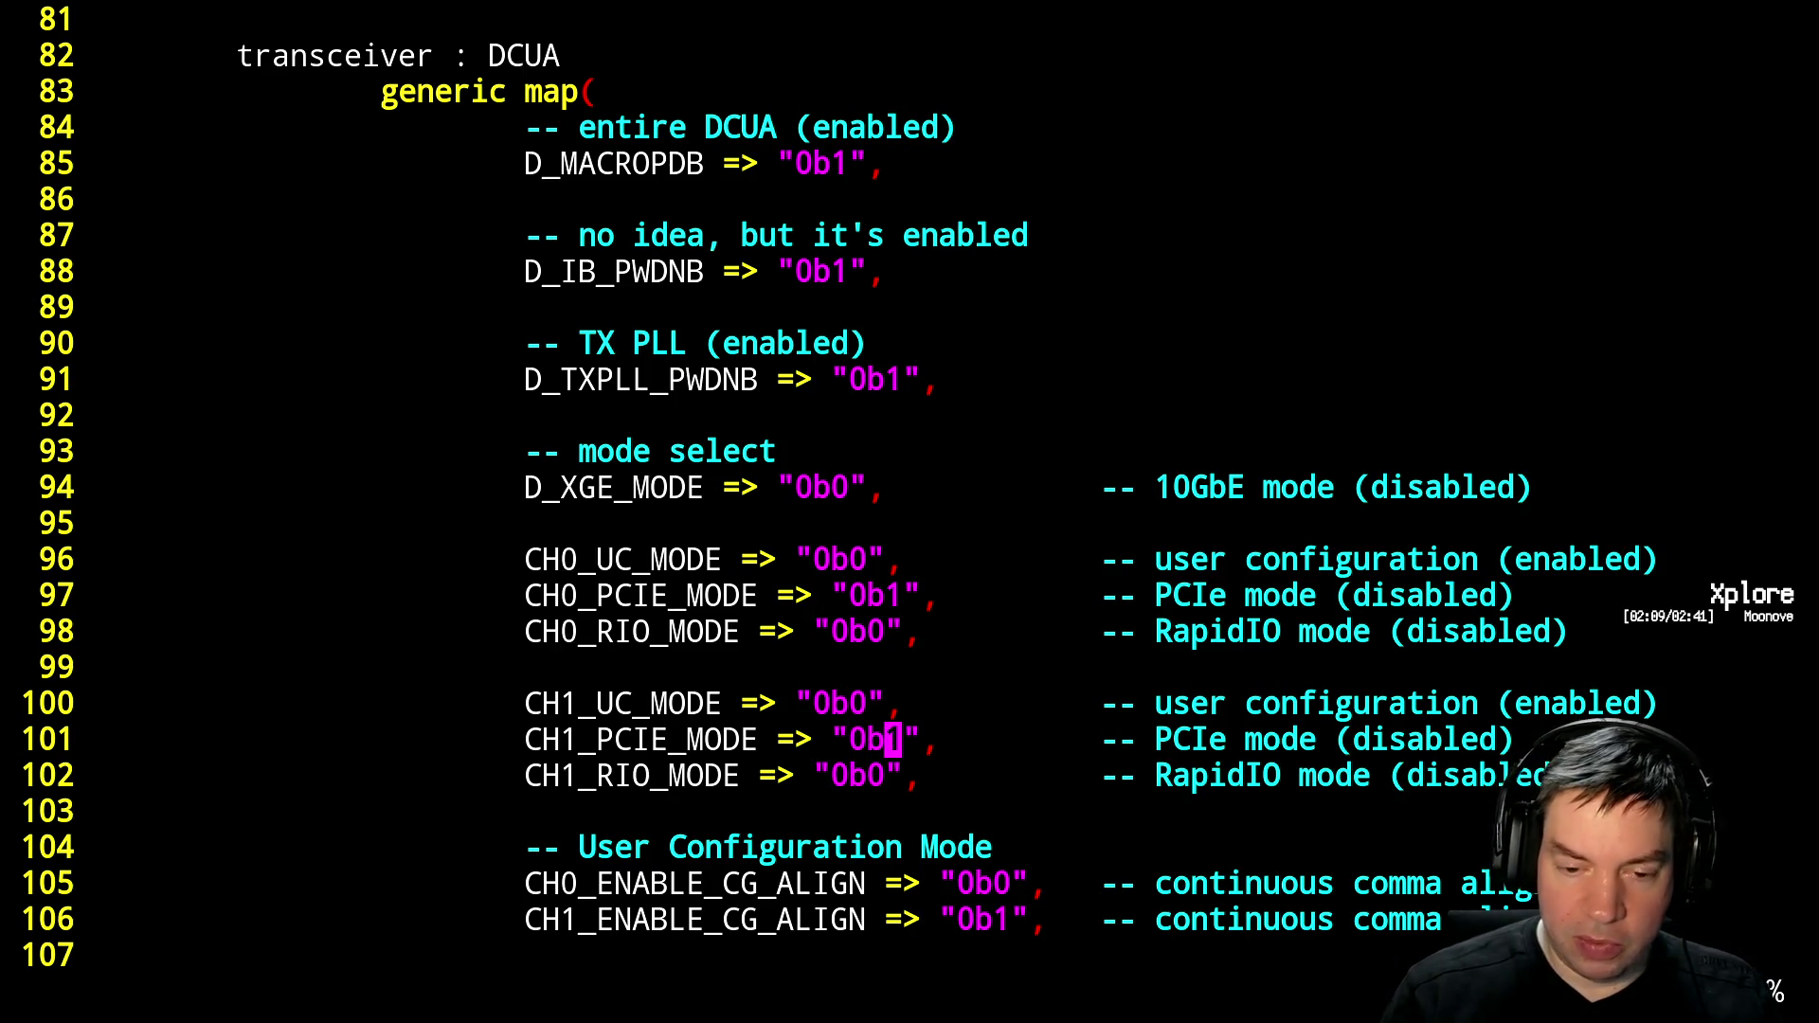
text(:w)
key(Return)
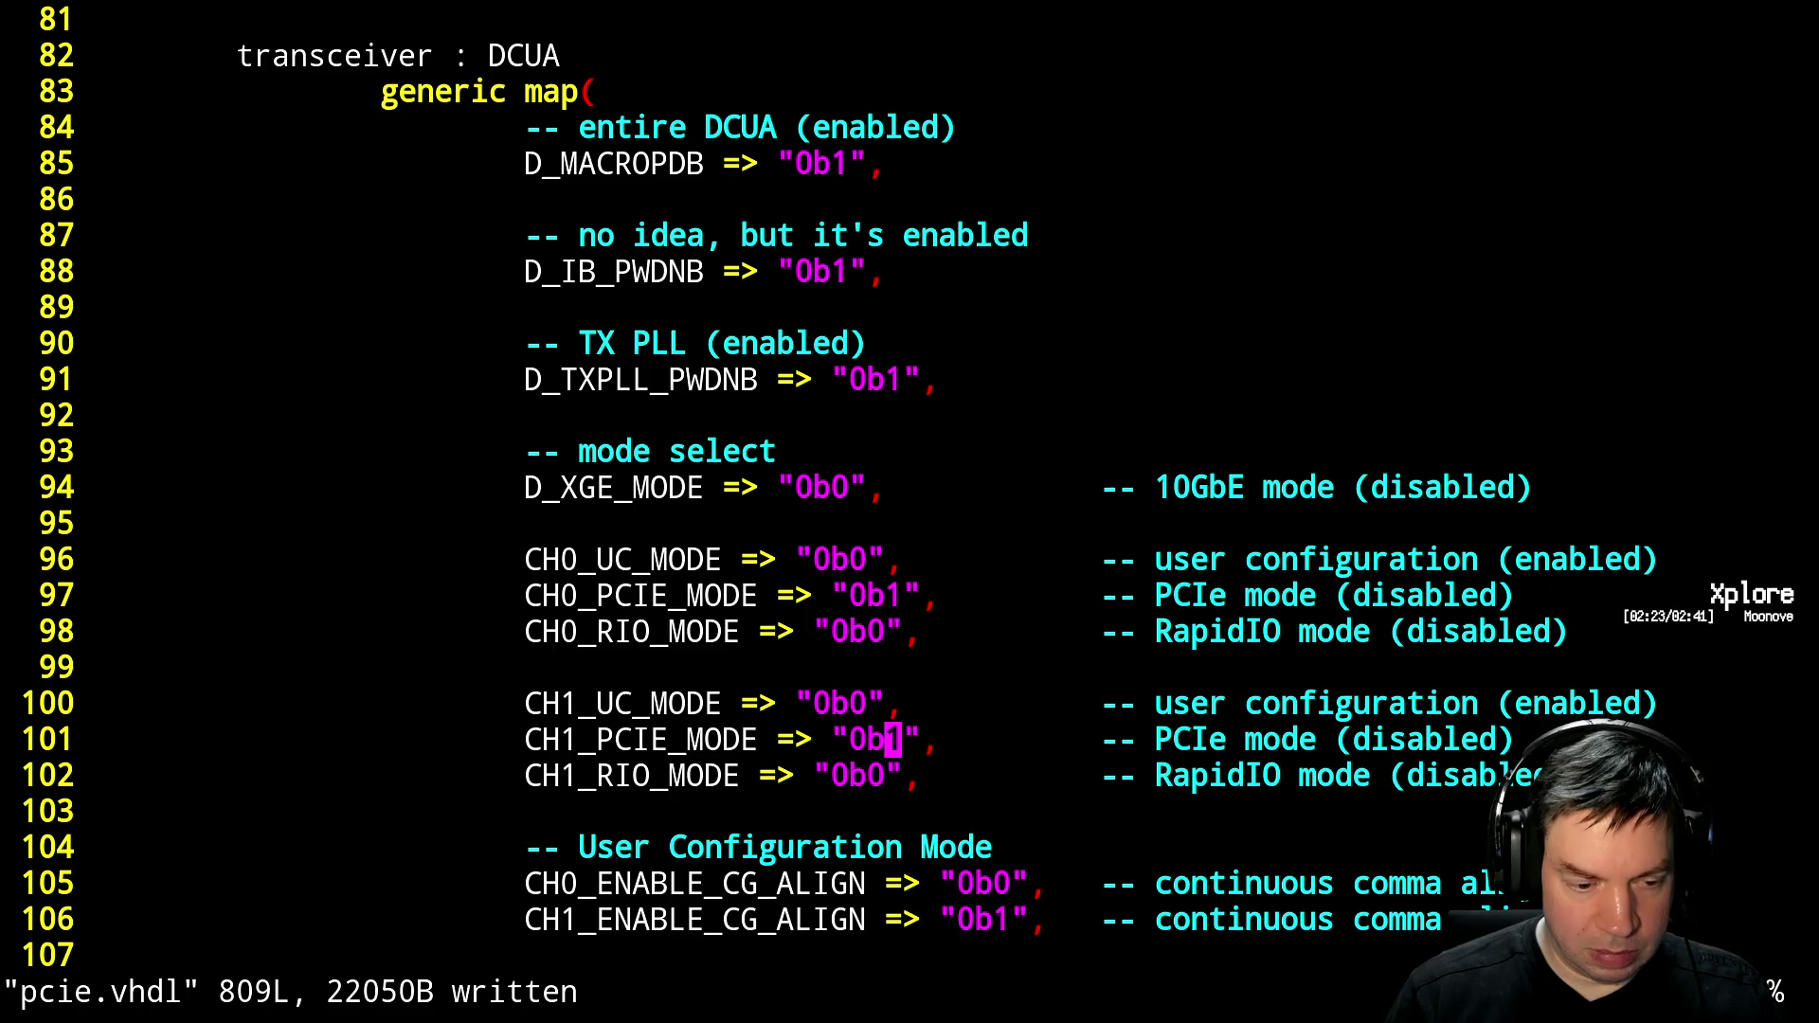
Rebuild with 'make && scp ecp5_top.svf malatang:' and program the board with ecp5_top.svf
key(ctrl+z)
text(make && scp ecp5_top.svf malatang:)
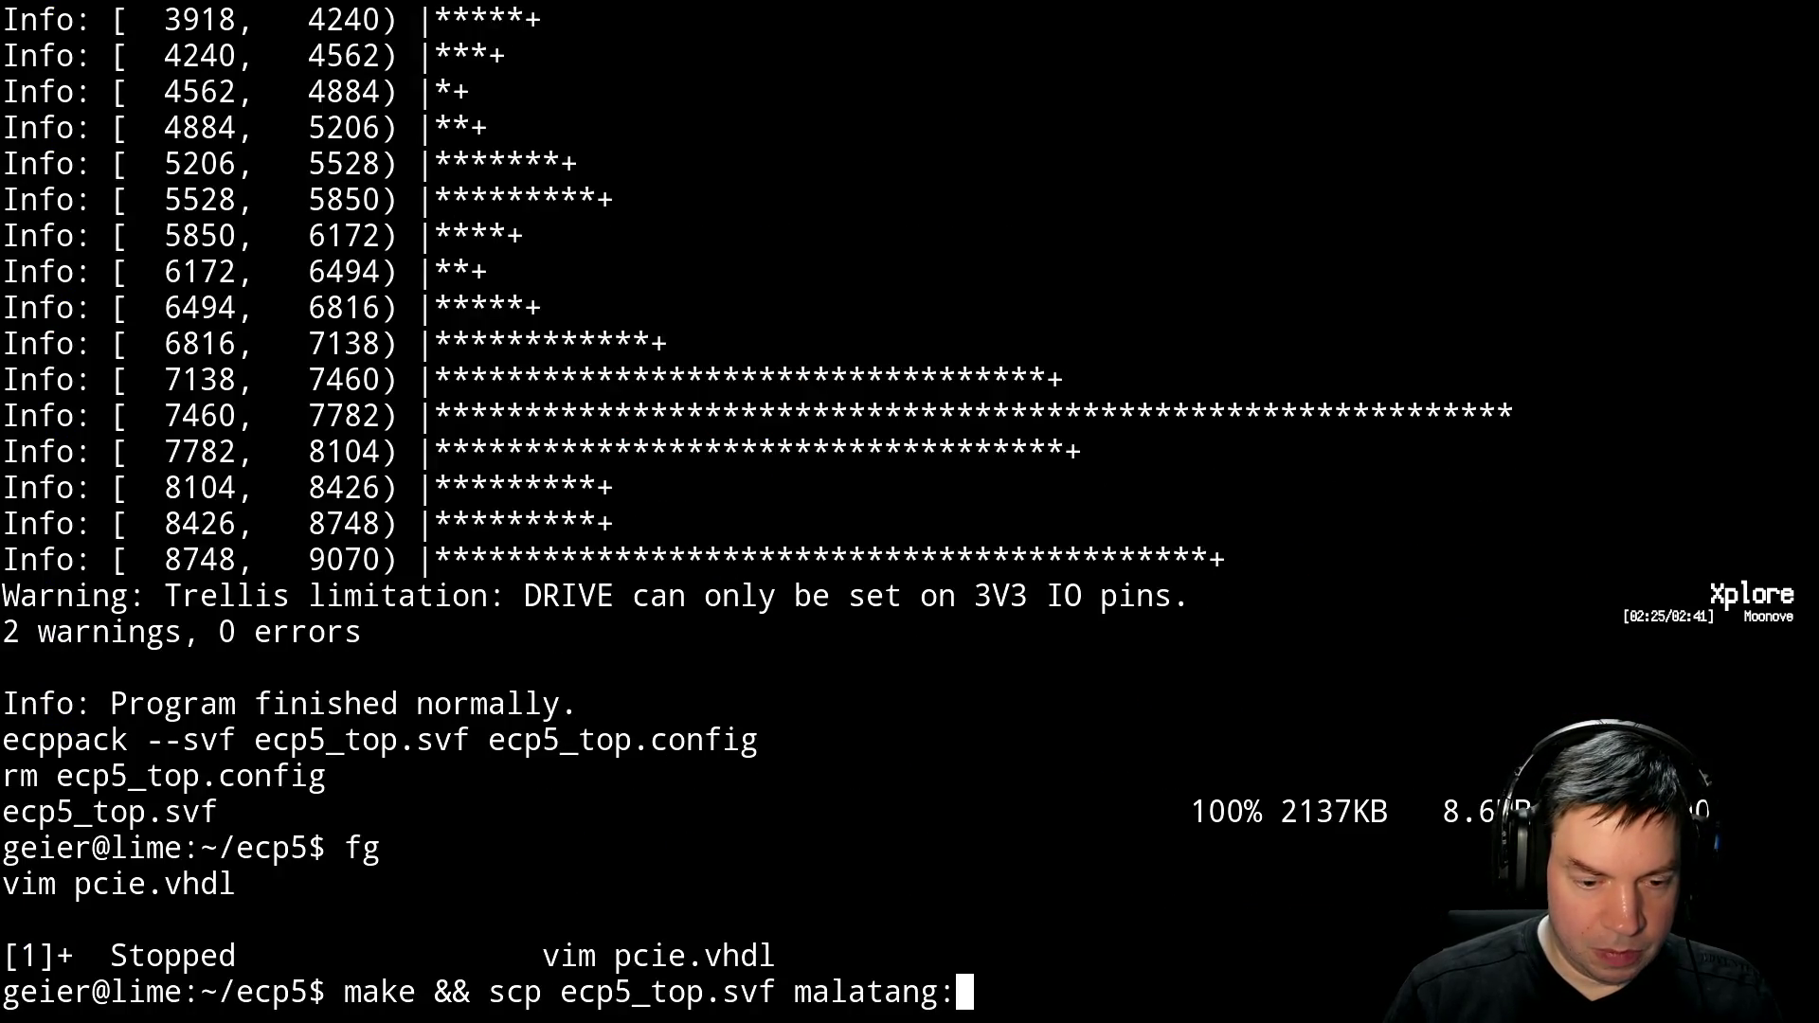
key(Return)
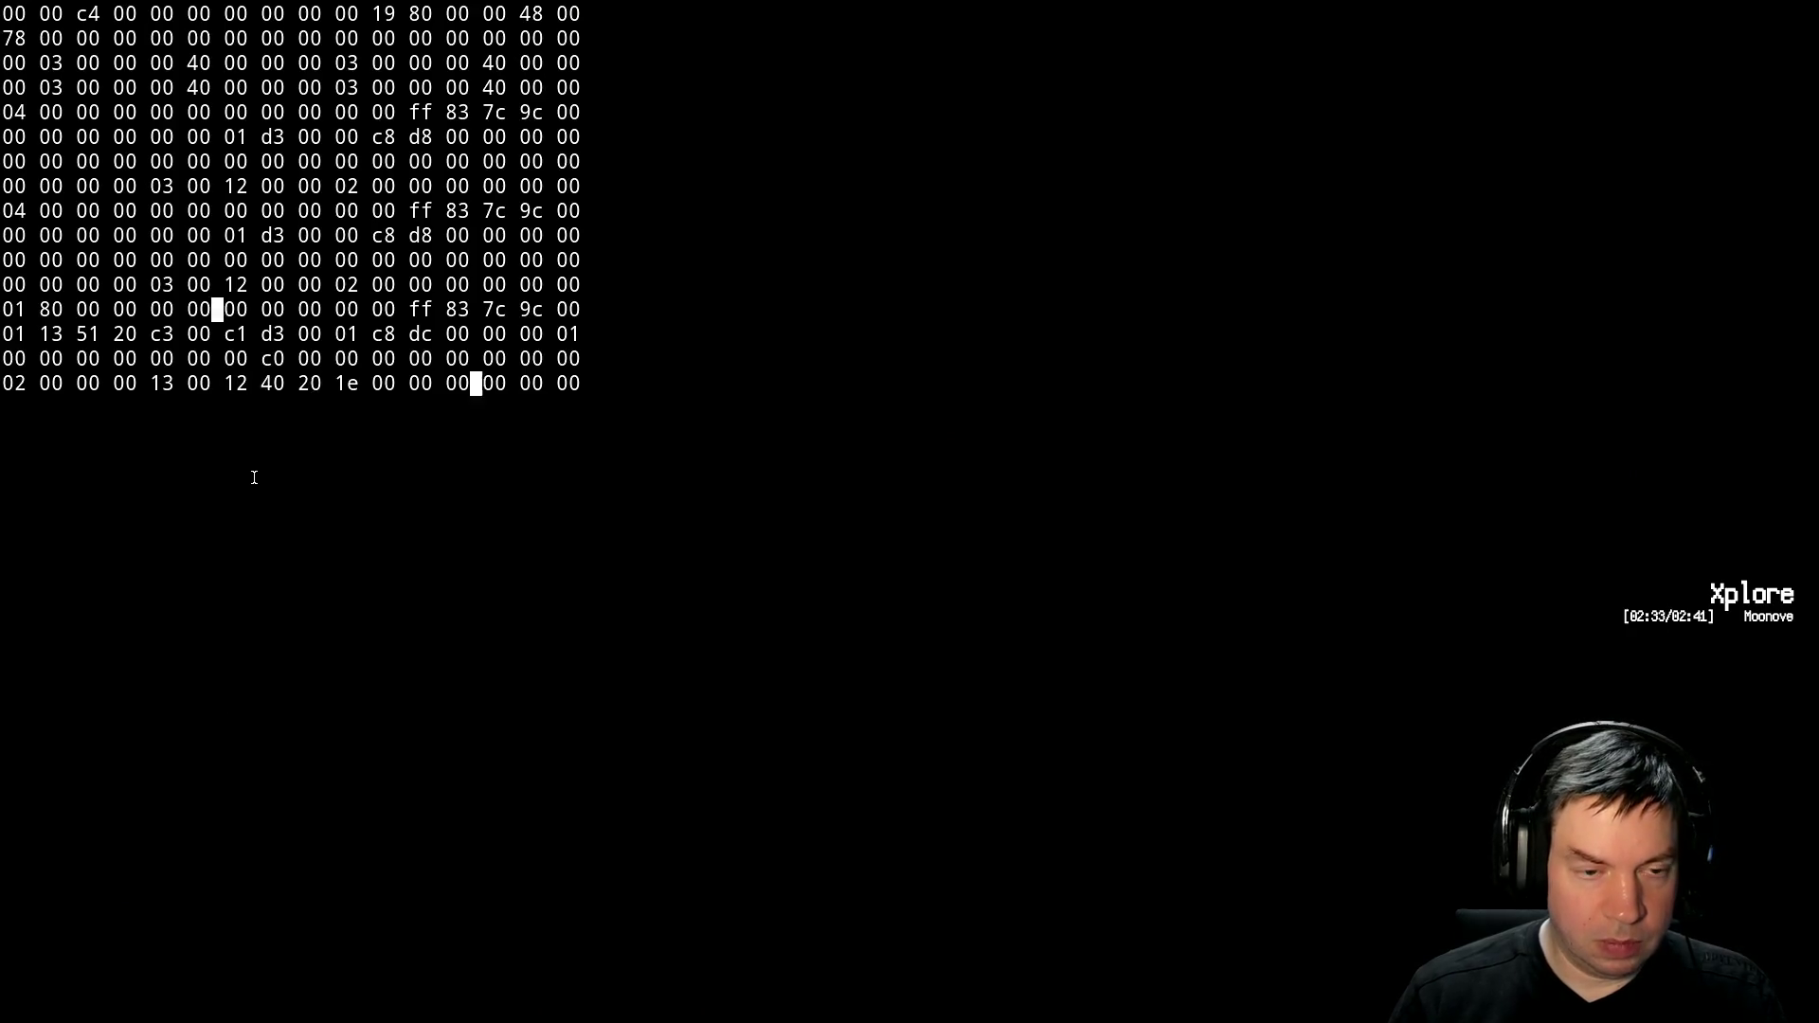
key(Up)
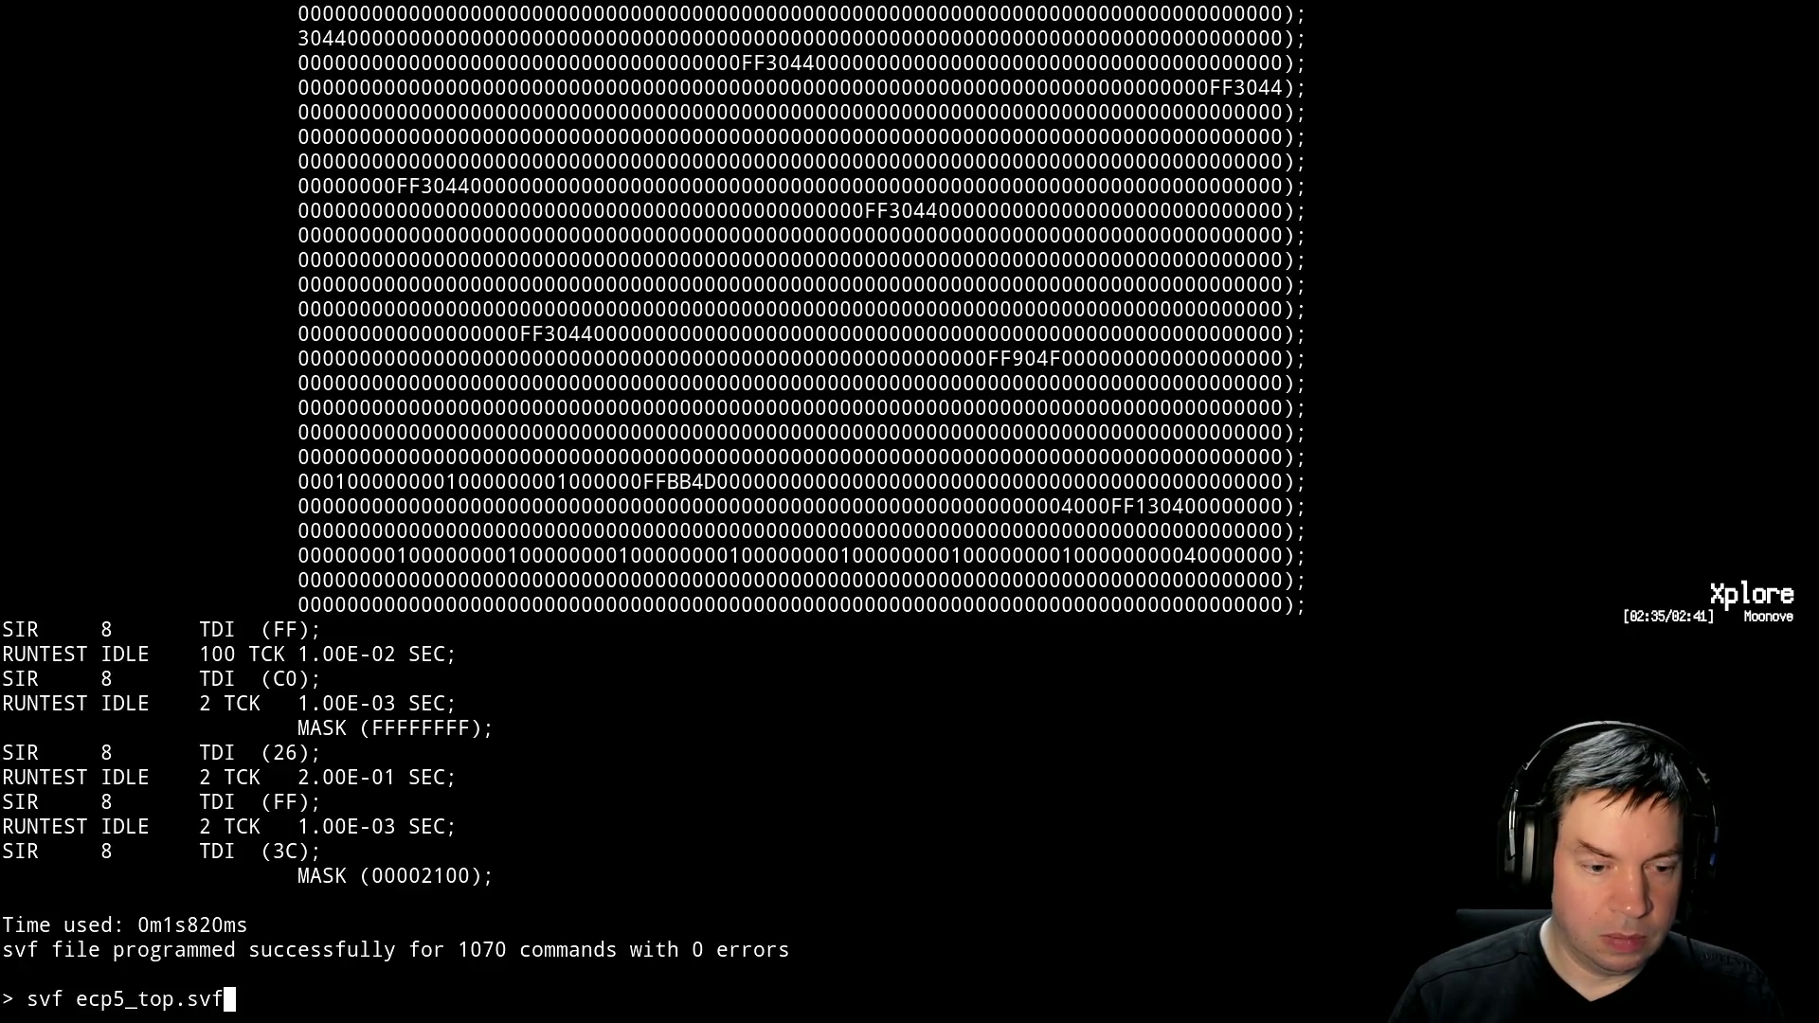
key(Return)
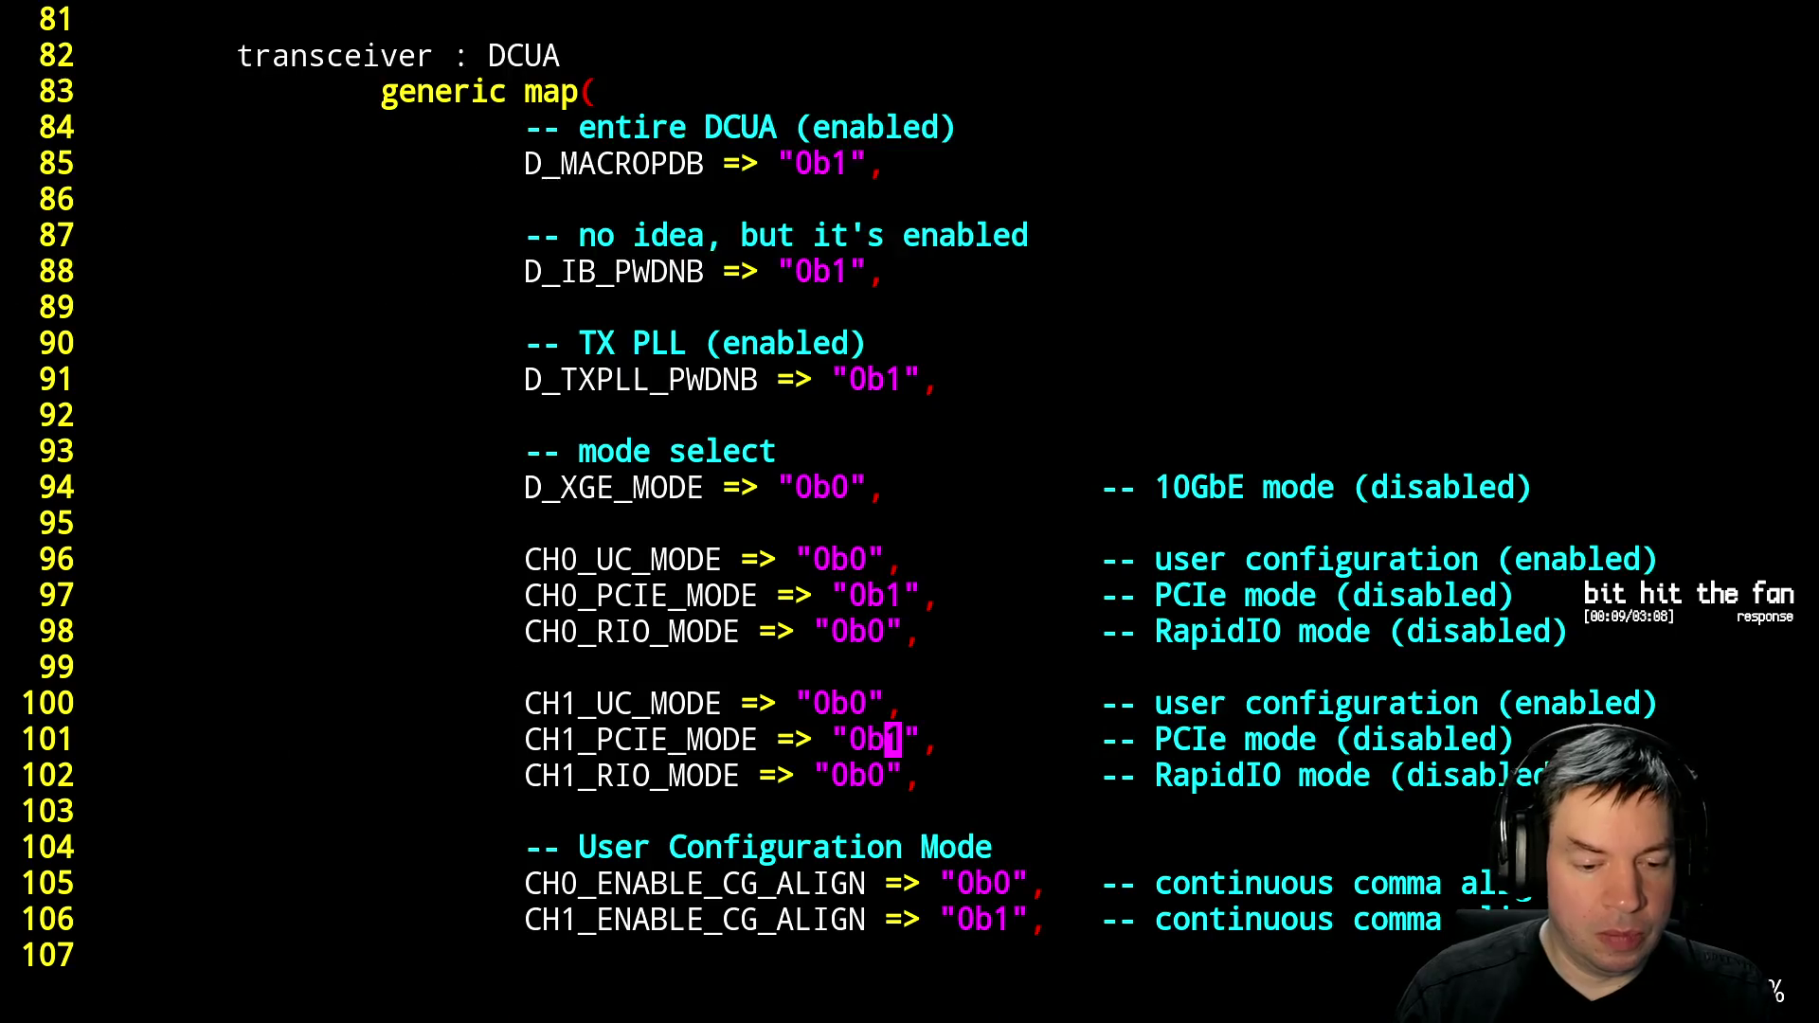
Undo the CH1 mode change, set CH1_ENABLE_CG_ALIGN to "0b0", and save pcie.vhdl
key(u)
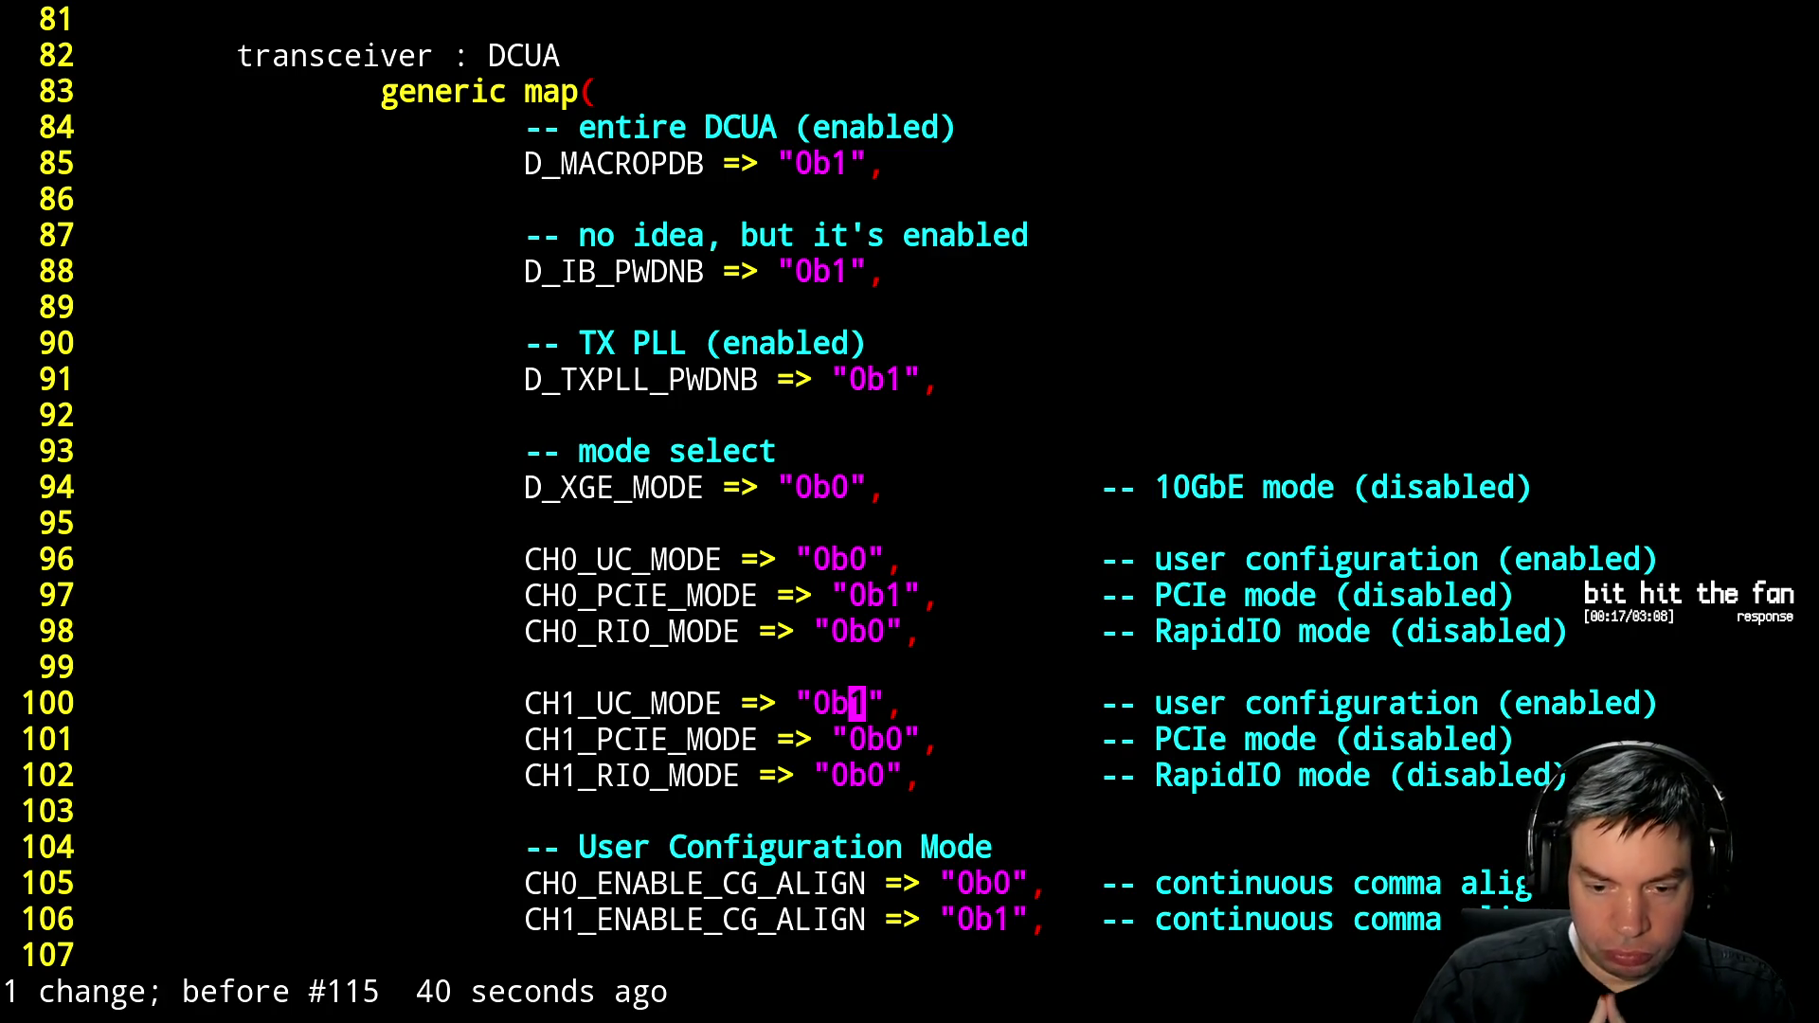
key(j)
key(j)
key(j)
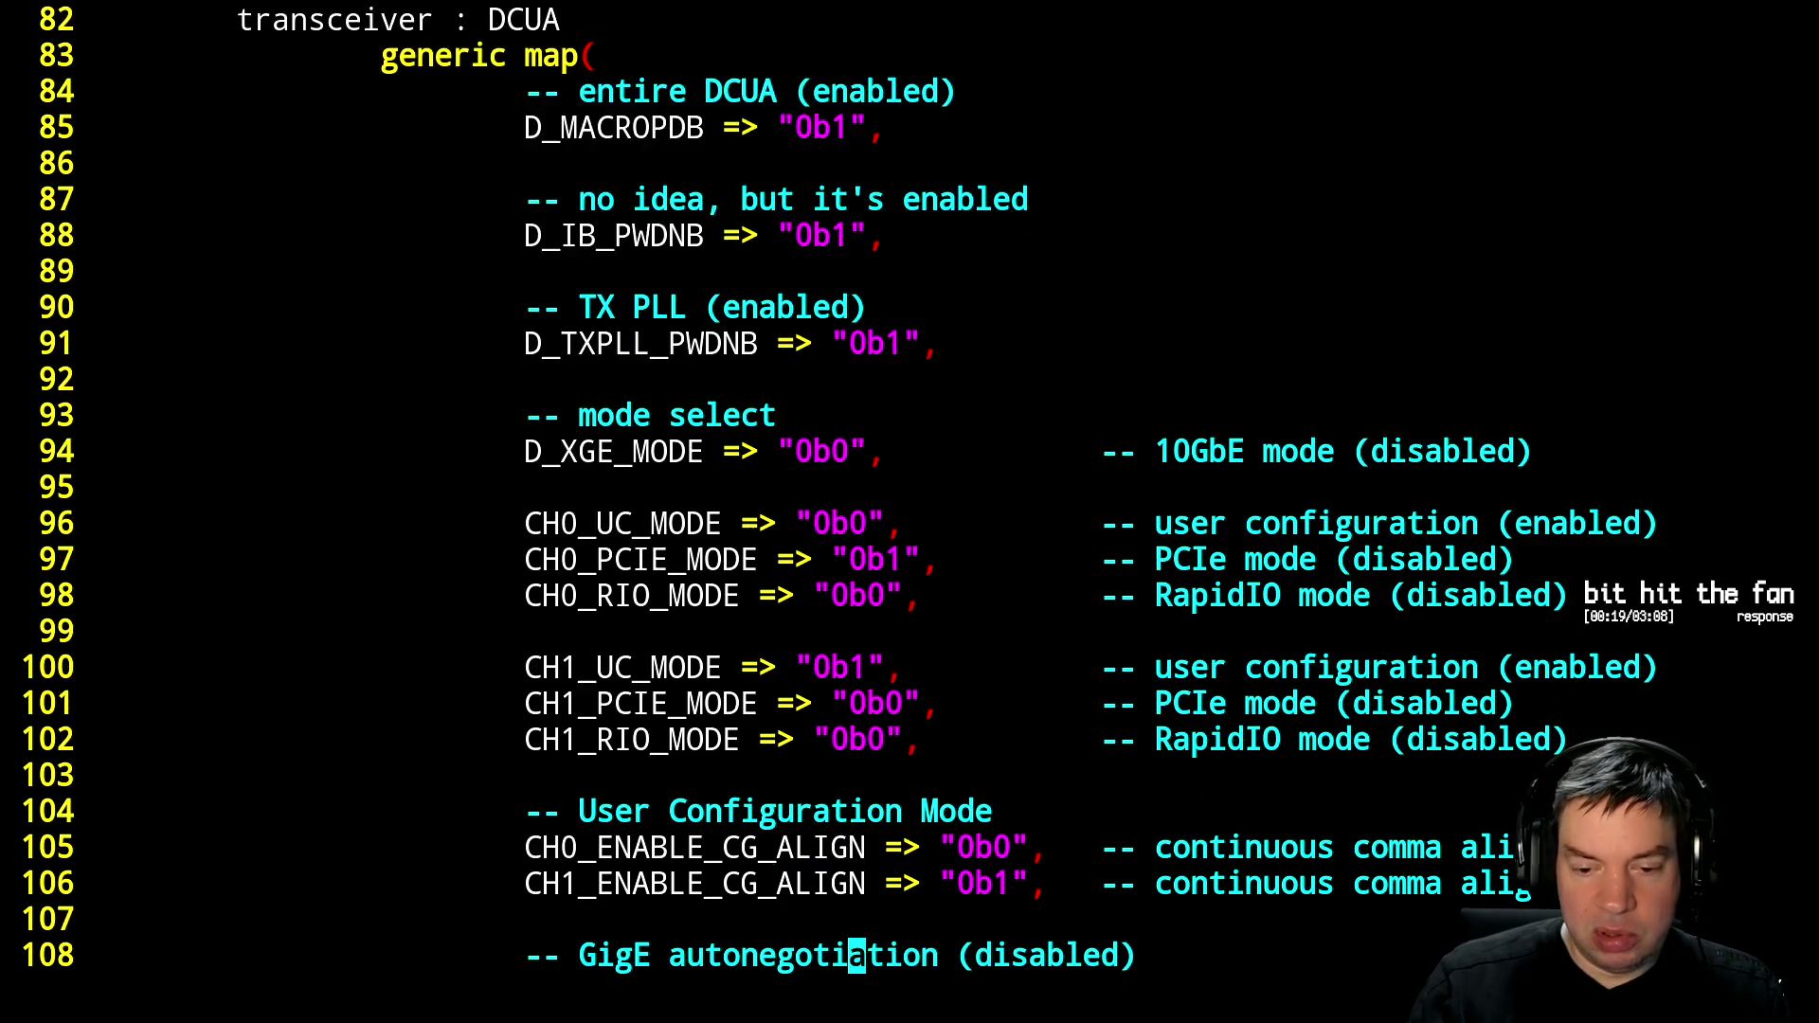
key(k)
key(k)
text(f1r0:w)
key(Return)
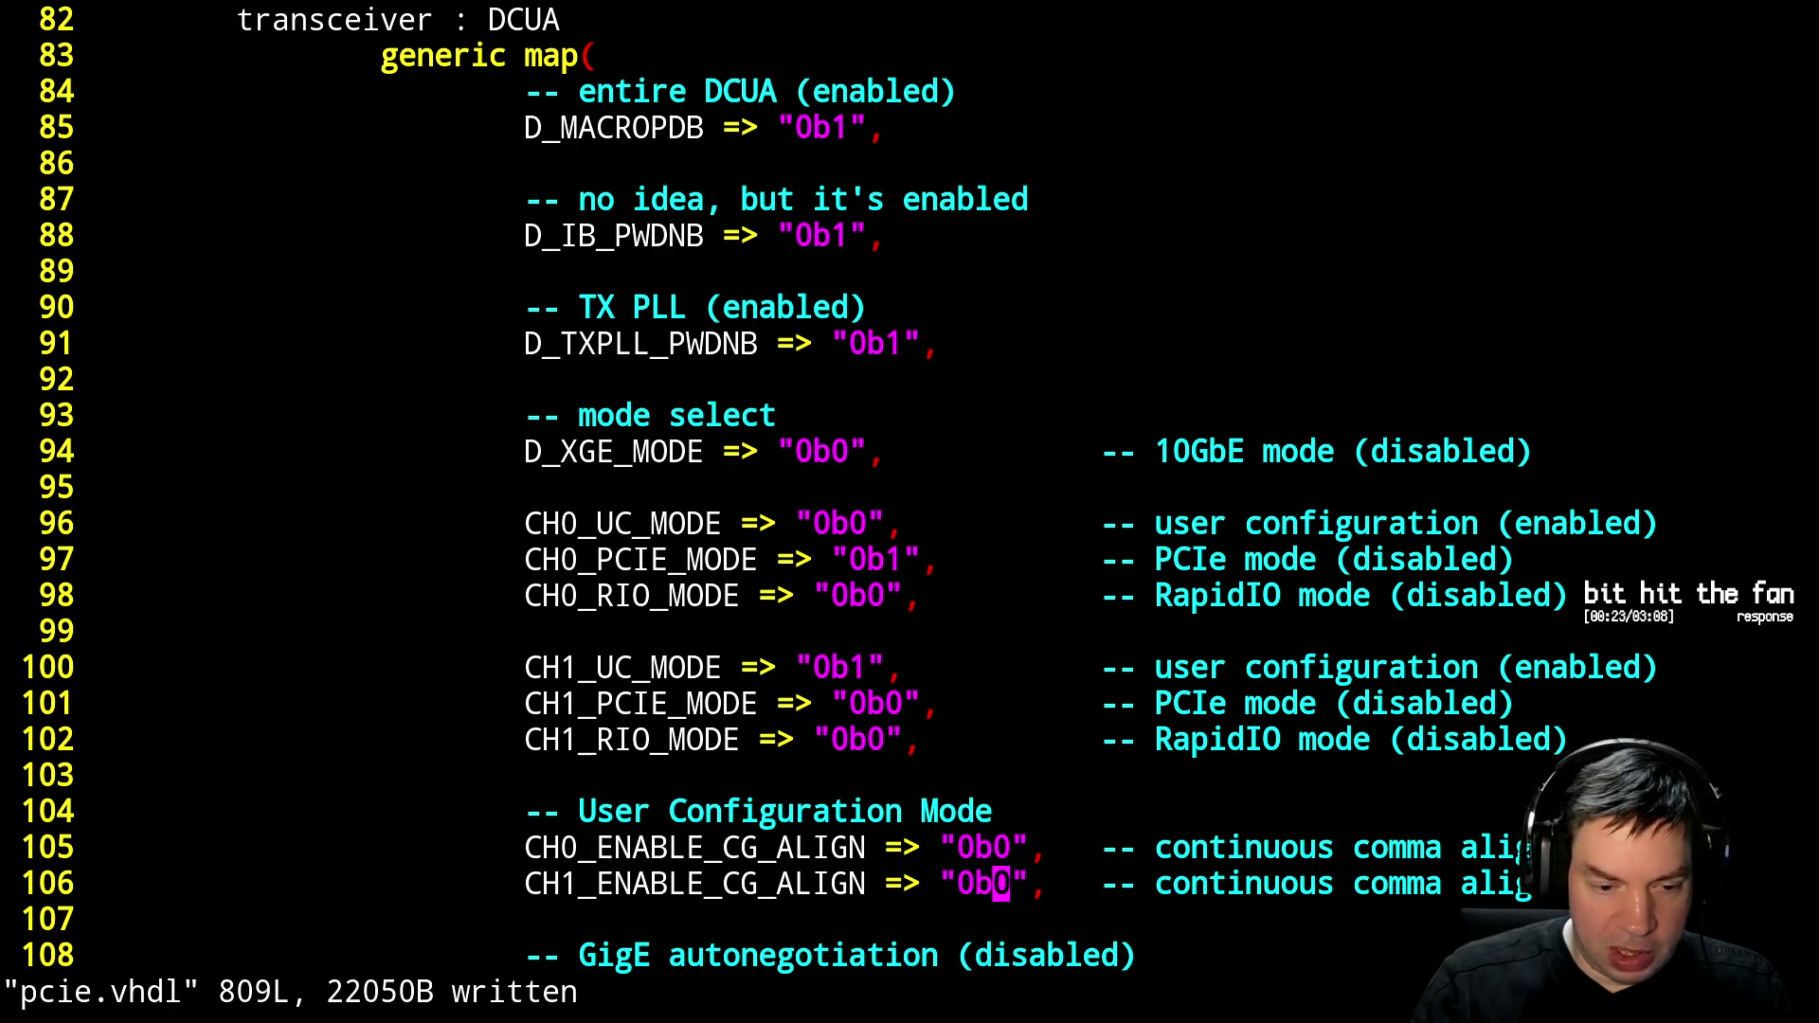
Suspend Vim and rerun 'make && scp ecp5_top.svf malatang:' from history
key(ctrl+z)
key(Up)
key(Up)
key(Return)
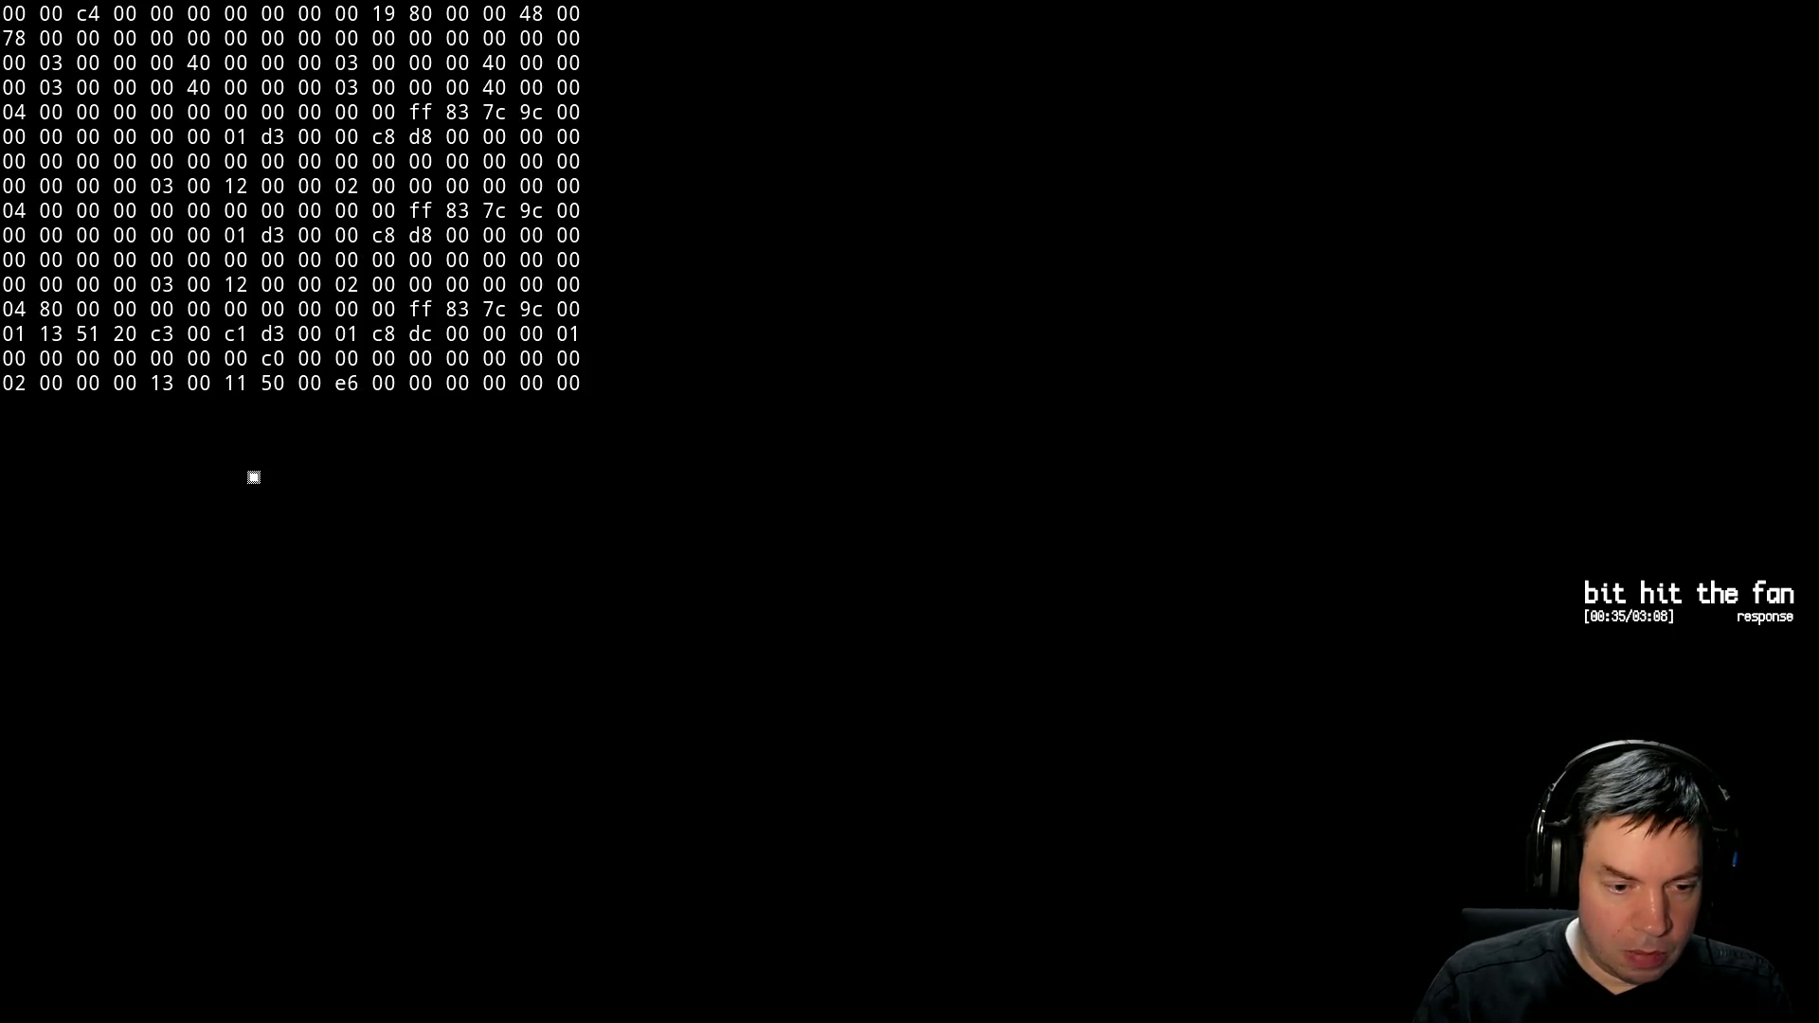
Rerun 'svf ecp5_top.svf' to program the board with the rebuilt bitstream
key(Up)
key(Return)
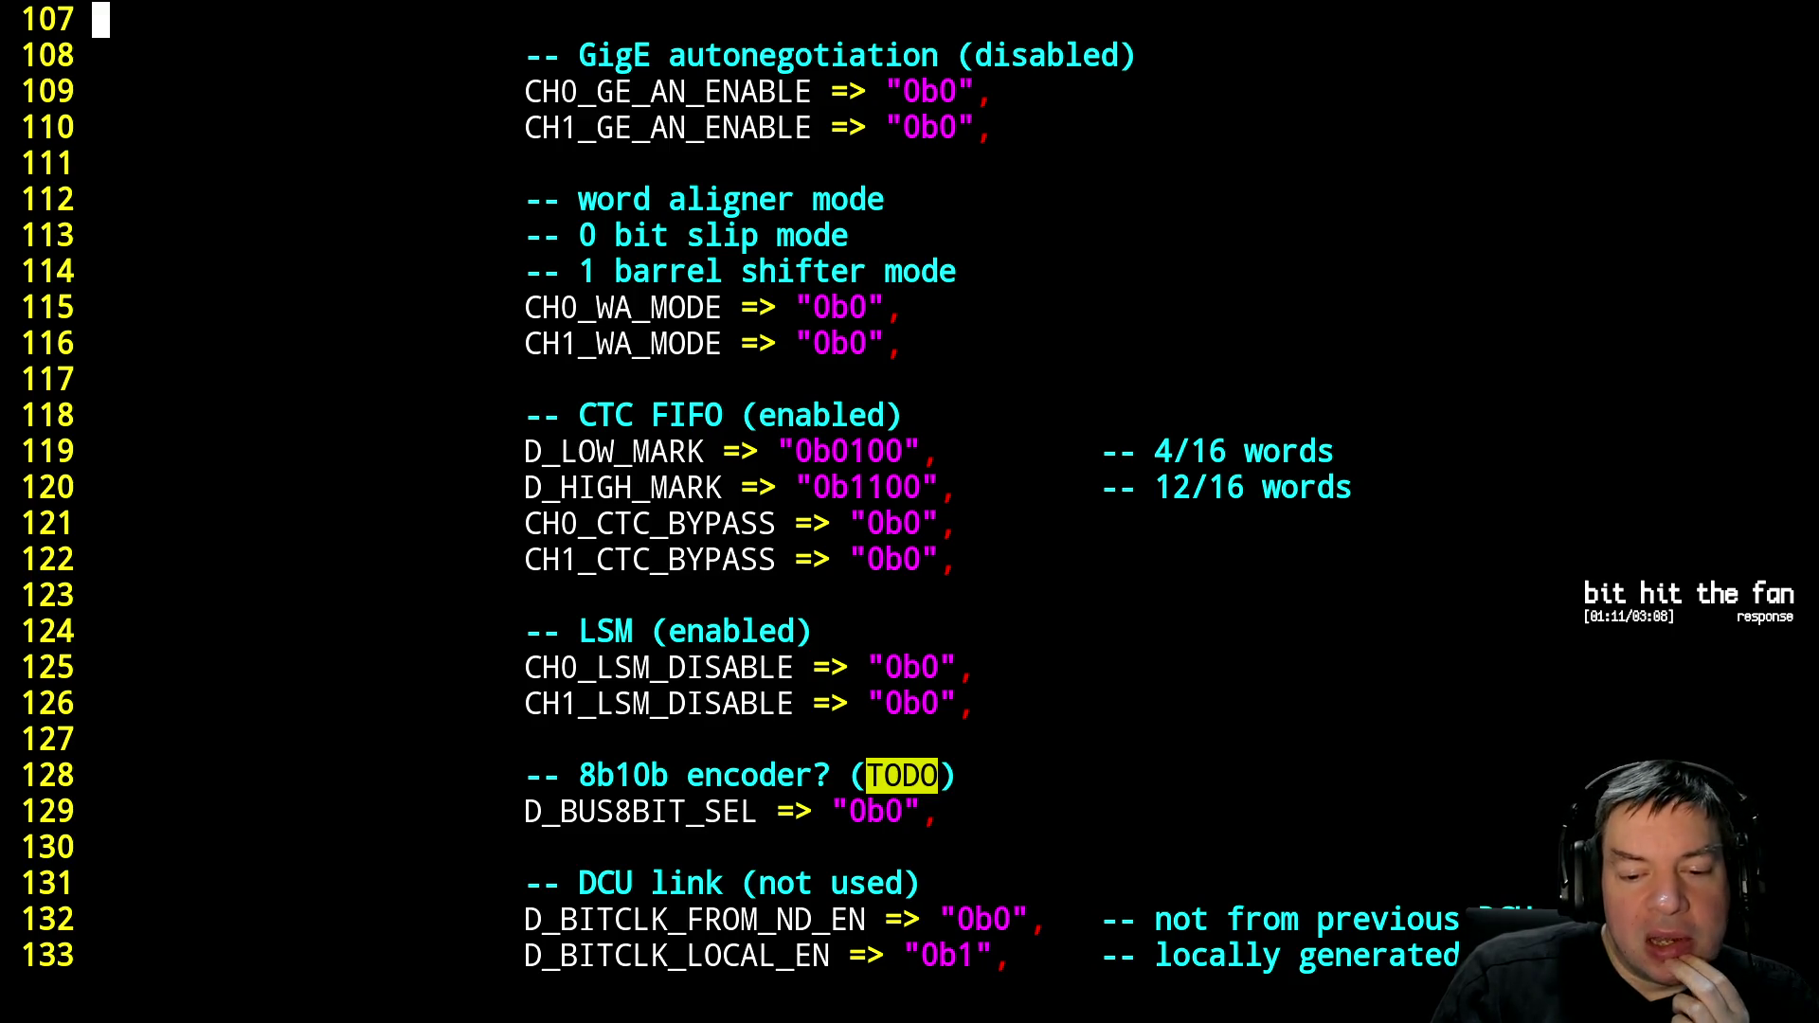
Page down to the DCU link and CDR tolerance generics, then bring up the open-window list
key(ctrl+f)
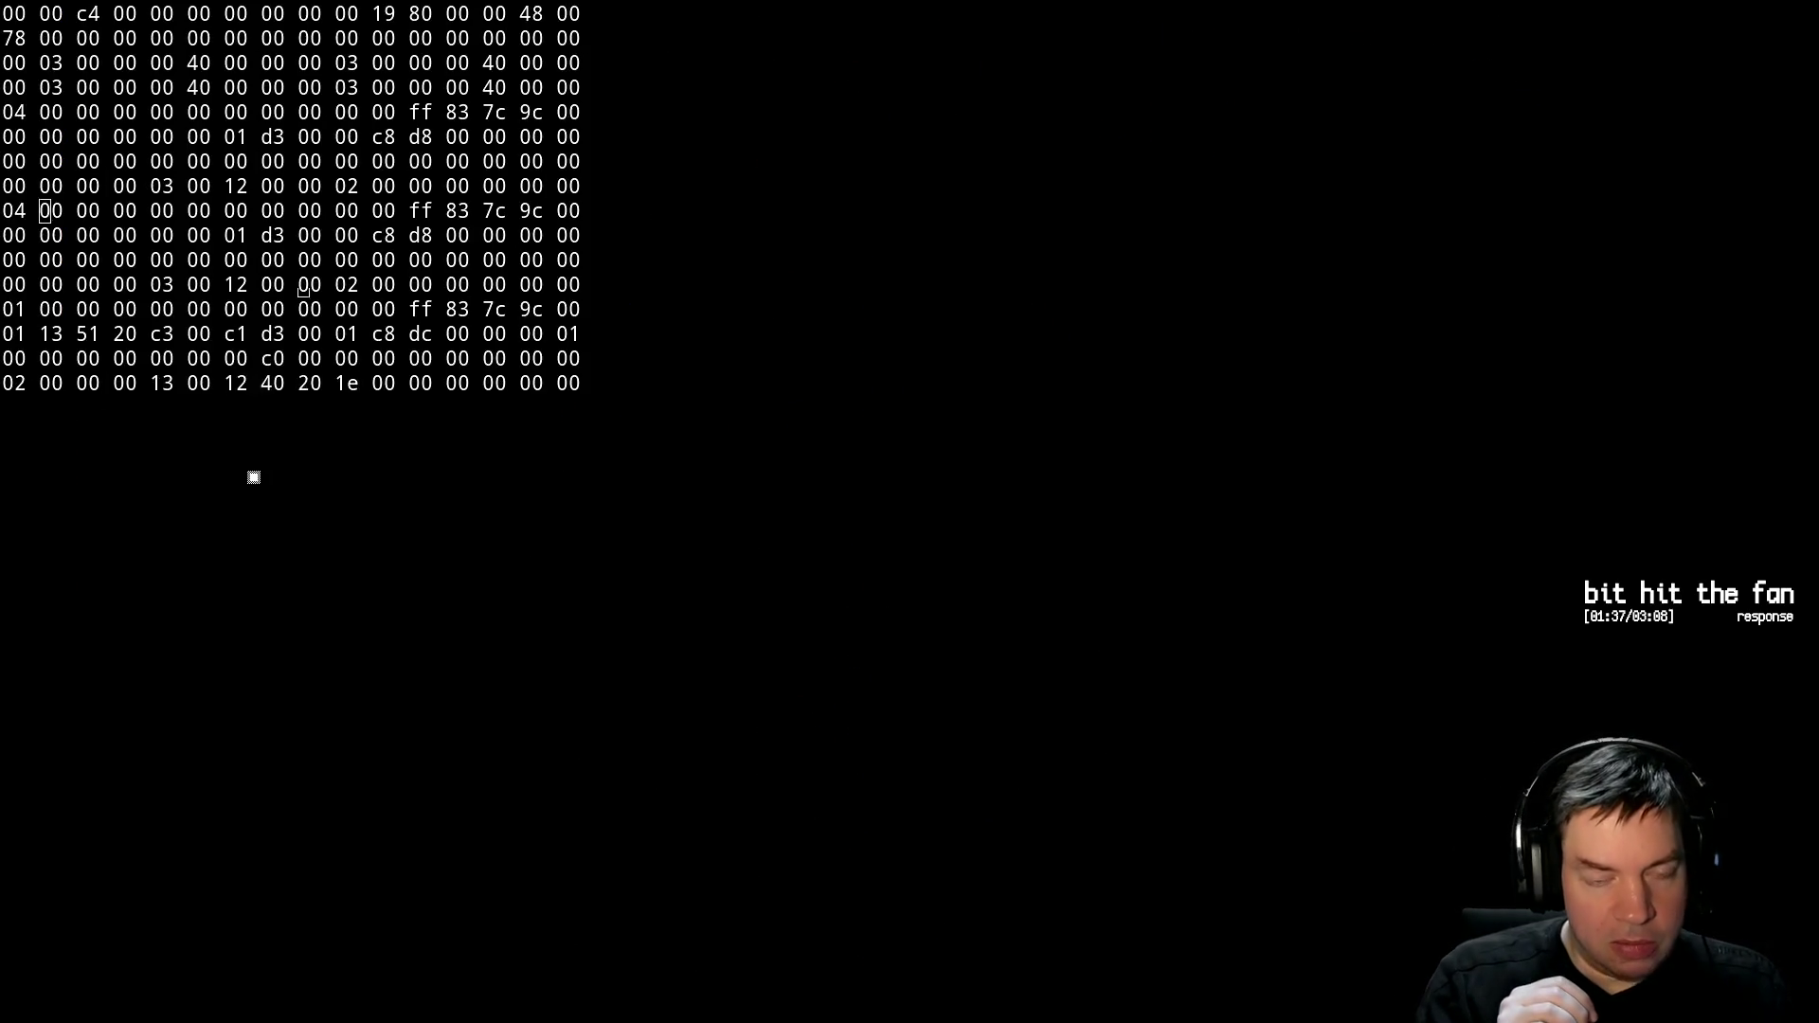
key(ctrl+t)
key(ctrl+t)
key(ctrl+t)
key(w)
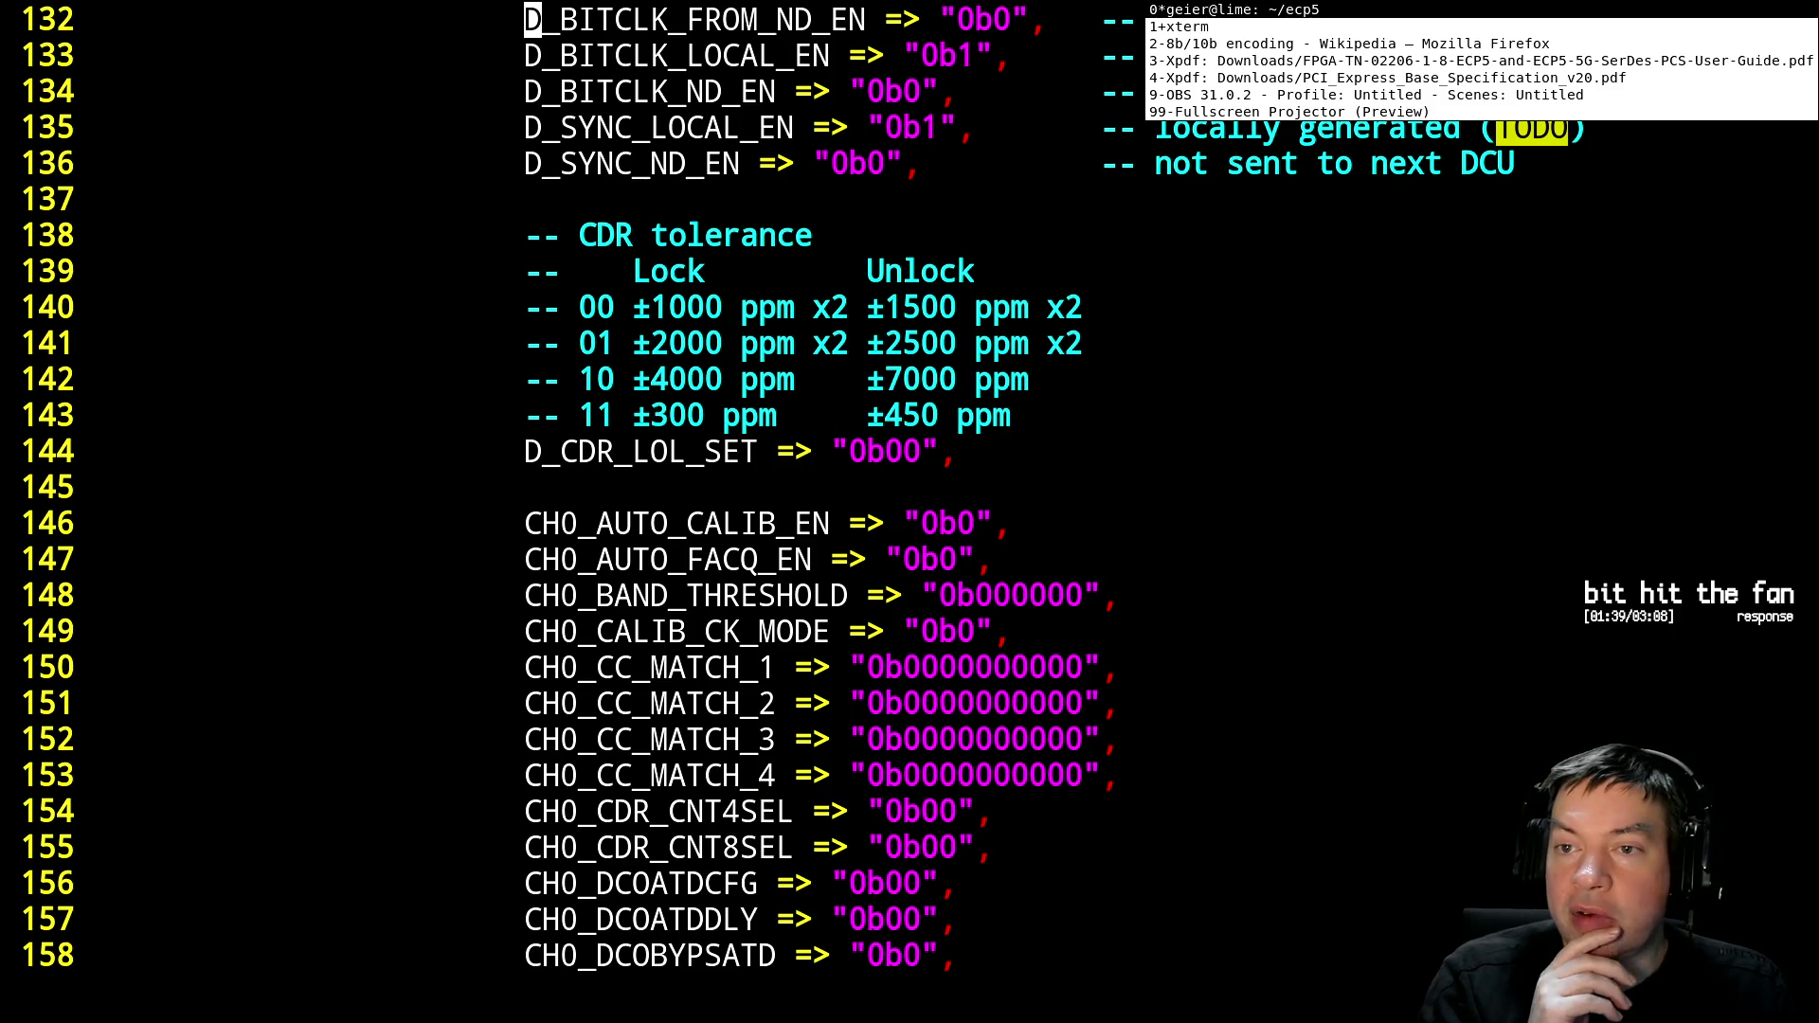
key(ctrl+t)
Search the Lattice SerDes guide in Xpdf for cnt8sel, staying on page 20, then return to Vim
key(3)
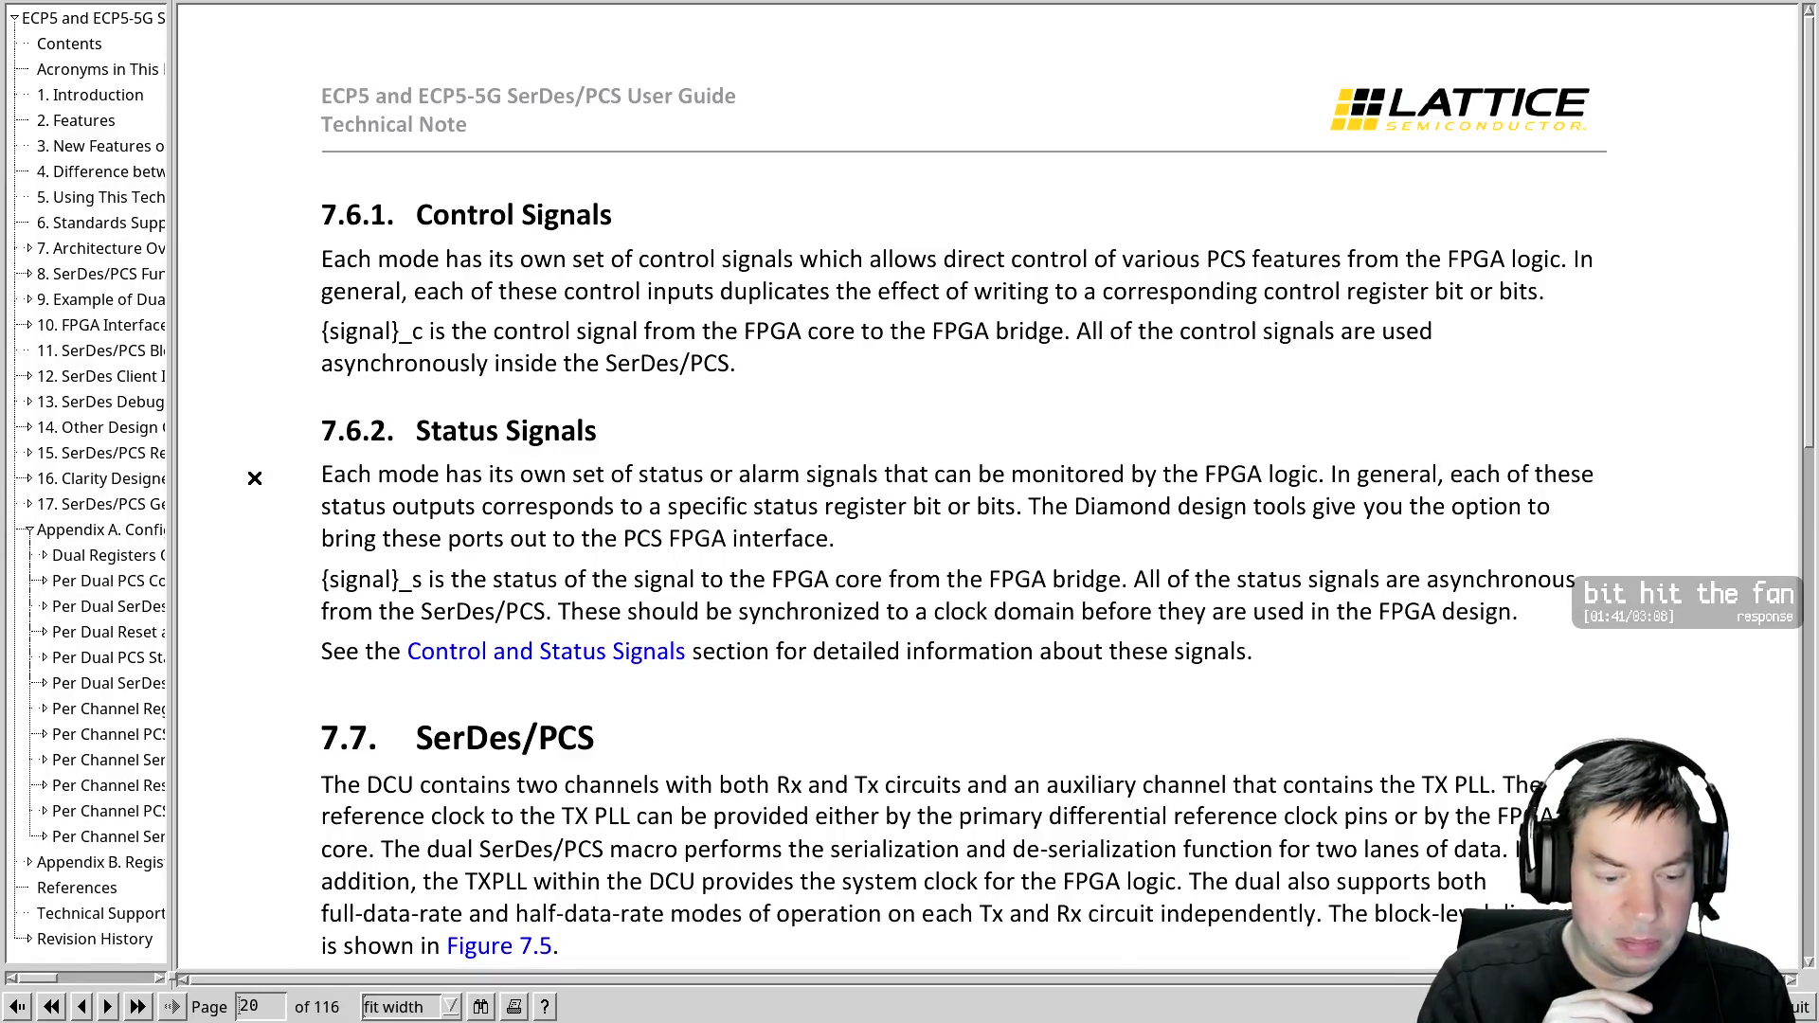
key(ctrl+f)
text(cnt)
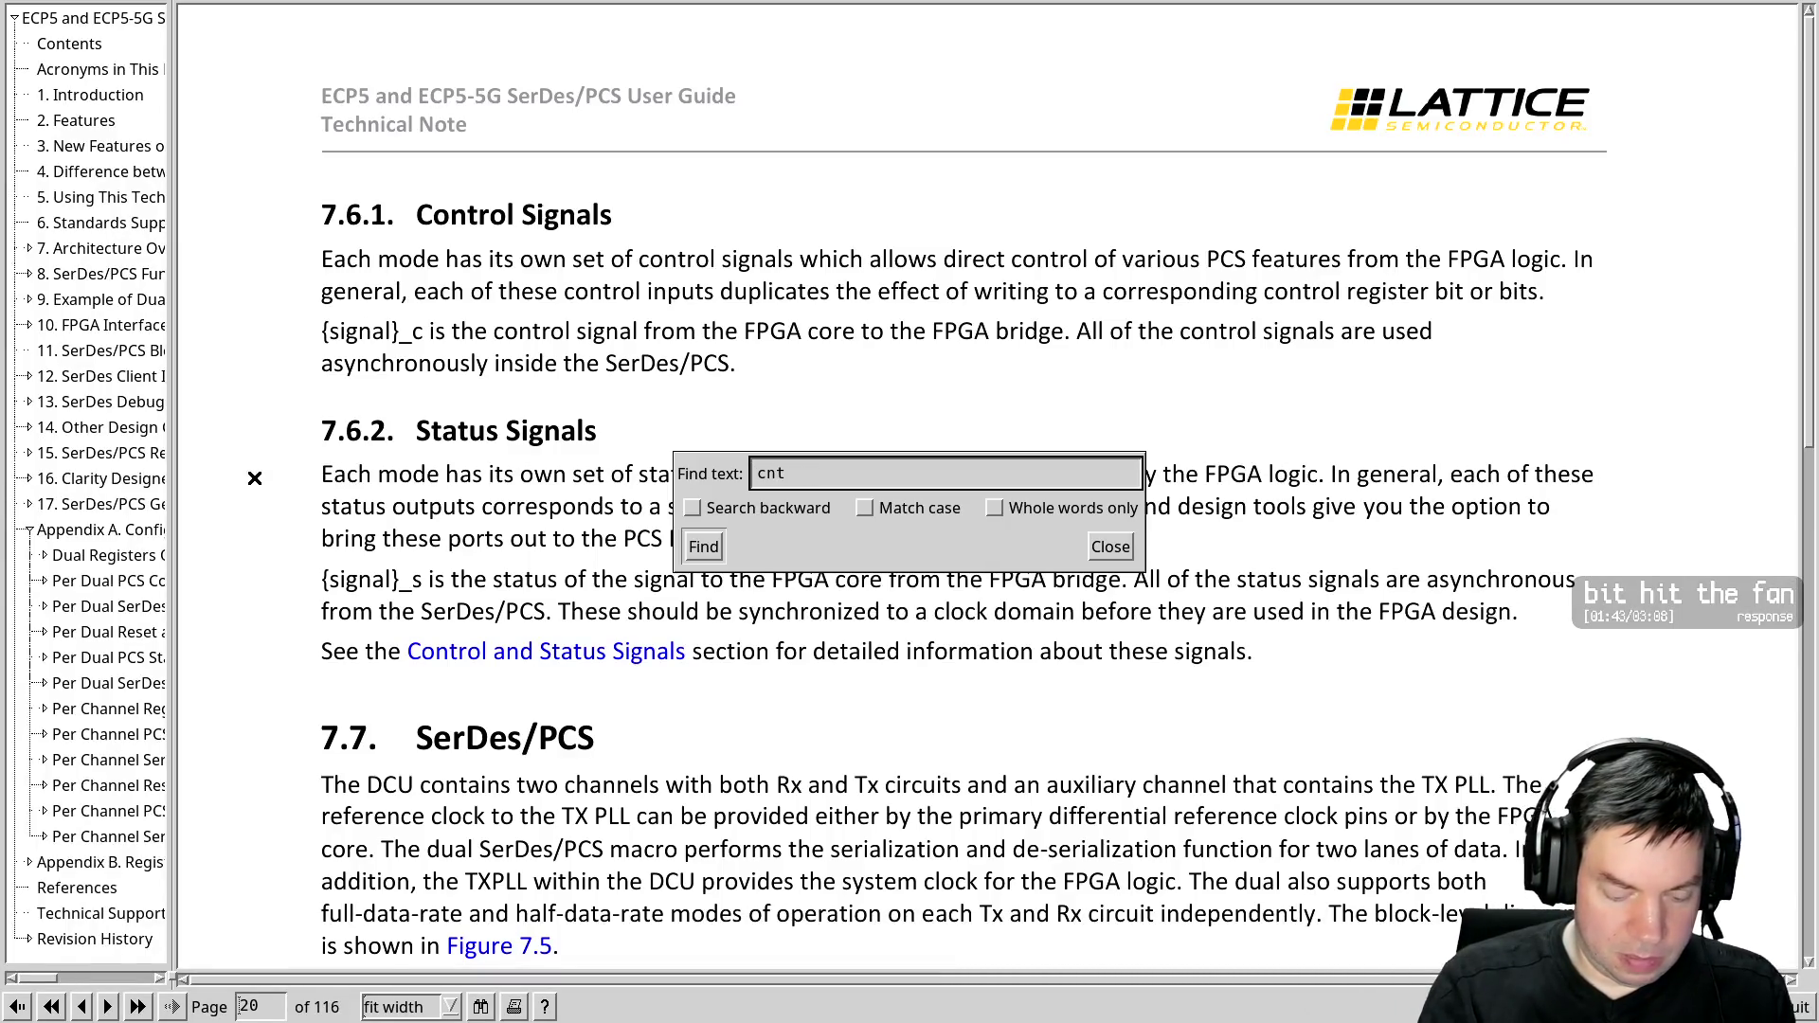
text(8sel)
key(Return)
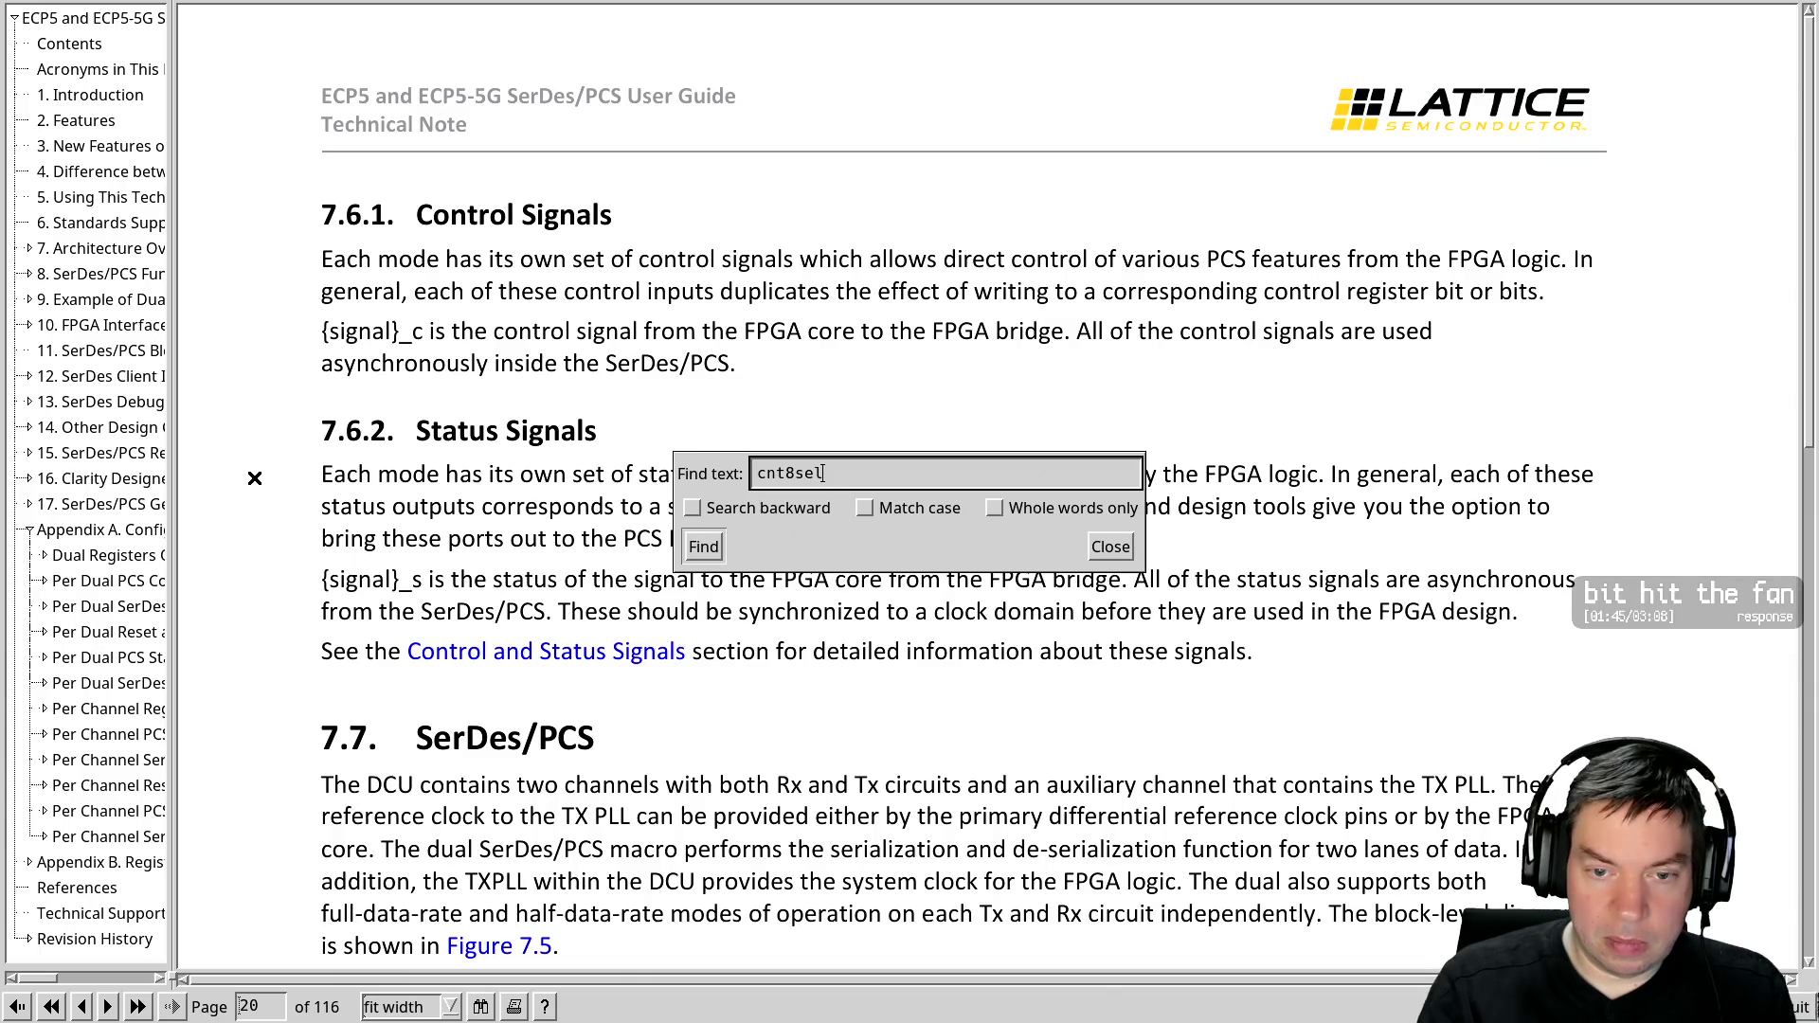
key(Escape)
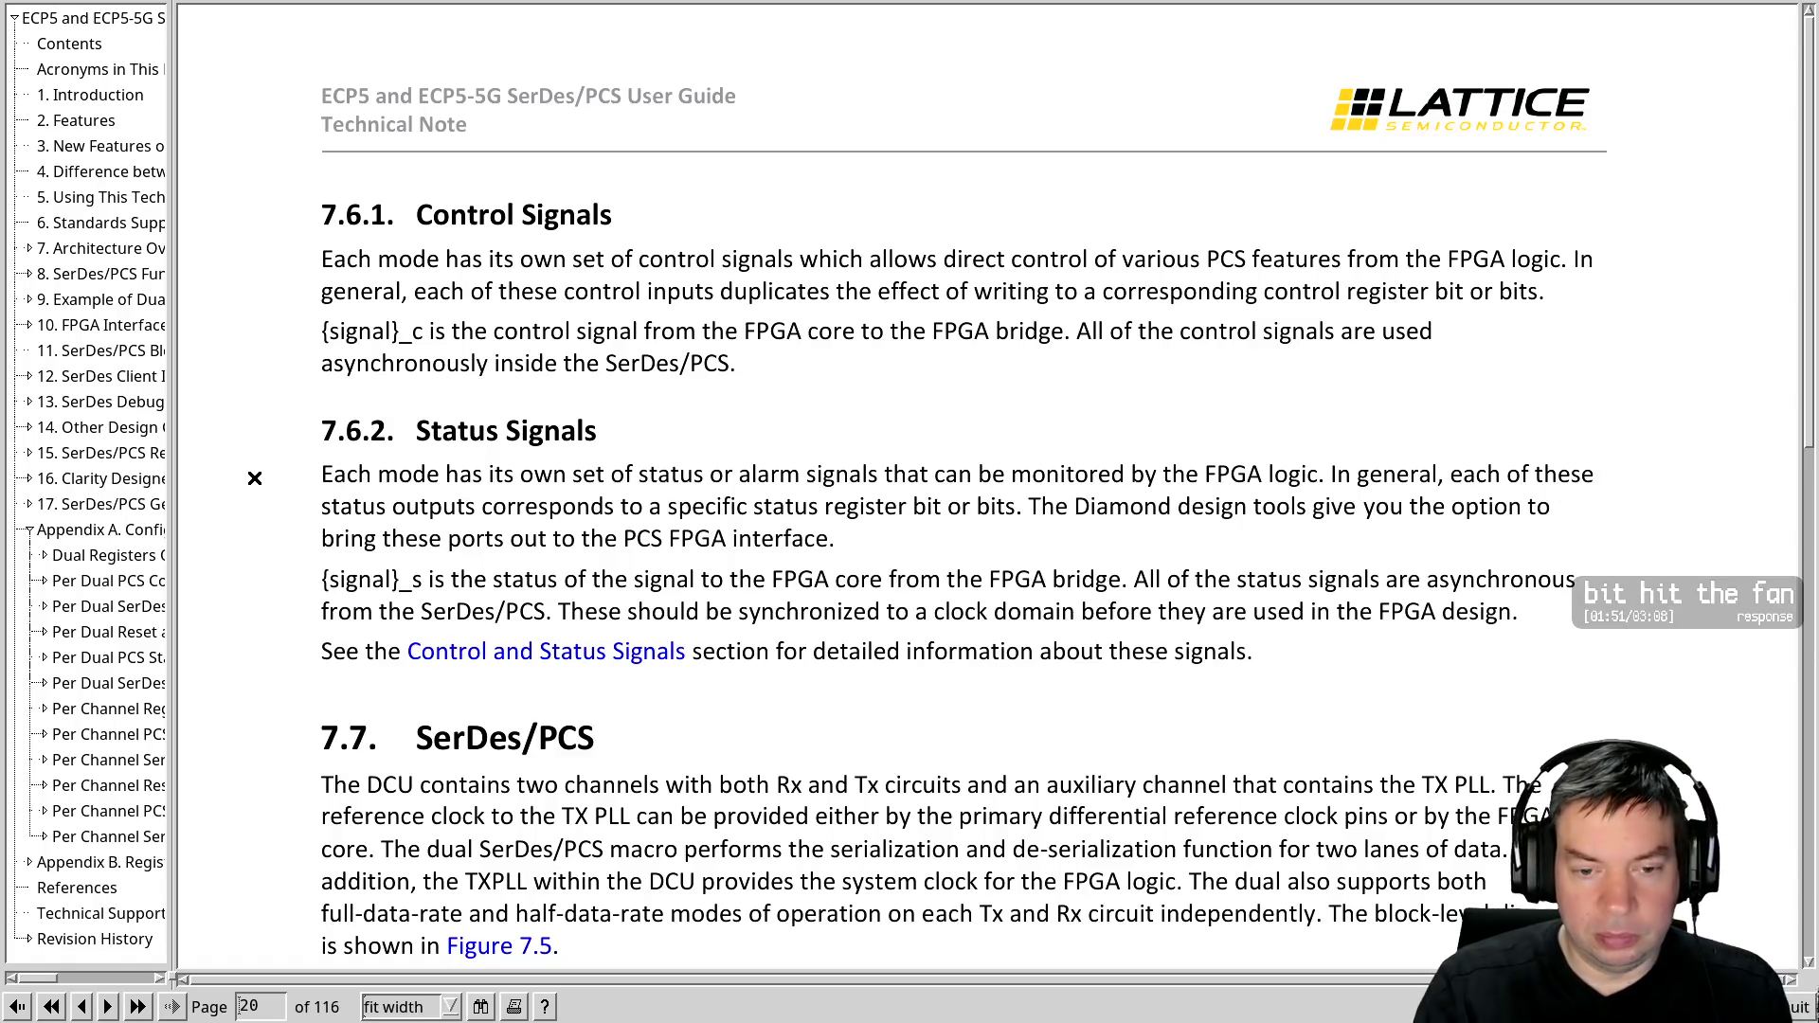
key(alt+Tab)
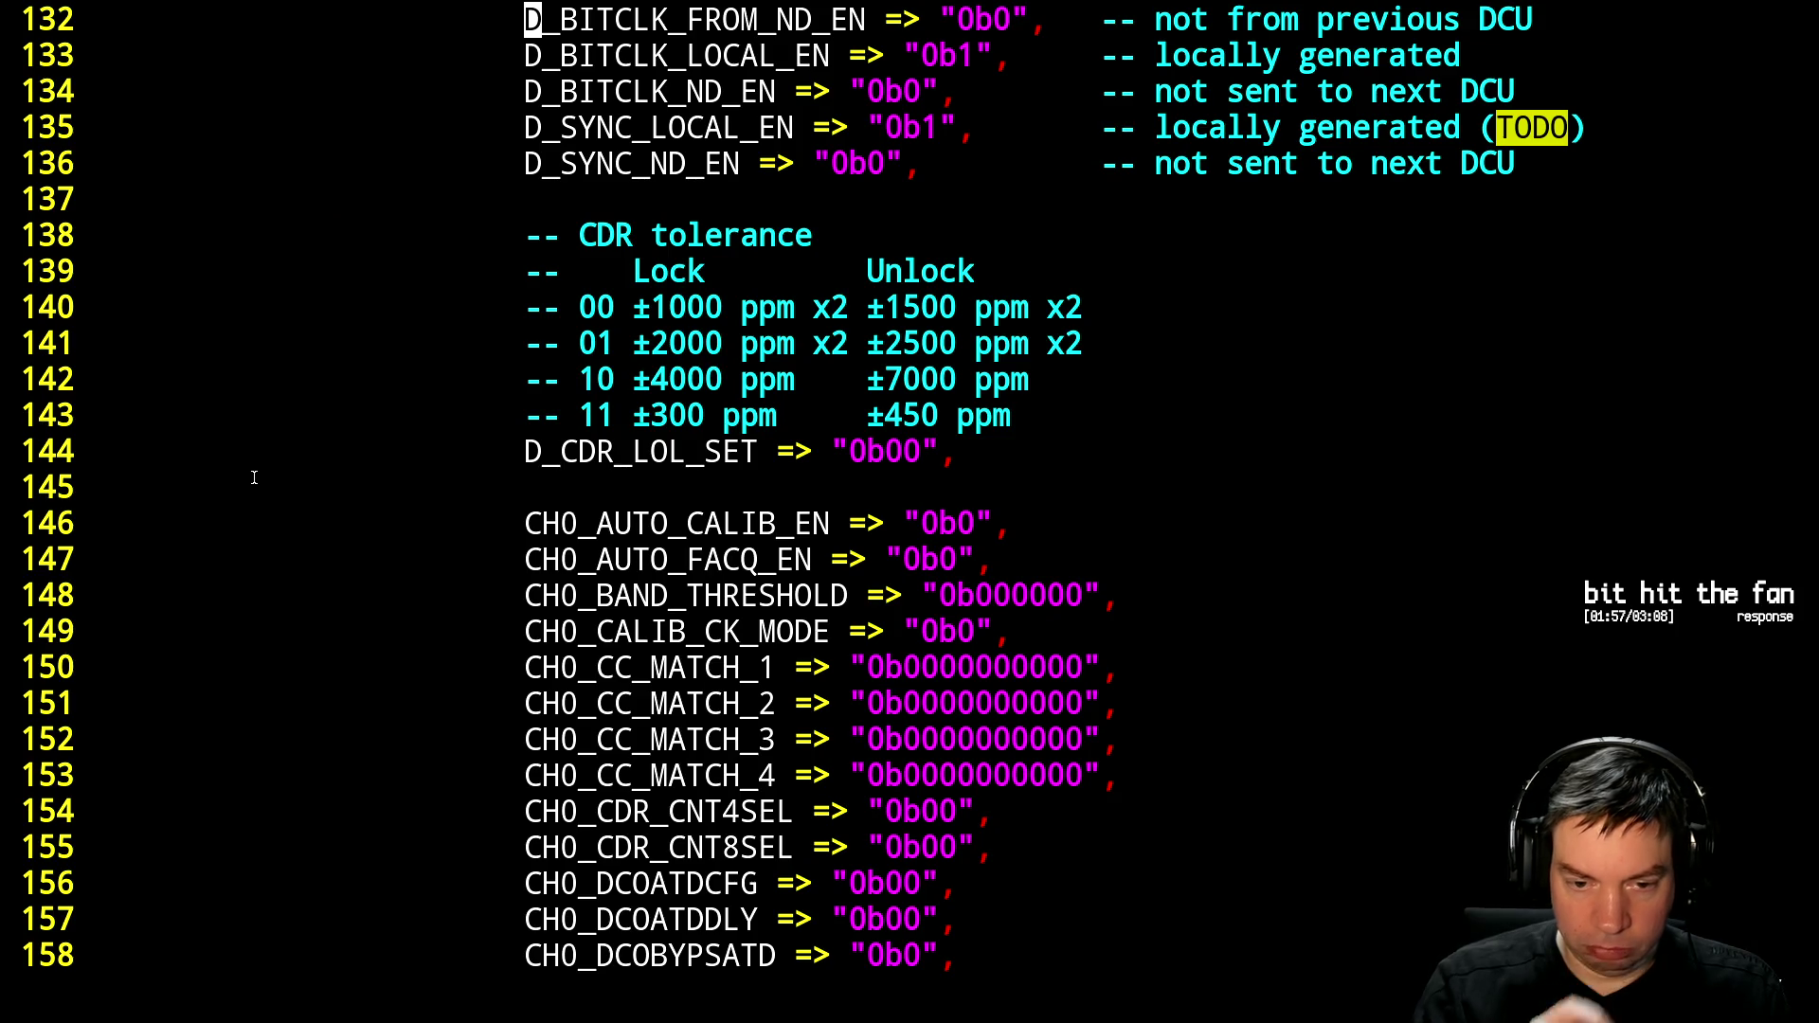
Review the CH0_DCO generics from CH0_DCOATDDLY to CH0_DCONUOFLSB (lines 146–169) without editing, then switch to Xpdf
key(j)
key(j)
key(j)
key(j)
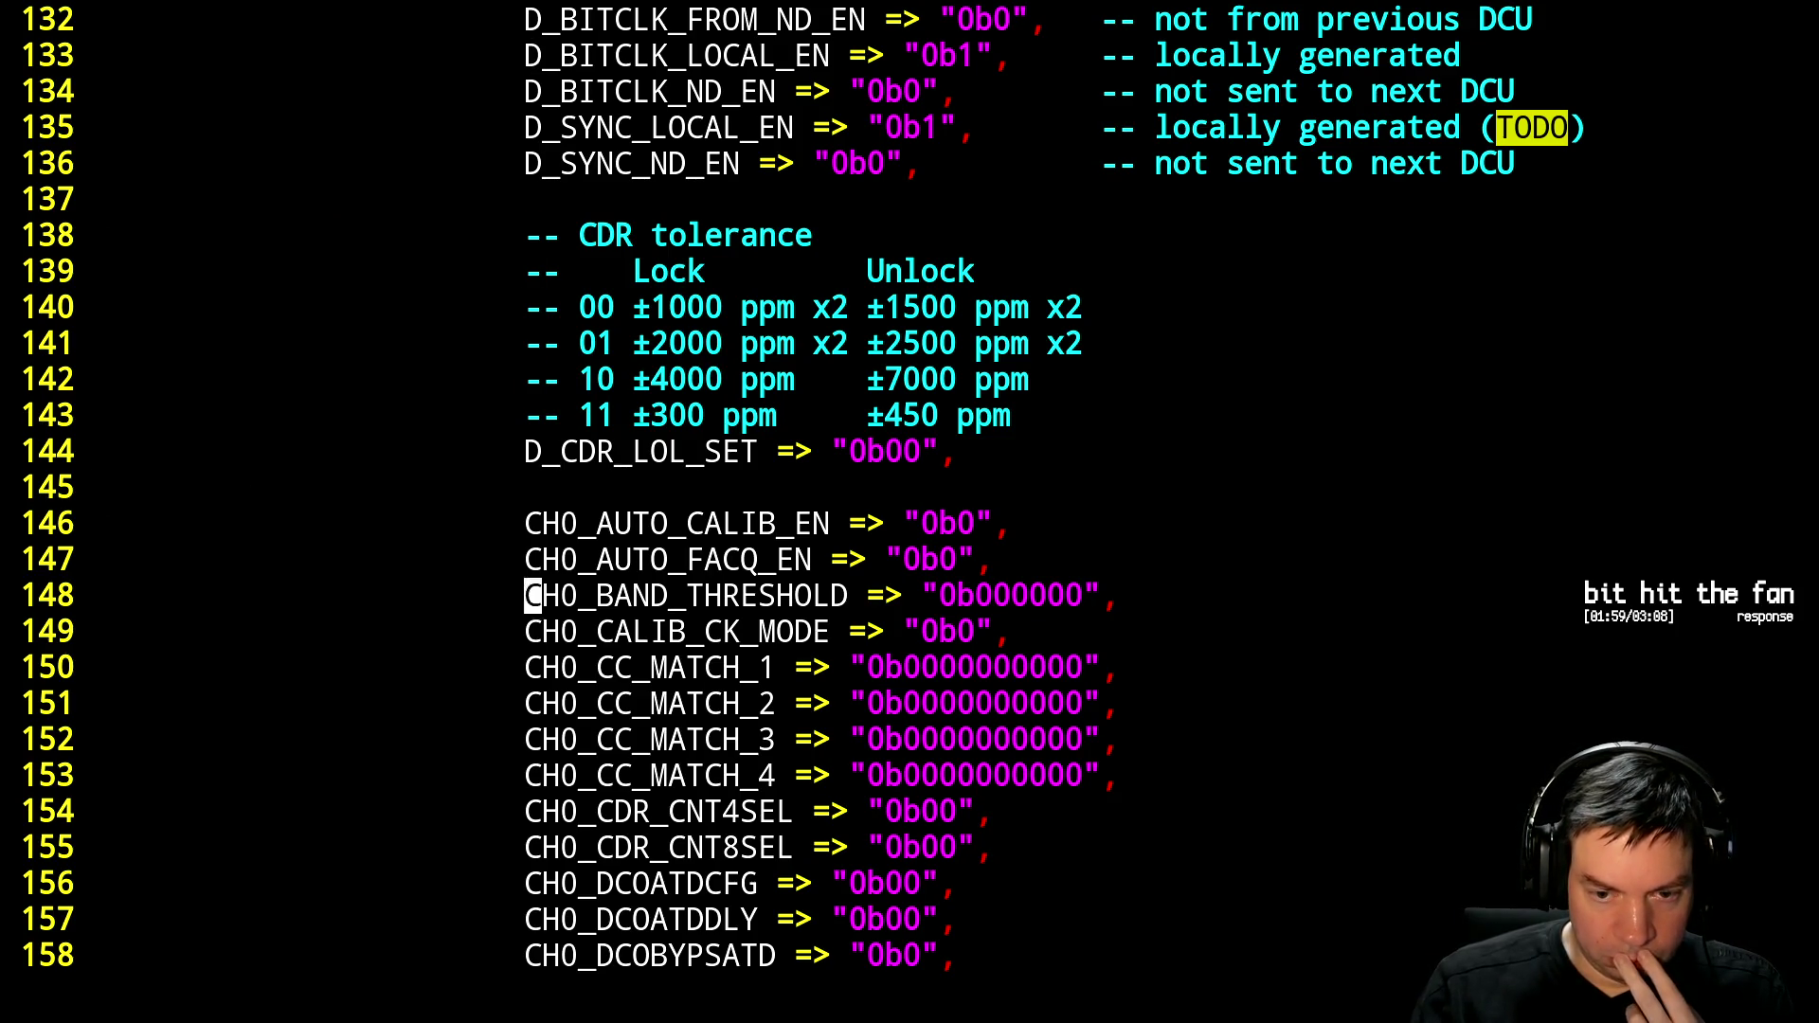
key(k)
key(k)
key(k)
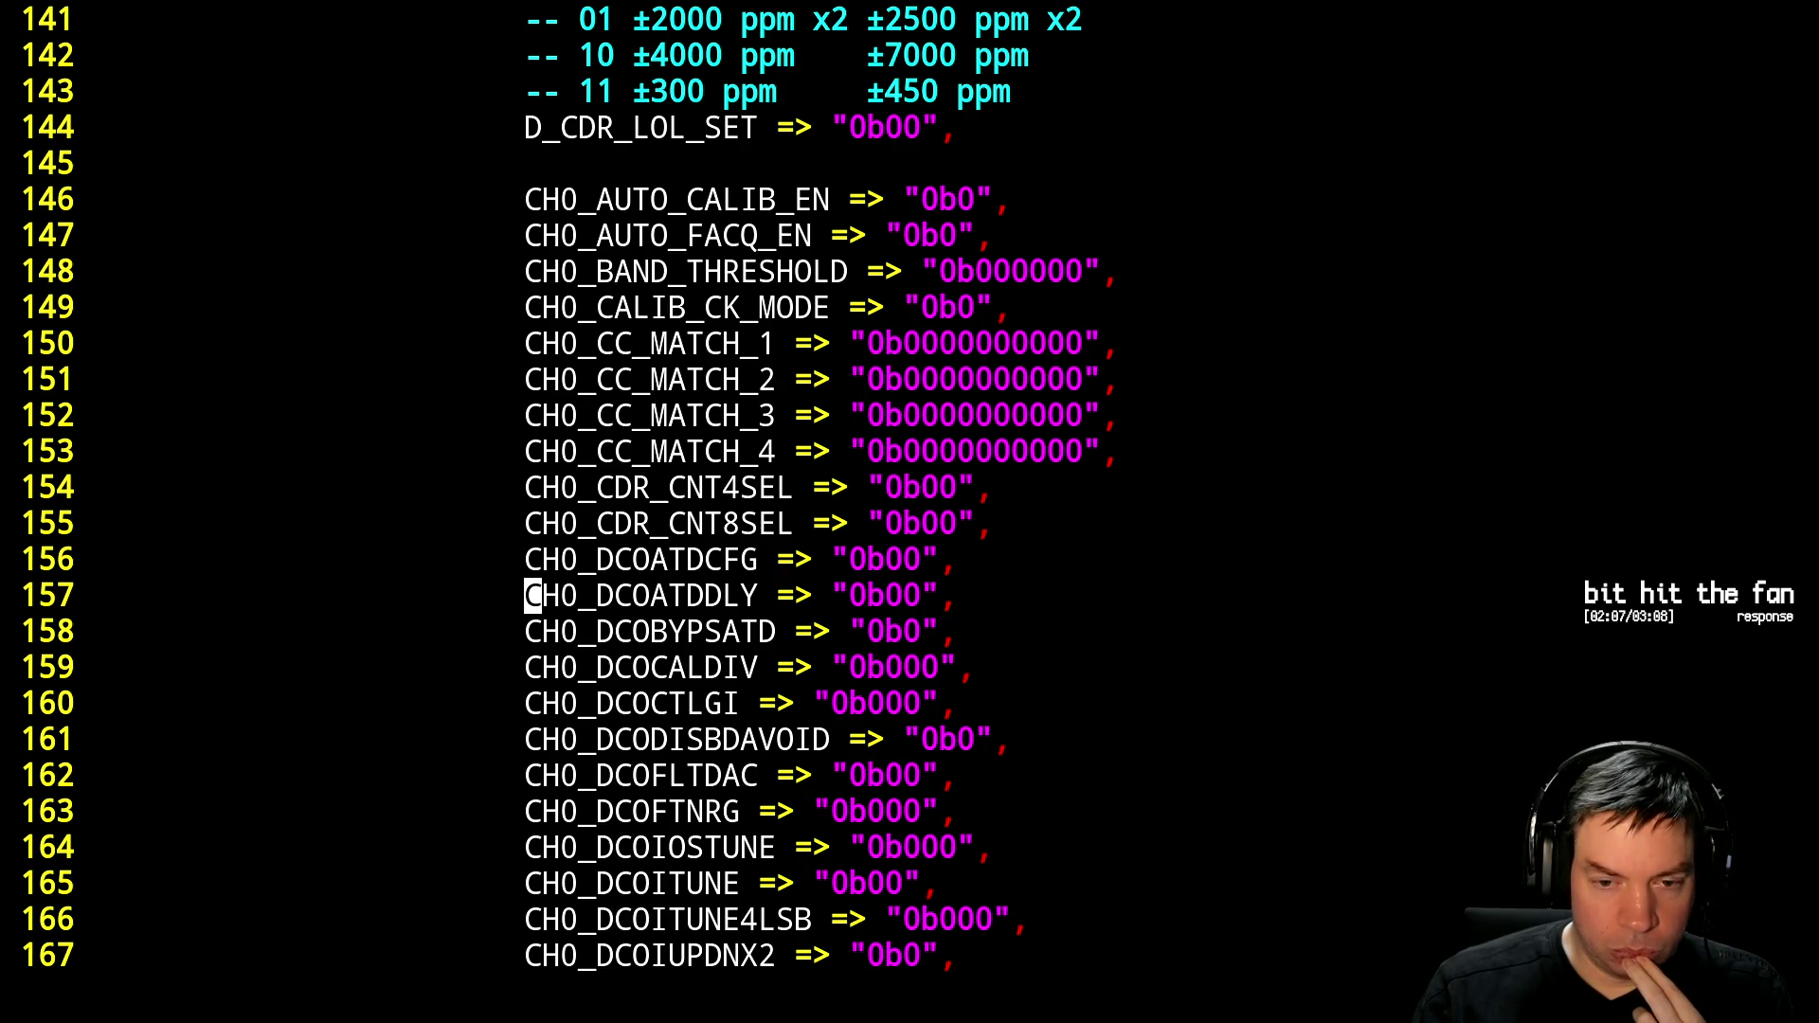
key(Down)
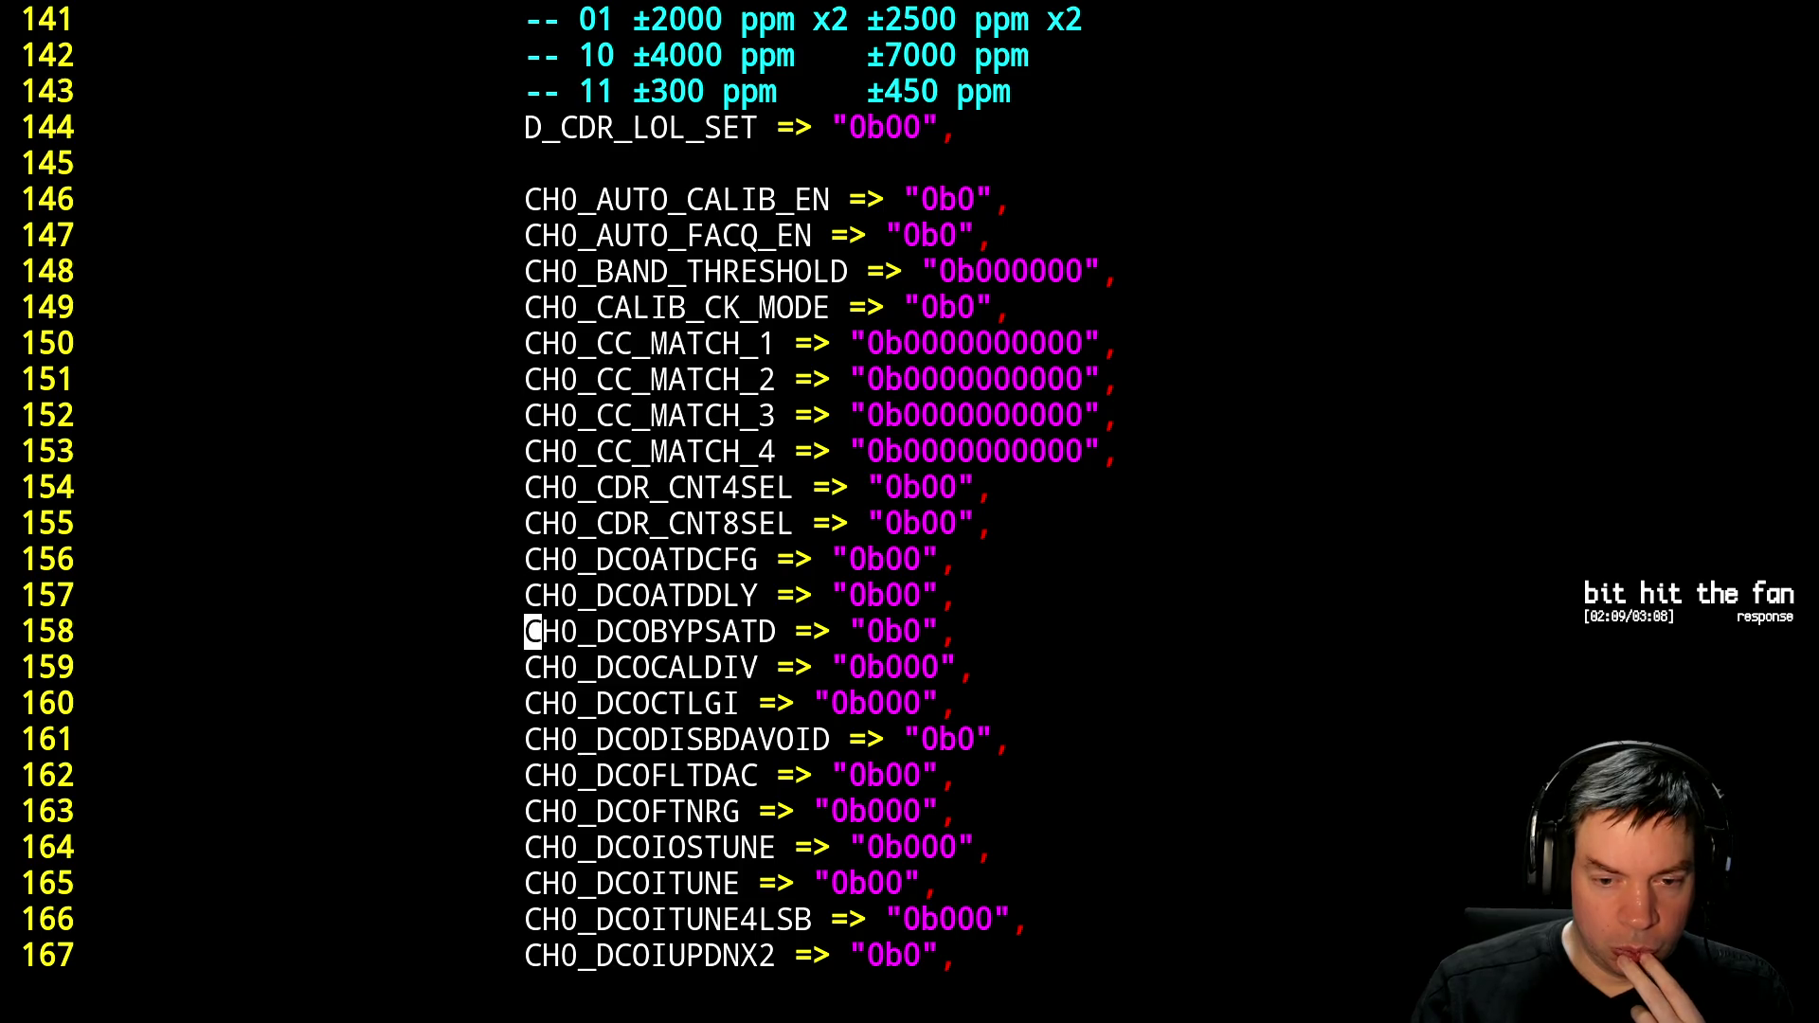
key(Down)
key(Down)
key(Down)
key(ctrl+e)
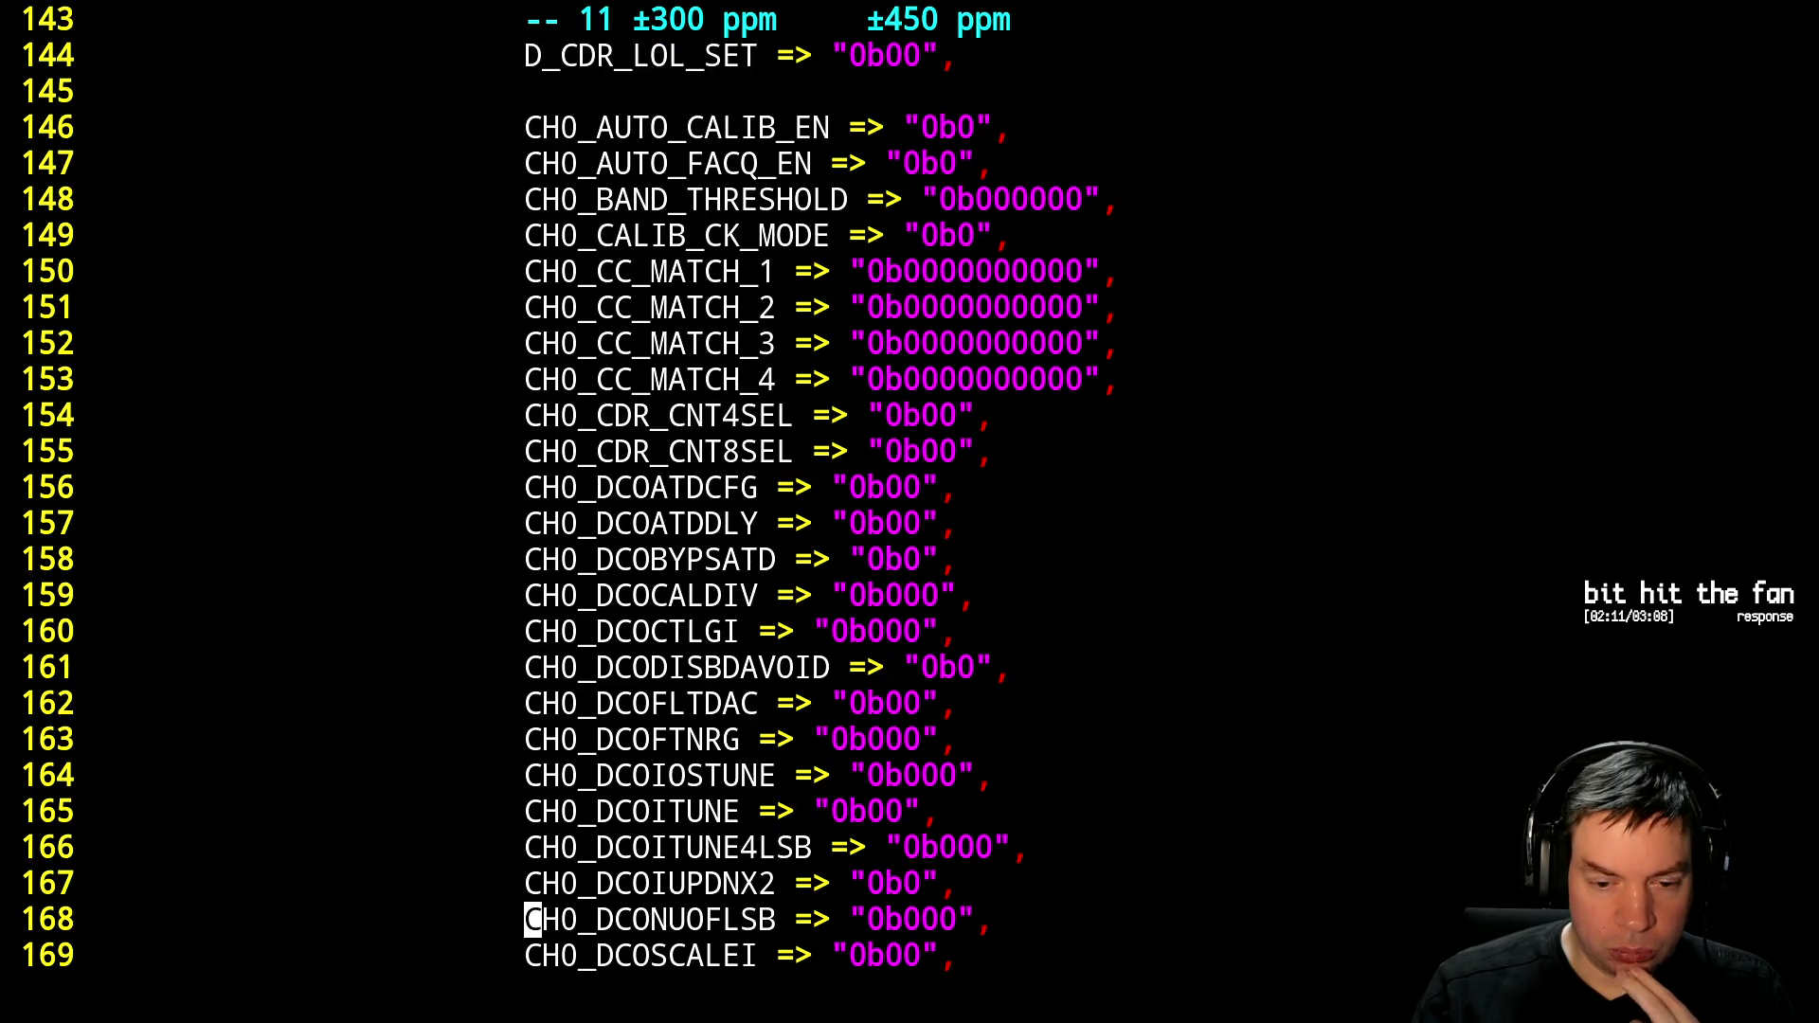
key(Up)
key(Up)
key(Up)
key(alt+Tab)
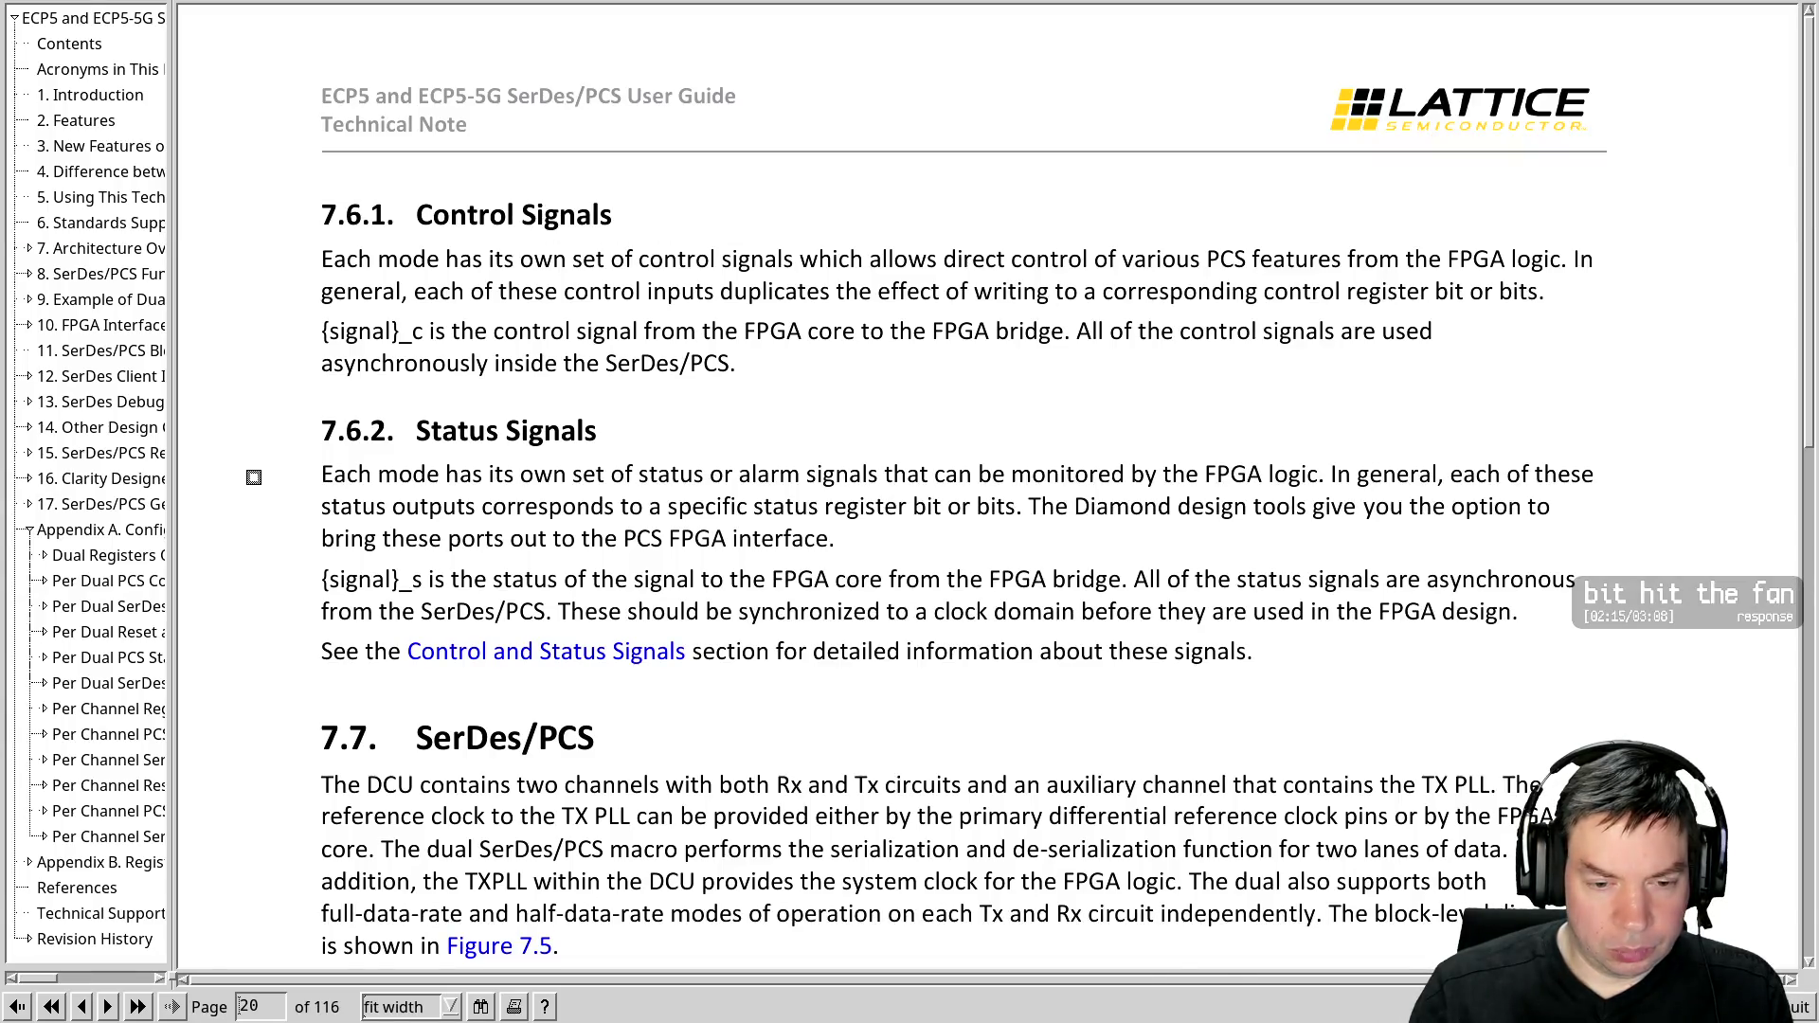
In Firefox, switch to the reference gist tab and search it for DCO
key(alt+Tab)
key(alt+Tab)
key(alt+Tab)
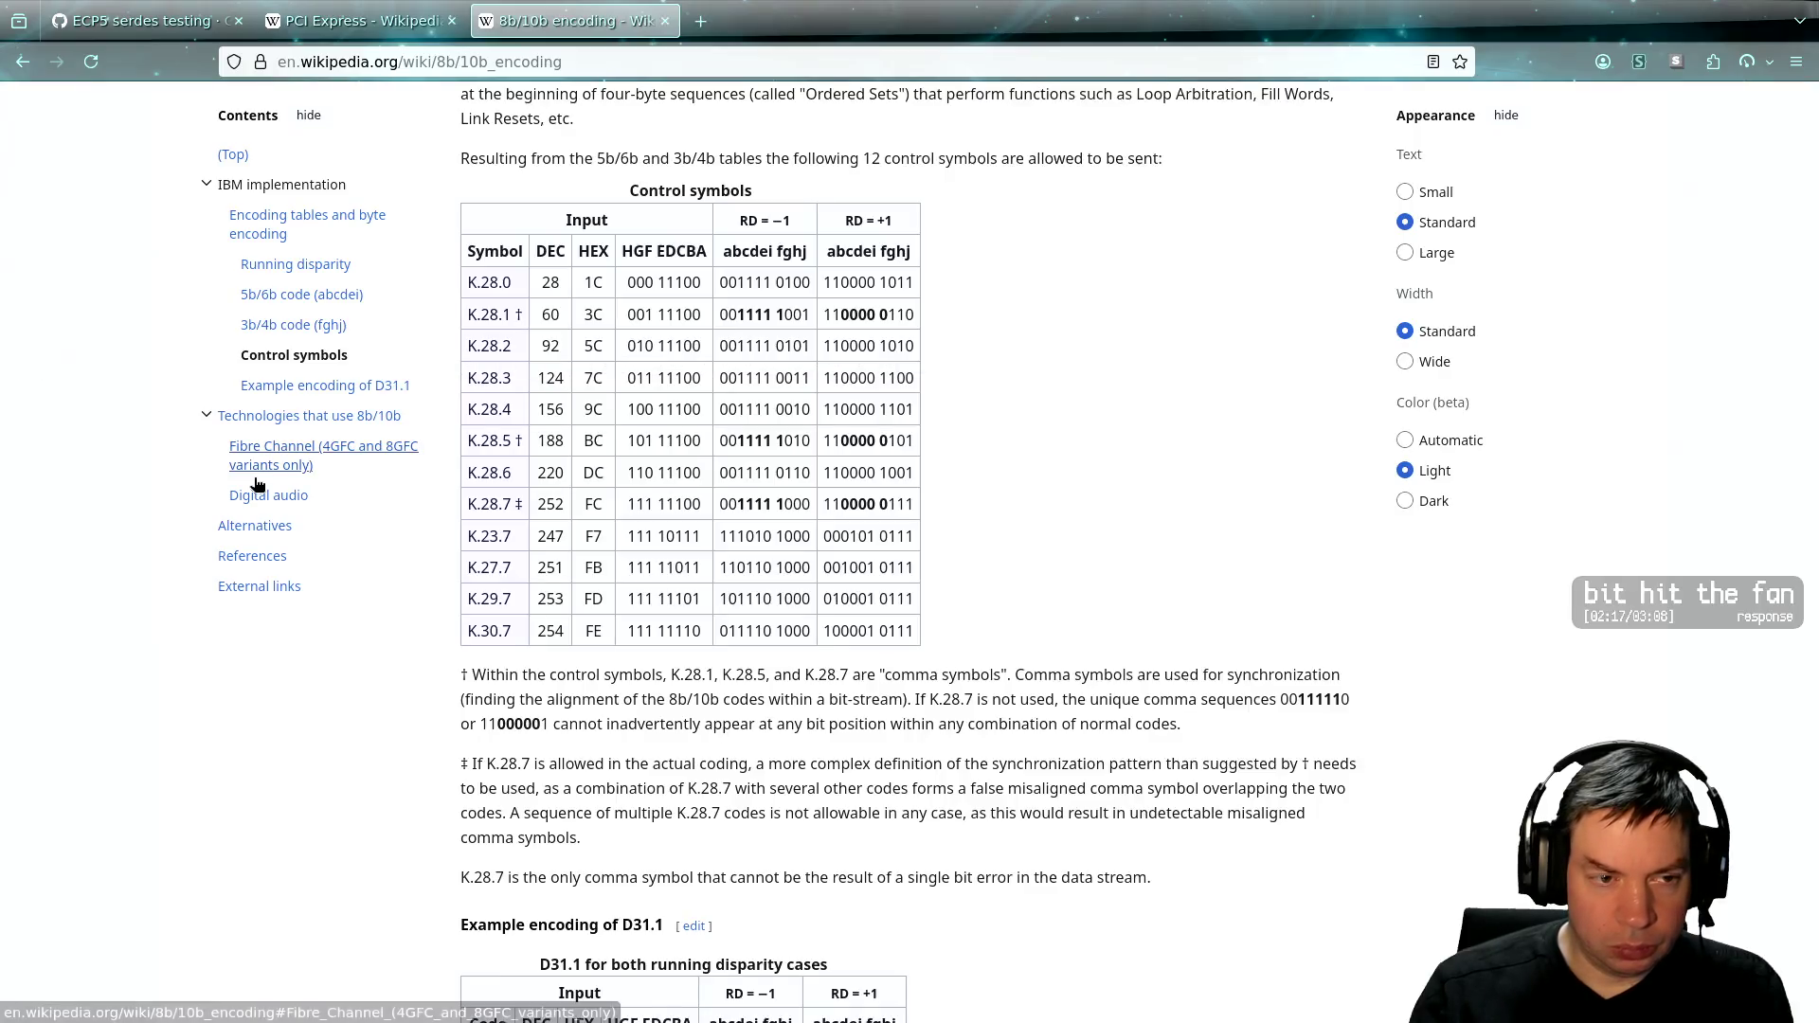
key(ctrl+Tab)
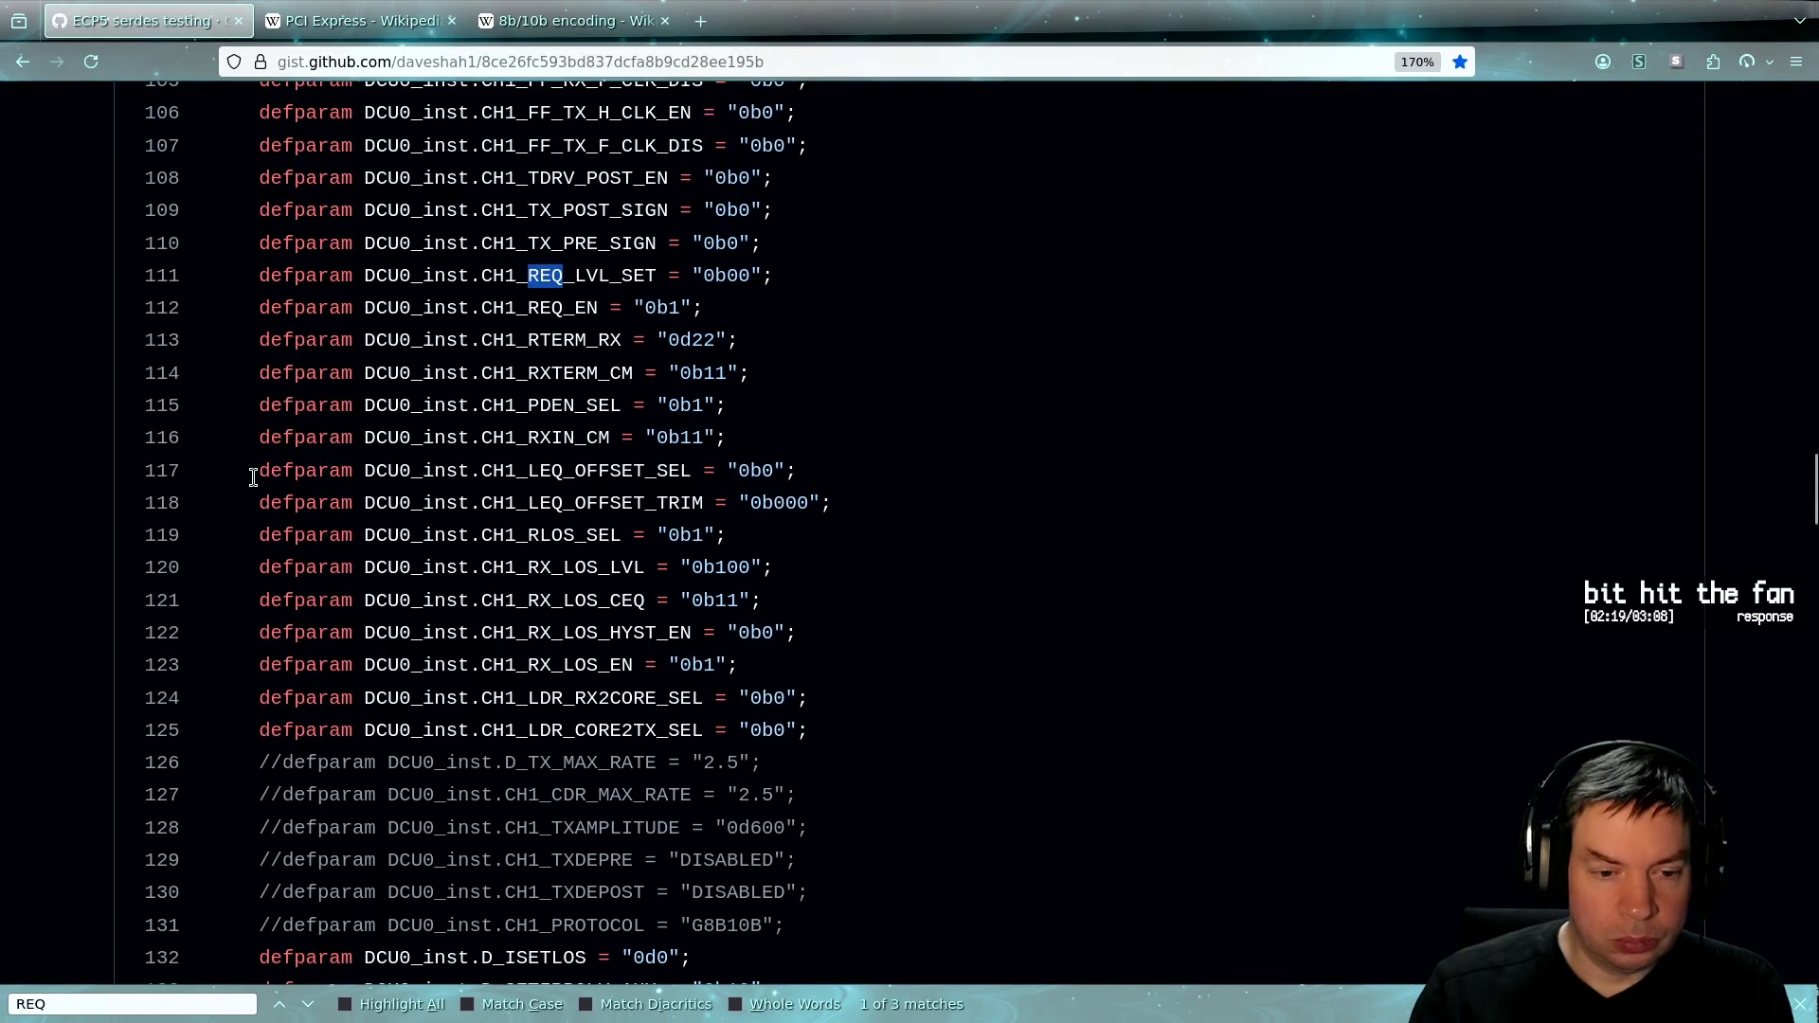
key(ctrl+f)
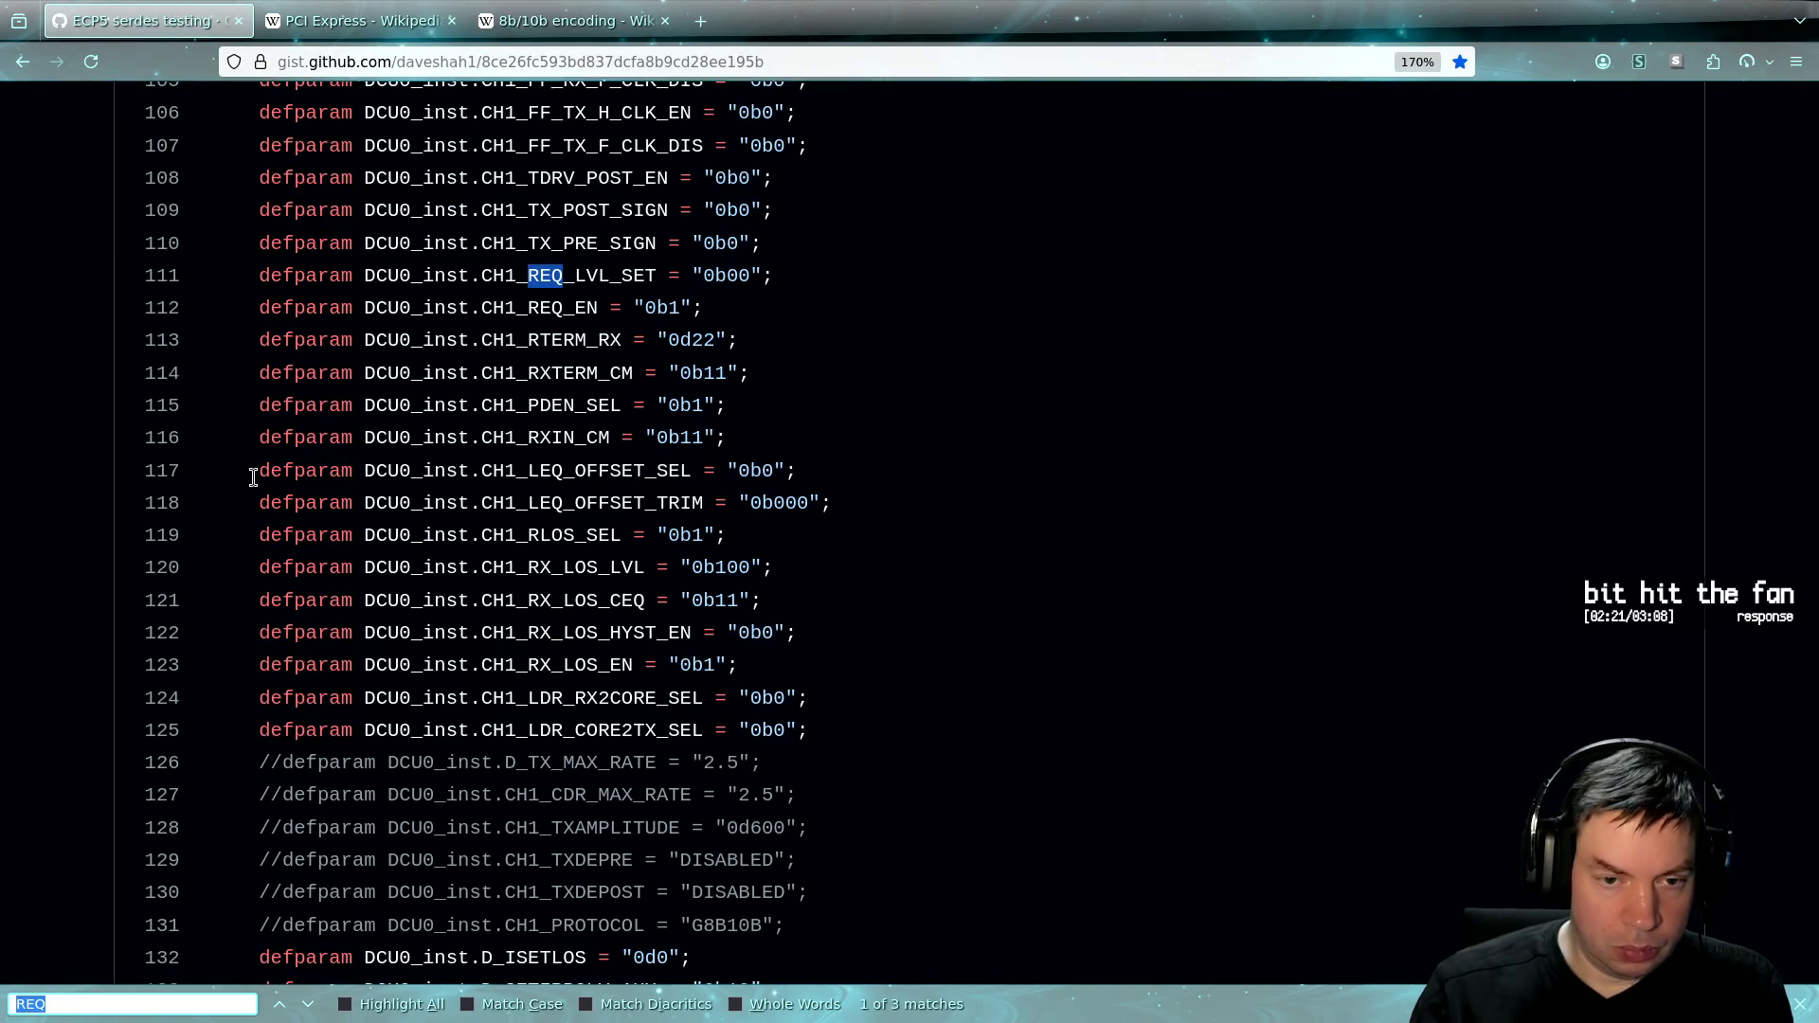
text(DCO)
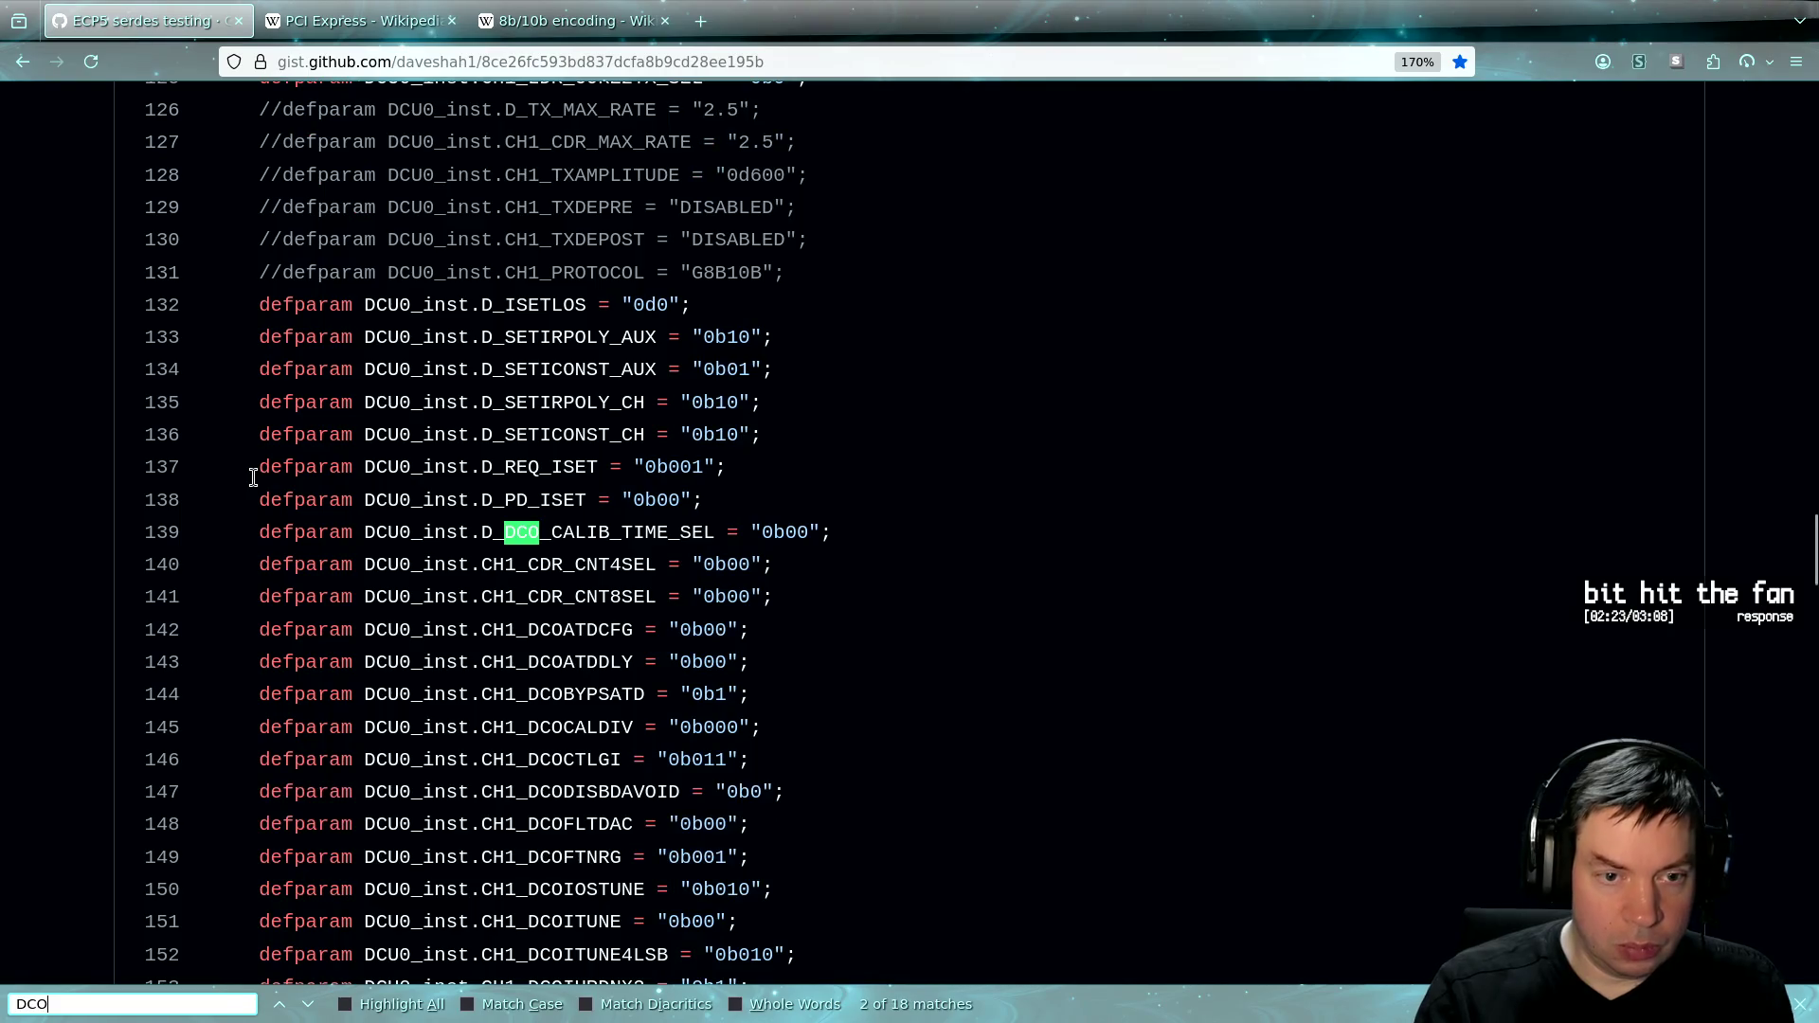
key(Return)
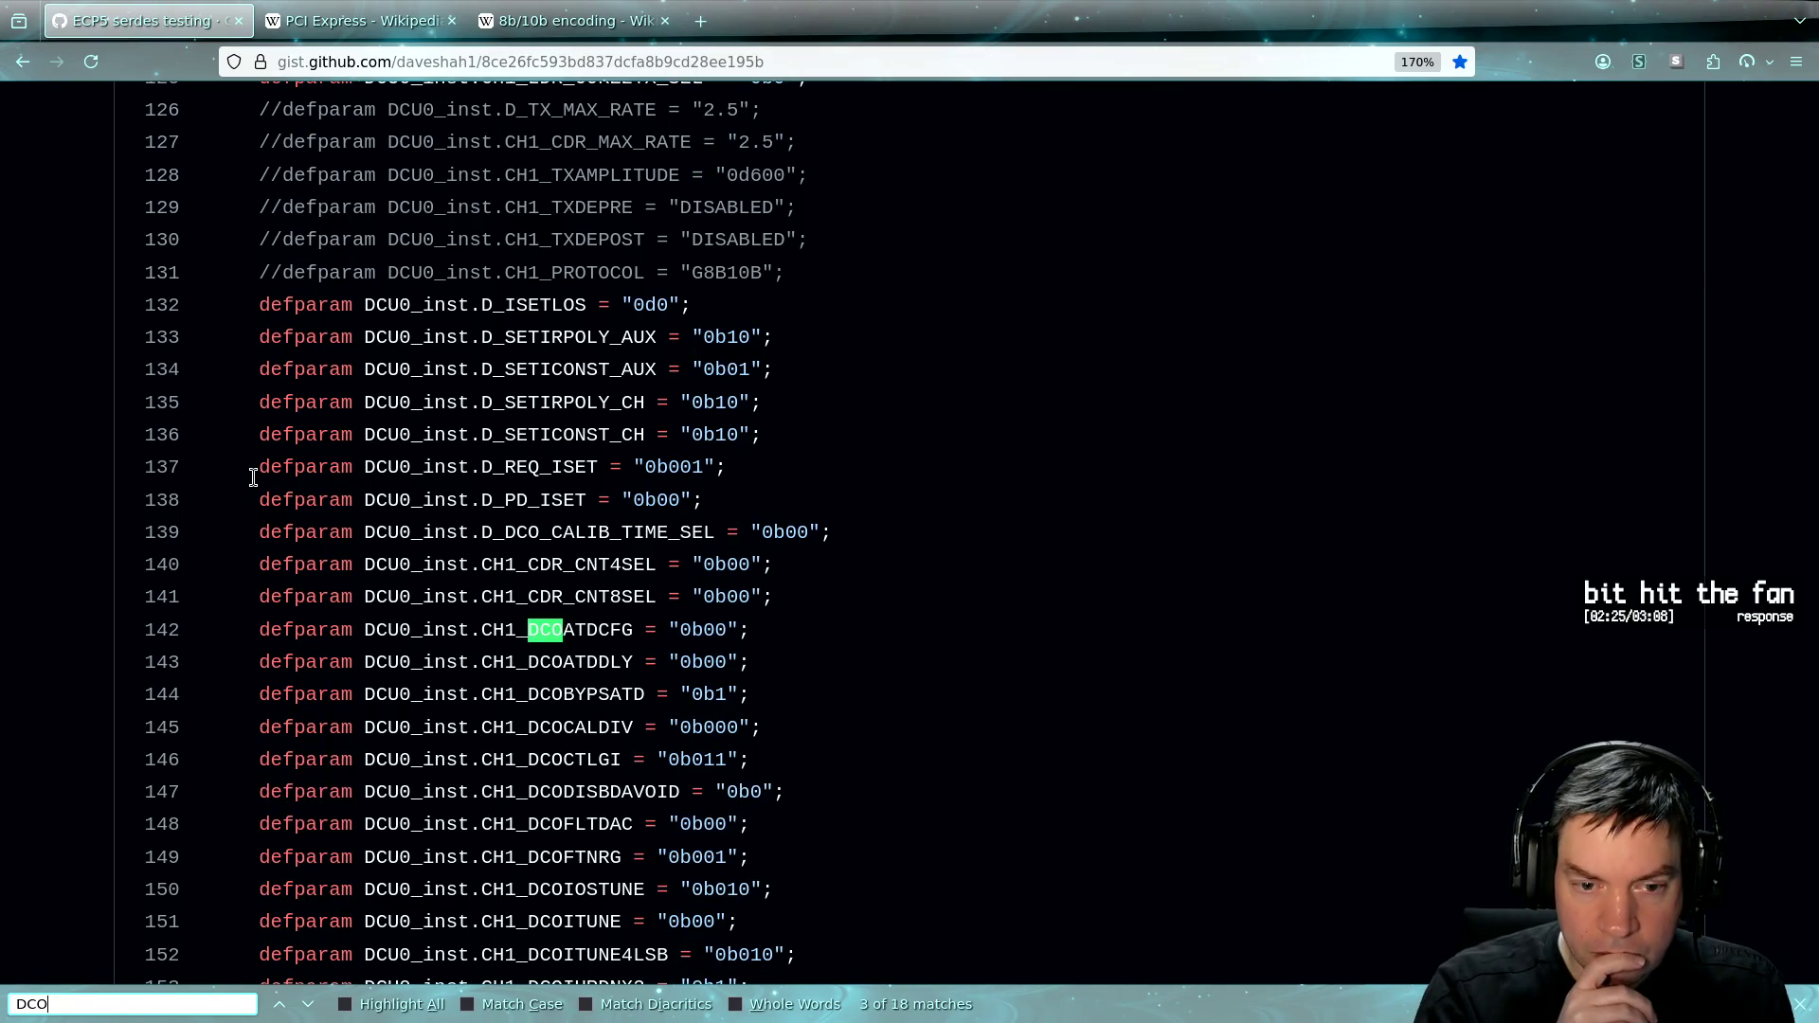
Step through the DCO matches from CH1_DCODISBDAVOID to CH1_DCONUOFLSB, cycling back to the CH1 block
key(Return)
key(Return)
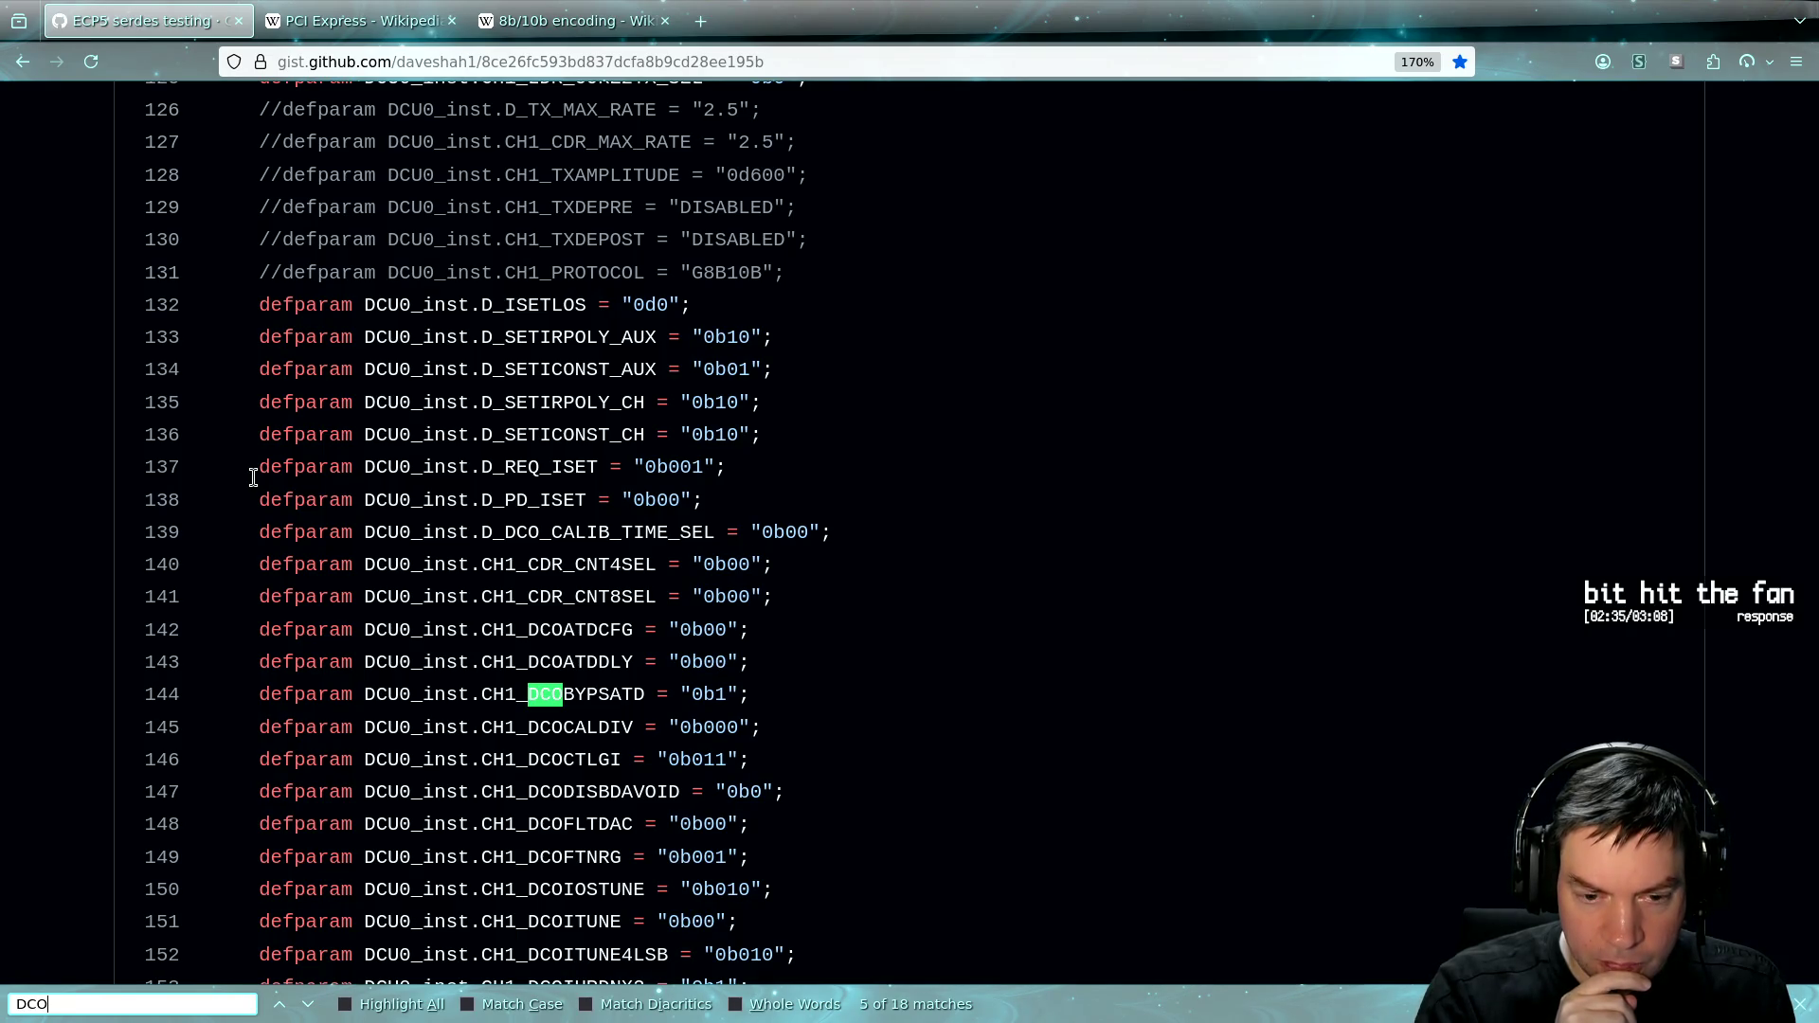
key(Return)
key(Return)
key(Return)
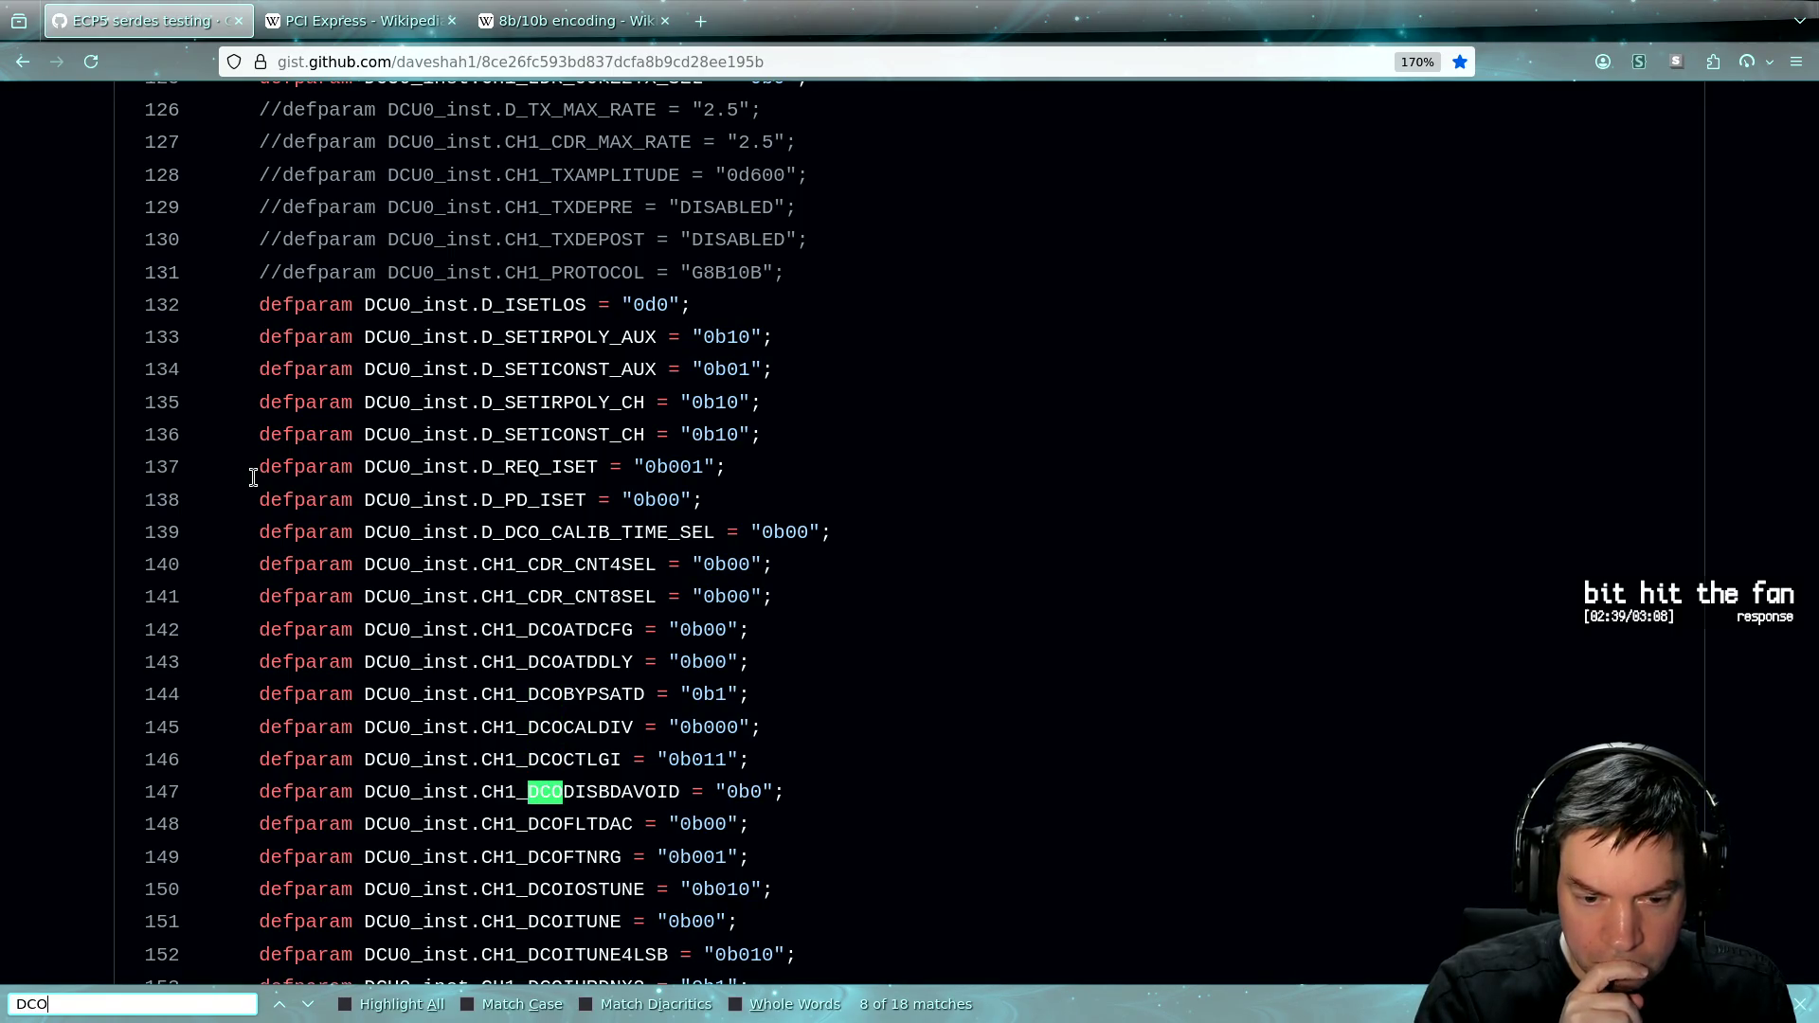
key(Return)
key(Return)
key(Return)
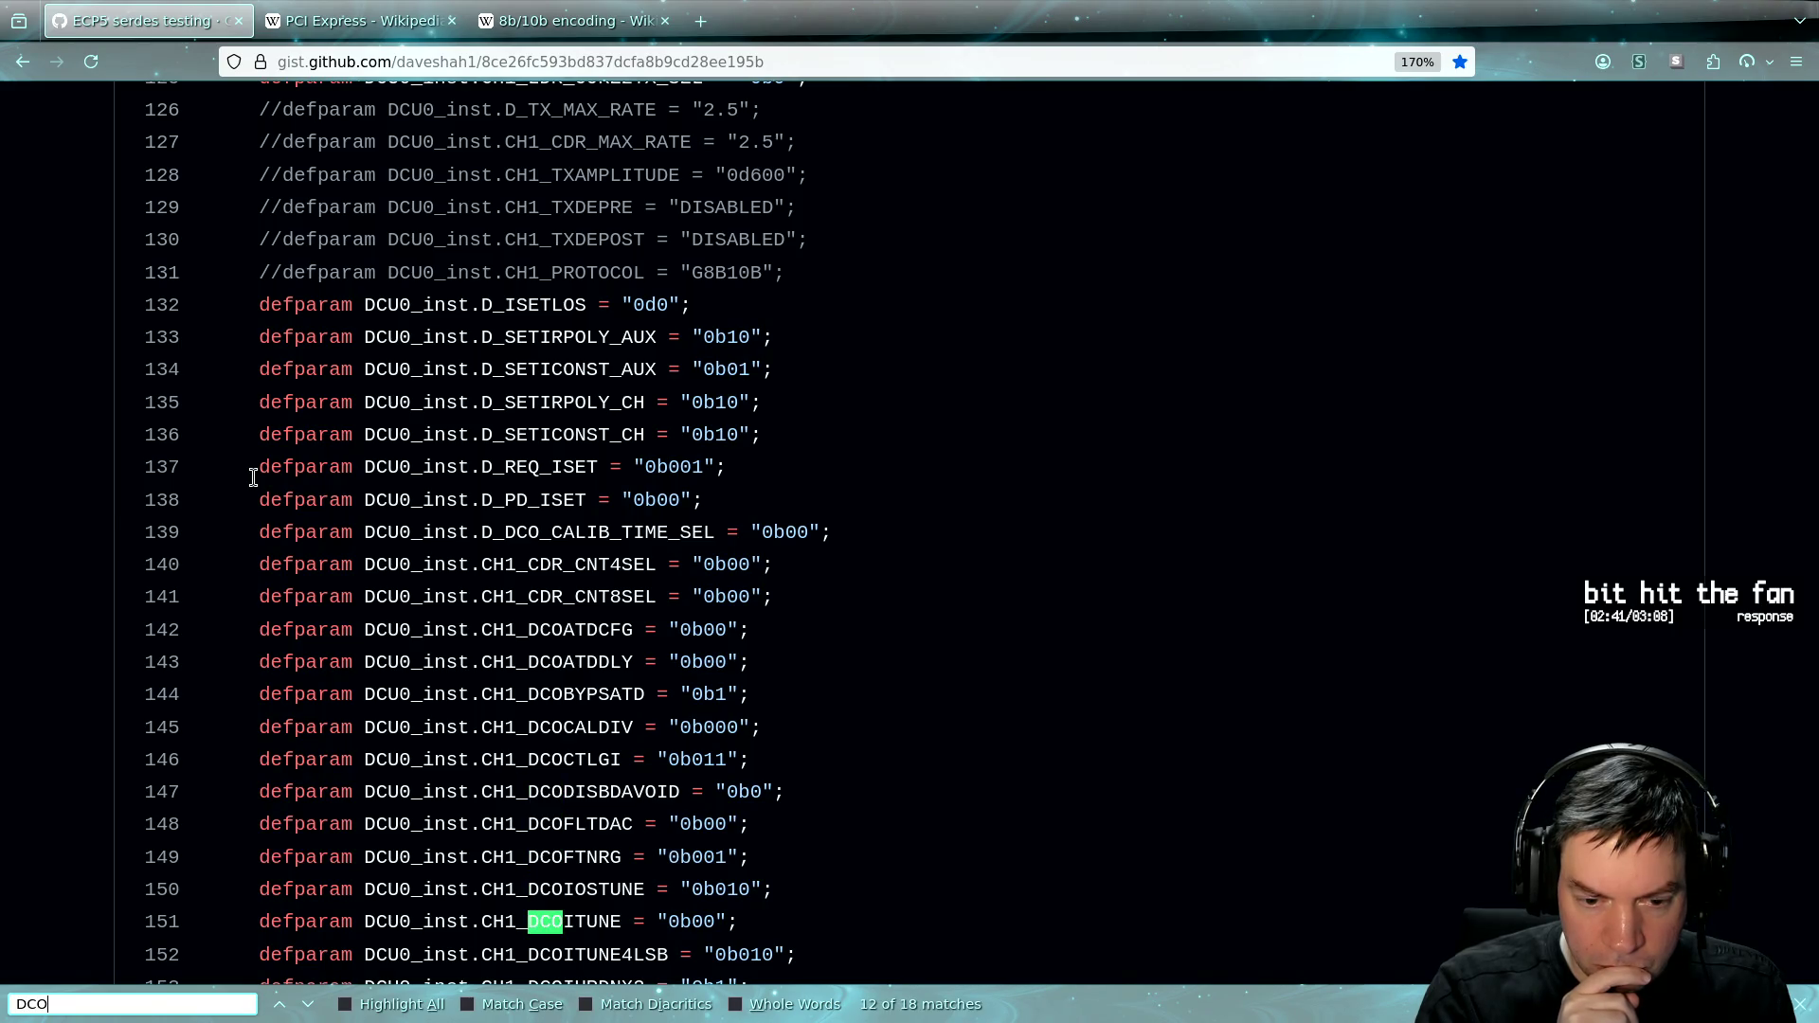
key(Return)
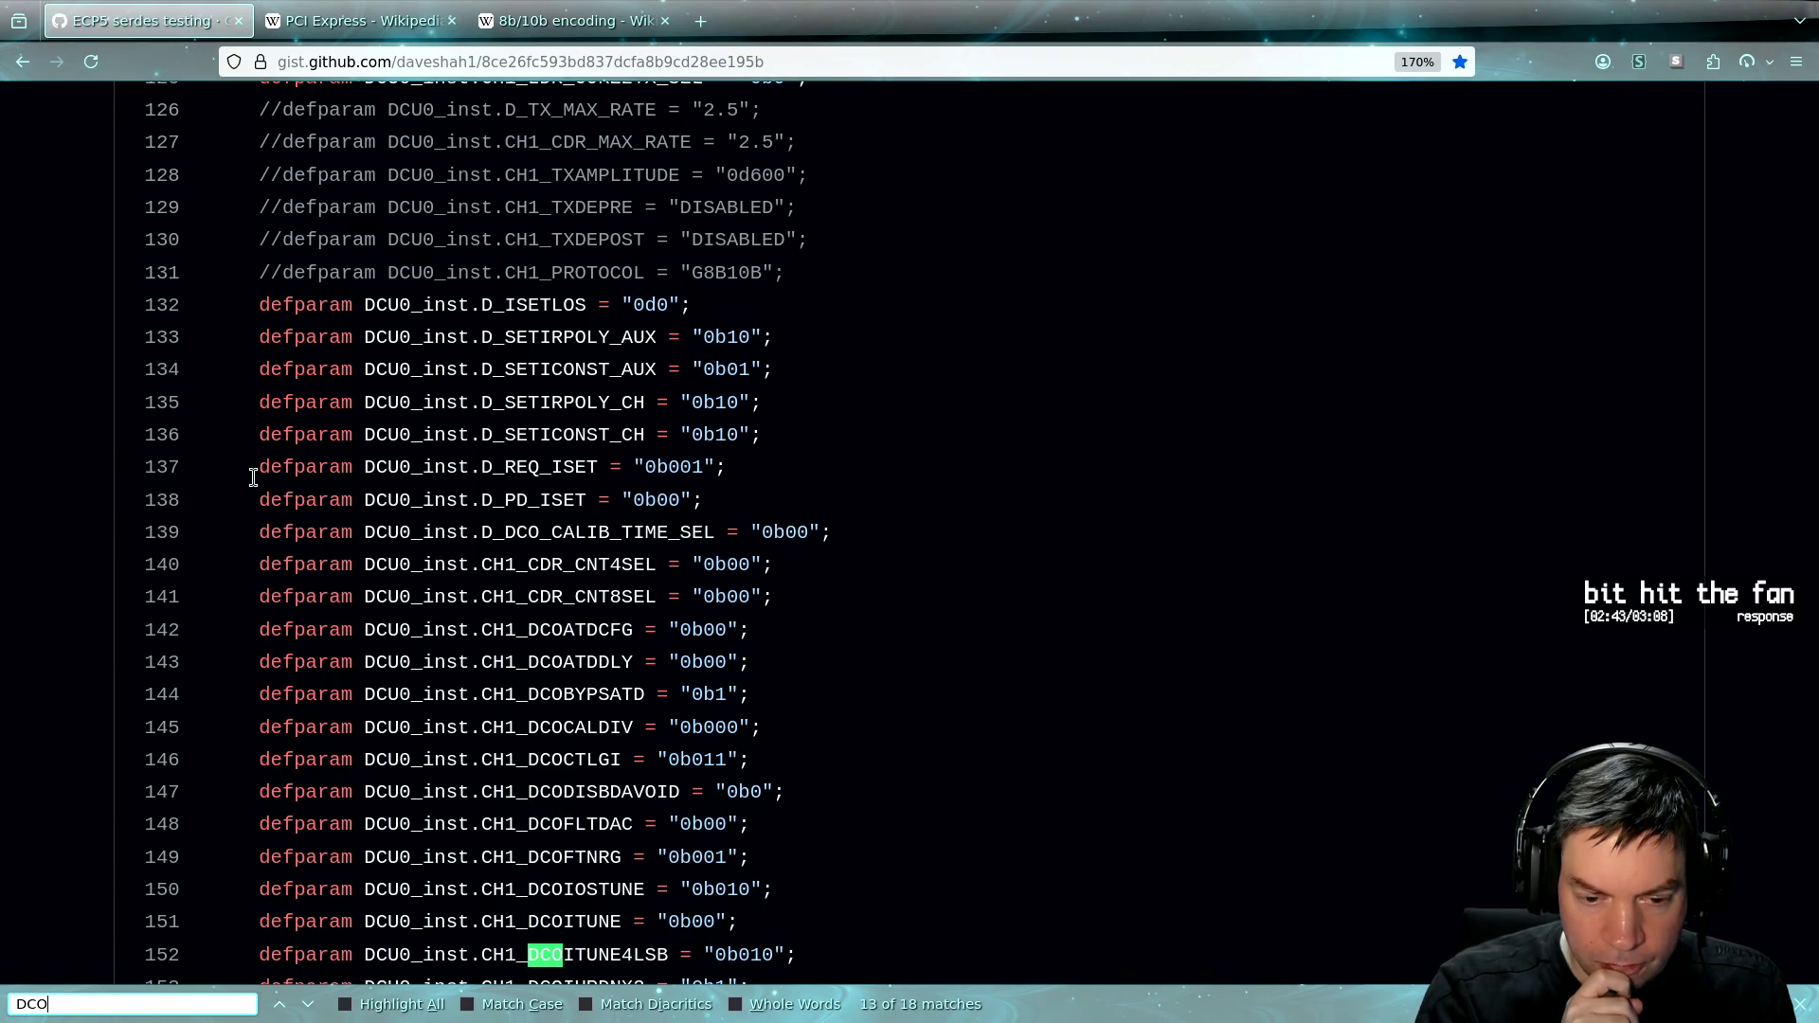
scroll(253, 477, down, 10)
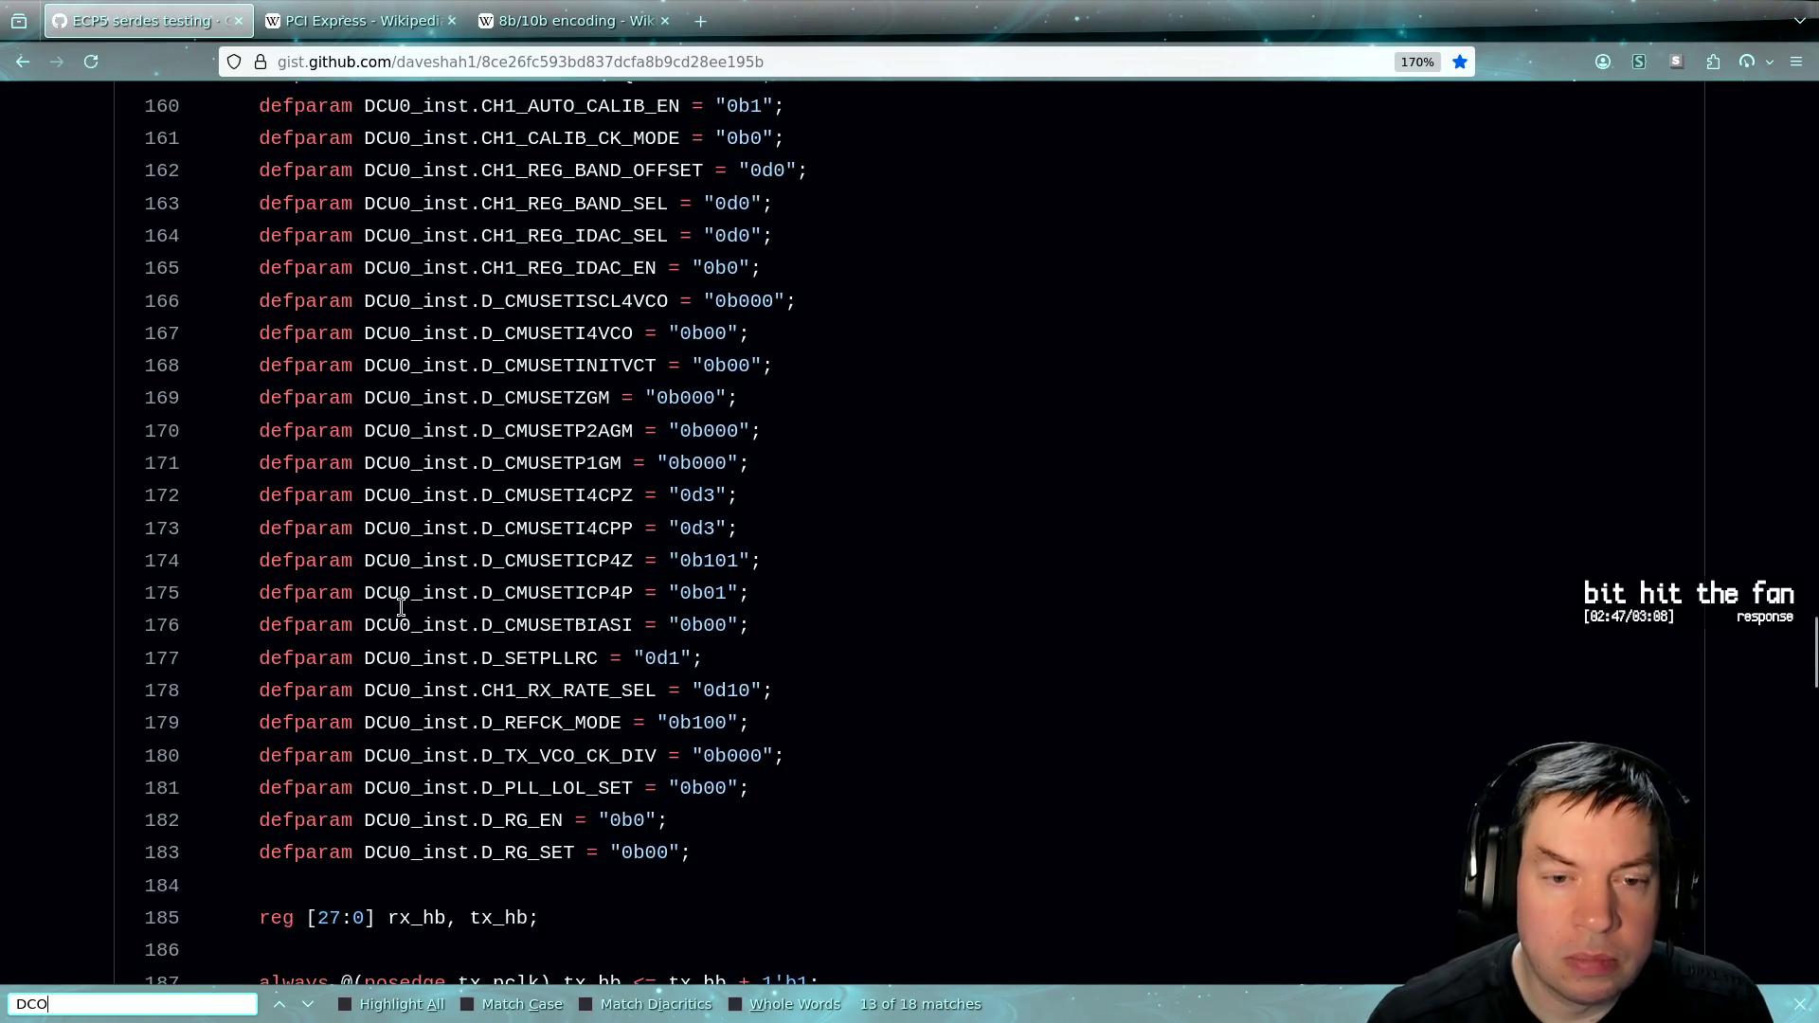
scroll(398, 607, up, 2)
scroll(453, 616, up, 2)
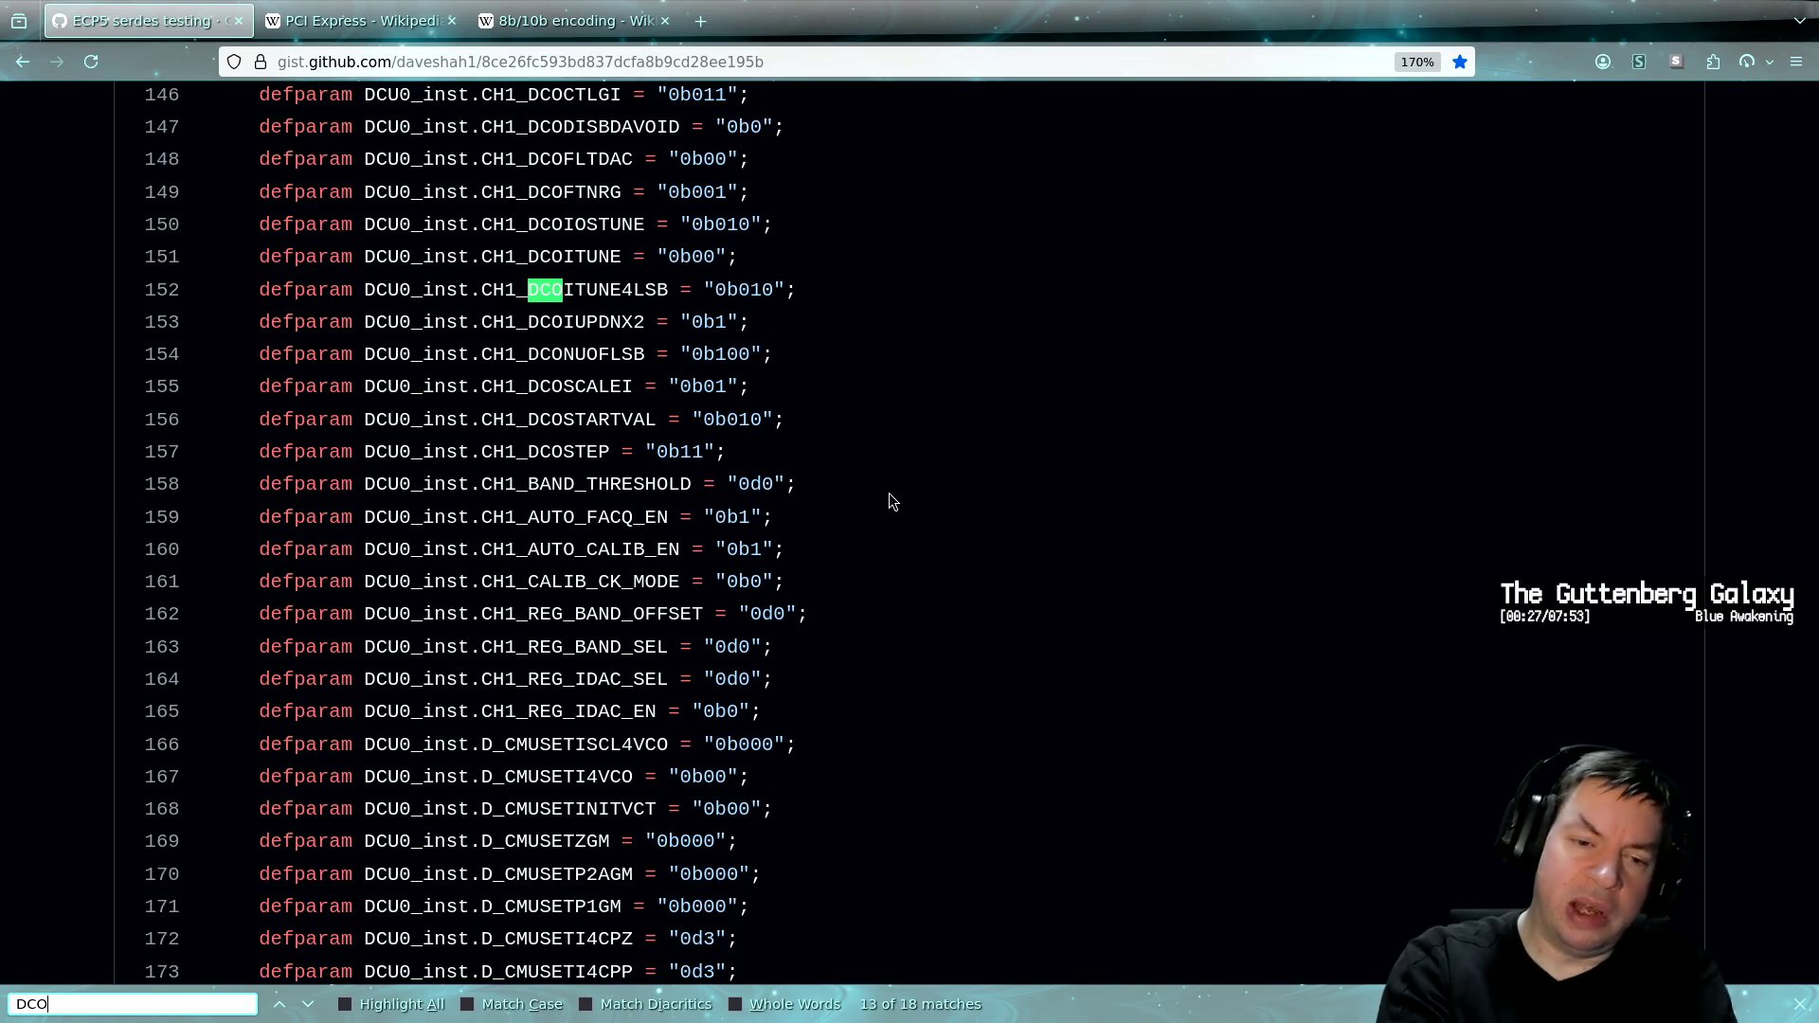
key(Return)
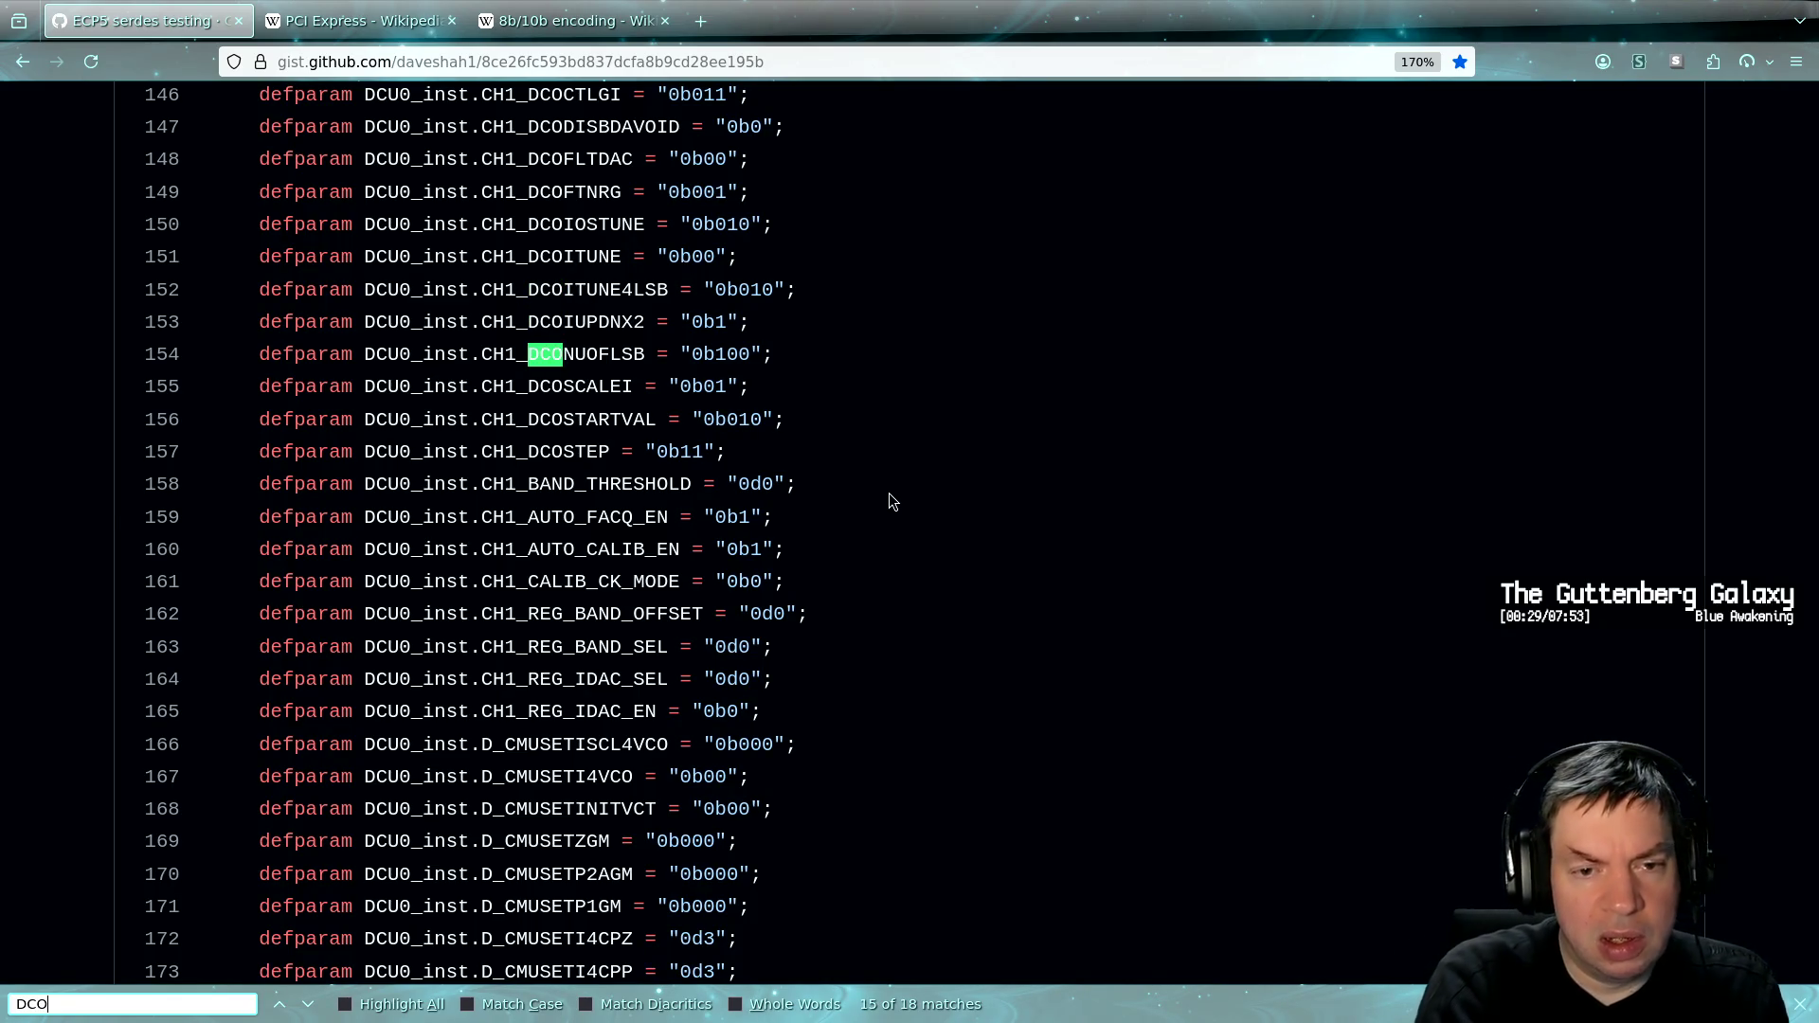
key(Return)
key(Return)
key(Return)
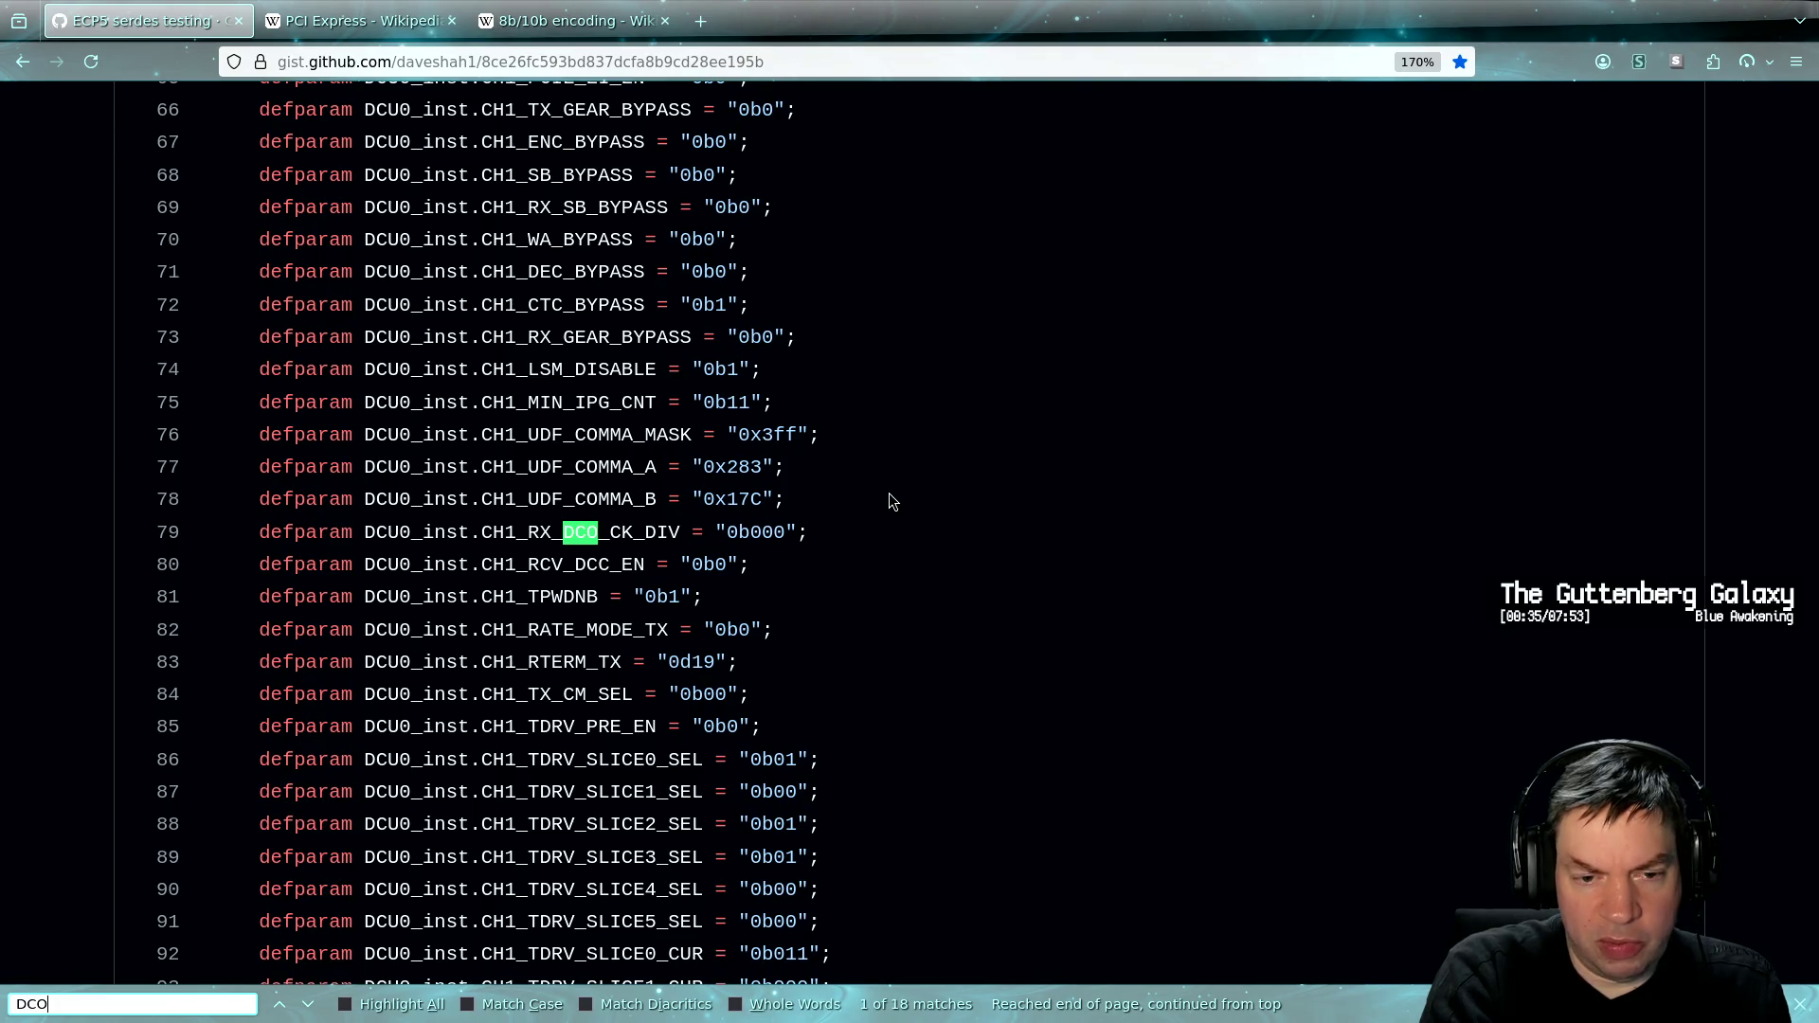
key(Return)
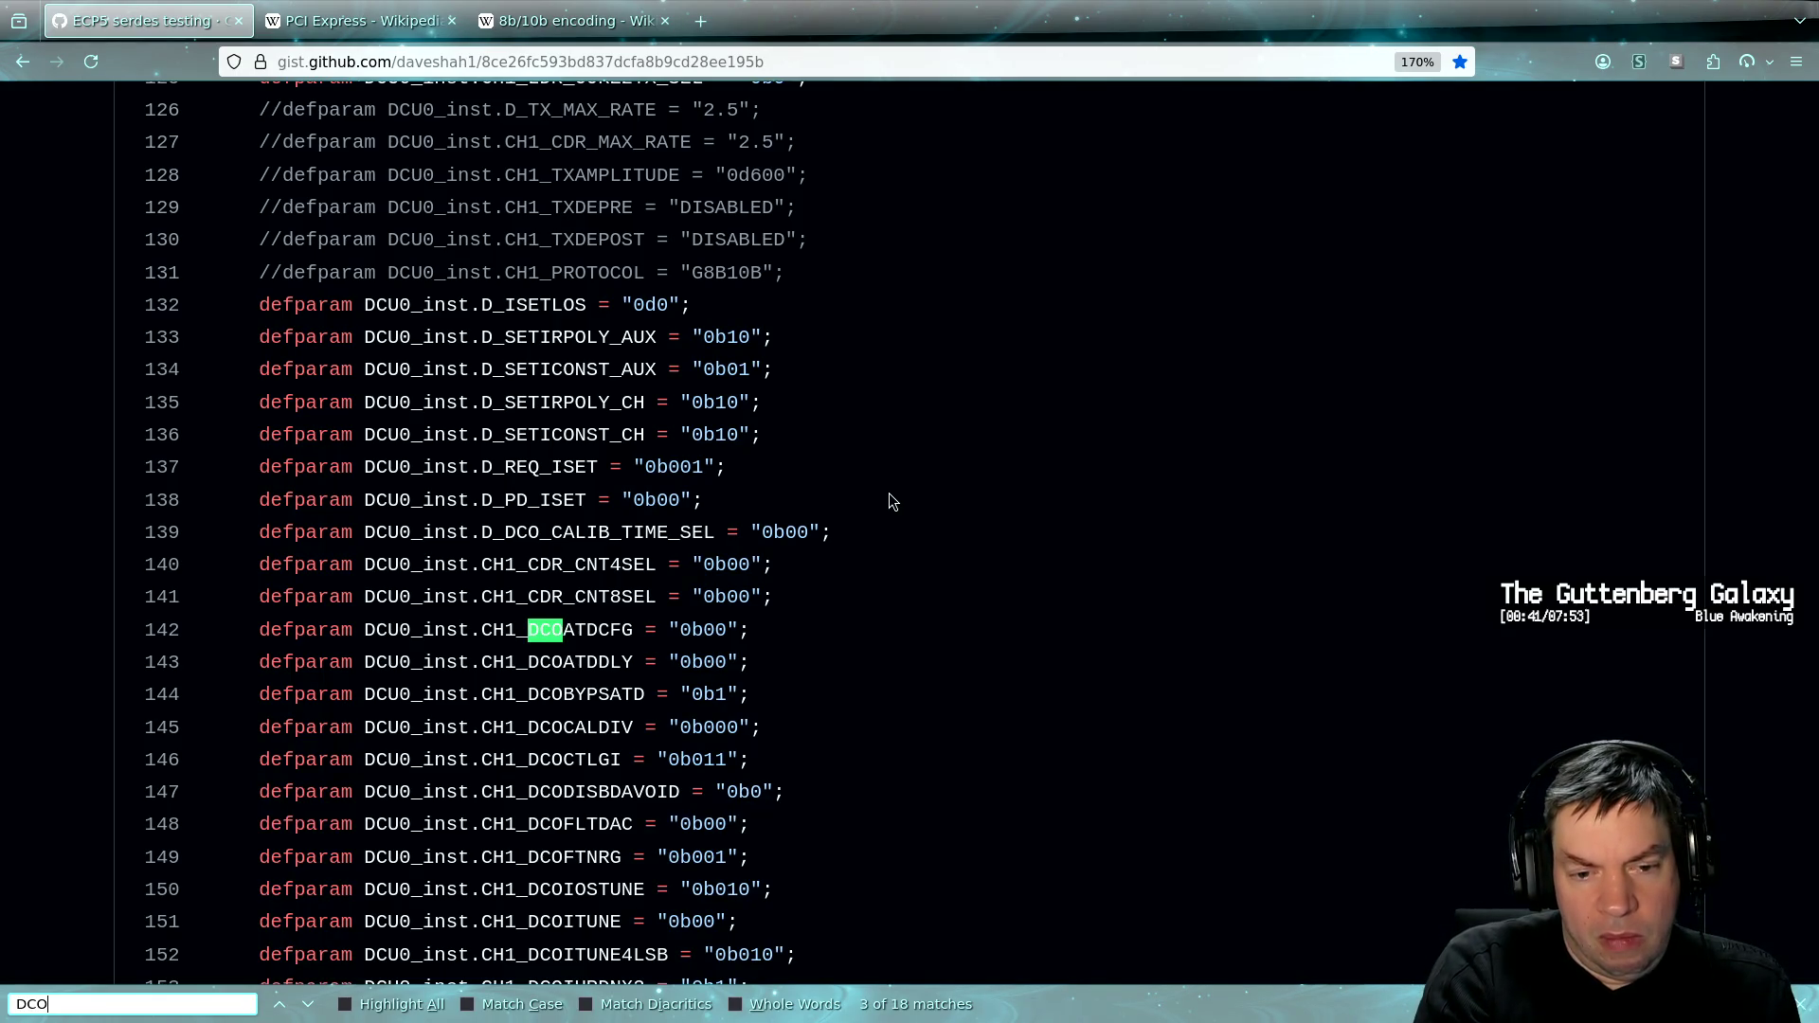
Cycle past the hex-dump terminal and Vim to bring the Xpdf SerDes guide forward
key(alt+Tab)
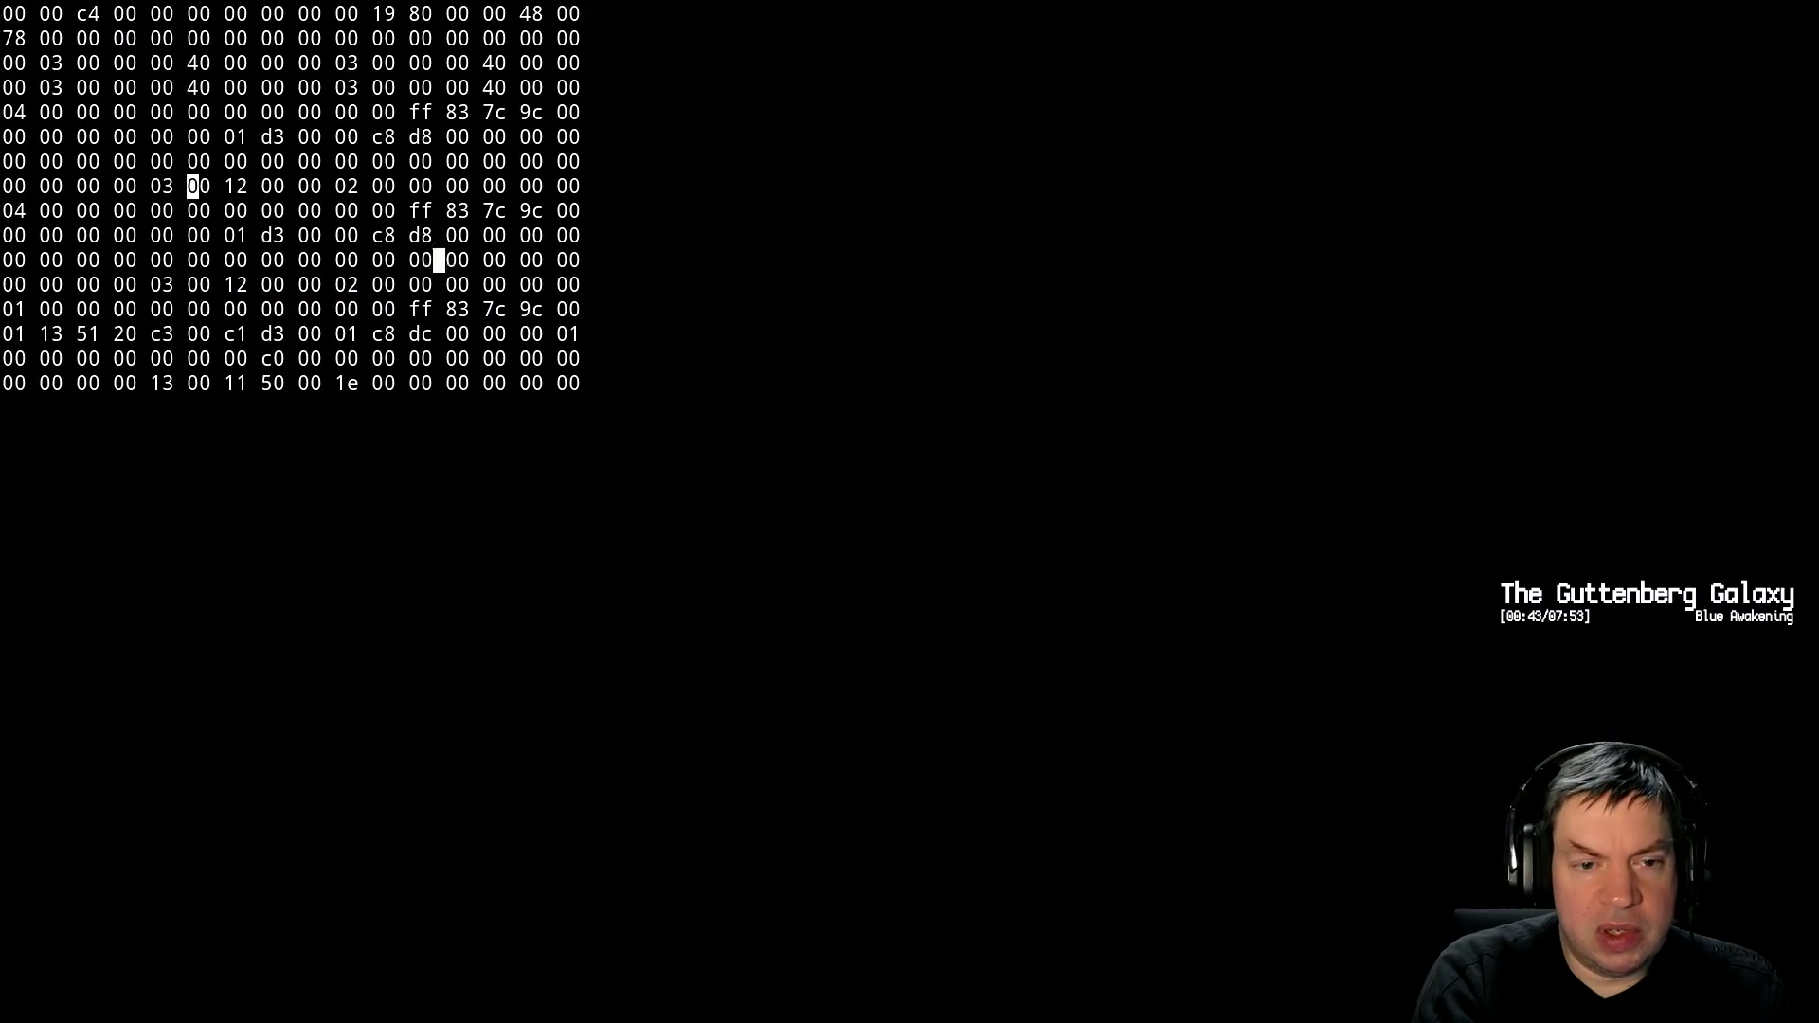
key(alt+Tab)
key(alt+Tab)
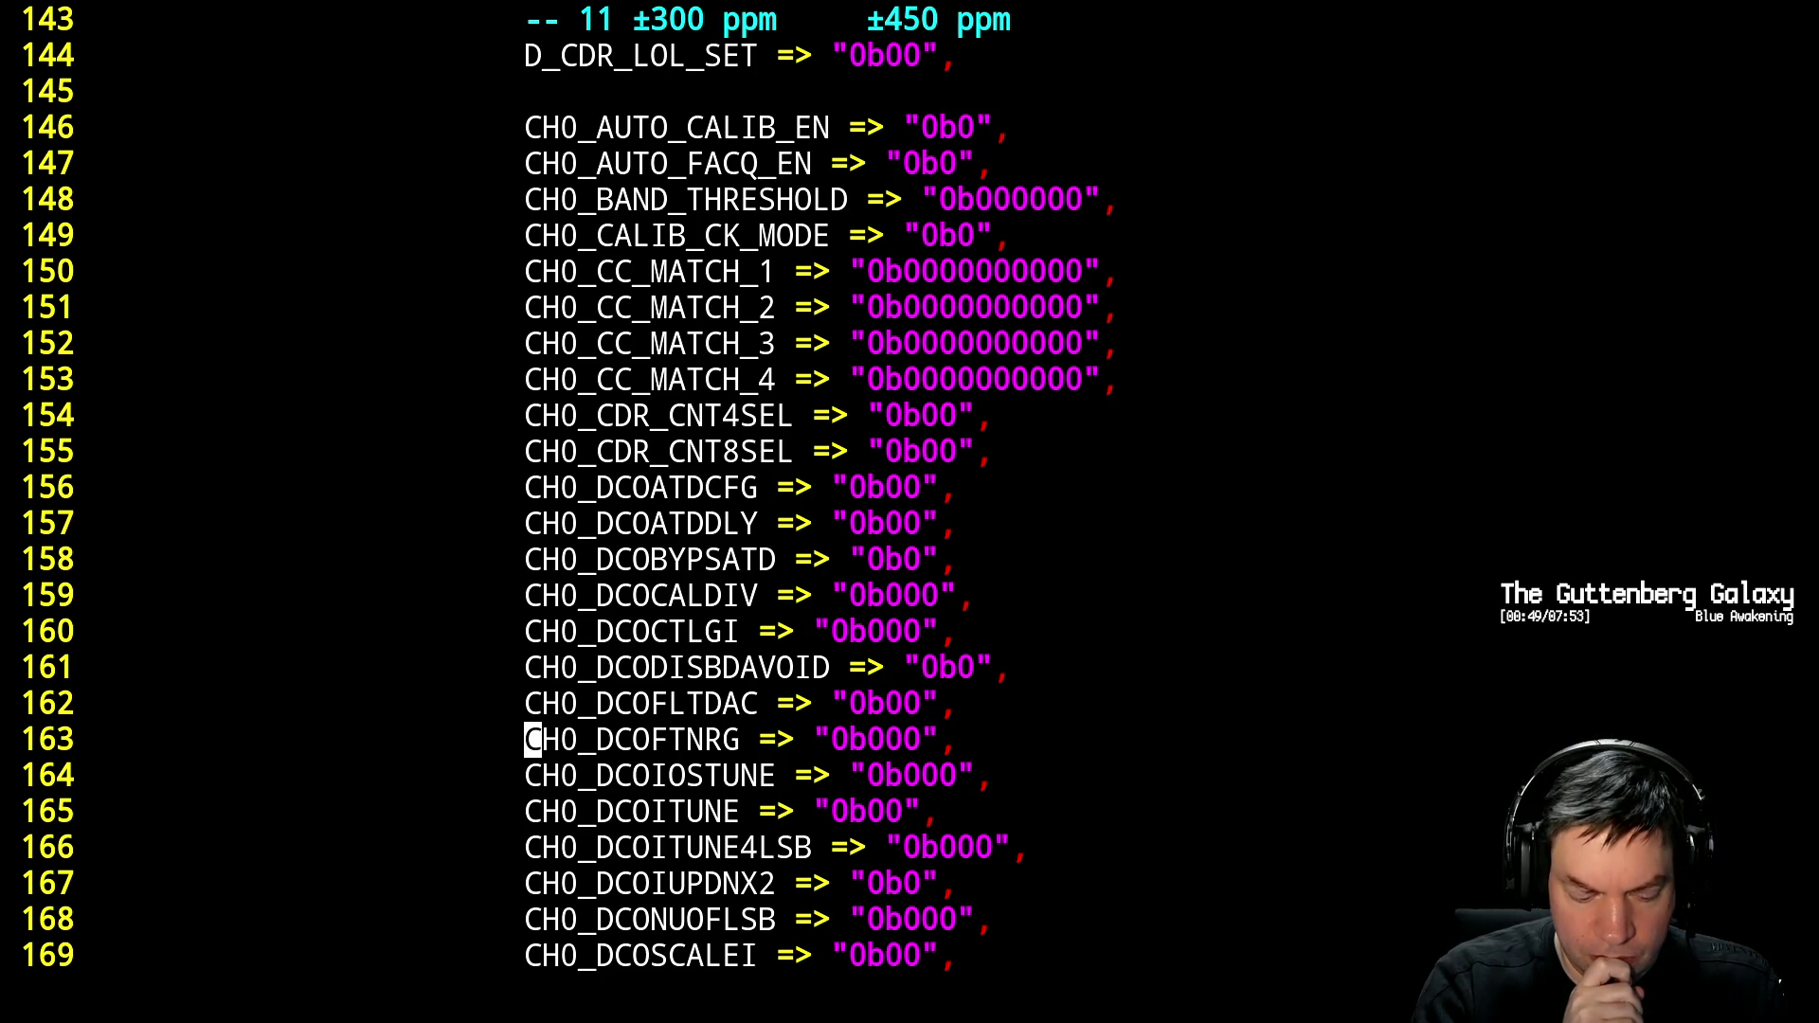
key(alt+Tab)
Search the guide for DCO until page 30, section 8.8 Loss of Lock, shows the CDR paragraph
key(ctrl+f)
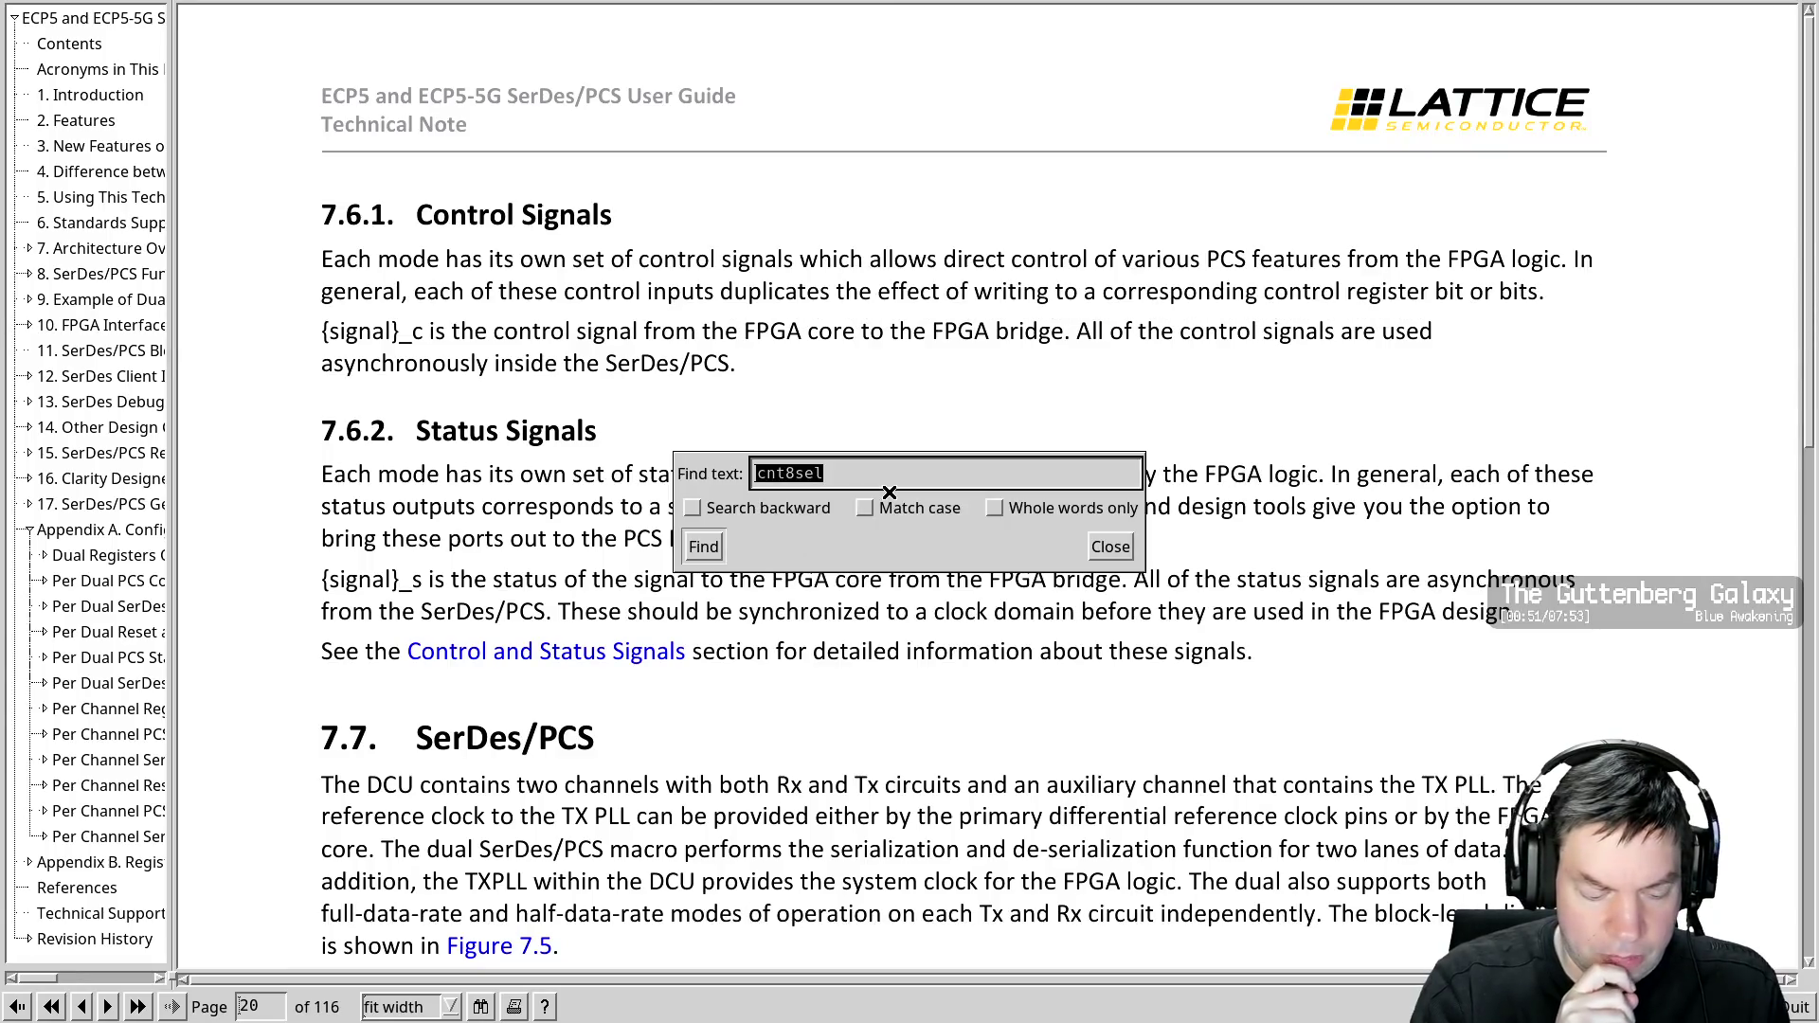
text(DC)
key(Return)
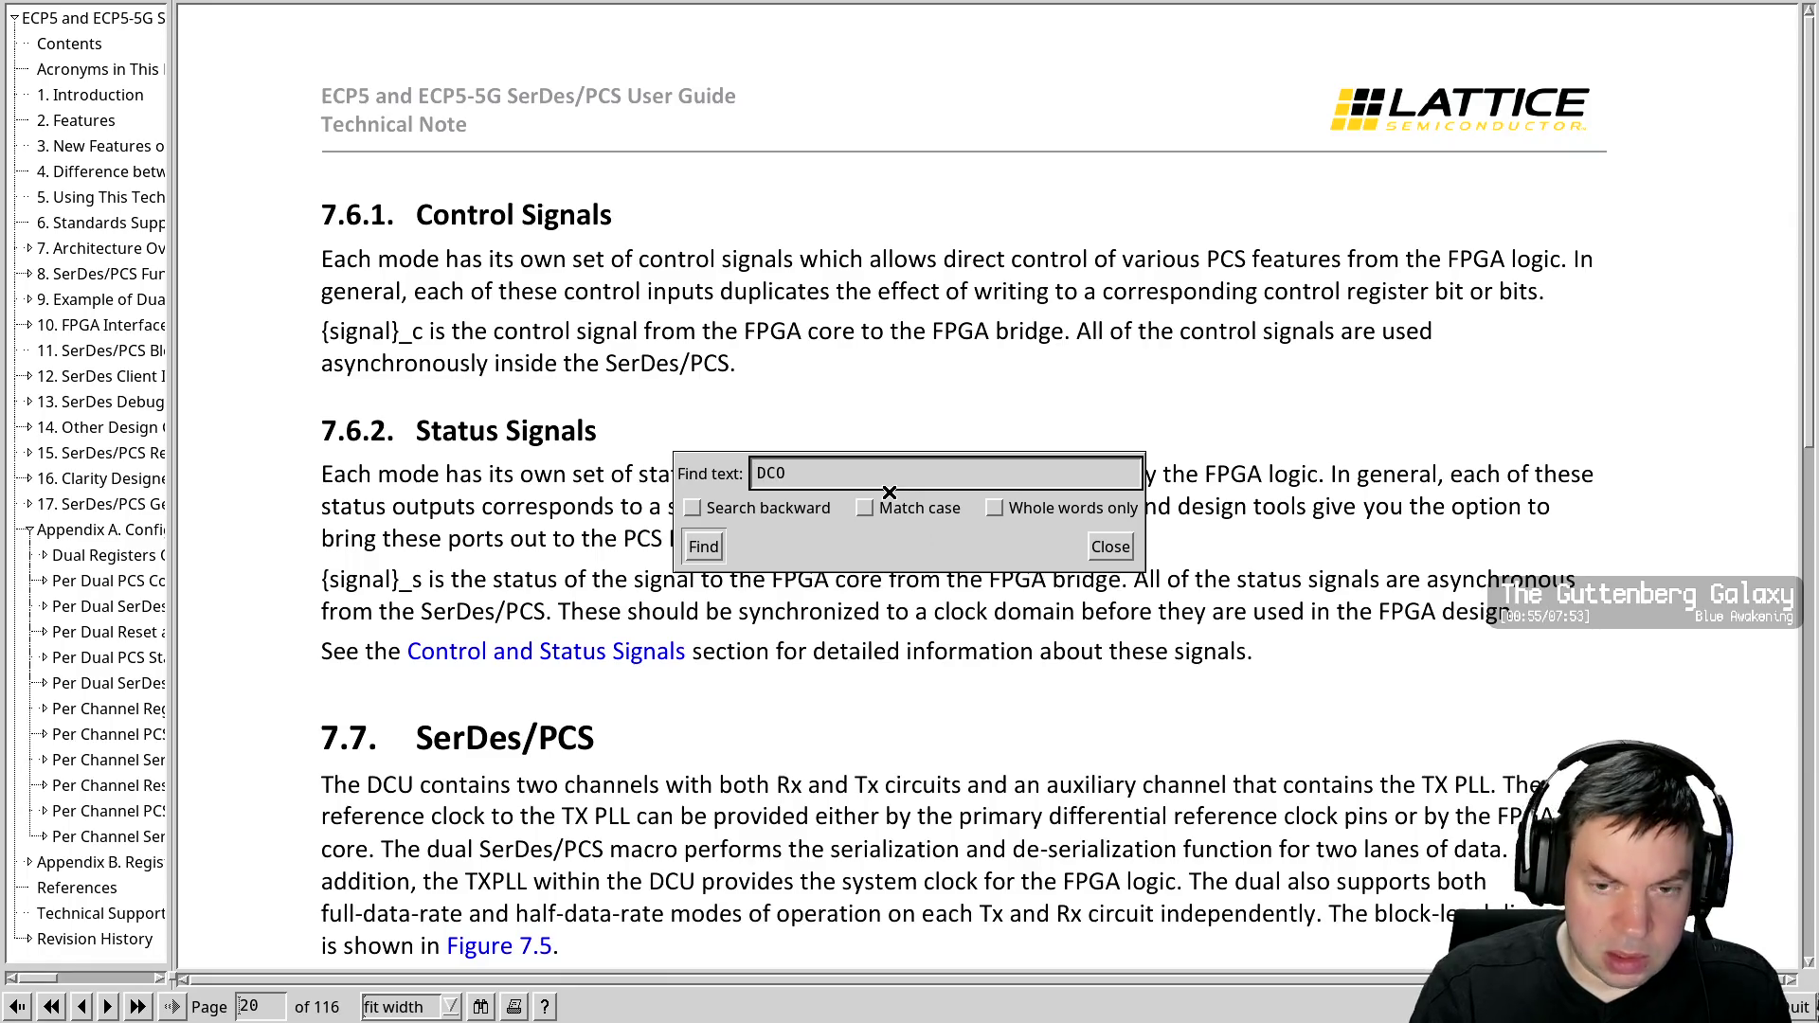
key(Return)
key(Escape)
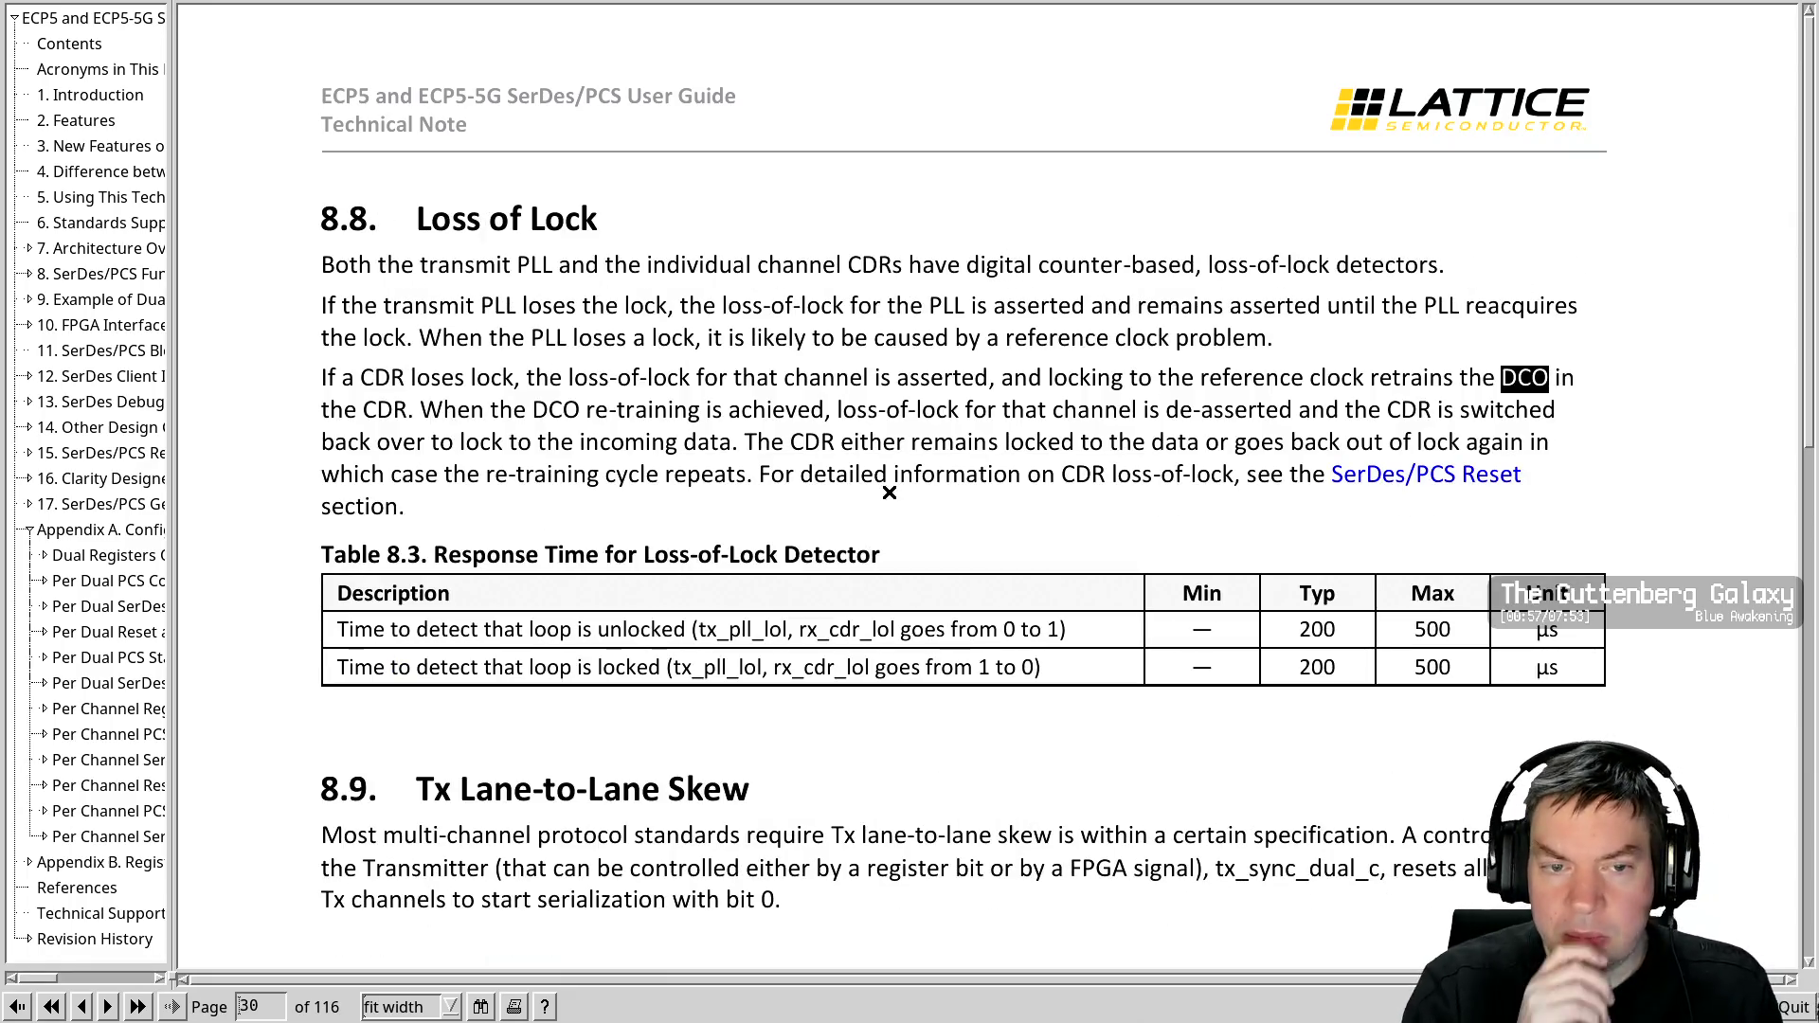
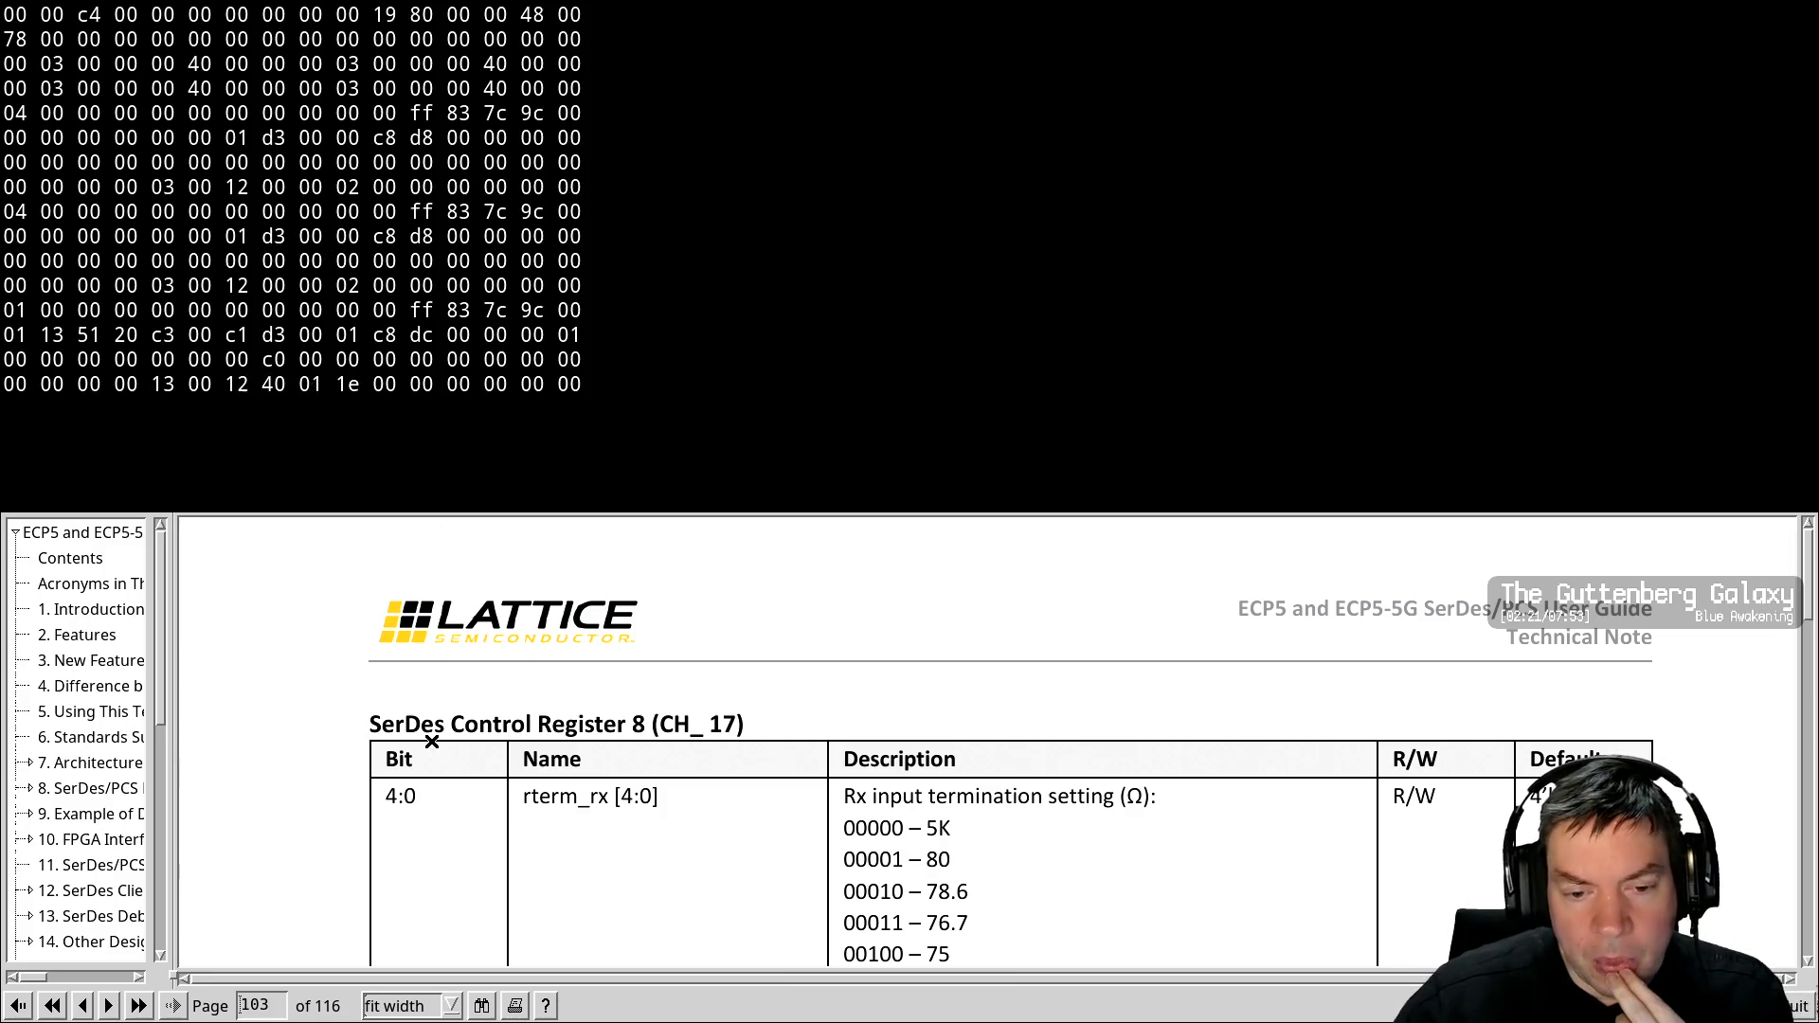
Scroll through the channel control register tables on pages 103–105 of the SerDes/PCS guide
scroll(352, 767, down, 10)
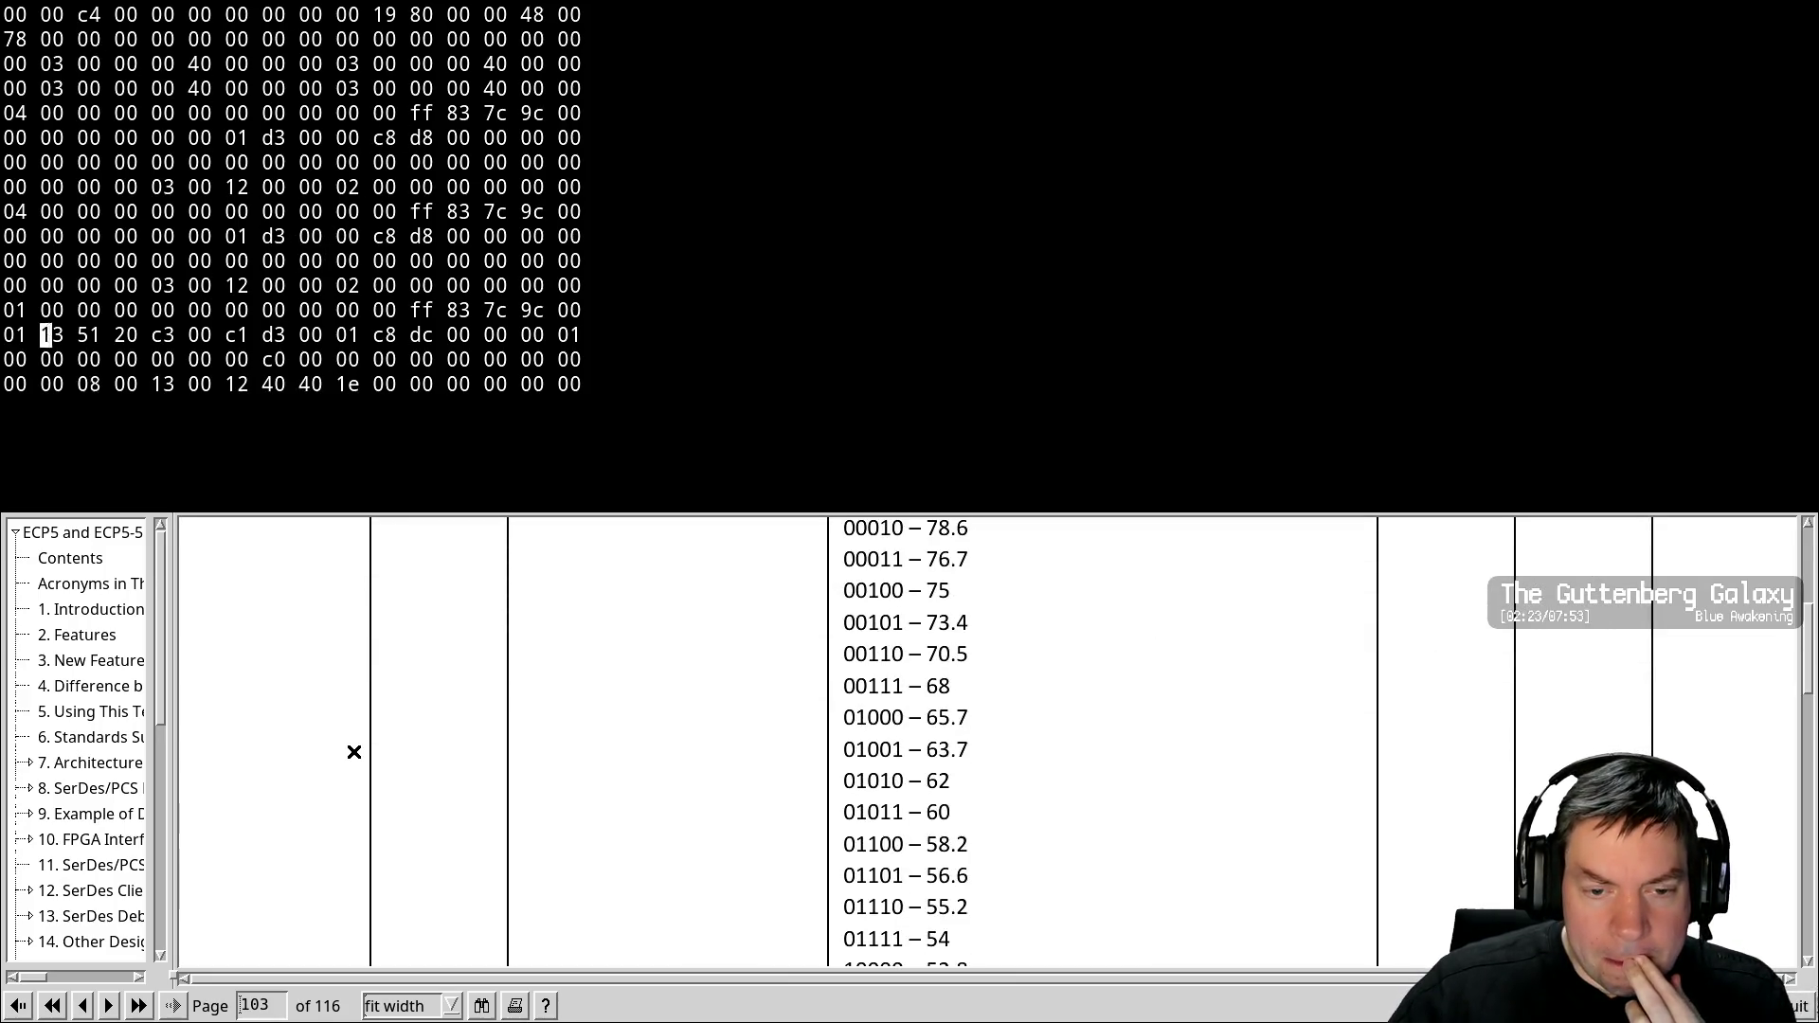
scroll(356, 719, down, 11)
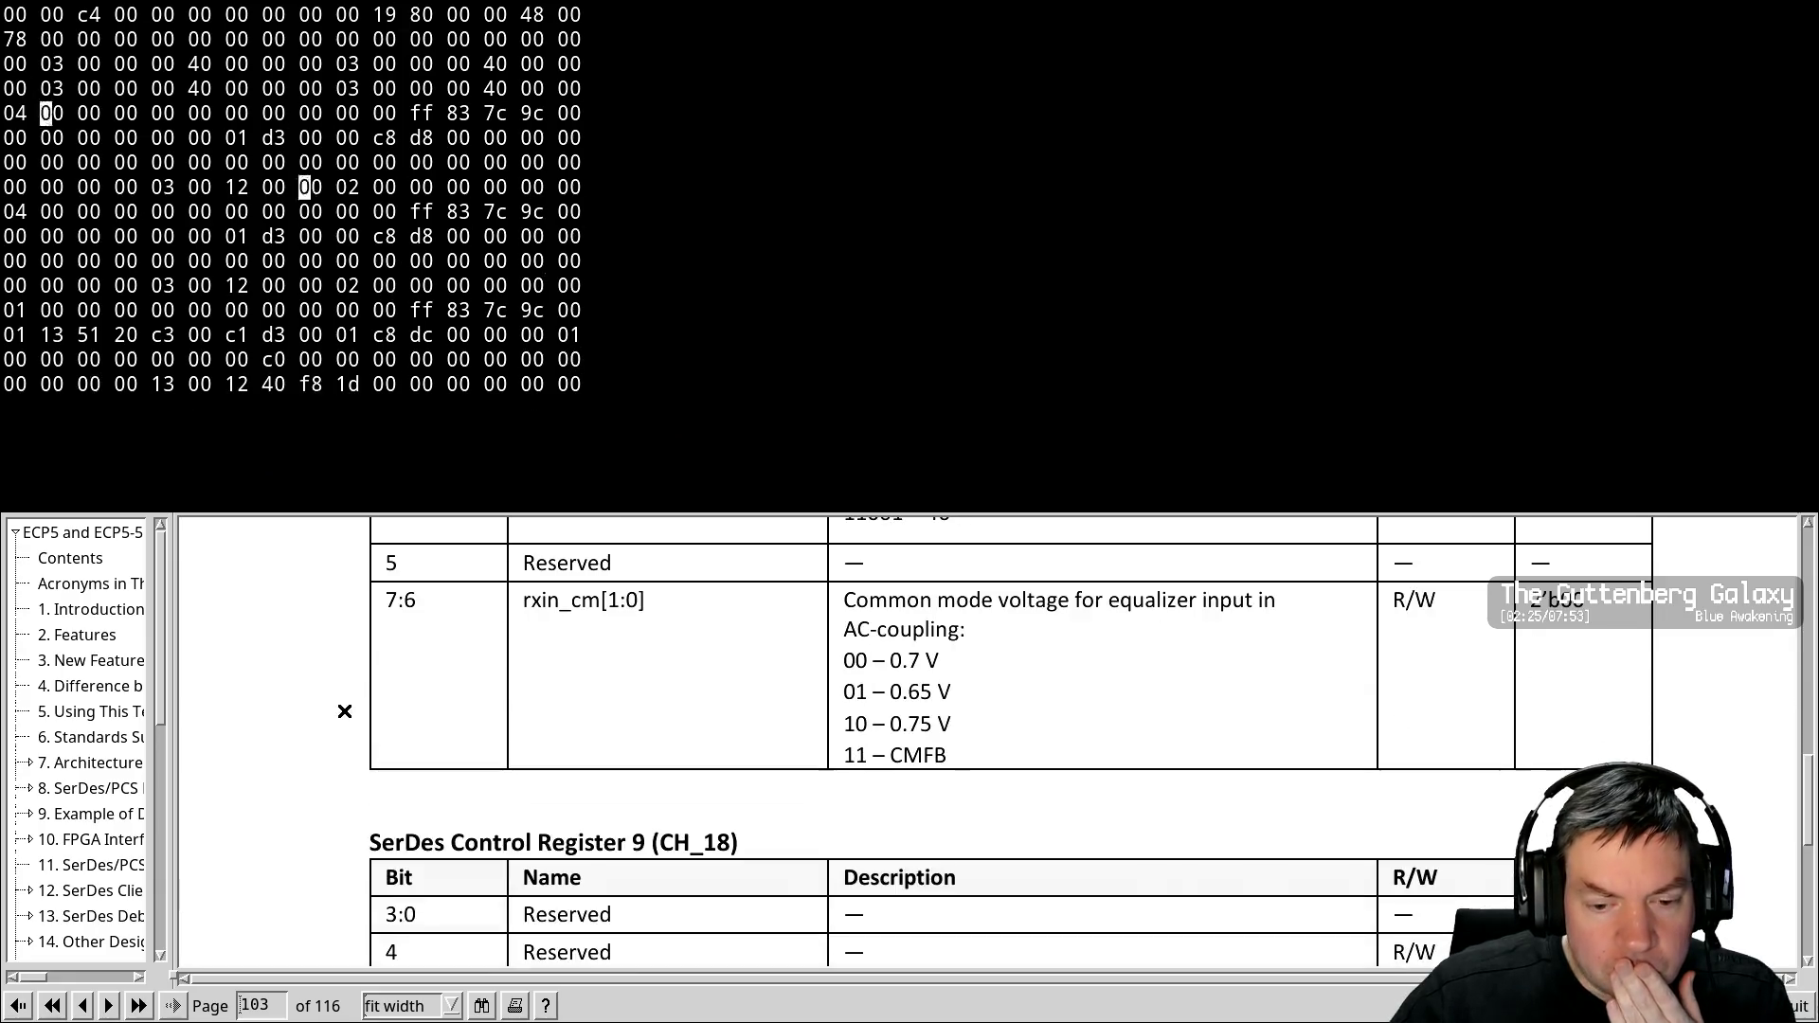
scroll(344, 732, down, 15)
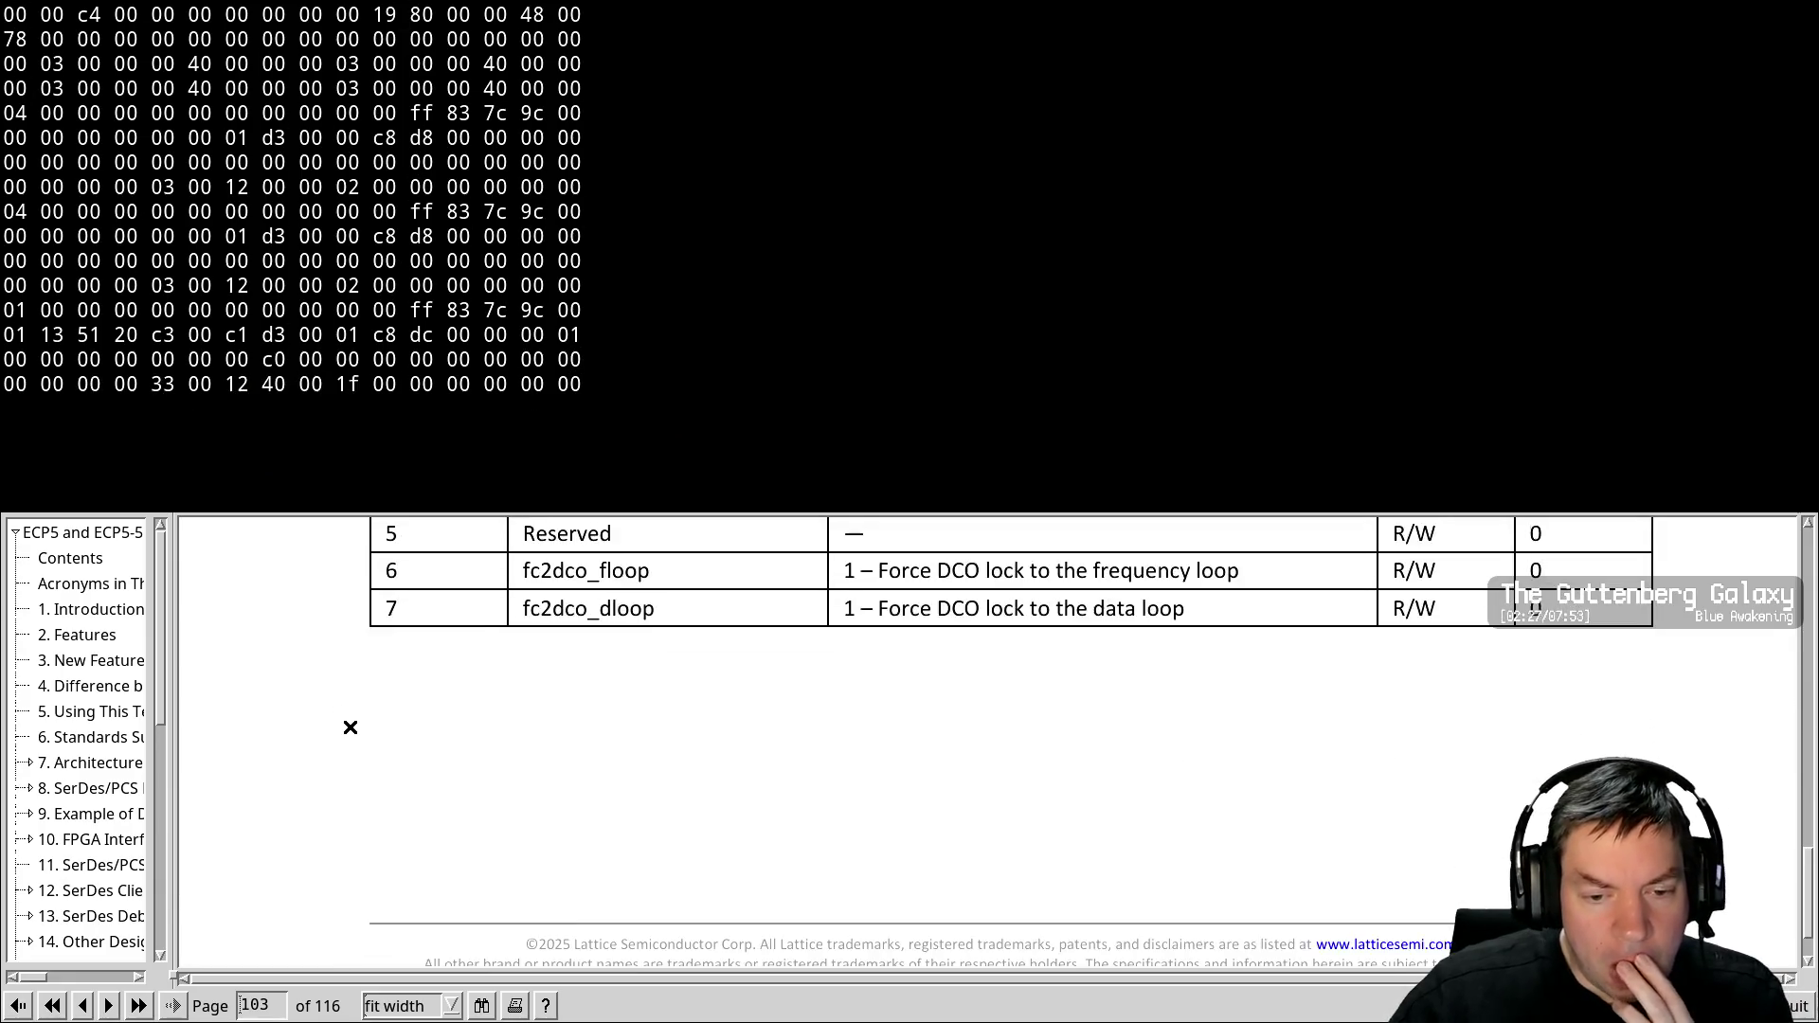
scroll(353, 723, down, 2)
scroll(347, 727, down, 4)
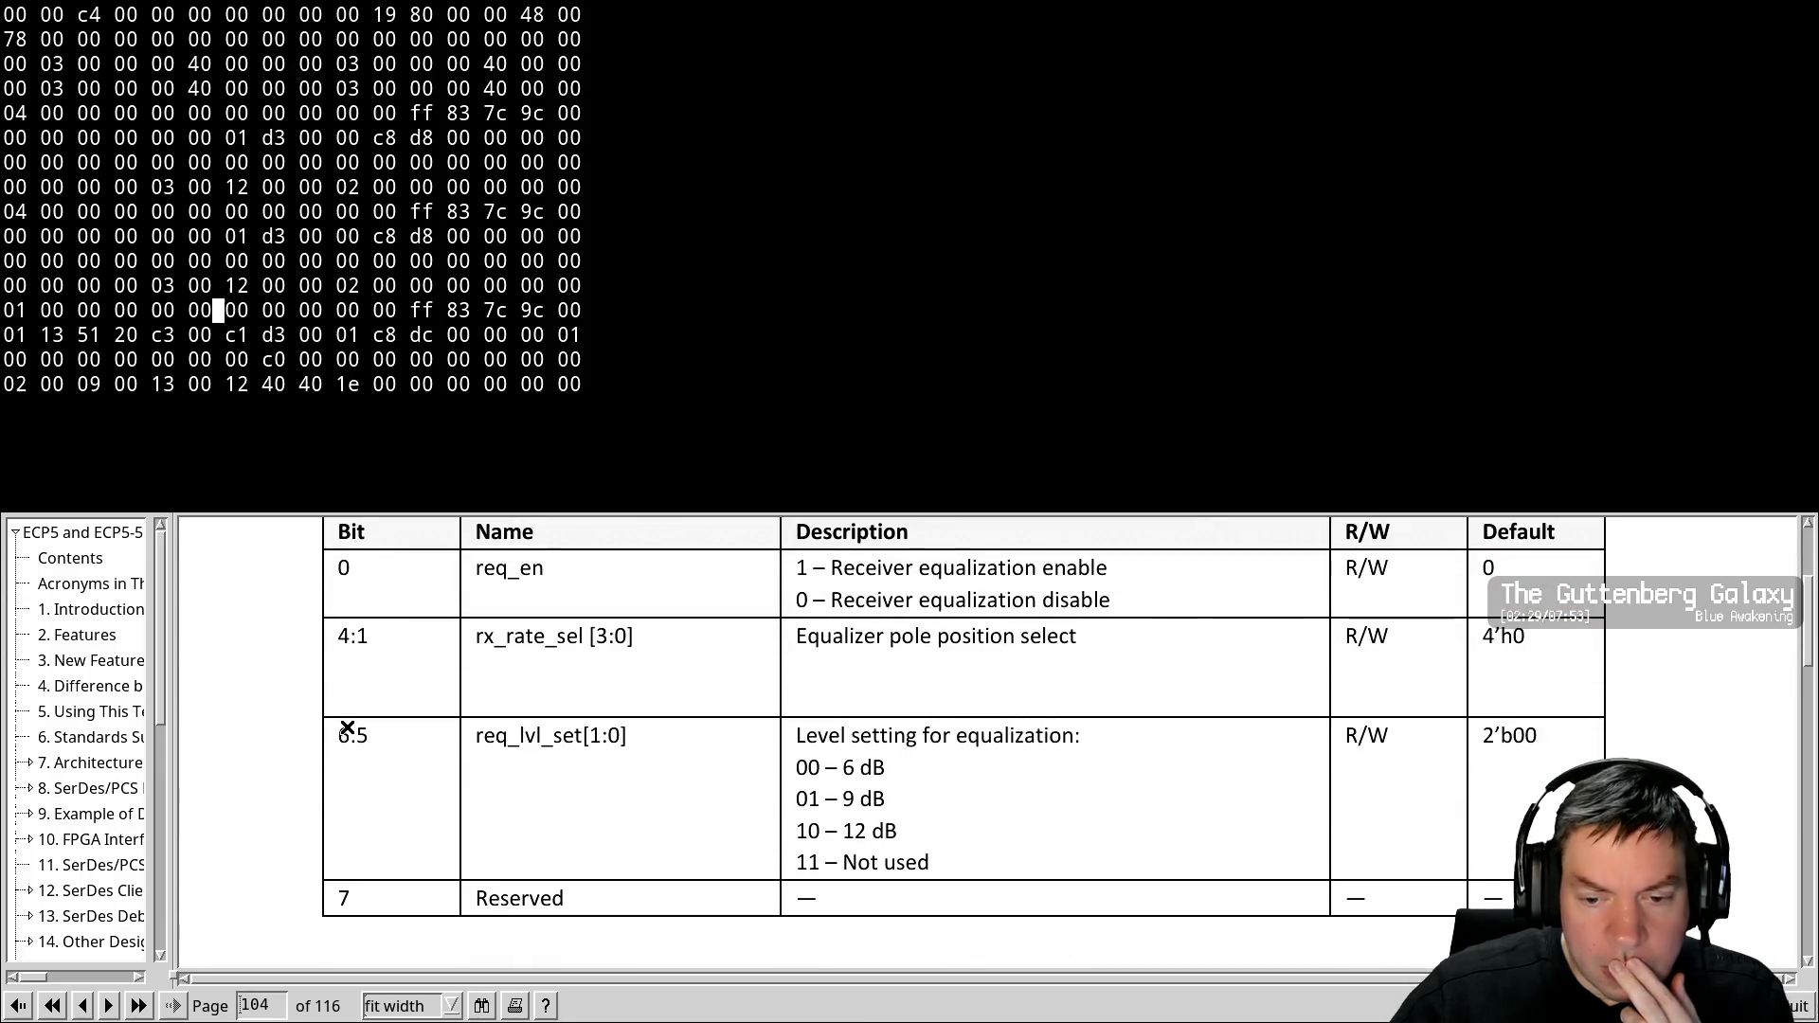
scroll(348, 727, down, 2)
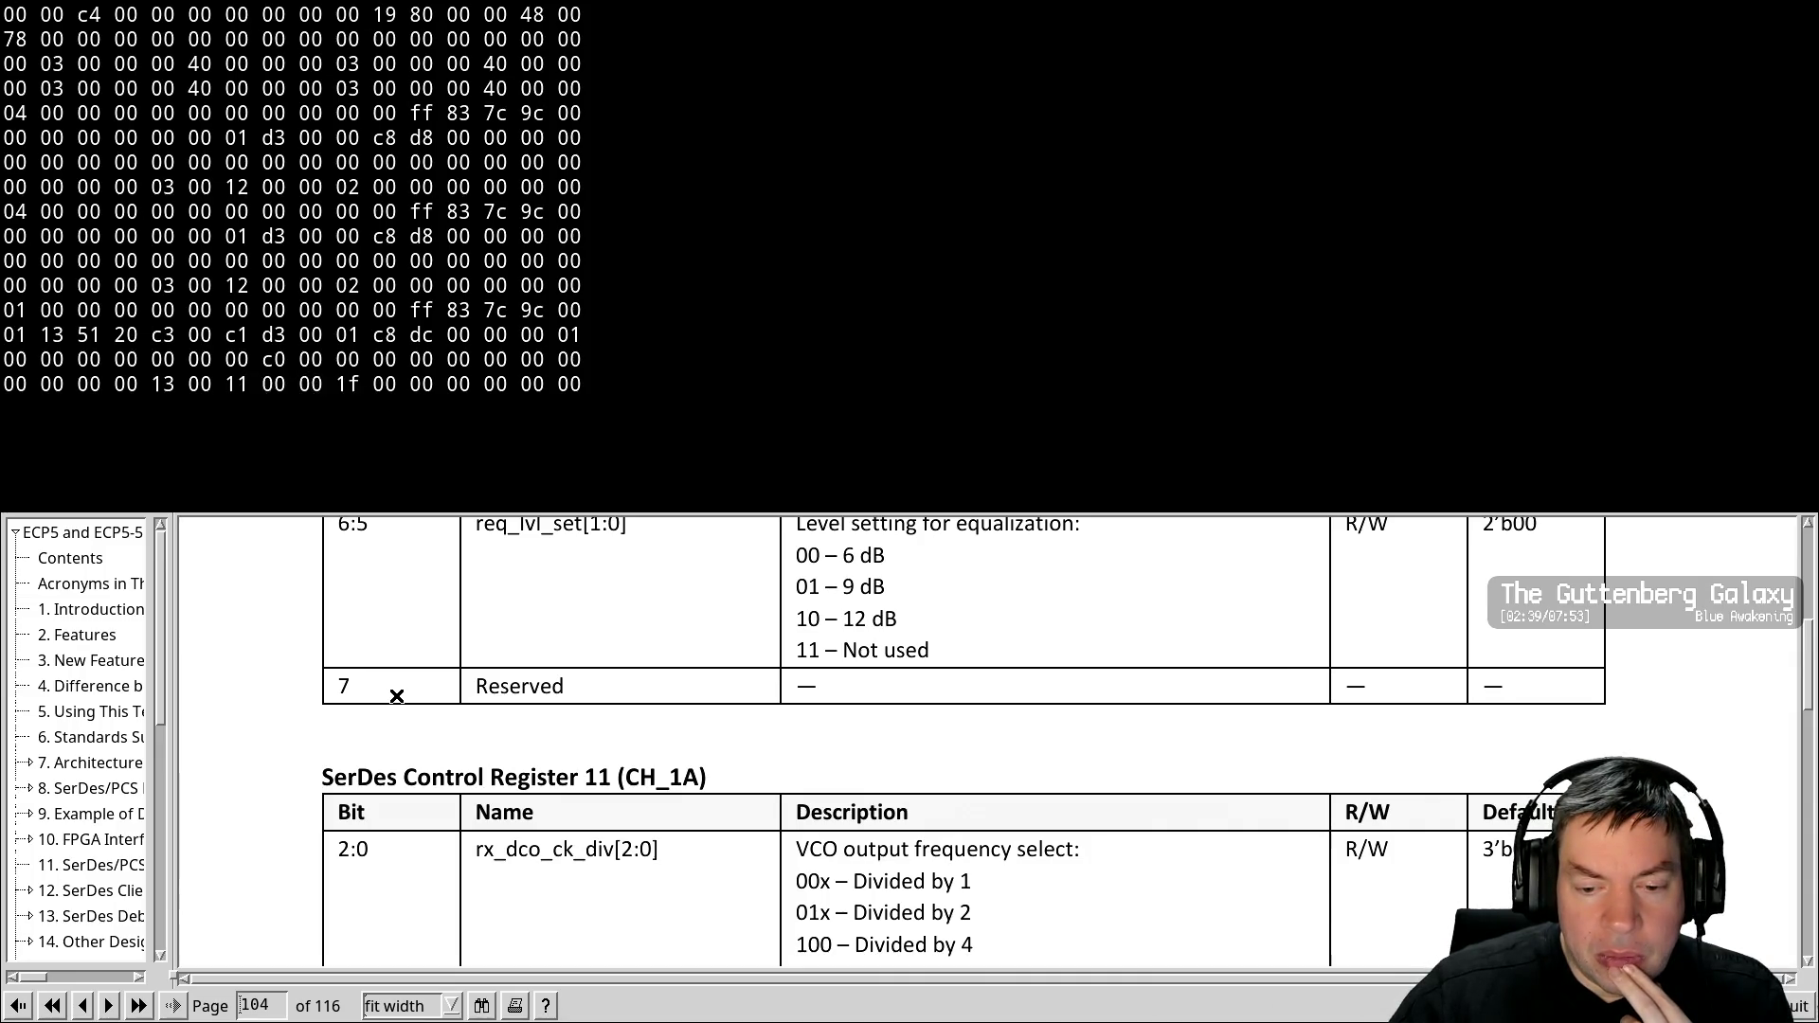
scroll(397, 696, down, 3)
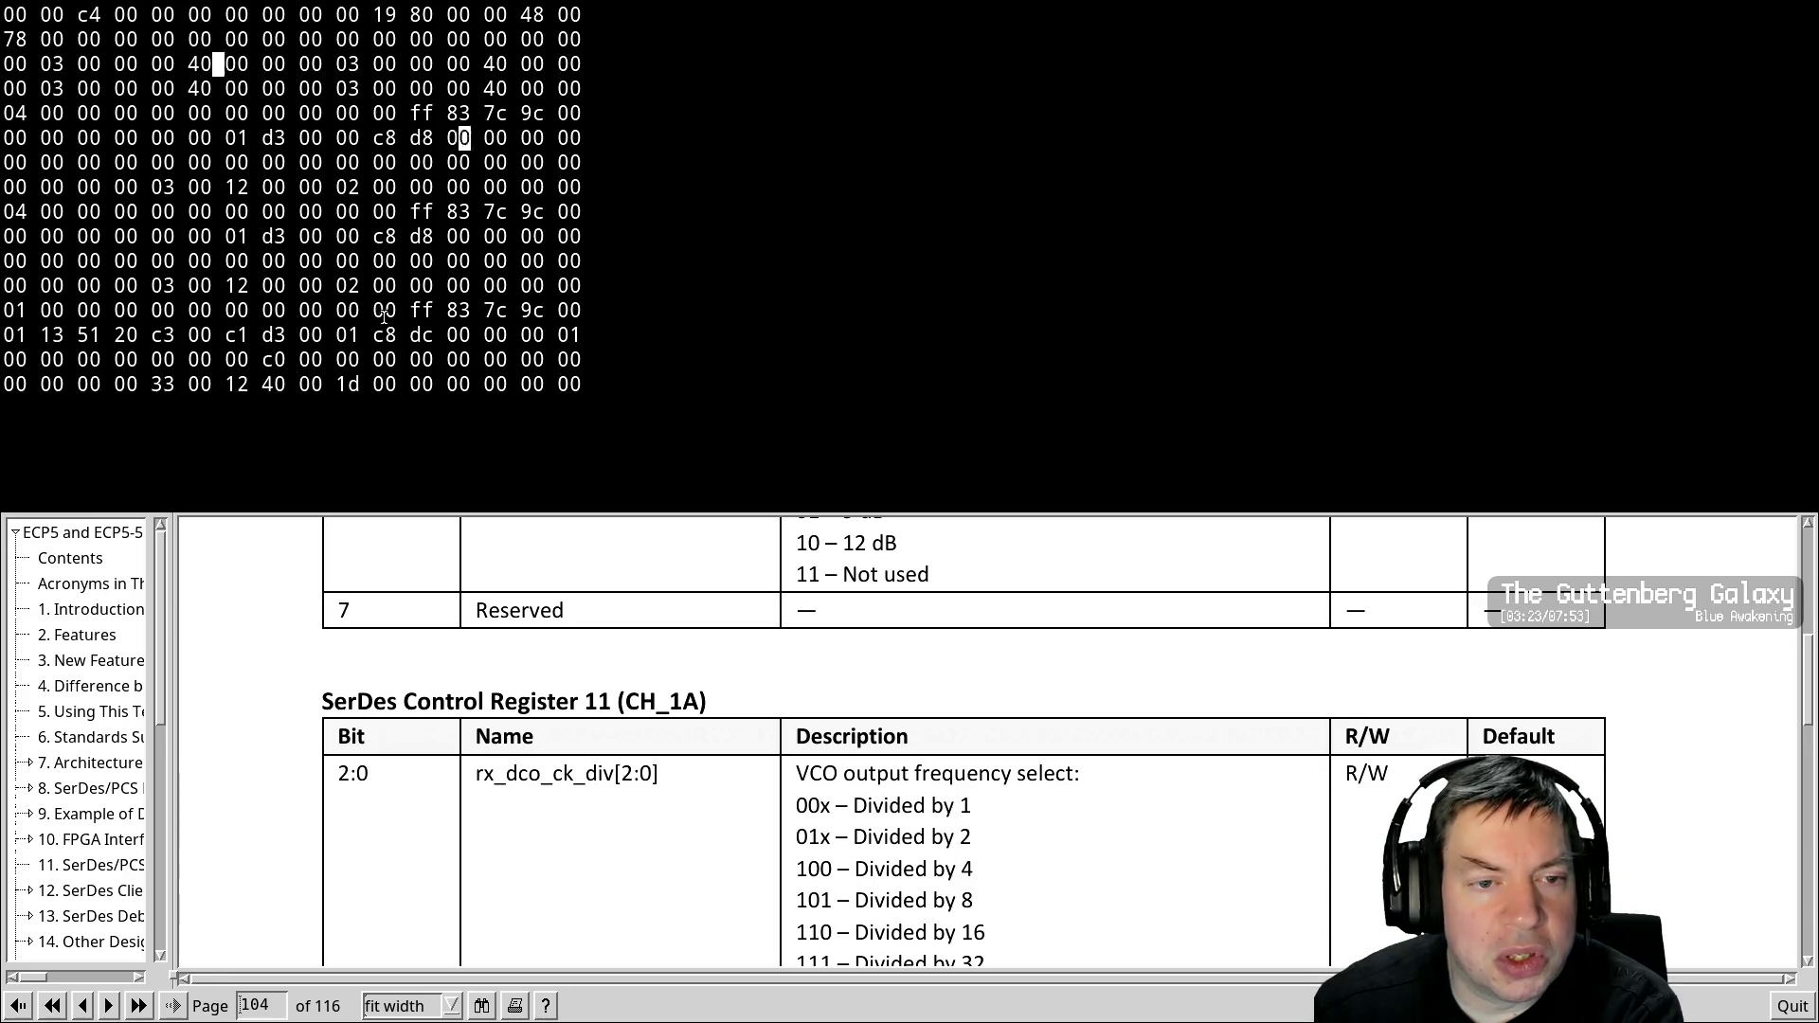
scroll(231, 821, down, 2)
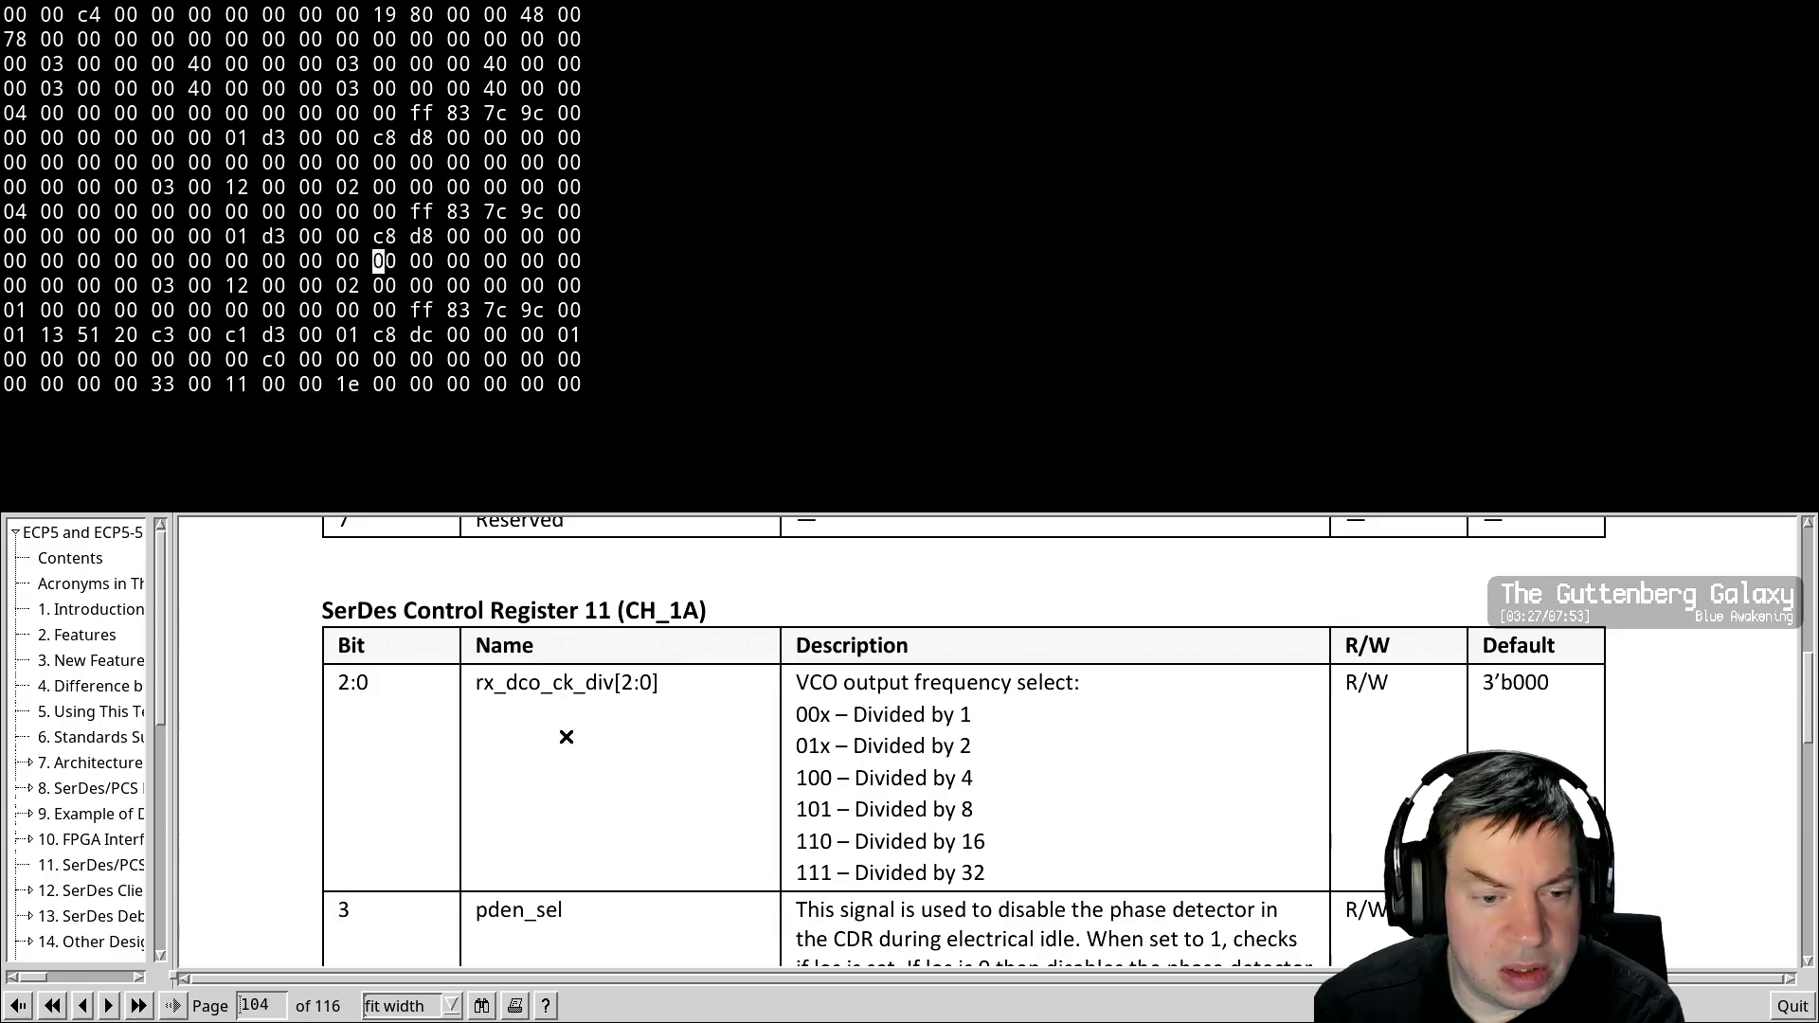
scroll(656, 772, down, 1)
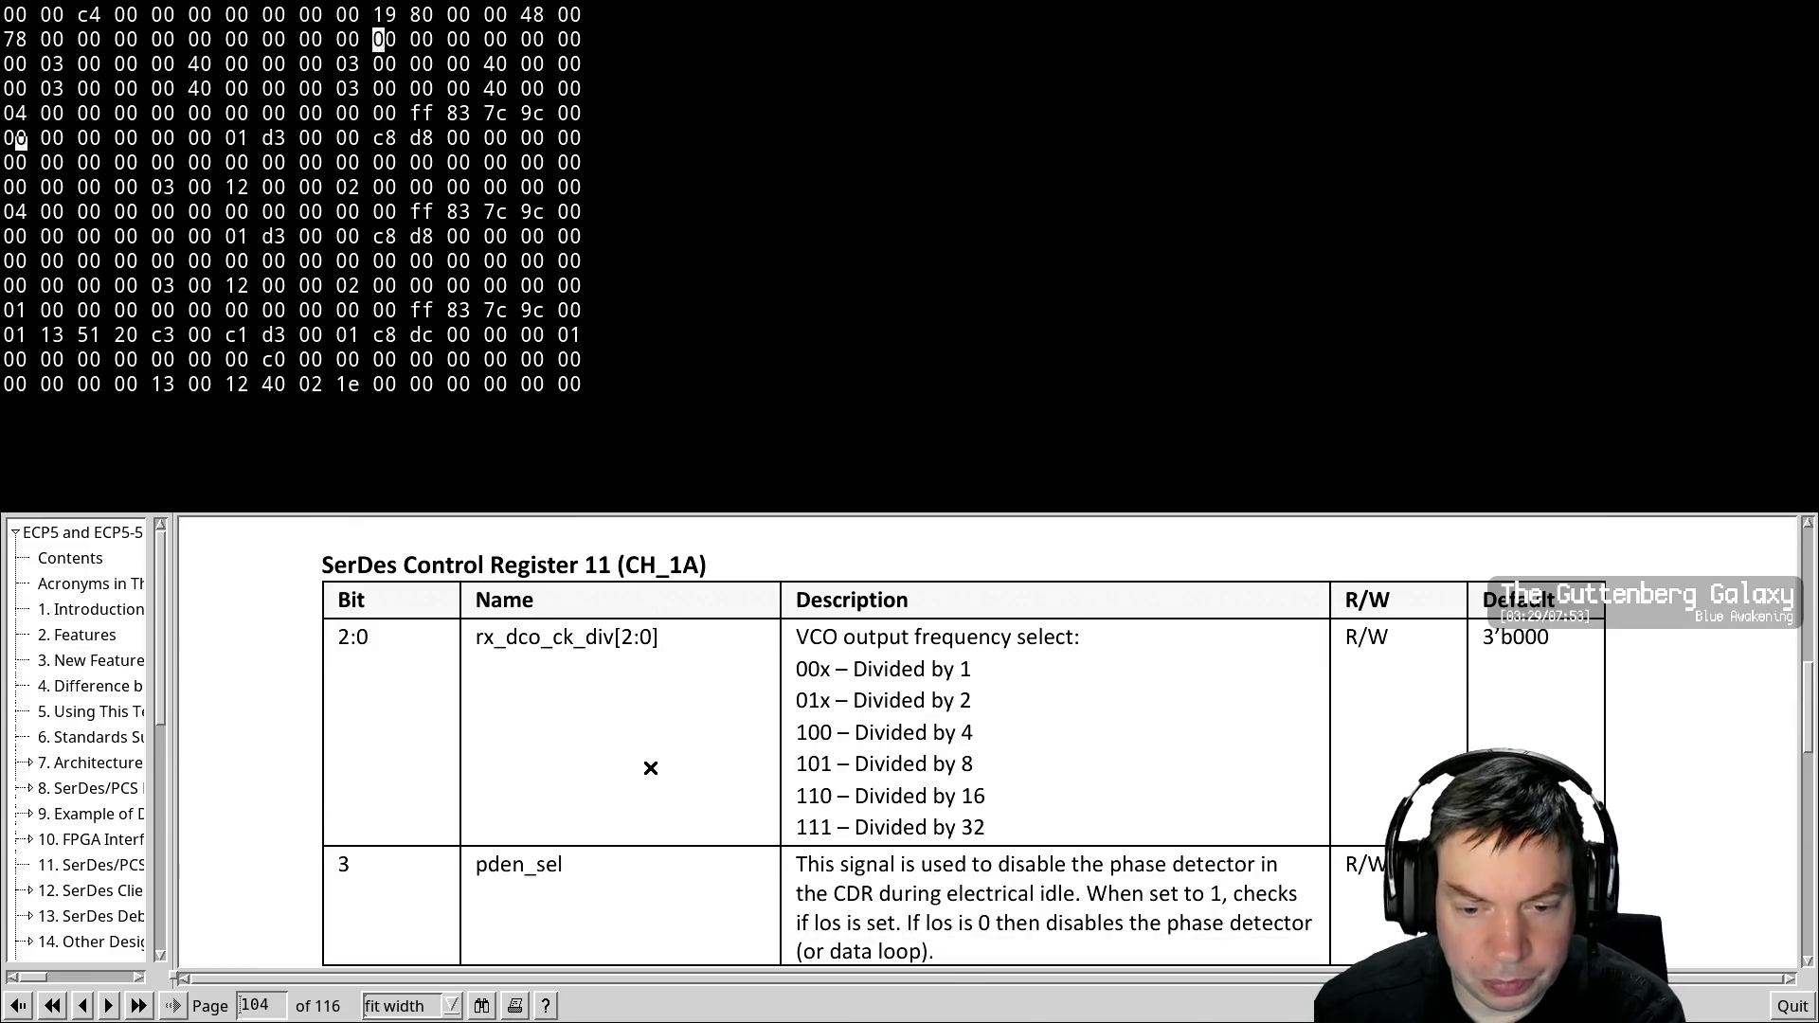
scroll(651, 767, down, 1)
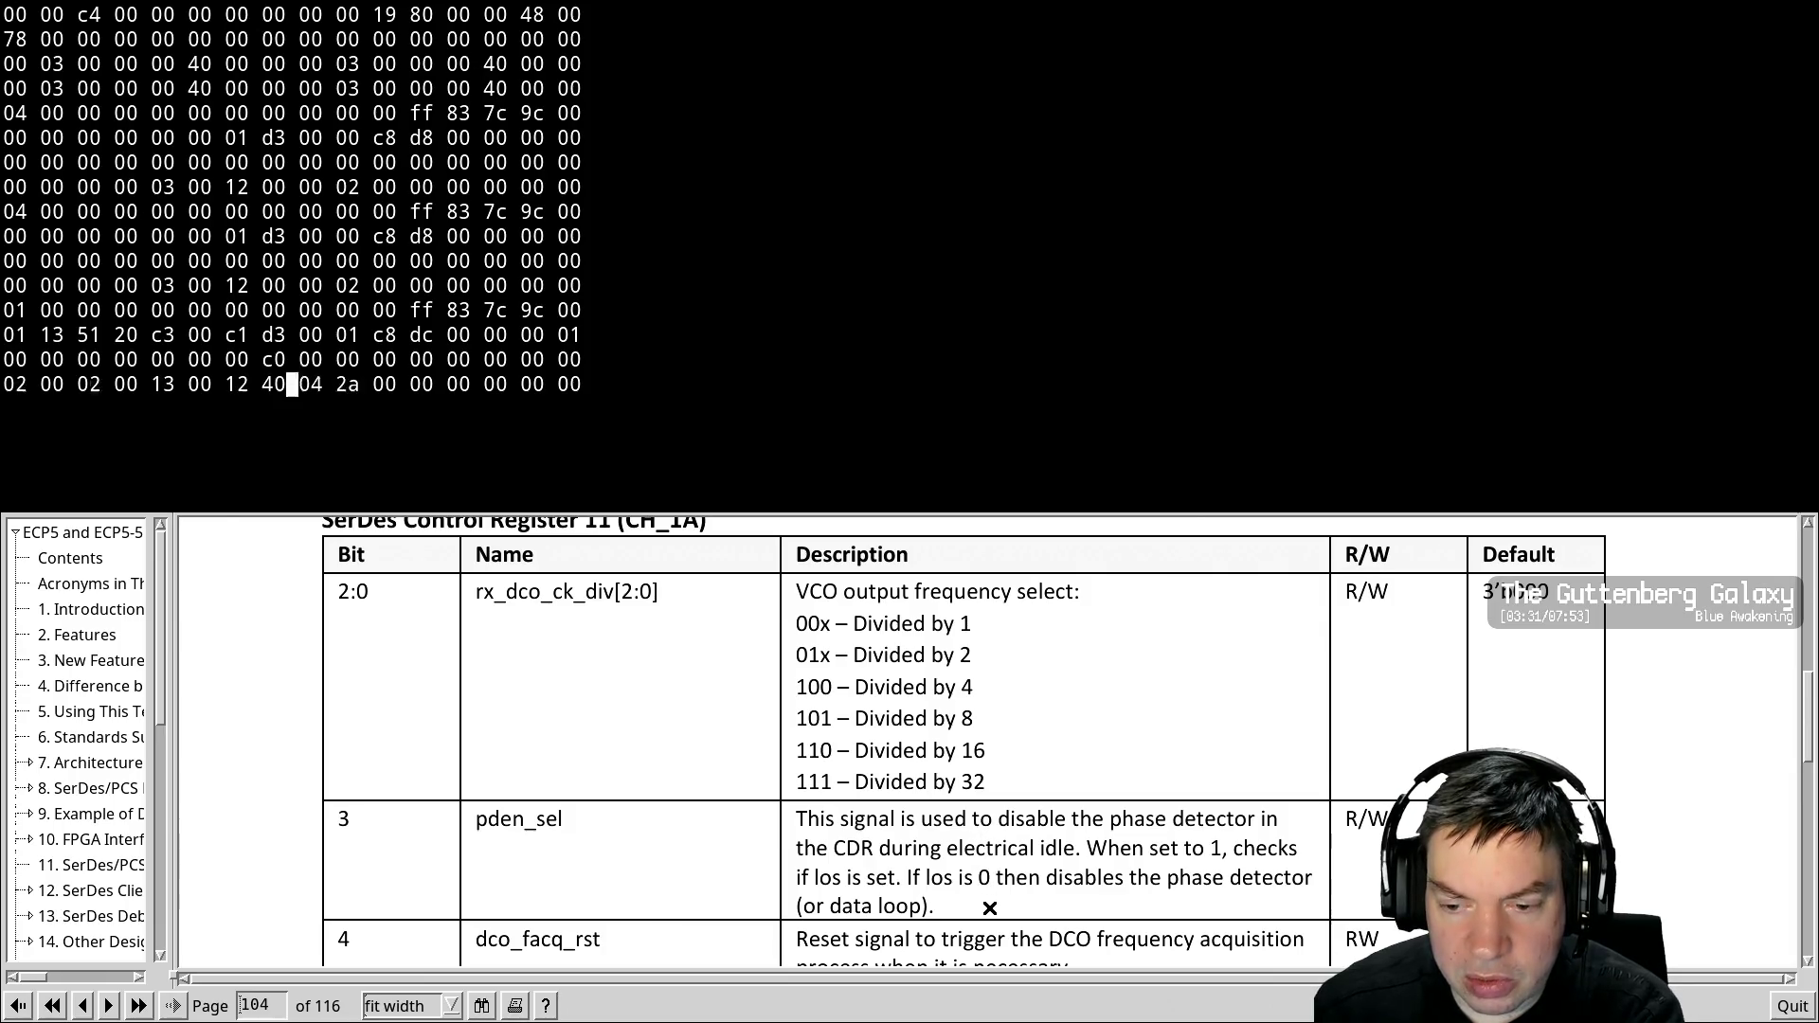
scroll(990, 908, down, 1)
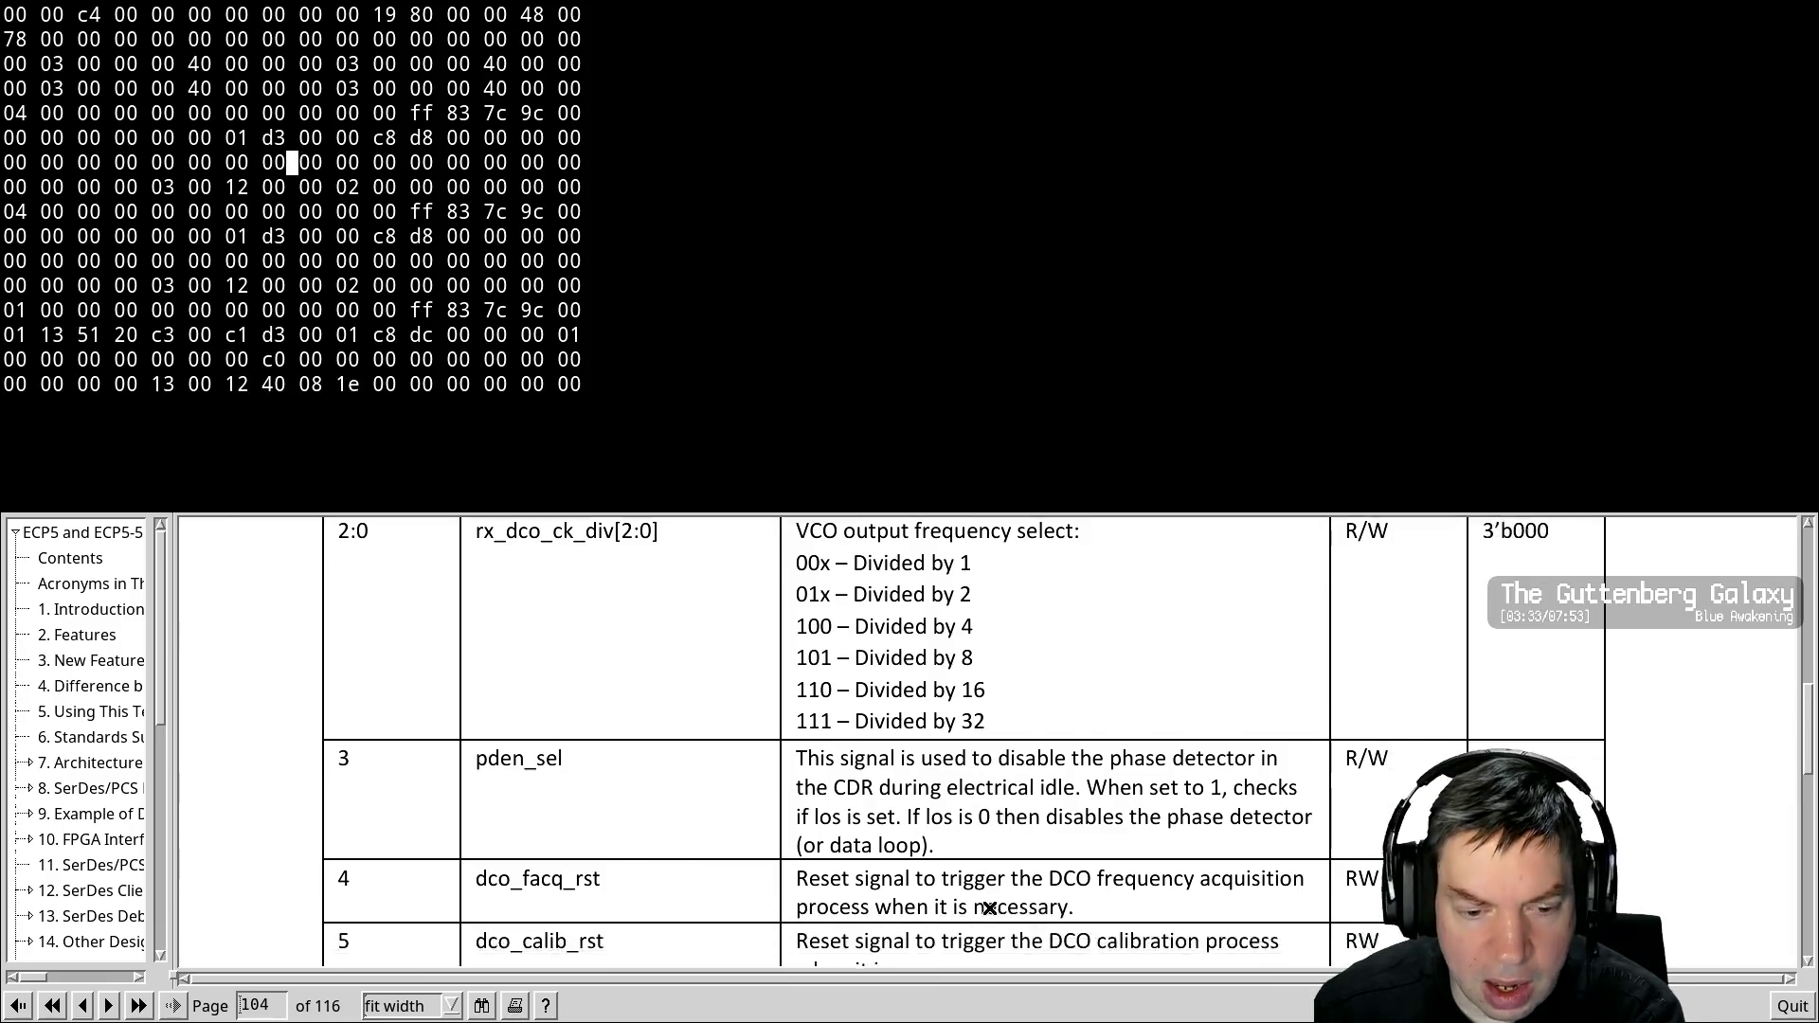
scroll(990, 908, down, 1)
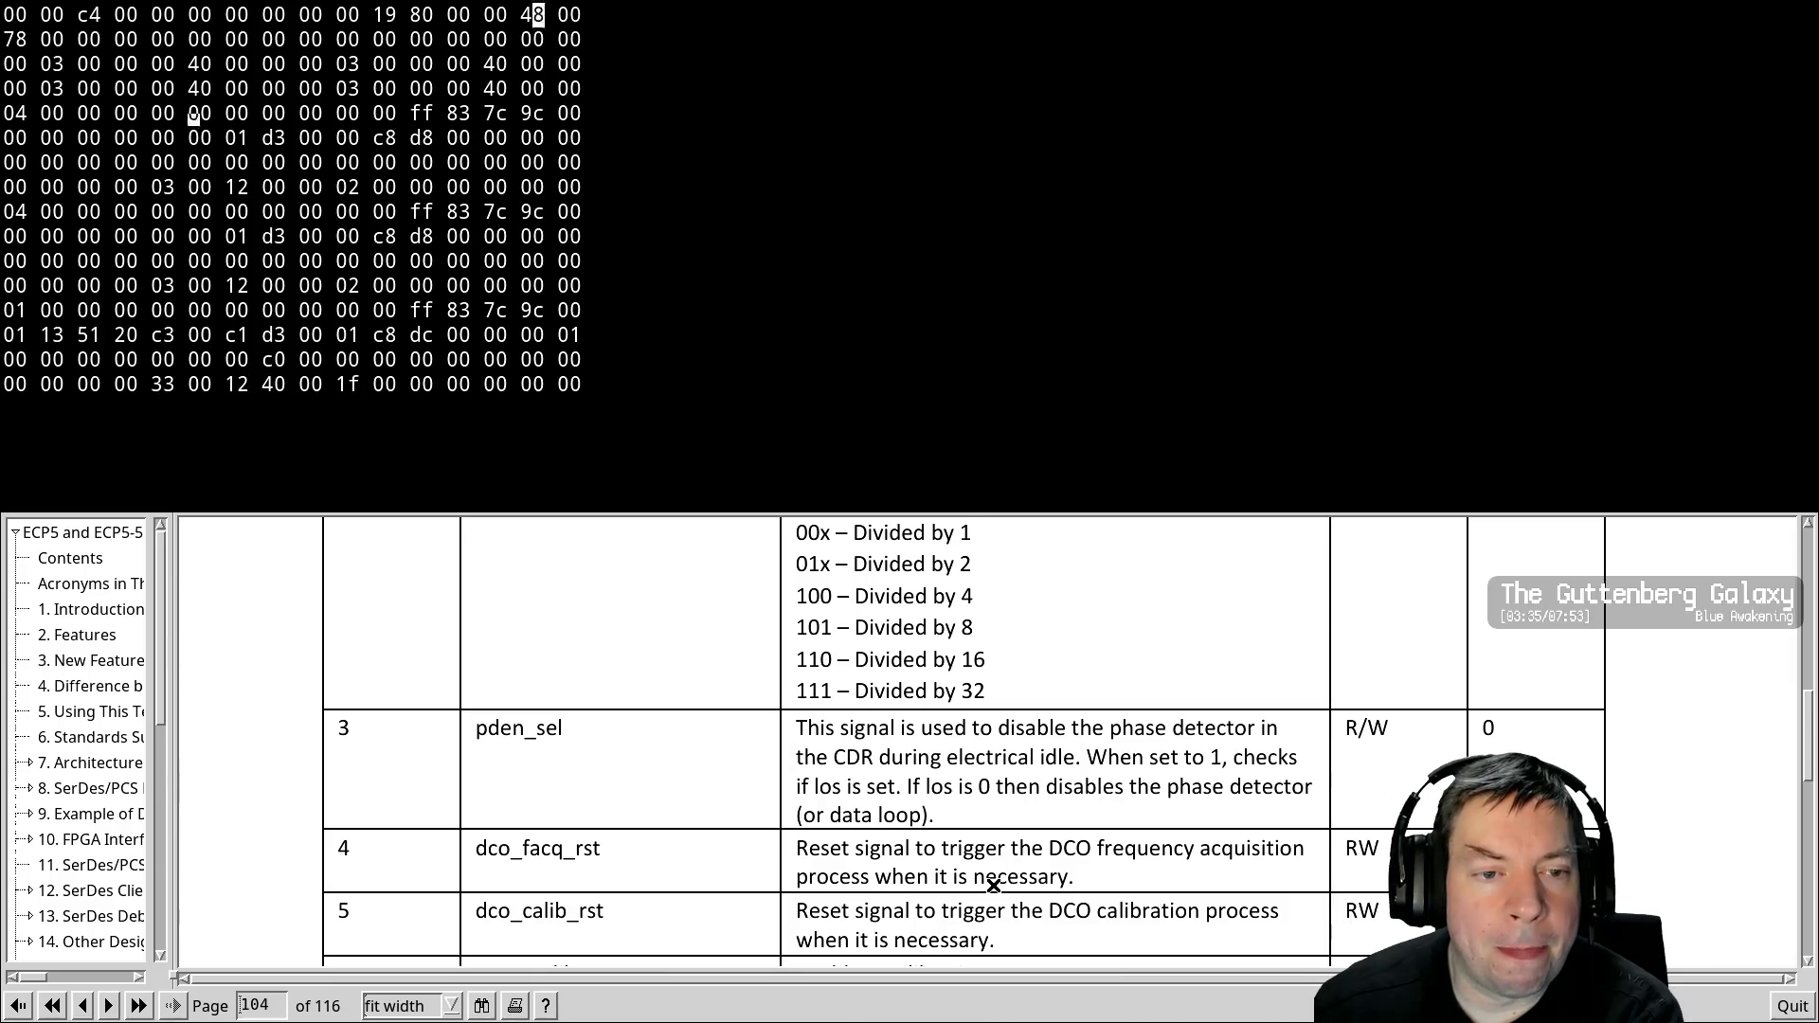
scroll(993, 885, down, 1)
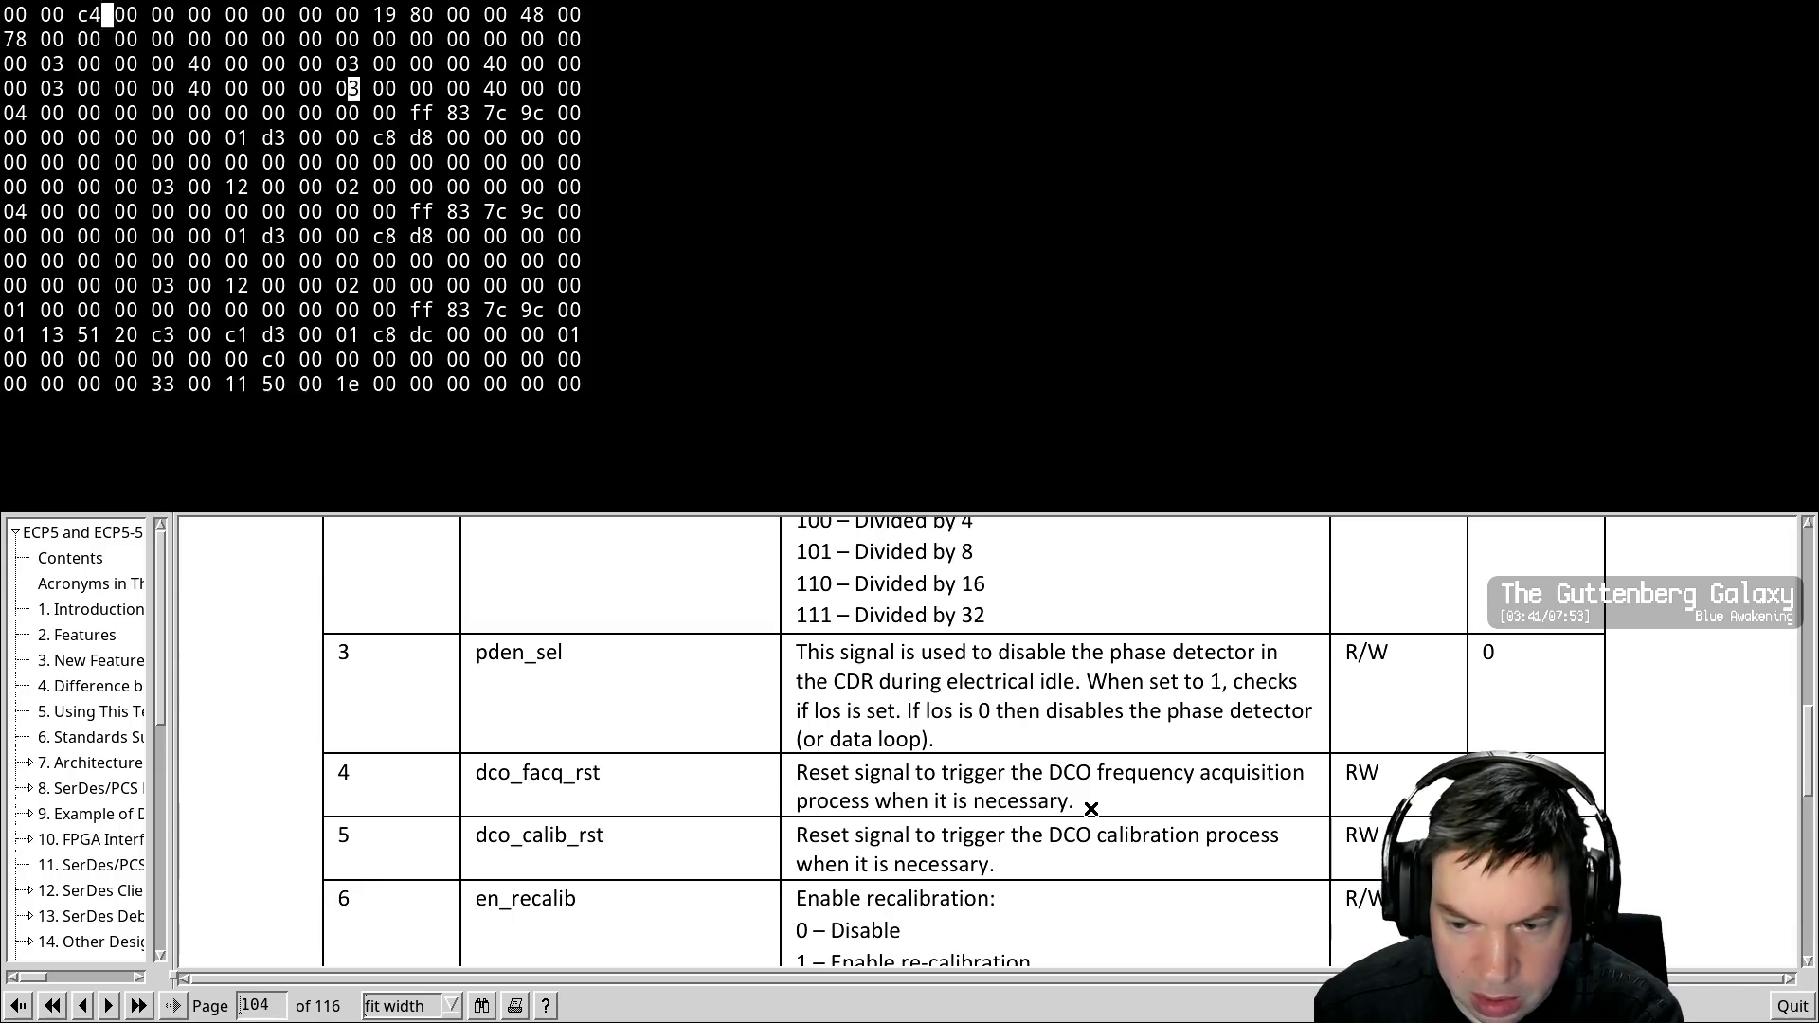
Continue down the tables and jump to the next 'DCO' match on page 108
scroll(1089, 806, down, 3)
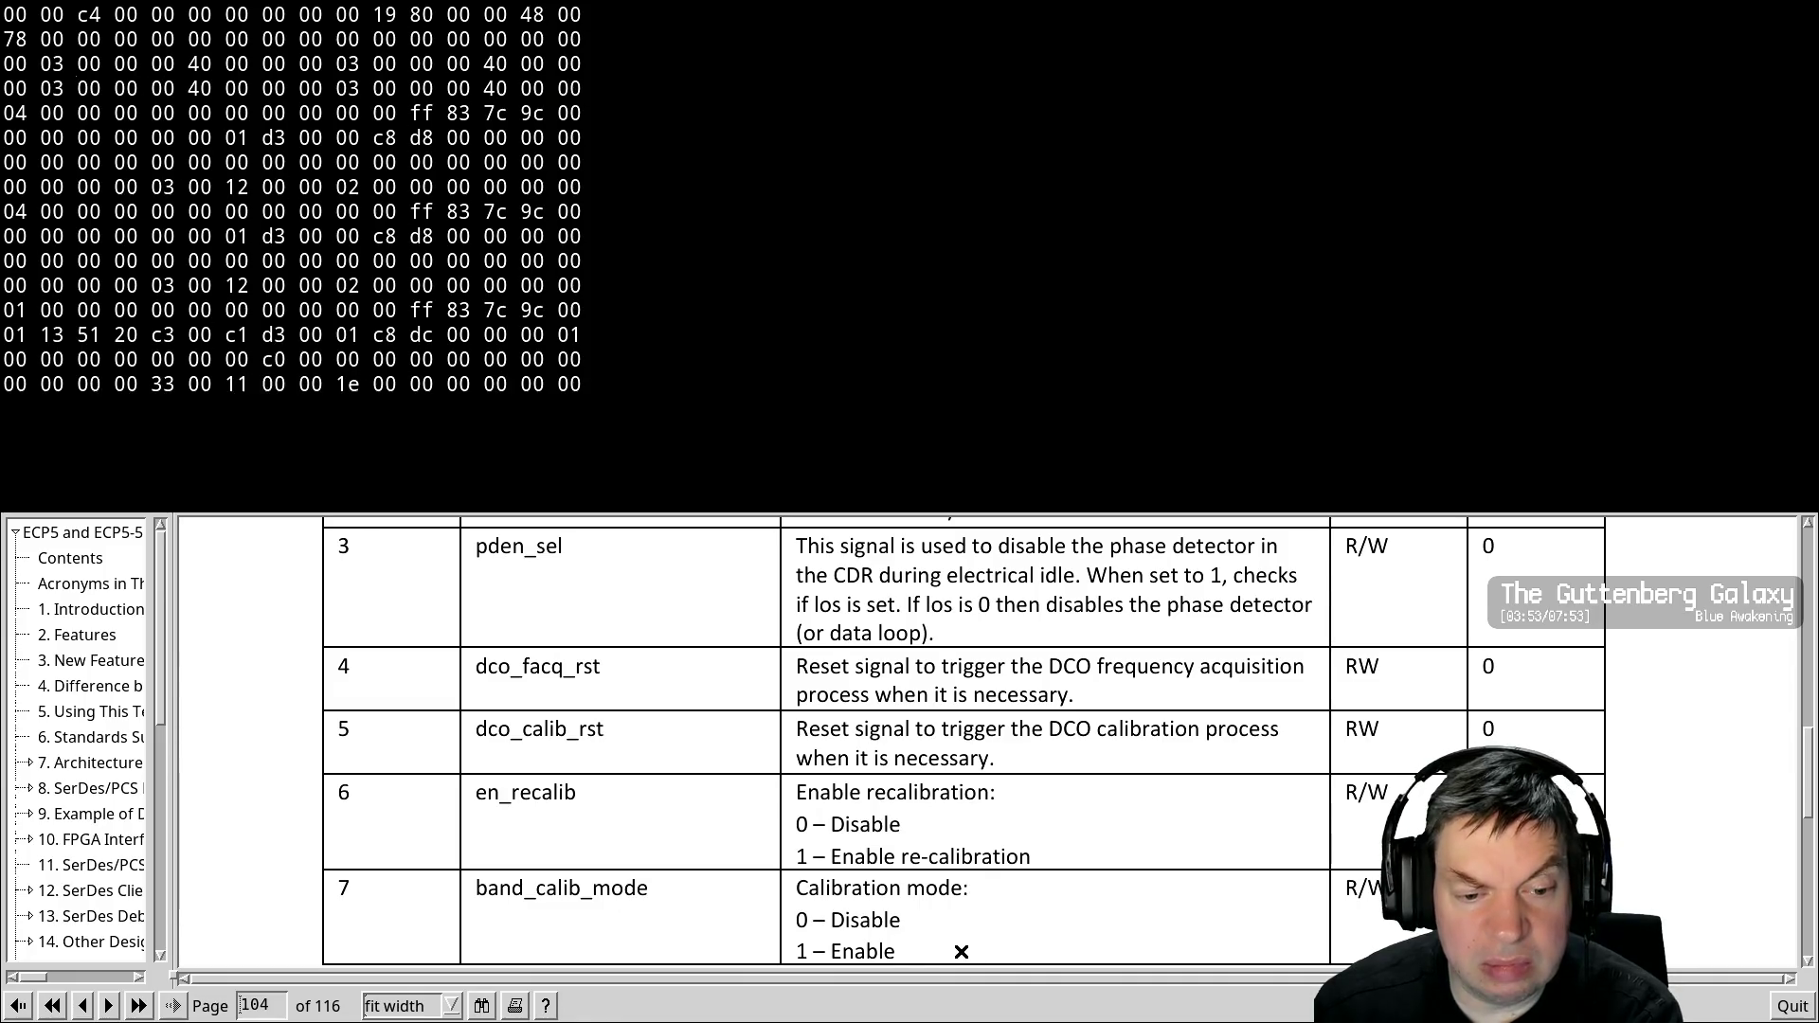
scroll(959, 947, down, 1)
scroll(951, 851, down, 1)
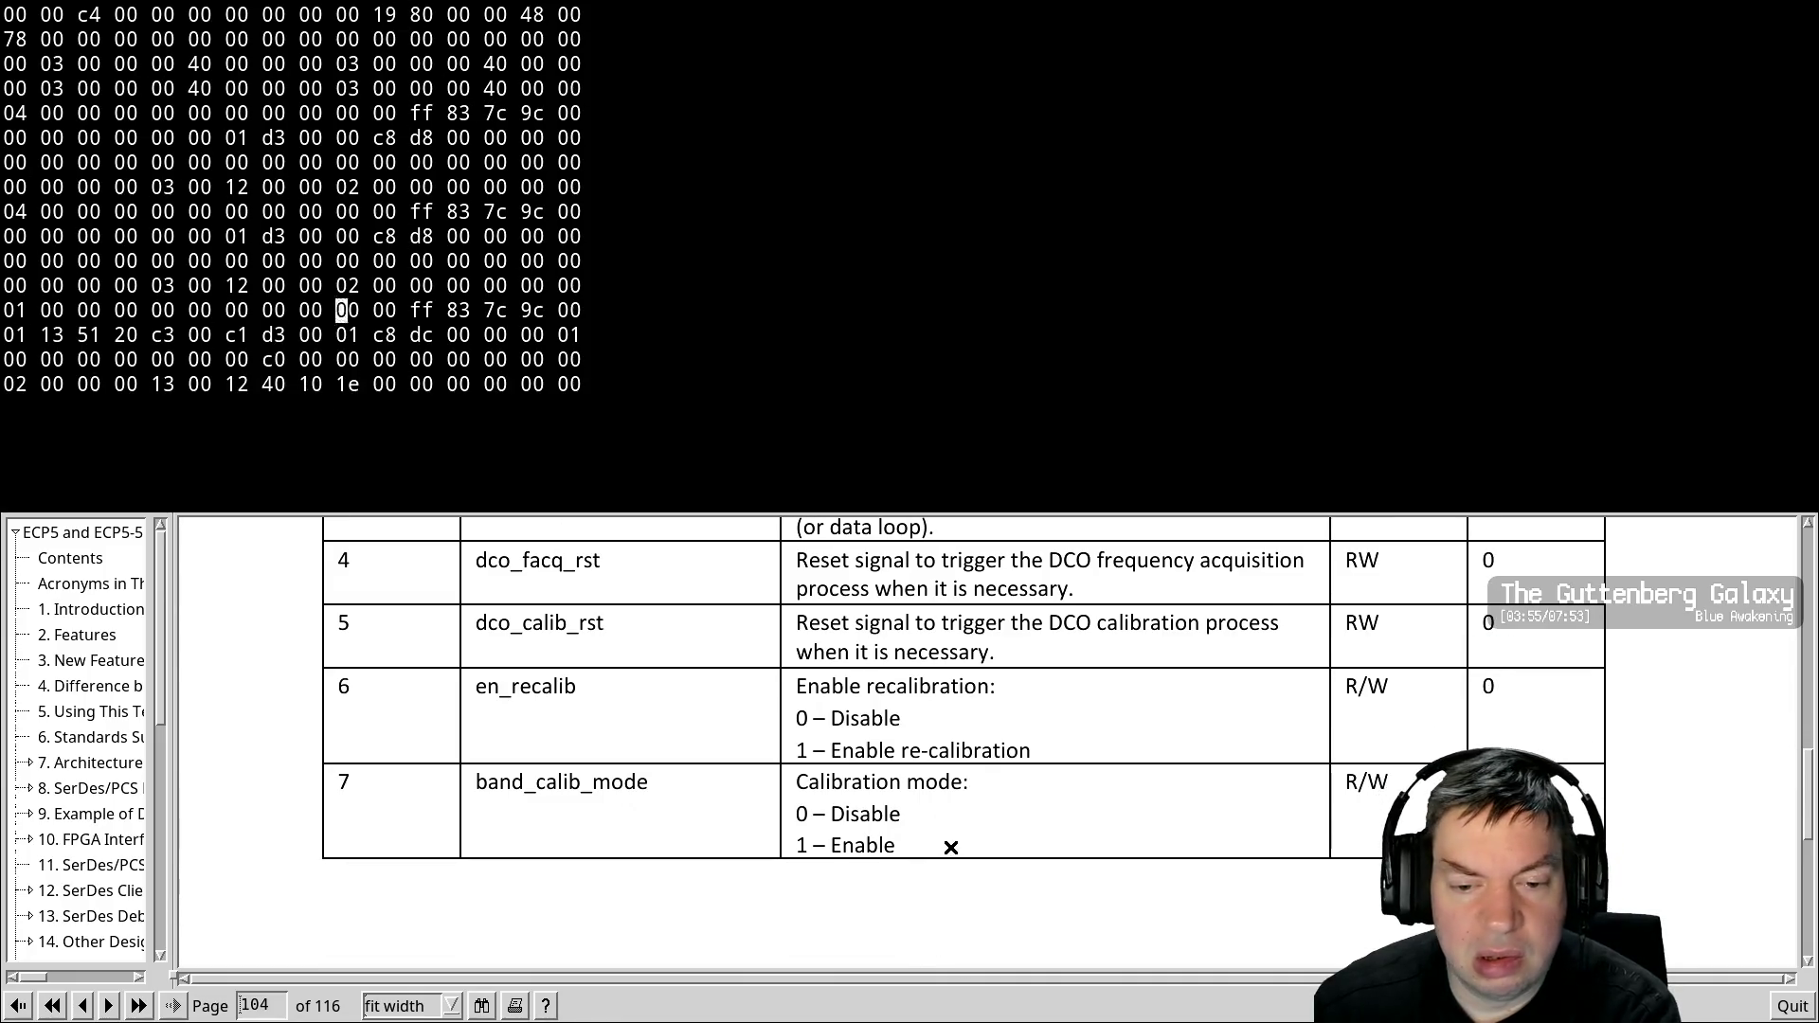
scroll(939, 841, down, 1)
scroll(939, 841, down, 1)
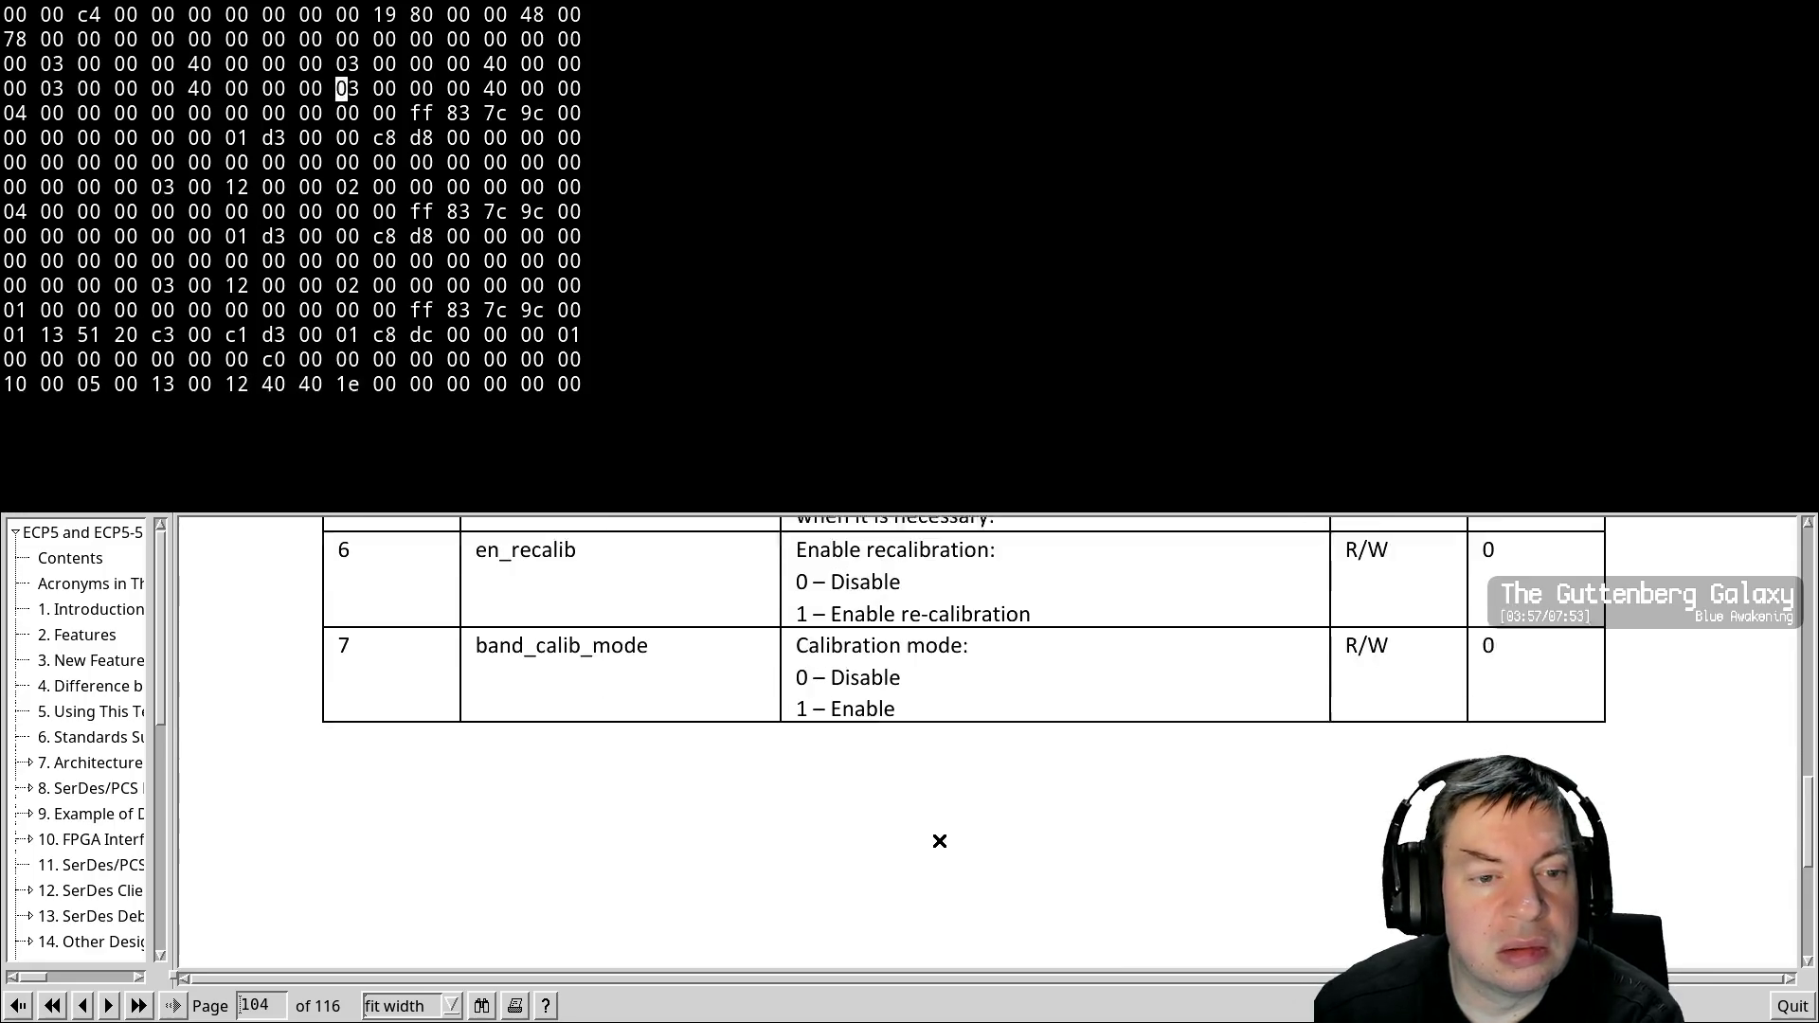
scroll(938, 839, down, 2)
scroll(938, 839, down, 5)
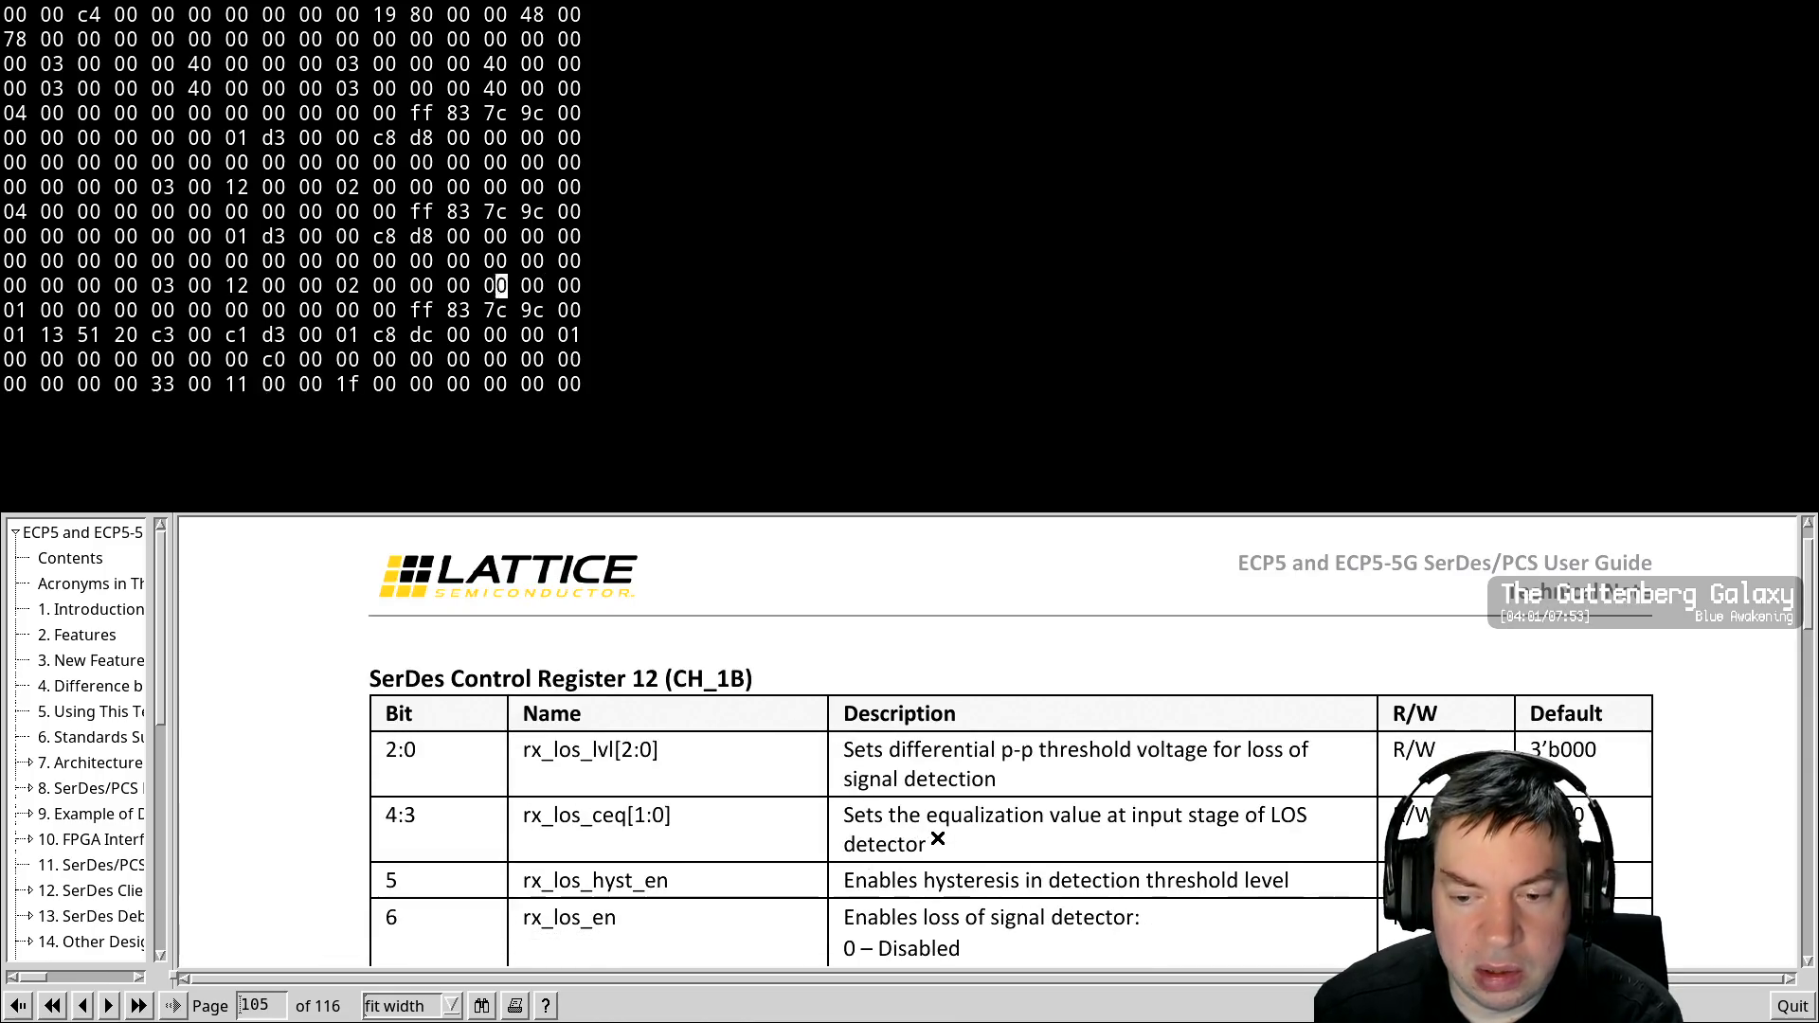
scroll(938, 839, down, 2)
scroll(938, 838, down, 4)
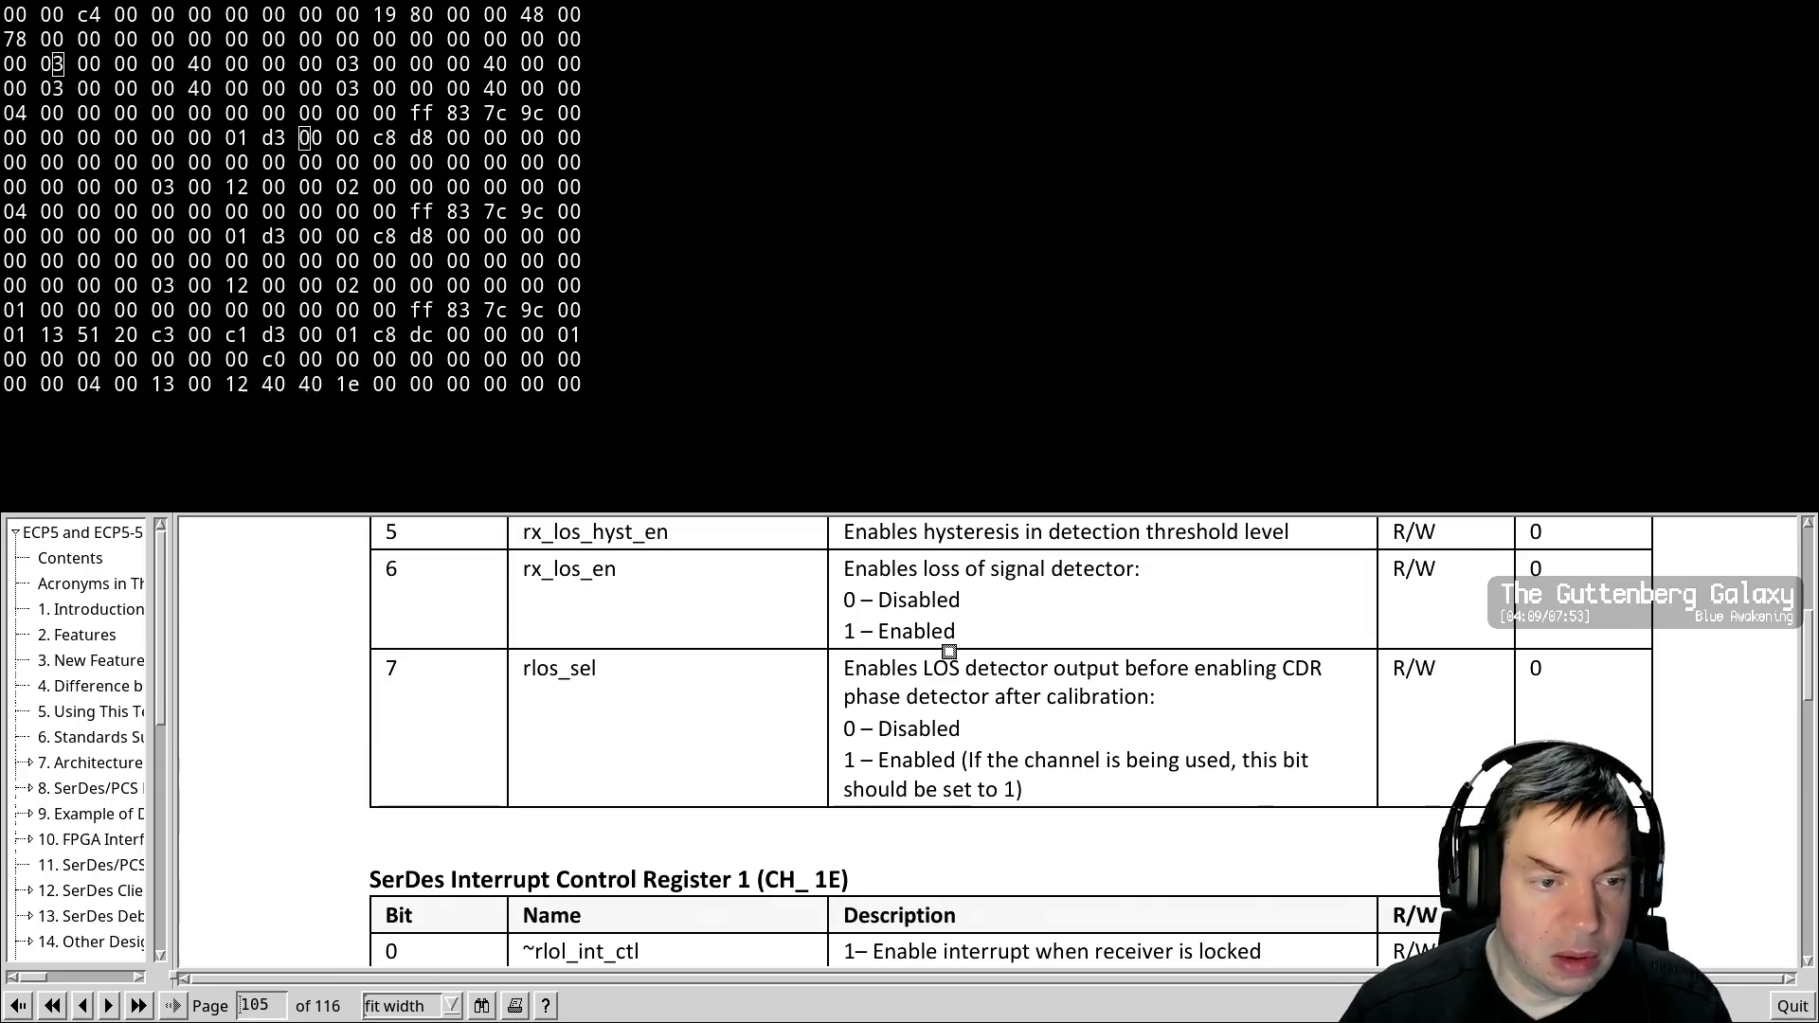
key(ctrl+g)
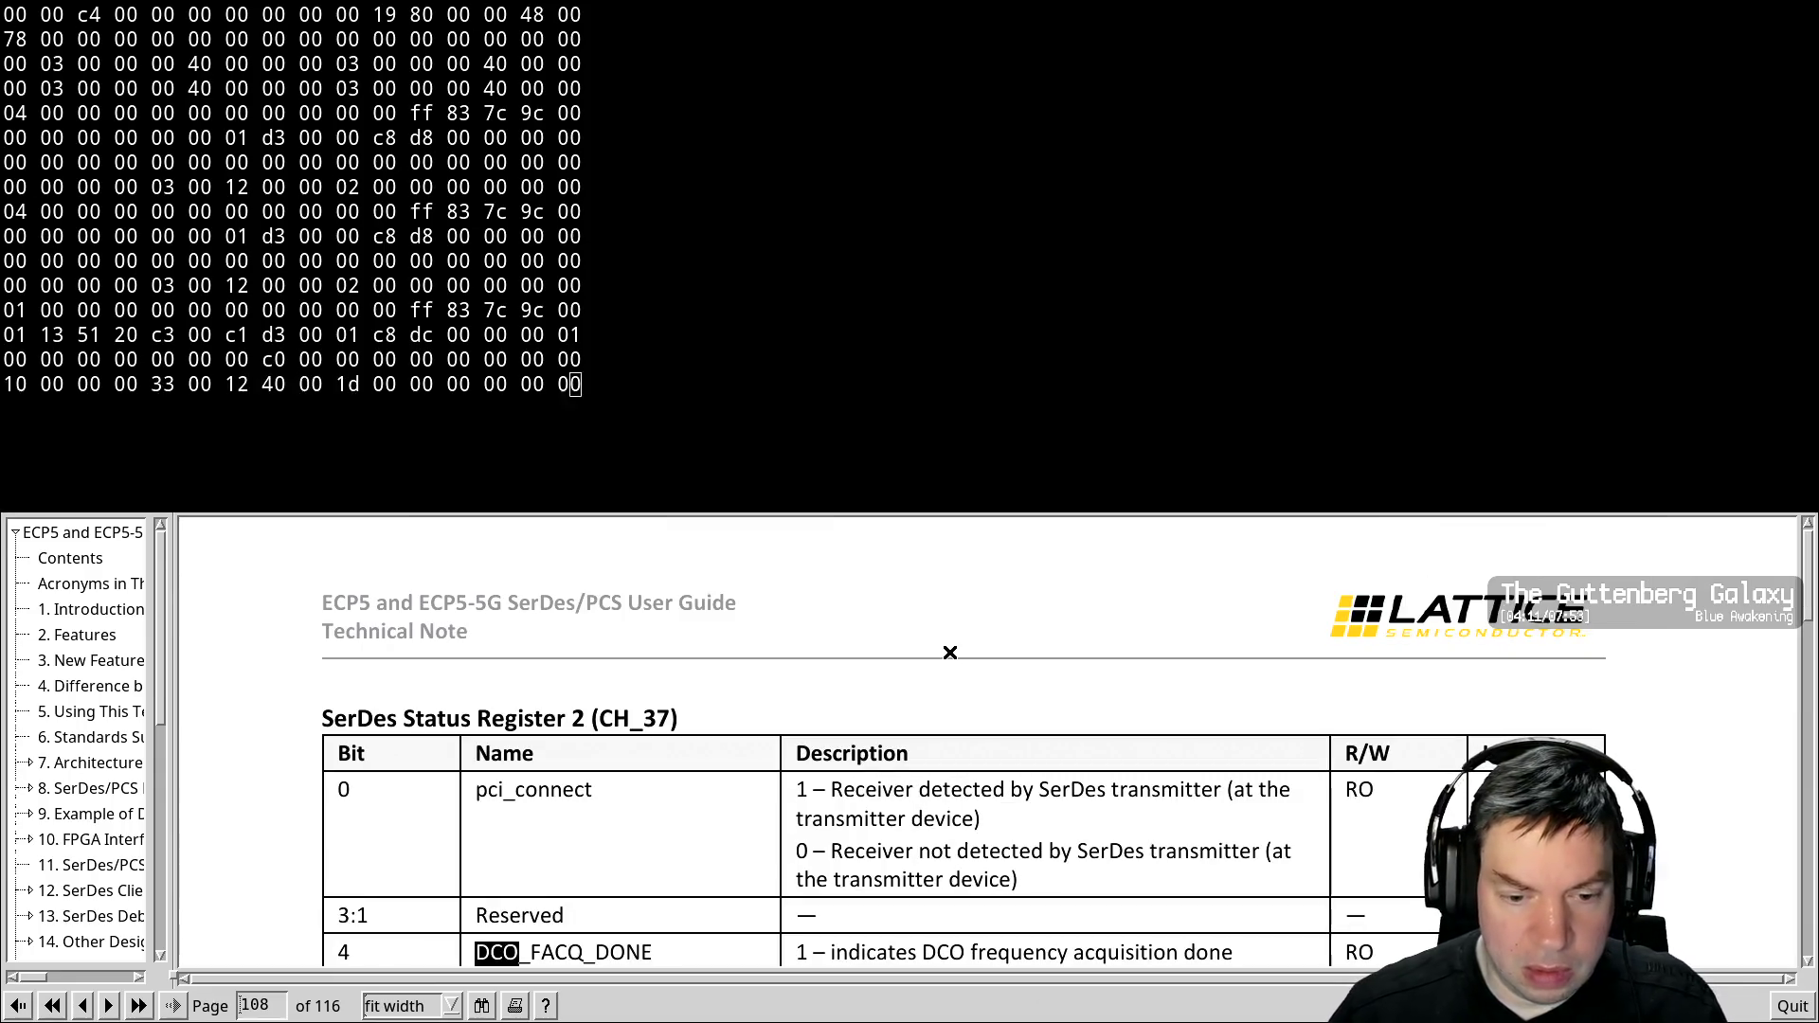
Step through the DCO matches in SerDes Status Register 2 to the DCO_CALIB_ERR bit
scroll(925, 726, down, 3)
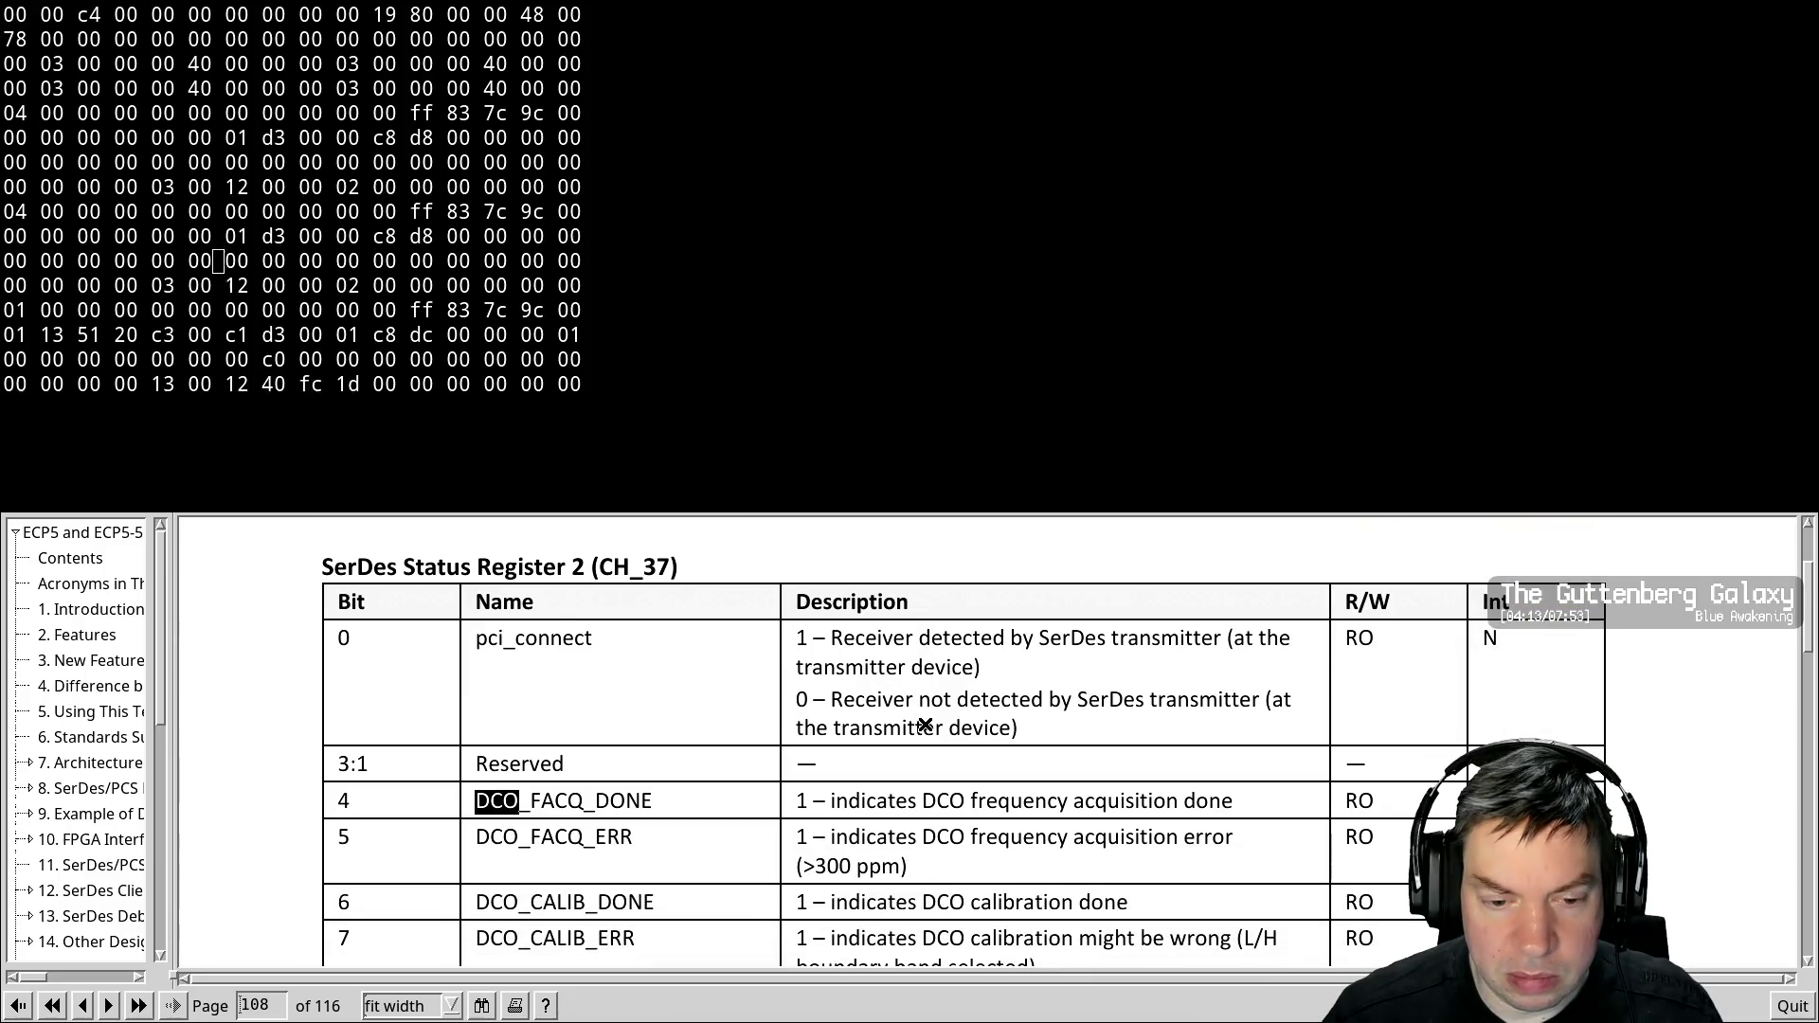
key(ctrl+g)
key(ctrl+g)
key(ctrl+g)
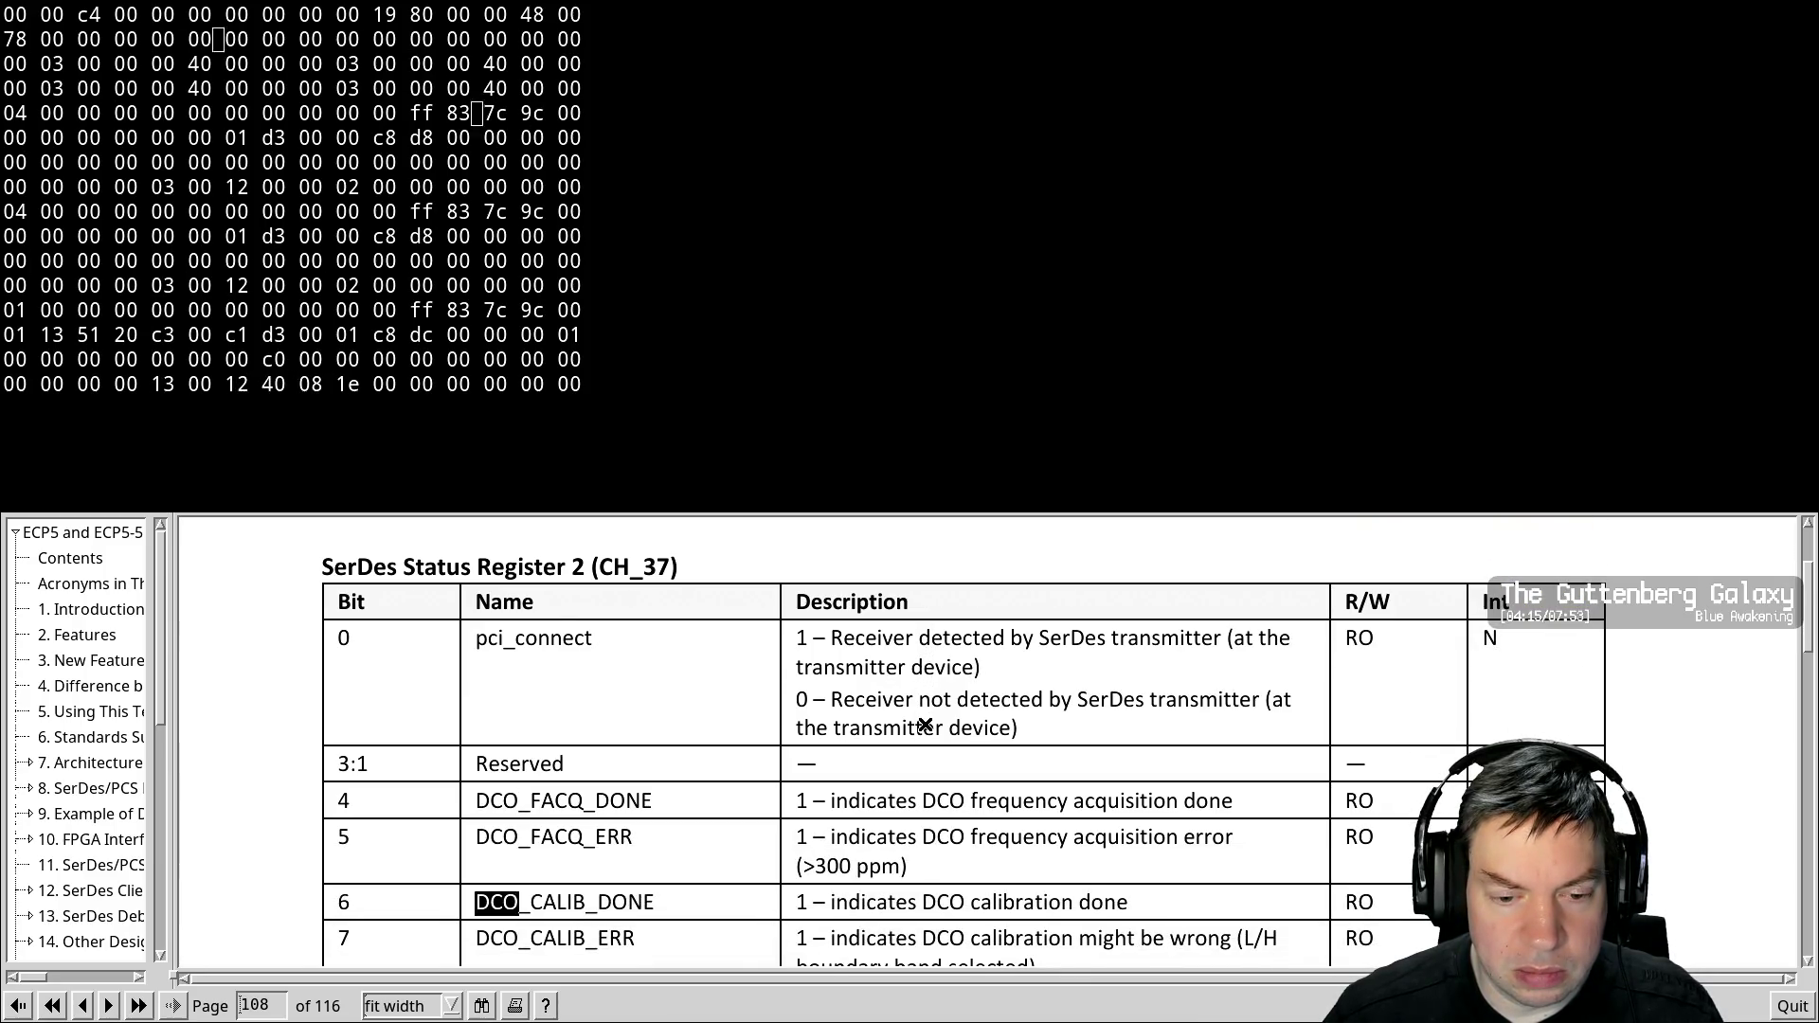
key(ctrl+g)
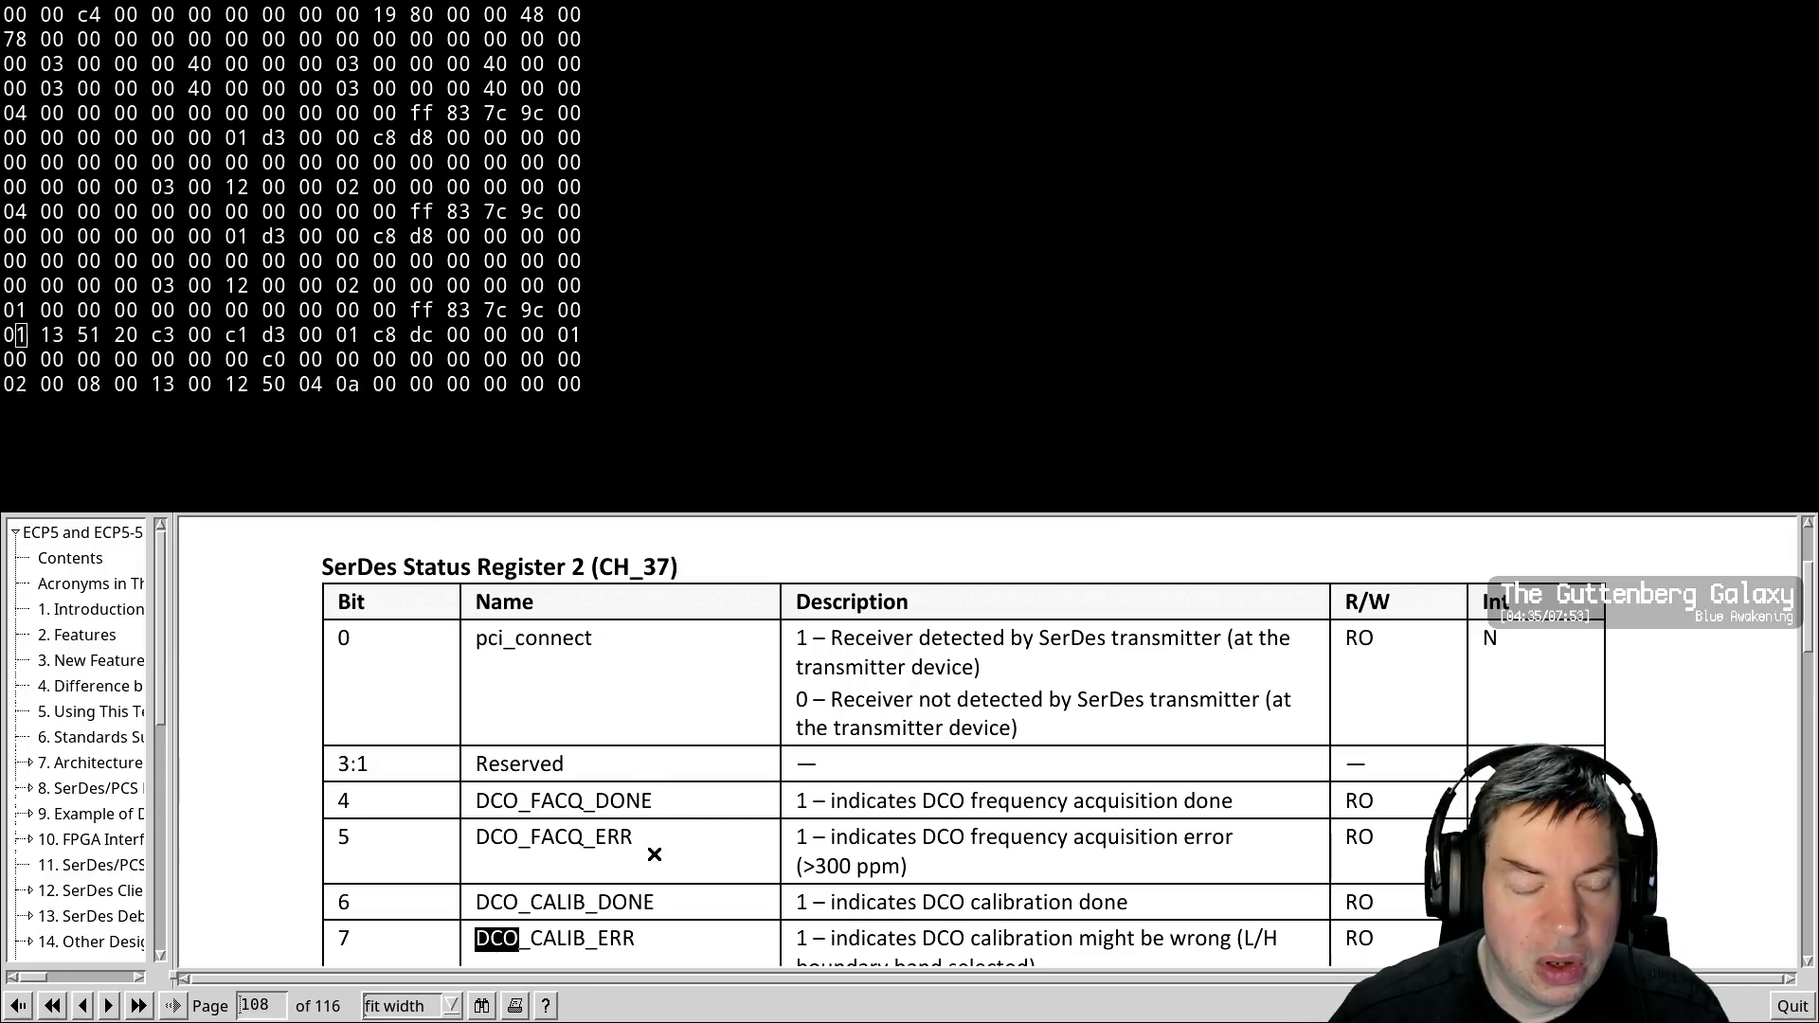
scroll(674, 817, down, 1)
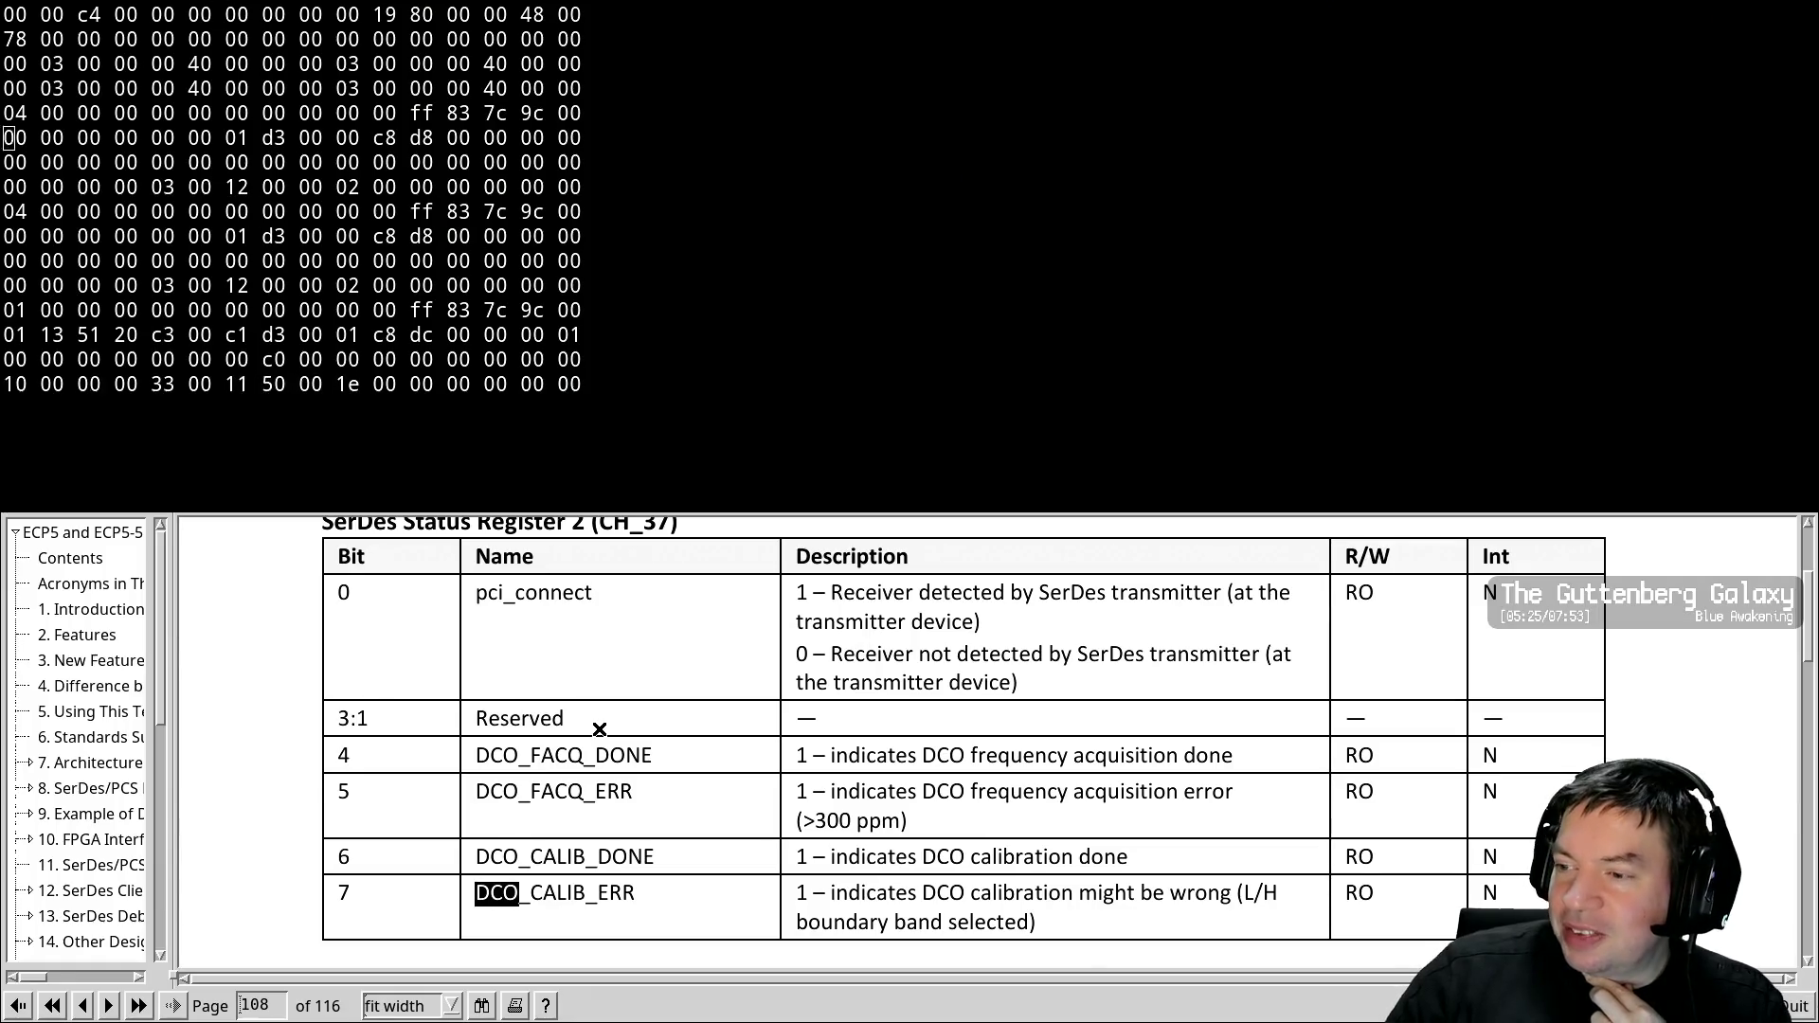
Step through further 'DCO' matches among the page 108 status bits
key(ctrl+g)
key(ctrl+g)
scroll(644, 729, down, 3)
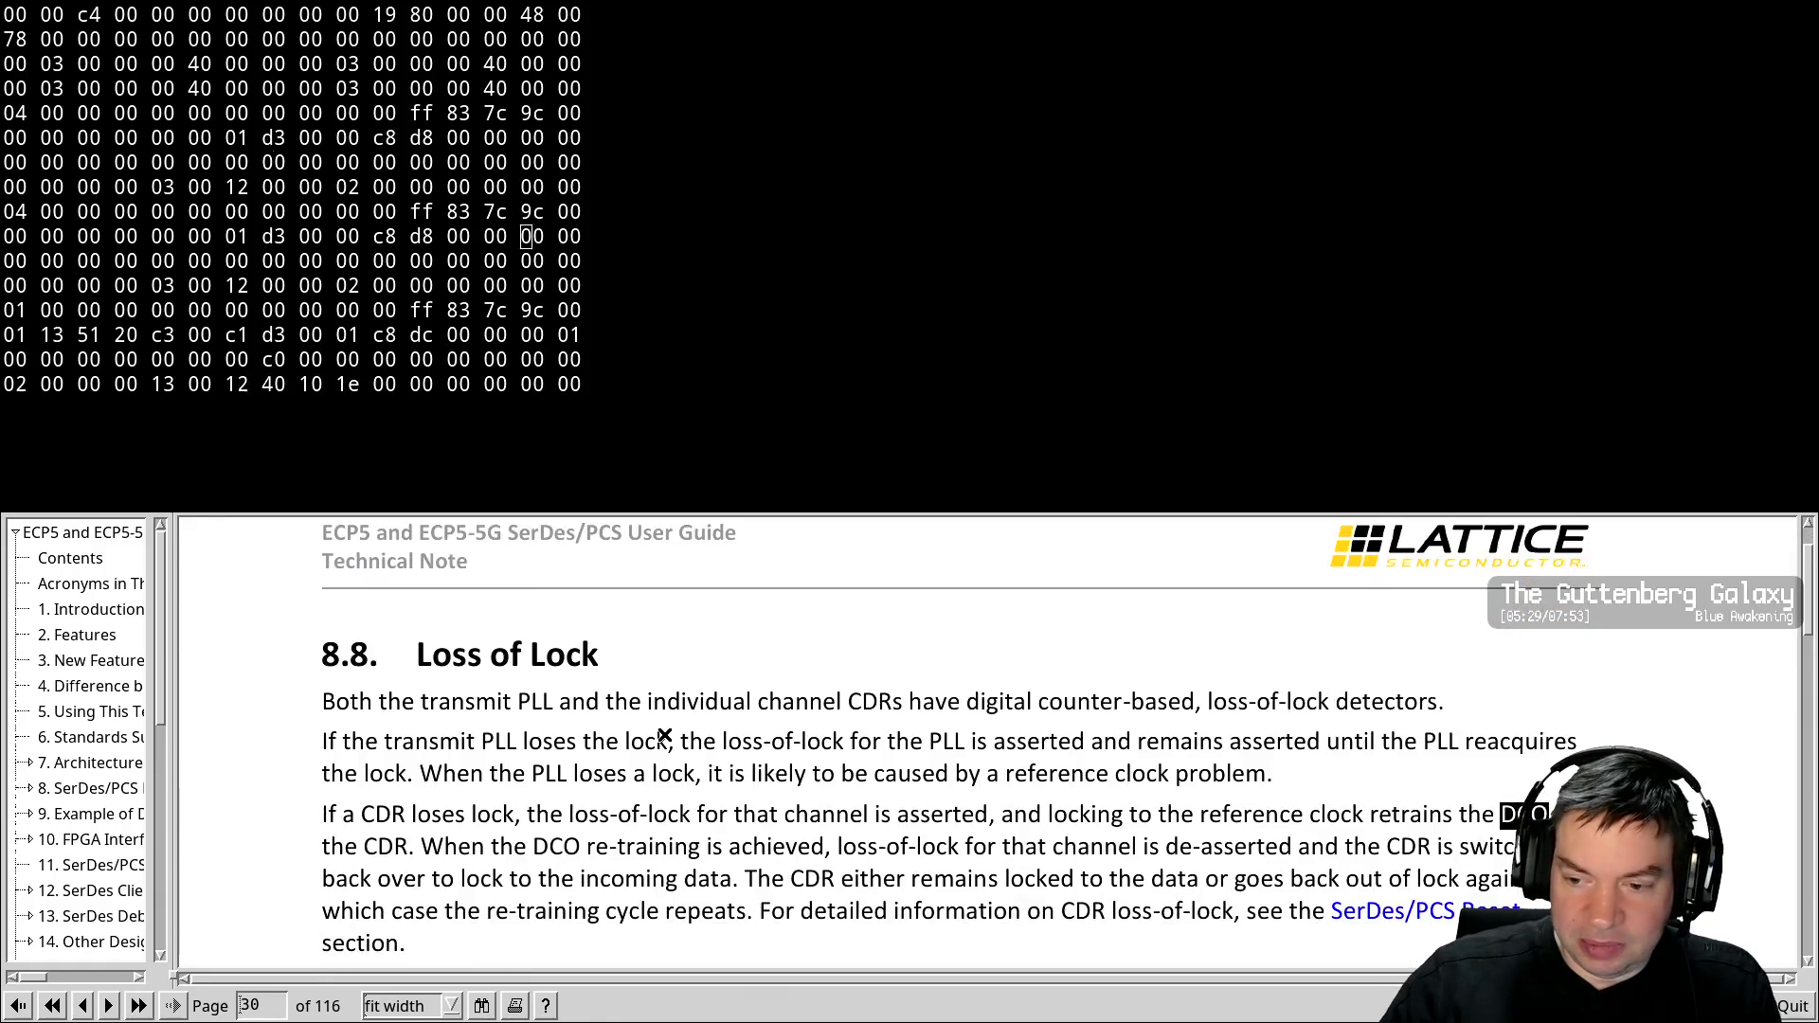
key(ctrl+g)
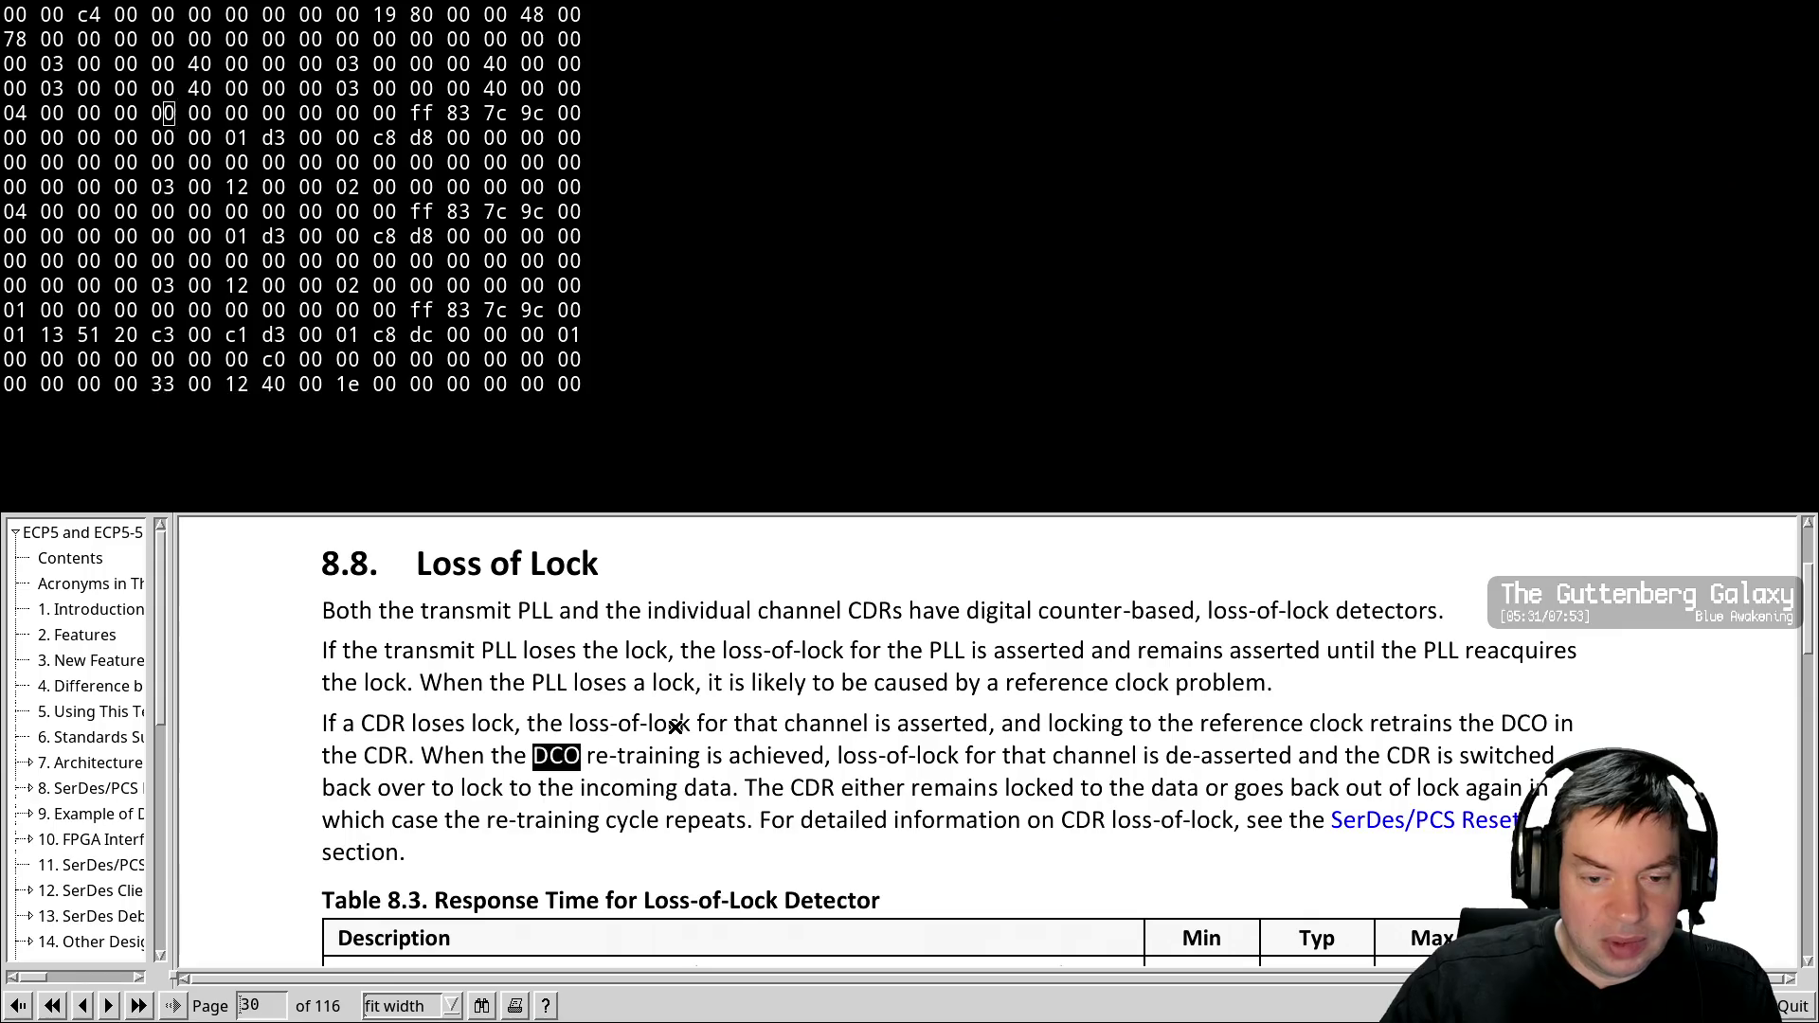
key(ctrl+g)
scroll(681, 722, down, 2)
key(ctrl+g)
key(ctrl+g)
key(ctrl+g)
key(ctrl+g)
key(ctrl+g)
key(ctrl+g)
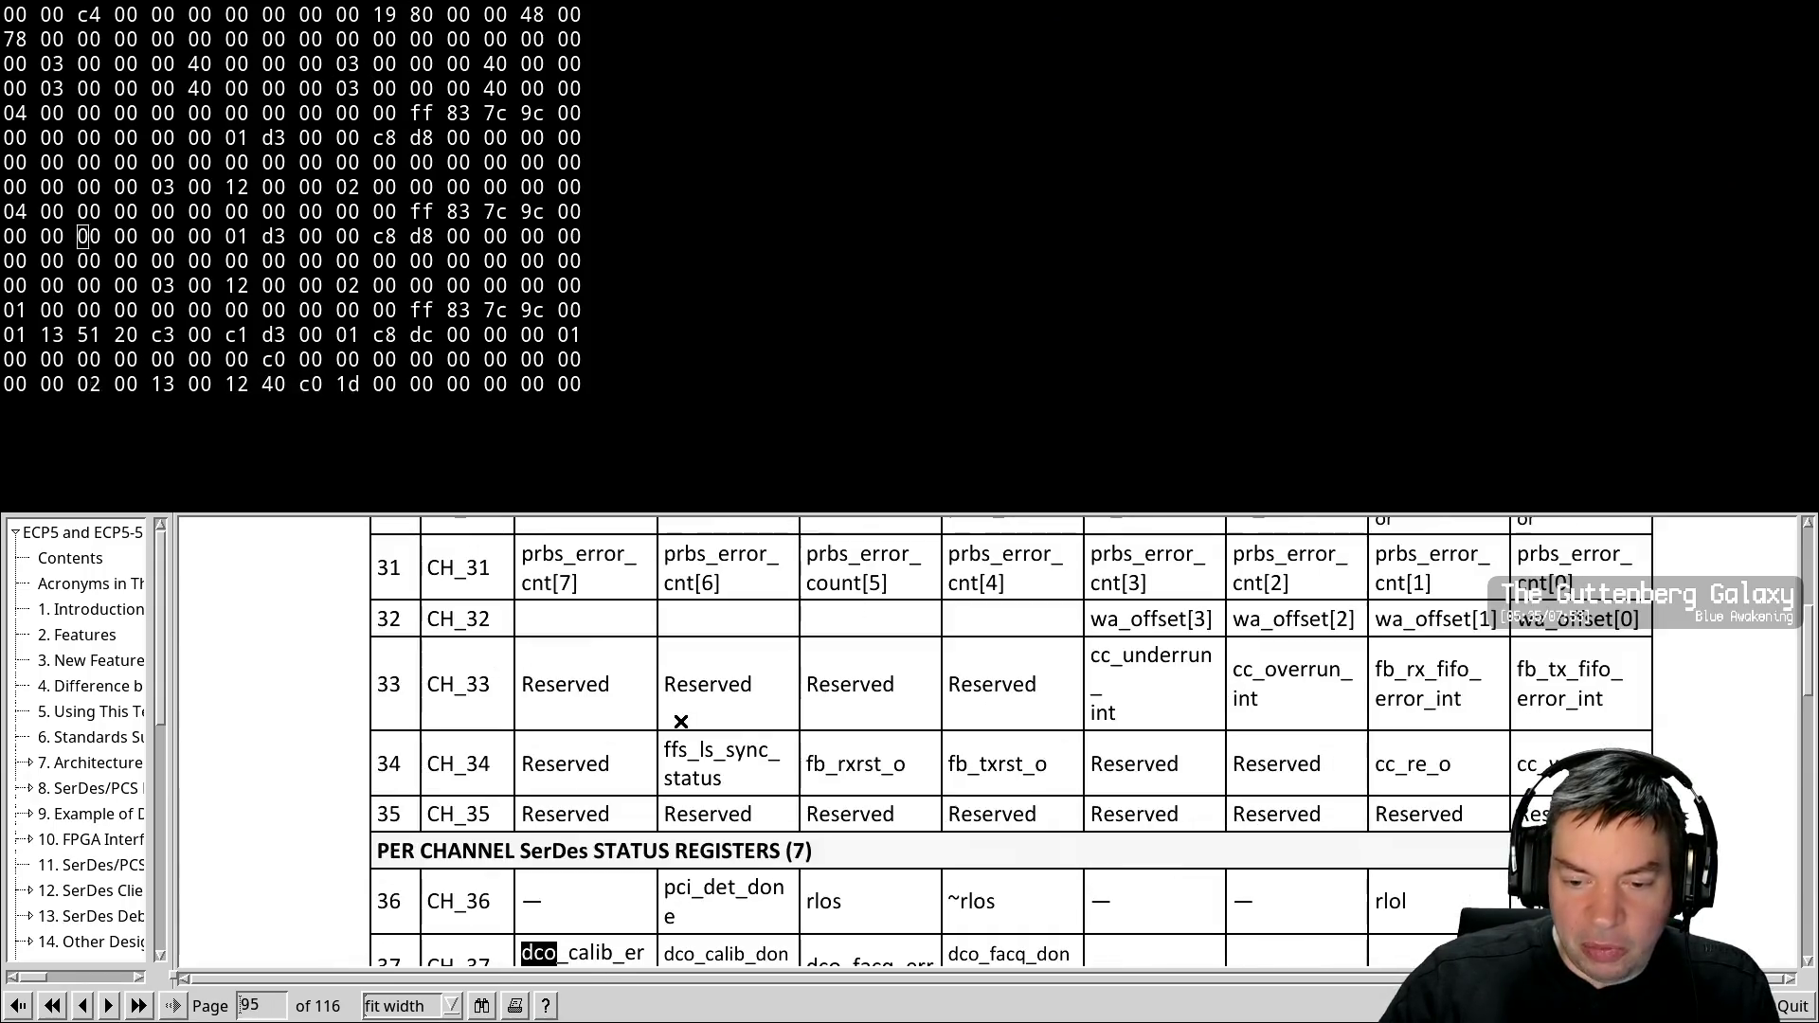
key(ctrl+g)
key(ctrl+g)
key(ctrl+g)
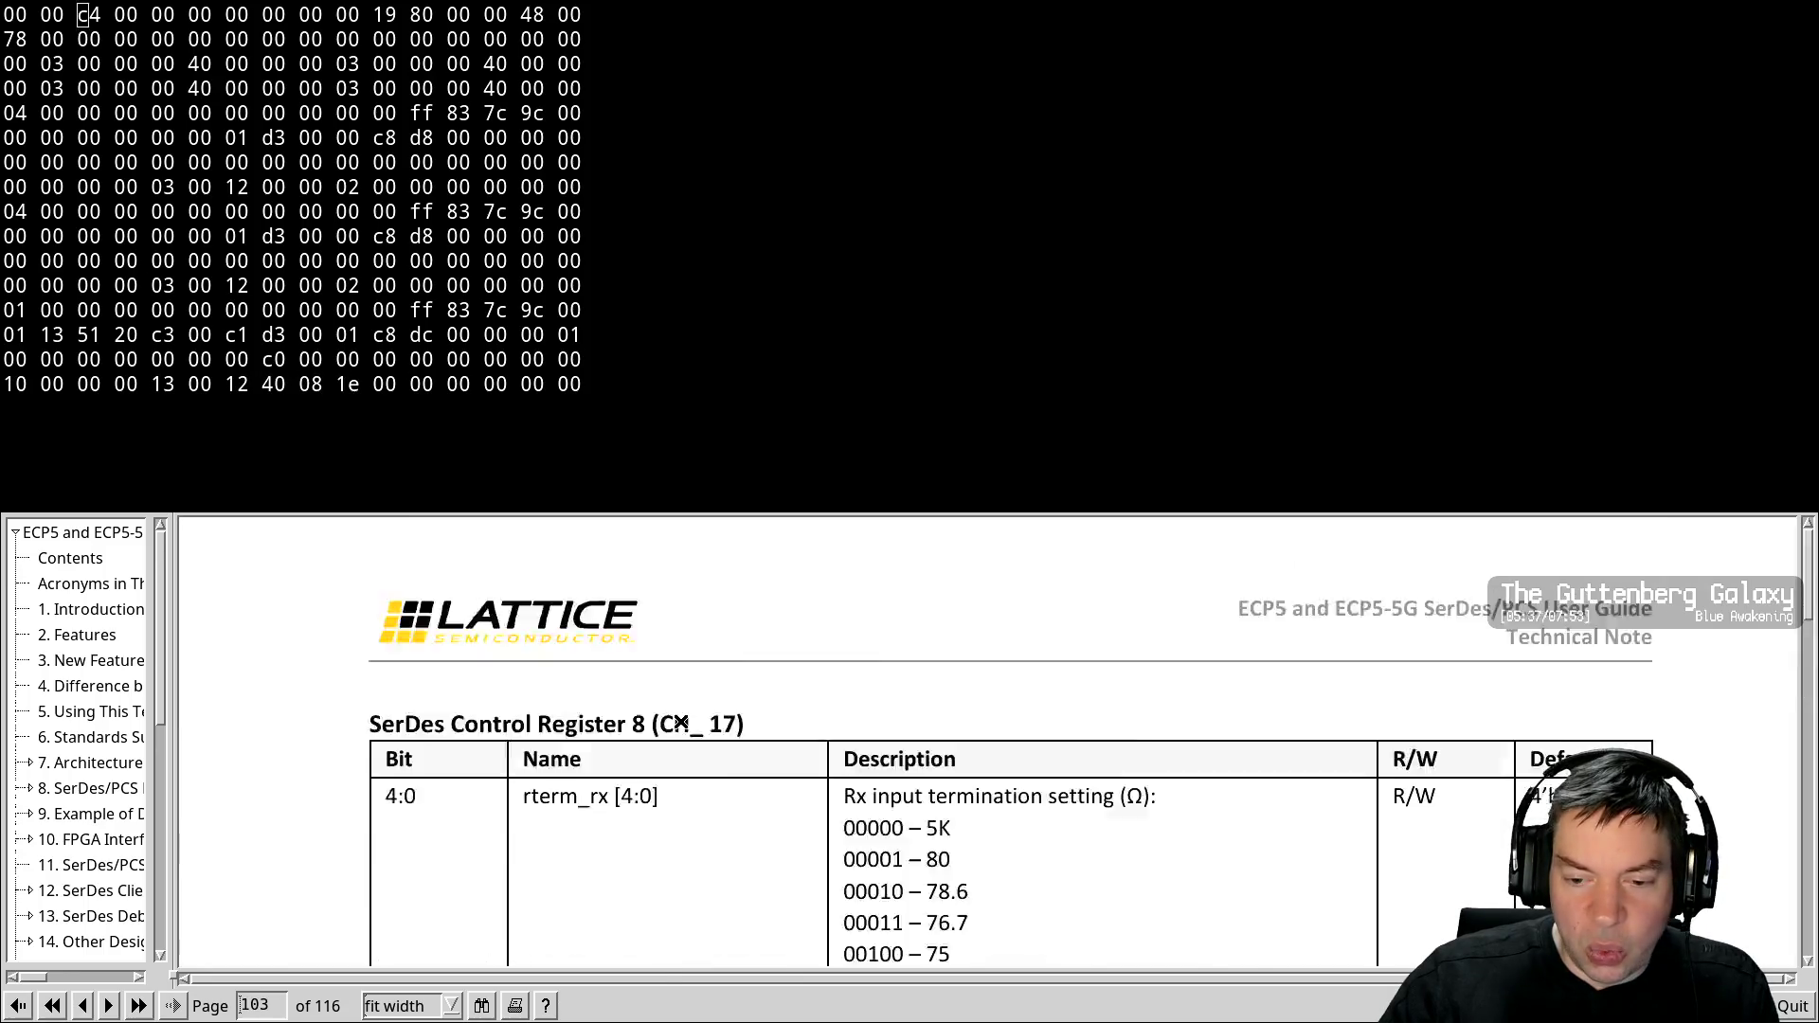
key(ctrl+g)
key(ctrl+g)
key(ctrl+g)
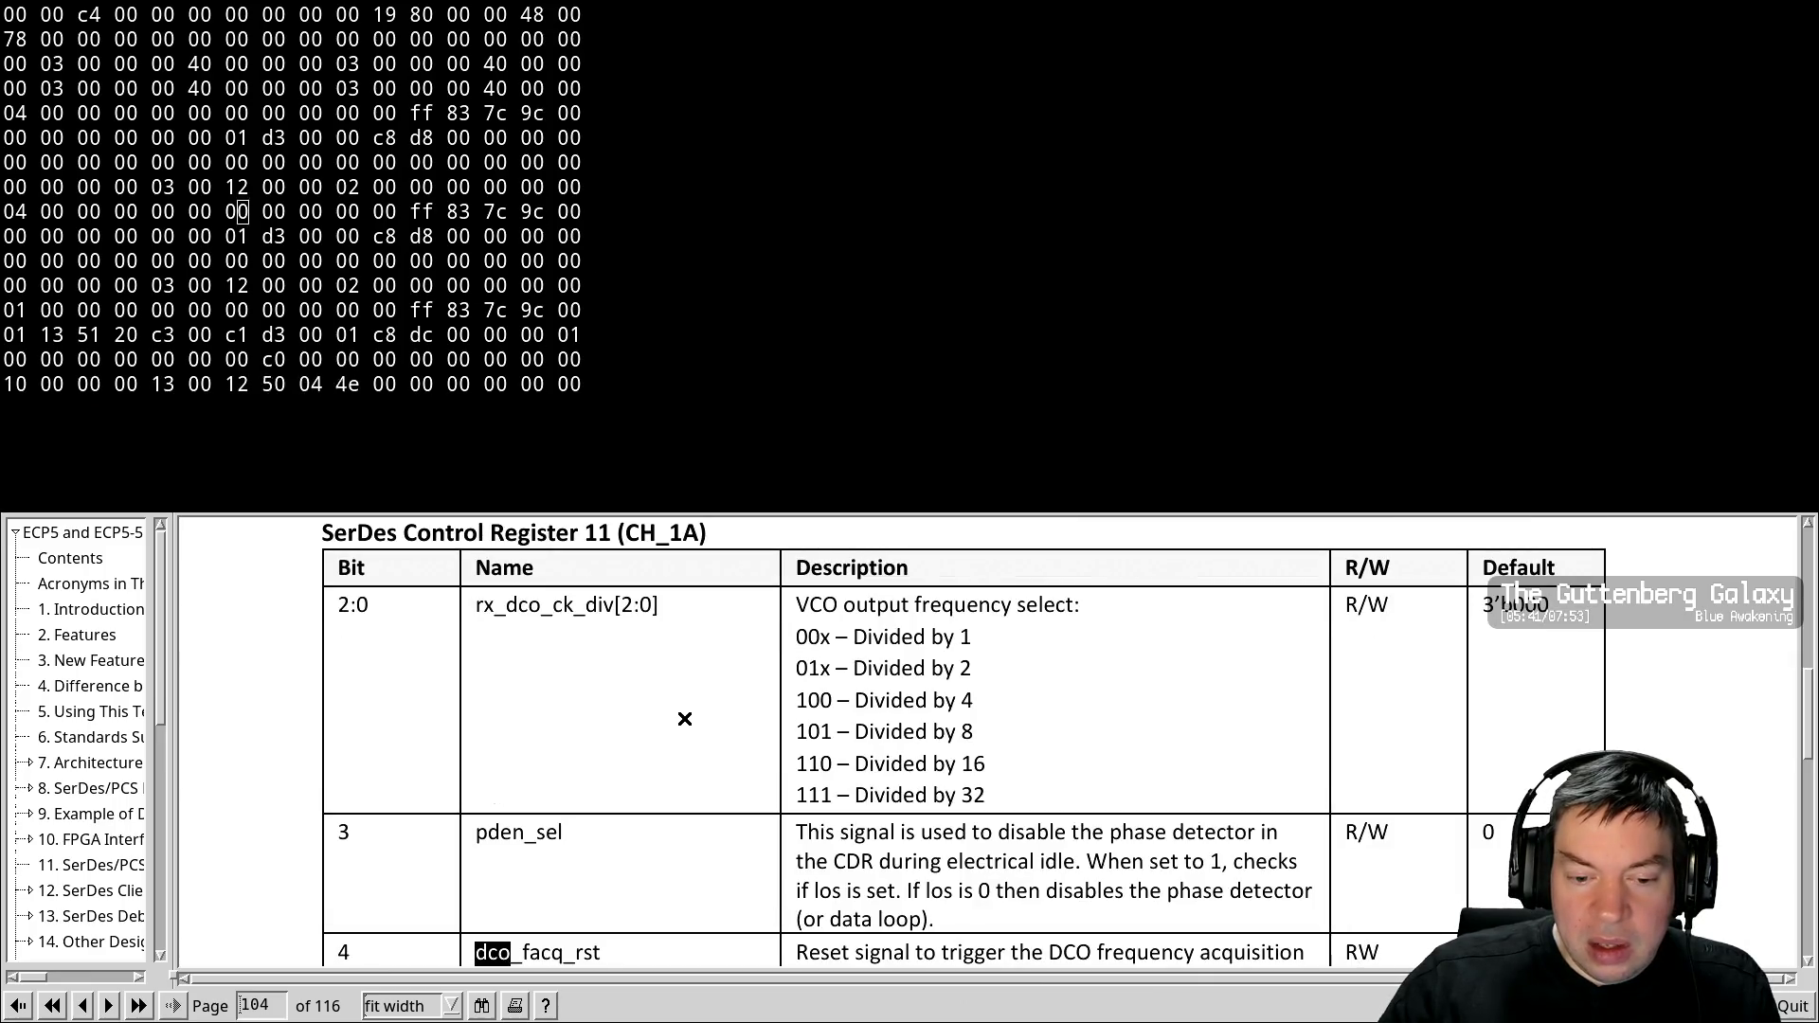
Review the remaining DCO matches, then switch to the VHDL source in Vim
scroll(685, 719, down, 4)
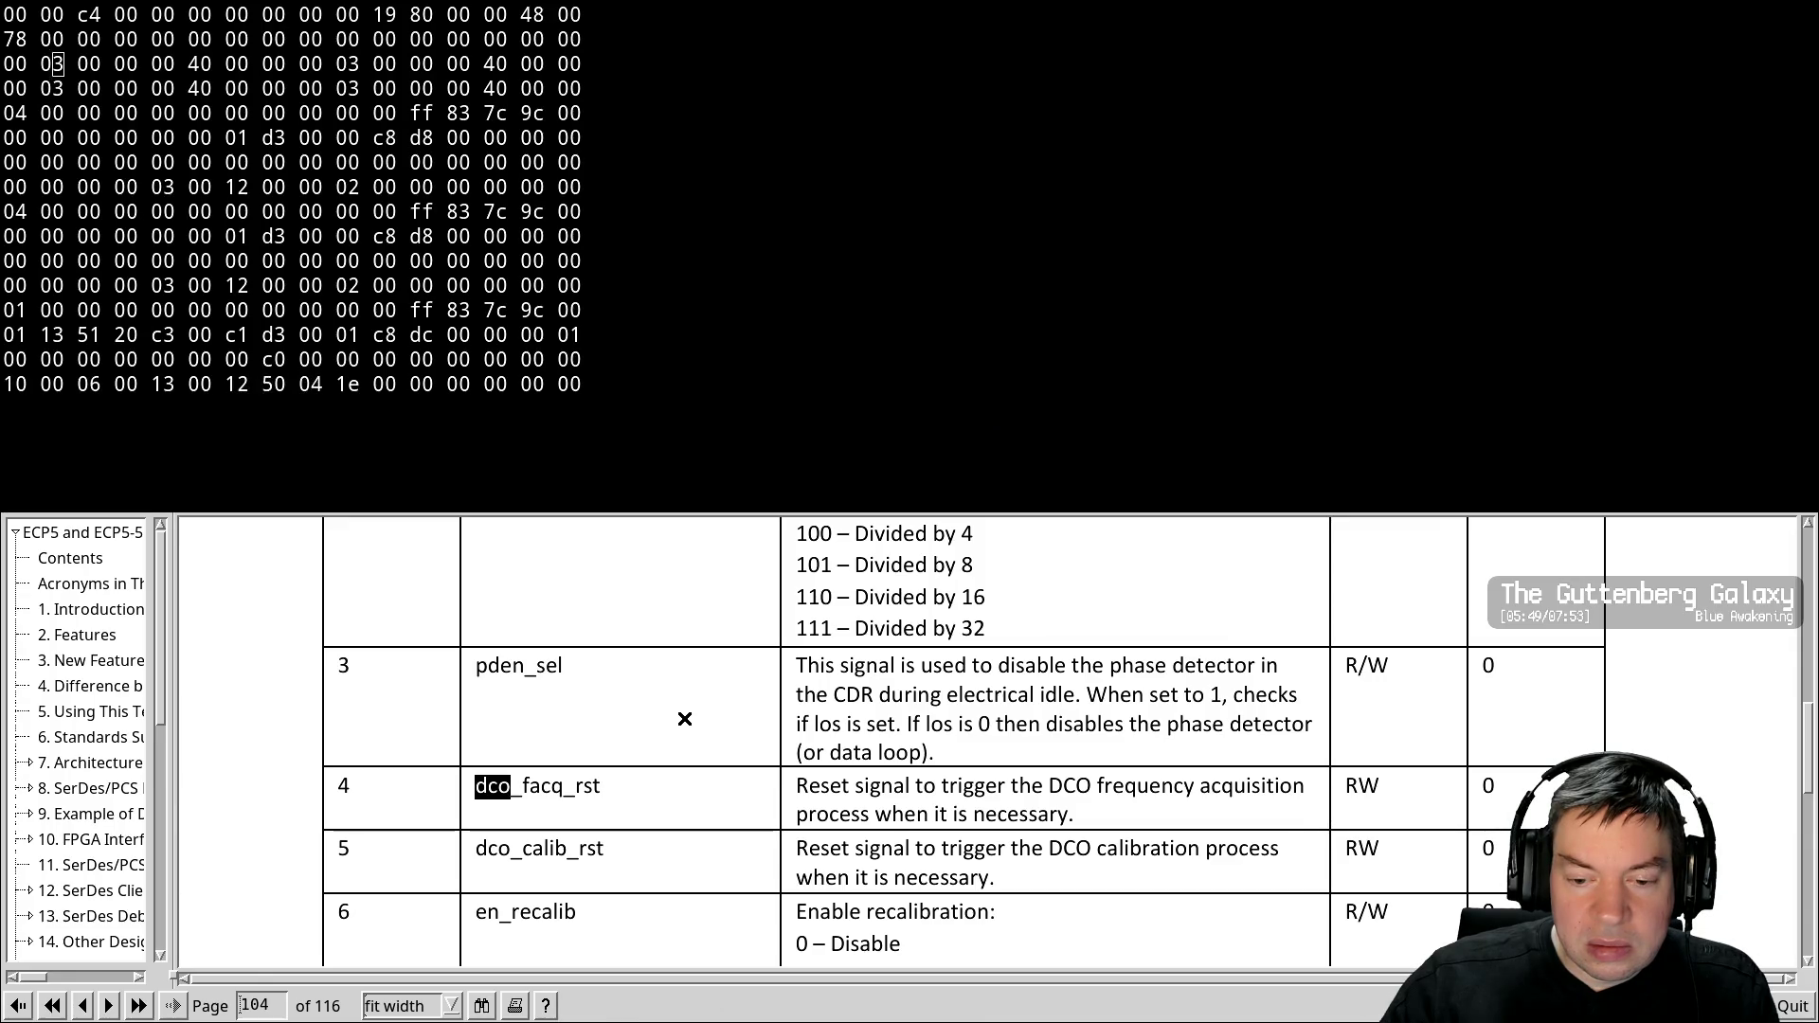
scroll(685, 719, down, 3)
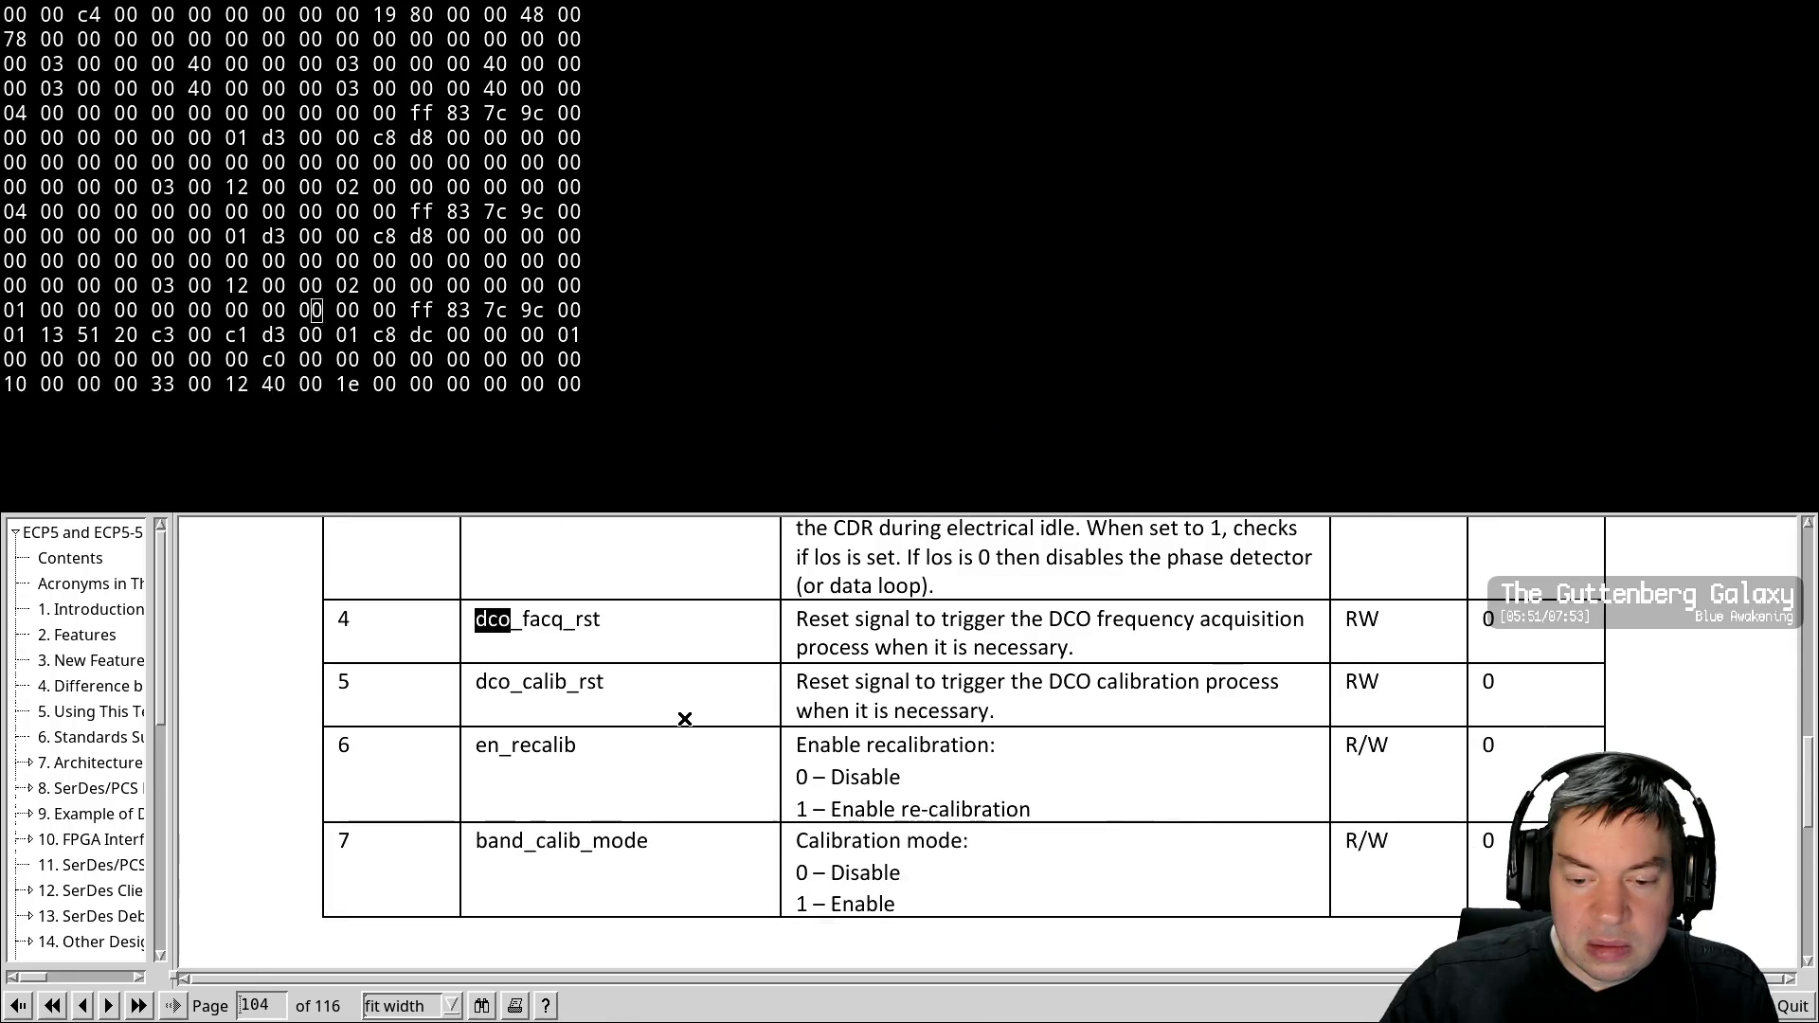
key(ctrl+g)
key(ctrl+g)
key(ctrl+g)
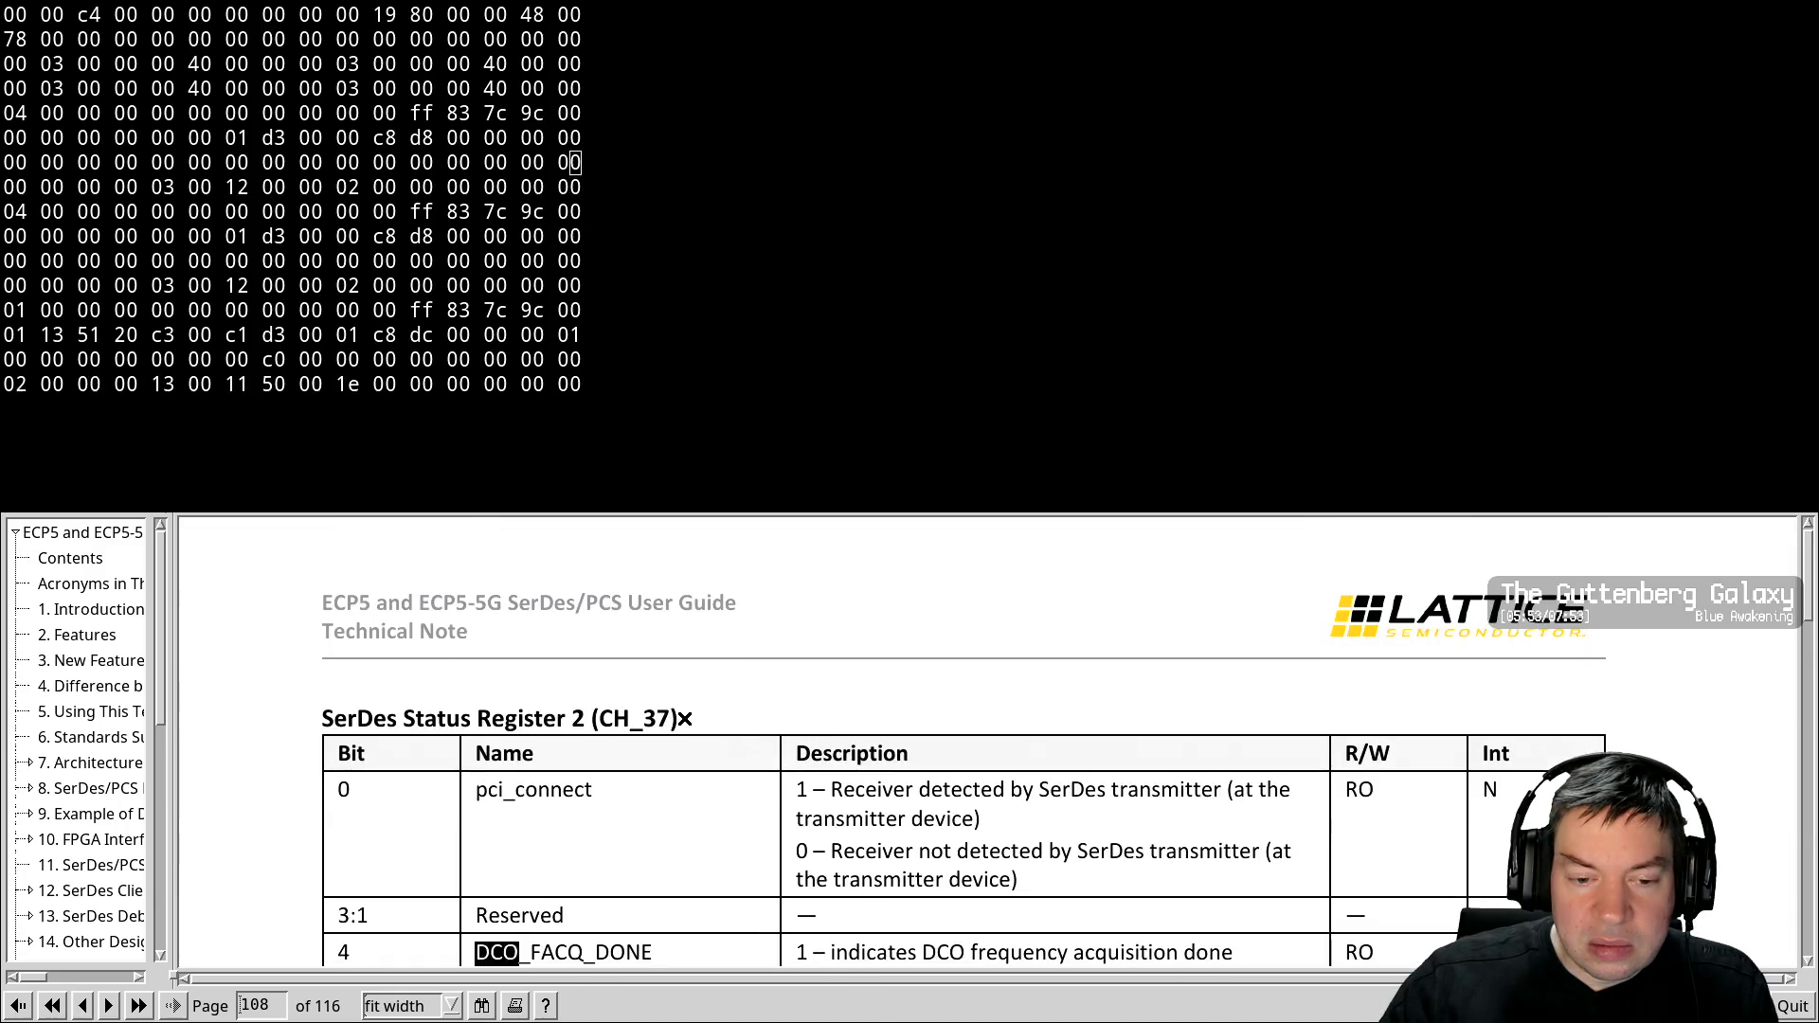
key(ctrl+g)
key(ctrl+g)
key(ctrl+g)
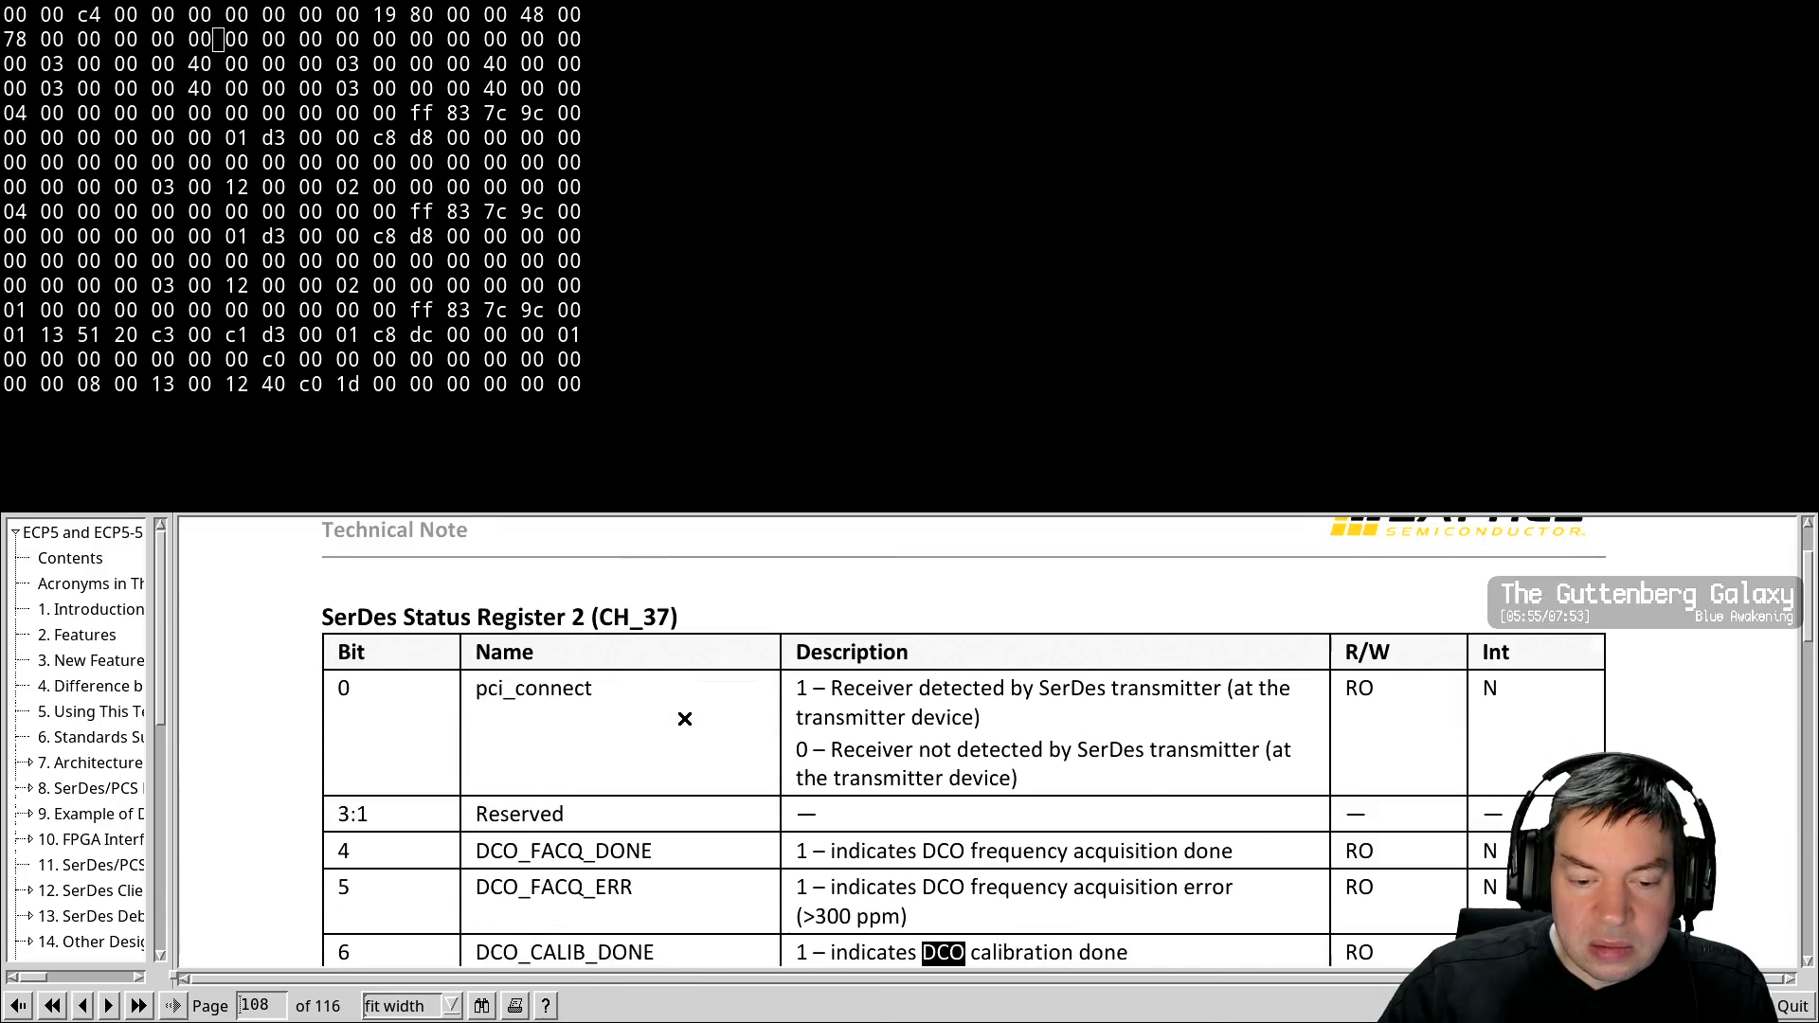
key(ctrl+g)
key(alt+Tab)
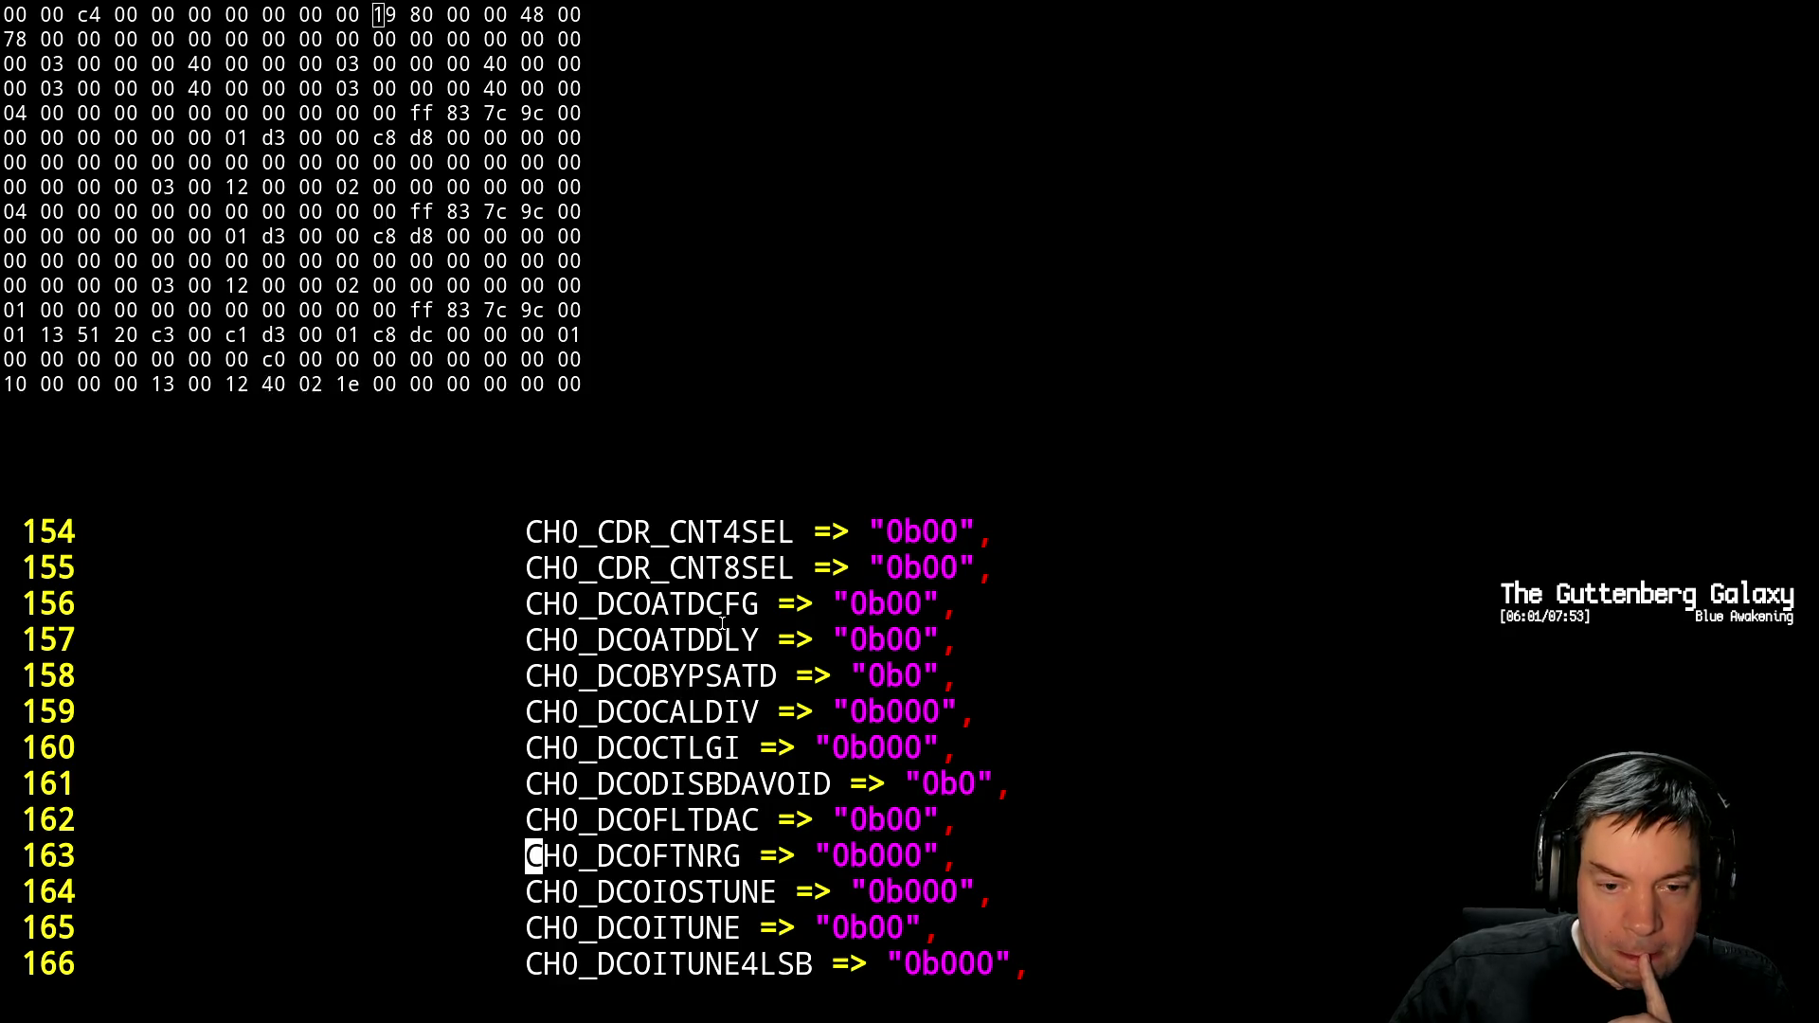
Search pcie.vhdl for the REFCK_MODE setting with /REFC
key(Up)
key(Up)
key(Up)
key(Up)
key(Up)
key(Down)
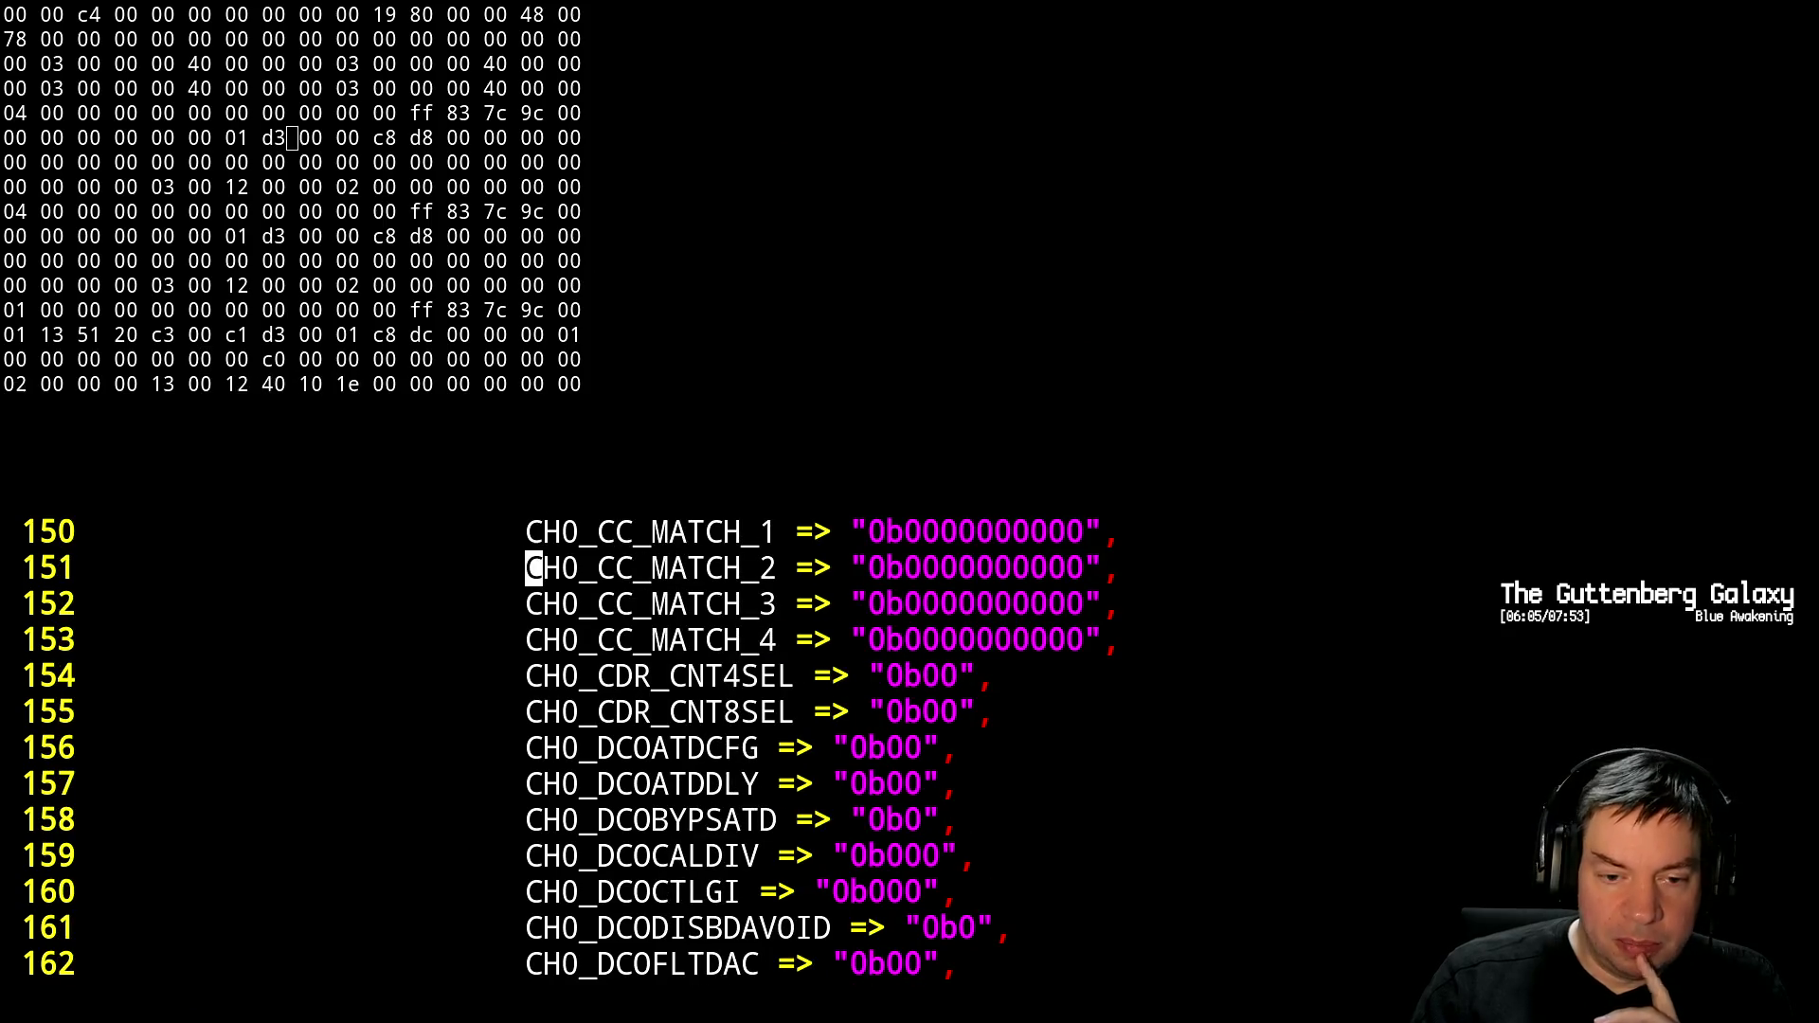
key(Down)
key(Down)
key(Down)
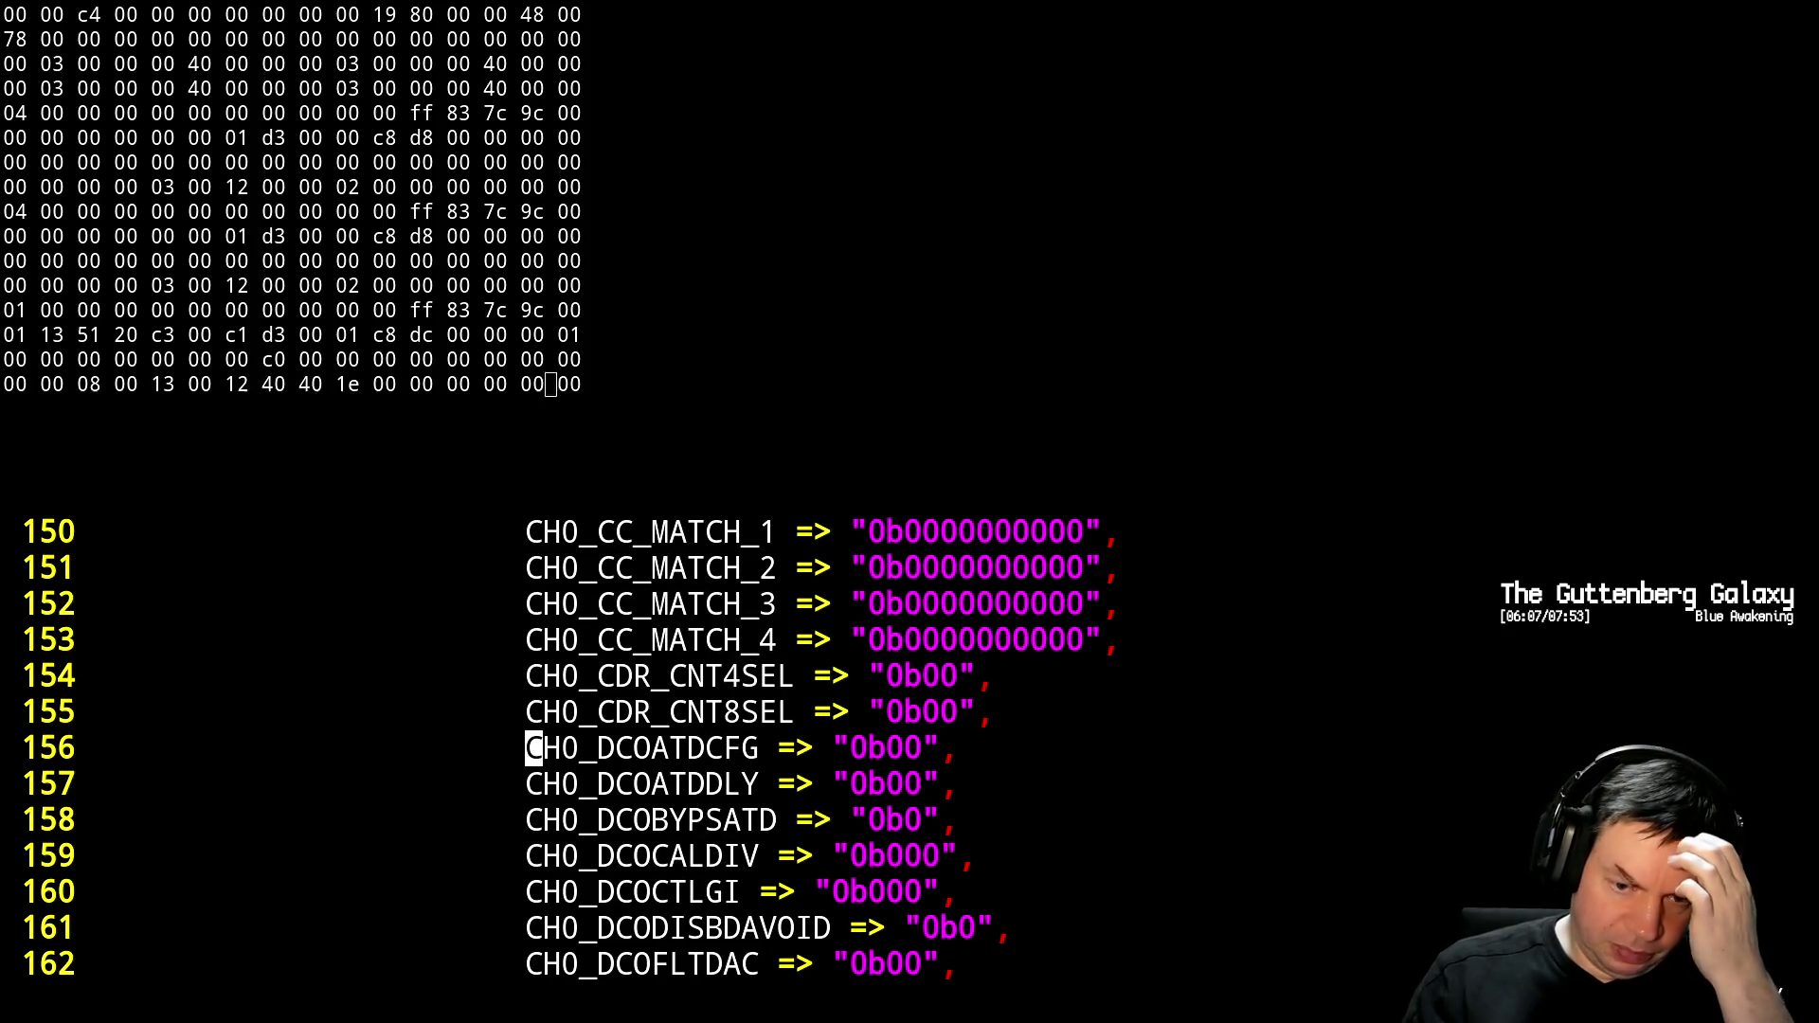
text(/REFC)
key(Return)
Search /DCO and step through matches to the CH1 DCO parameters, then bring up the gist
text(/)
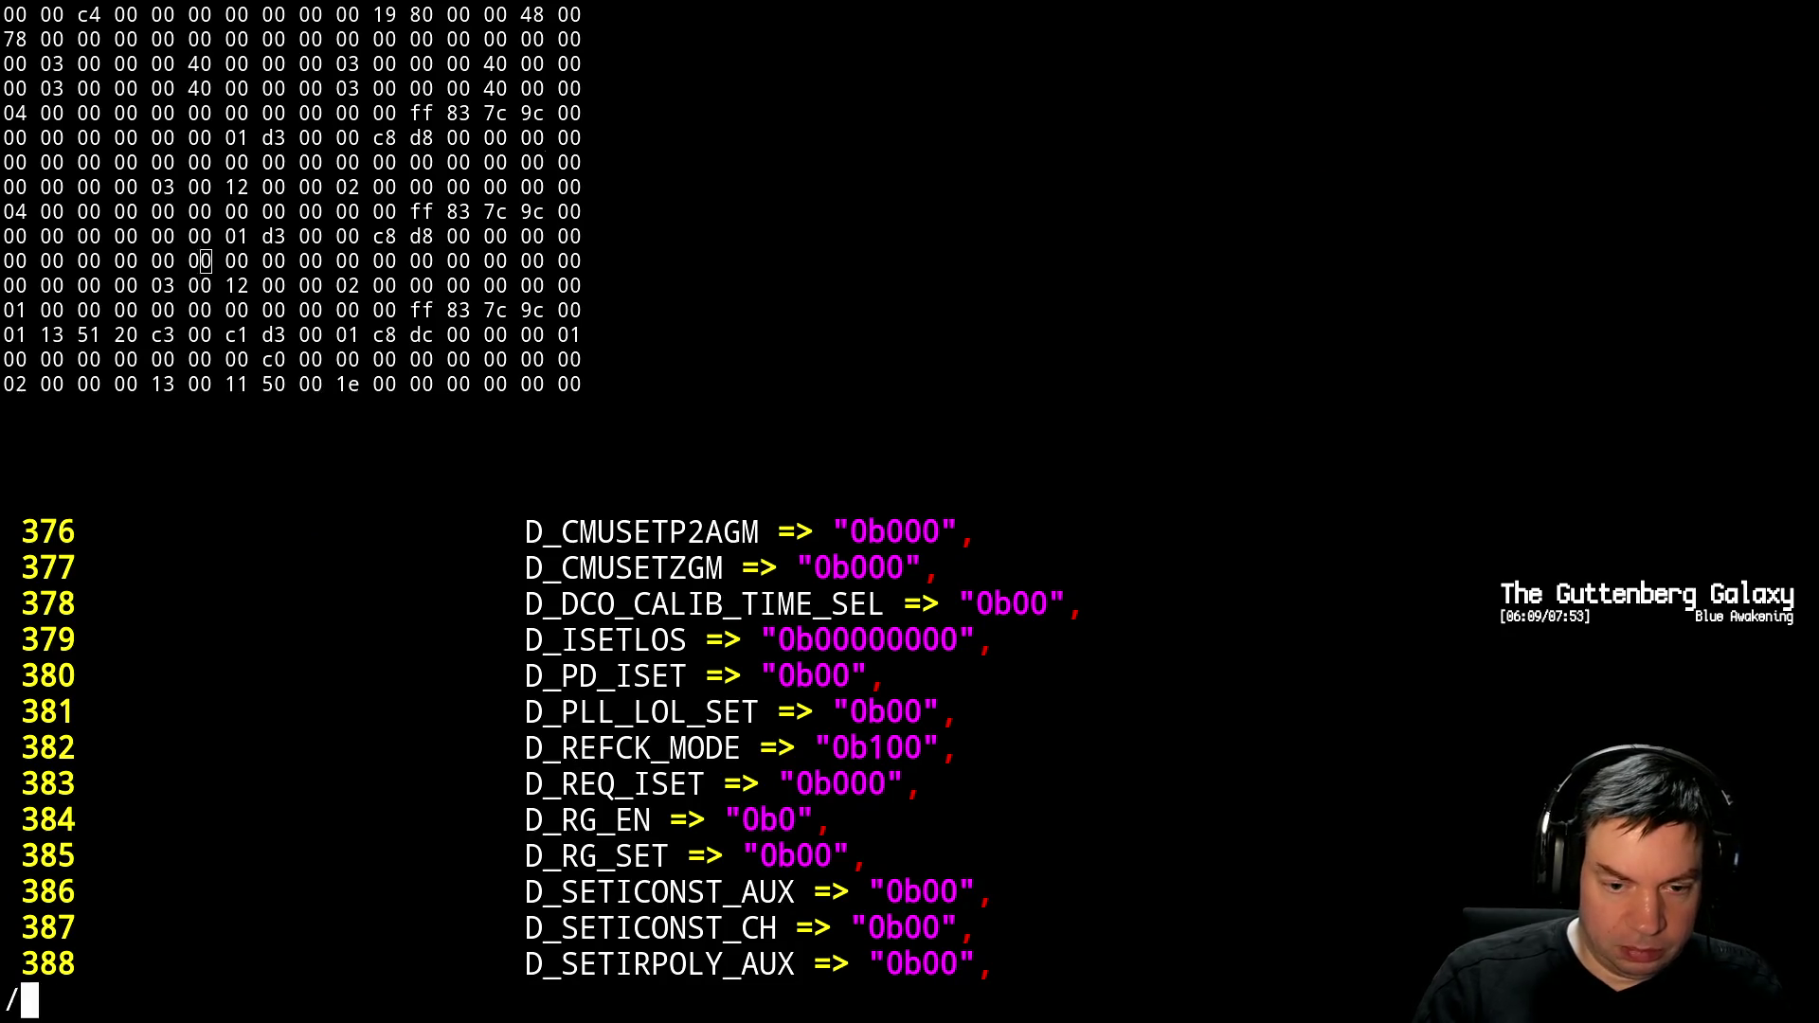
text(DCO)
key(Return)
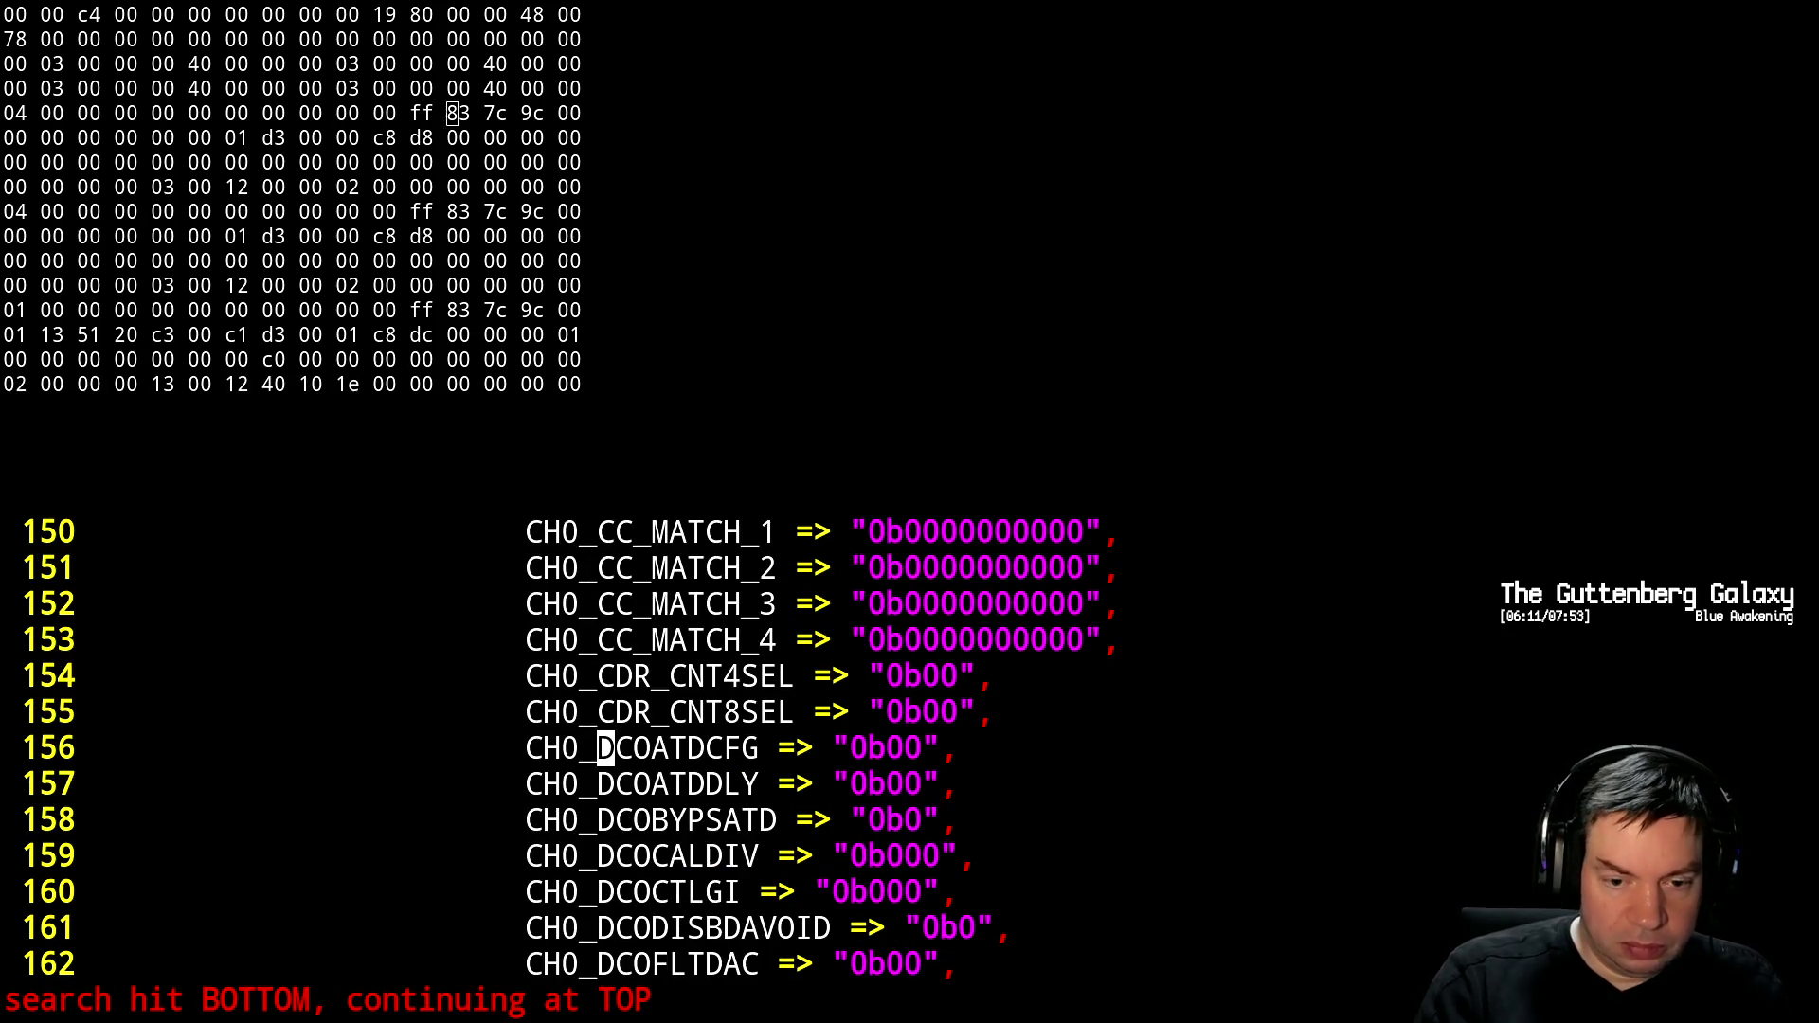
key(n)
key(n)
key(n)
key(n)
key(n)
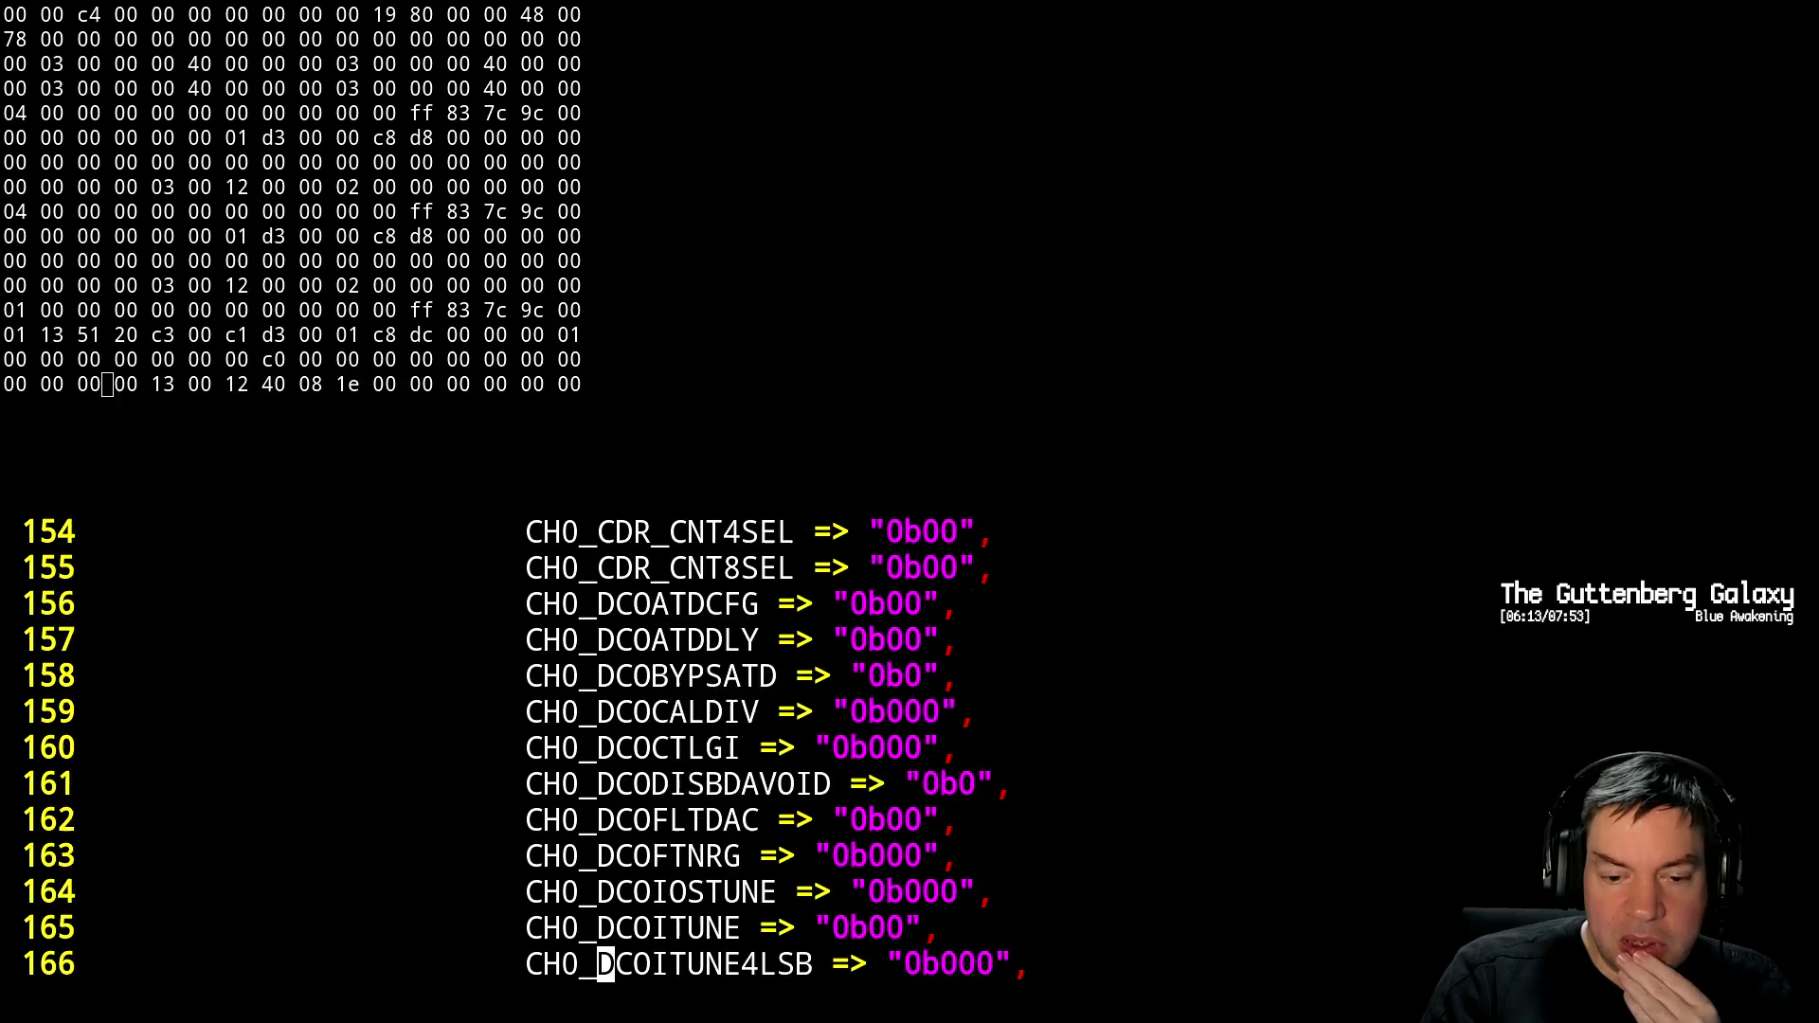
key(n)
key(n)
key(n)
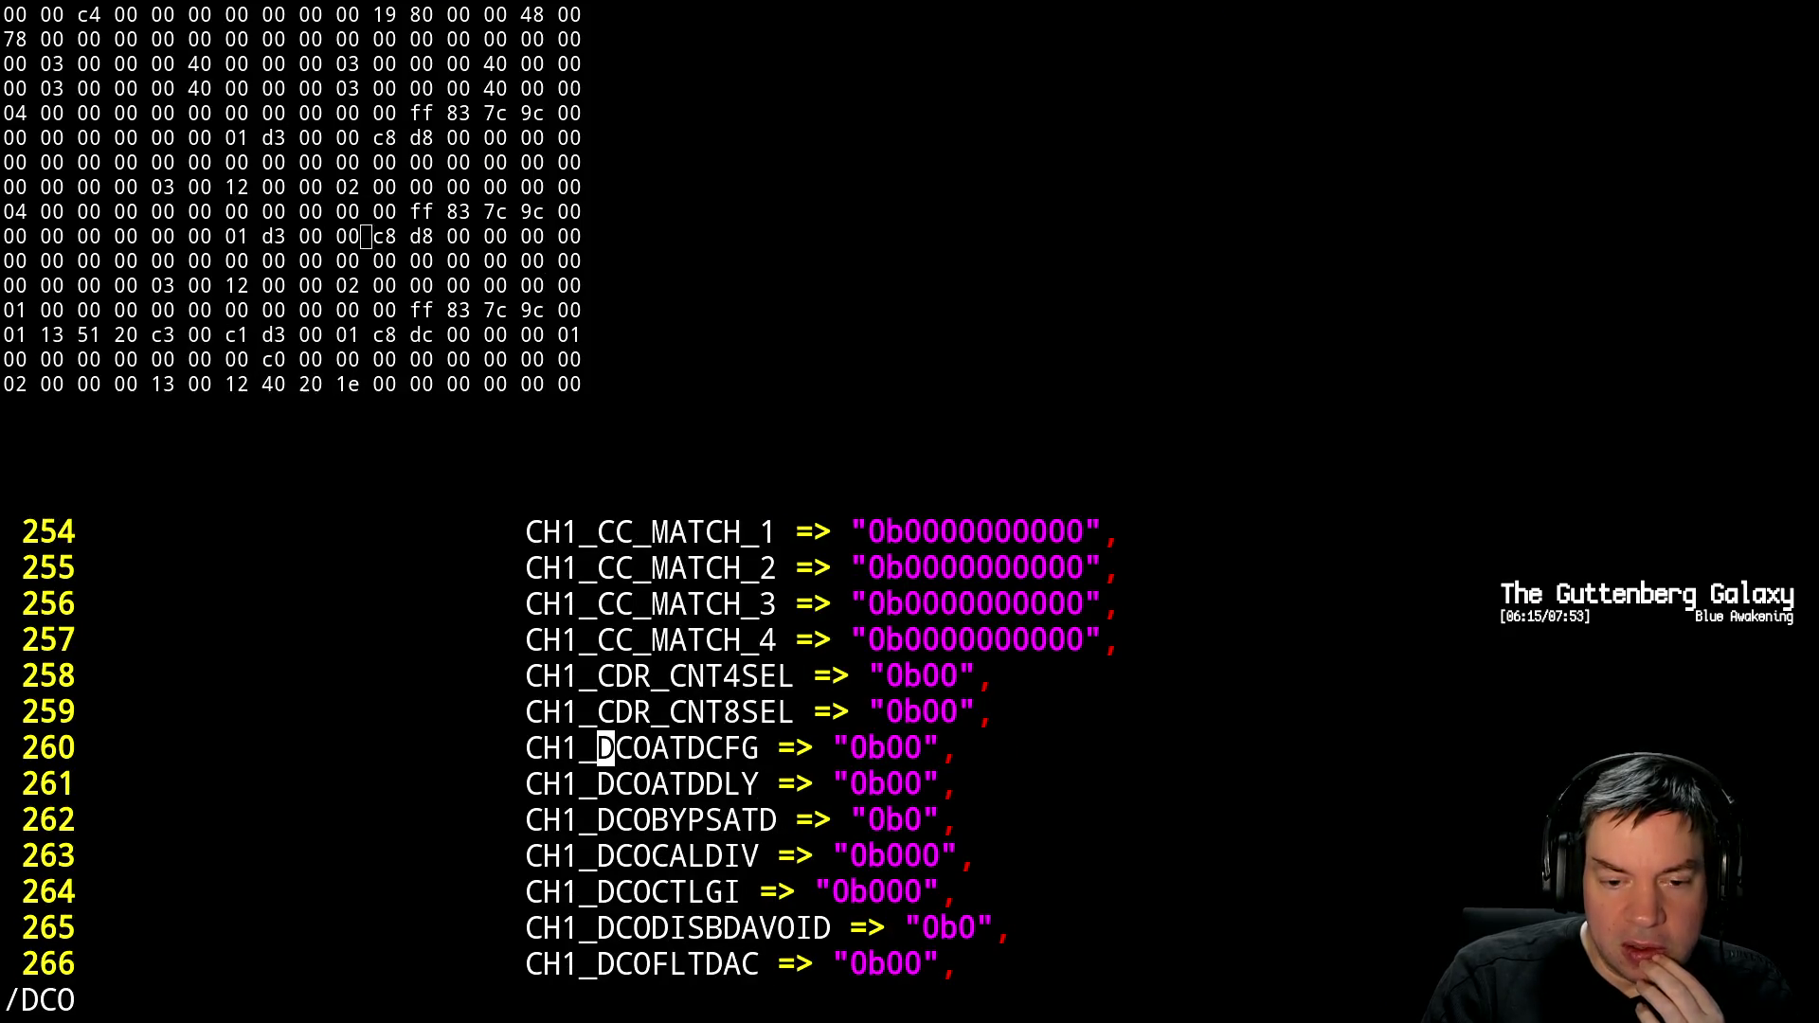
key(alt+Tab)
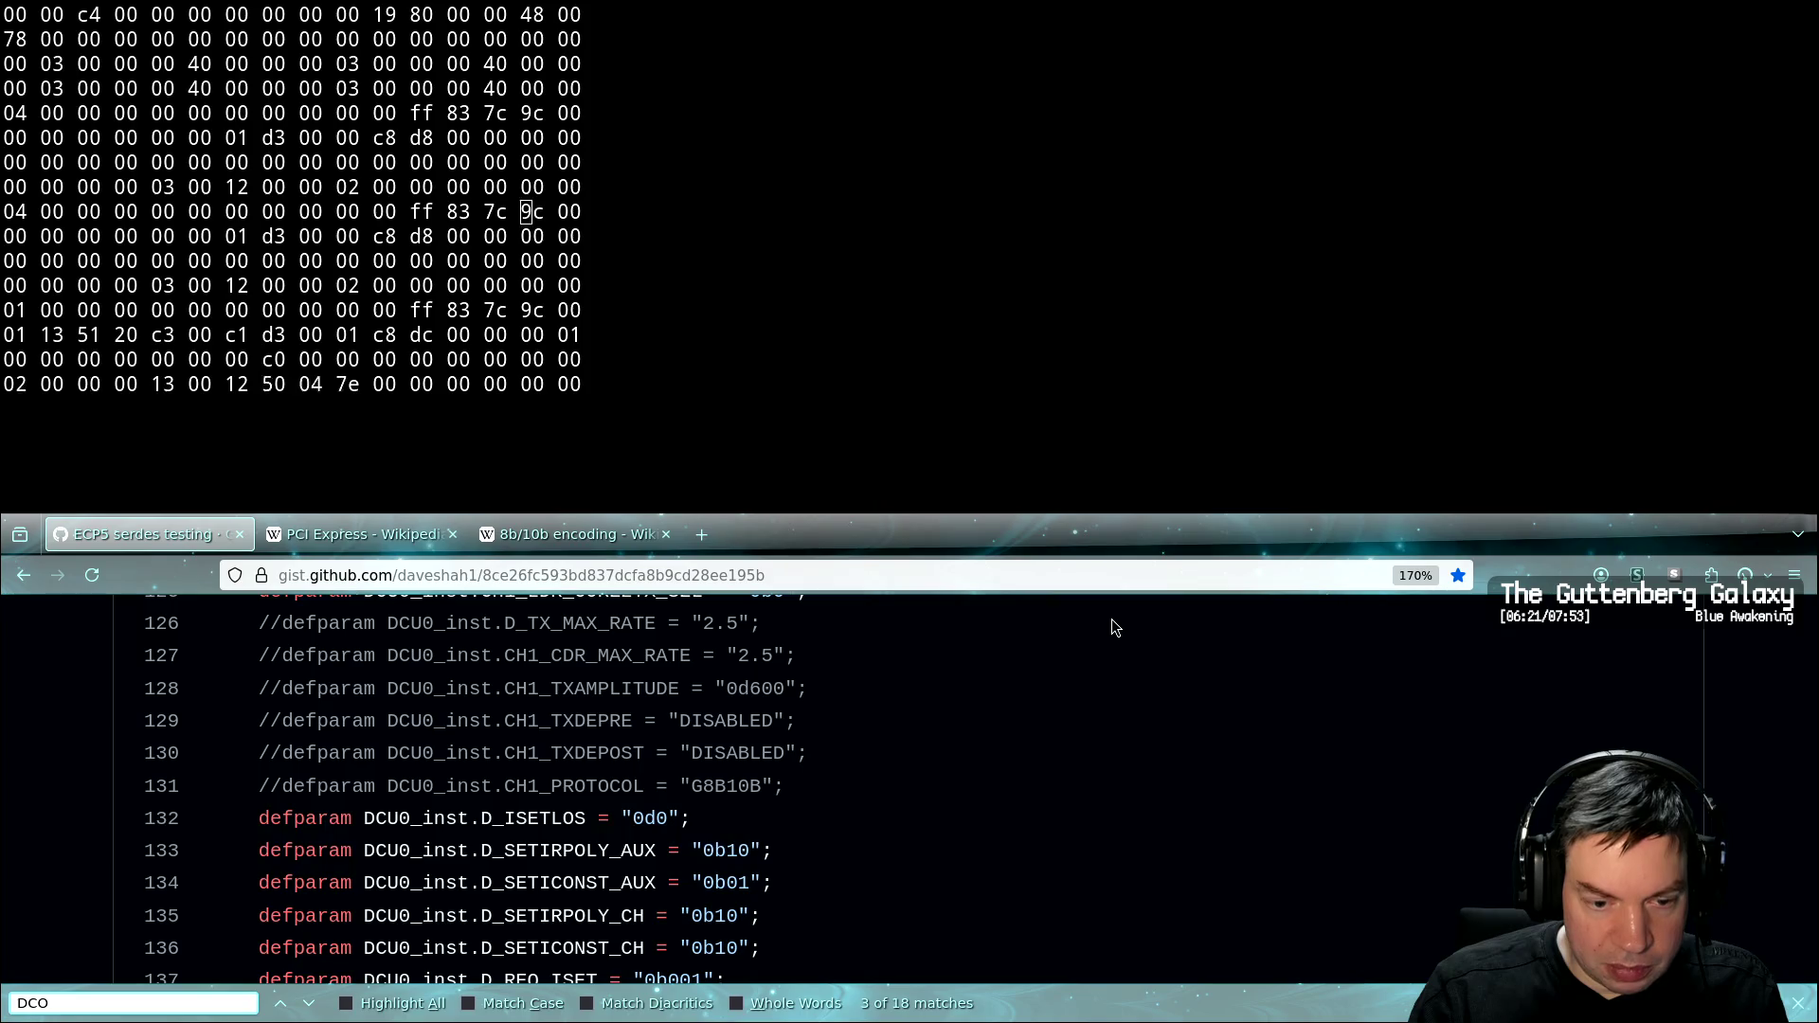
Scroll the gist to the CH1 DCO defparams, including CH1_DCOBYPSATD = "0b1", and return to Vim
scroll(1112, 618, down, 4)
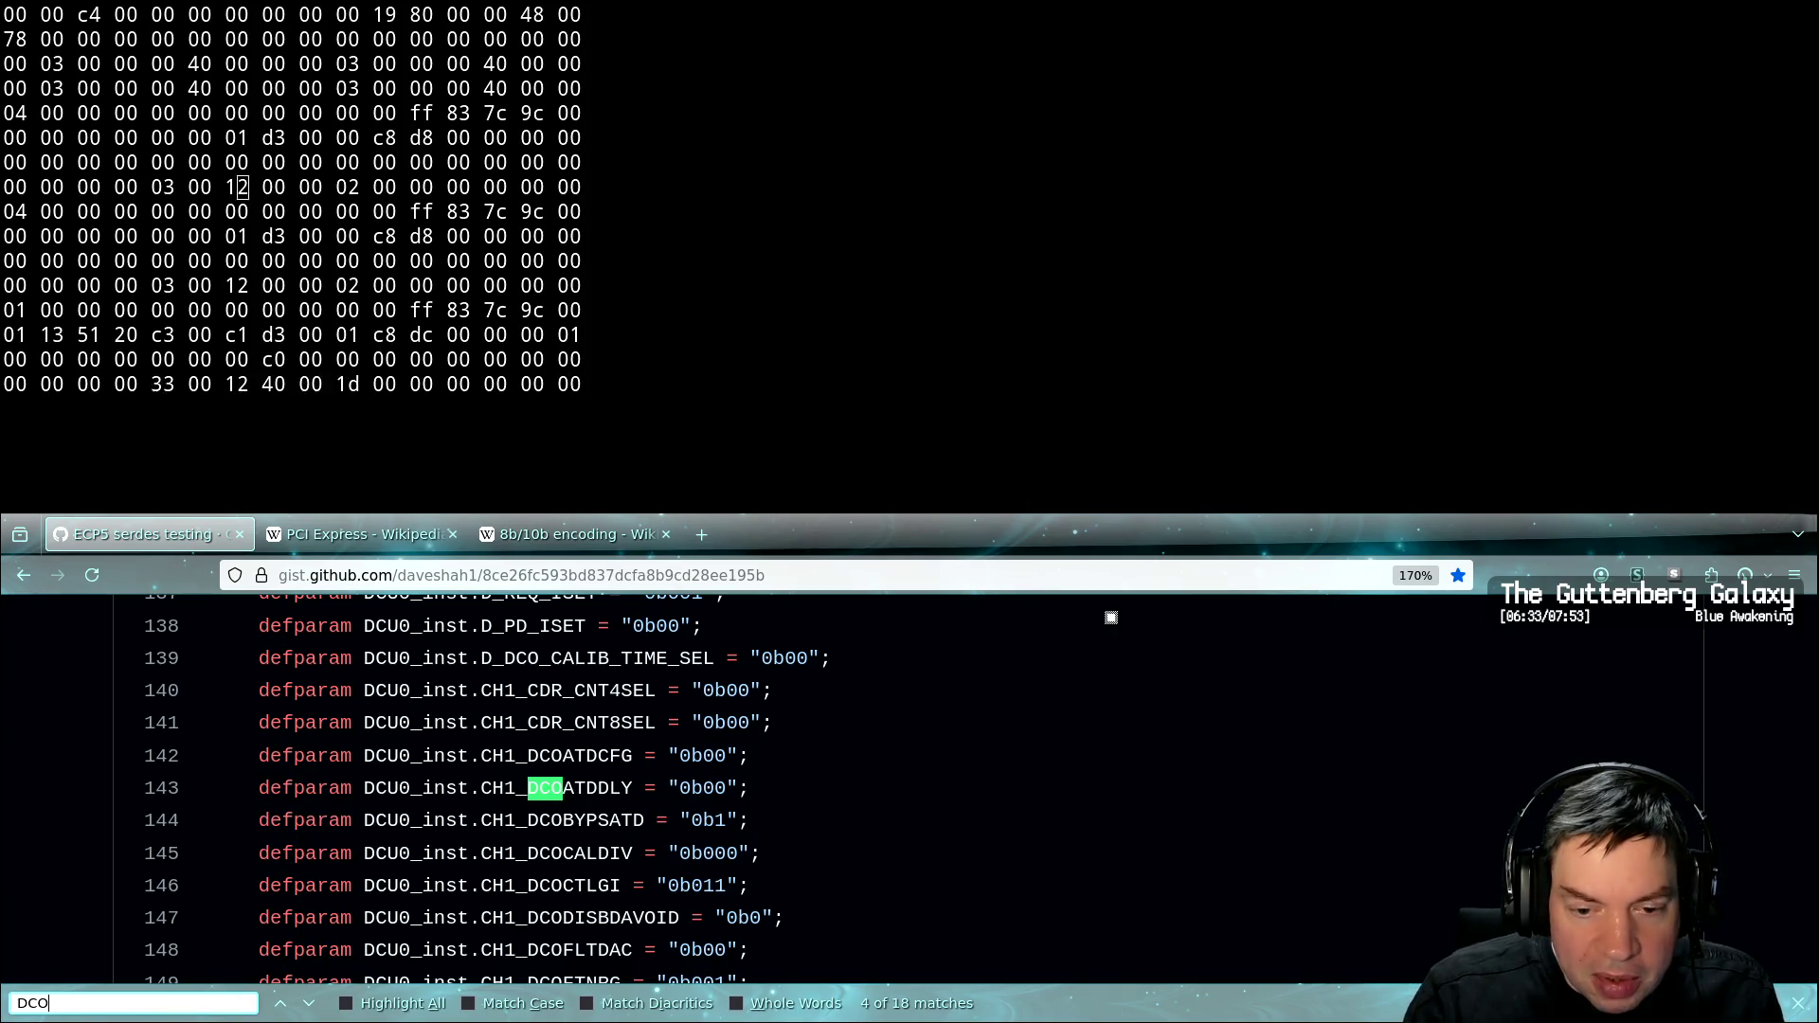
key(alt+Tab)
Change CH1_DCOBYPSATD to "0b1" and save pcie.vhdl
key(n)
key(n)
key(ctrl+a)
text(:w)
key(Return)
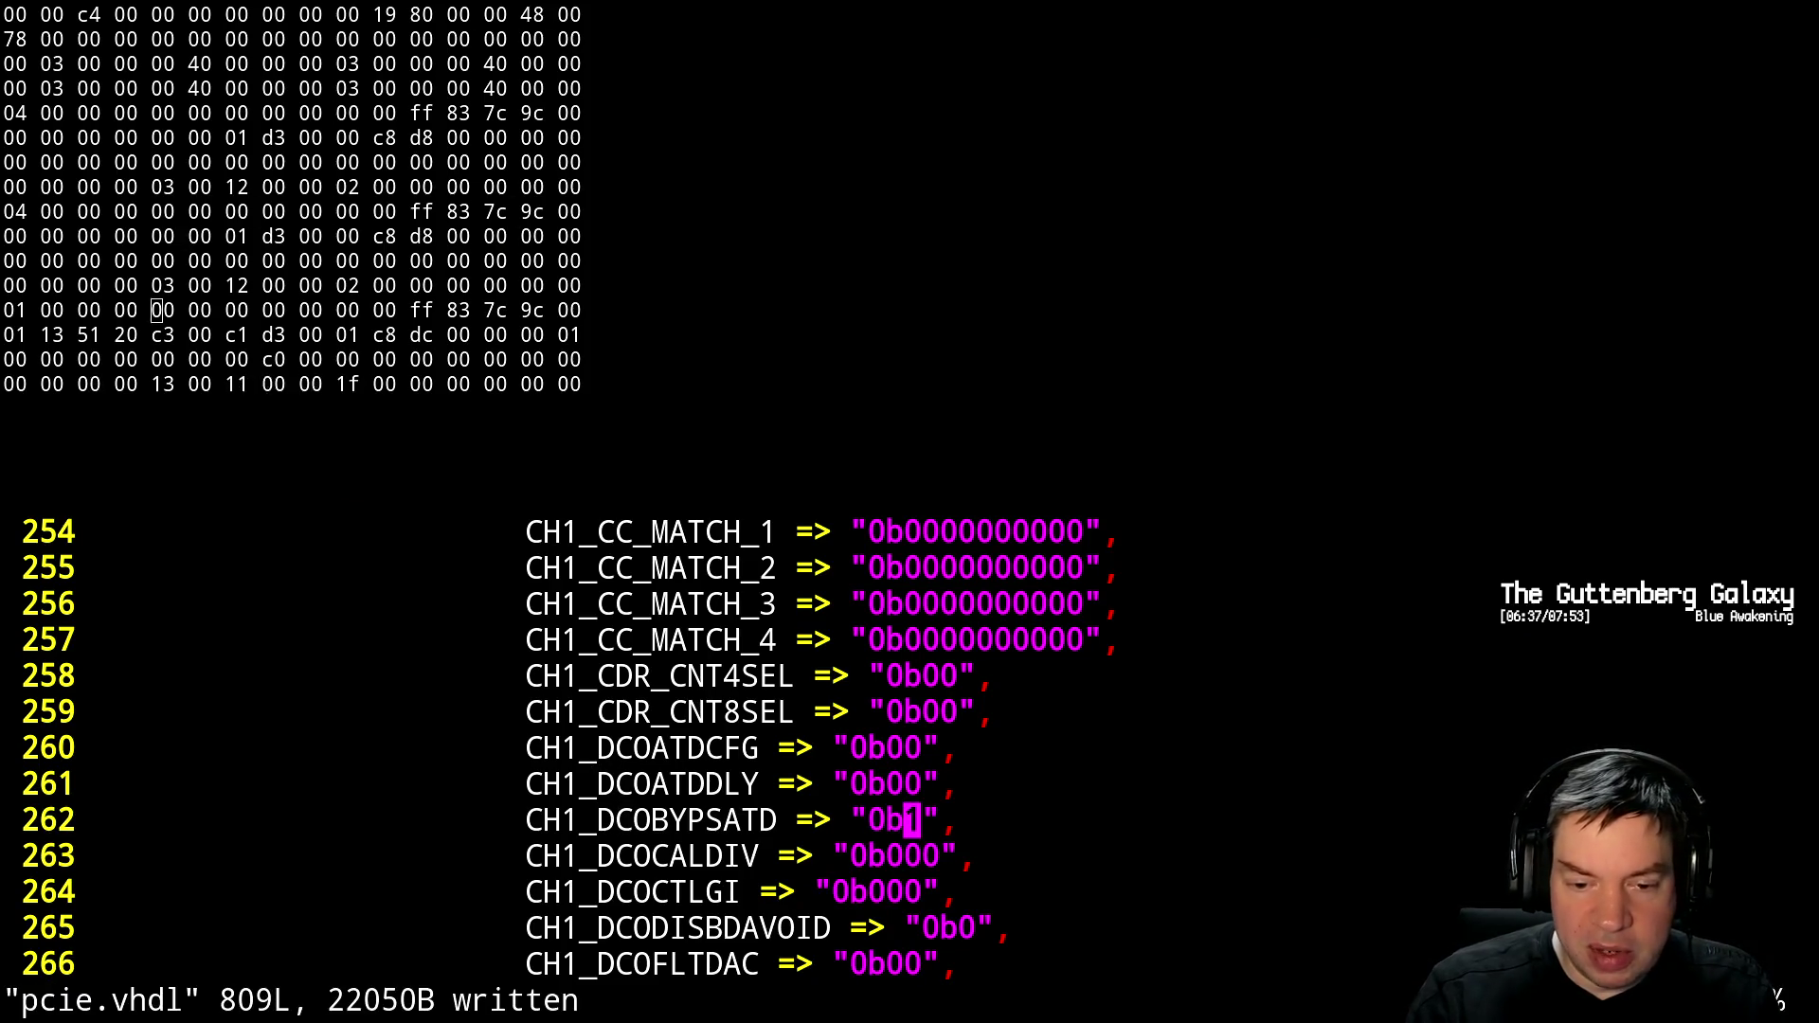
Set CH1_DCOCTLGI to "0b011" to match the gist
key(alt+Tab)
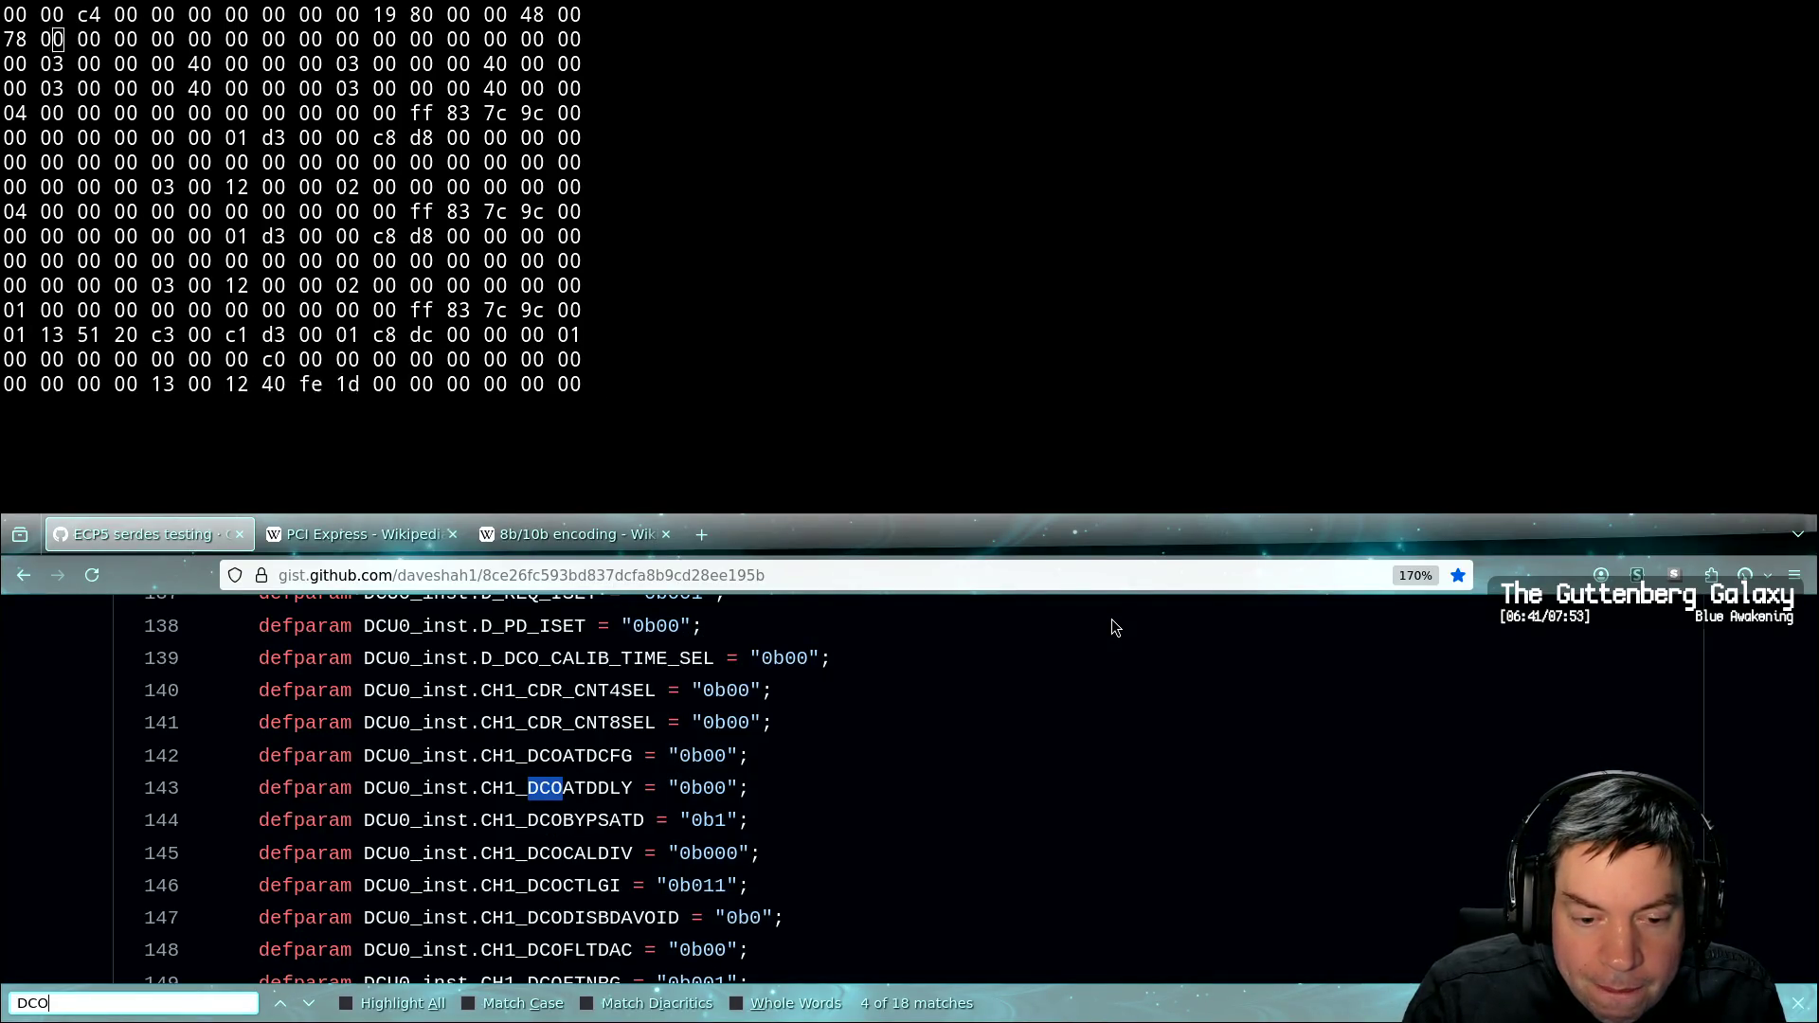
key(alt+Tab)
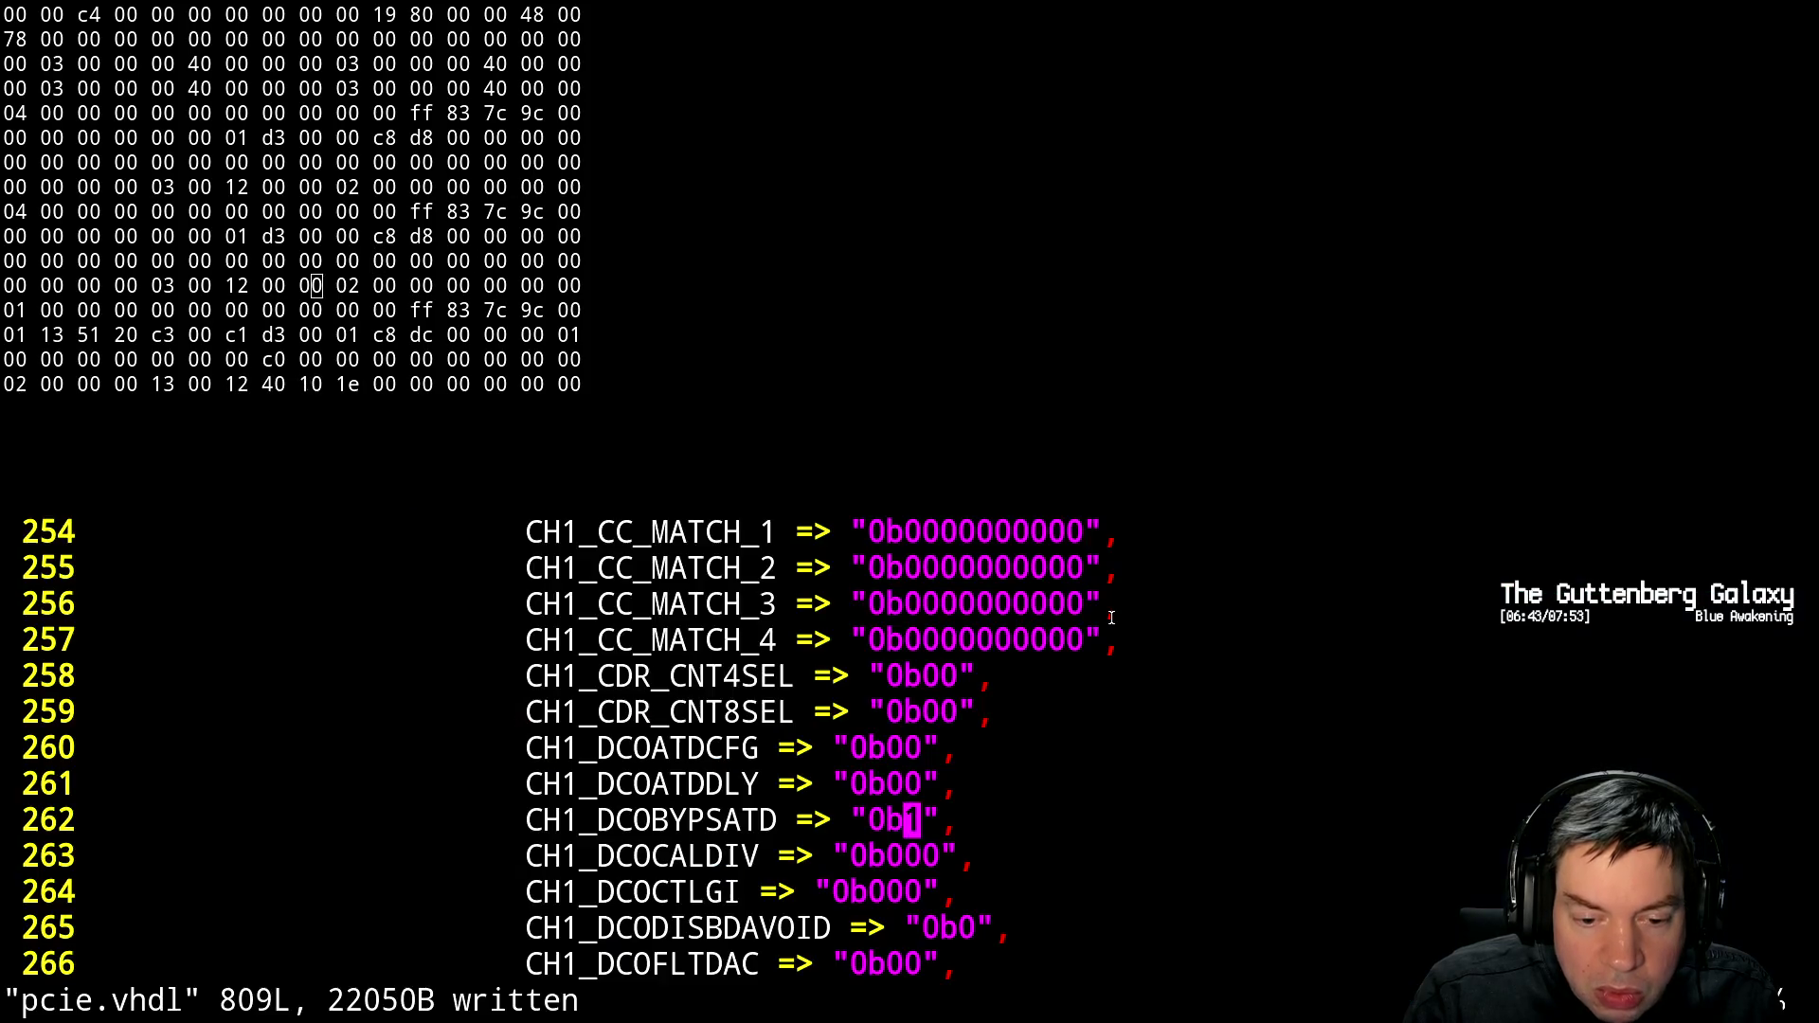
key(j)
key(j)
key(h)
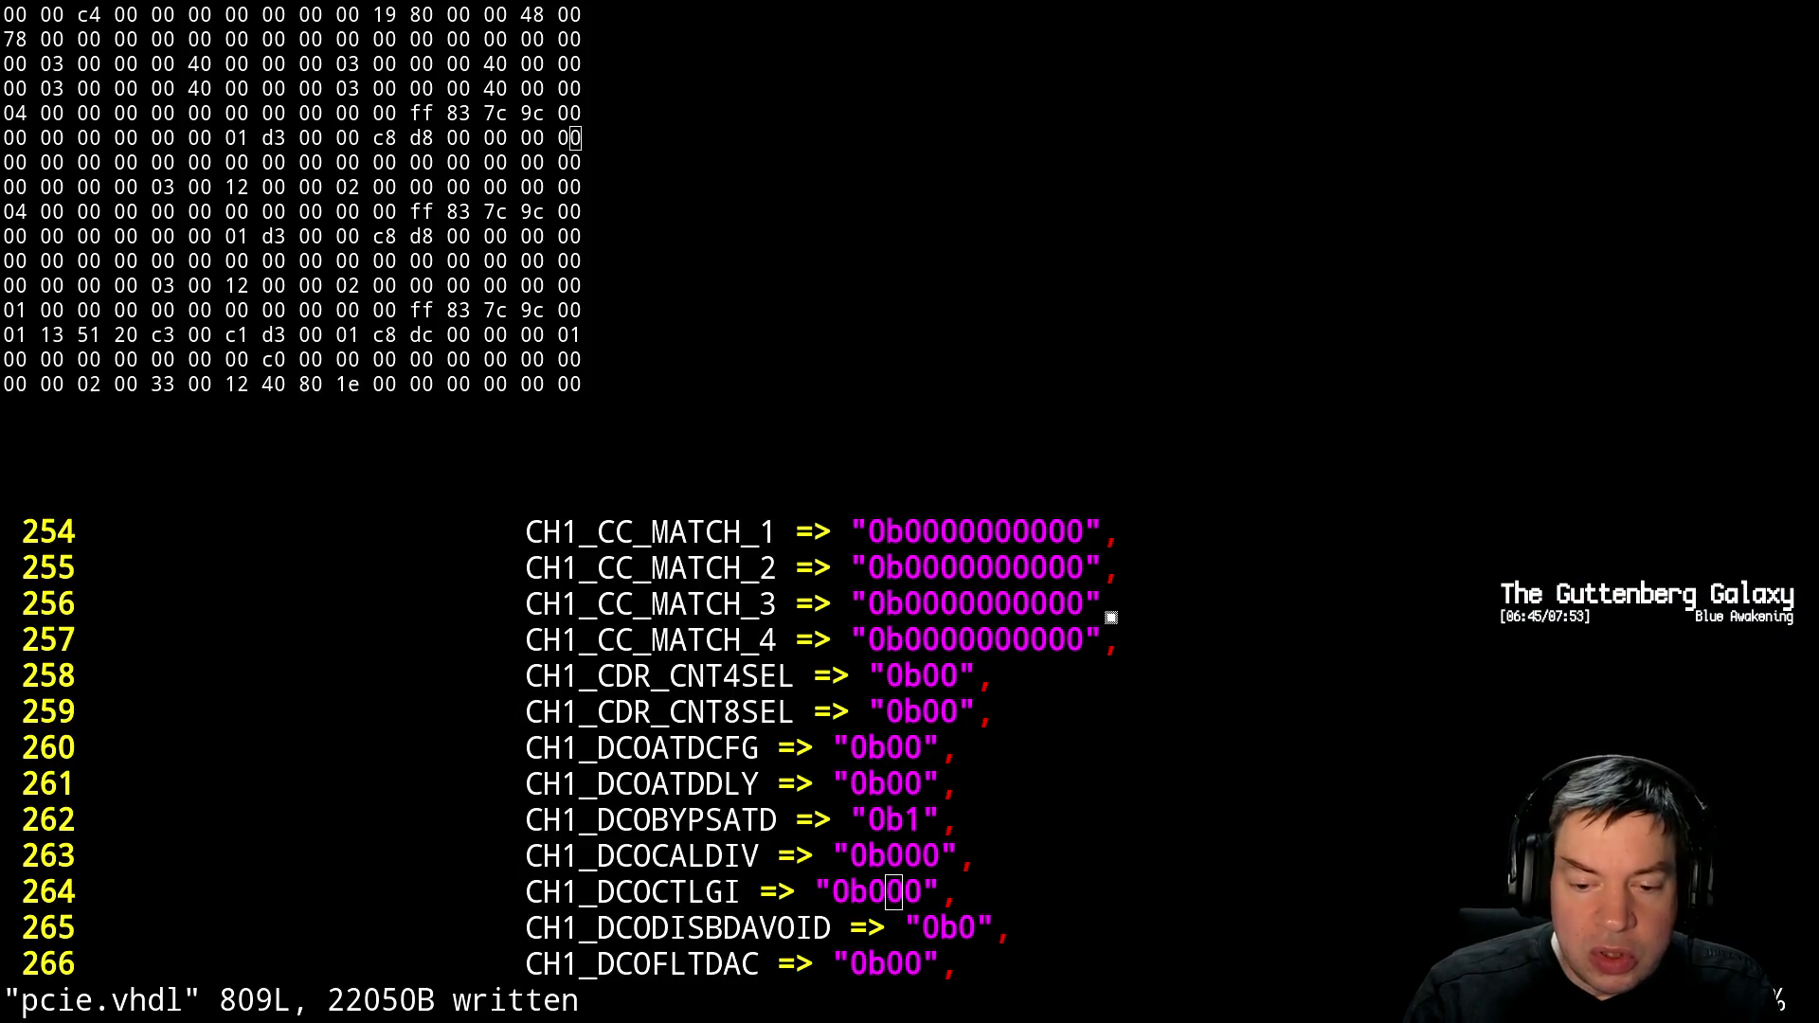
key(alt+Tab)
key(alt+Tab)
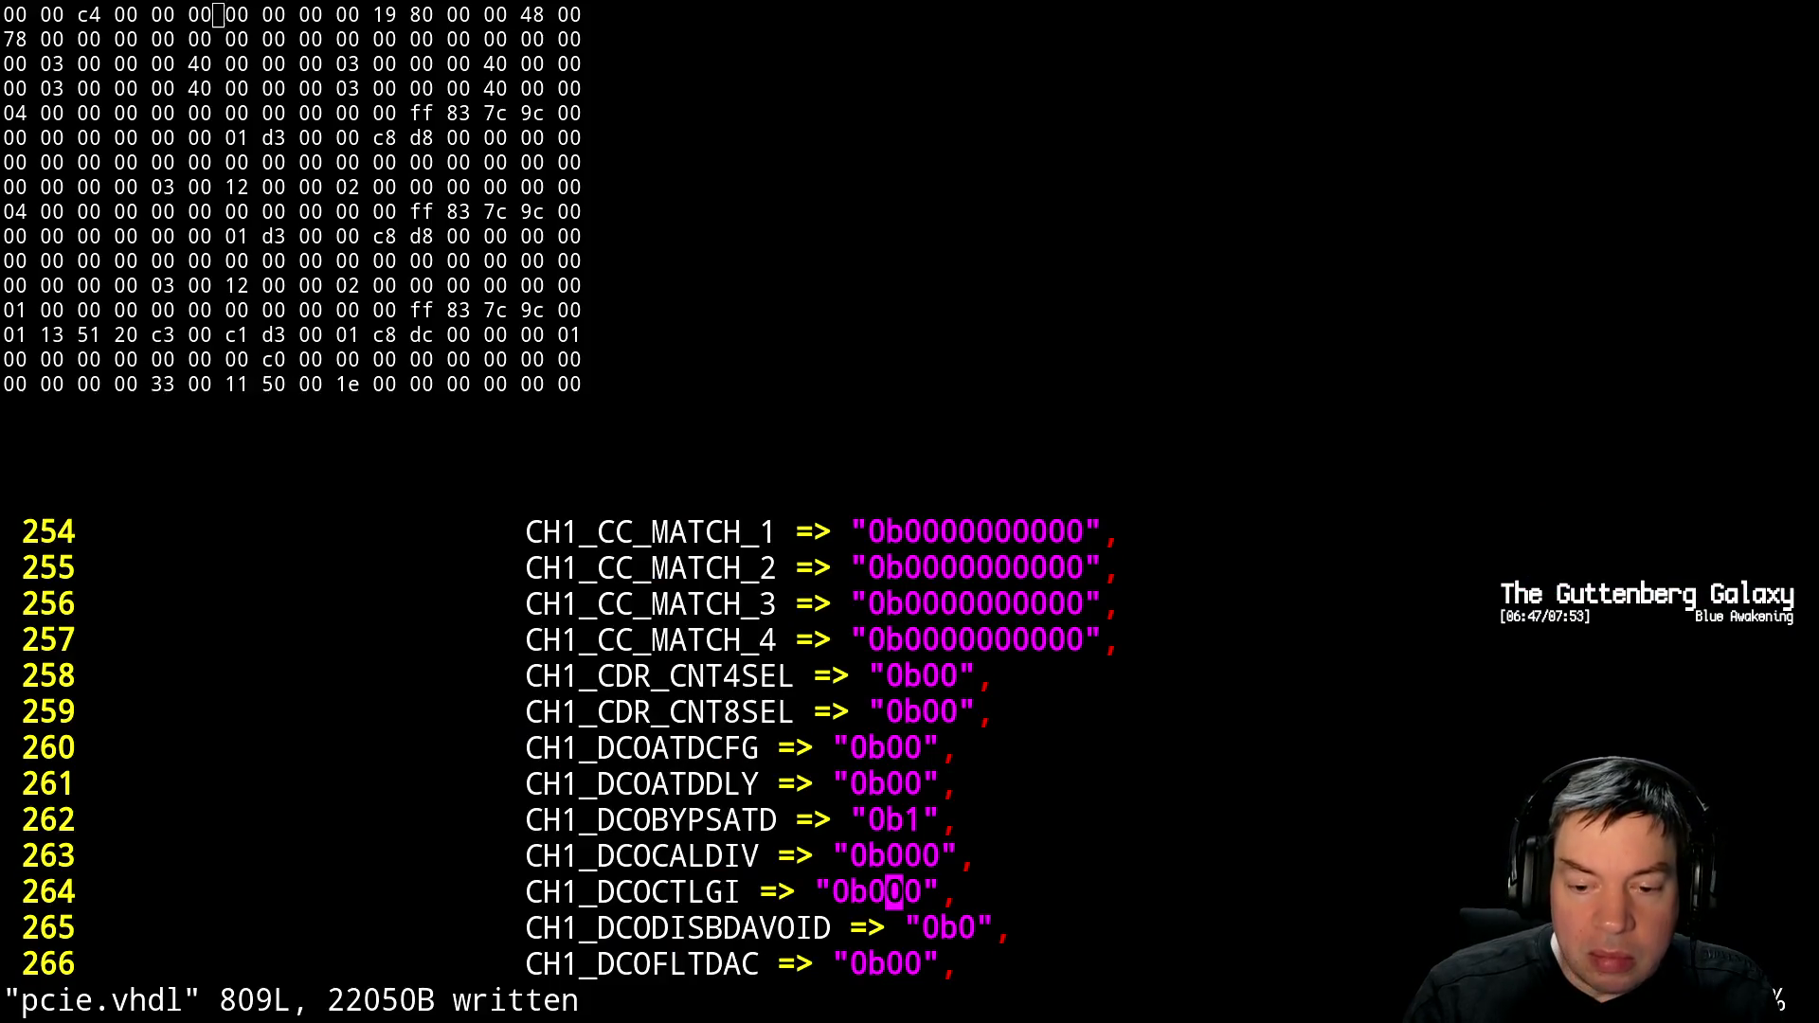
key(r)
key(1)
key(l)
key(r)
key(1)
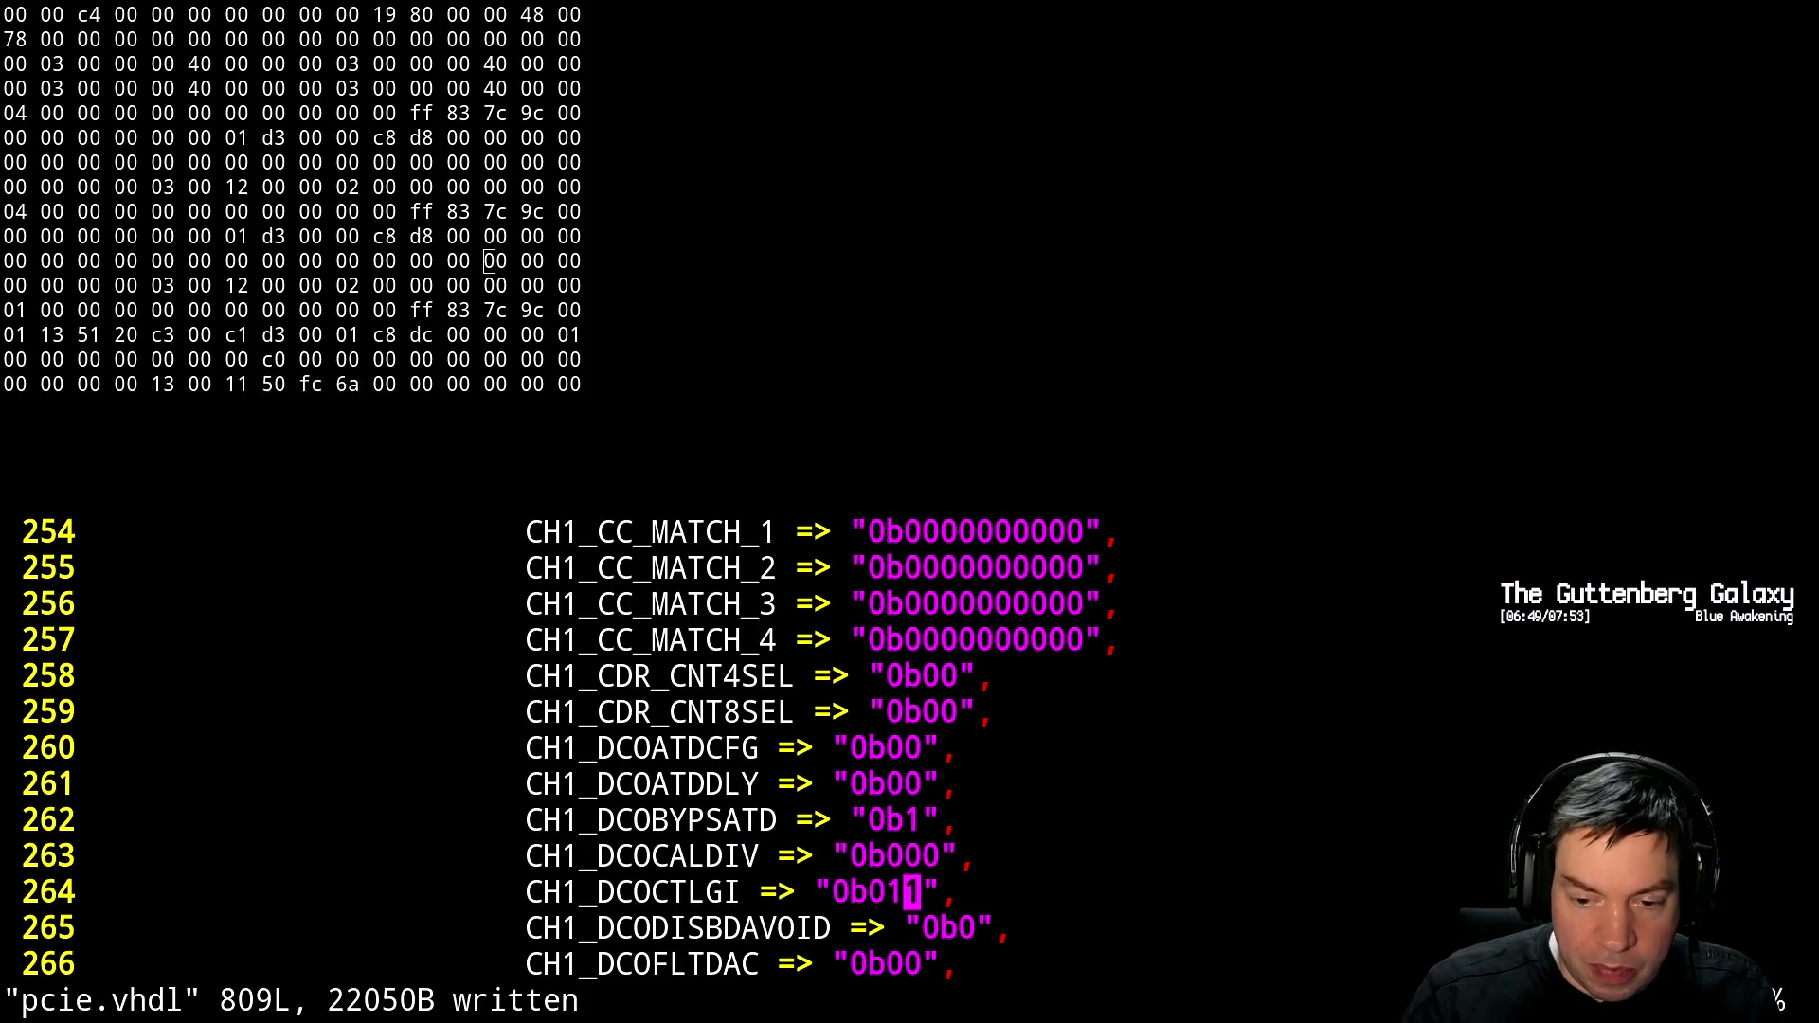
Compare CH1_DCOFTNRG against the gist's value
key(alt+Tab)
scroll(1112, 621, down, 3)
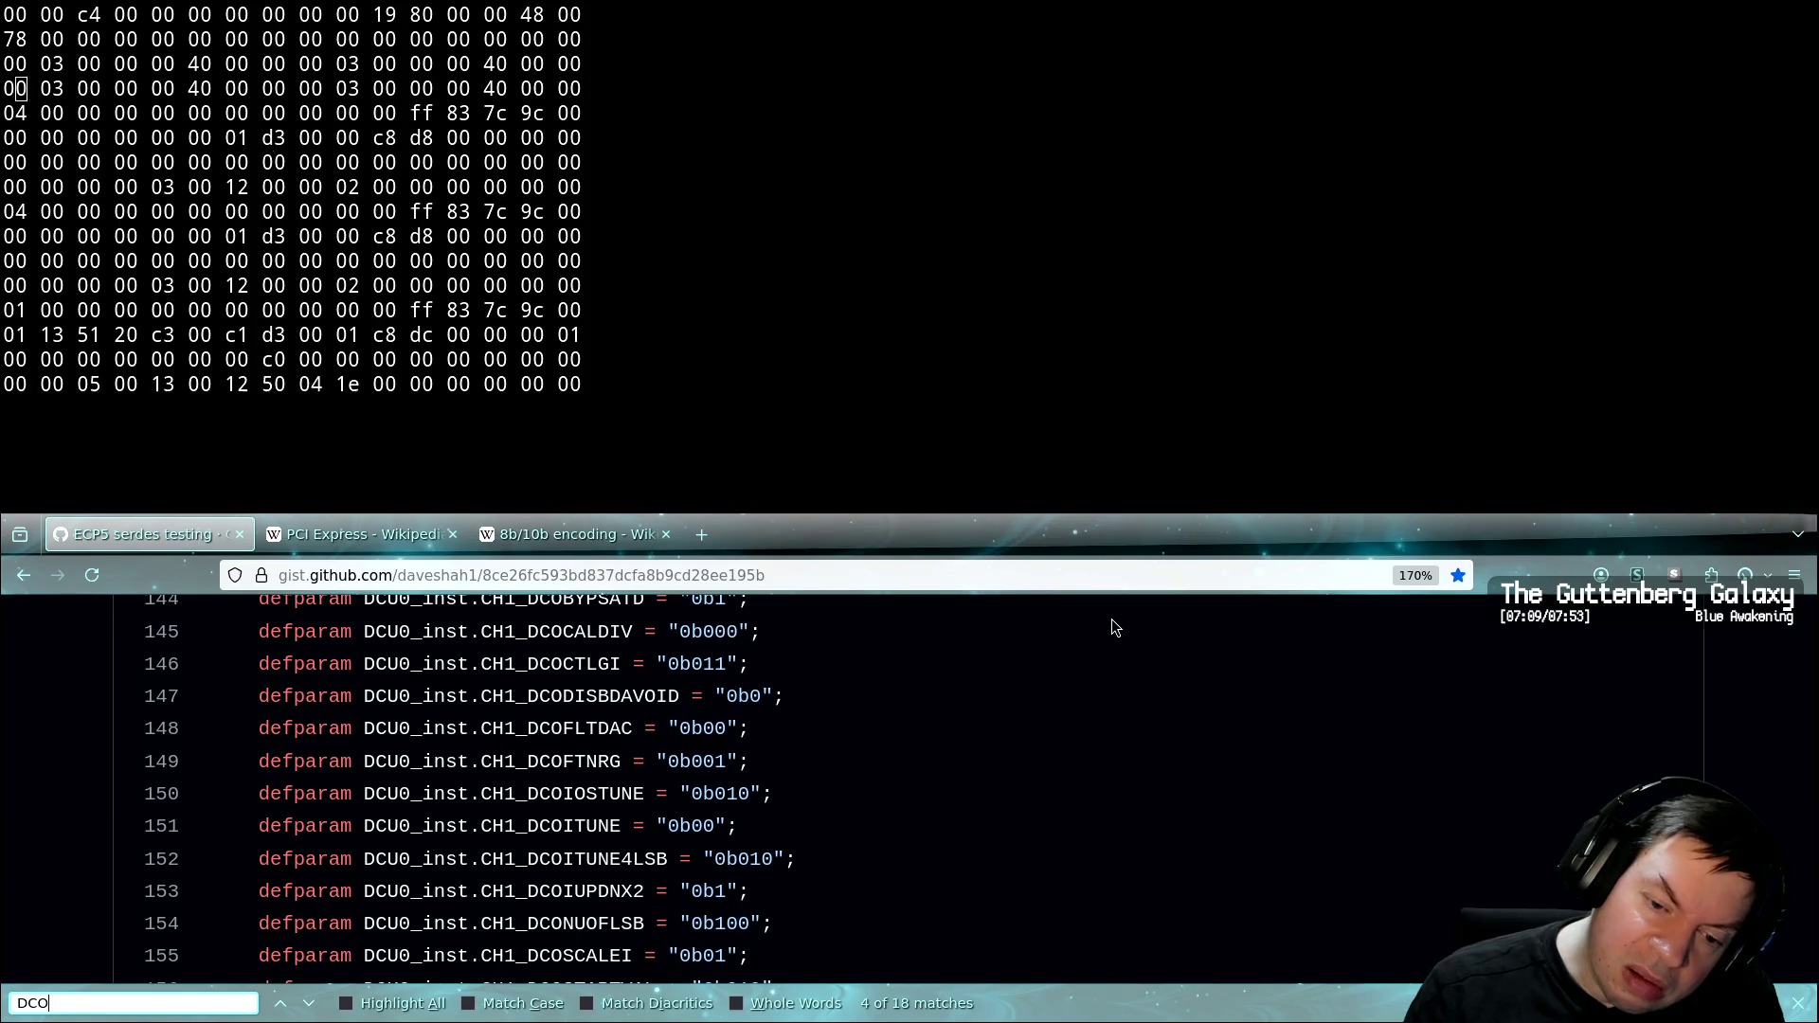
key(alt+Tab)
key(Down)
key(Down)
key(Down)
key(Up)
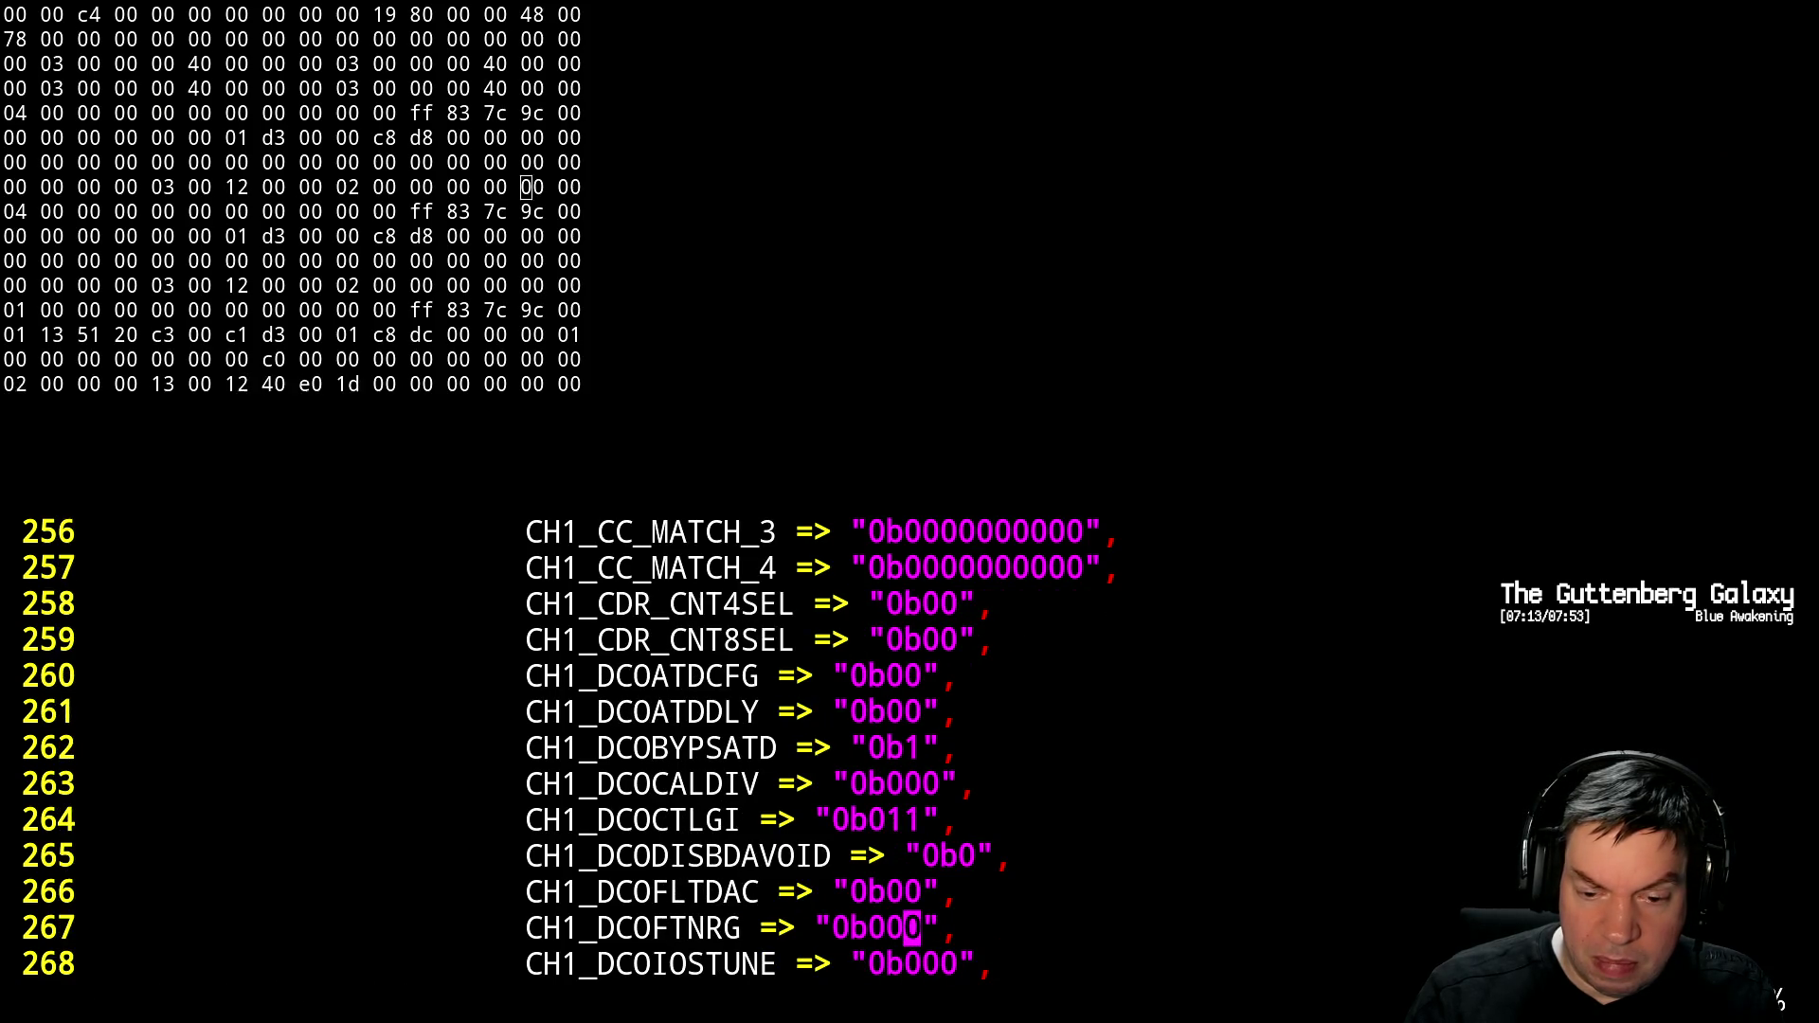
key(alt+Tab)
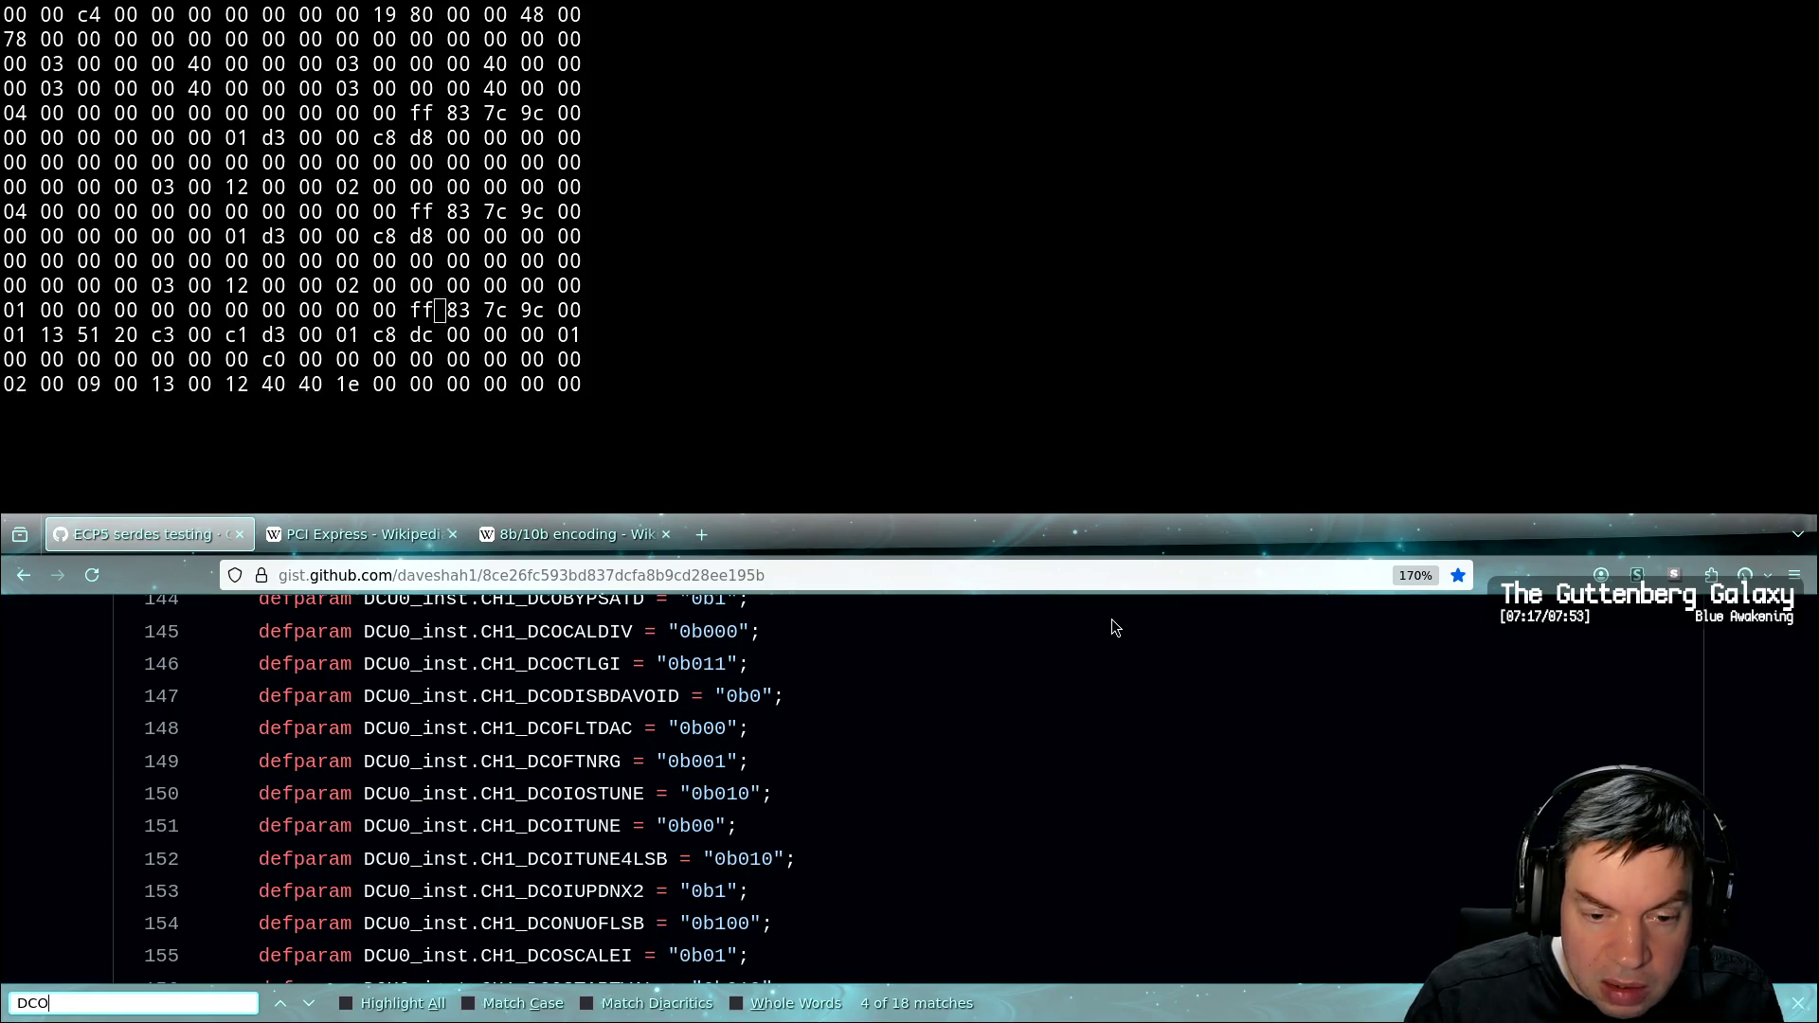
key(alt+Tab)
Check CH1_DCOIOSTUNE and set CH1_DCOITUNE4LSB to "0b010"
key(Down)
key(Right)
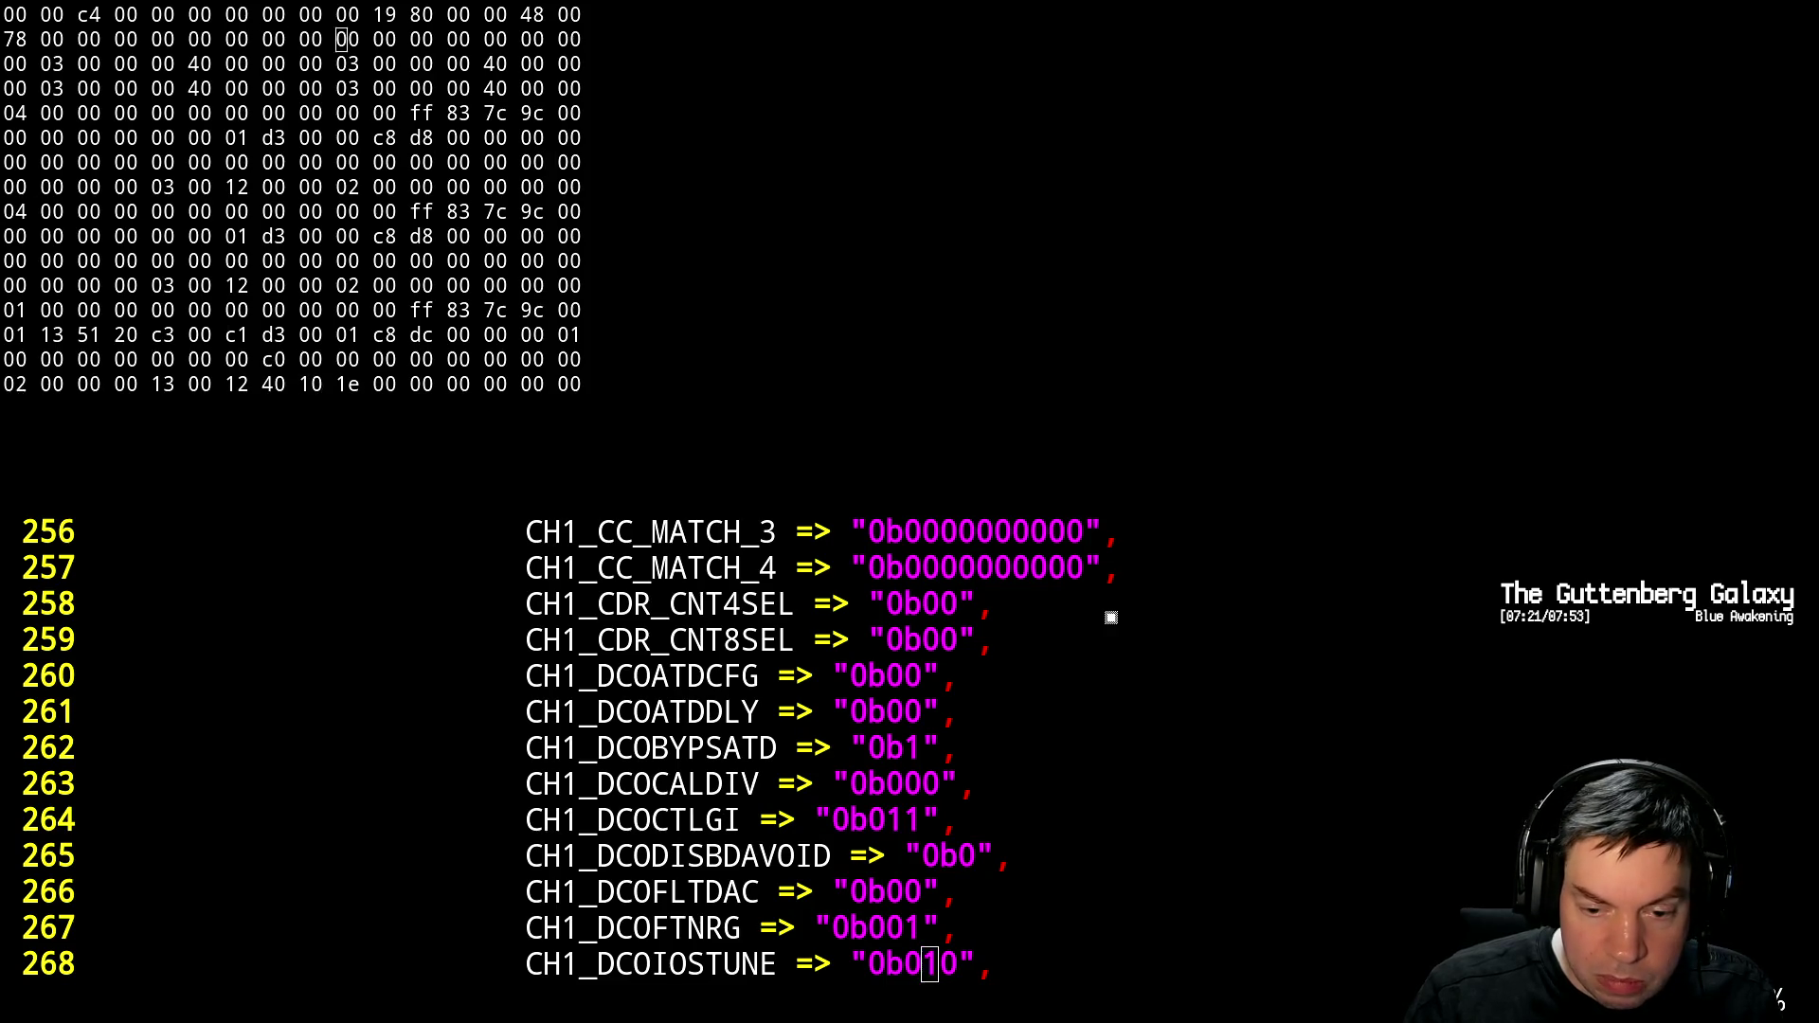
key(alt+Tab)
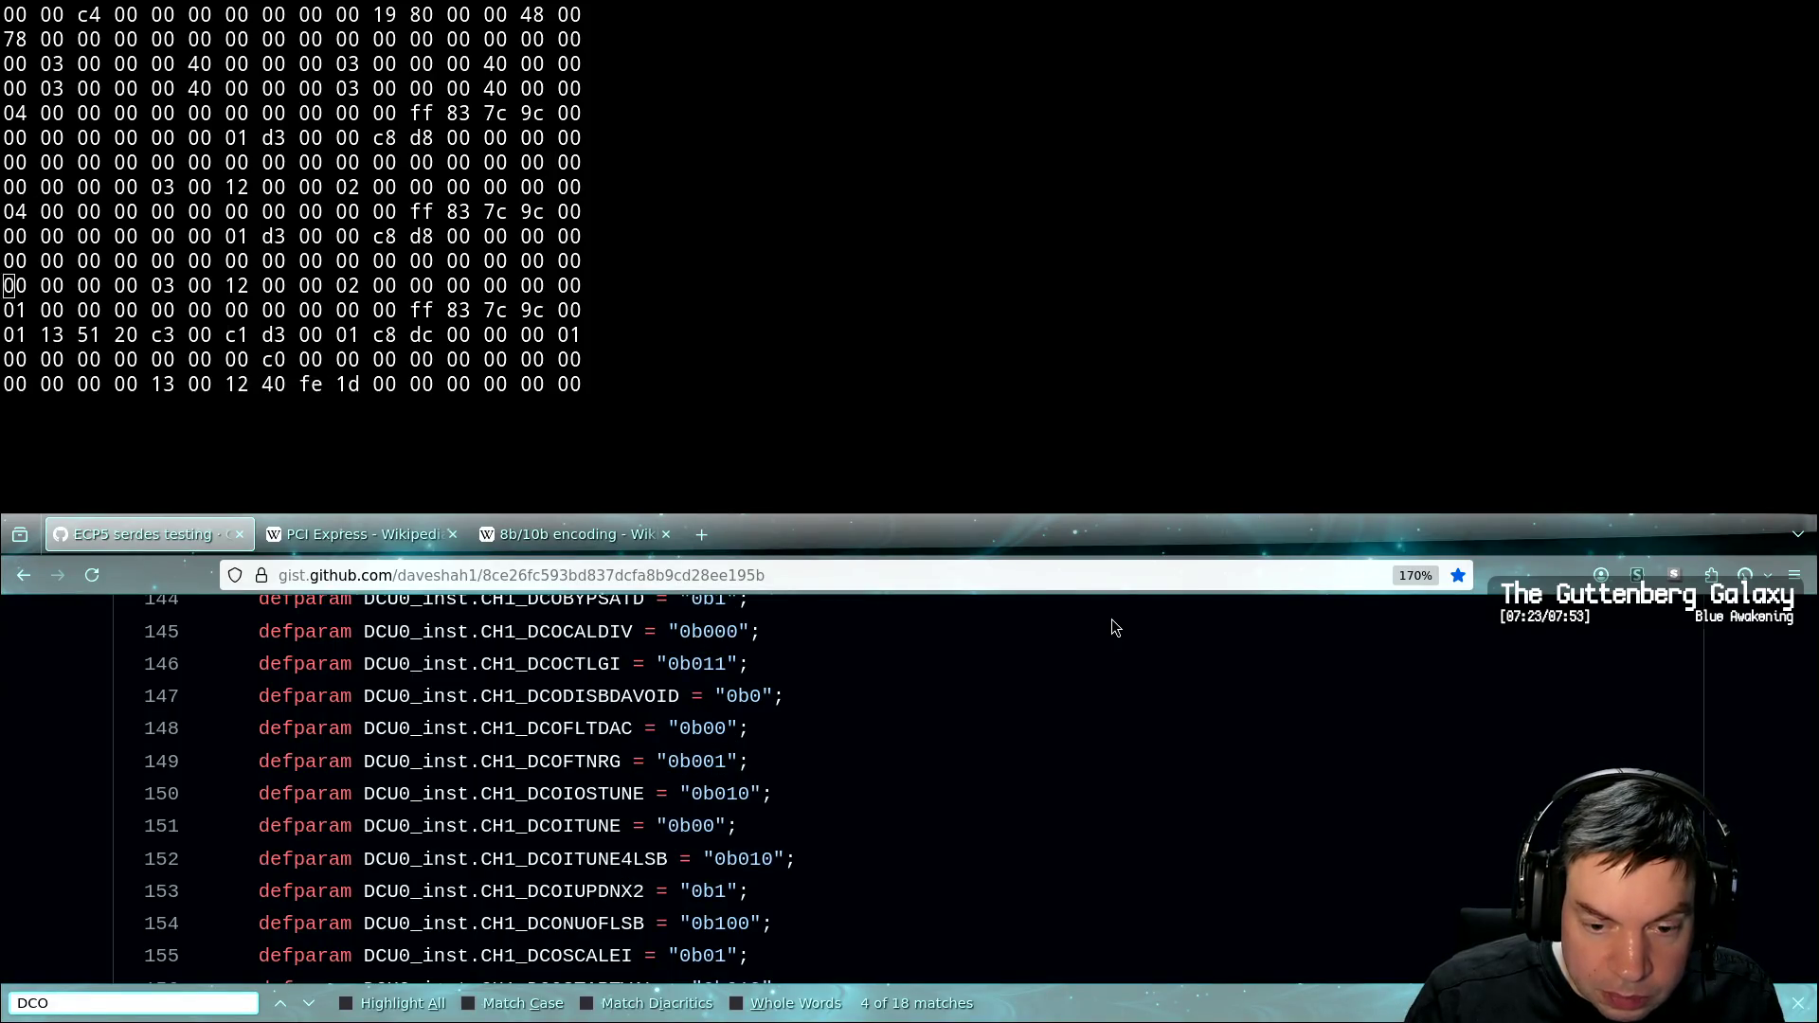
key(alt+Tab)
key(Down)
key(Down)
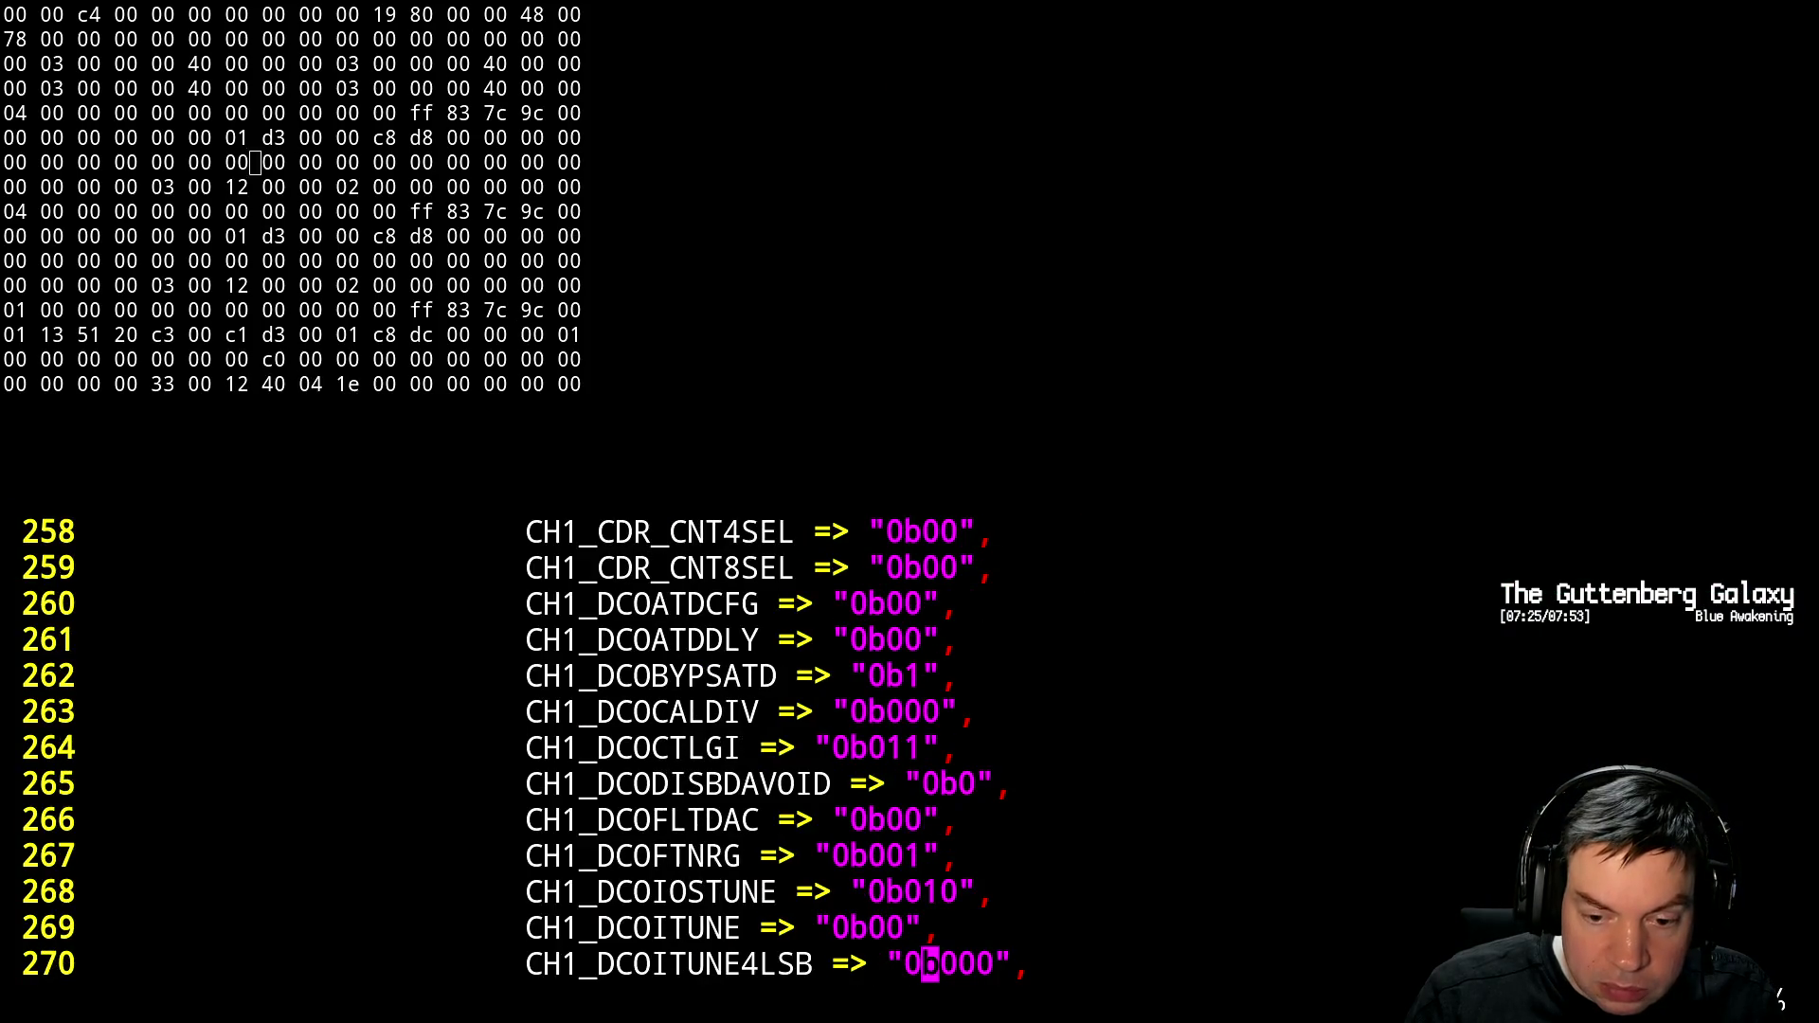
key(Right)
key(Right)
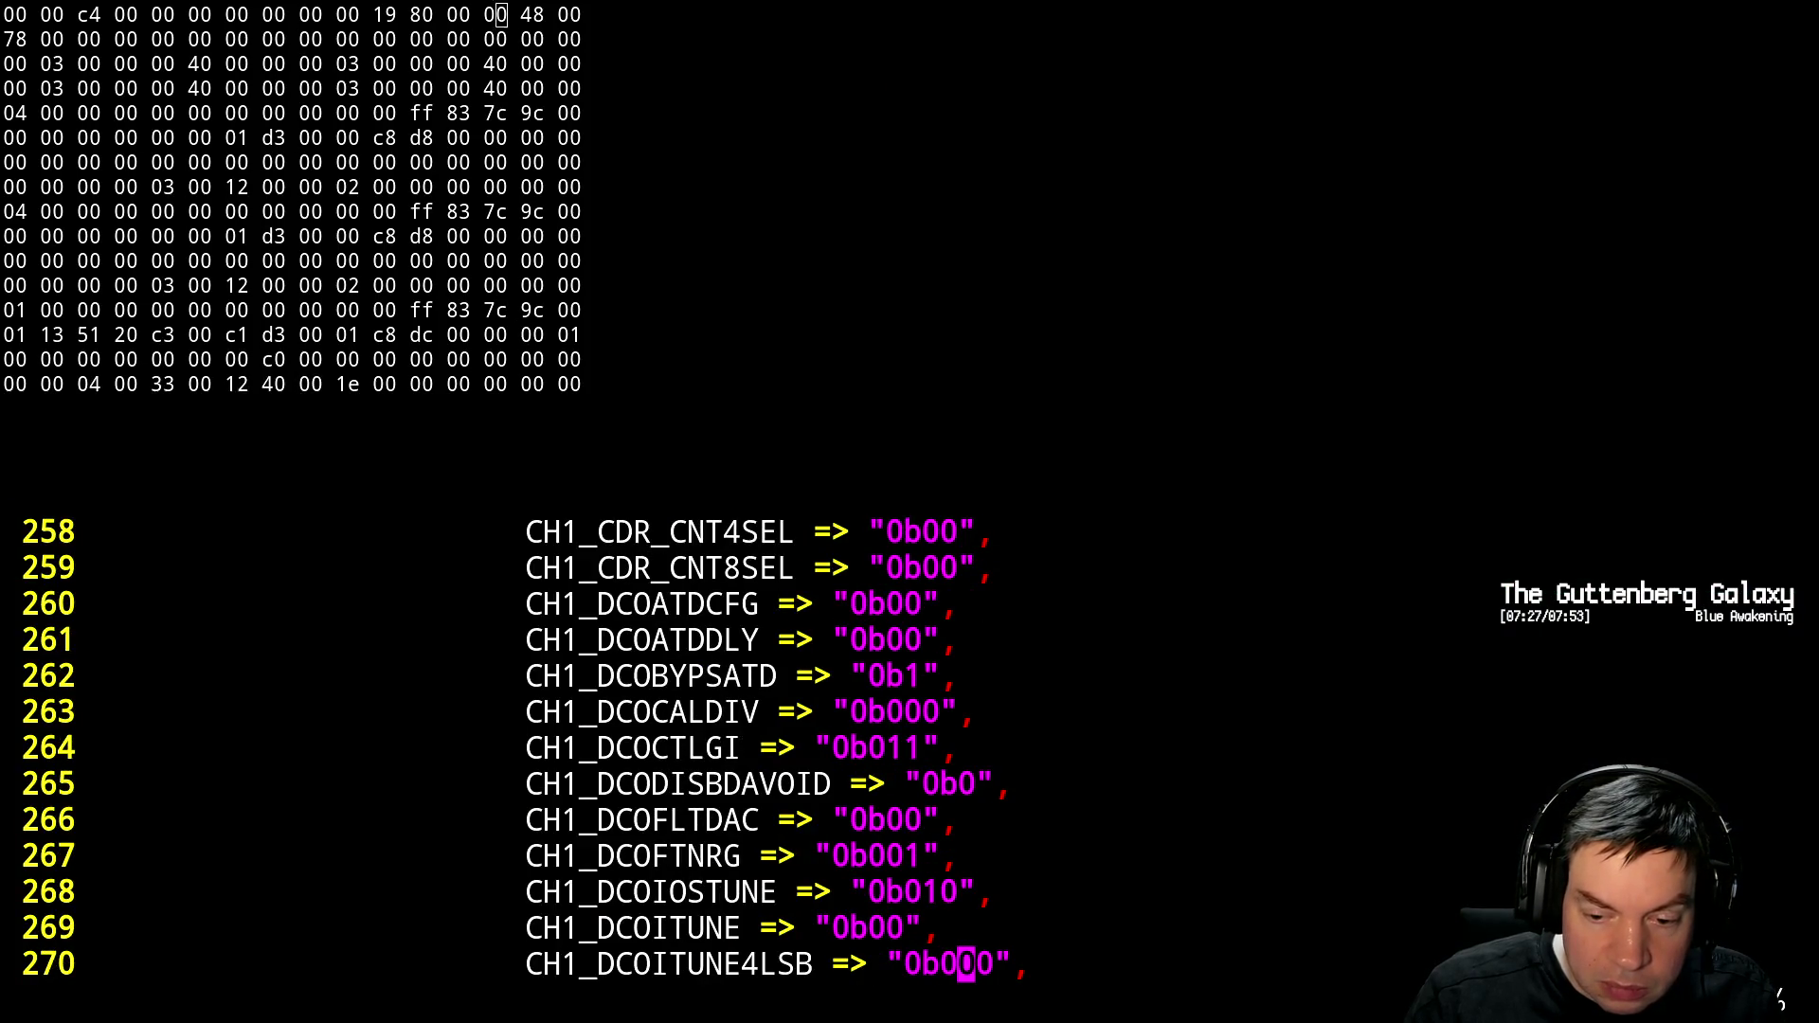
key(r)
key(1)
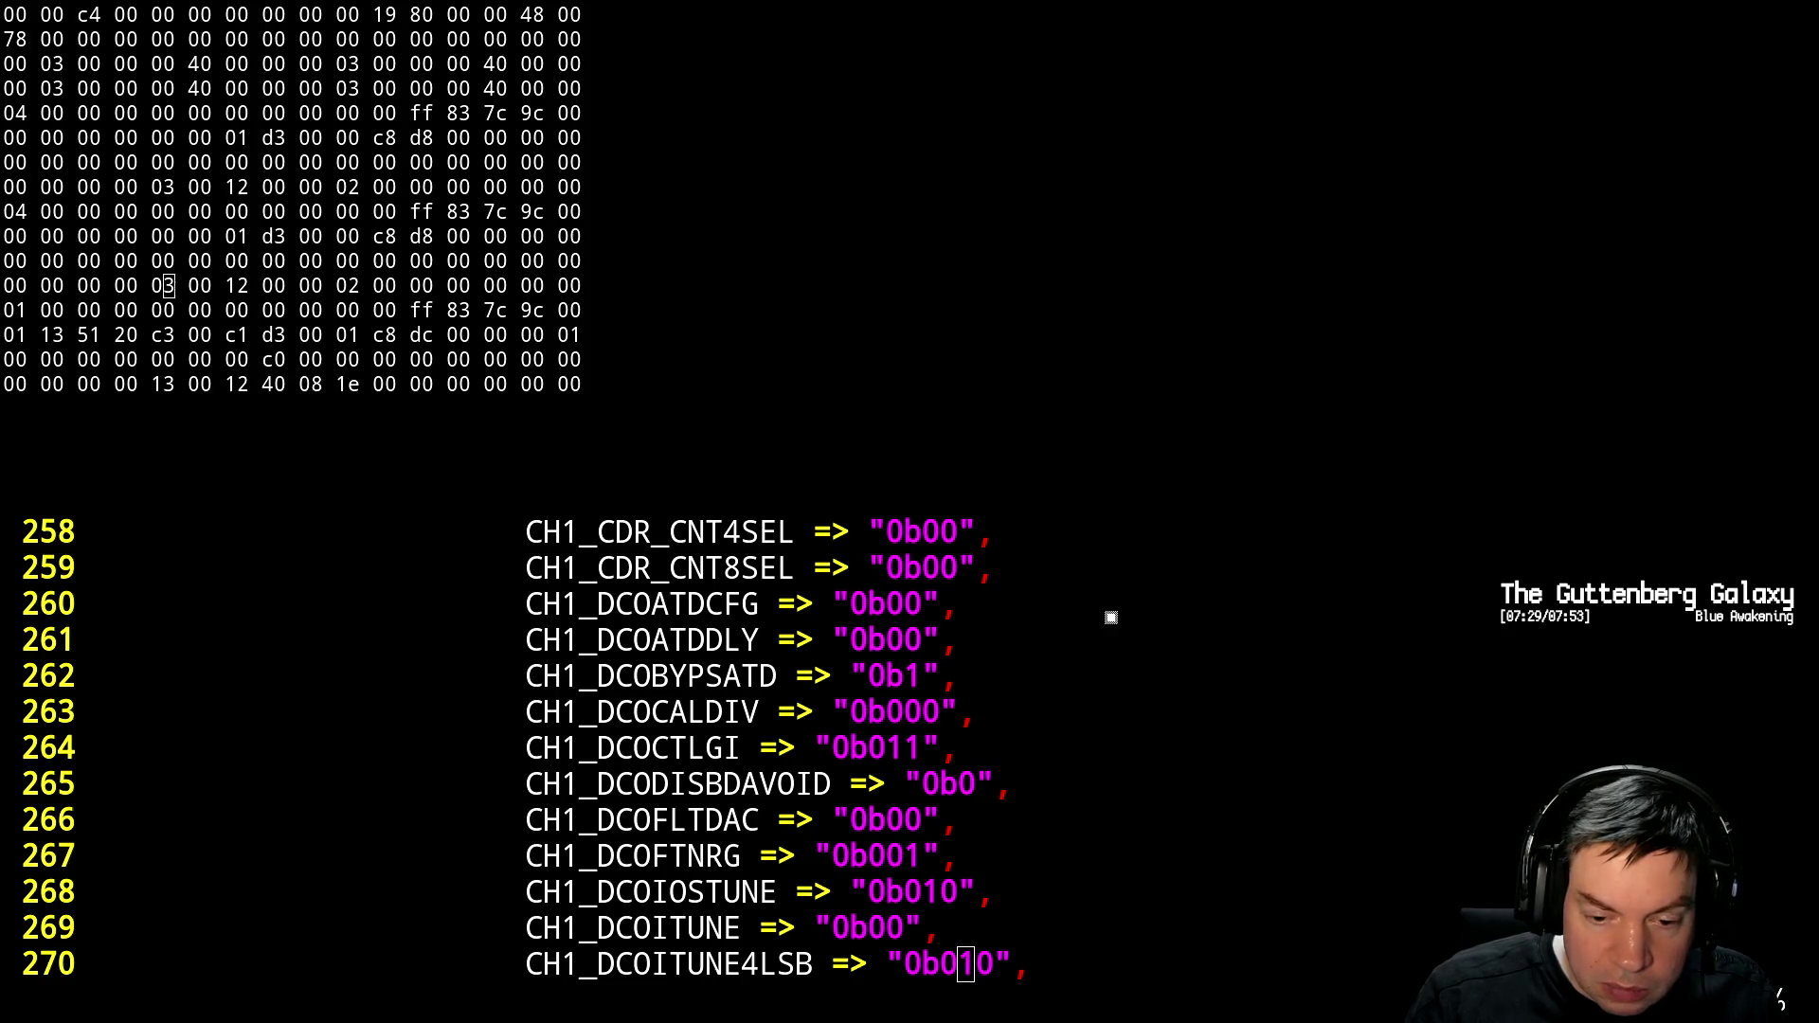
Change CH1_DCOIUPDNX2 to "0b1" to match the gist
key(alt+Tab)
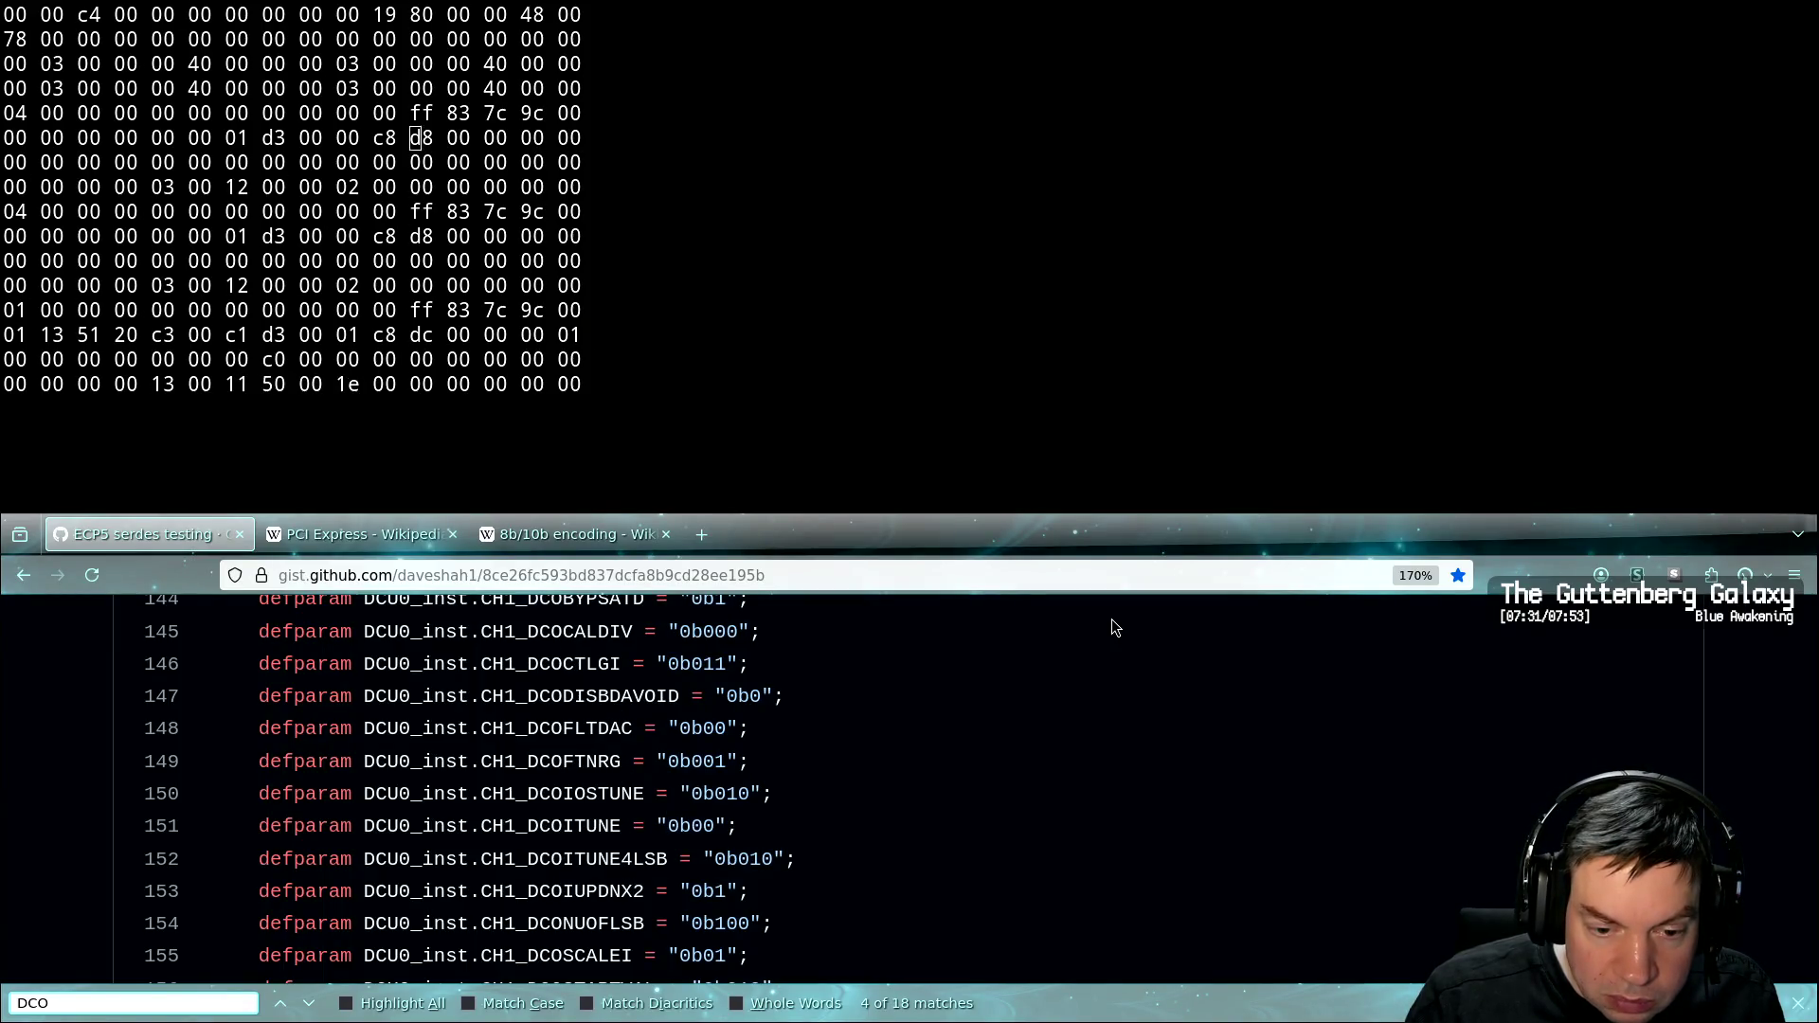
key(alt+Tab)
key(Down)
key(Down)
key(Up)
key(h)
key(h)
key(r)
key(1)
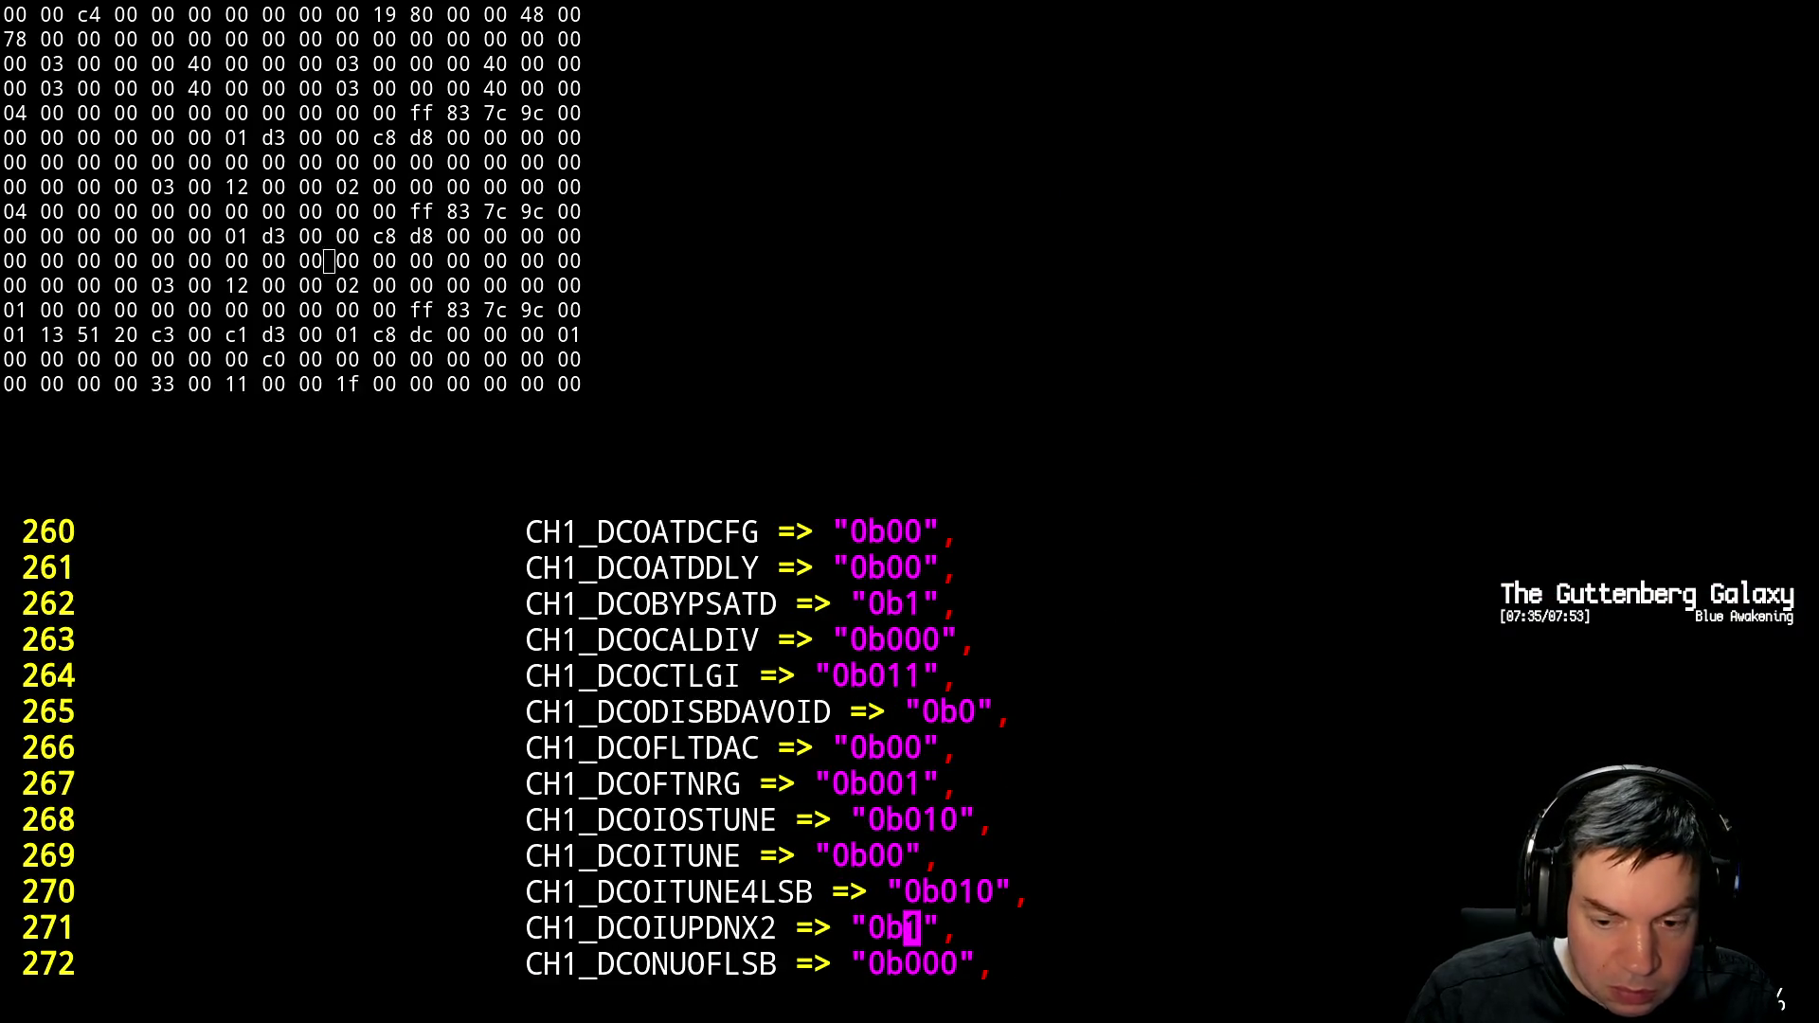
Compare CH1_DCONUOFLSB with the gist's value
key(alt+Tab)
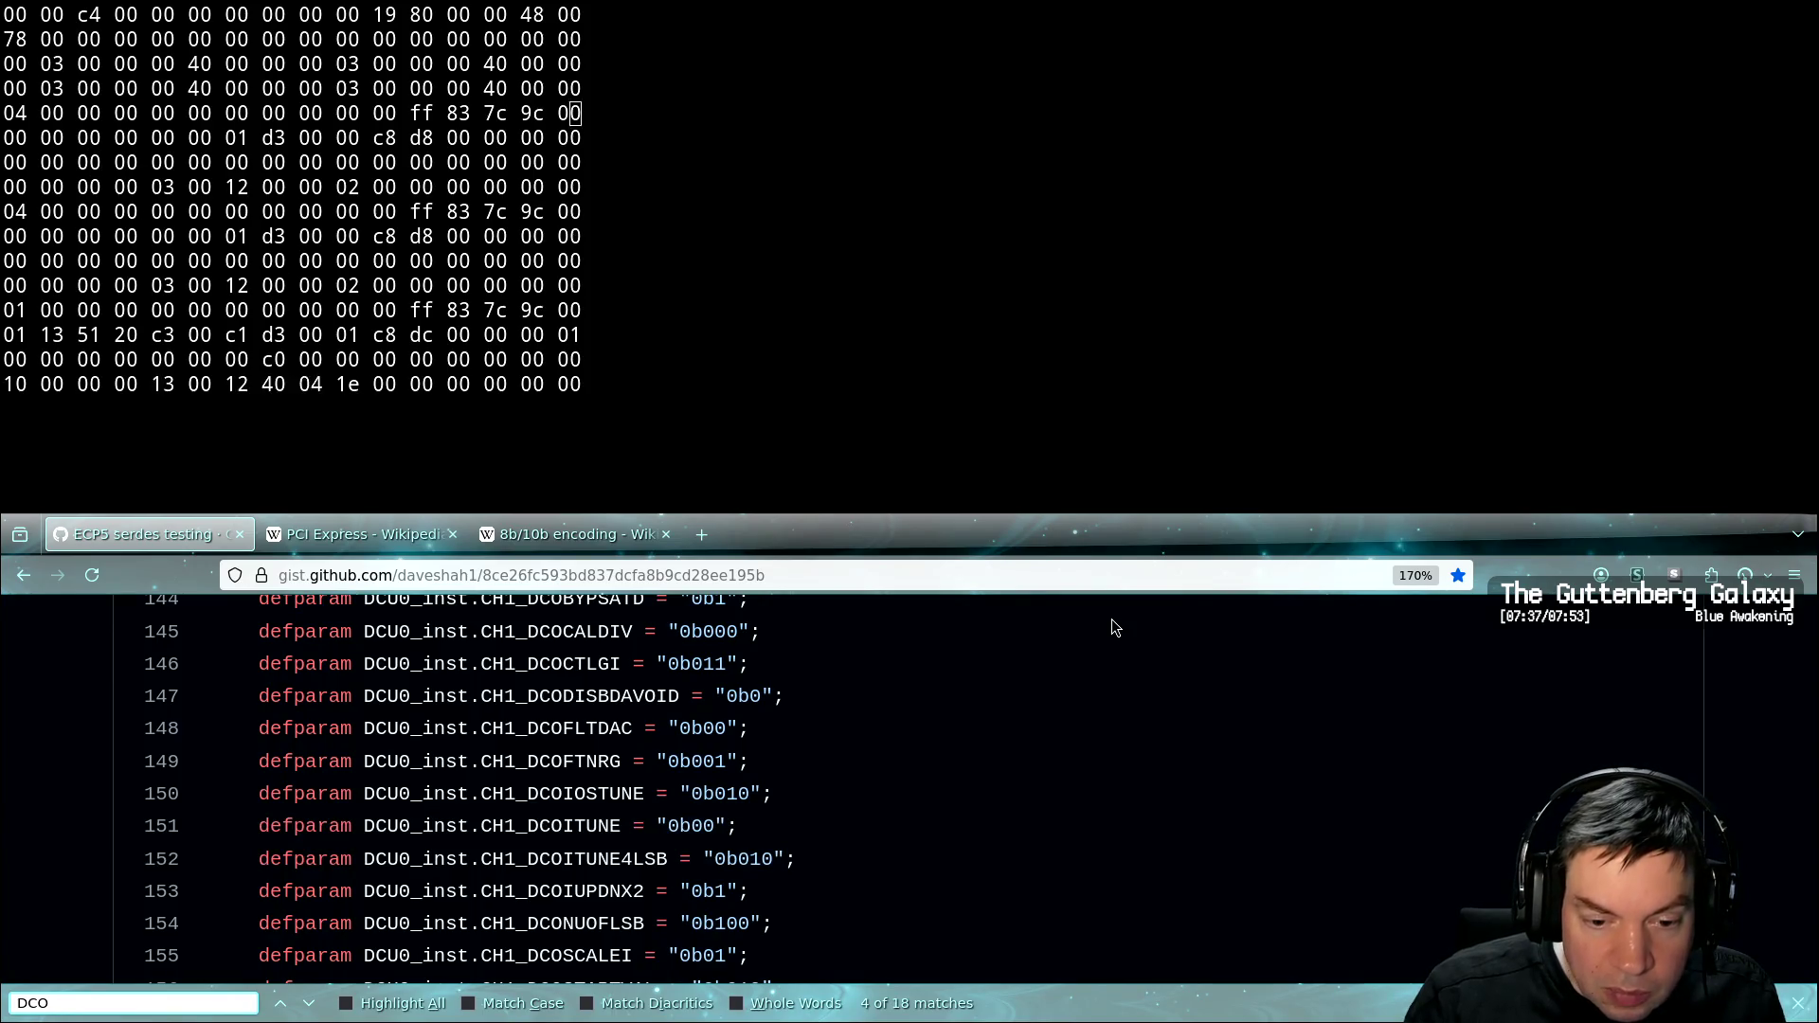
key(alt+Tab)
key(Down)
key(Down)
key(Down)
key(Up)
key(Up)
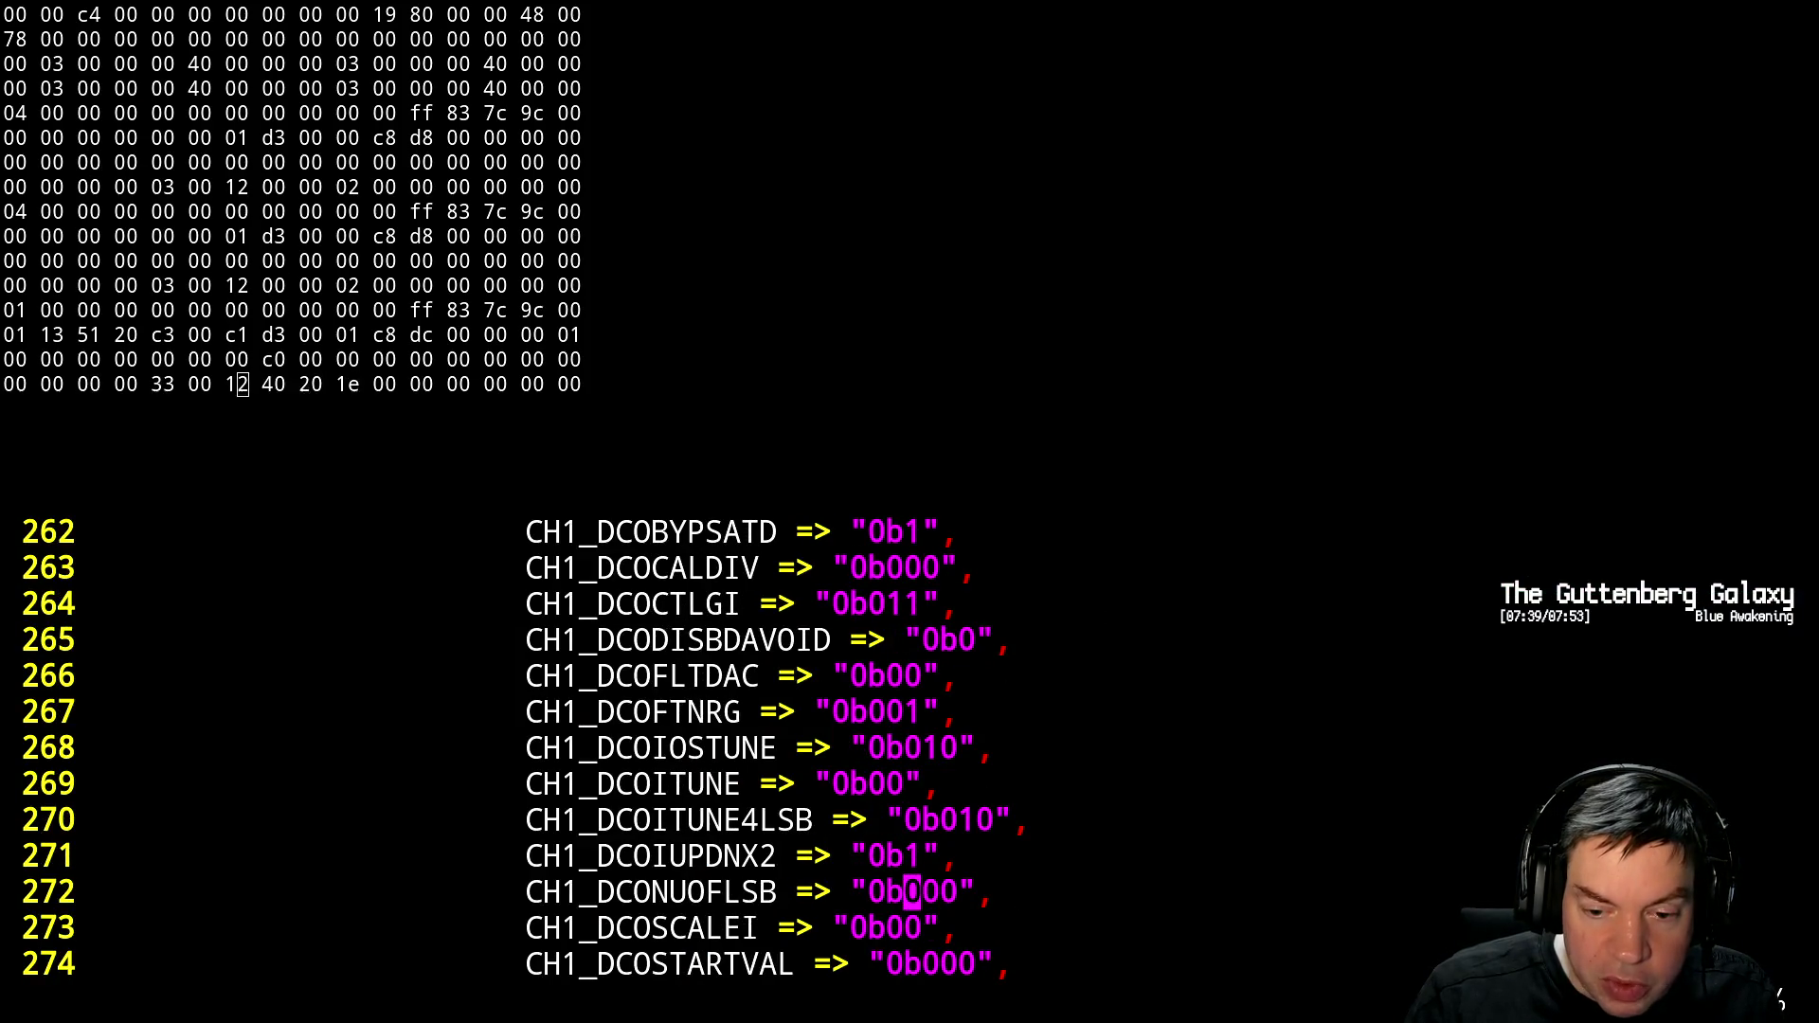
key(alt+Tab)
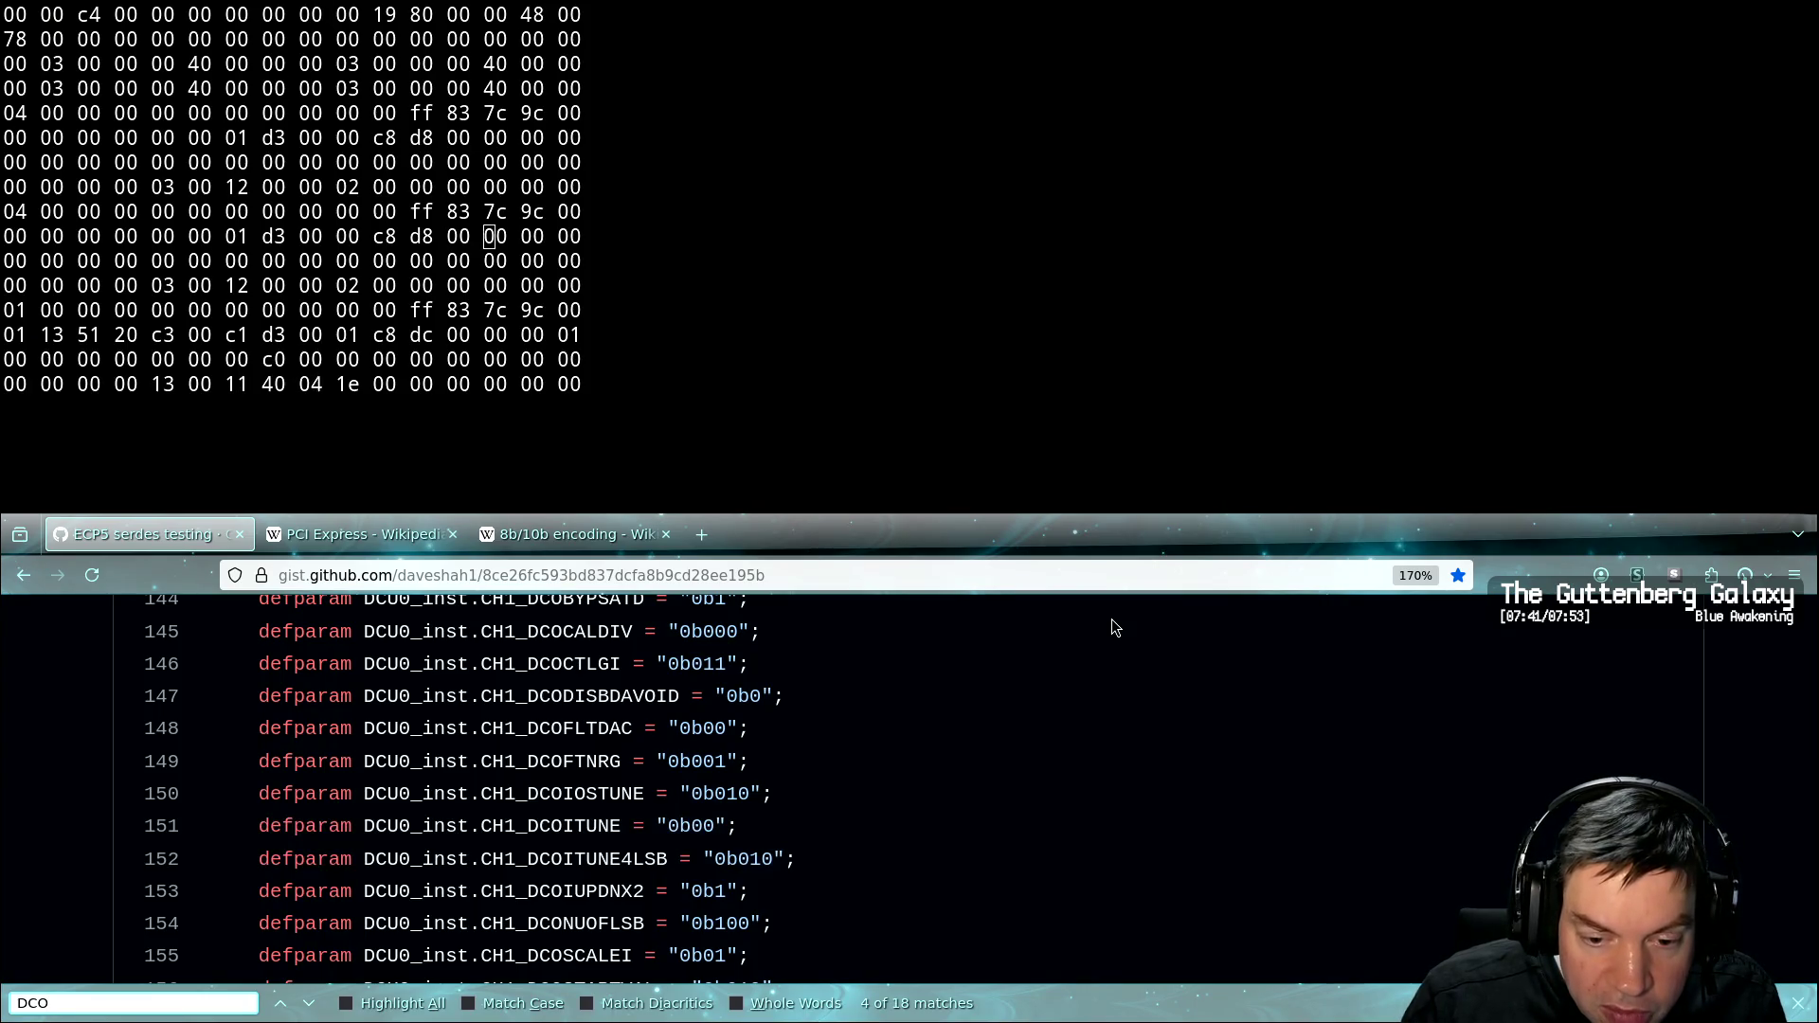
key(alt+Tab)
key(Down)
key(alt+Tab)
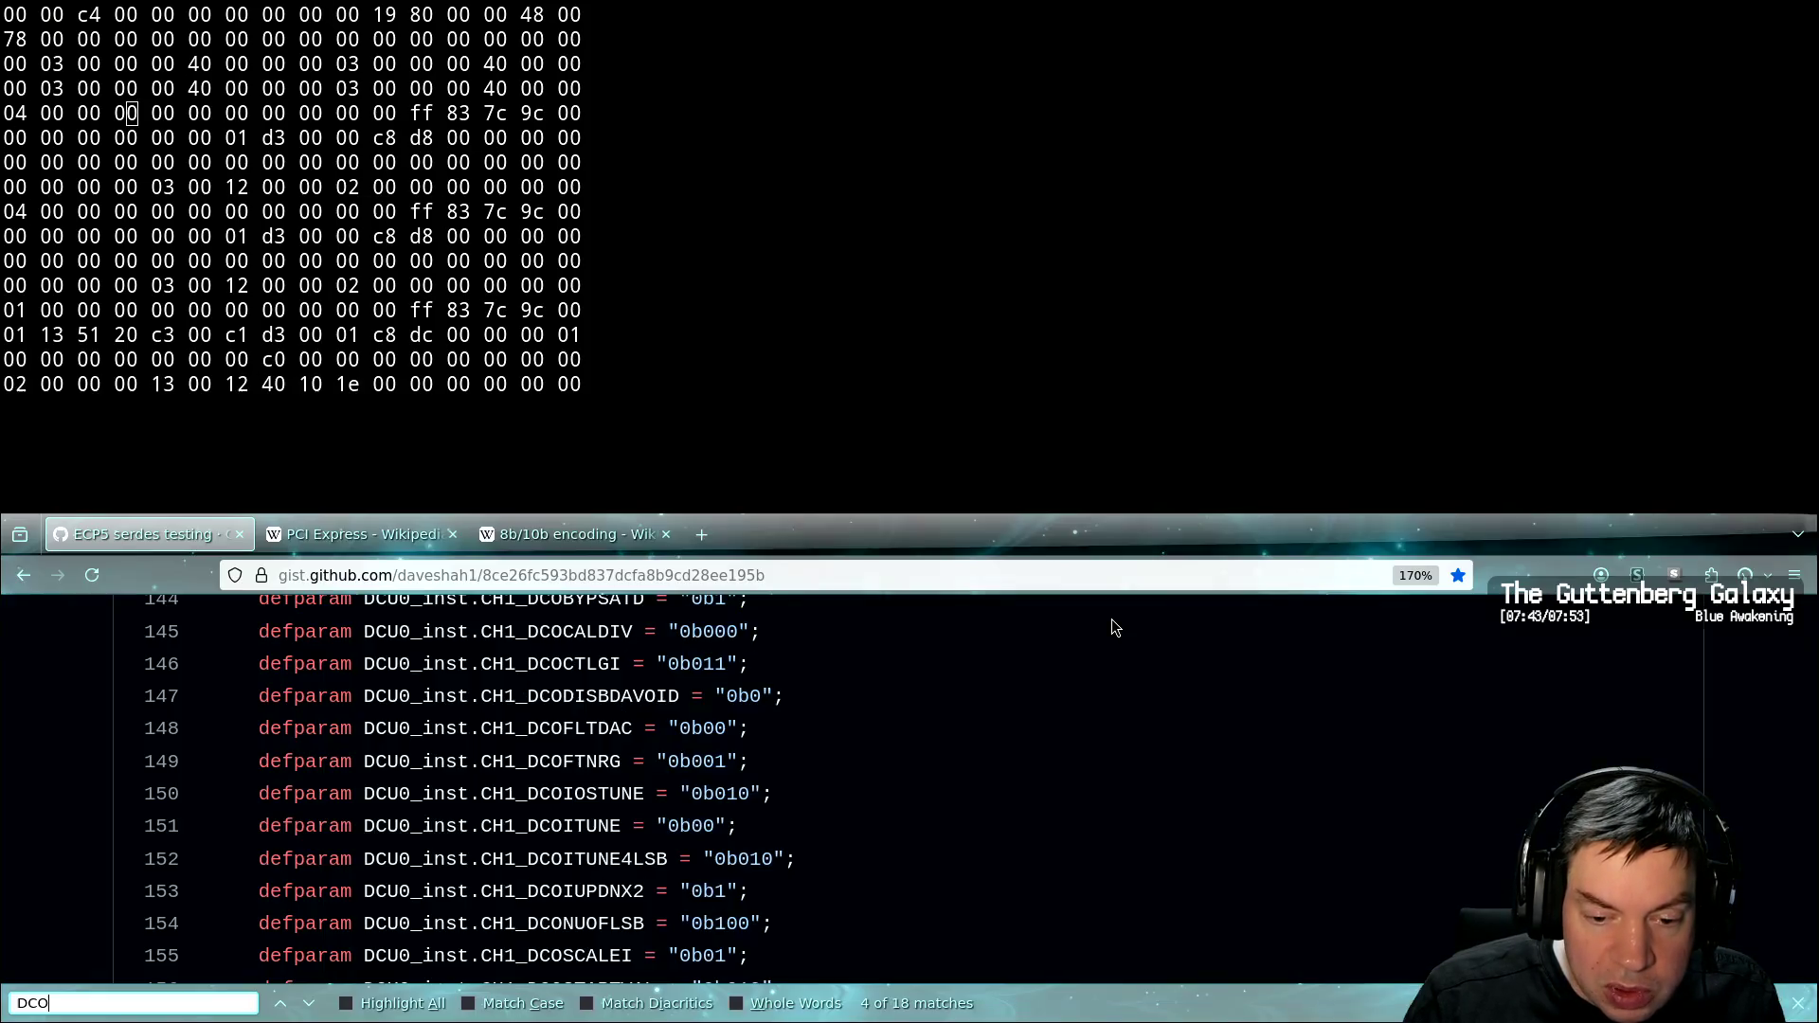
Look up the gist's value for the next CH1 DCO setting
key(alt+Tab)
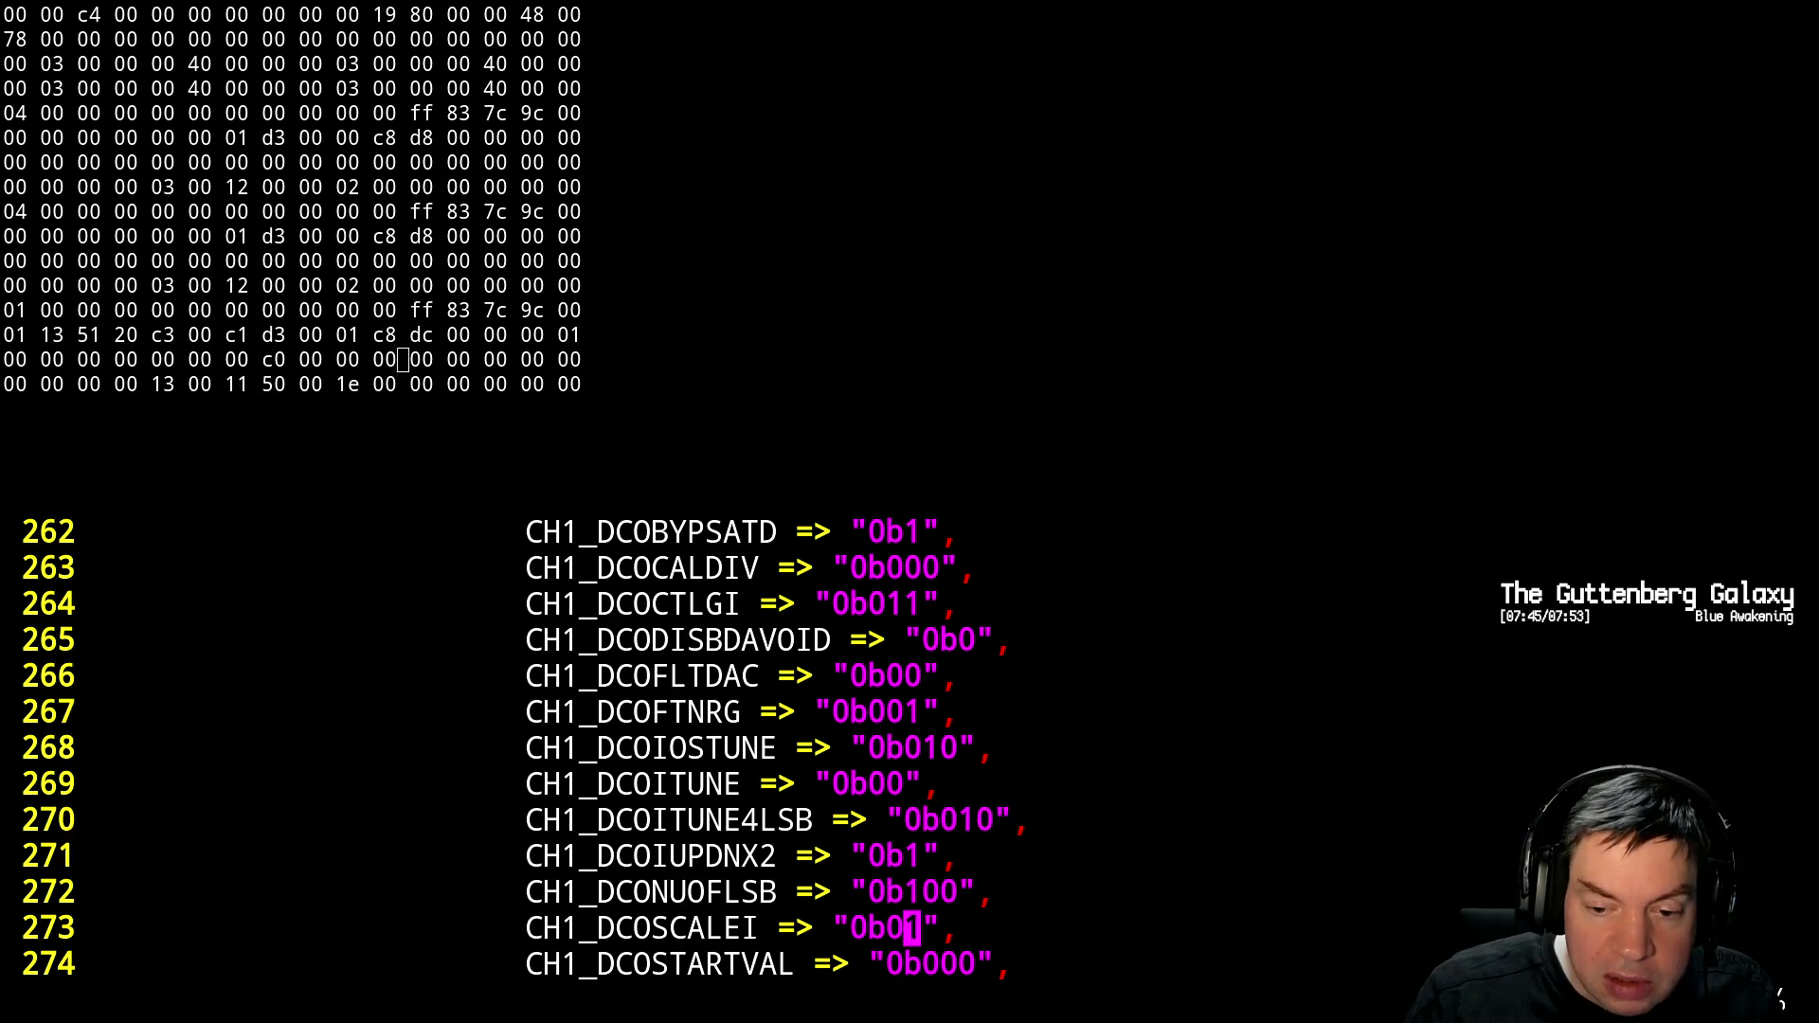
key(Down)
key(Down)
key(Down)
key(Up)
key(alt+Tab)
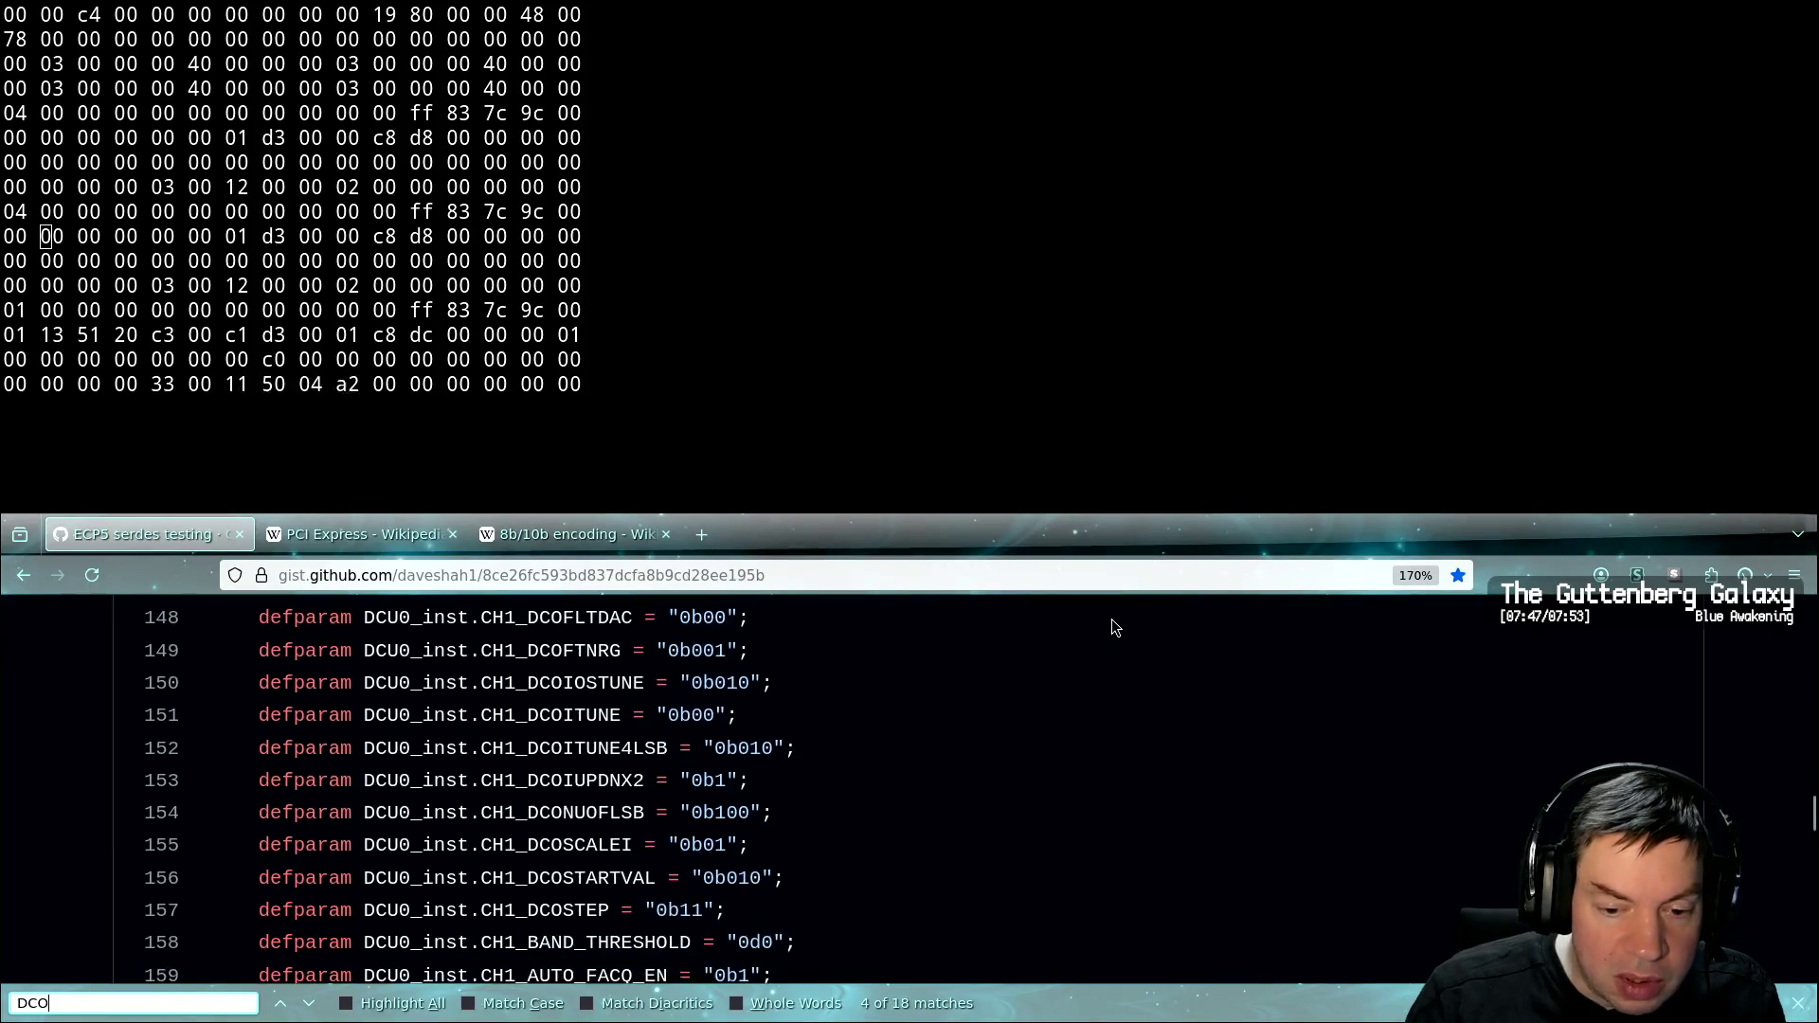
key(Return)
Set CH1_DCOSTARTVAL to "0b010" and CH1_DCOSTEP to "0b11"
key(alt+Tab)
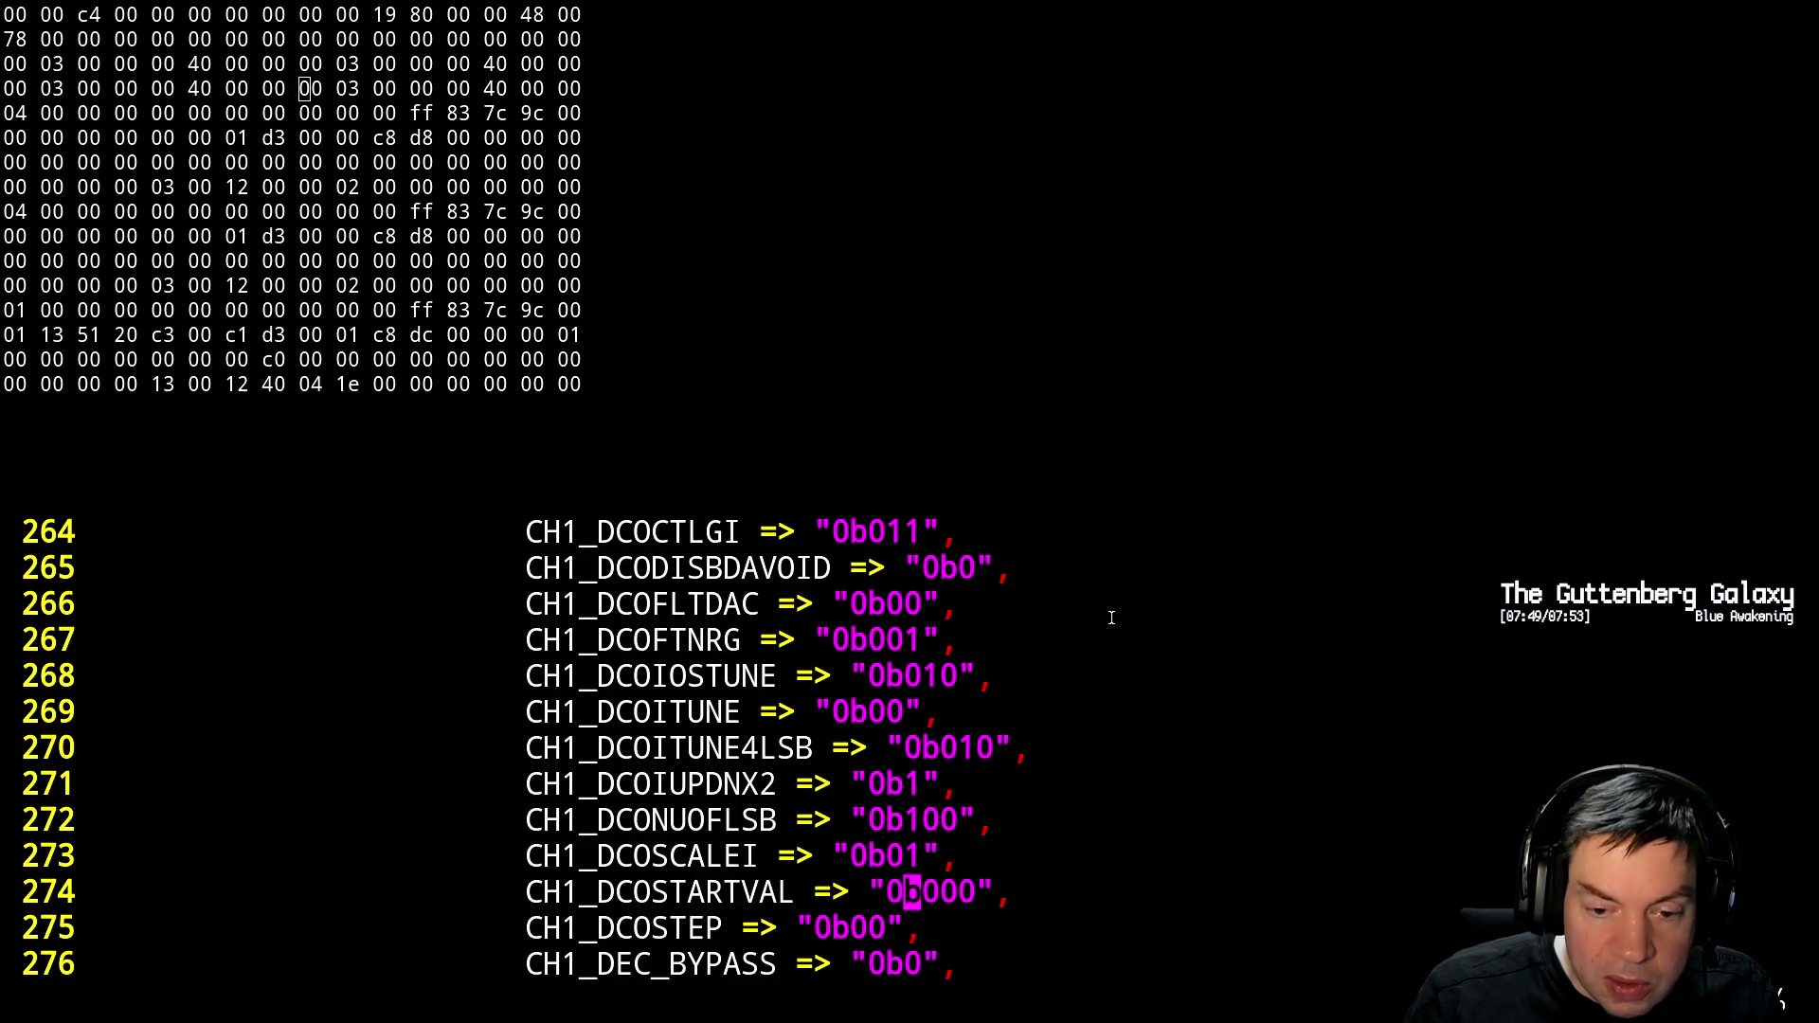
key(Right)
key(Right)
key(j)
key(j)
key(k)
key(alt+Tab)
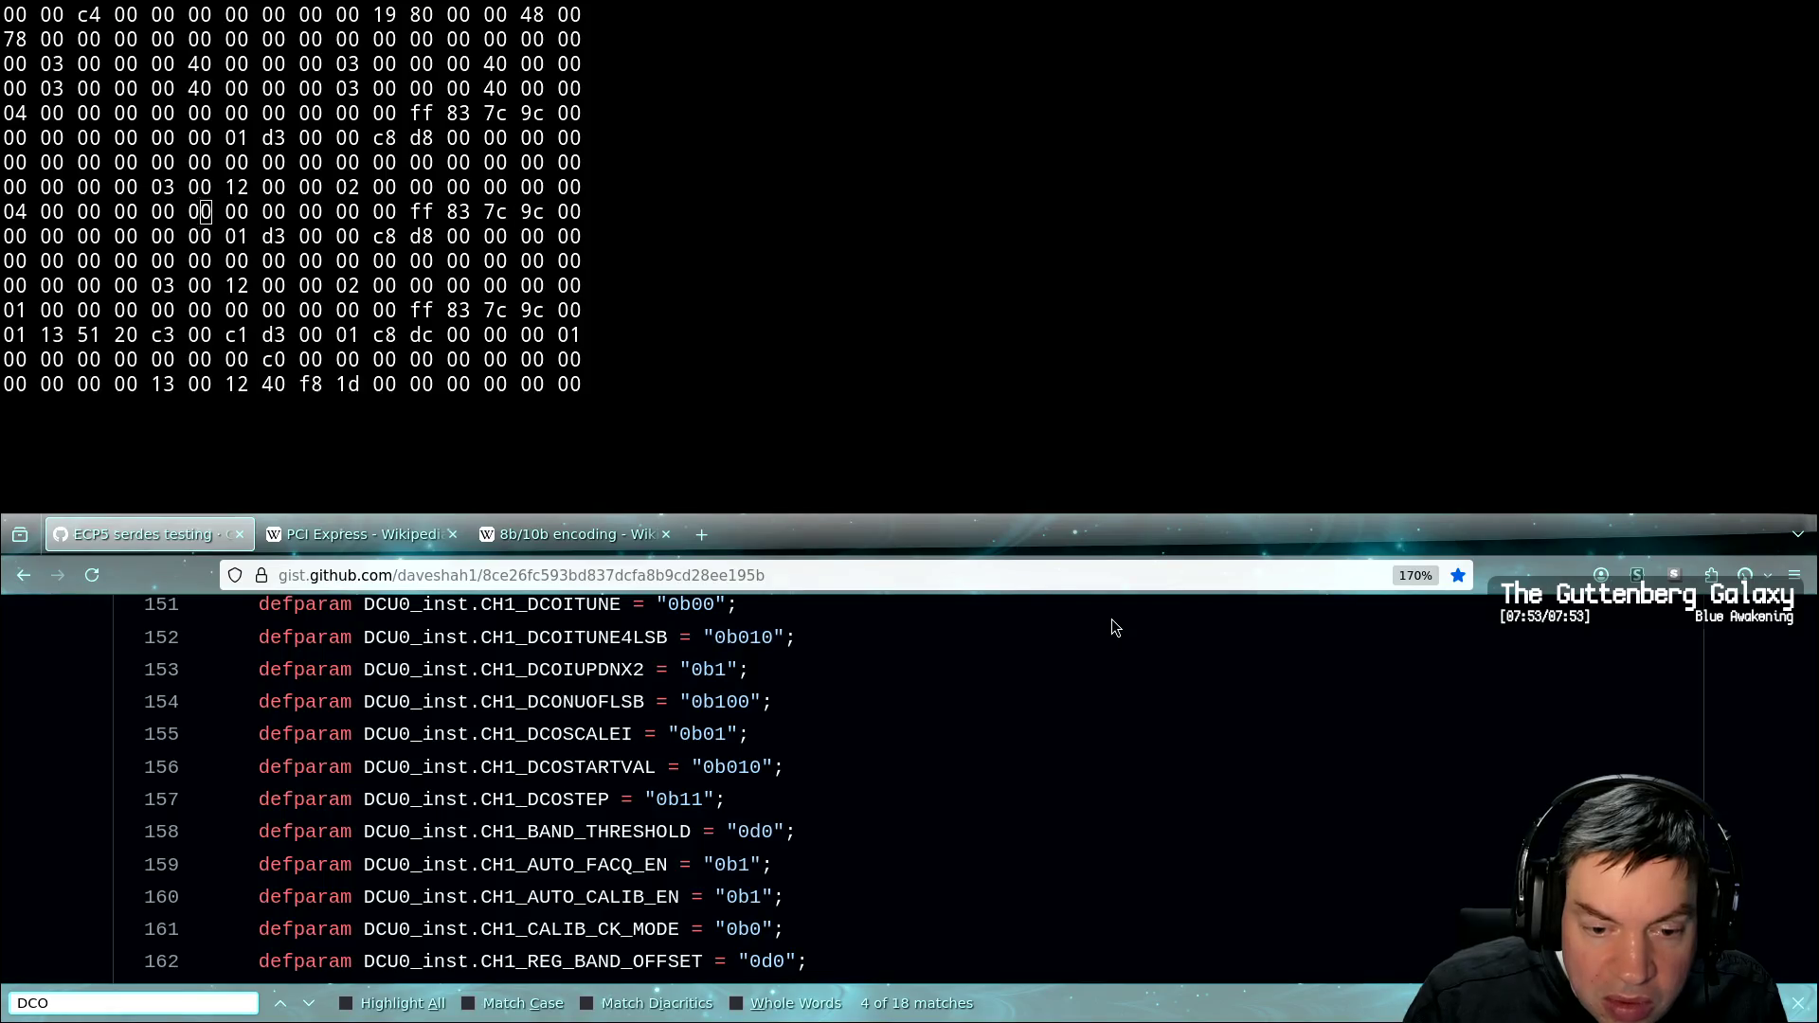
key(alt+Tab)
key(h)
key(h)
key(r)
key(1)
key(l)
key(r)
key(1)
Verify the edits against the gist, save pcie.vhdl, and suspend Vim to the shell
key(alt+Tab)
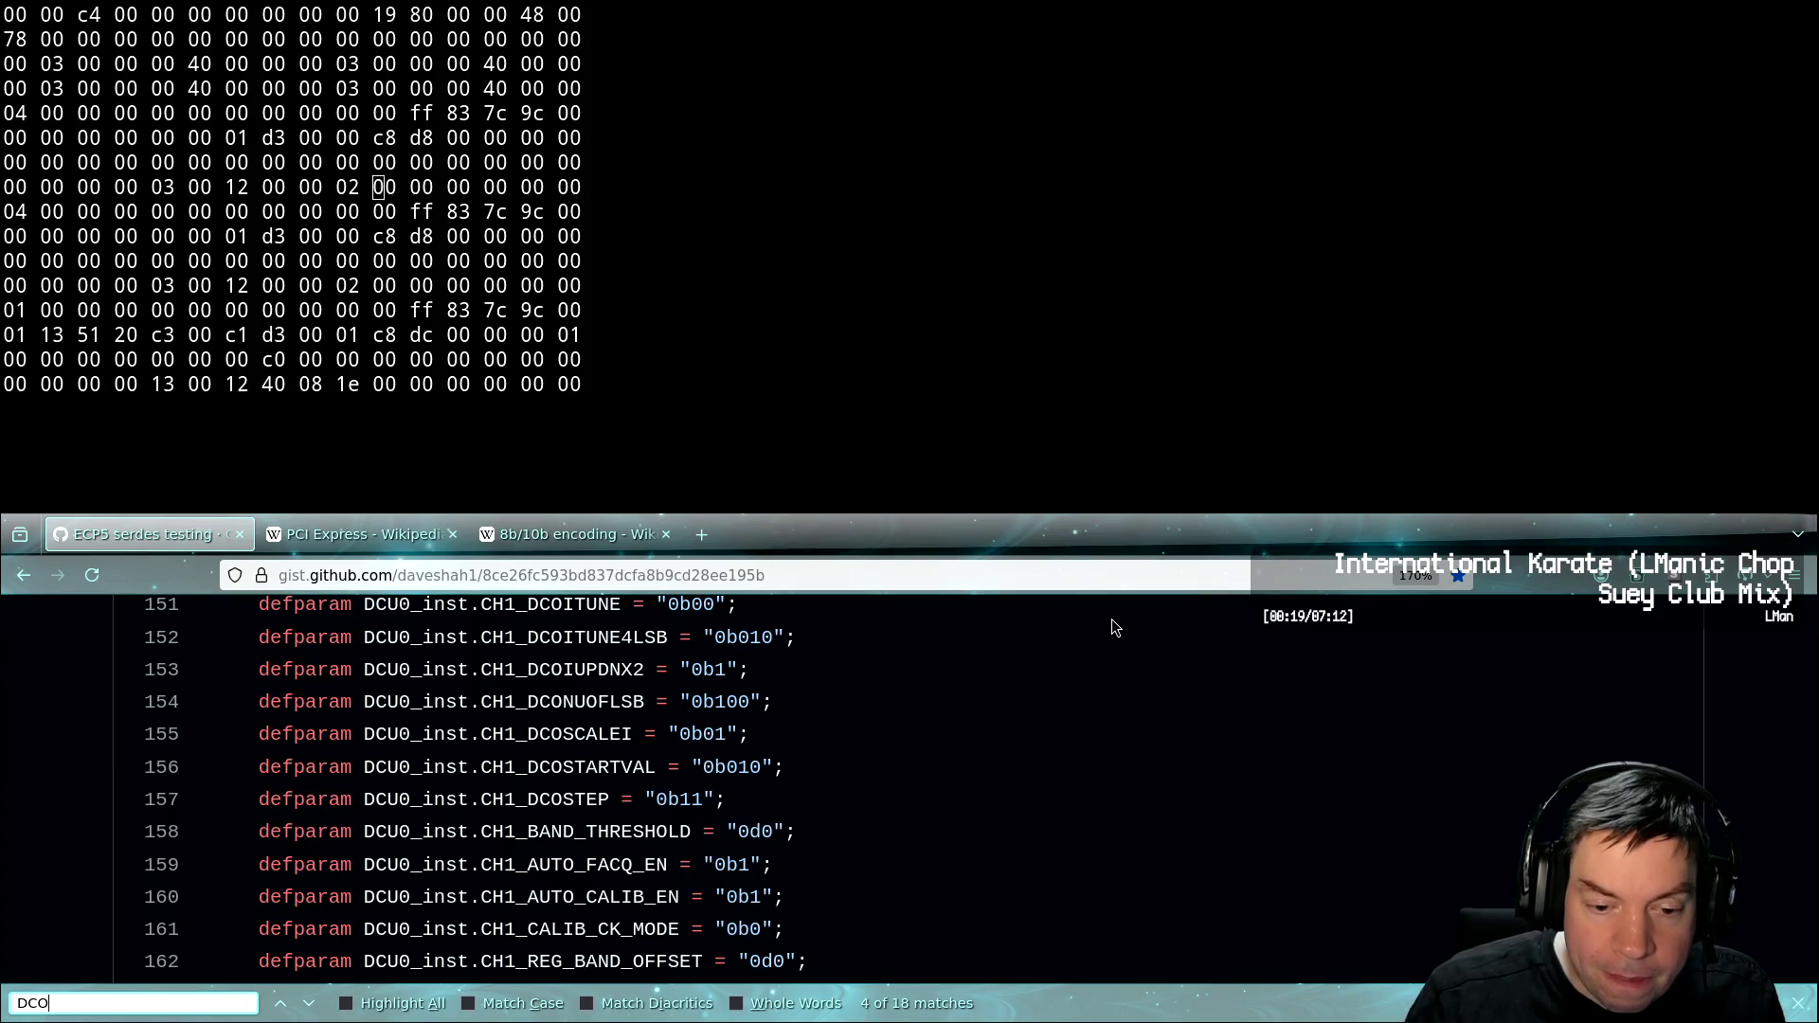
key(alt+Tab)
text(:w)
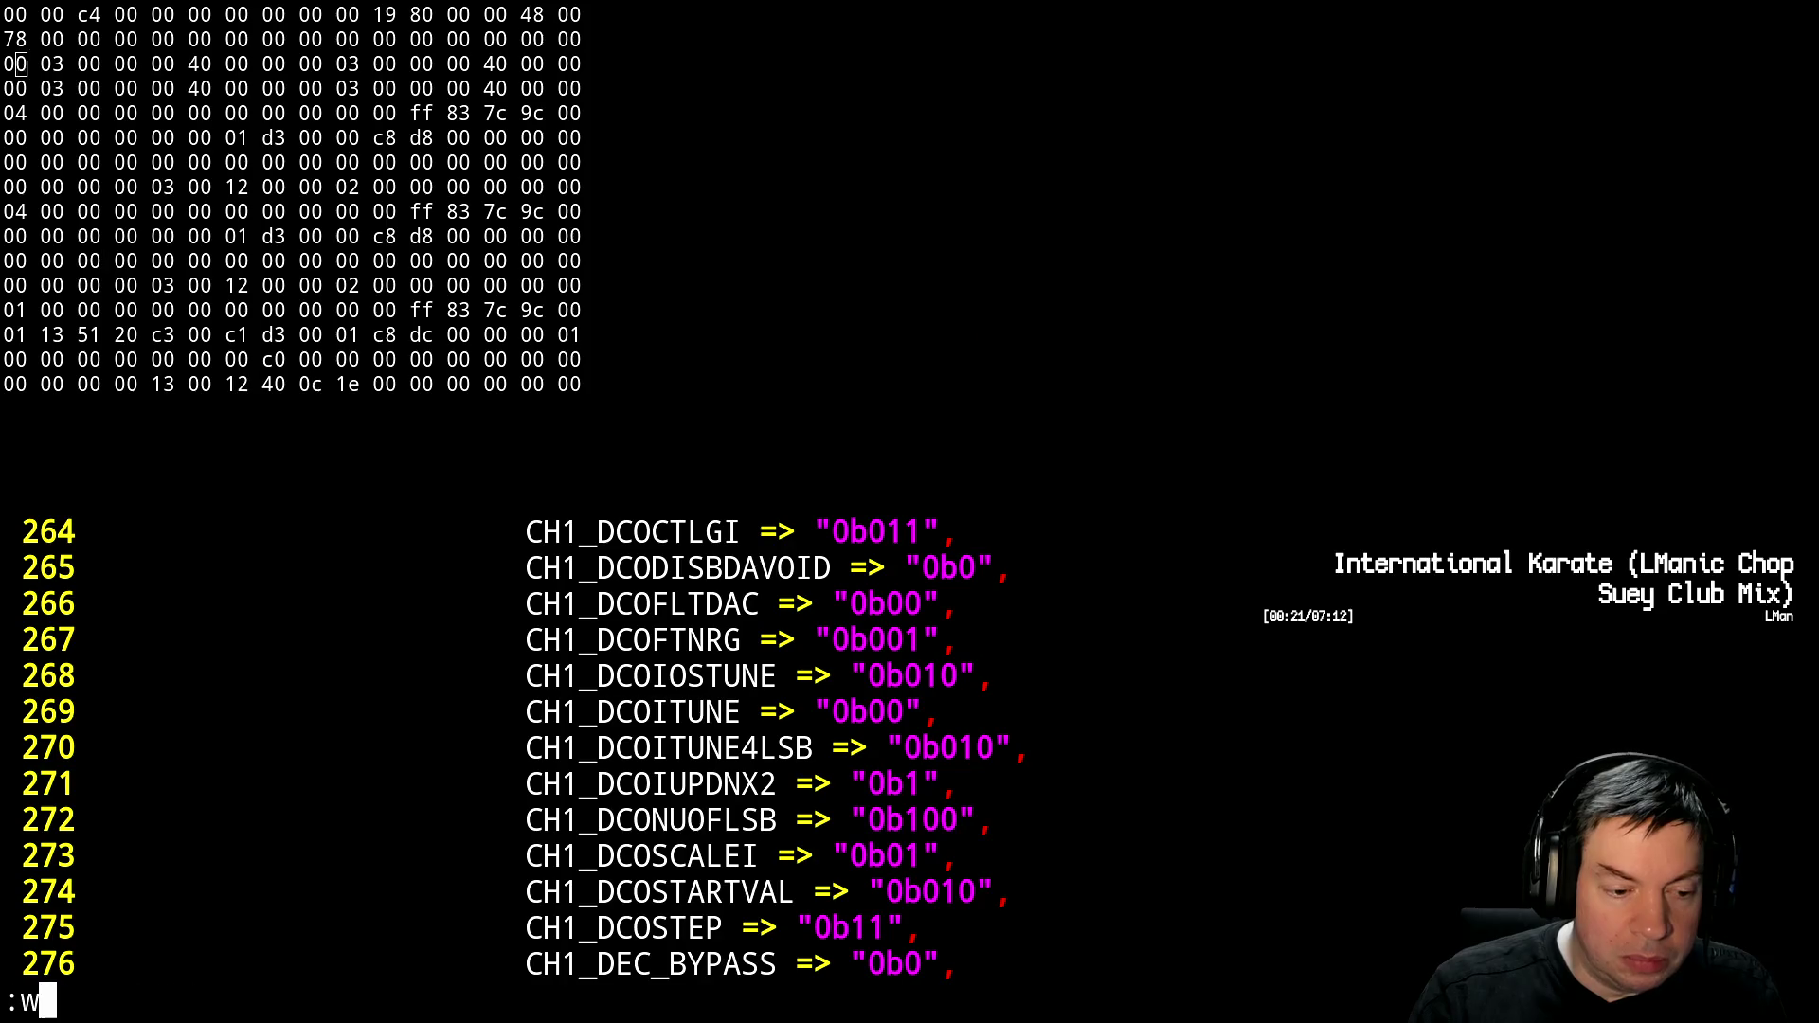
key(Return)
key(ctrl+z)
key(Up)
Run the recalled make && scp command to rebuild and upload ecp5_top.svf
key(Return)
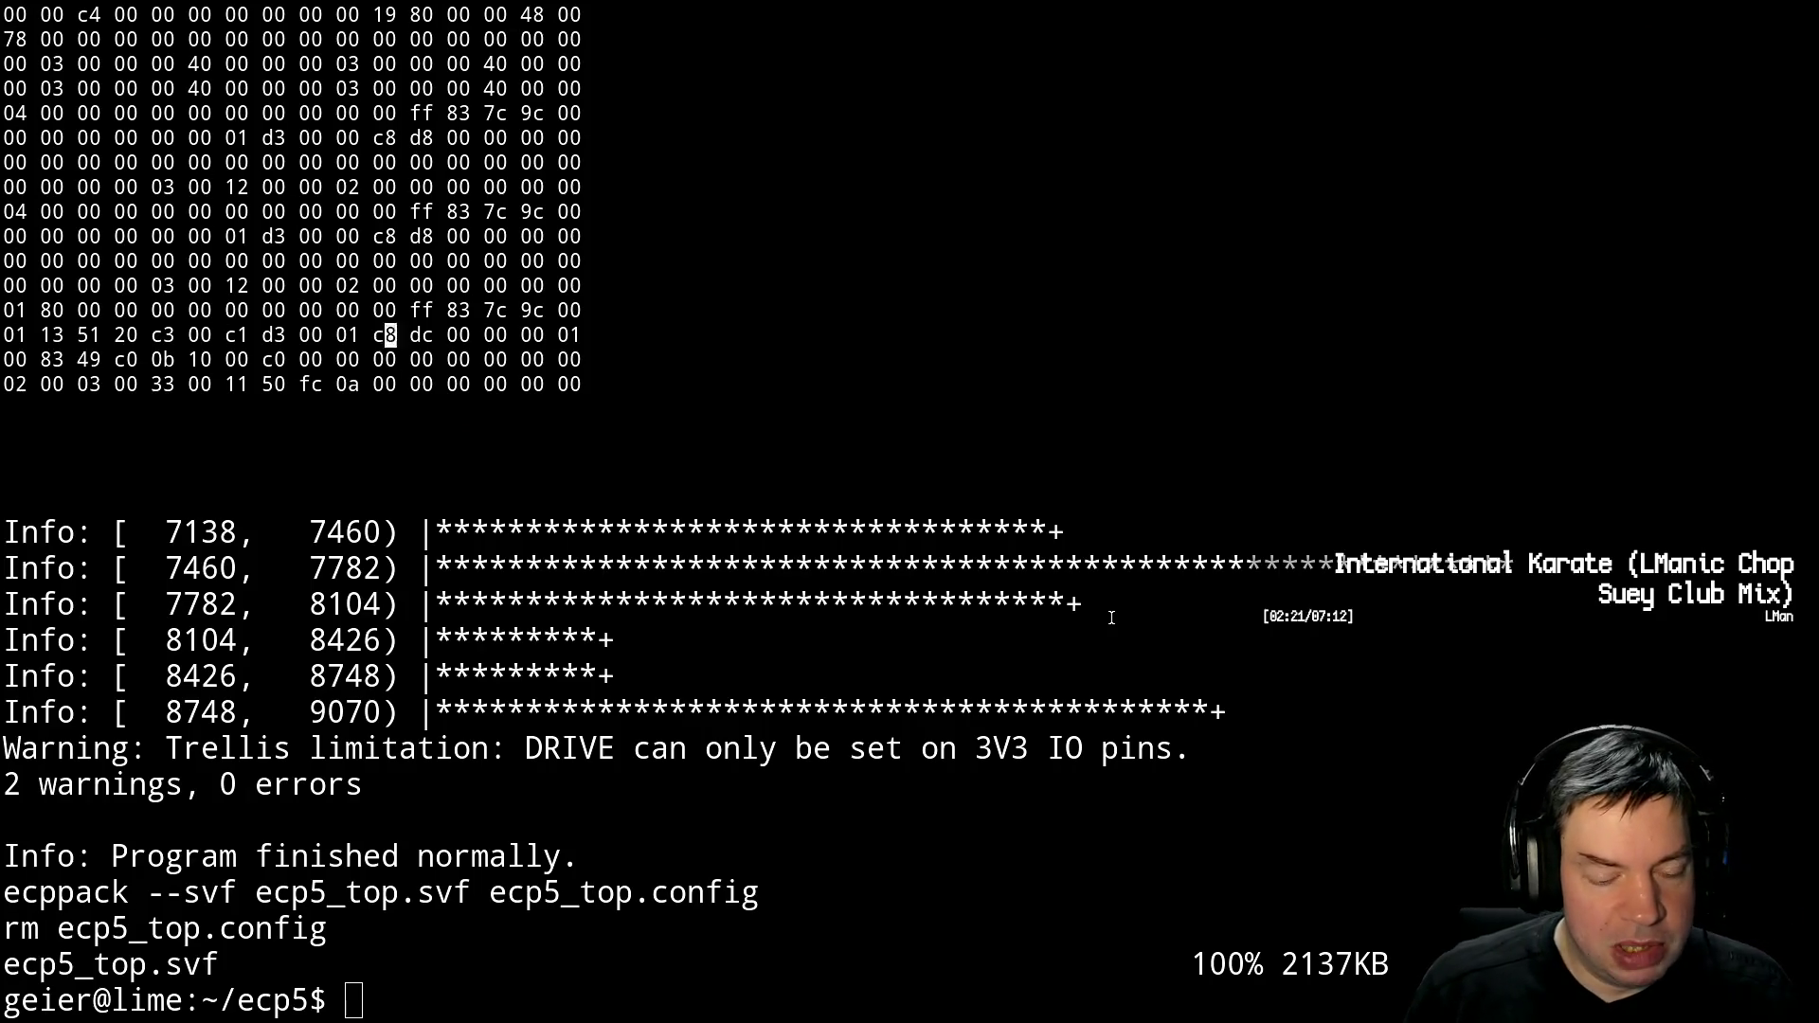
Back in pcie.vhdl, yank the sixteen CH1 DCO setting lines (260–275)
key(alt+Tab)
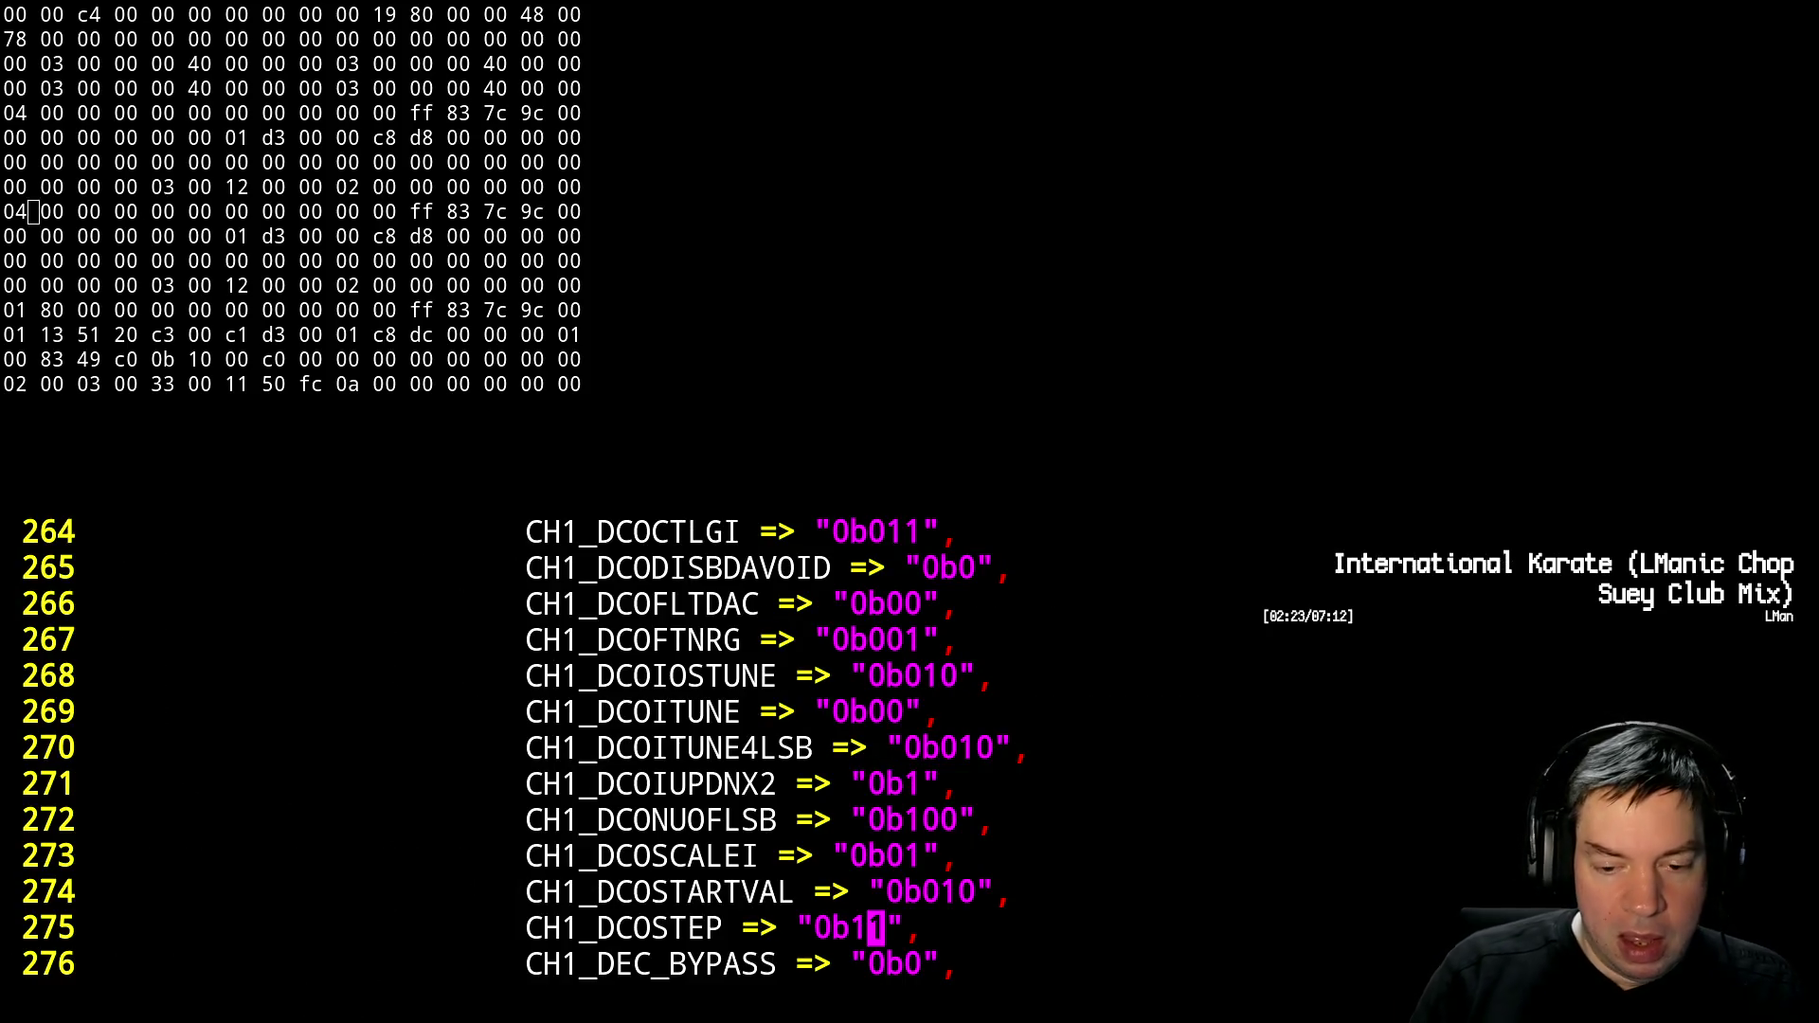
key(Up)
key(Up)
key(Up)
key(Down)
key(Down)
key(shift+v)
key(Down)
key(Down)
key(Down)
key(Down)
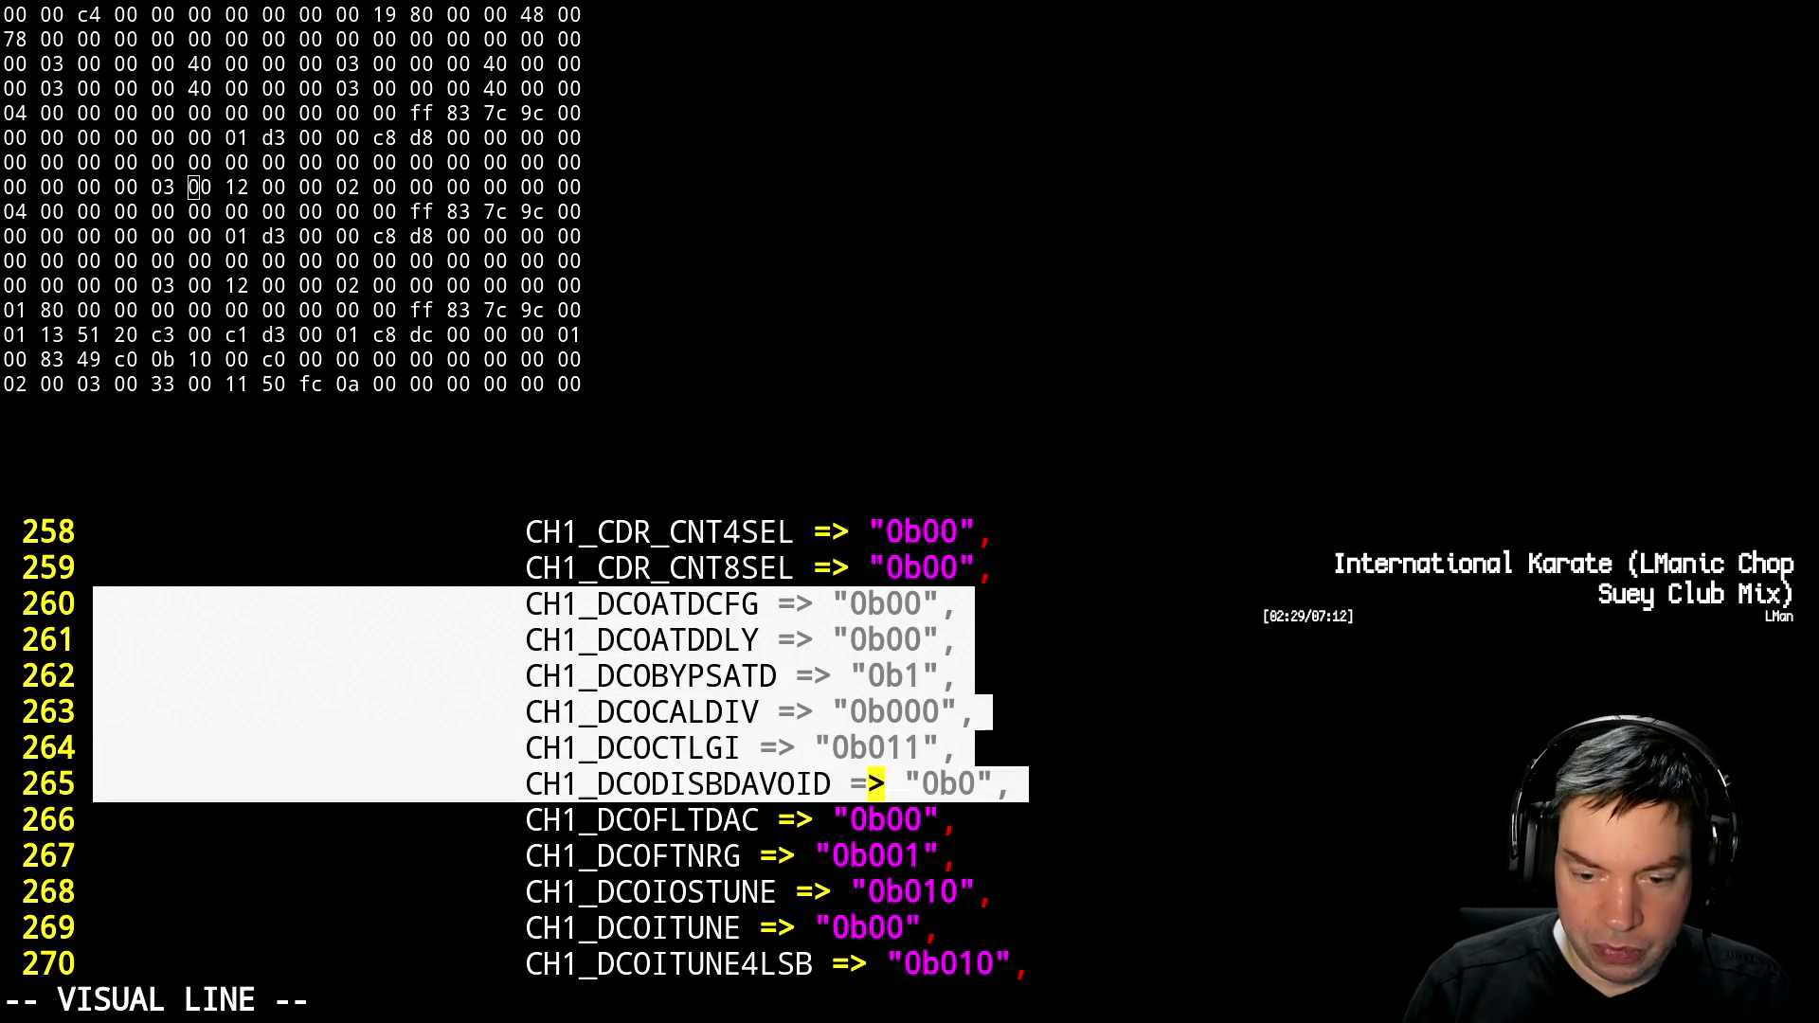
key(Down)
key(Down)
key(Down)
key(Down)
key(Down)
key(Down)
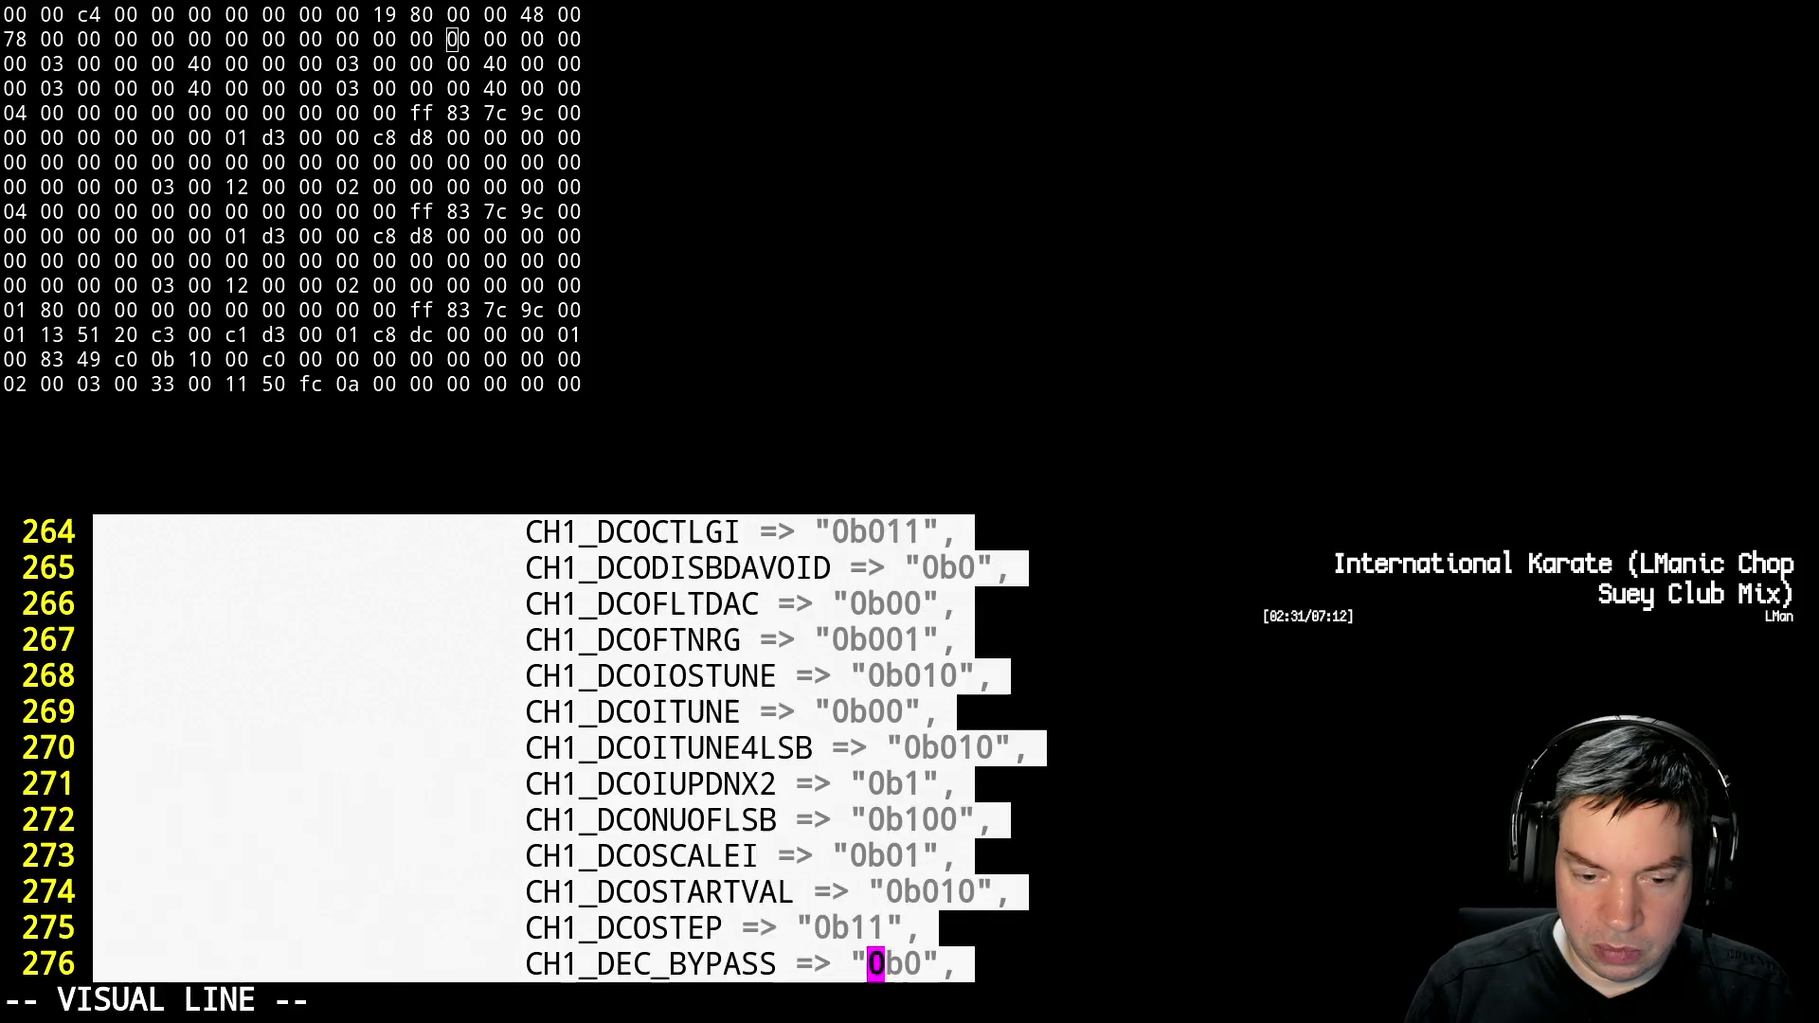
key(Up)
key(Up)
key(y)
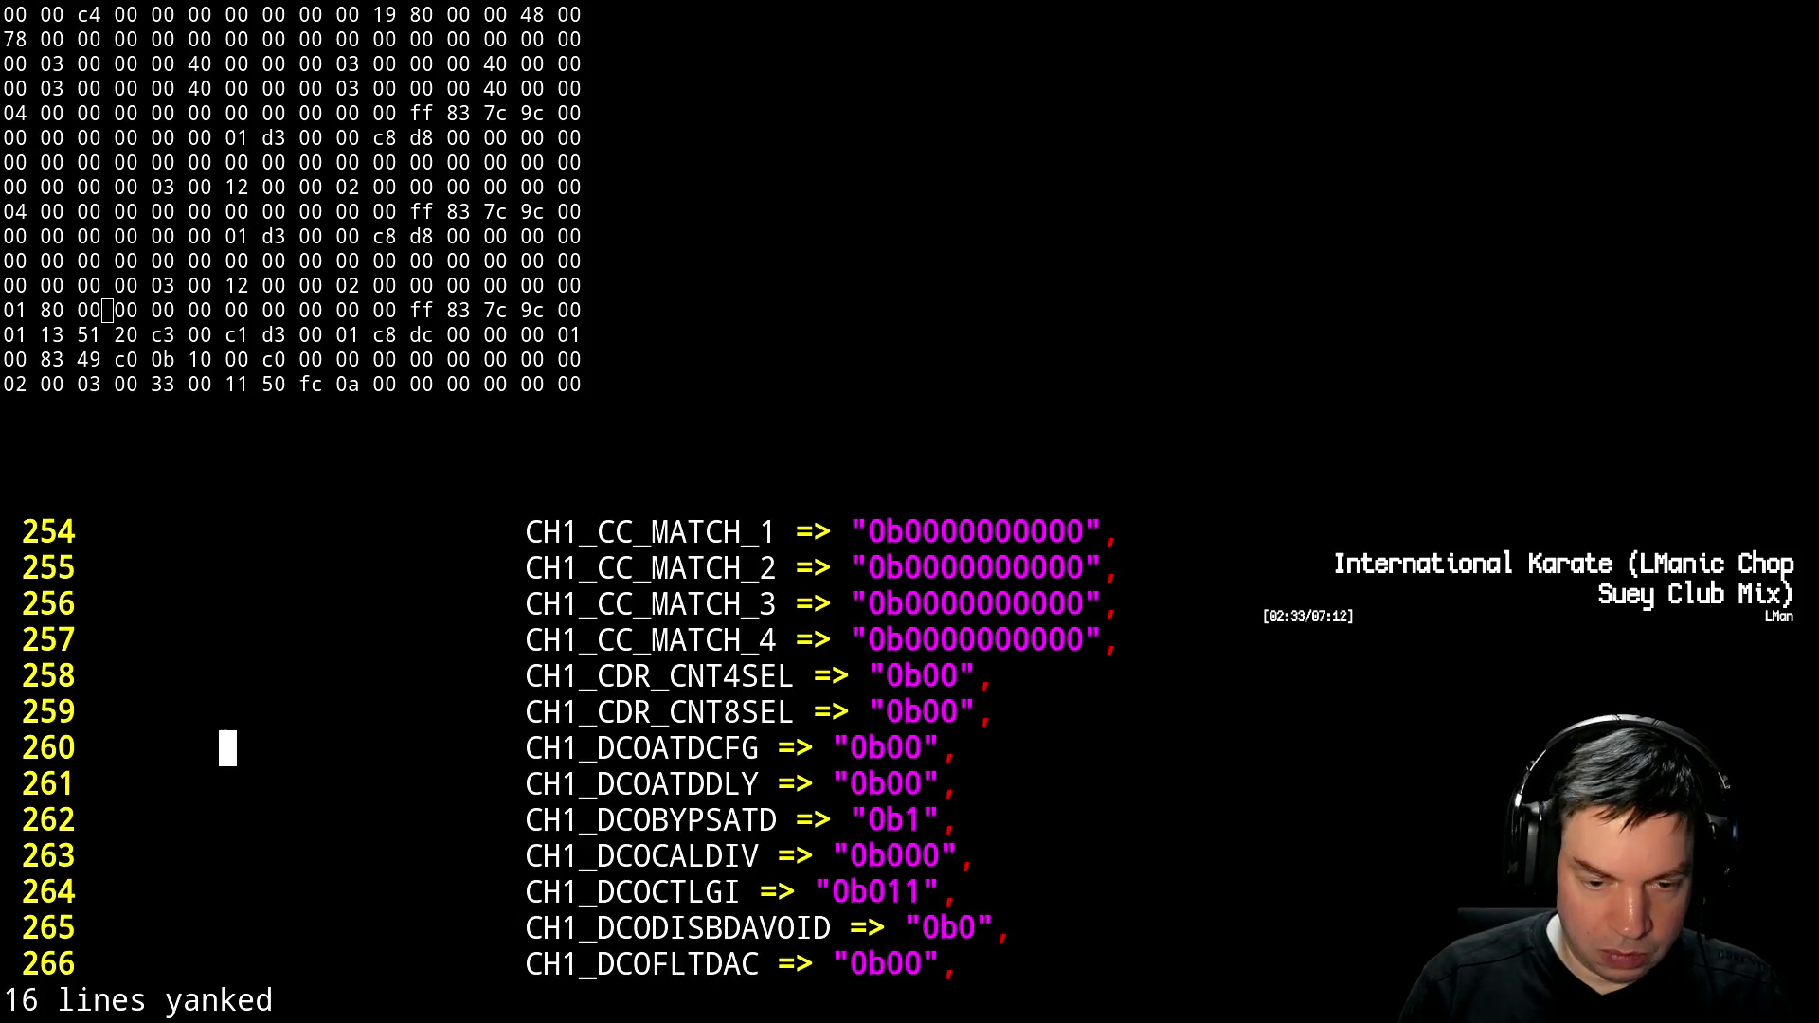
Paste them below CH0_CDR_CNT8SEL and block-replace their CH1 channel digit with 0
scroll(758, 748, up, 20)
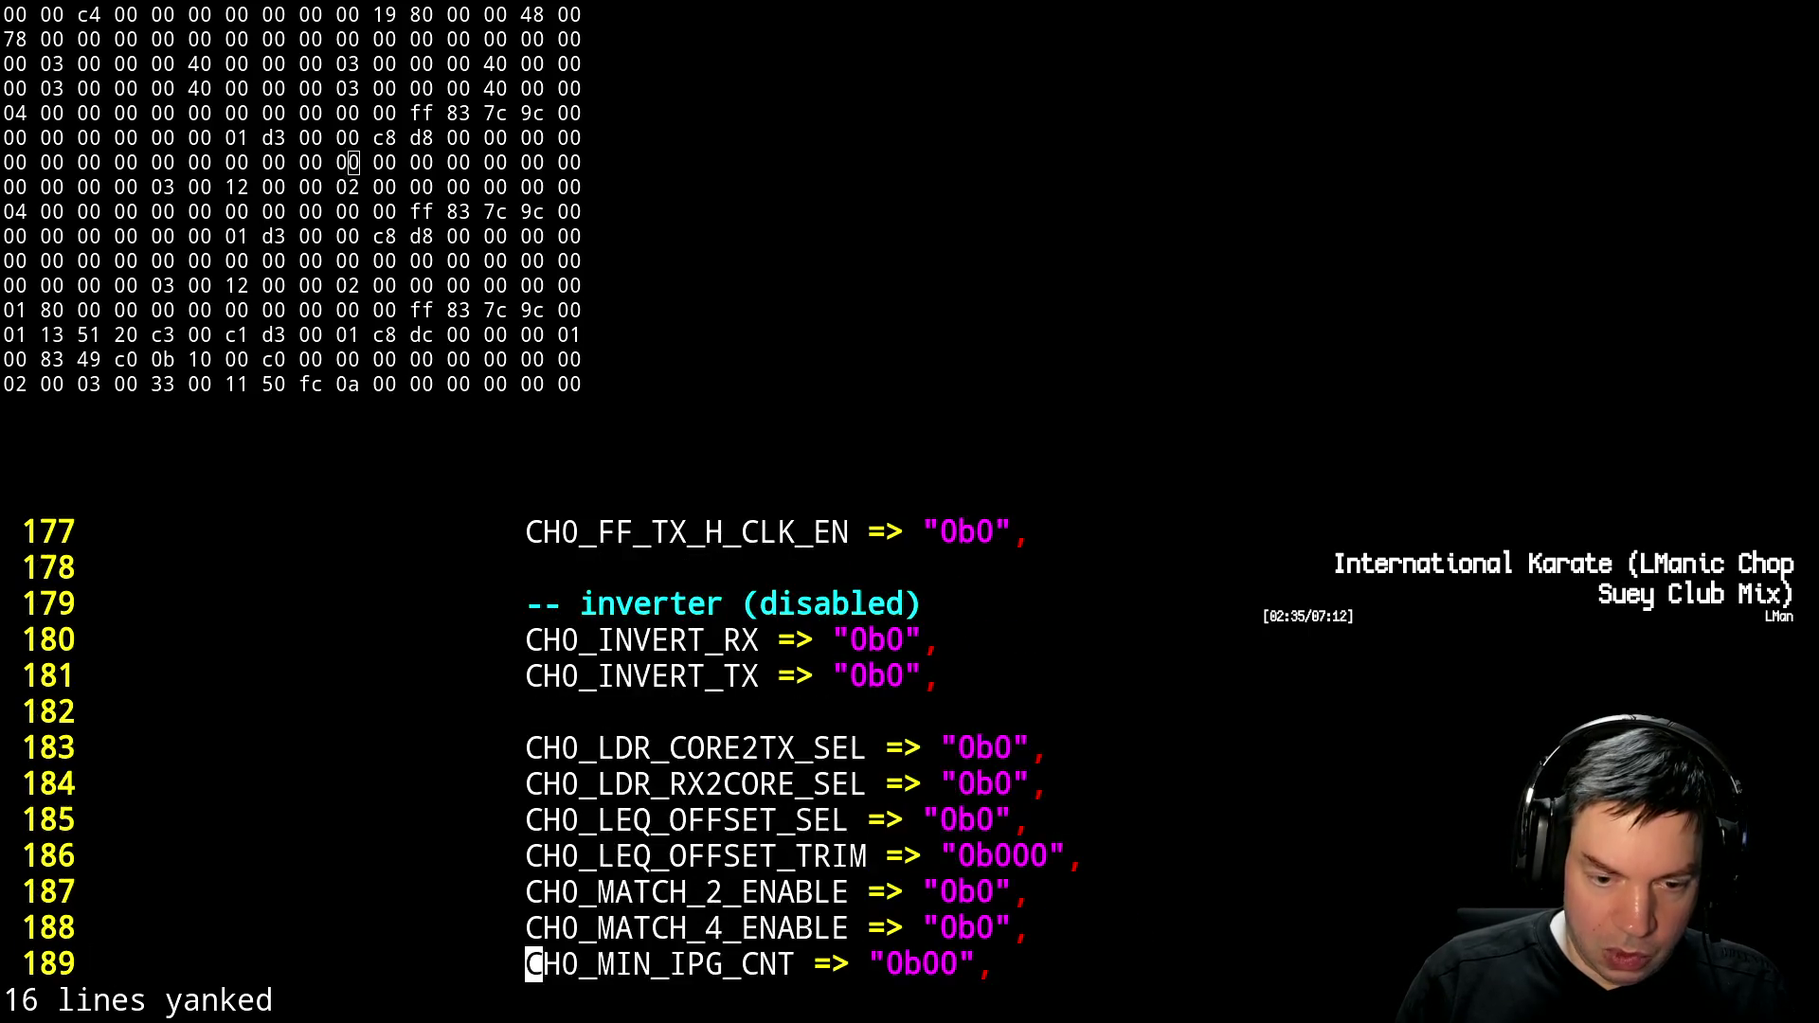
key(Up)
key(Up)
key(Up)
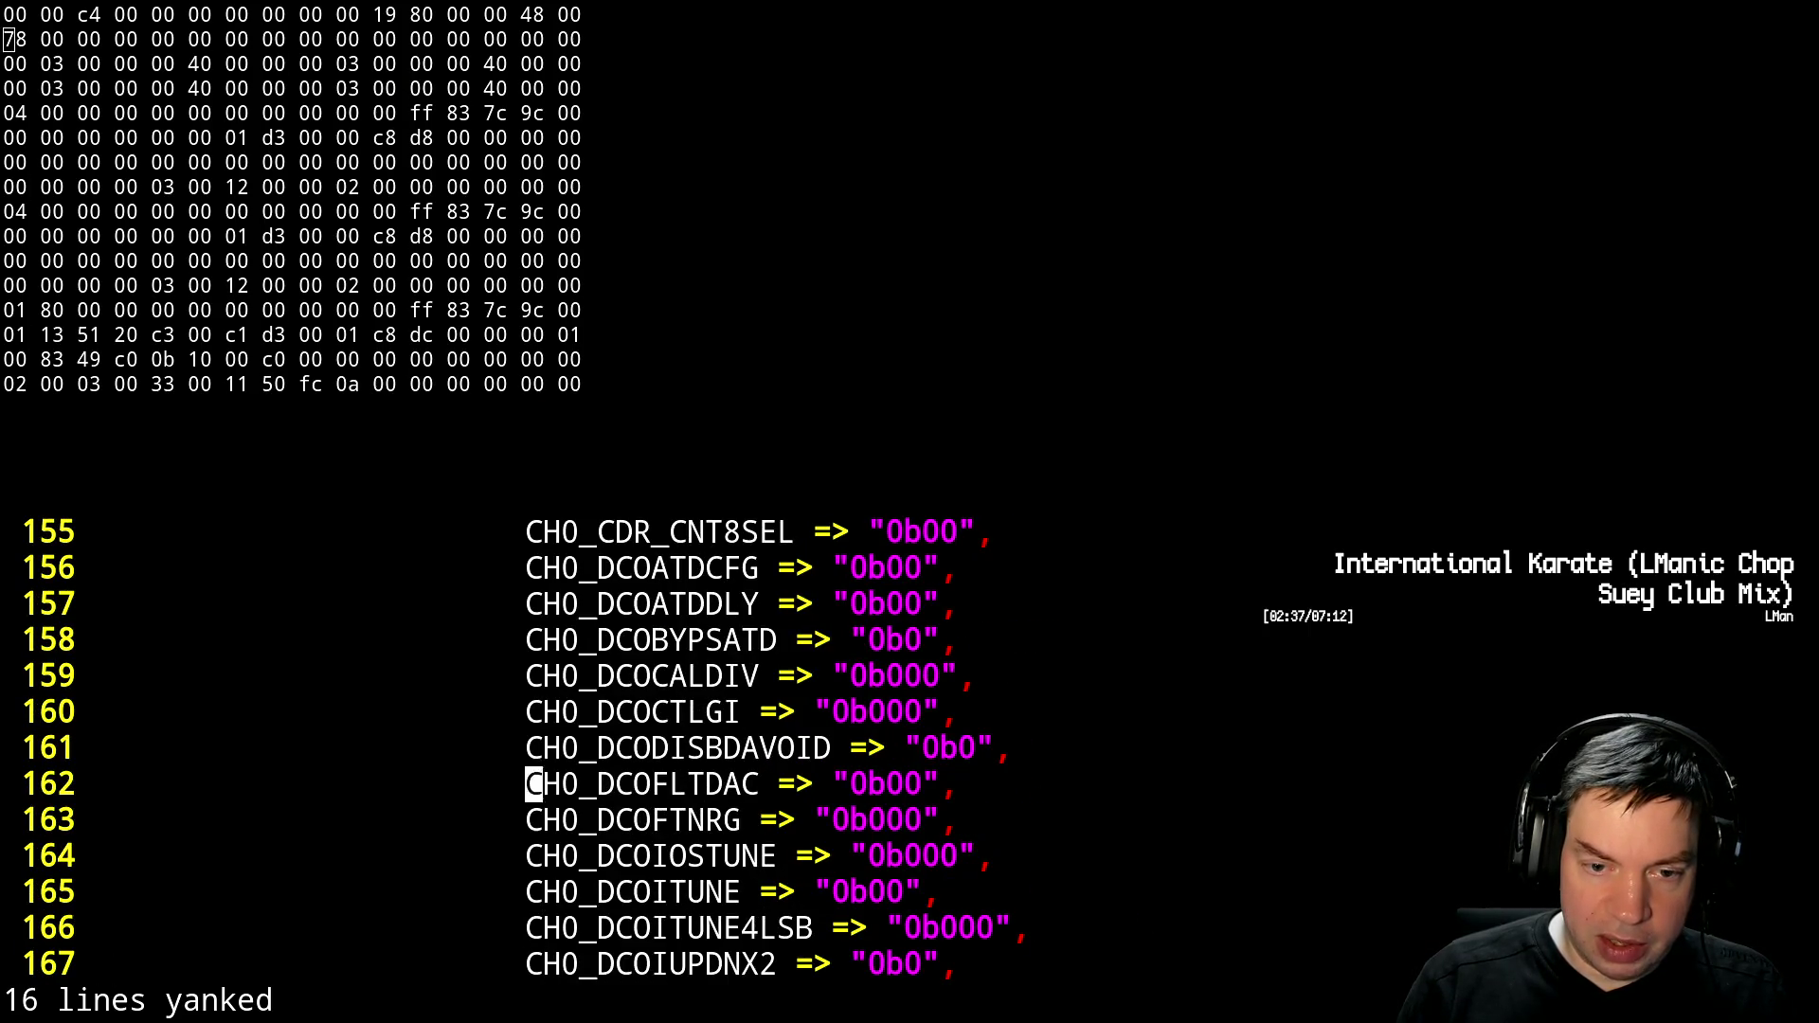
key(Down)
key(Down)
key(p)
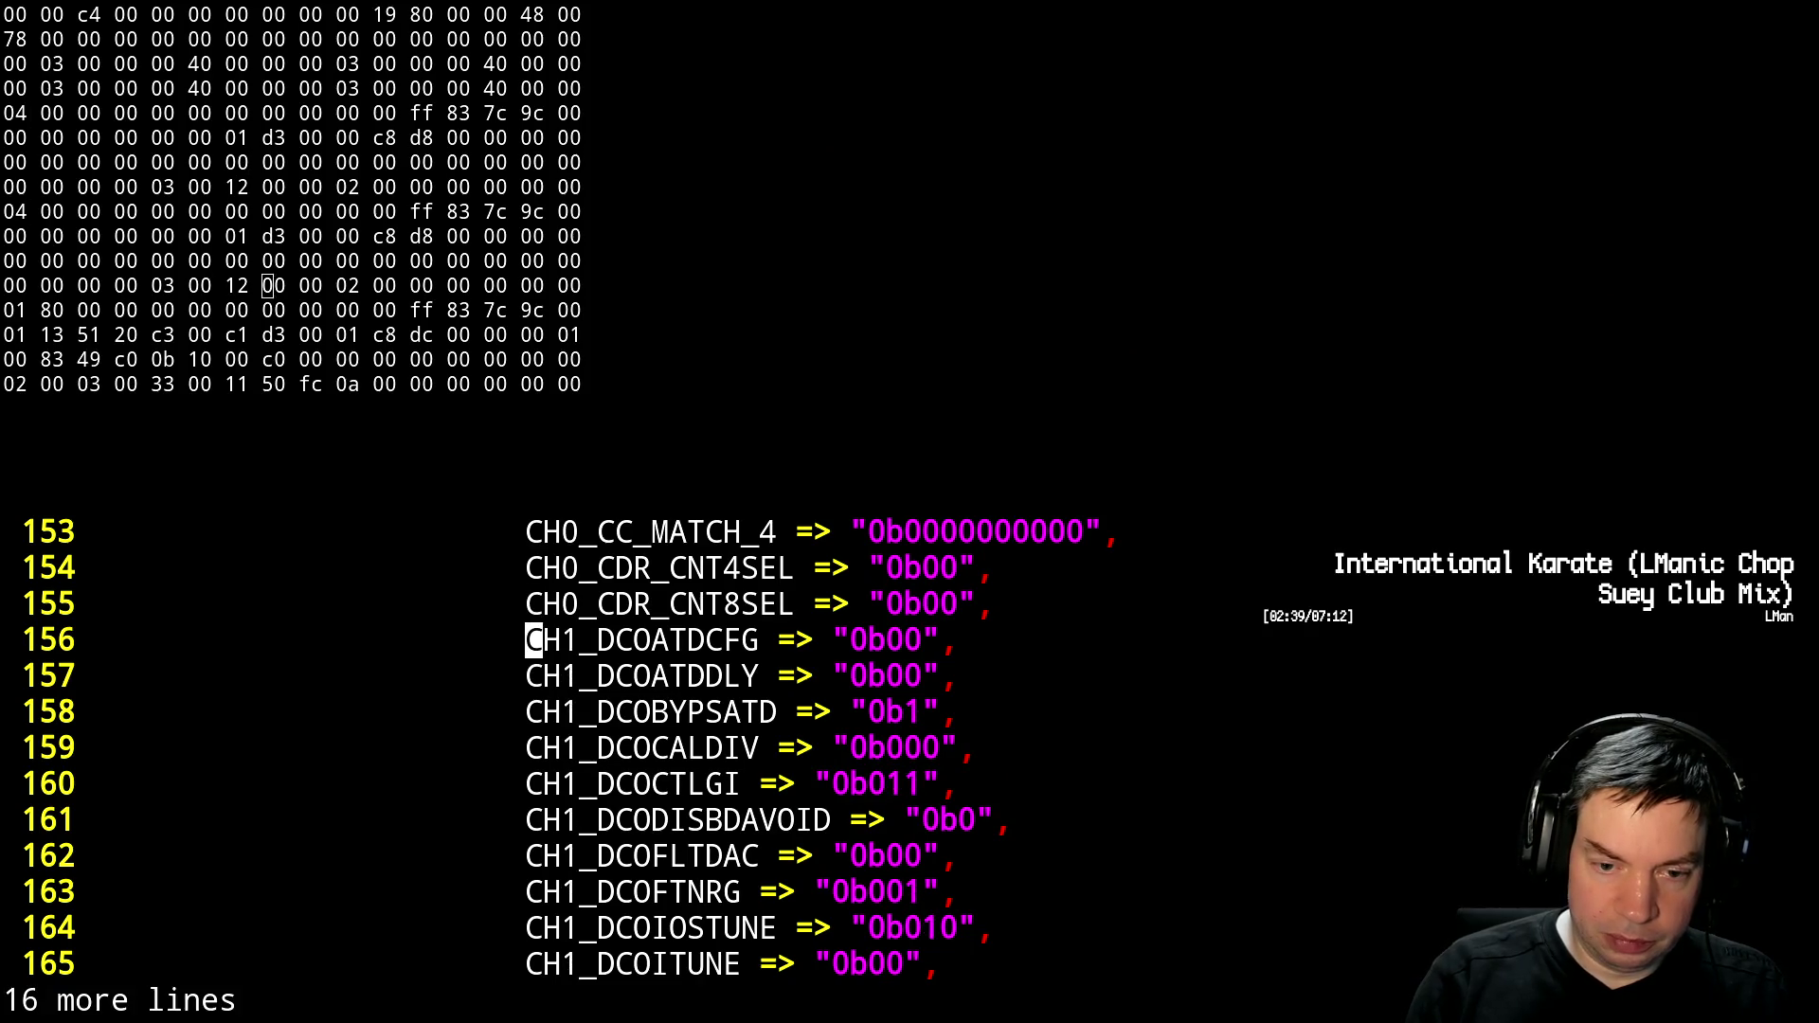
key(l)
key(l)
key(ctrl+v)
key(j)
key(j)
key(j)
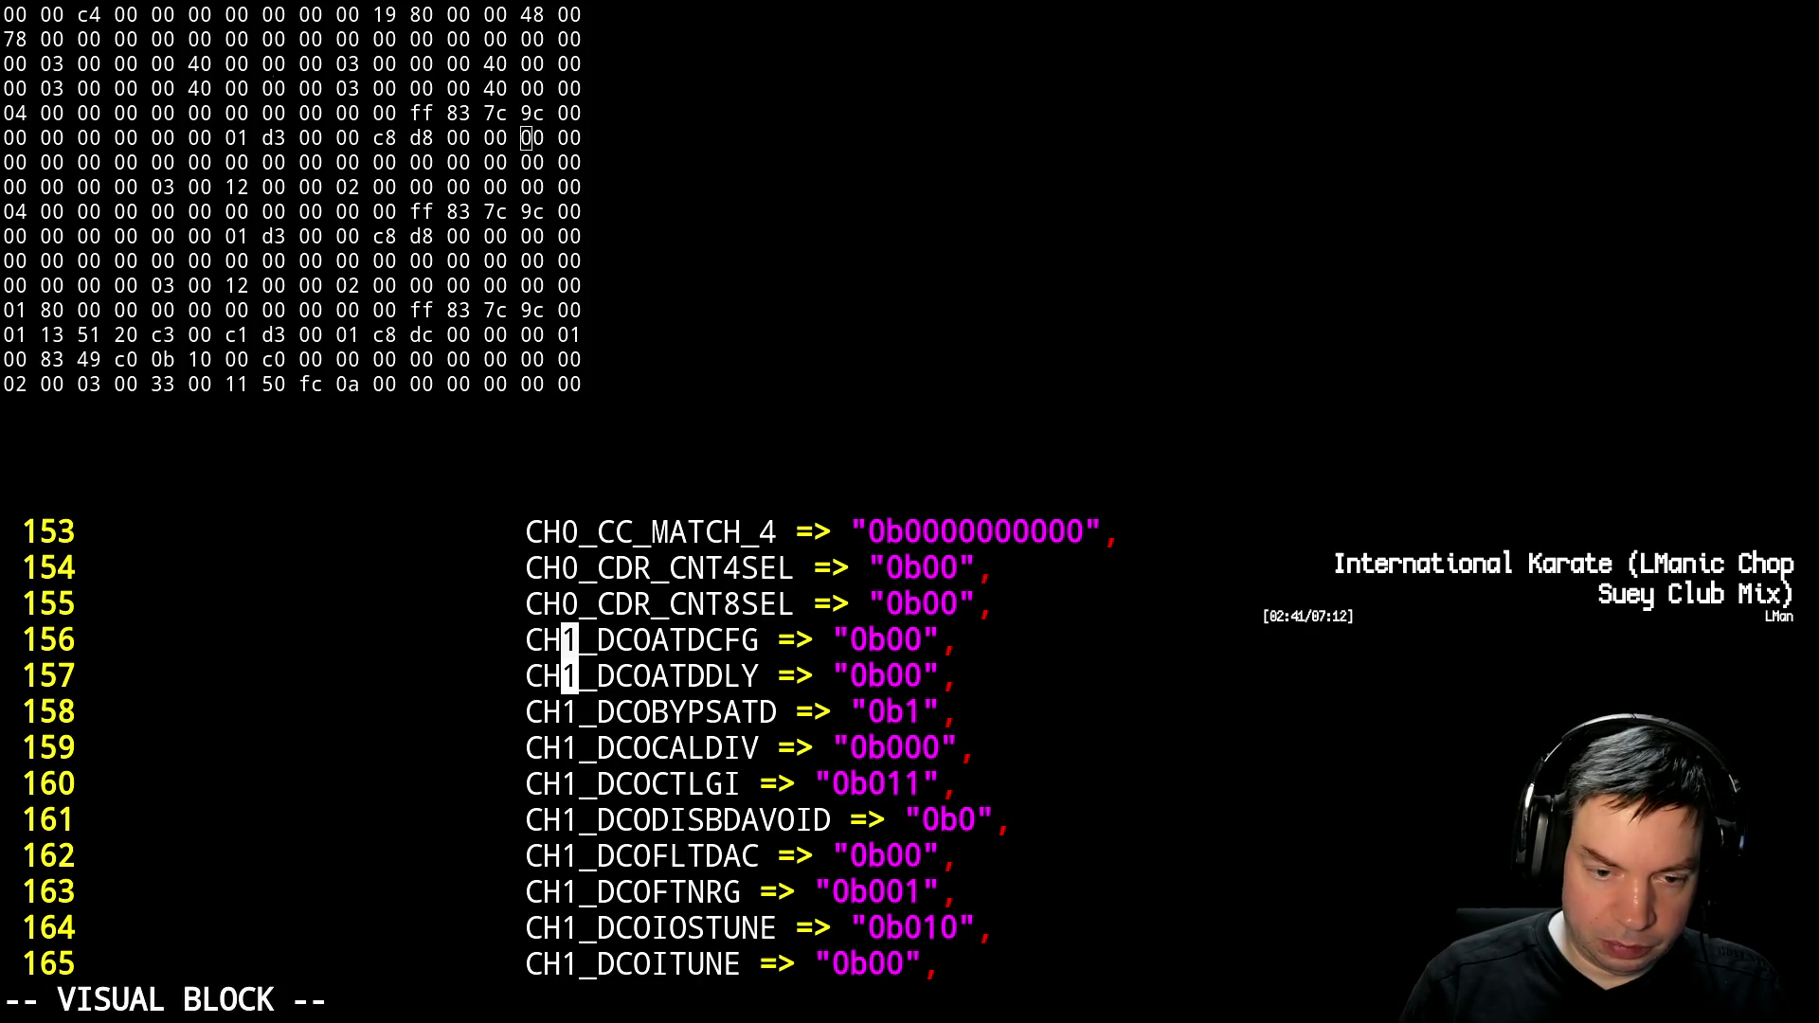
key(j)
key(j)
key(j)
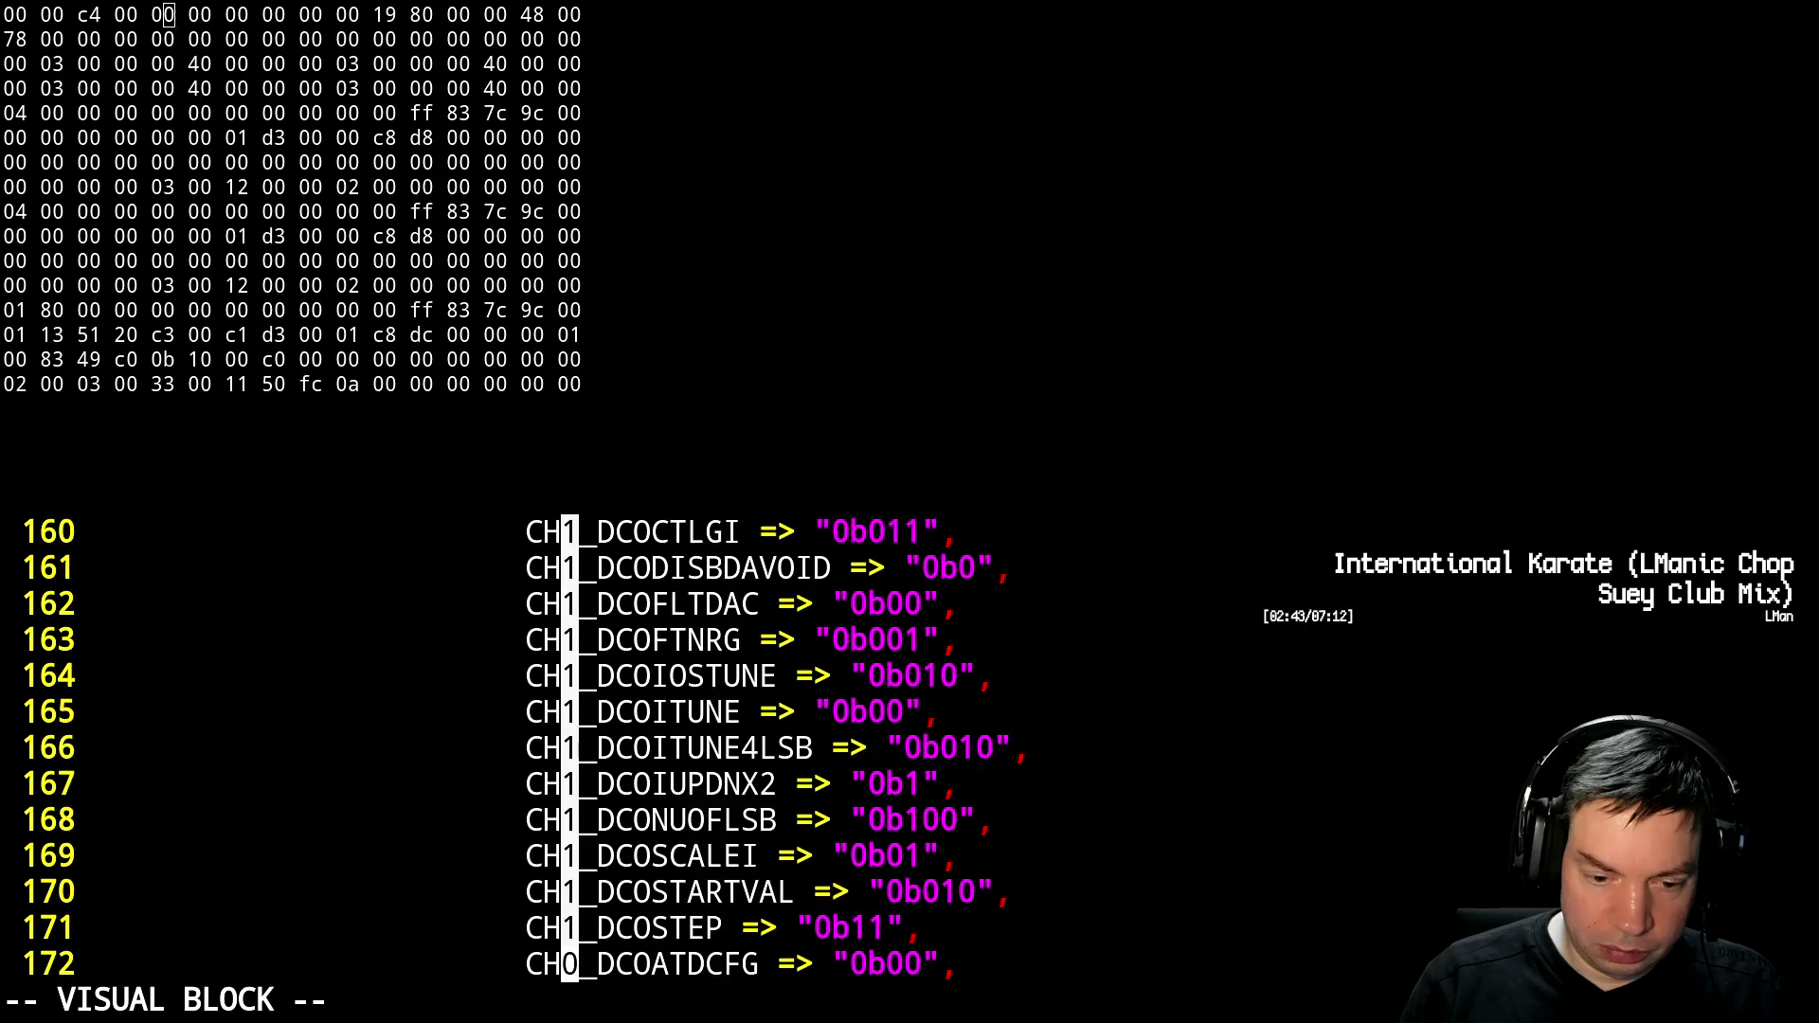
key(k)
key(k)
key(r)
key(0)
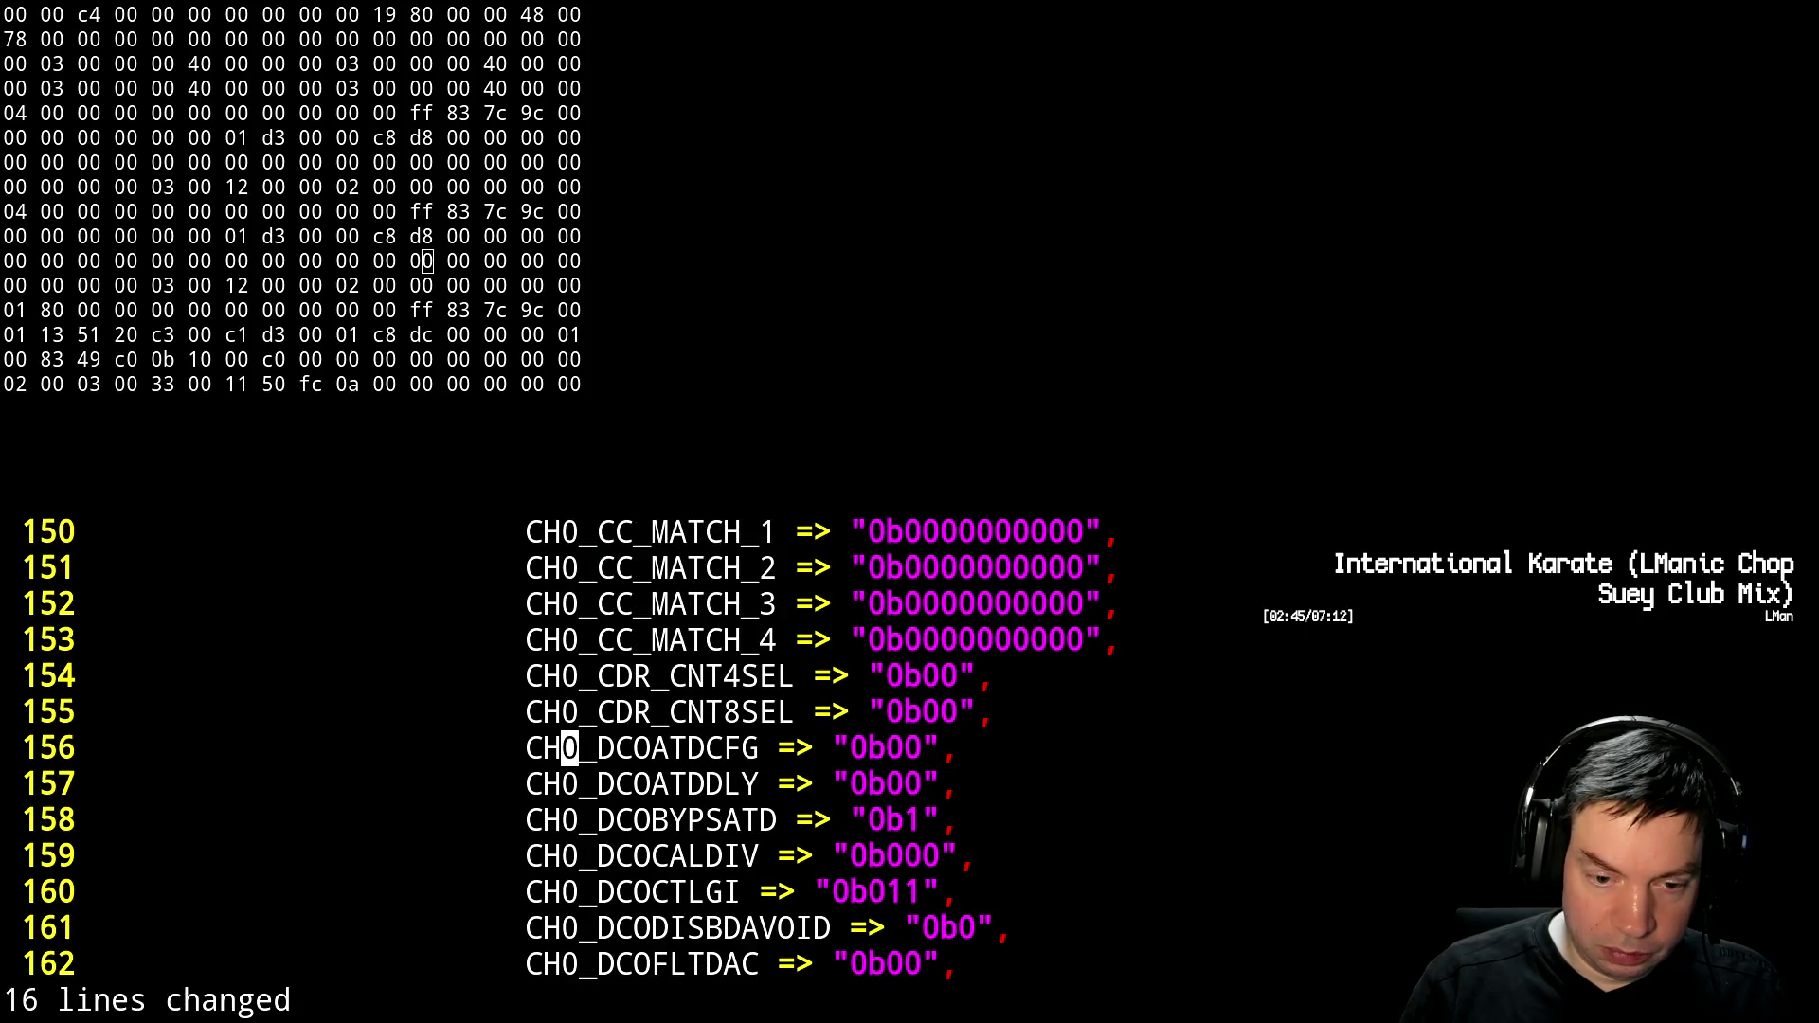
Delete the old CH0 DCO lines 172–187, save with :w, and suspend Vim
key(j)
key(ctrl+f)
key(j)
key(j)
key(j)
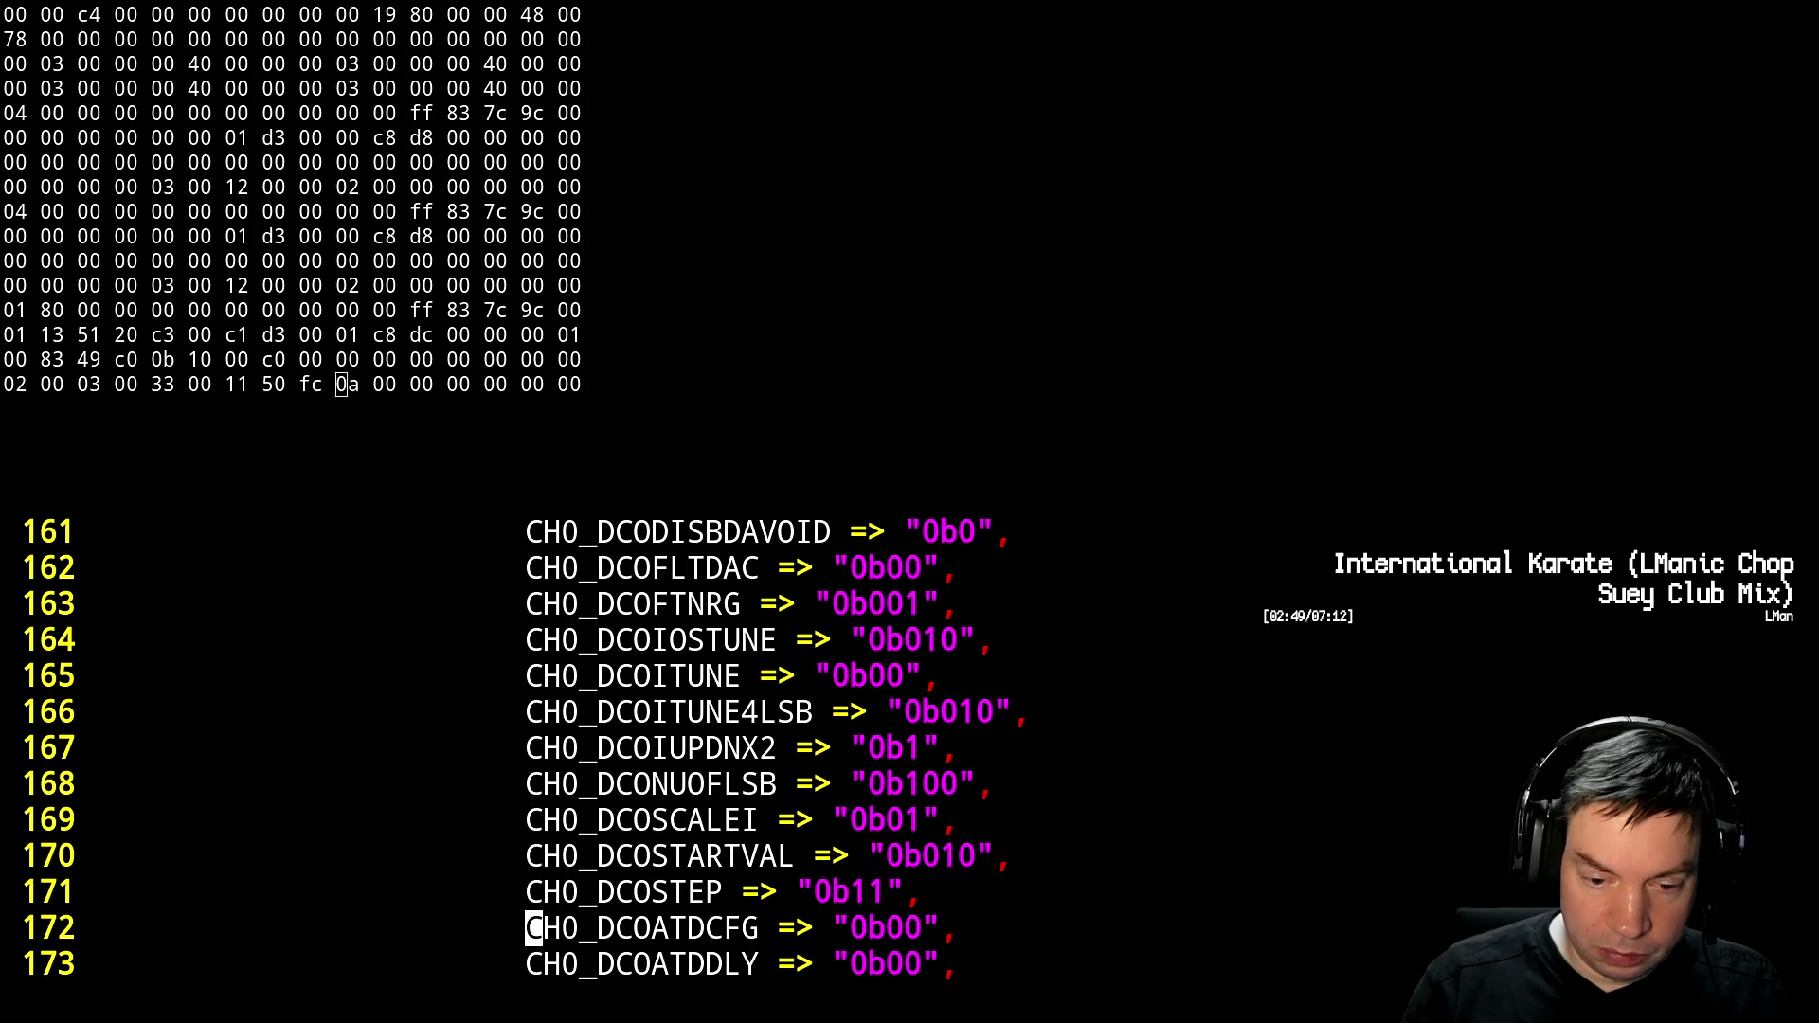
key(shift+v)
key(j)
key(j)
key(j)
key(j)
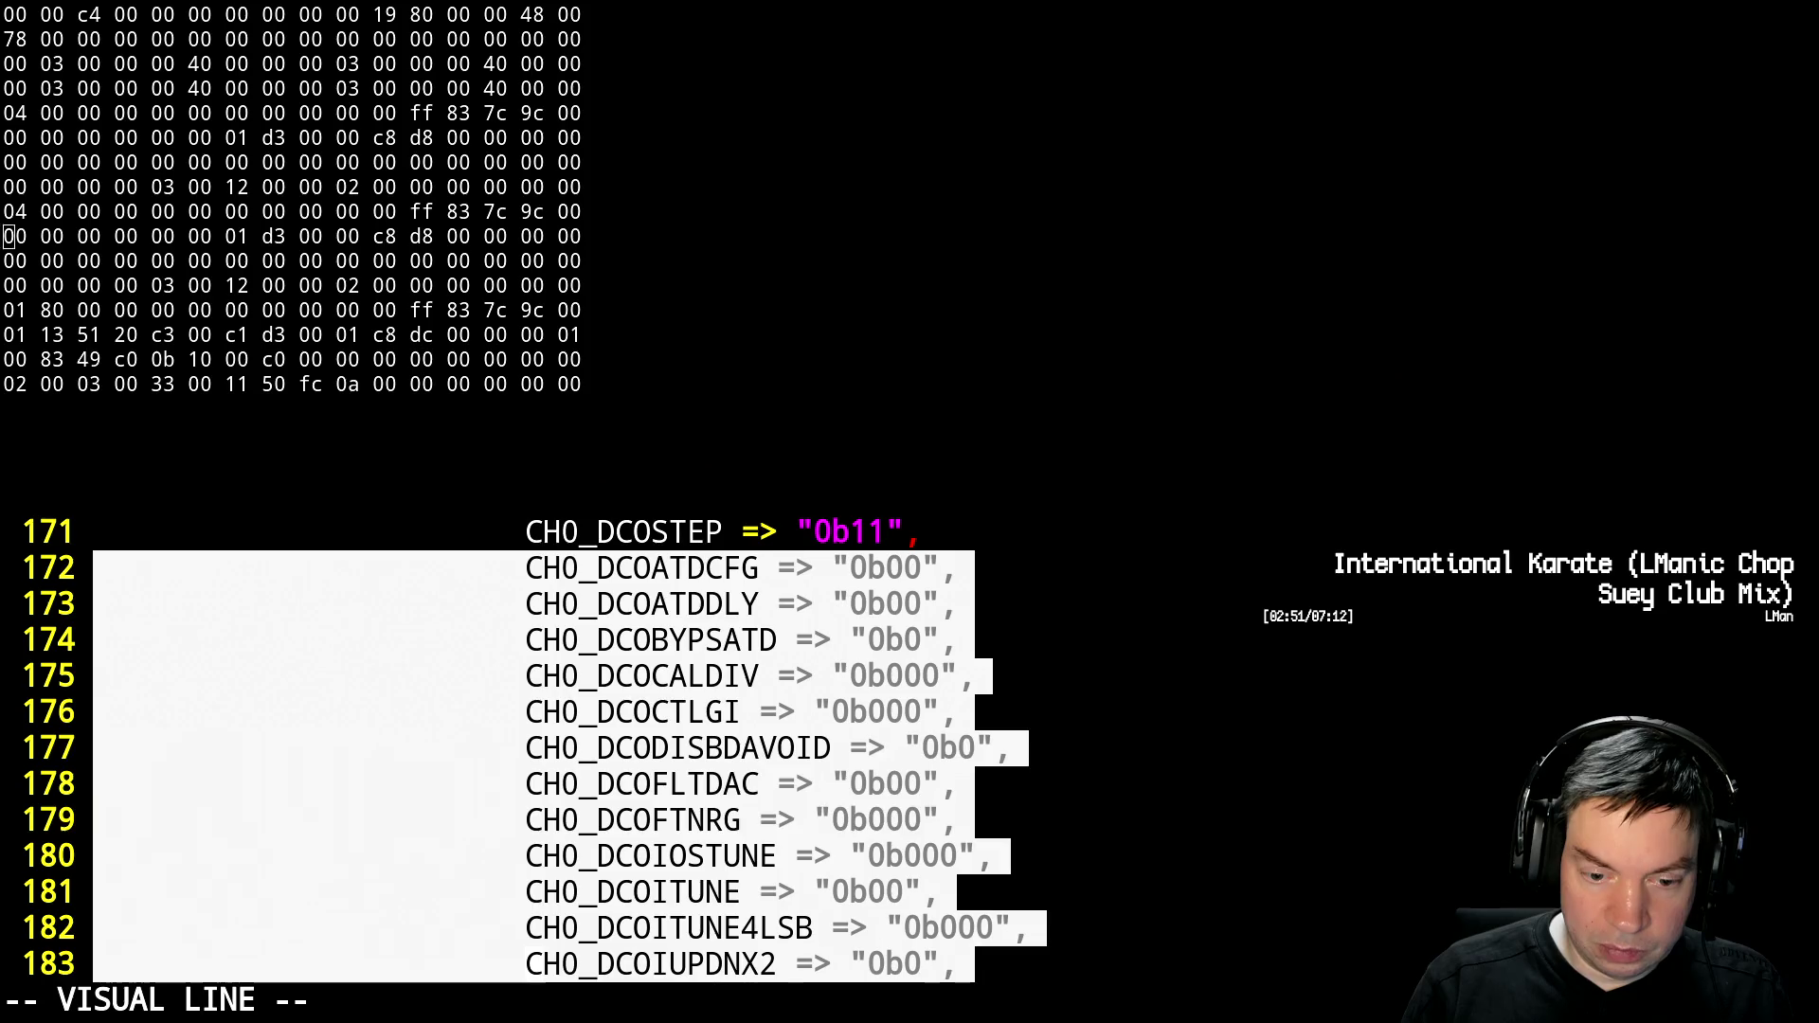
text(jk)
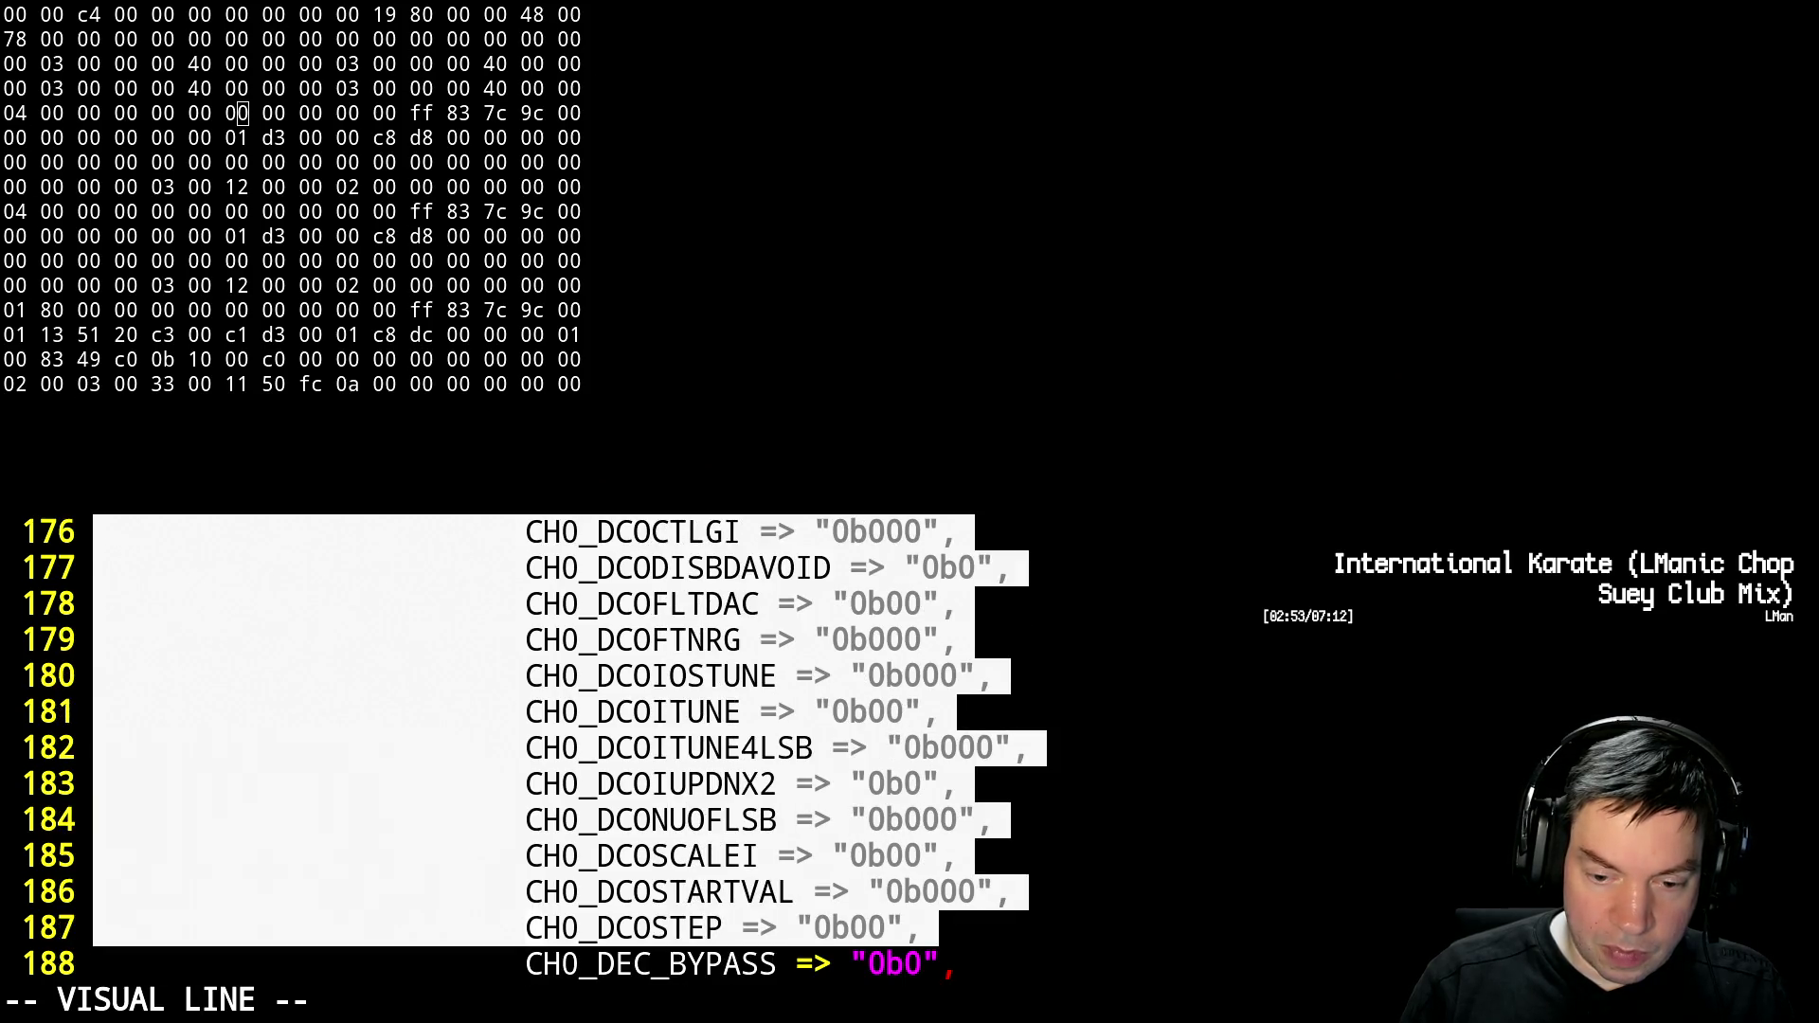
text(d:w)
key(Return)
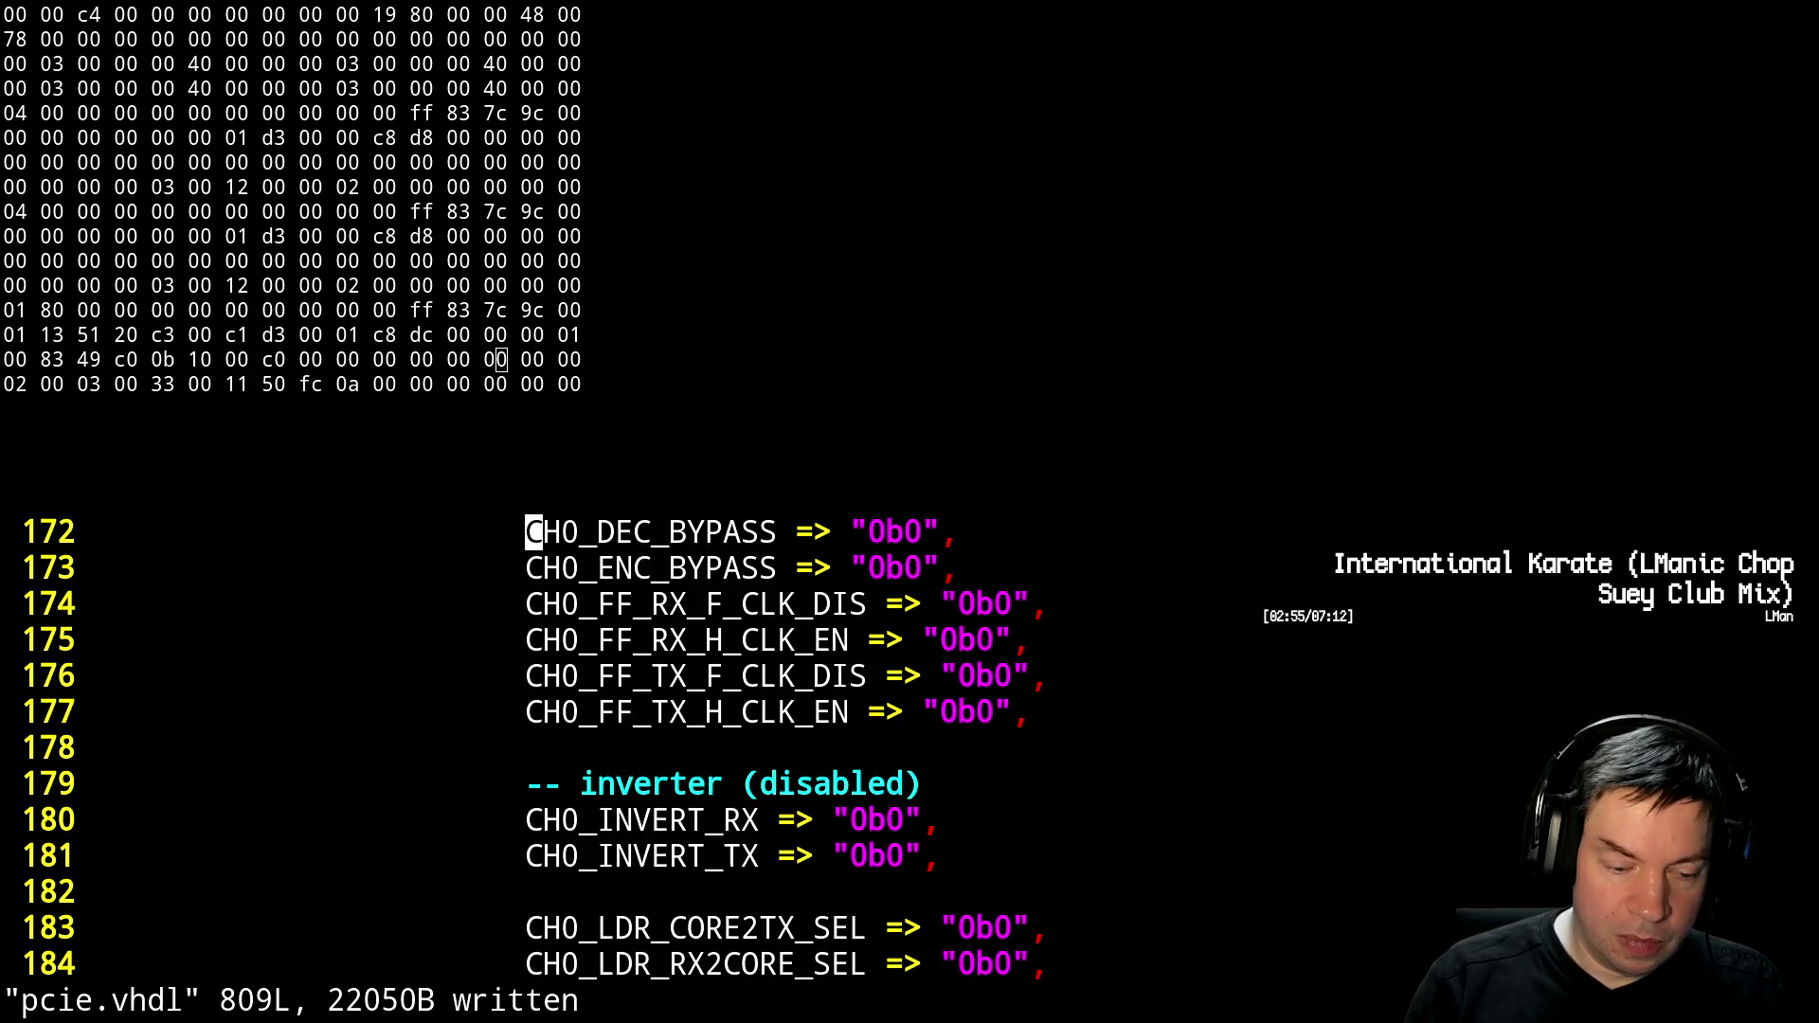
key(ctrl+z)
Rerun make && scp to rebuild the design and copy ecp5_top.svf
key(Up)
key(Up)
key(Return)
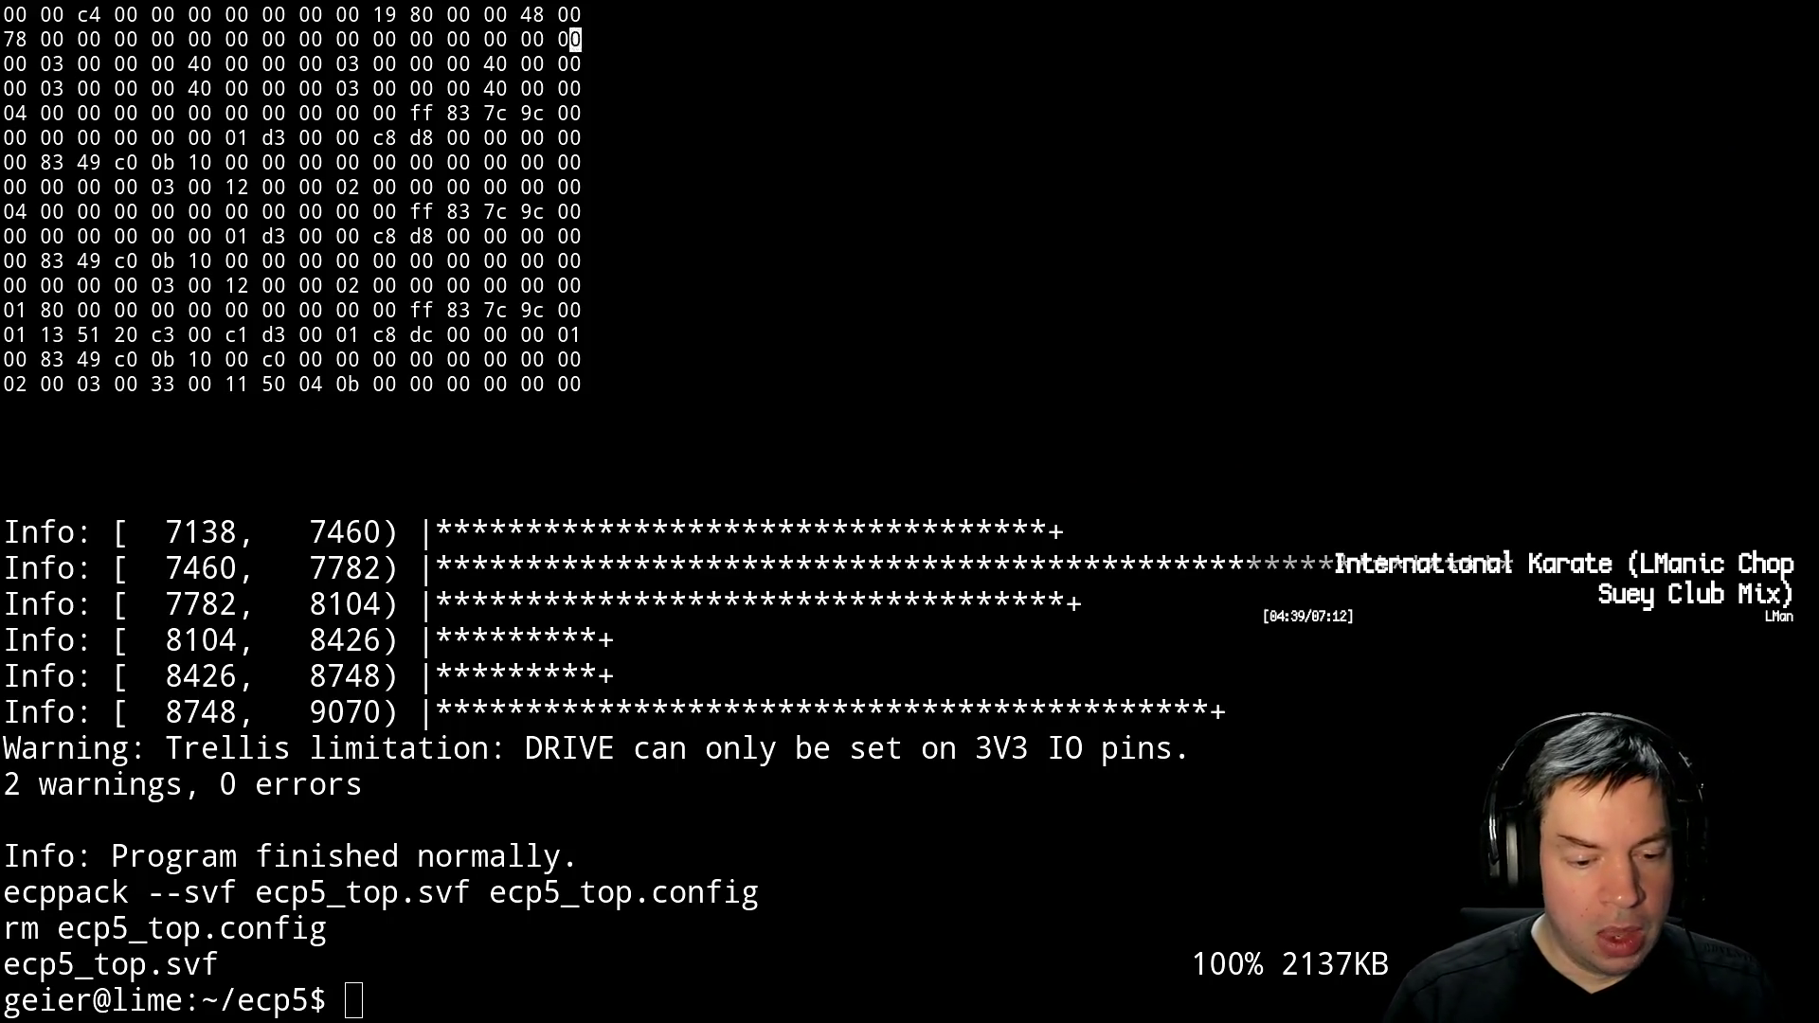
Resume Vim with fg and page through pcie.vhdl to the SCI data dumper port map
text(fg)
key(Return)
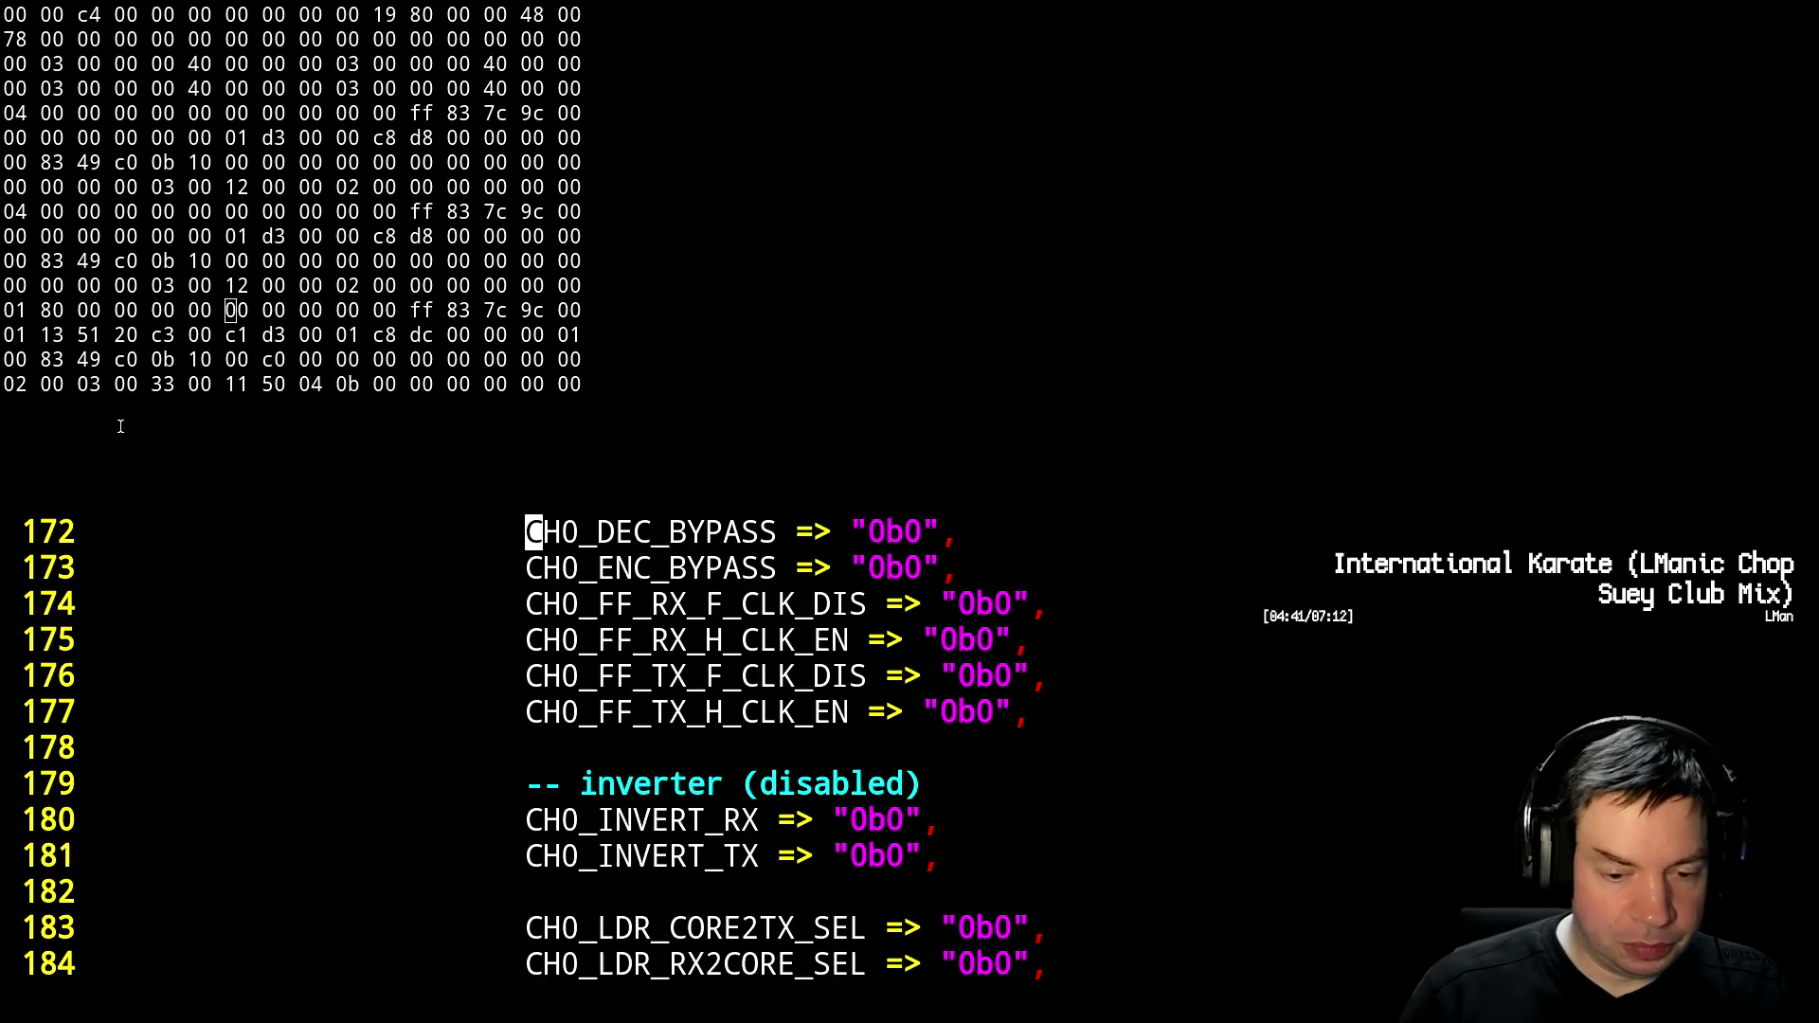
key(ctrl+f)
key(ctrl+f)
key(ctrl+f)
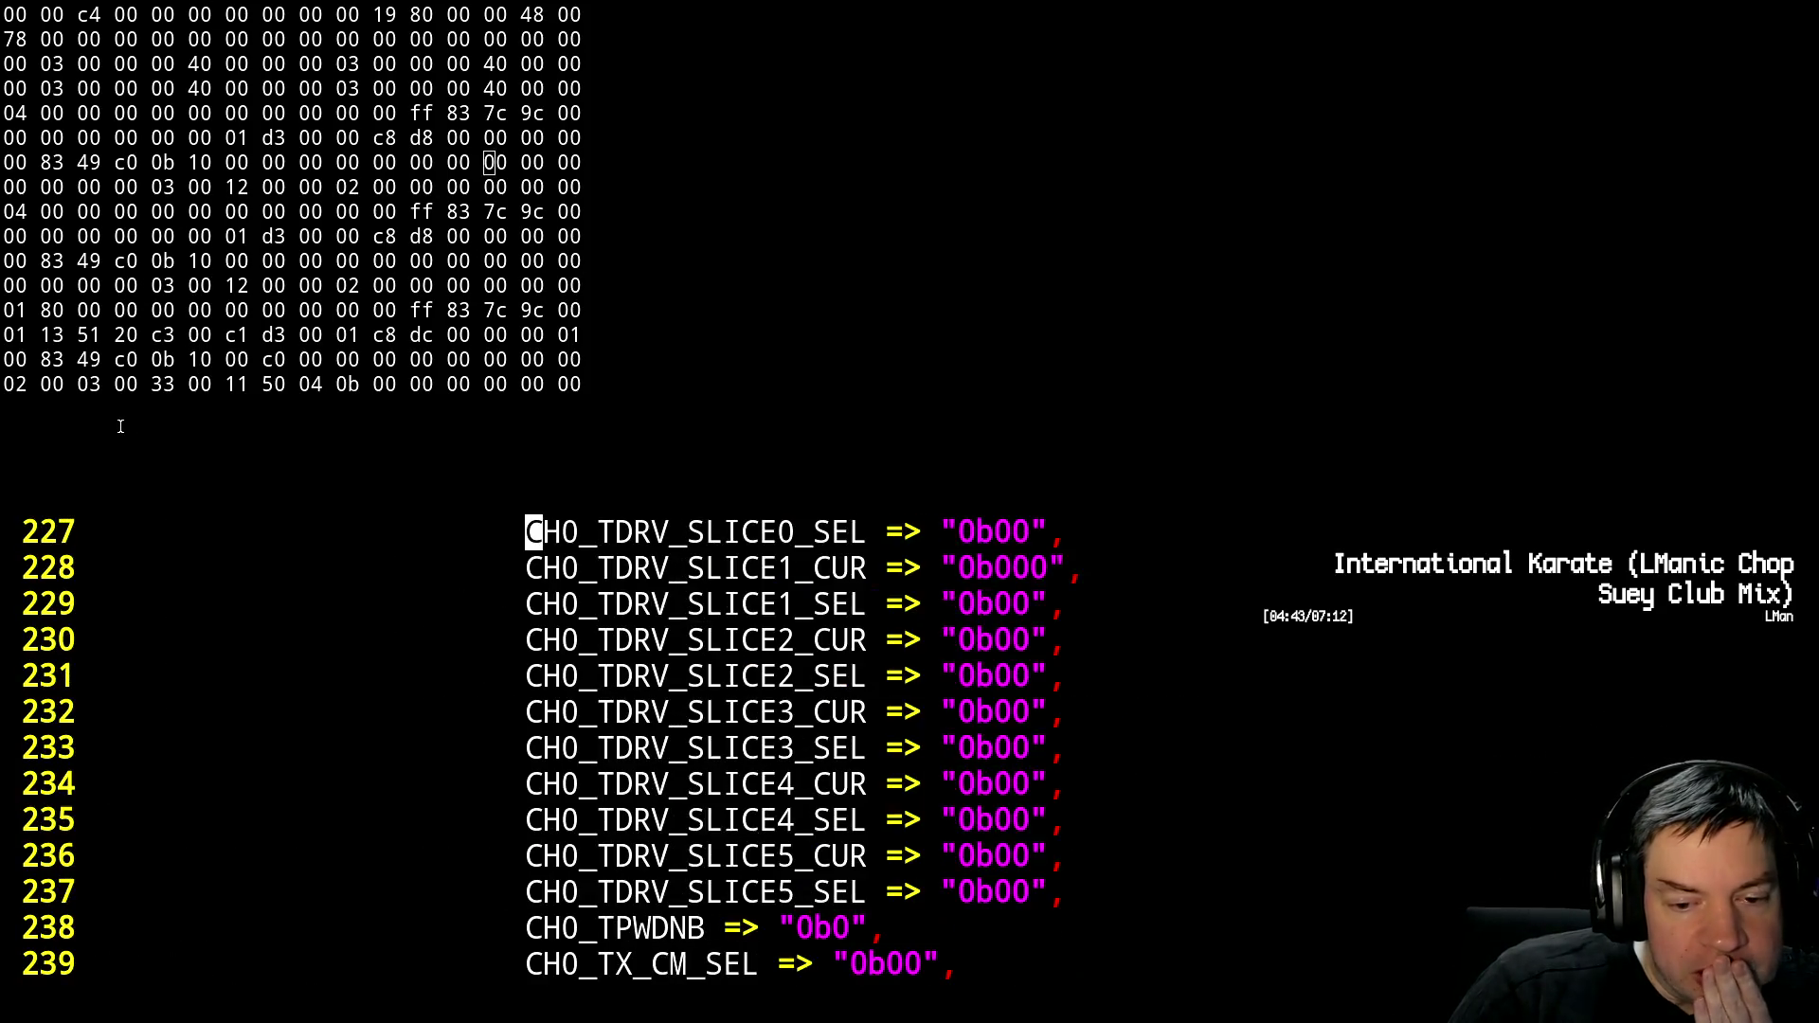
key(ctrl+f)
key(ctrl+f)
key(ctrl+f)
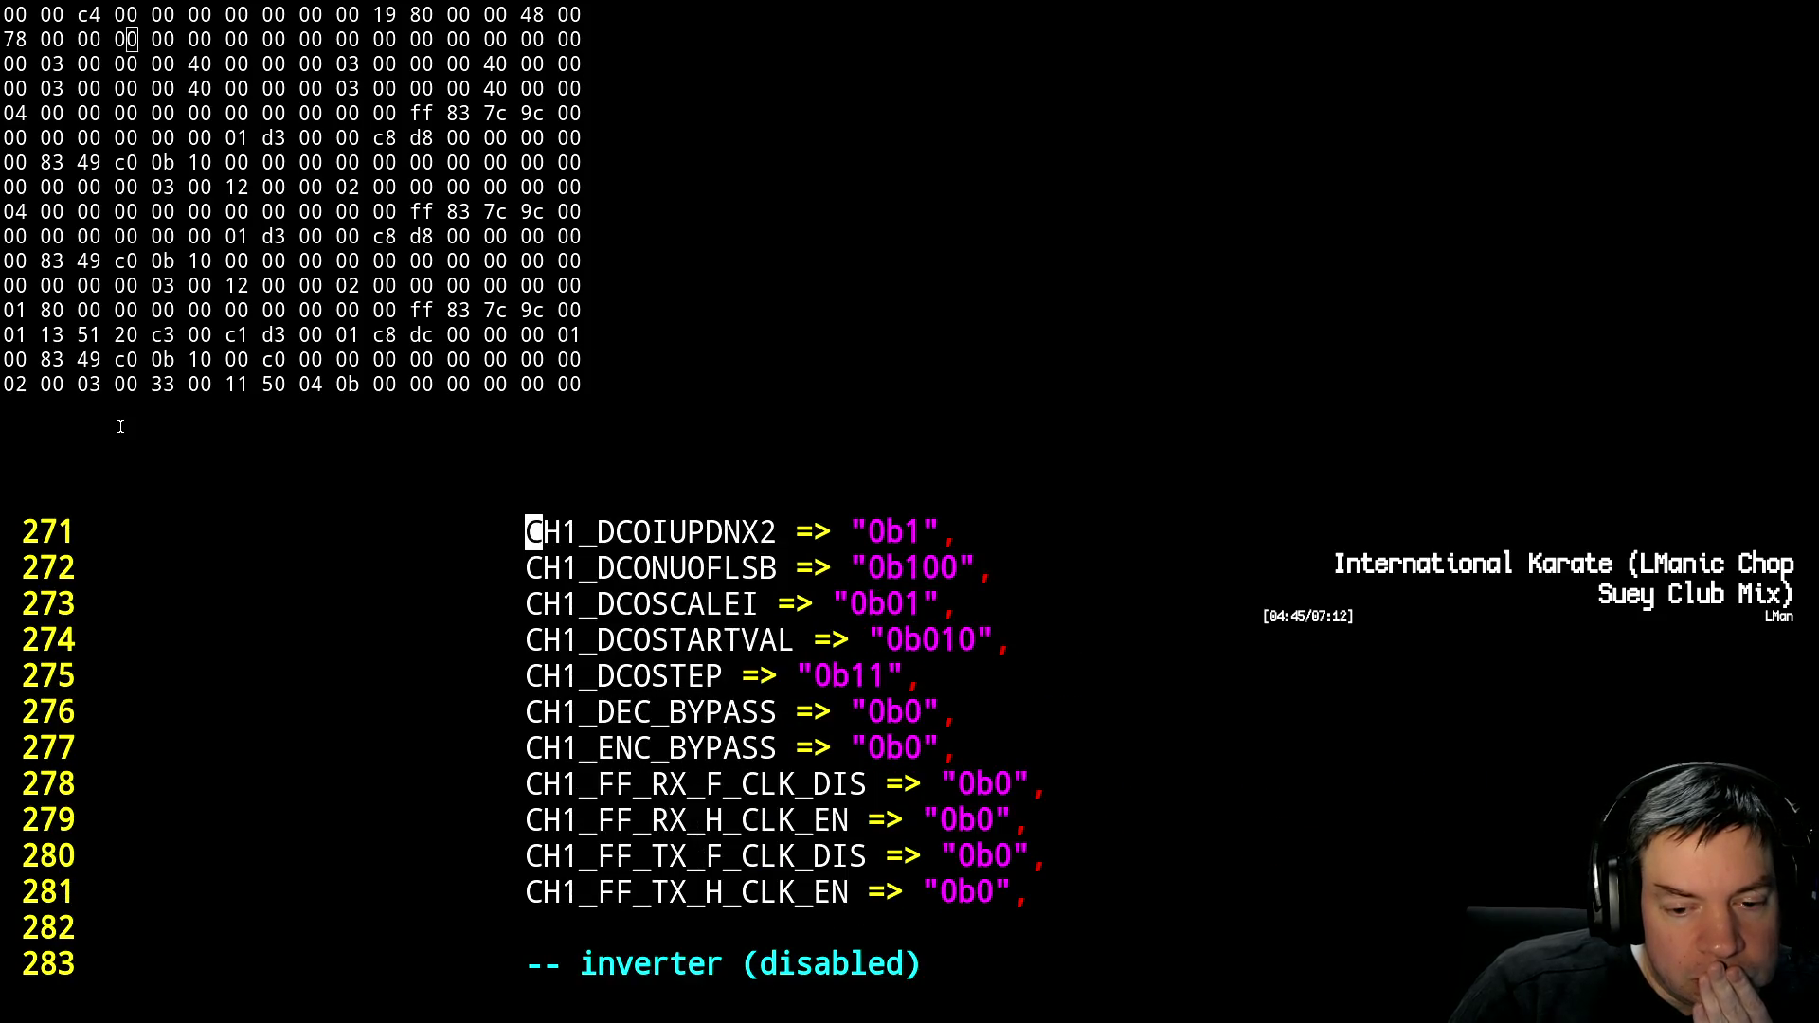
key(ctrl+f)
key(ctrl+f)
key(ctrl+f)
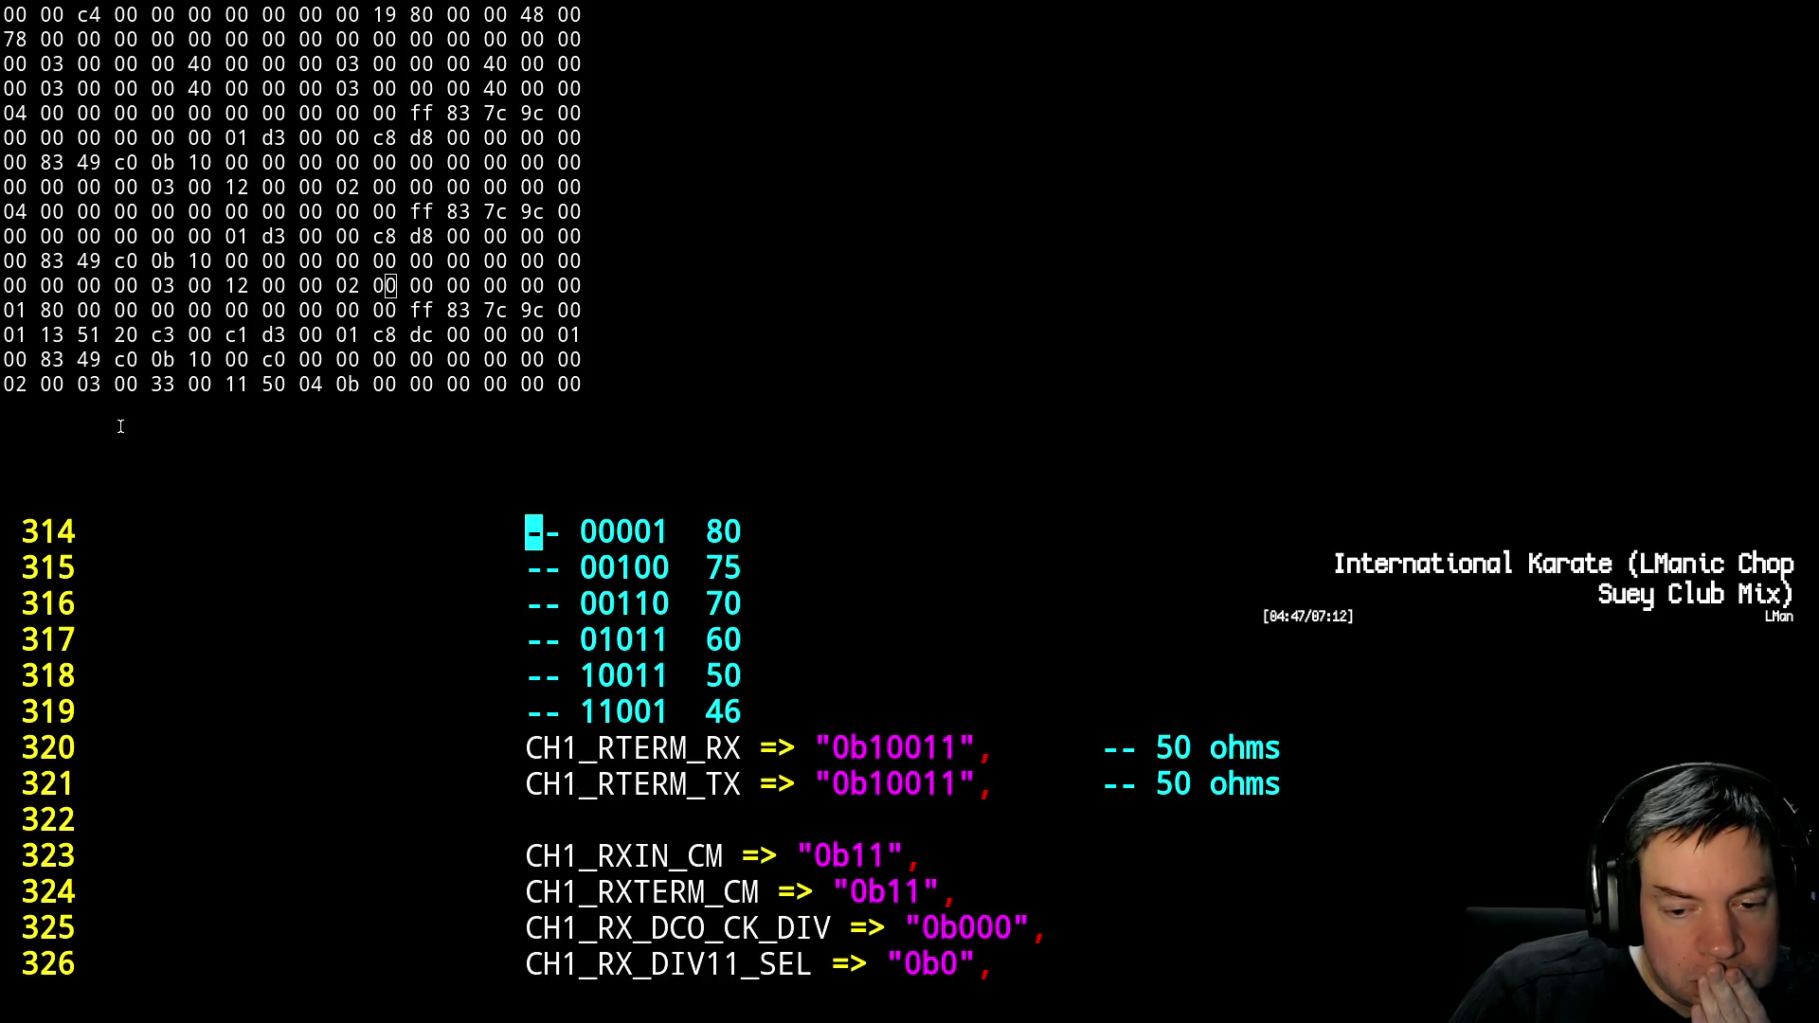
key(ctrl+f)
key(ctrl+f)
key(ctrl+f)
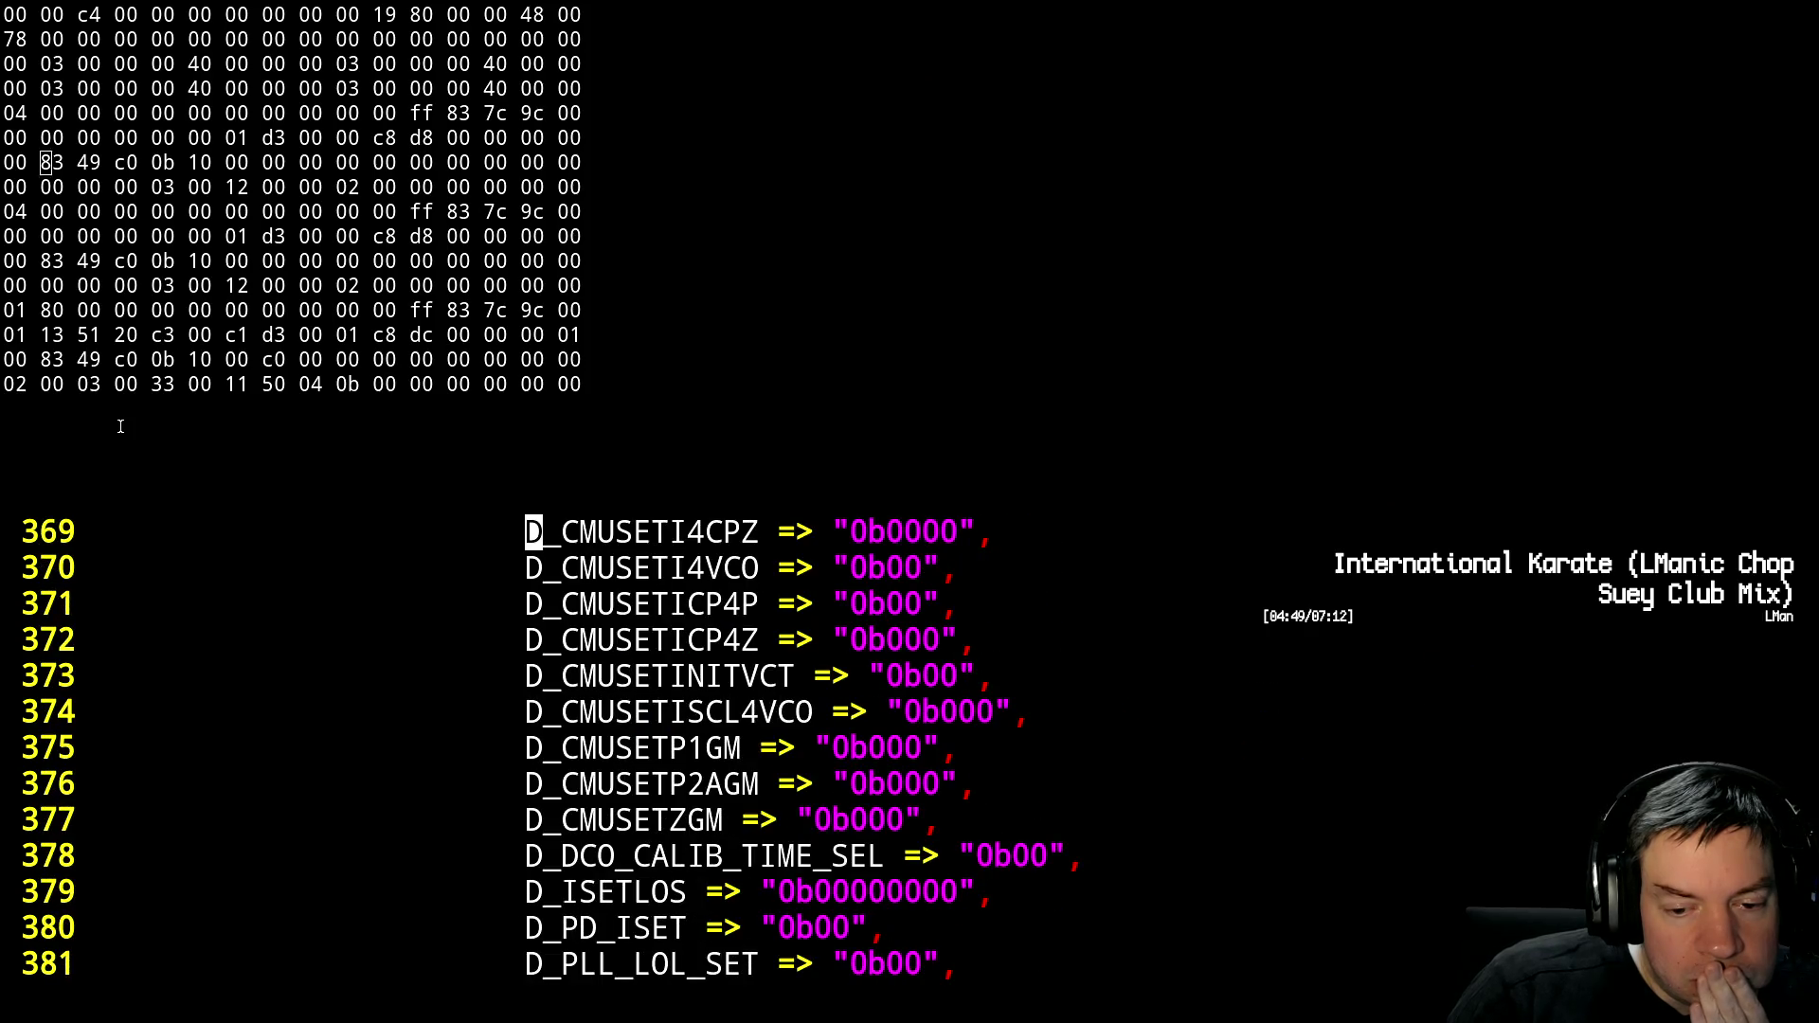
key(ctrl+f)
key(ctrl+f)
key(ctrl+f)
key(ctrl+f)
key(ctrl+f)
key(ctrl+f)
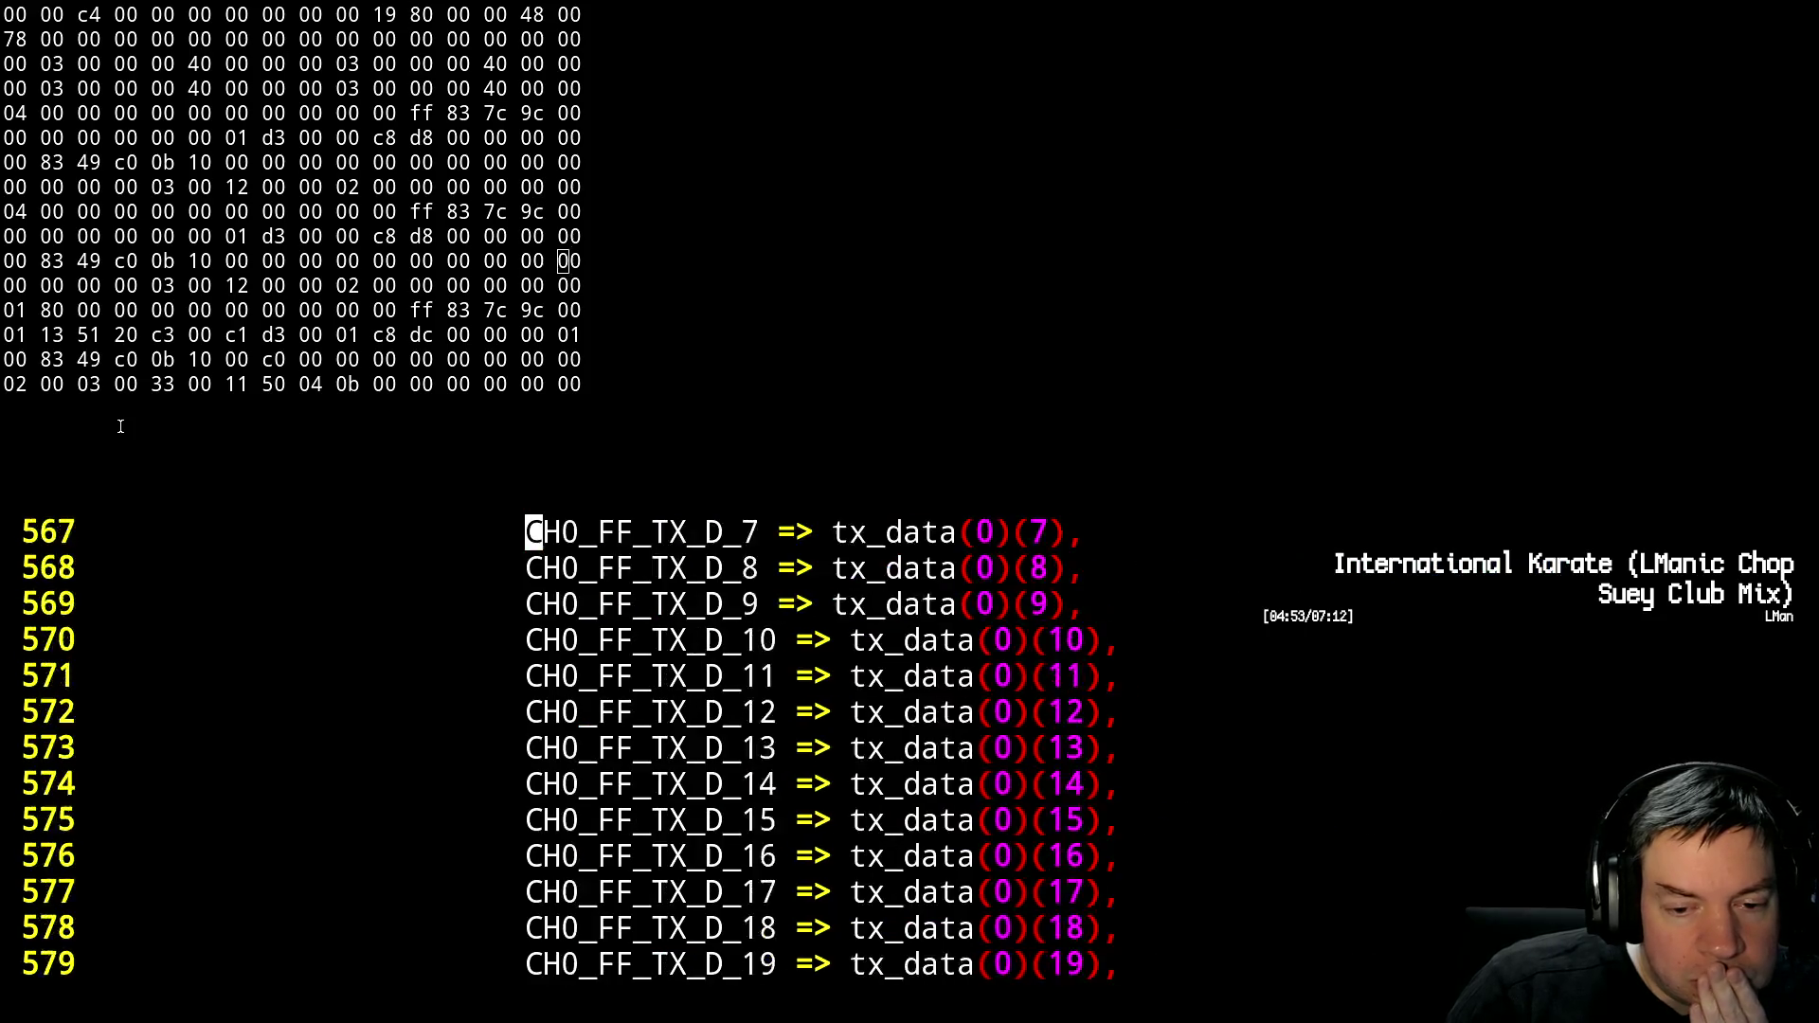
key(ctrl+f)
key(ctrl+f)
key(ctrl+f)
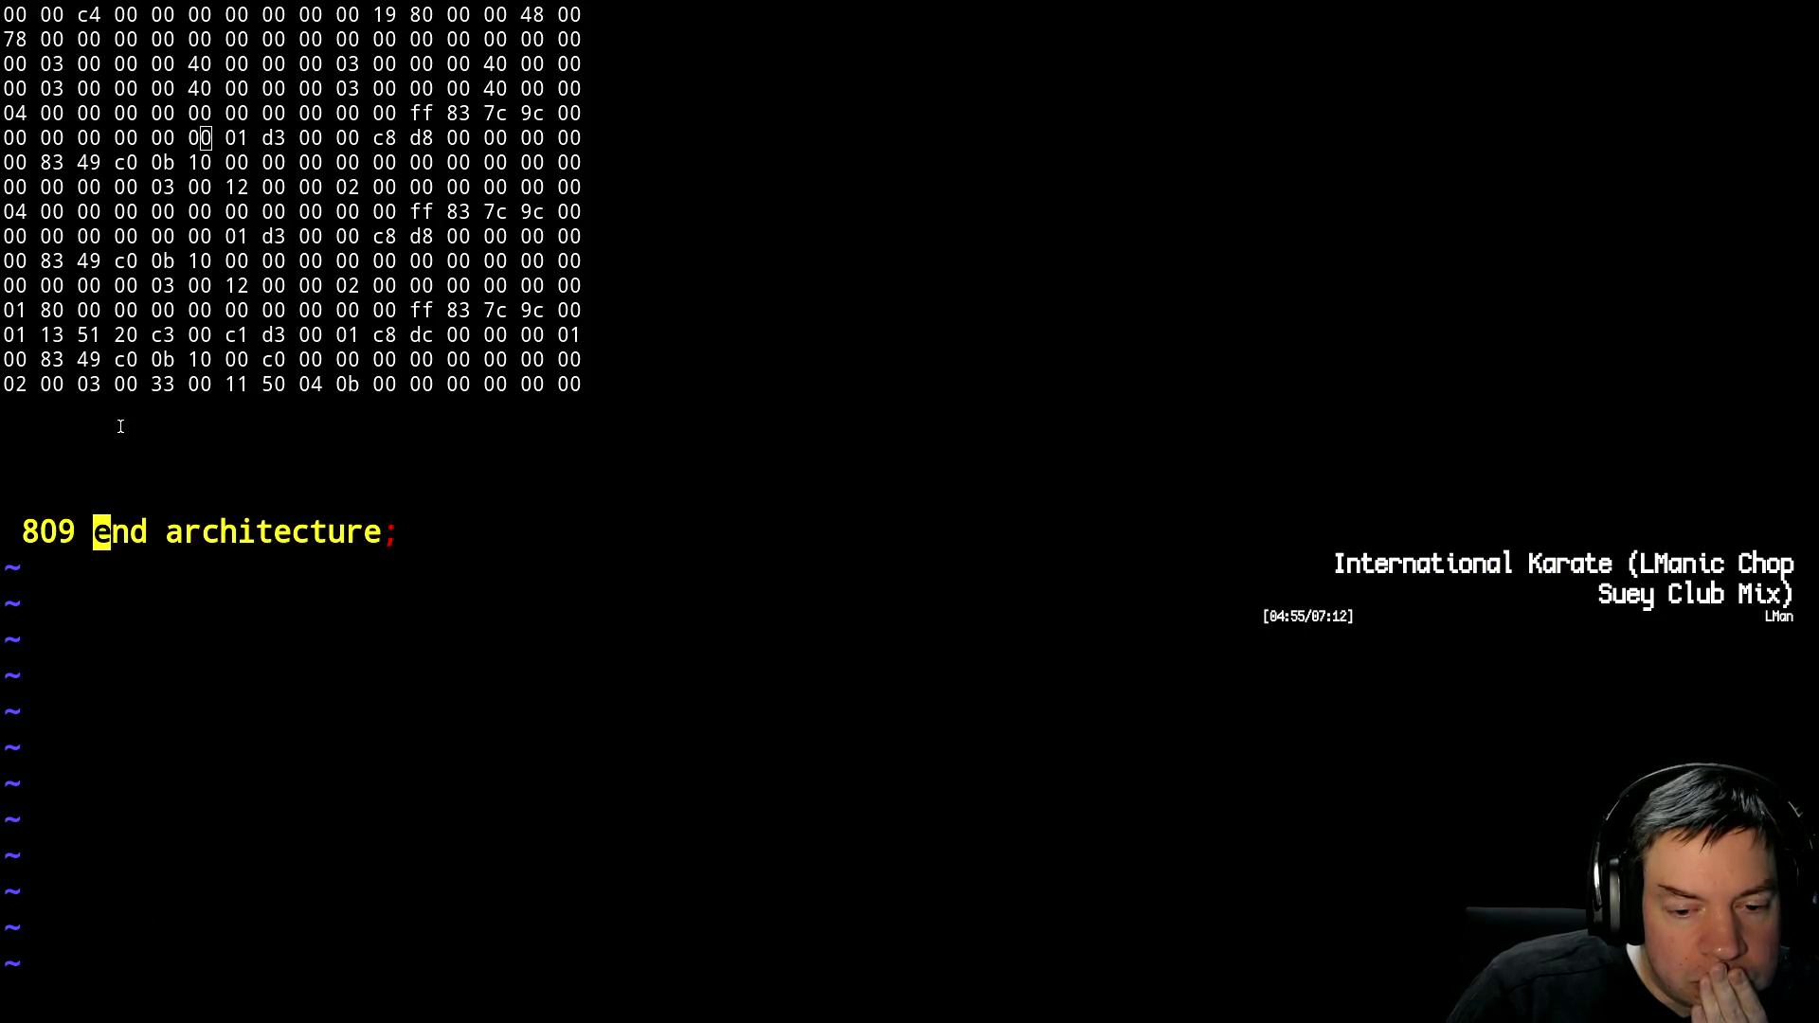
key(ctrl+b)
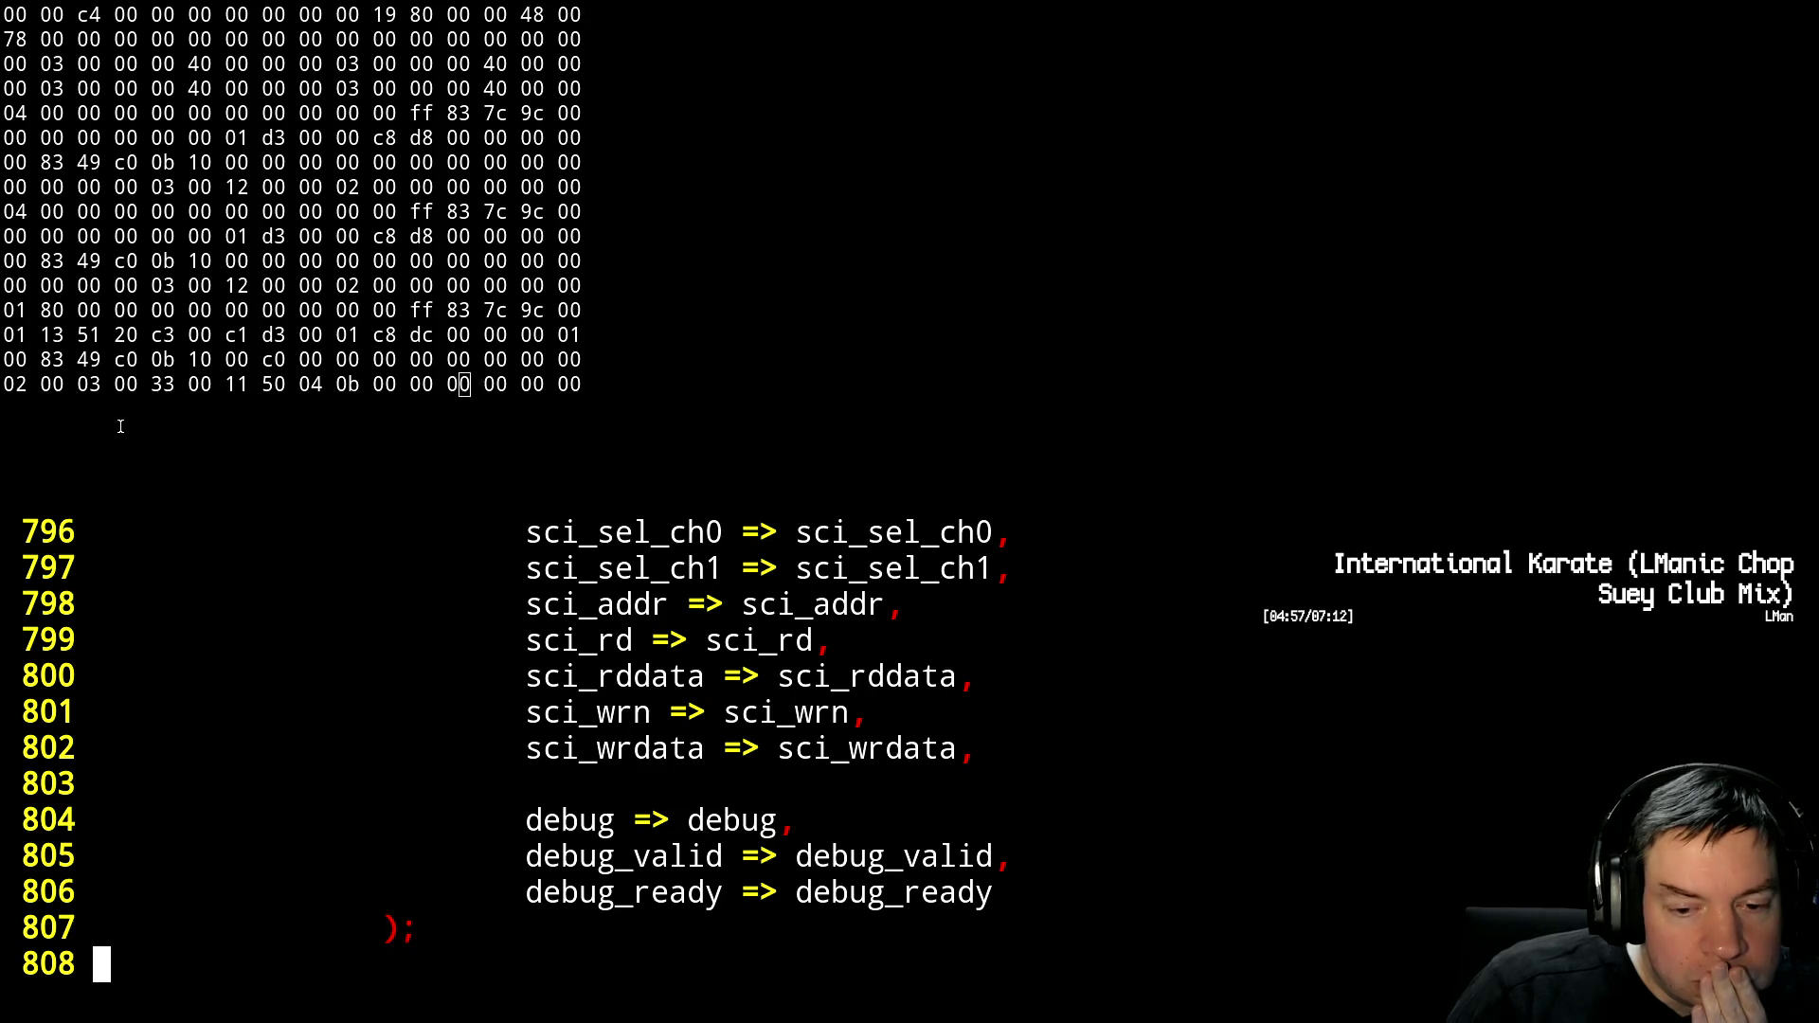
key(ctrl+b)
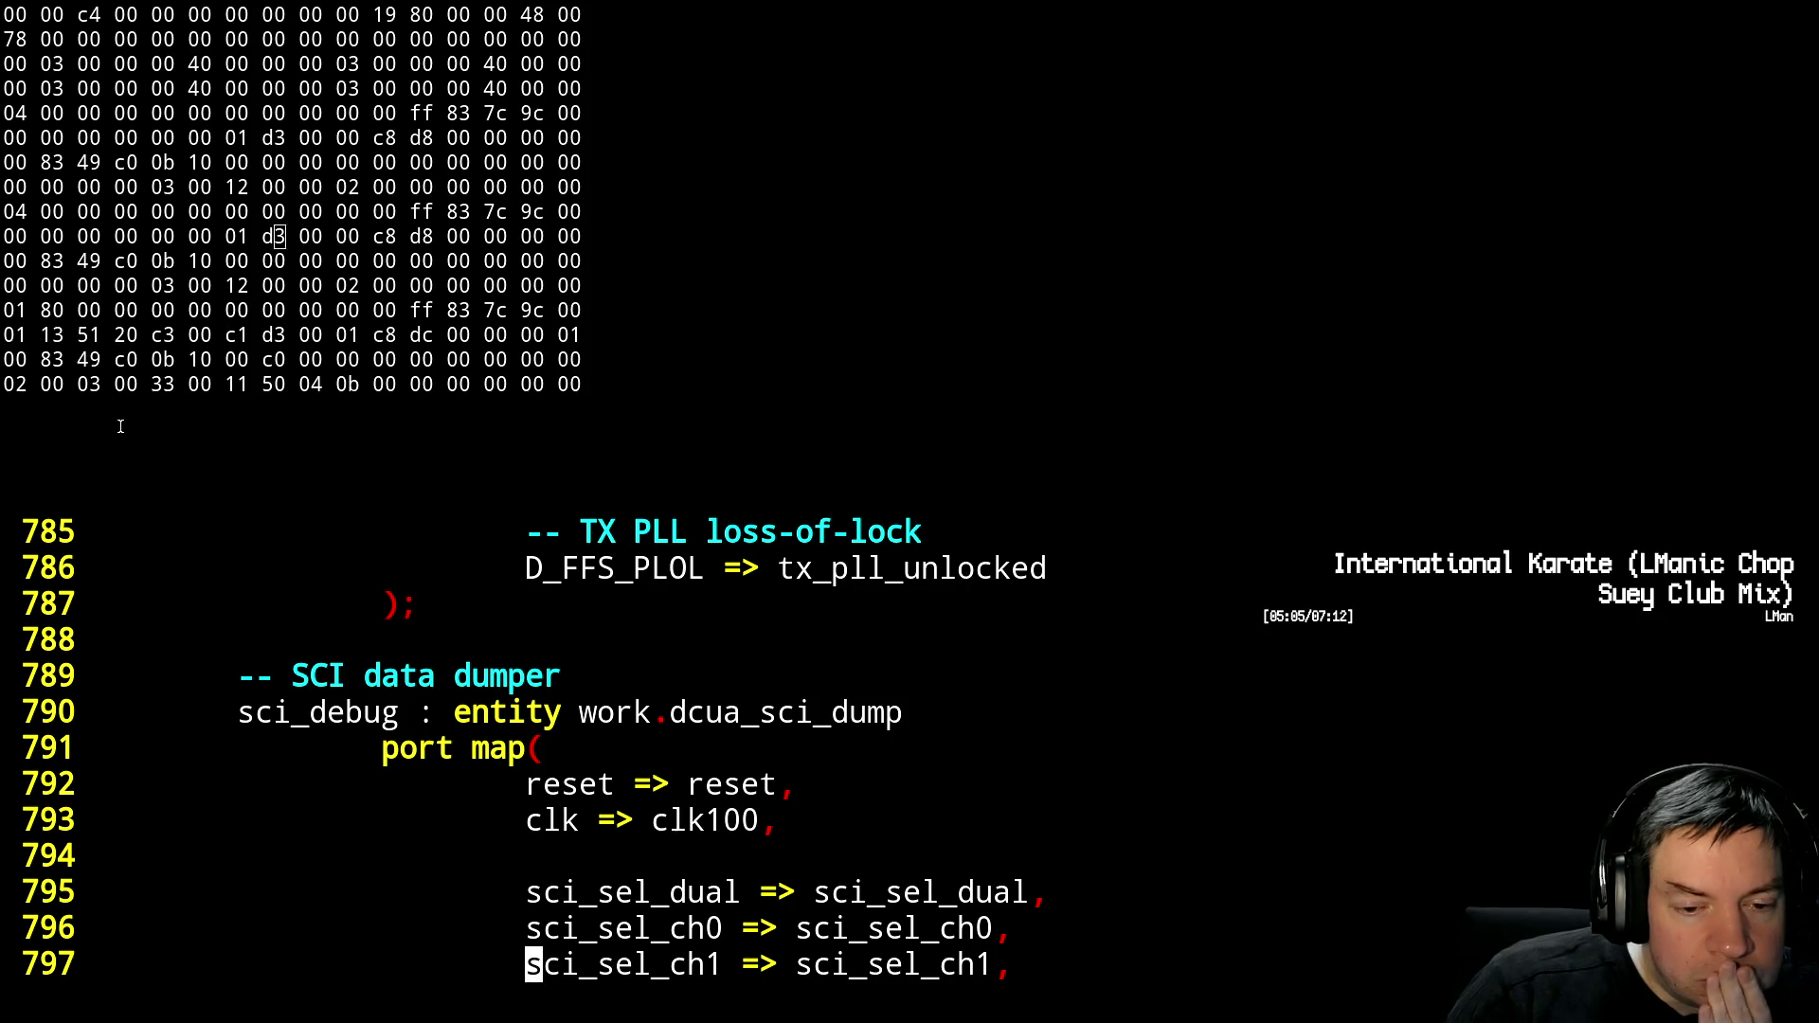
key(ctrl+f)
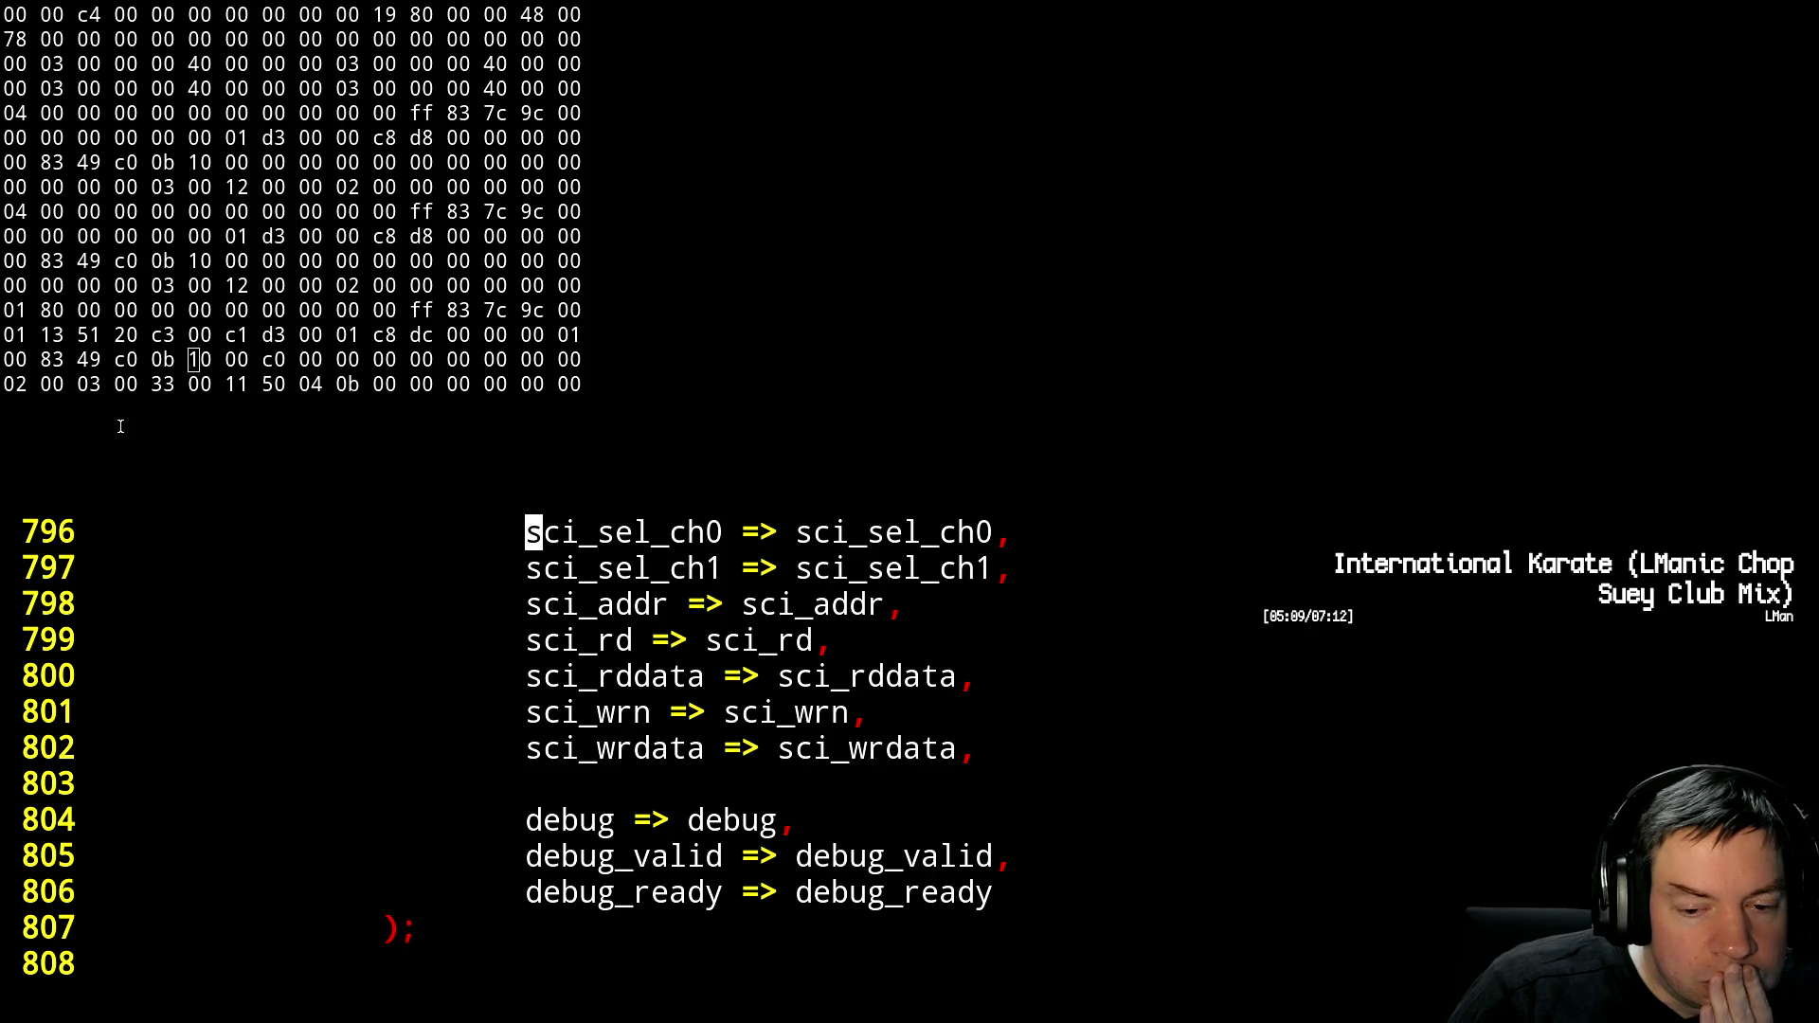
key(ctrl+b)
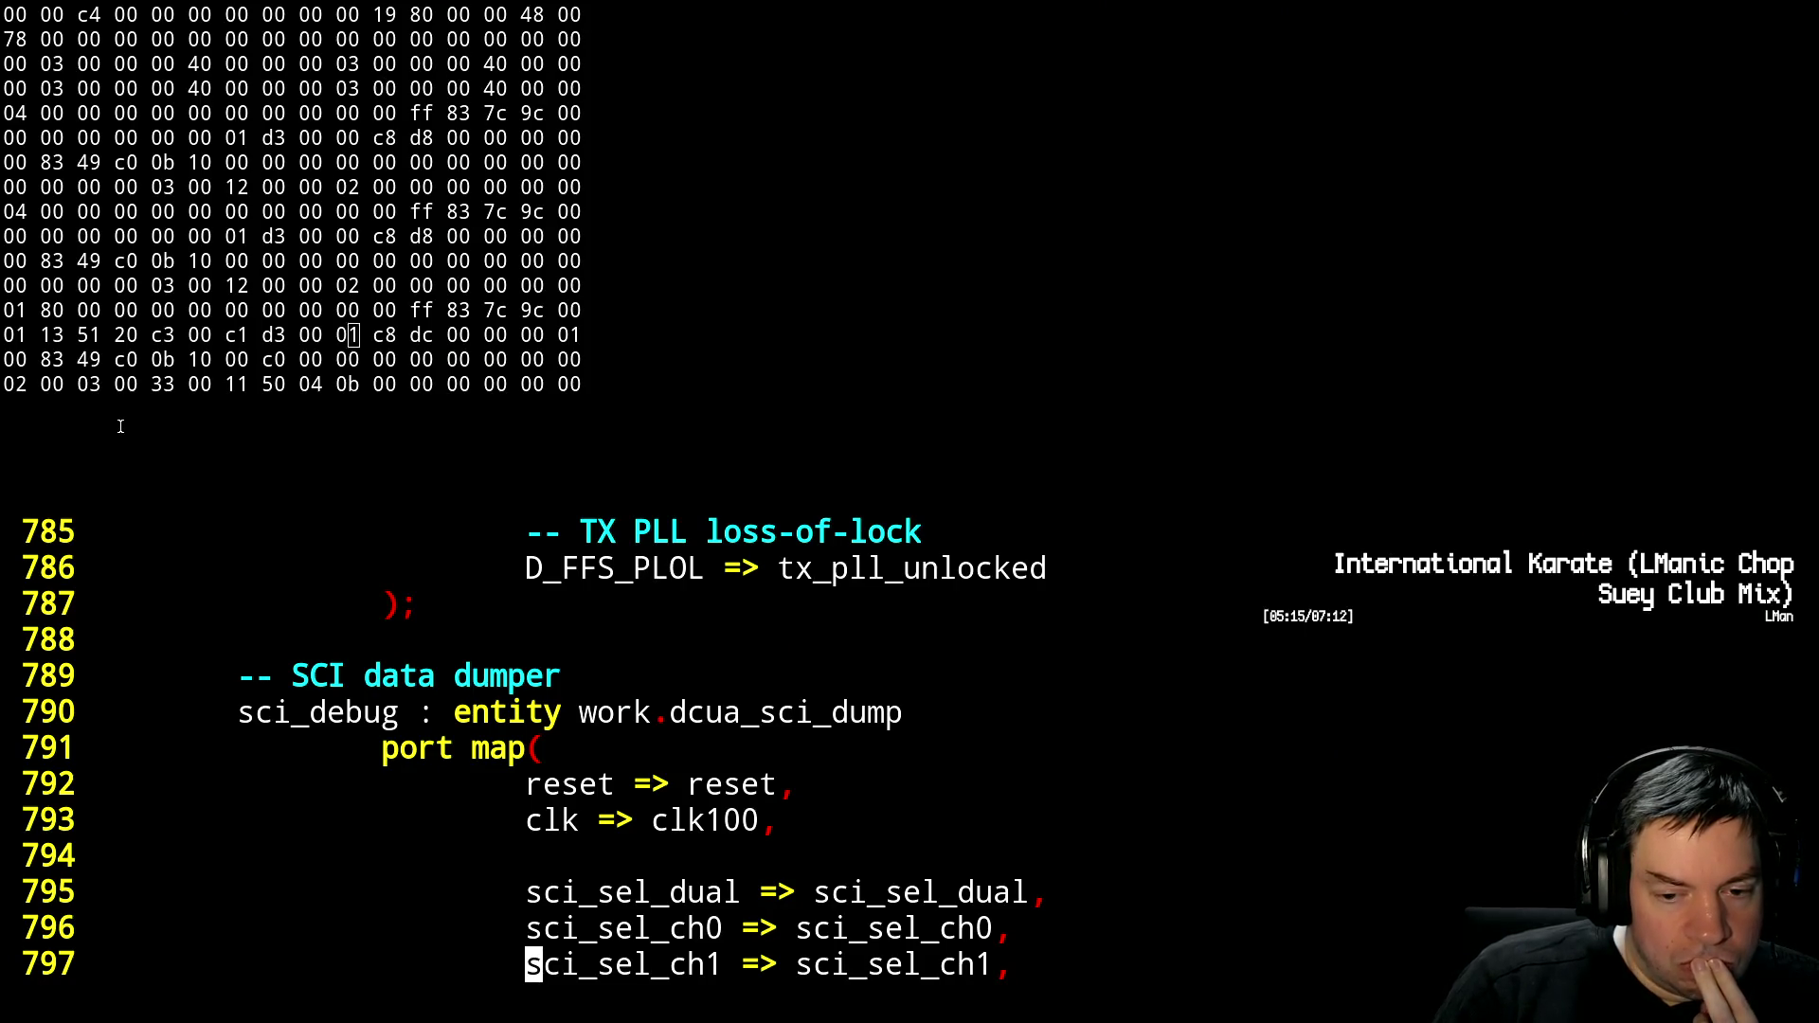
key(ctrl+e)
Open a line after the TX PLL instance and add the comment '-- rx data dumper'
key(k)
key(k)
key(k)
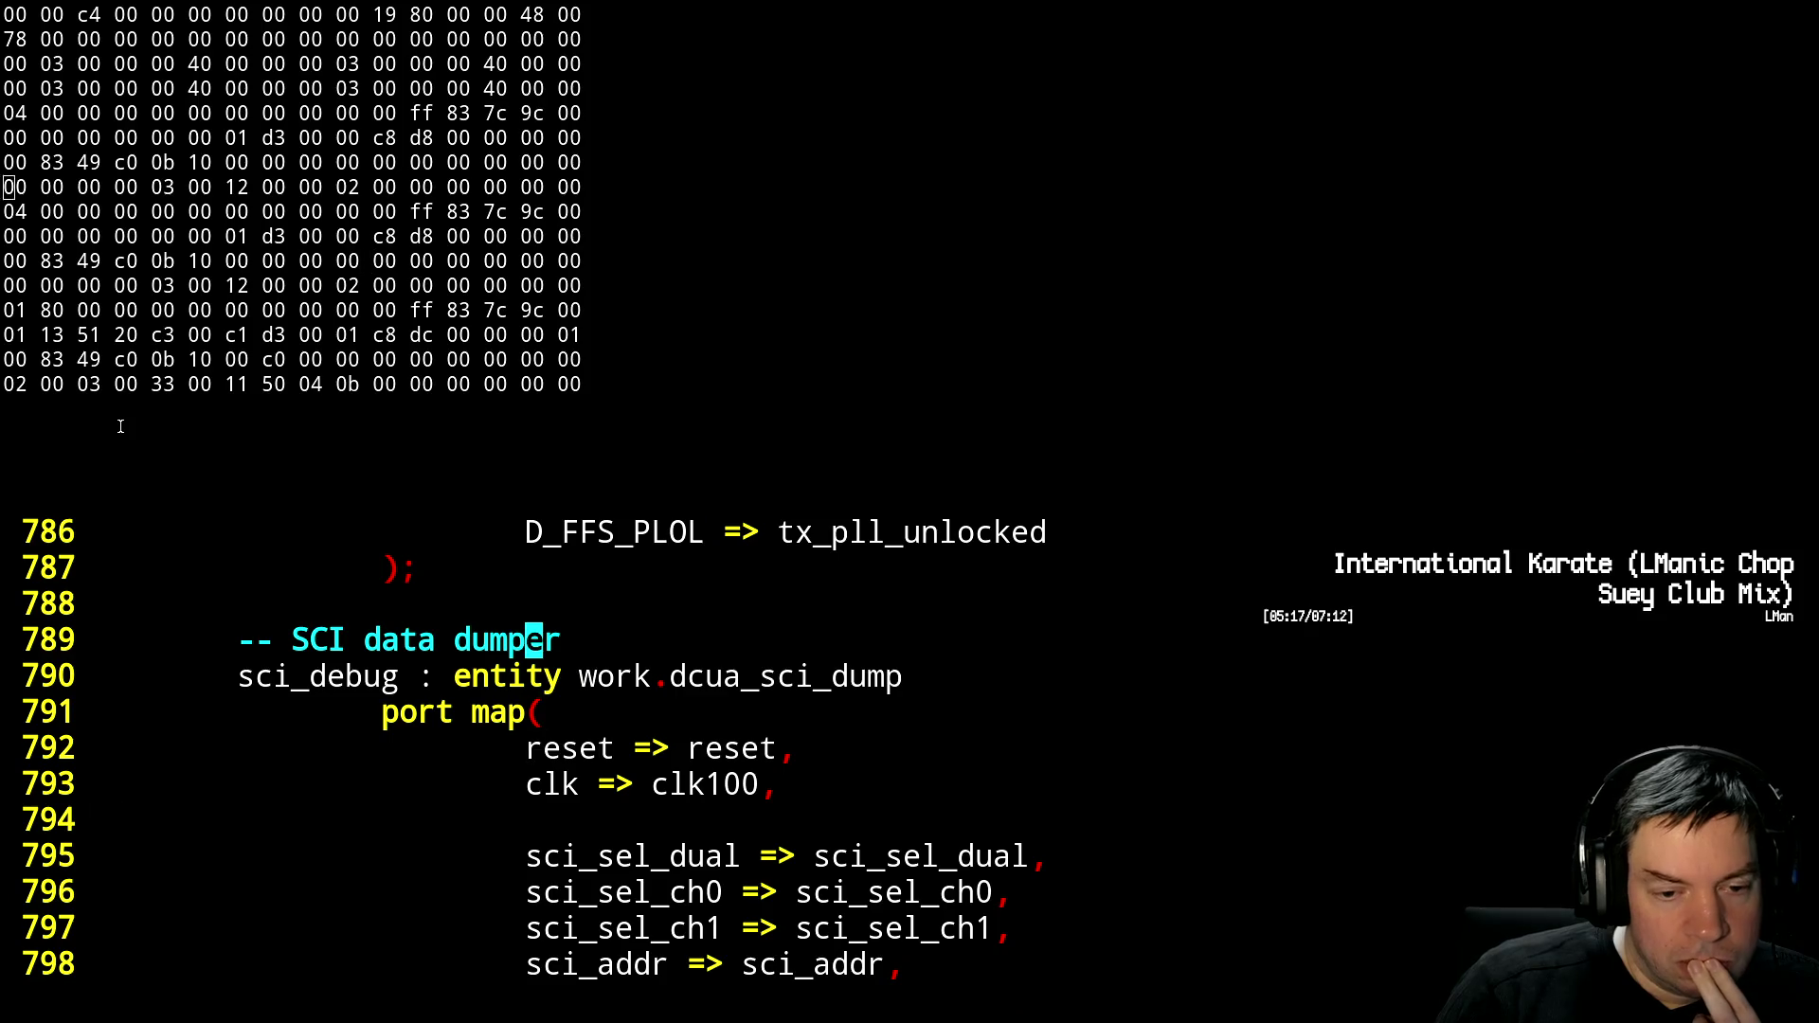
key(o)
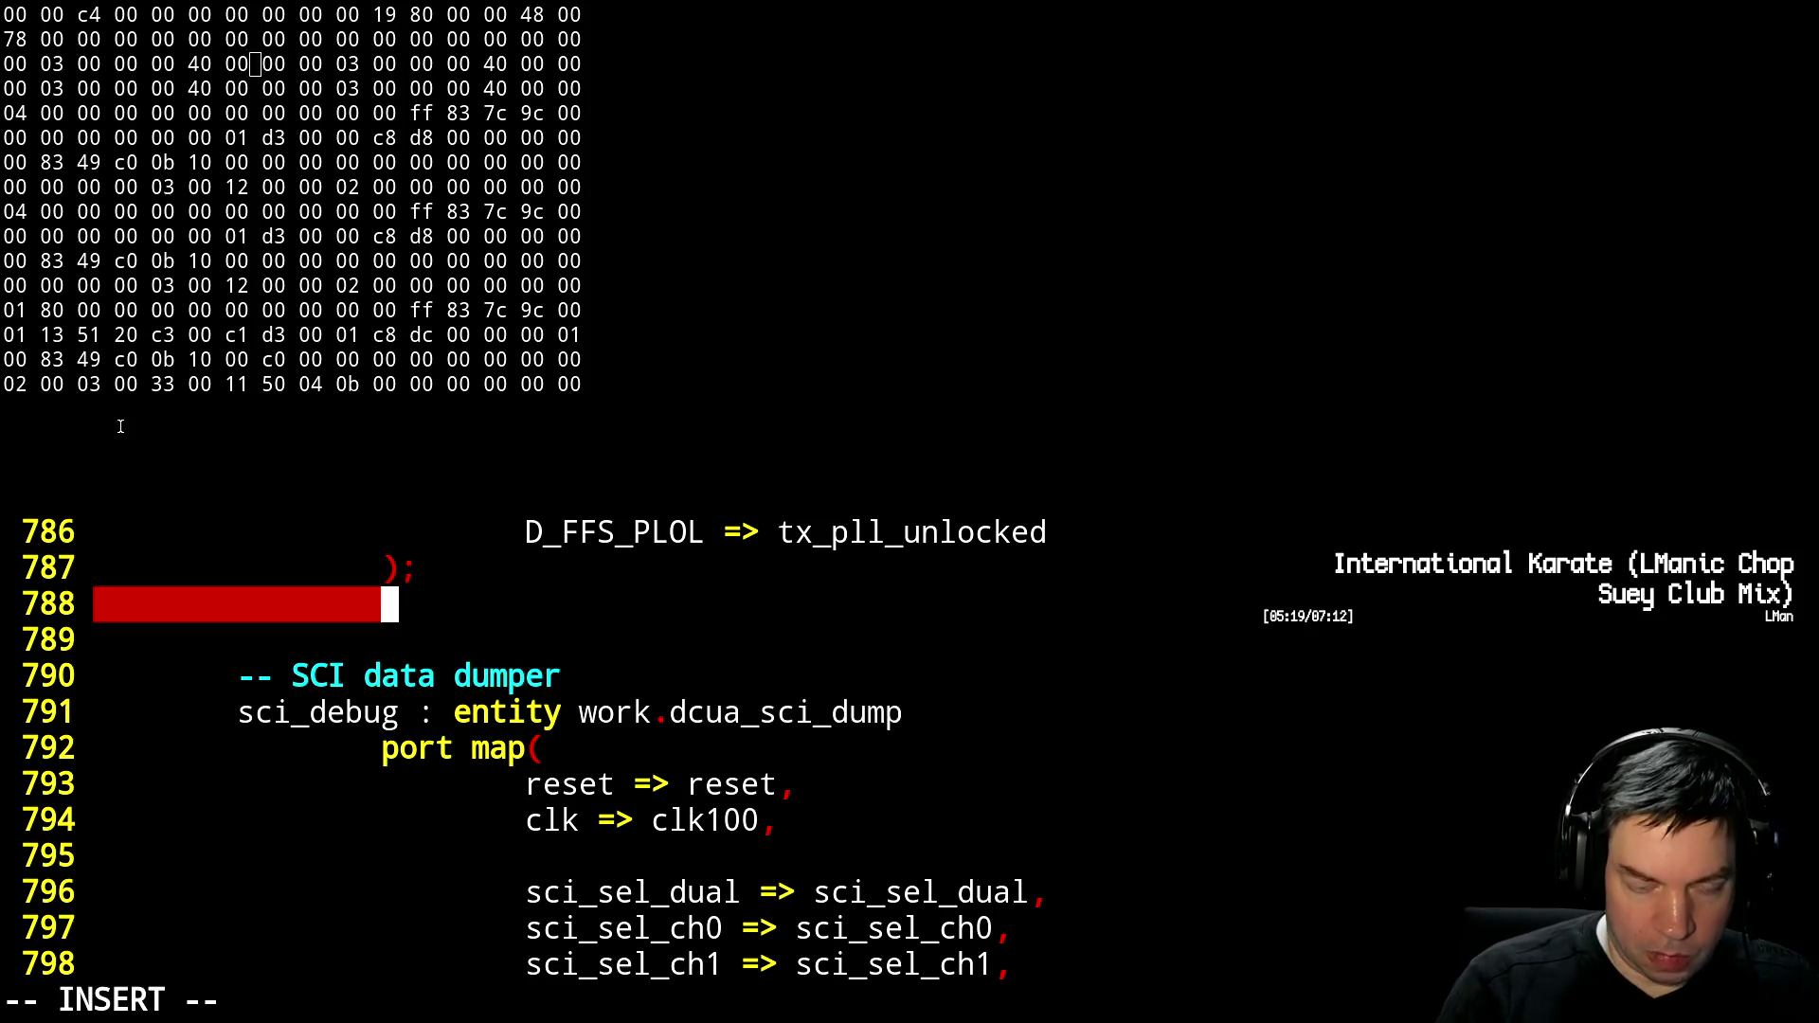
key(Return)
key(BackSpace)
key(BackSpace)
key(Tab)
text(--)
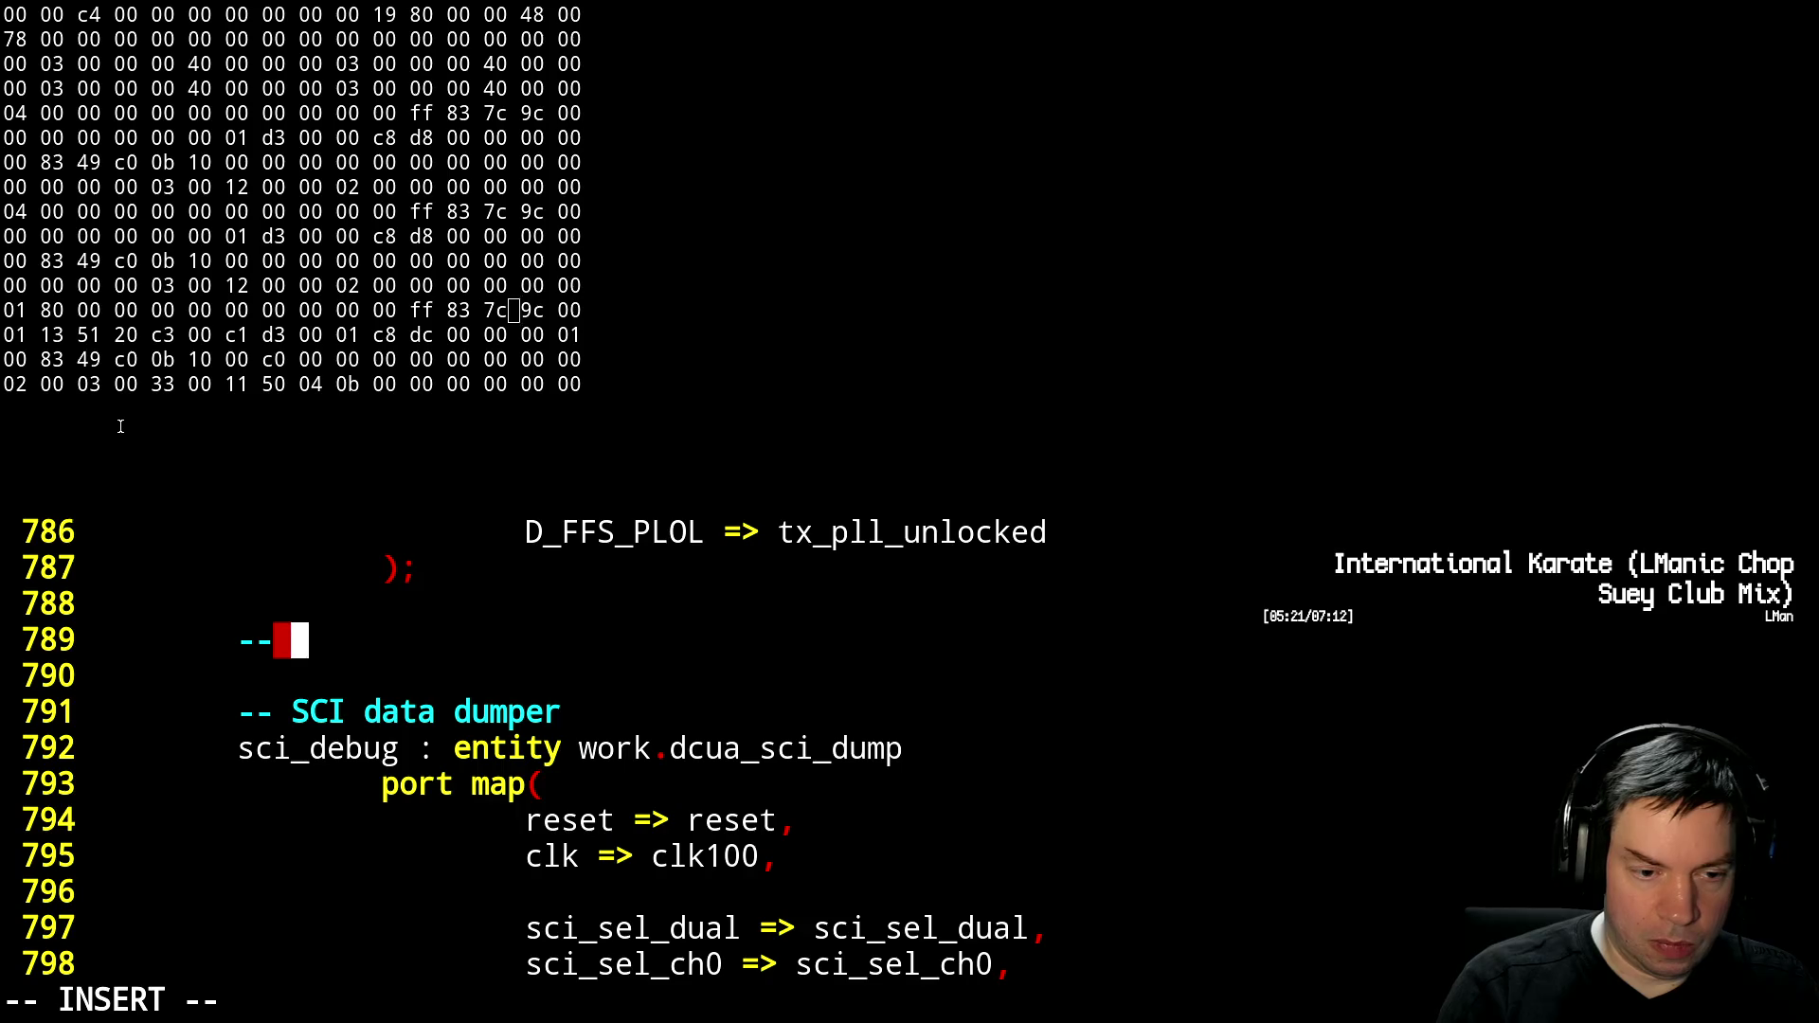
text( rx )
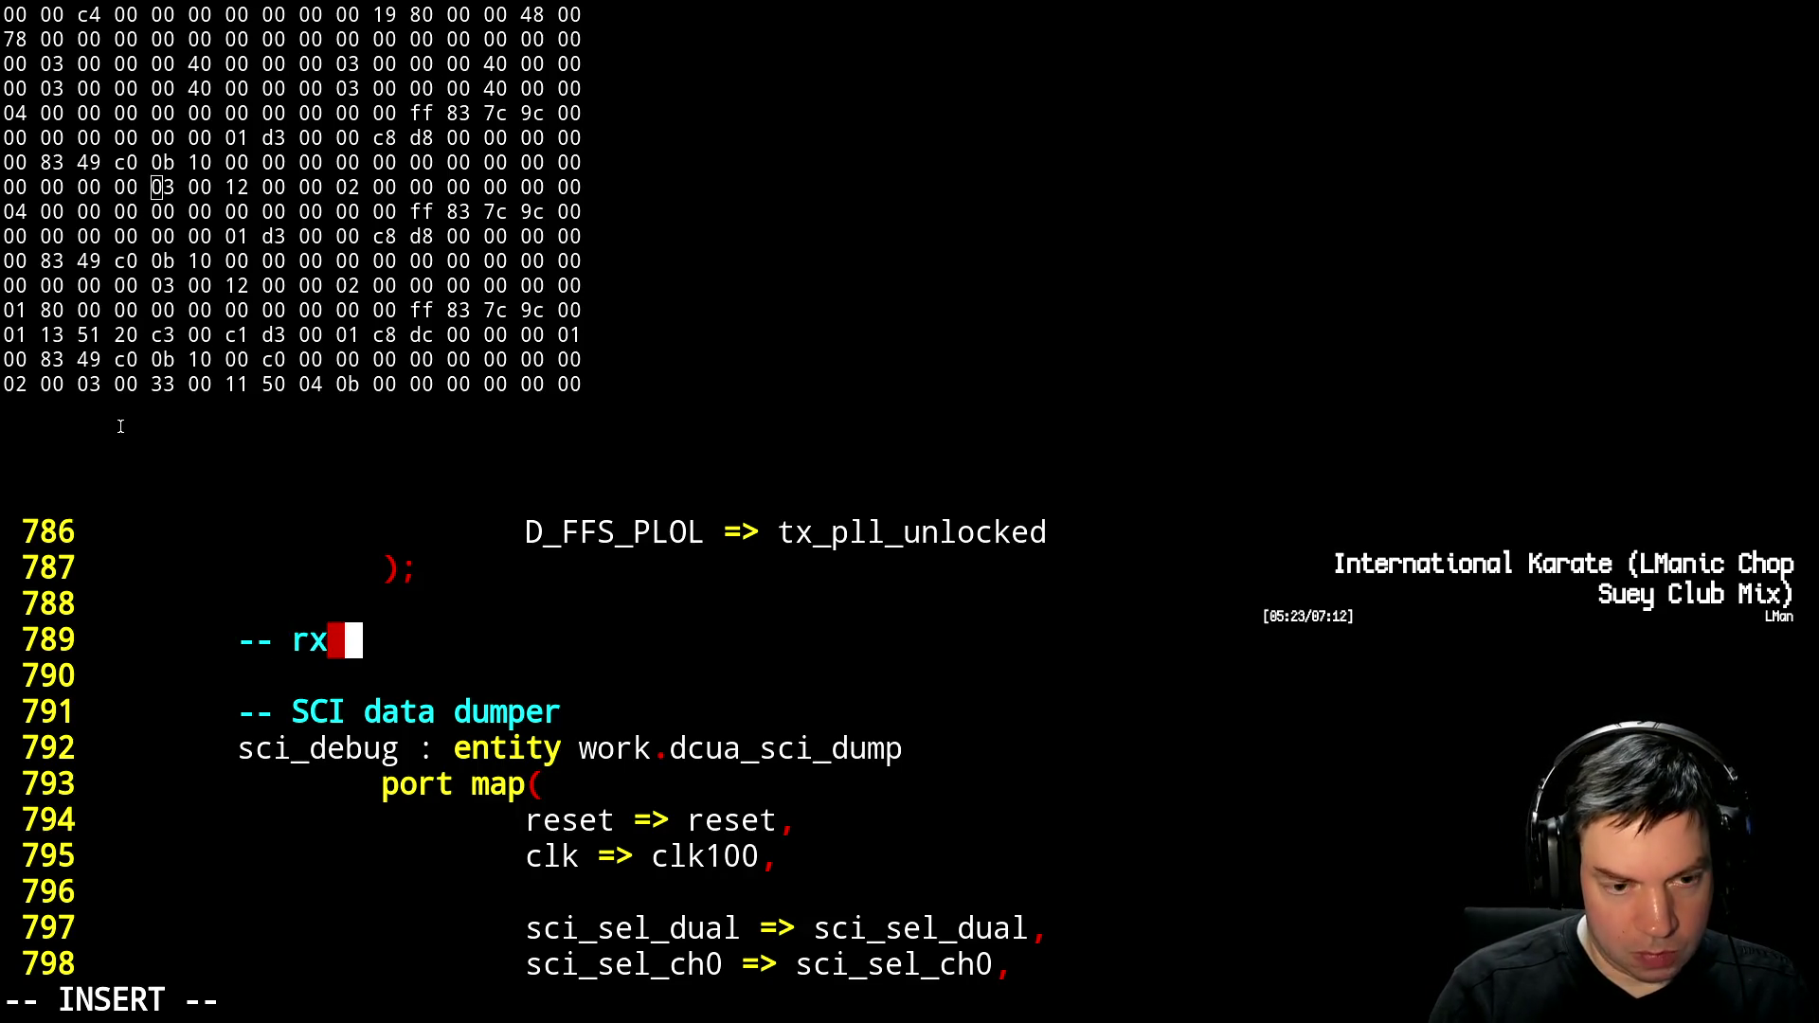
text(data dumper)
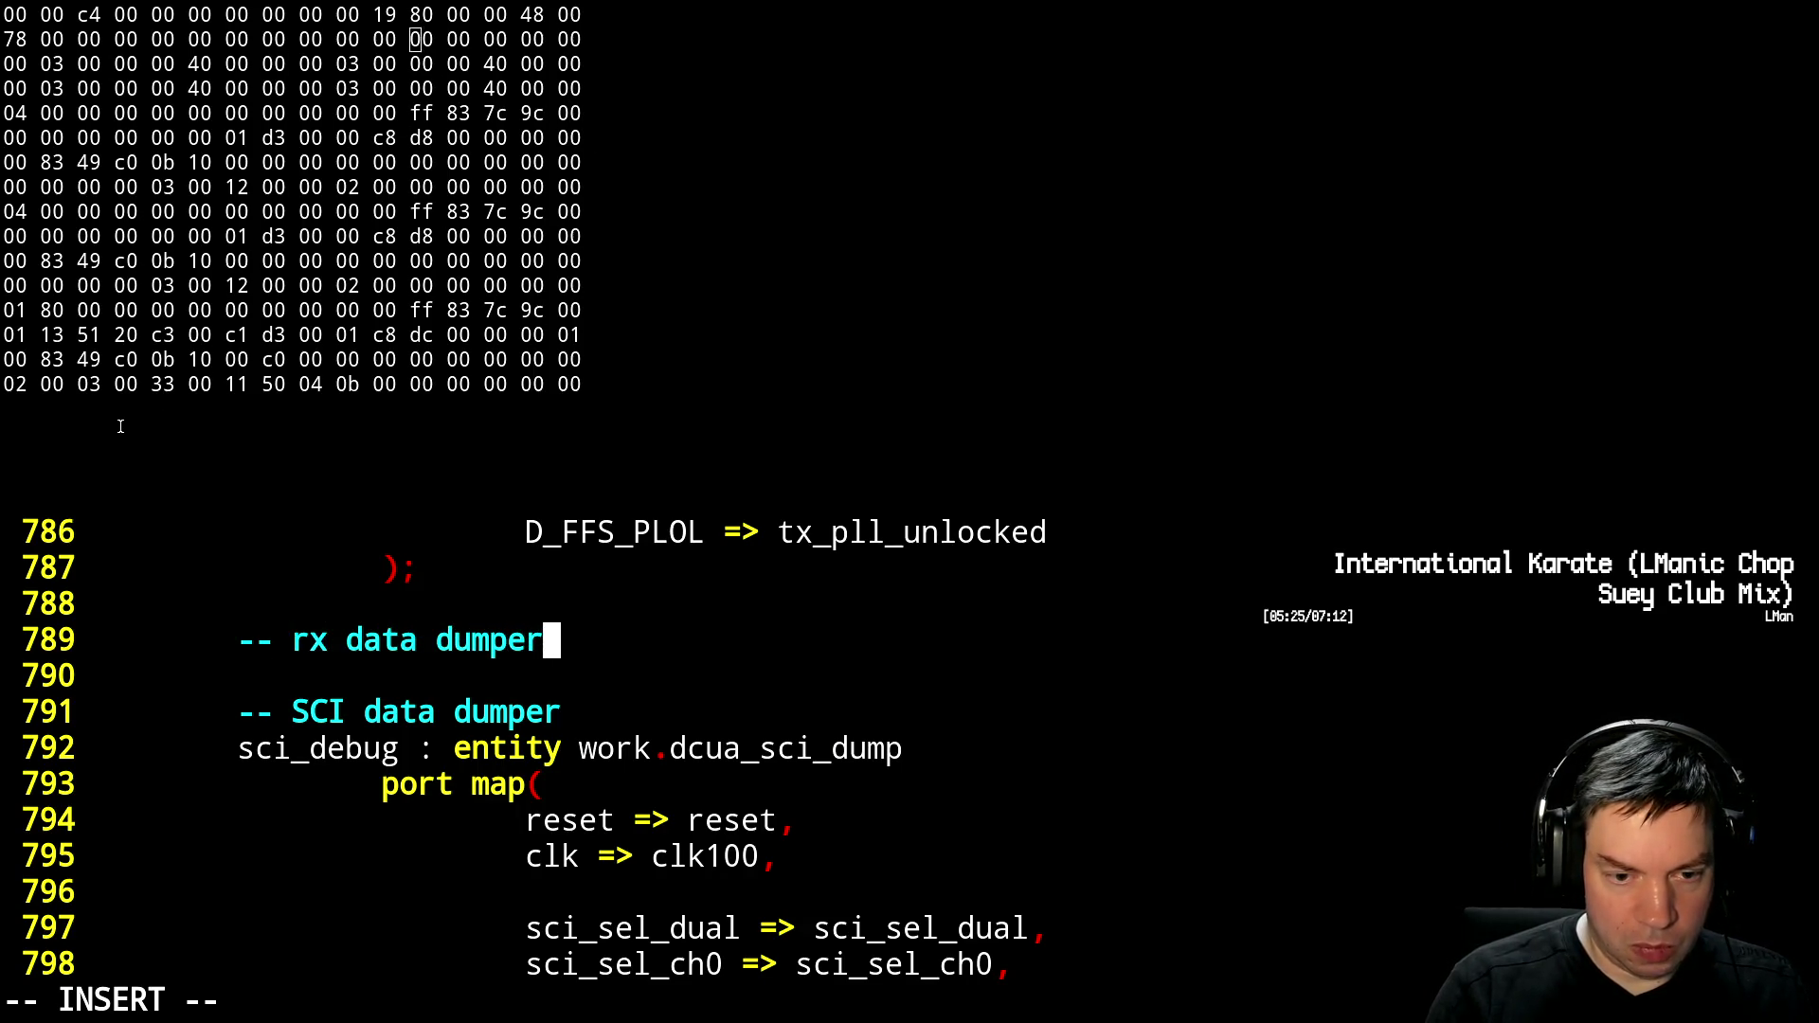
Add the instance line 'data_debug : entity work.bin2hex'
key(Return)
text(data)
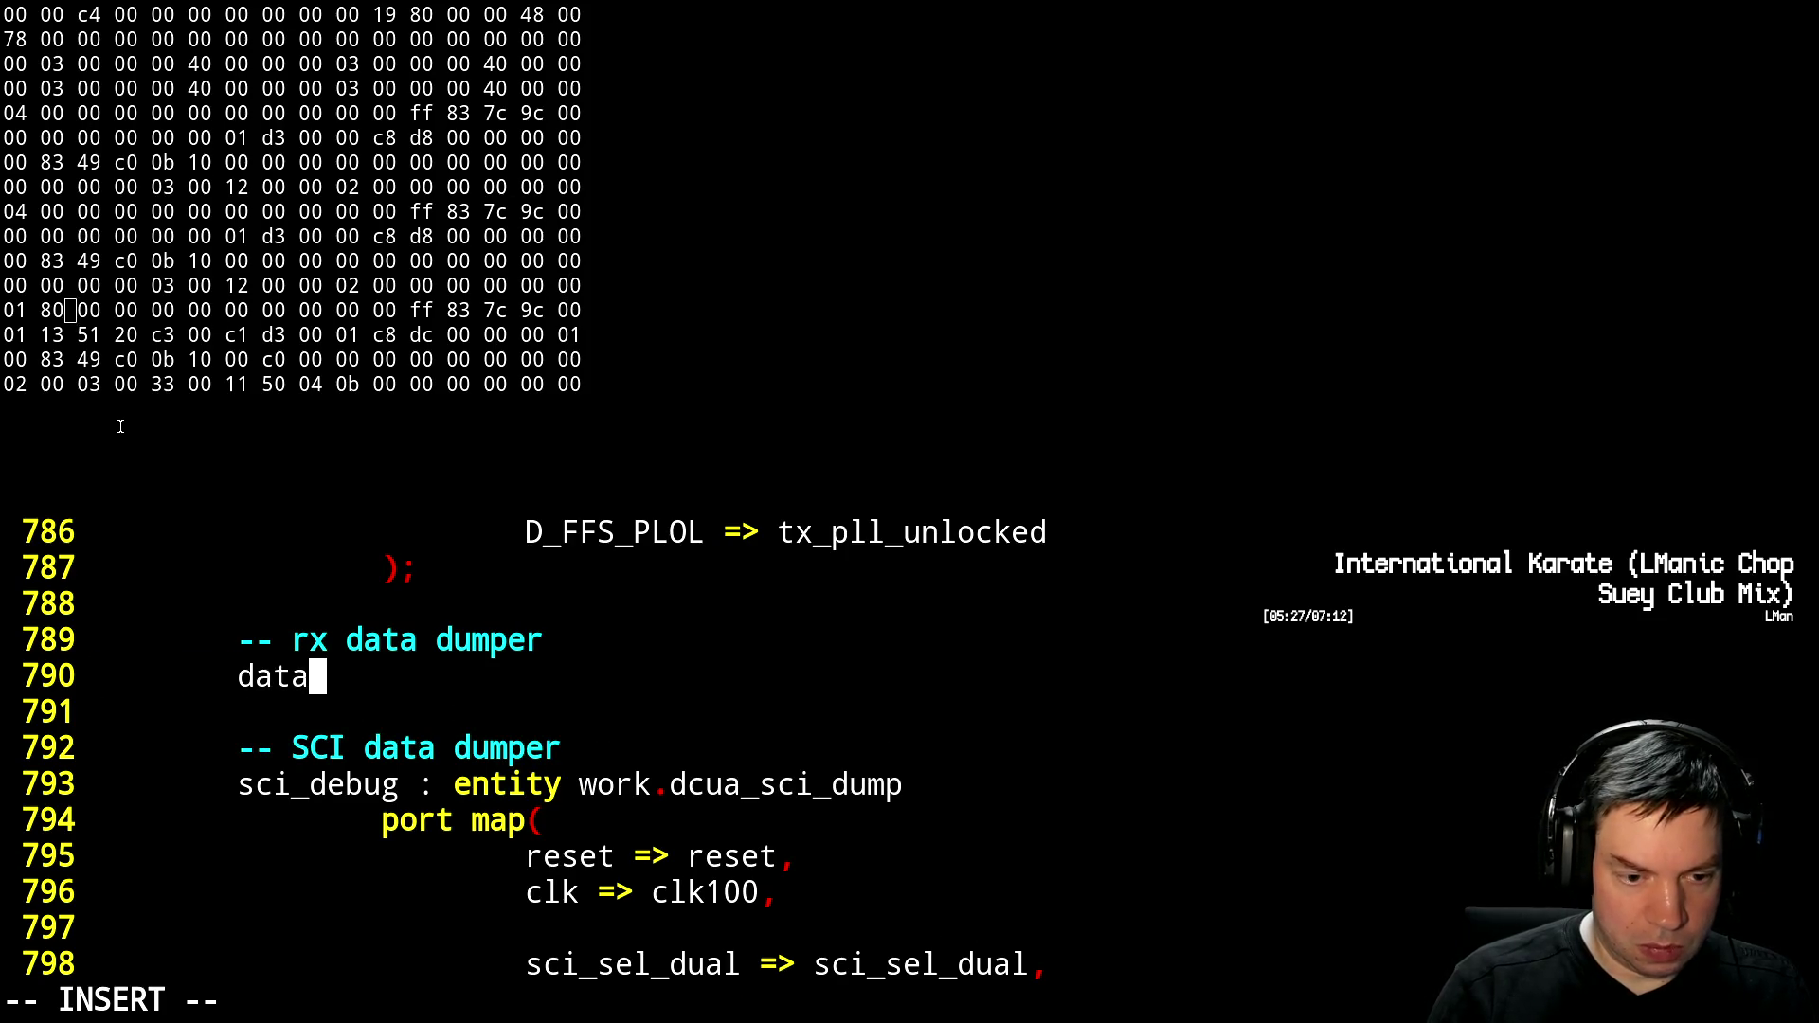
text(_debug : entitu)
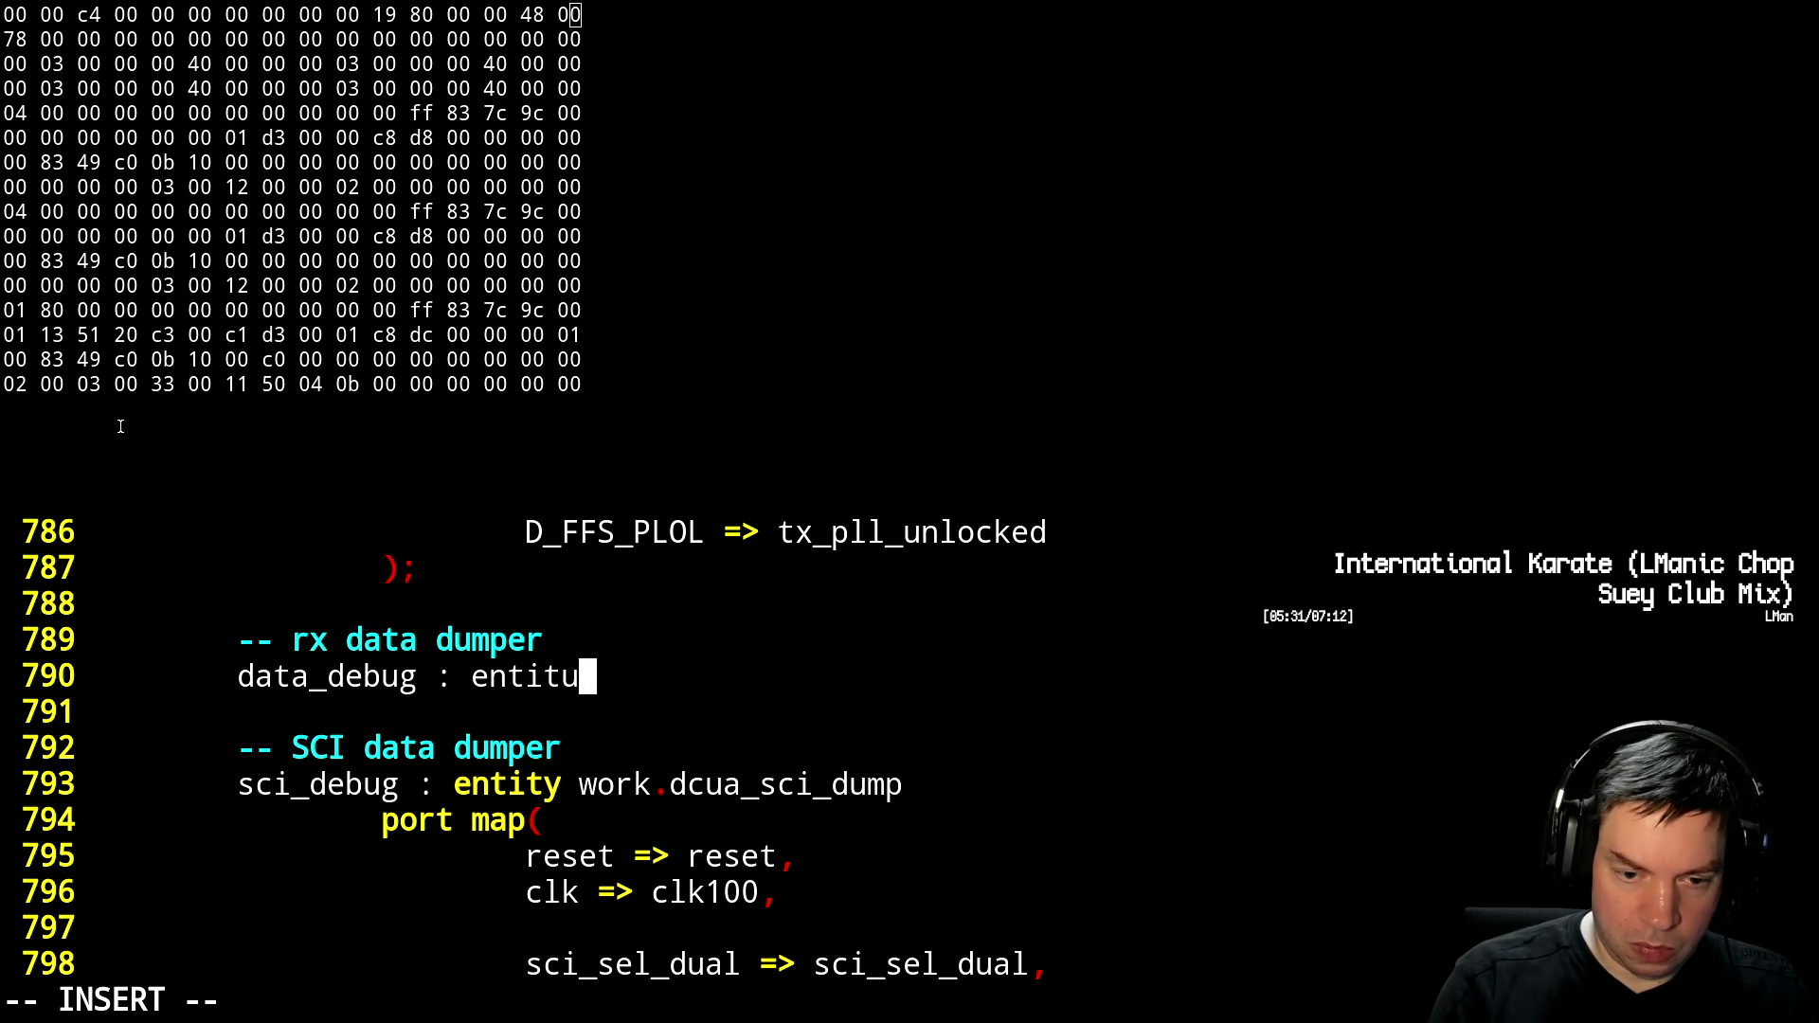
key(BackSpace)
text(y work.)
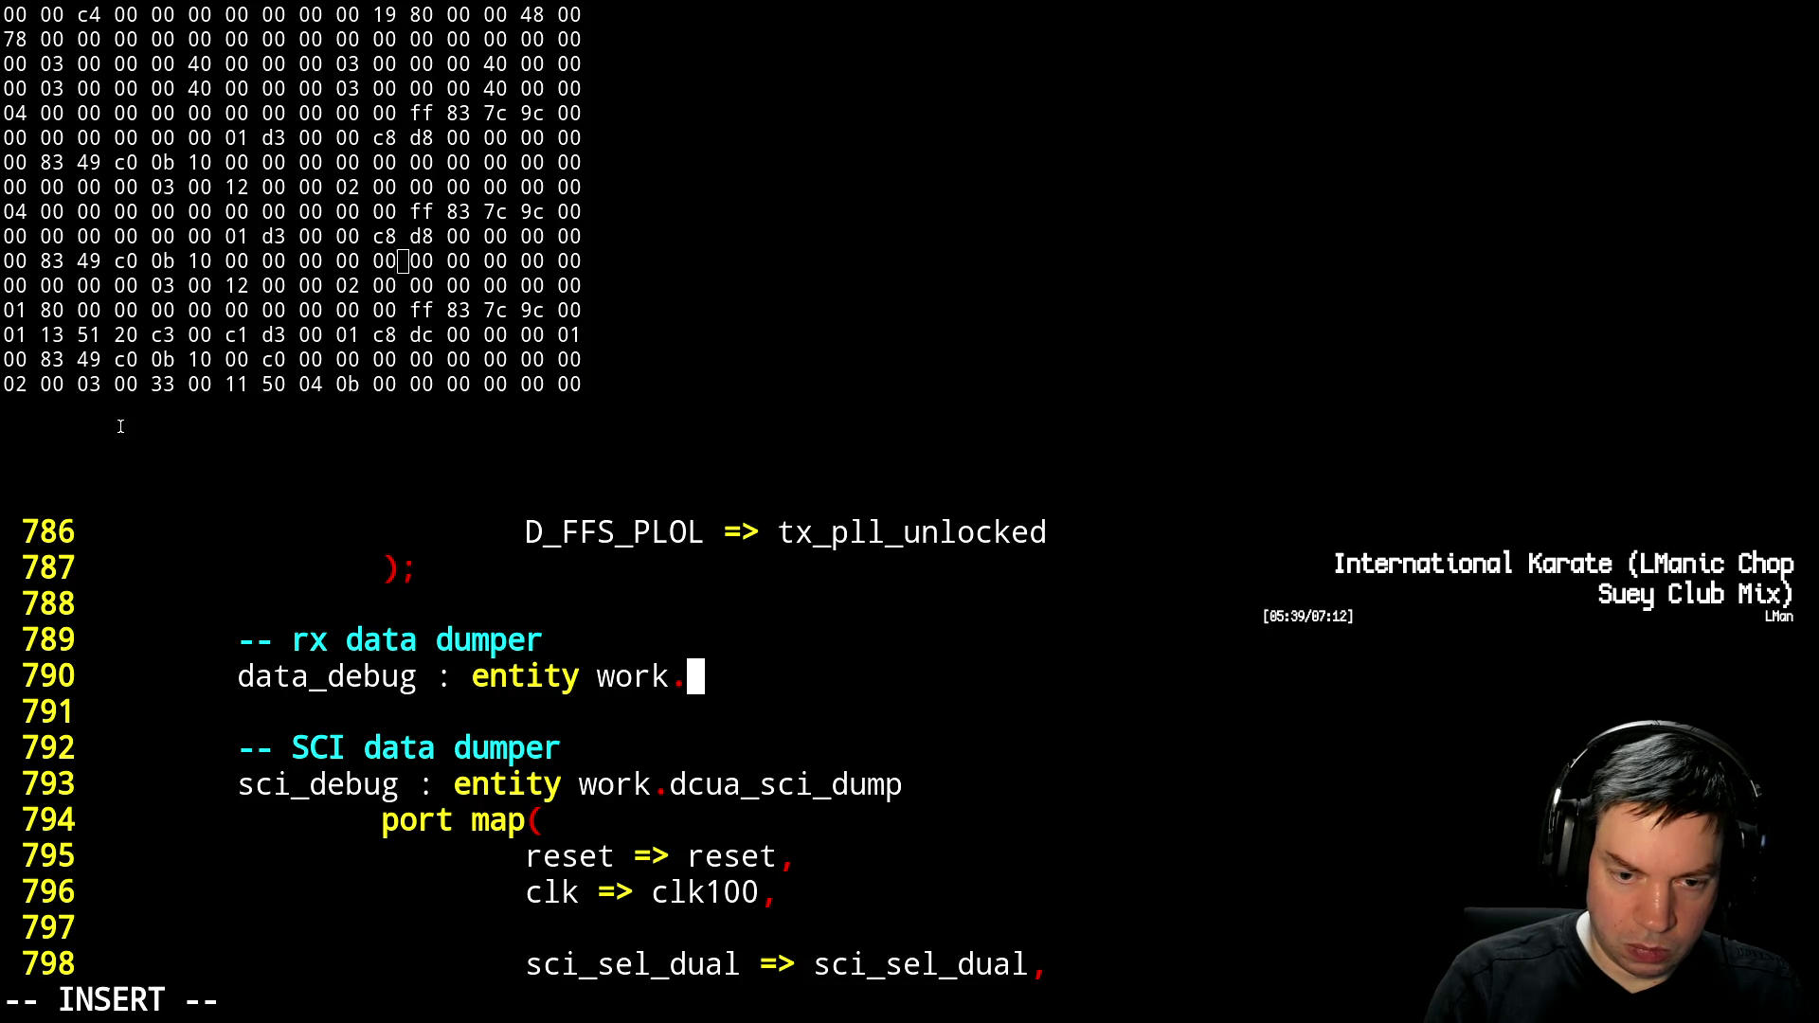
text(bin2hex)
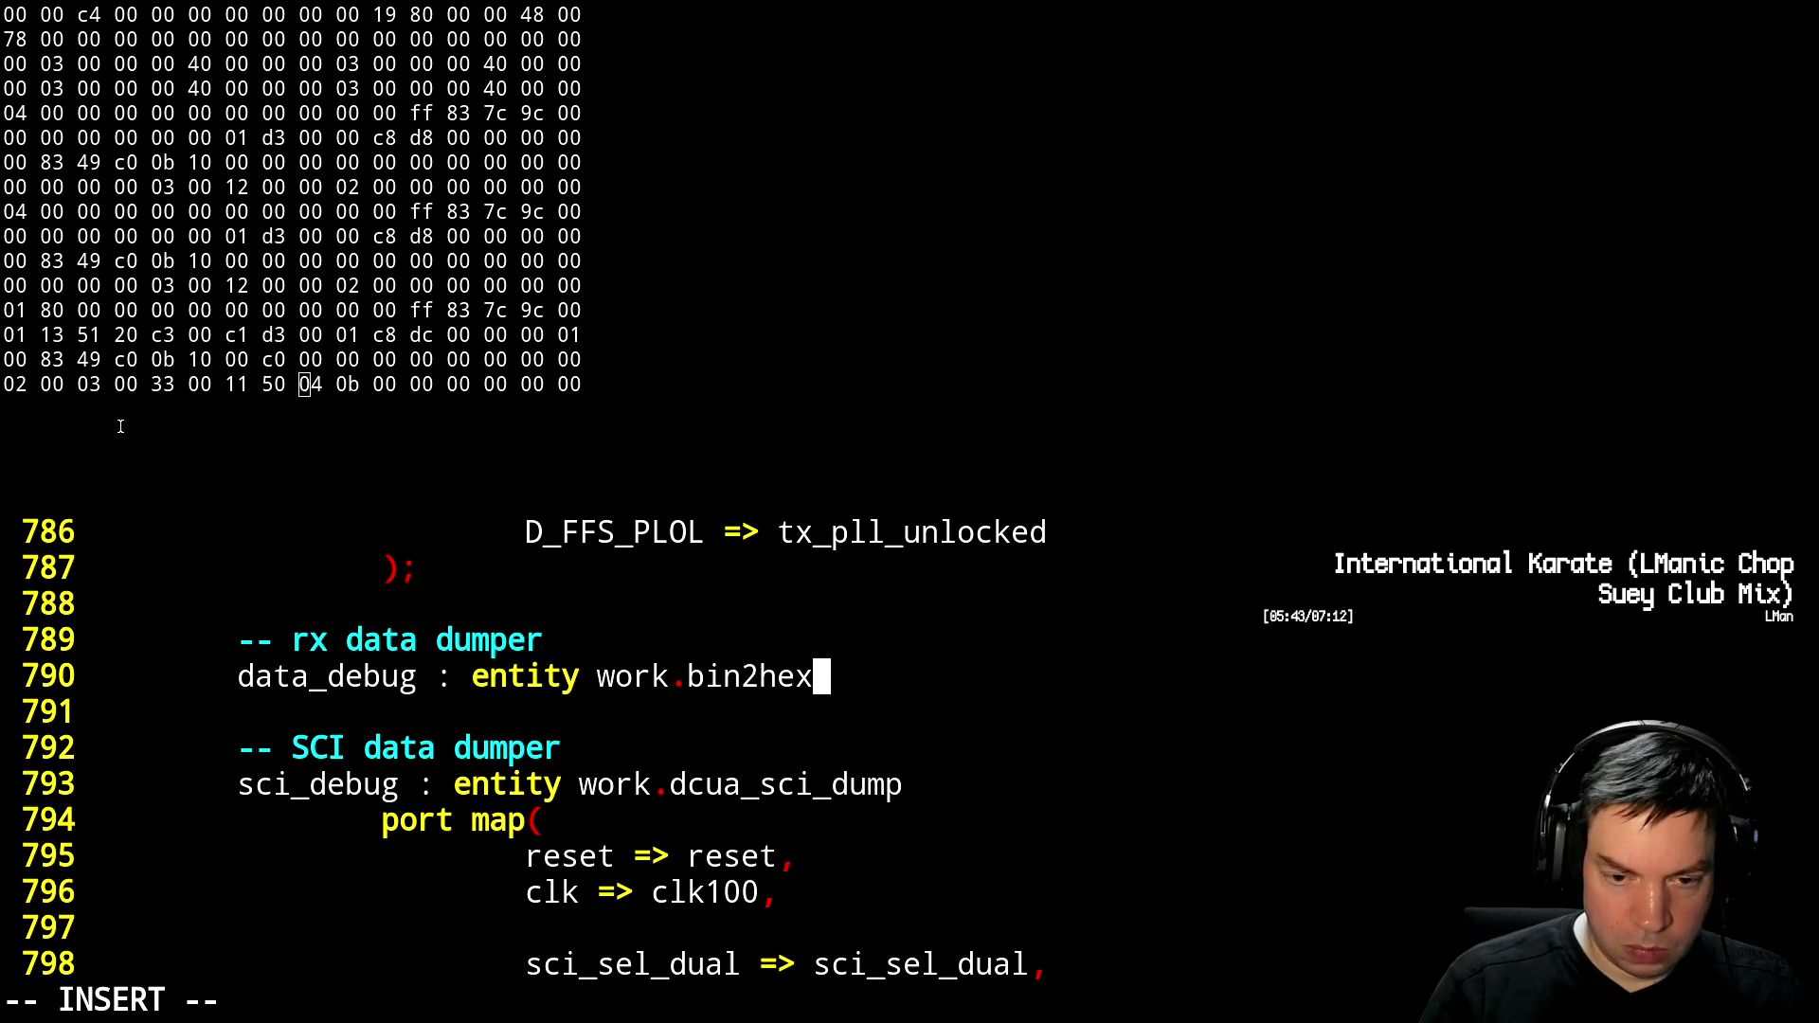
Start its port map with 'reset => reset,' and 'clk => clk100,'
key(Return)
key(Tab)
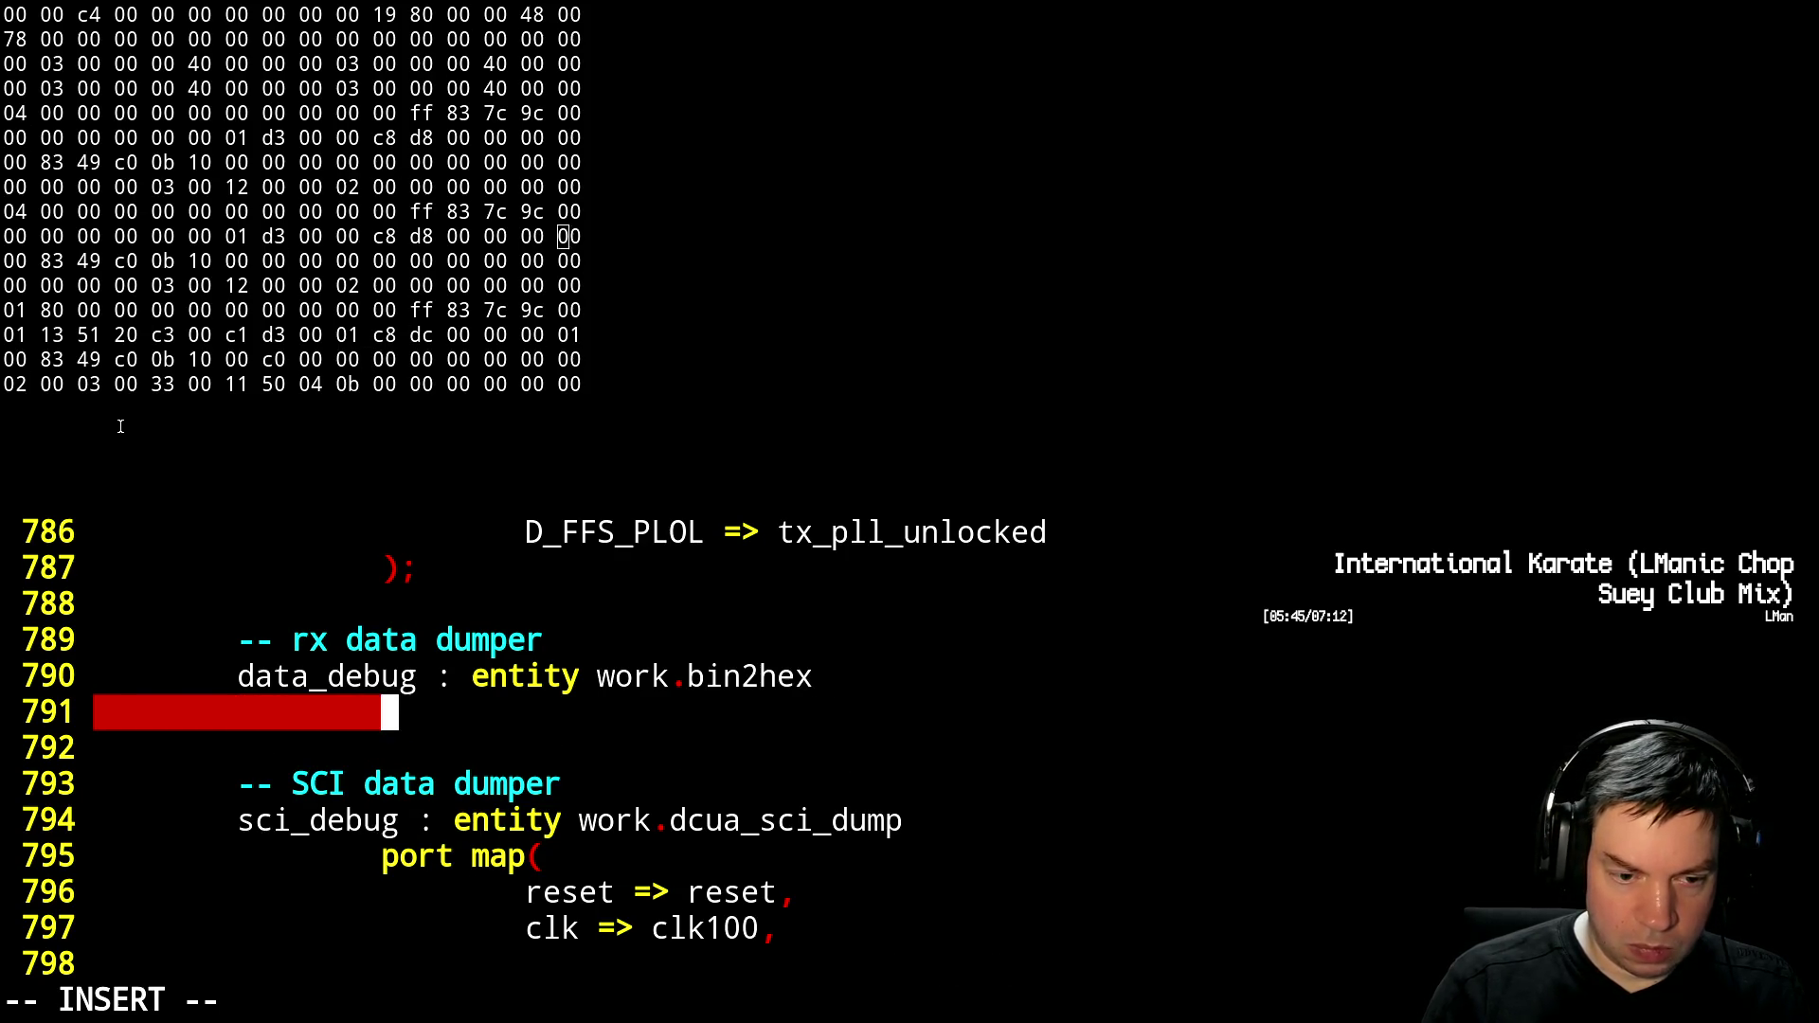
text(port map()
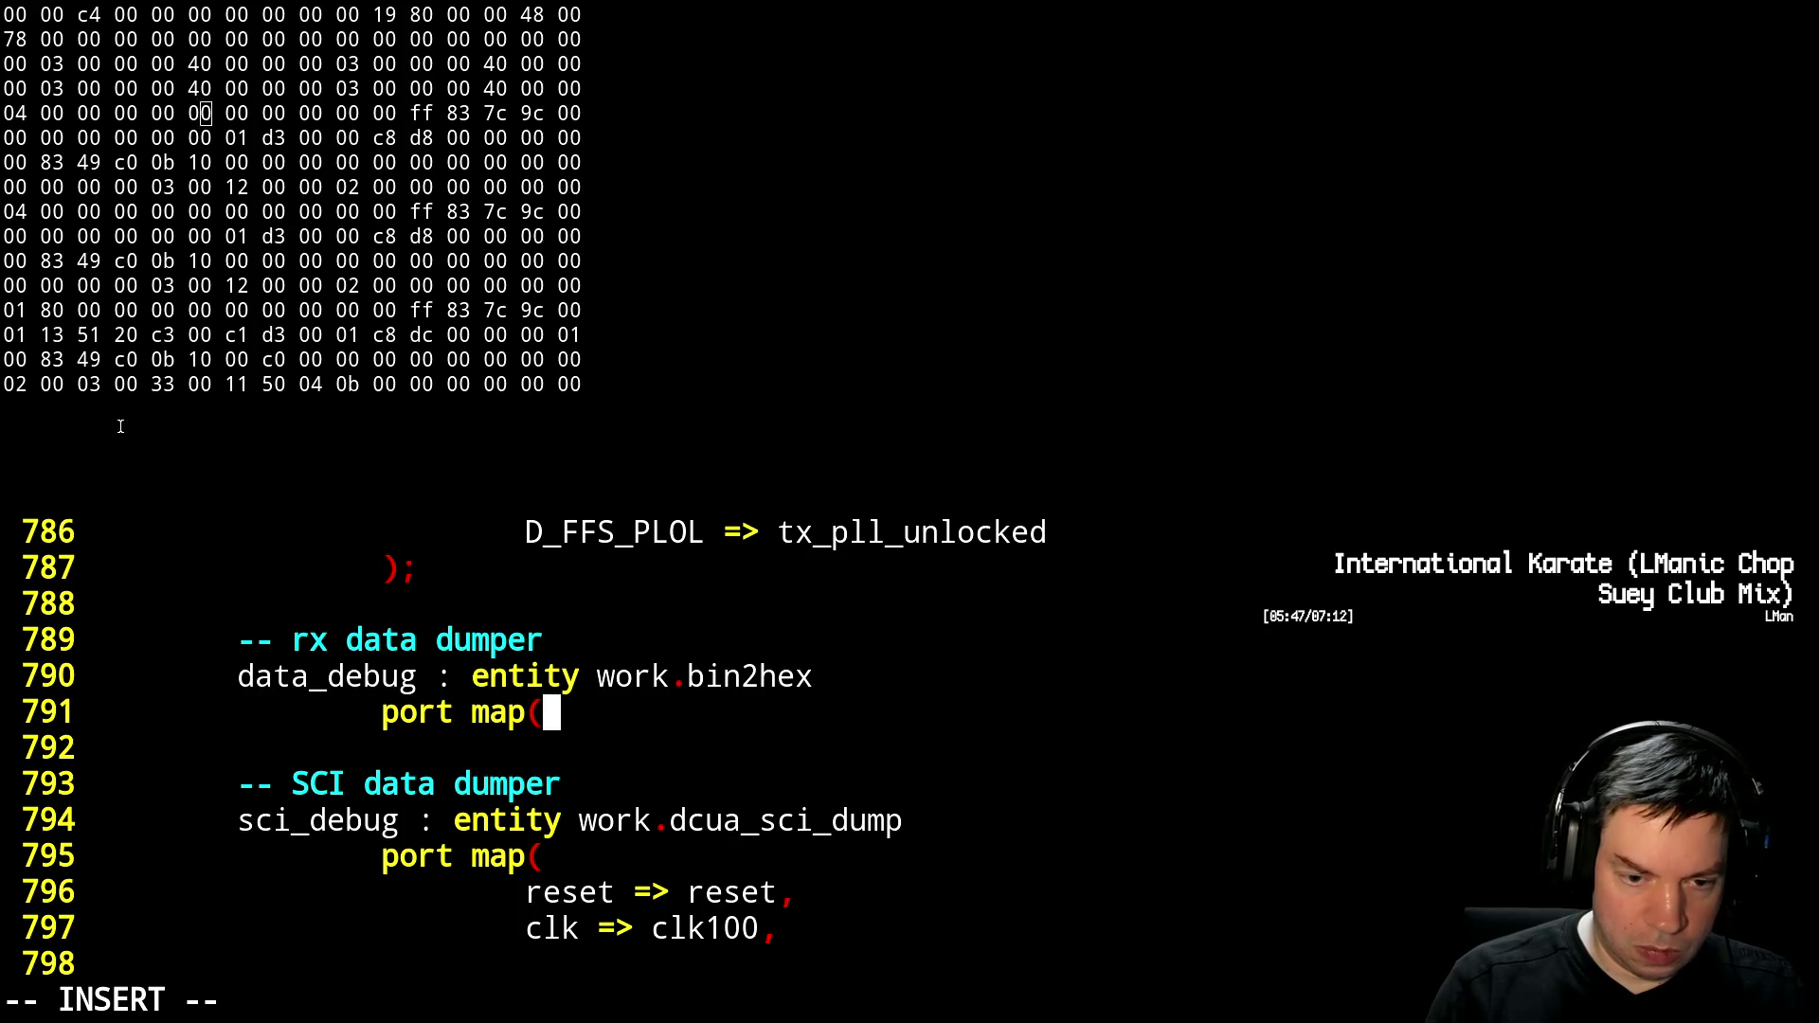
key(Return)
key(Tab)
text(reset => )
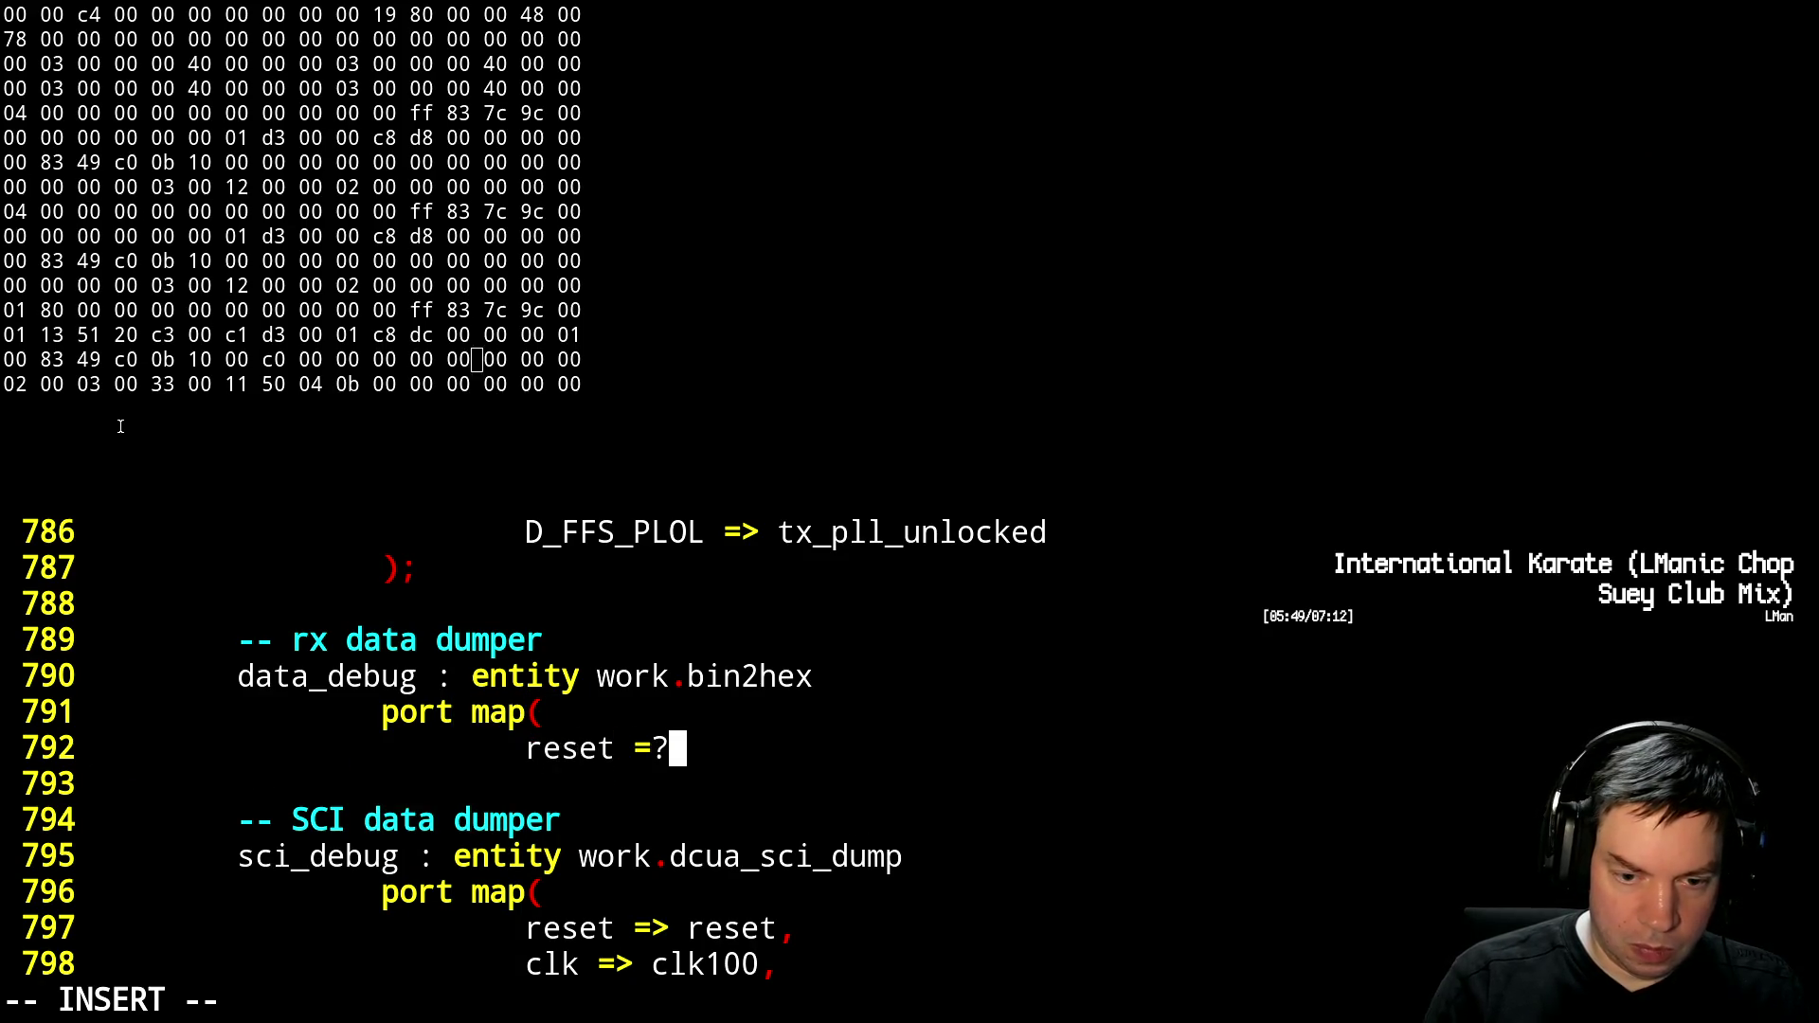
text(reset,)
key(Return)
text(clk => )
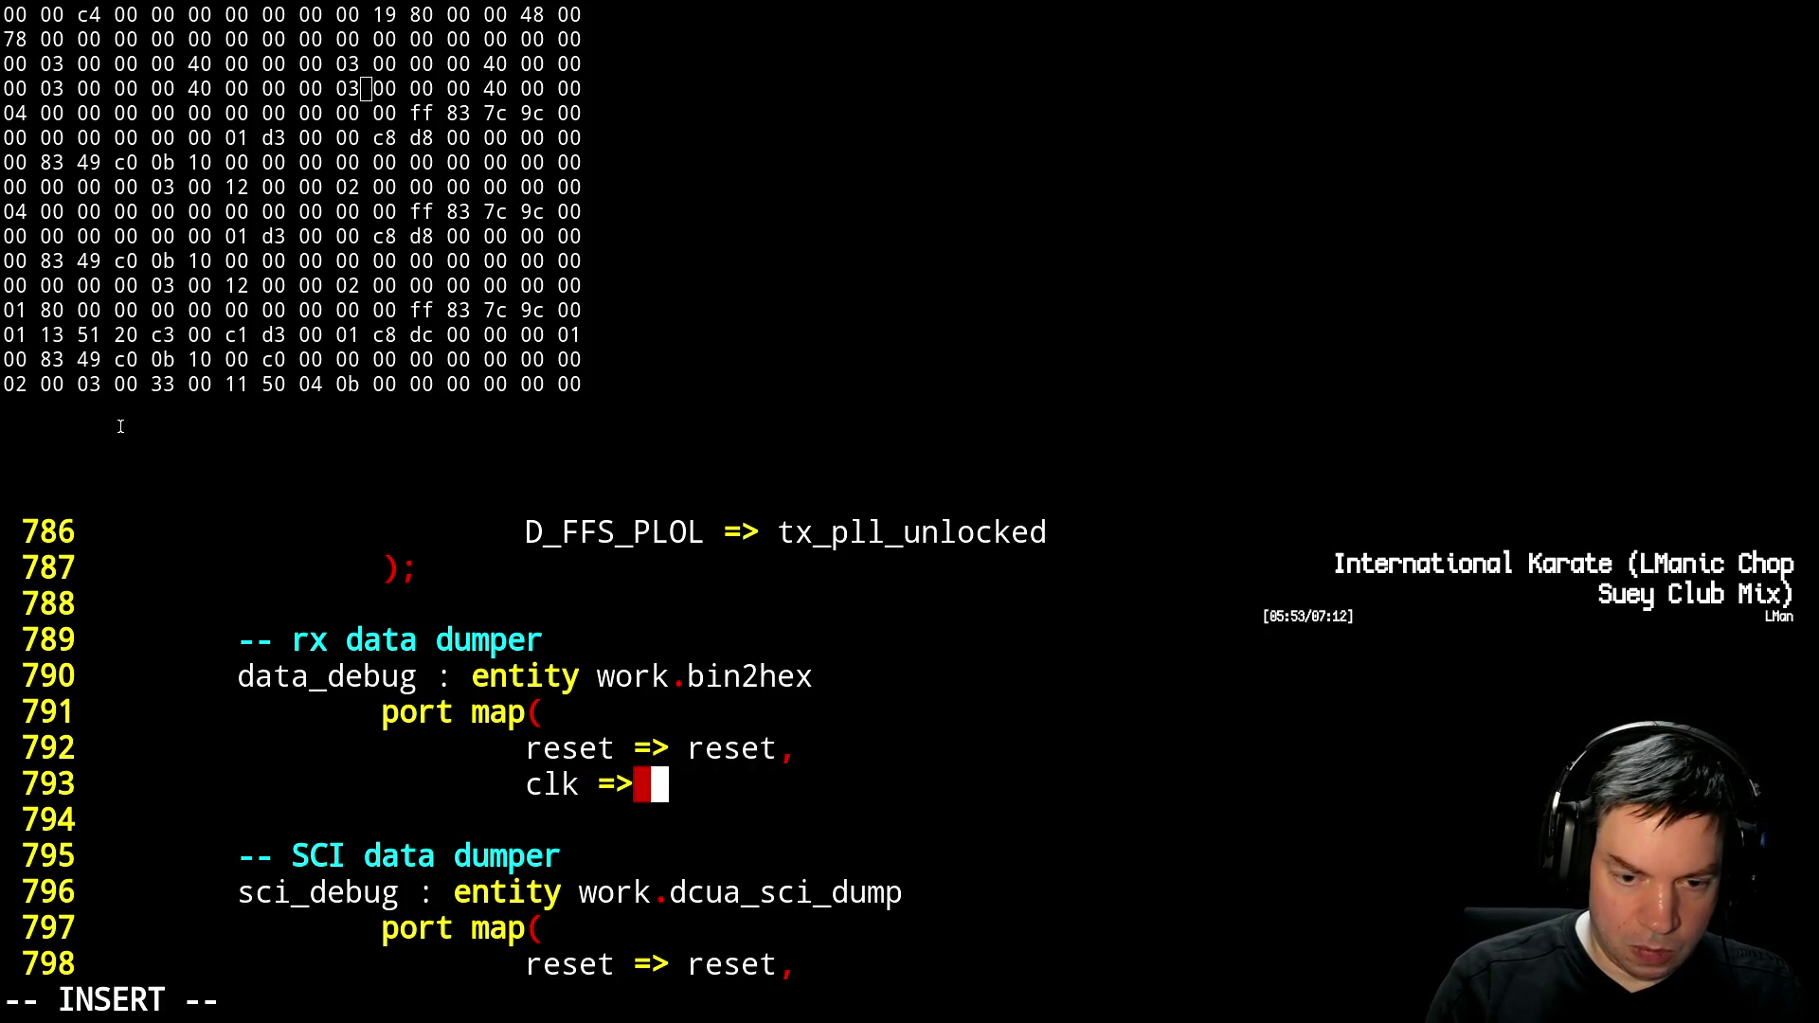
text(clk100,)
key(Return)
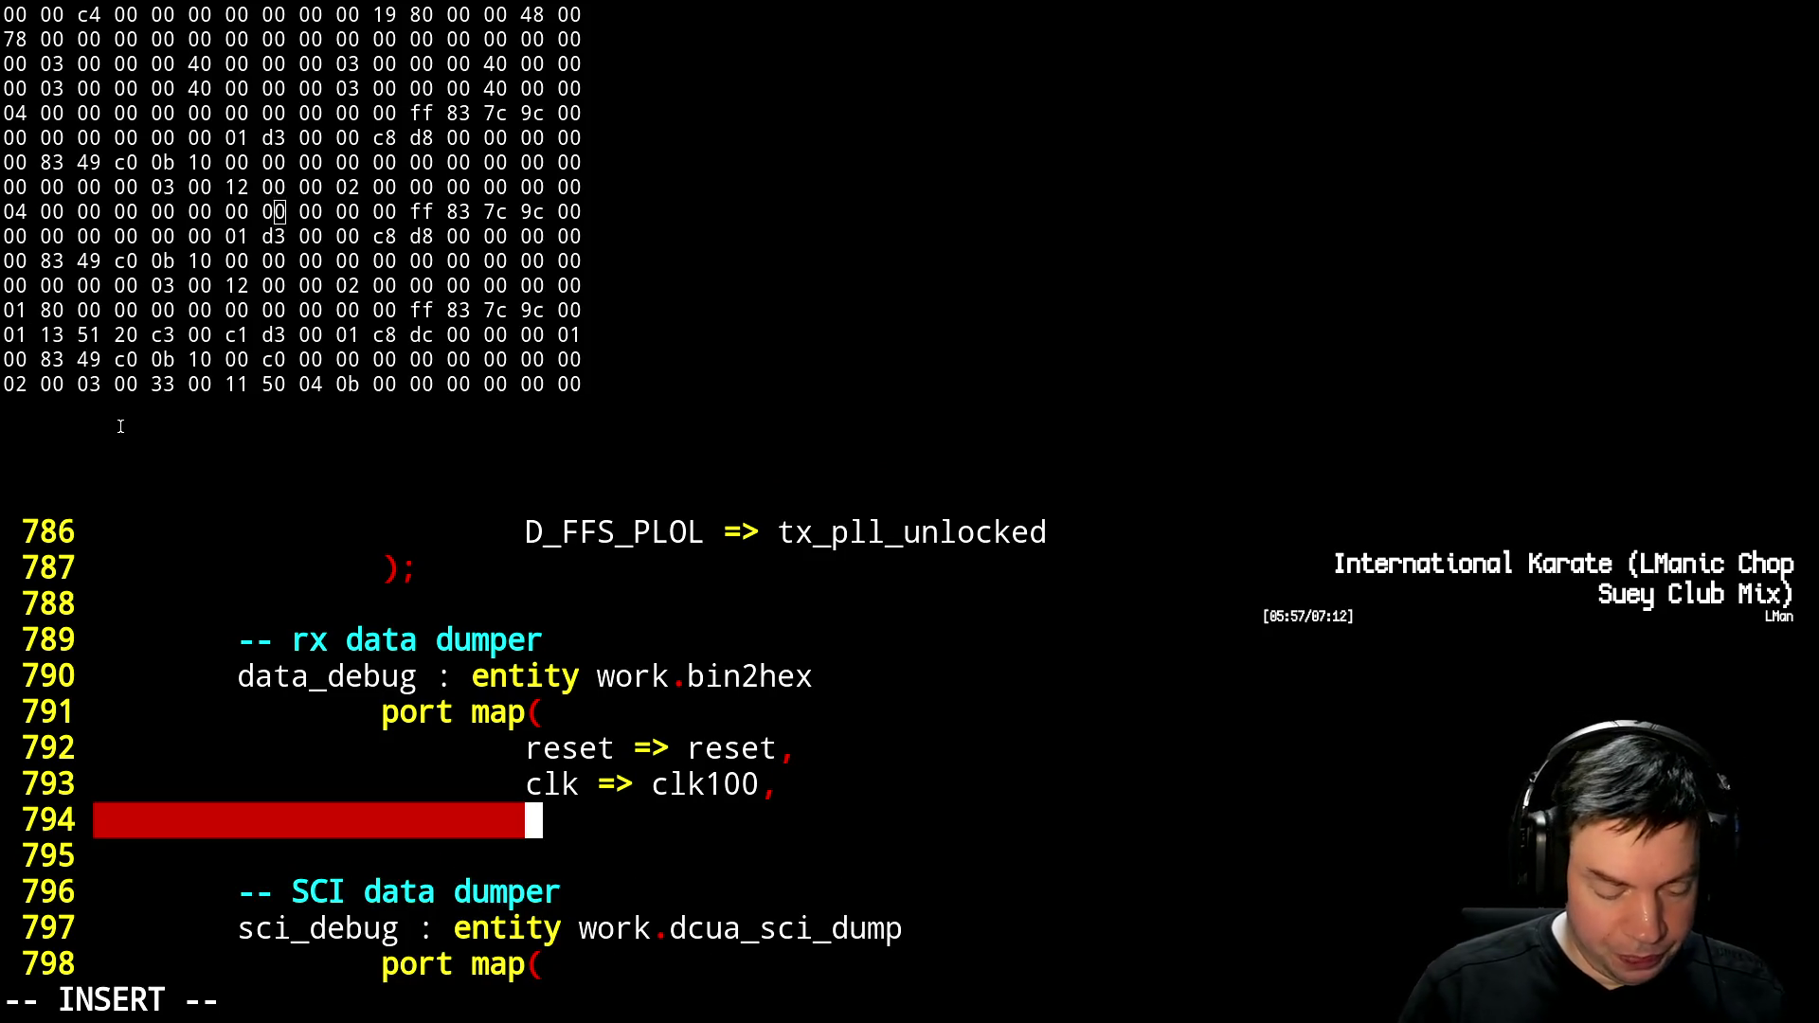
Map in_restart to '0', in_valid to '1', in_ready to open, and in_data to rx_data(0)(7 downto 0)
text(in_)
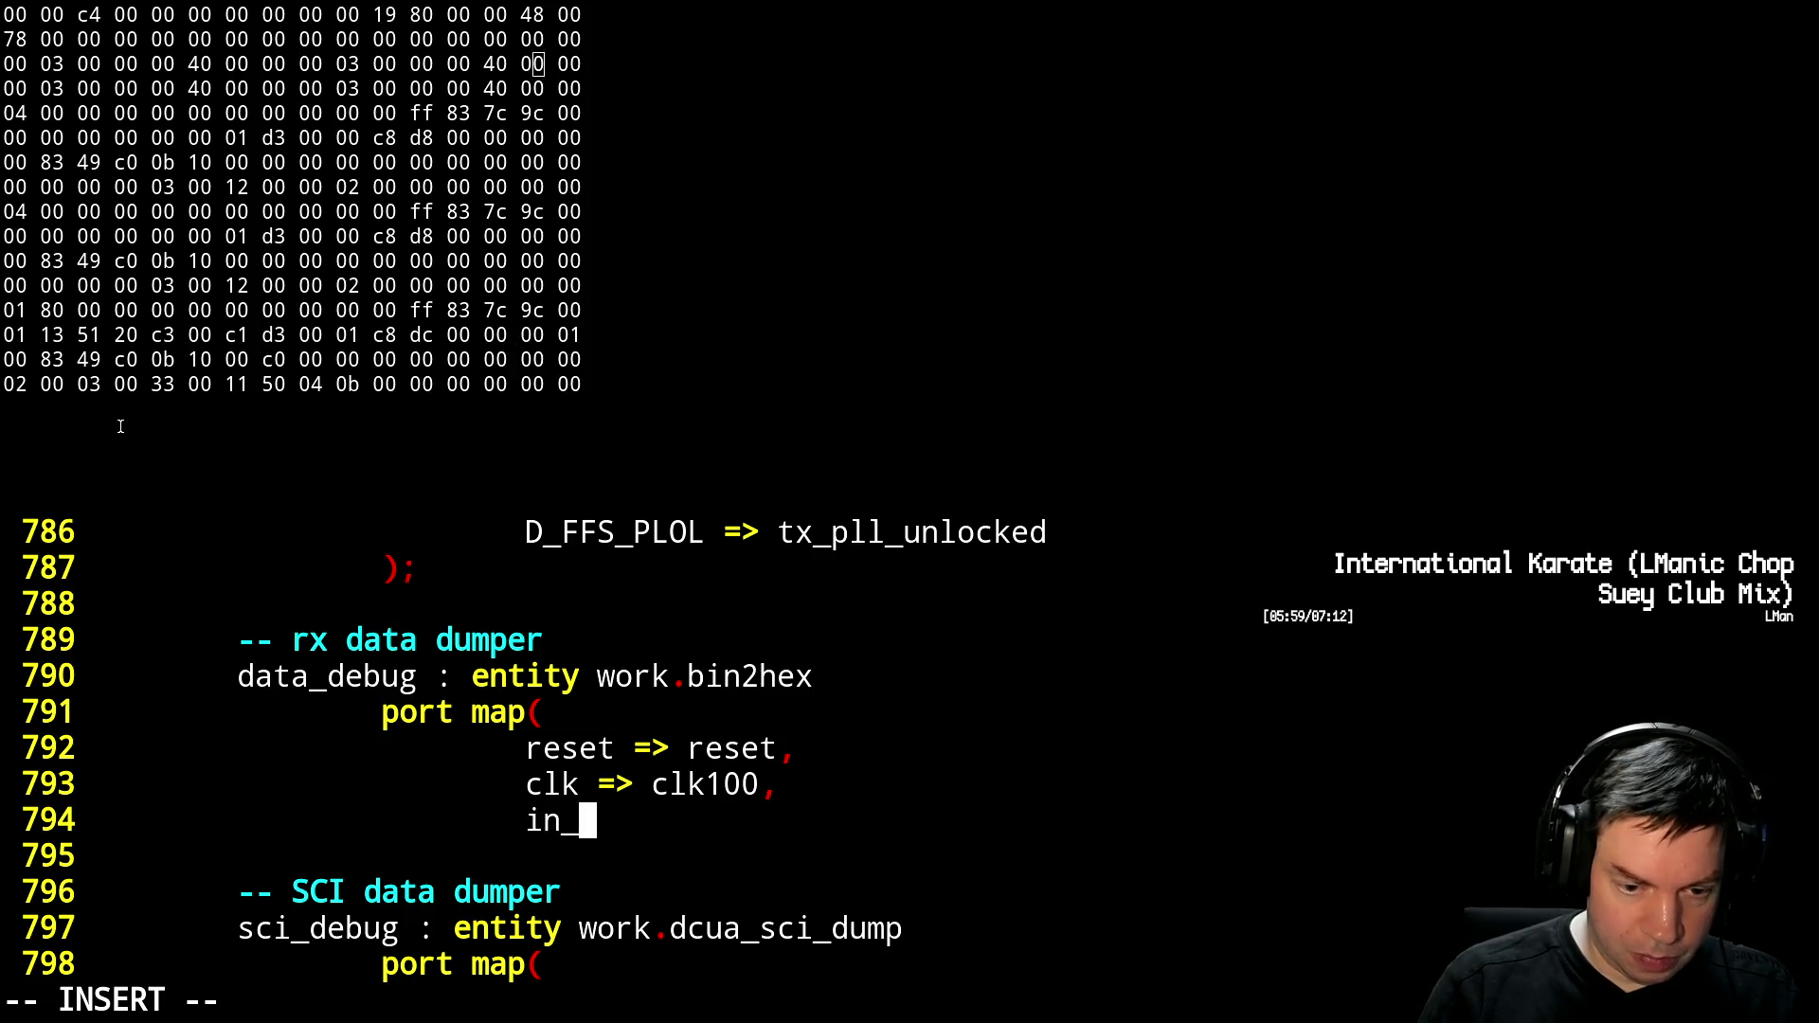
text(restart )
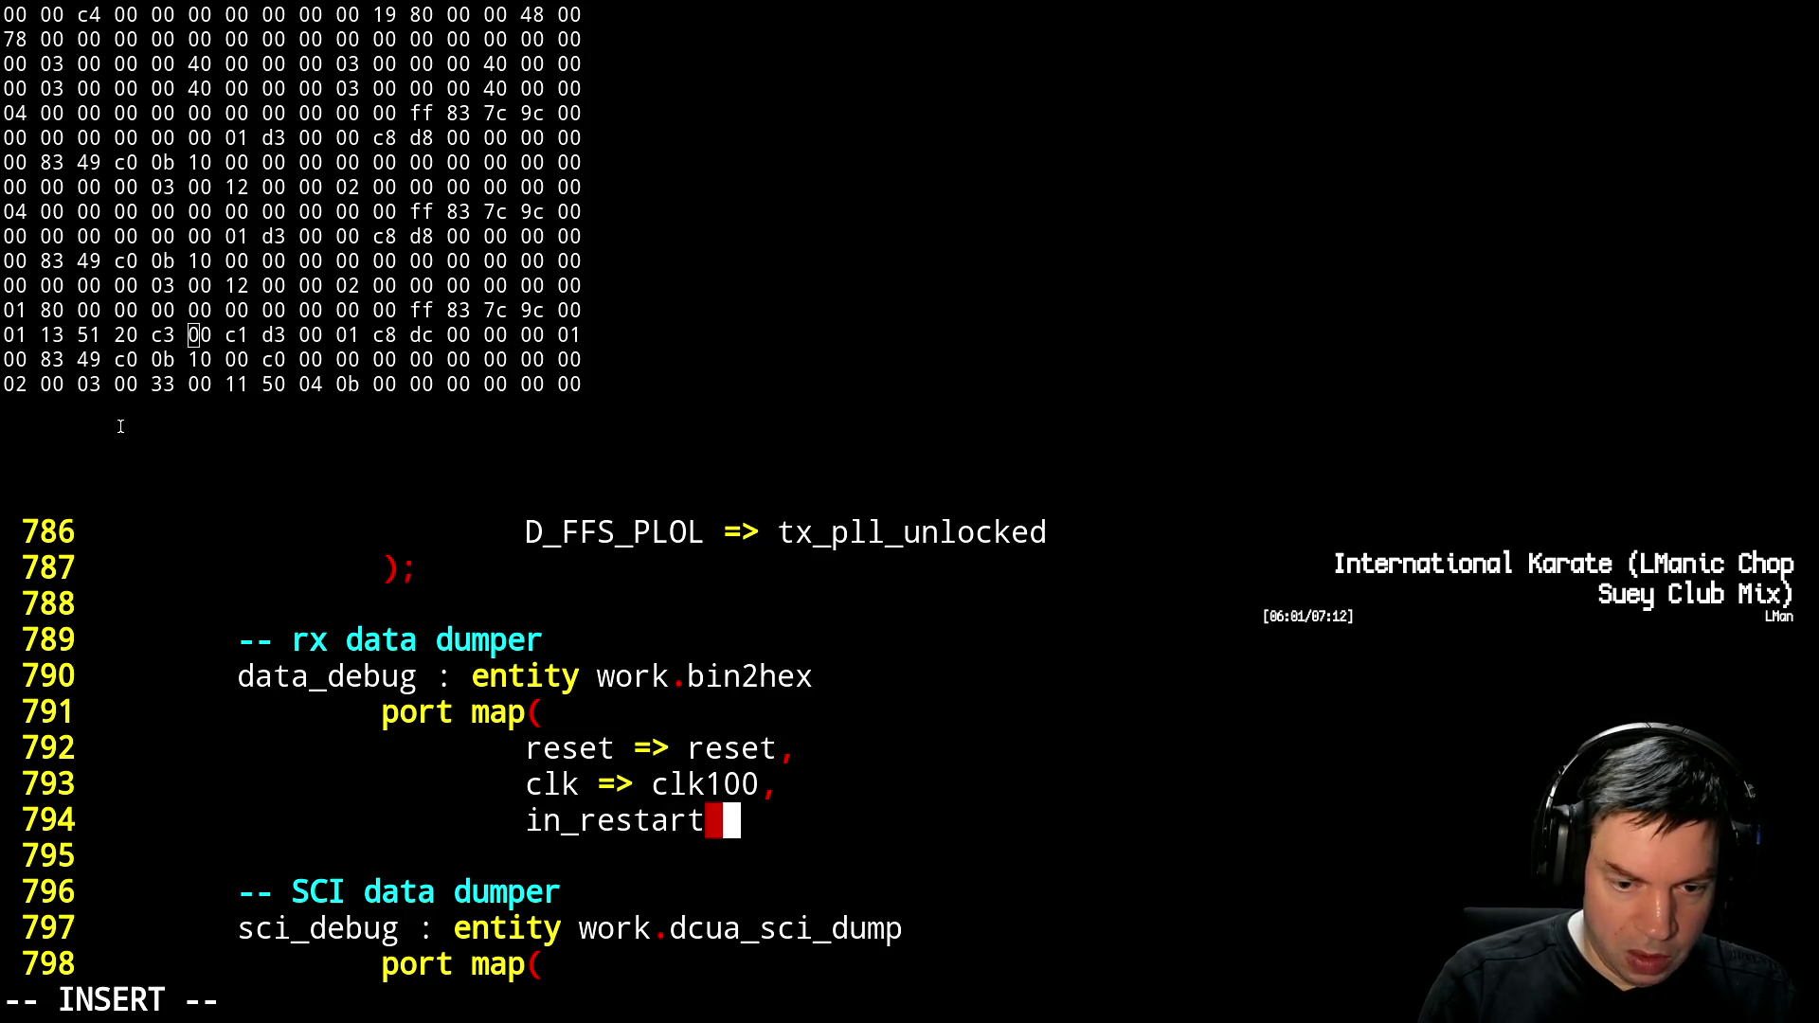
text(<)
text(> '0',)
key(Return)
text(in_)
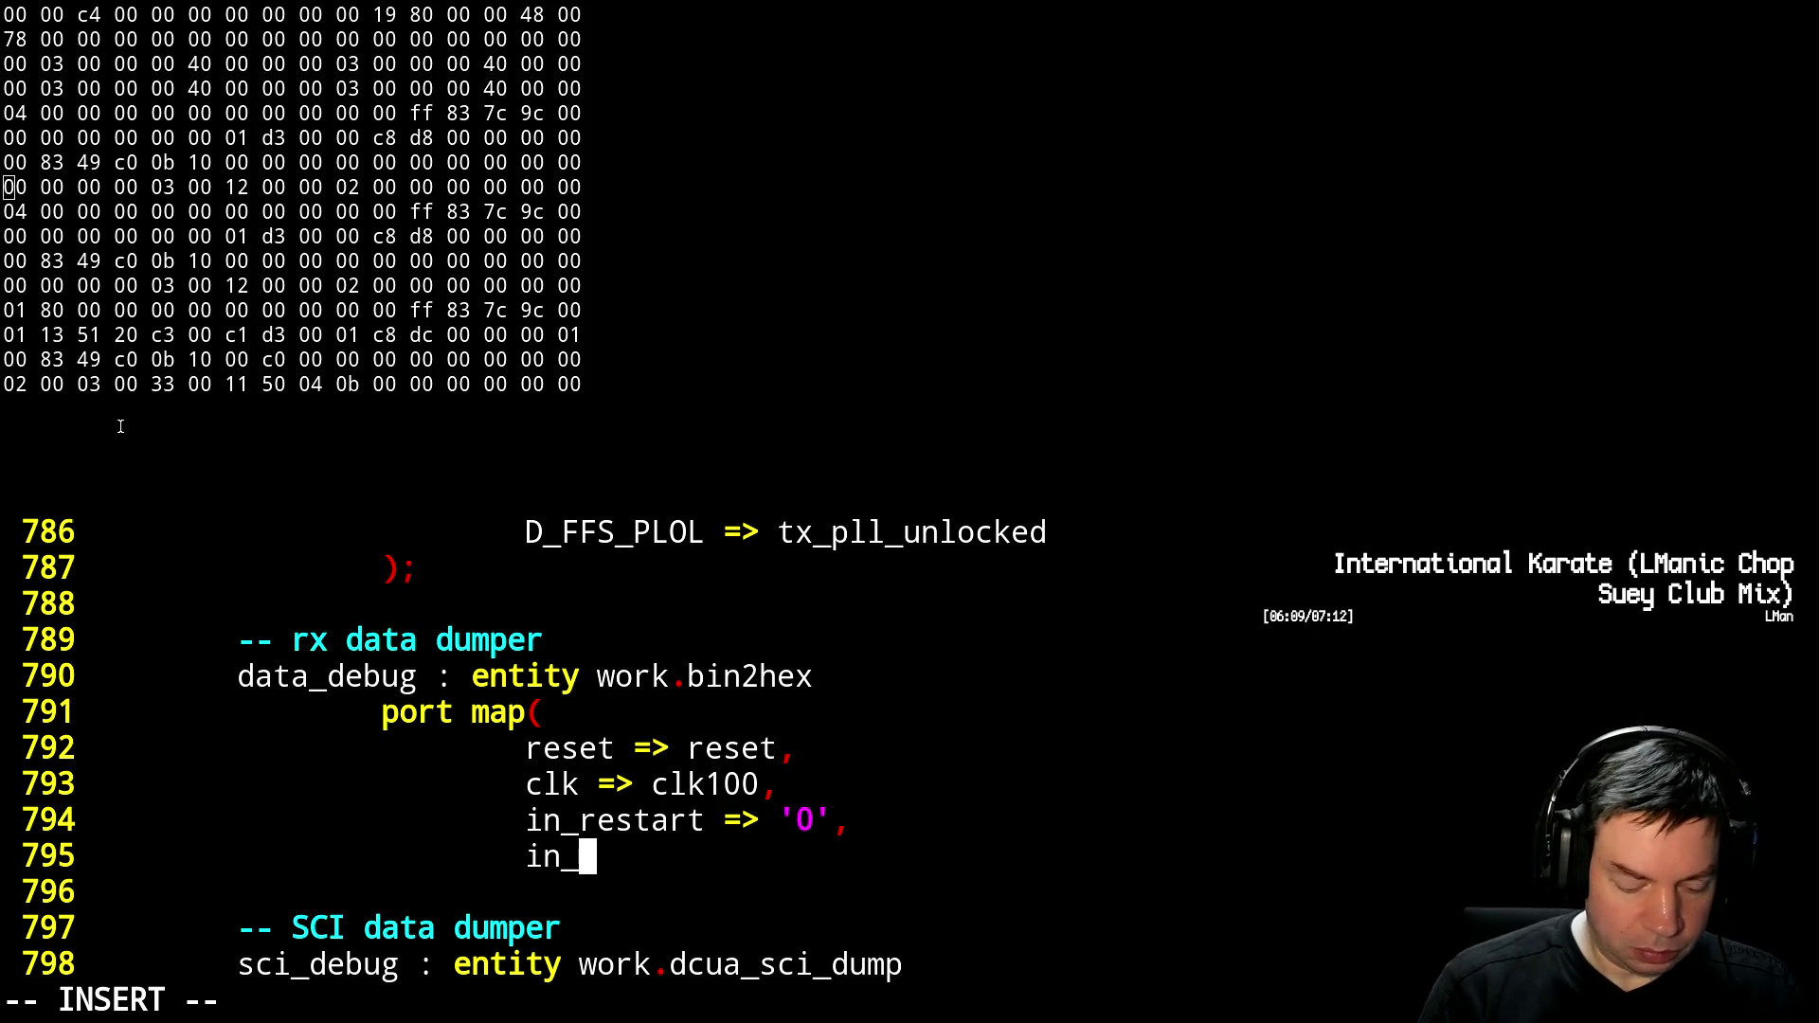
text(valid =)
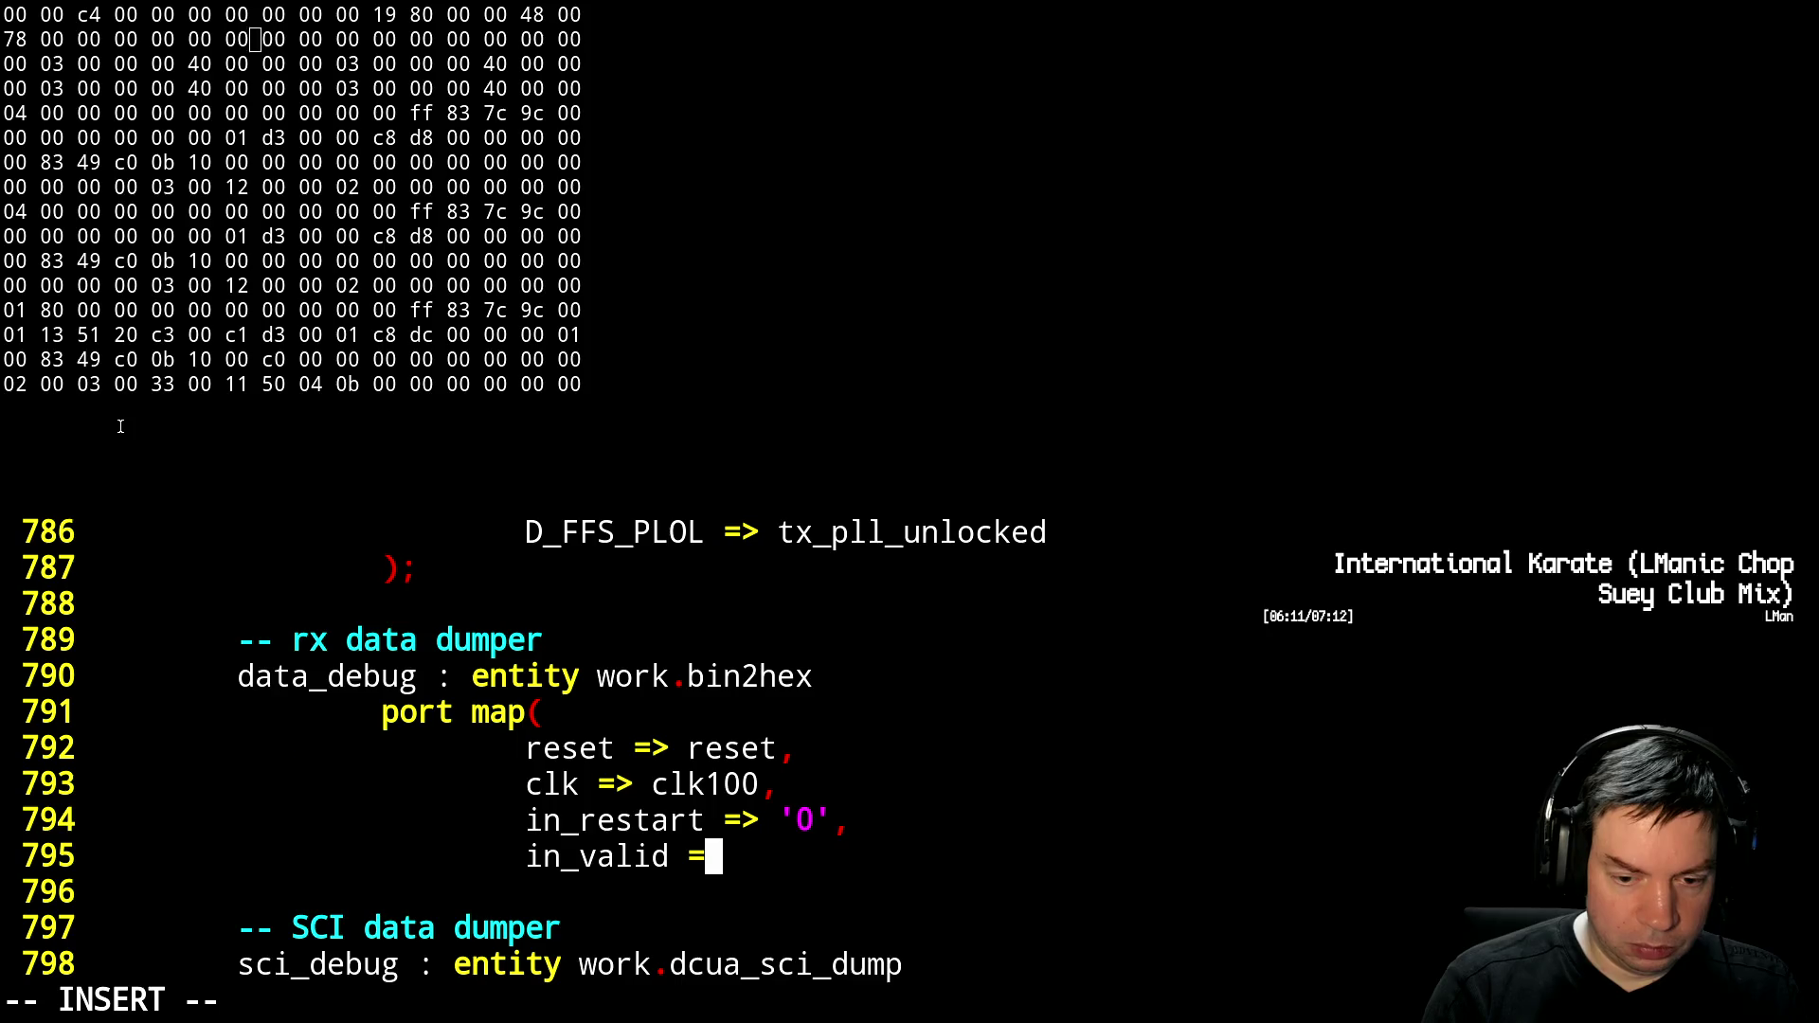
text(> '1')
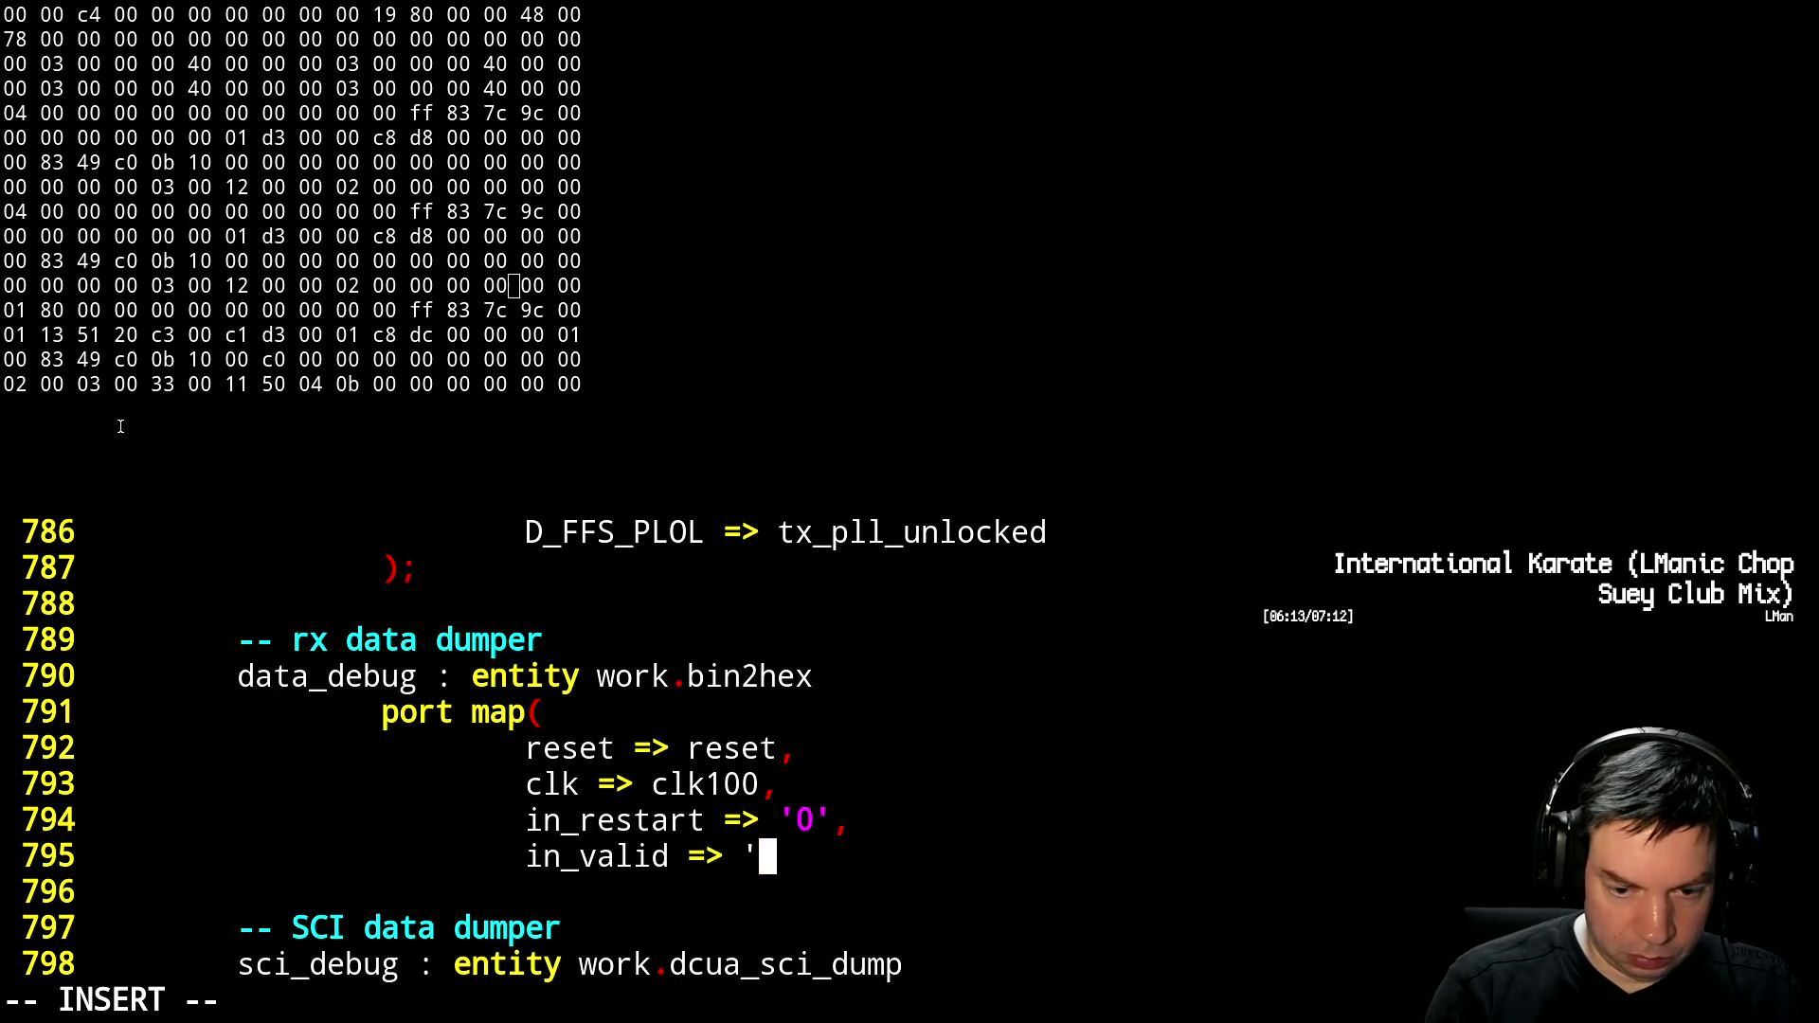
text(,)
key(Return)
text(in_)
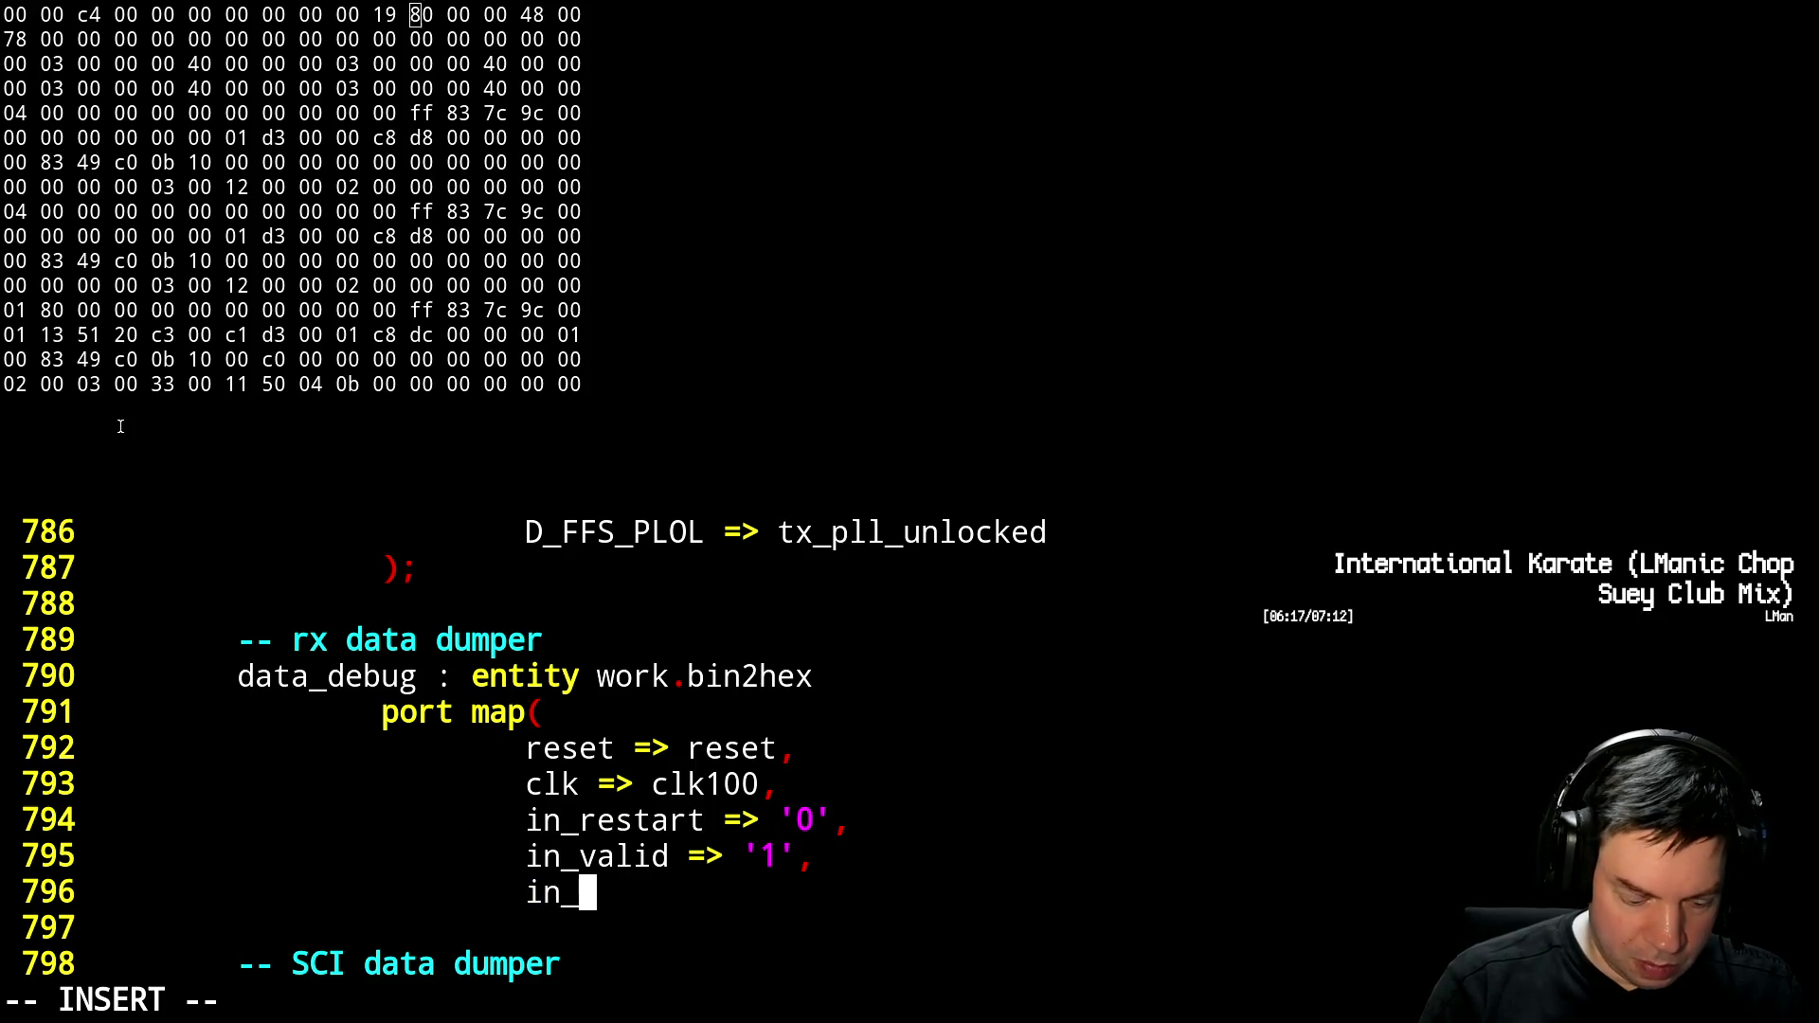
text(ready => ')
key(BackSpace)
text(o)
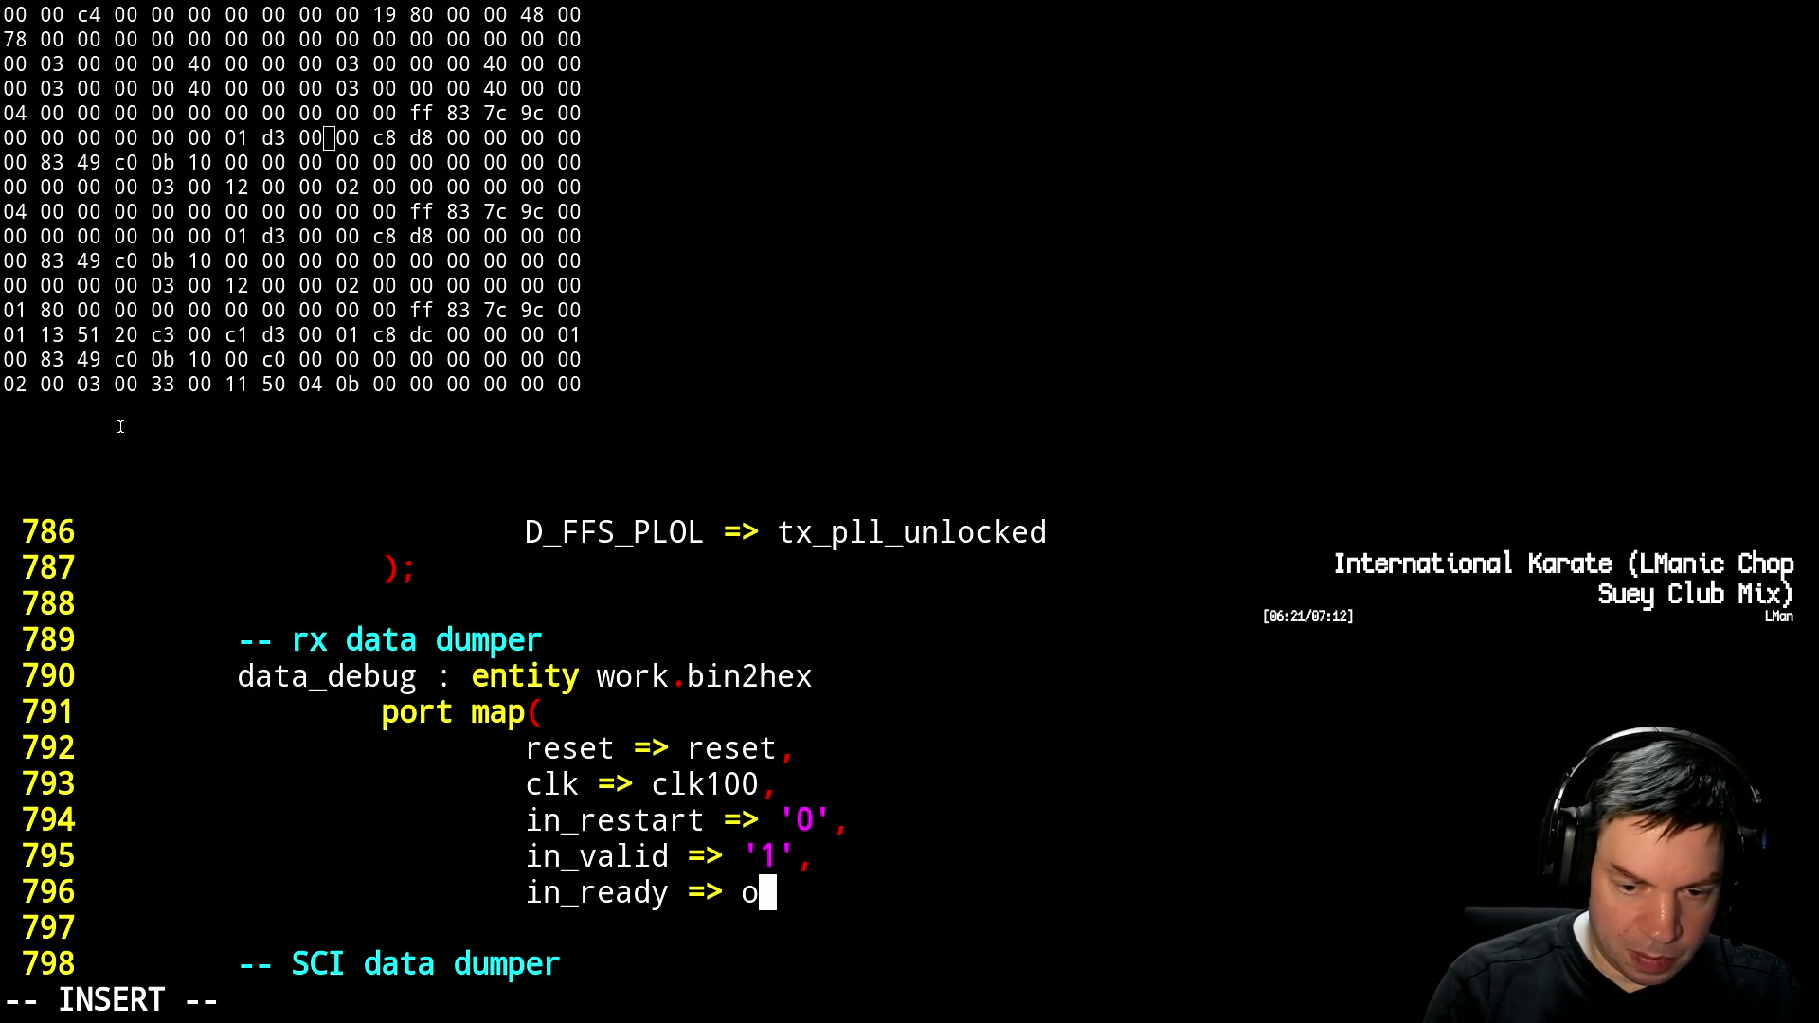
text(pen,)
key(Return)
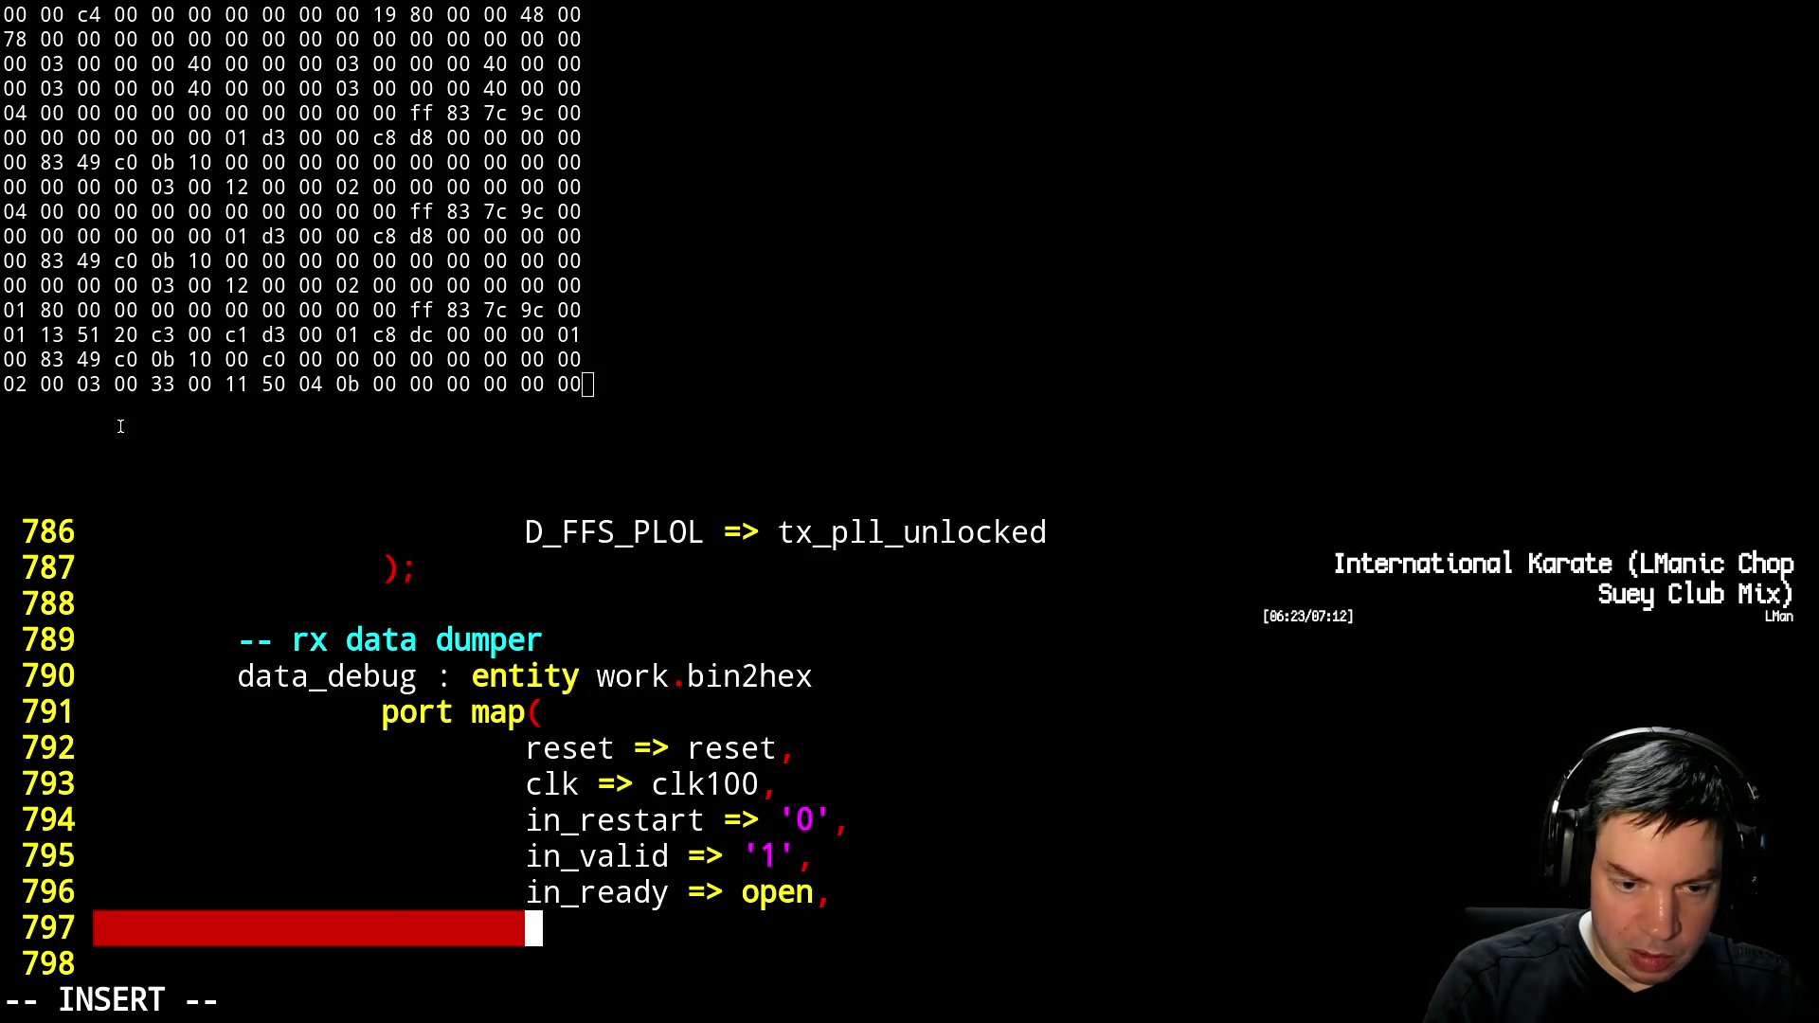
text(i)
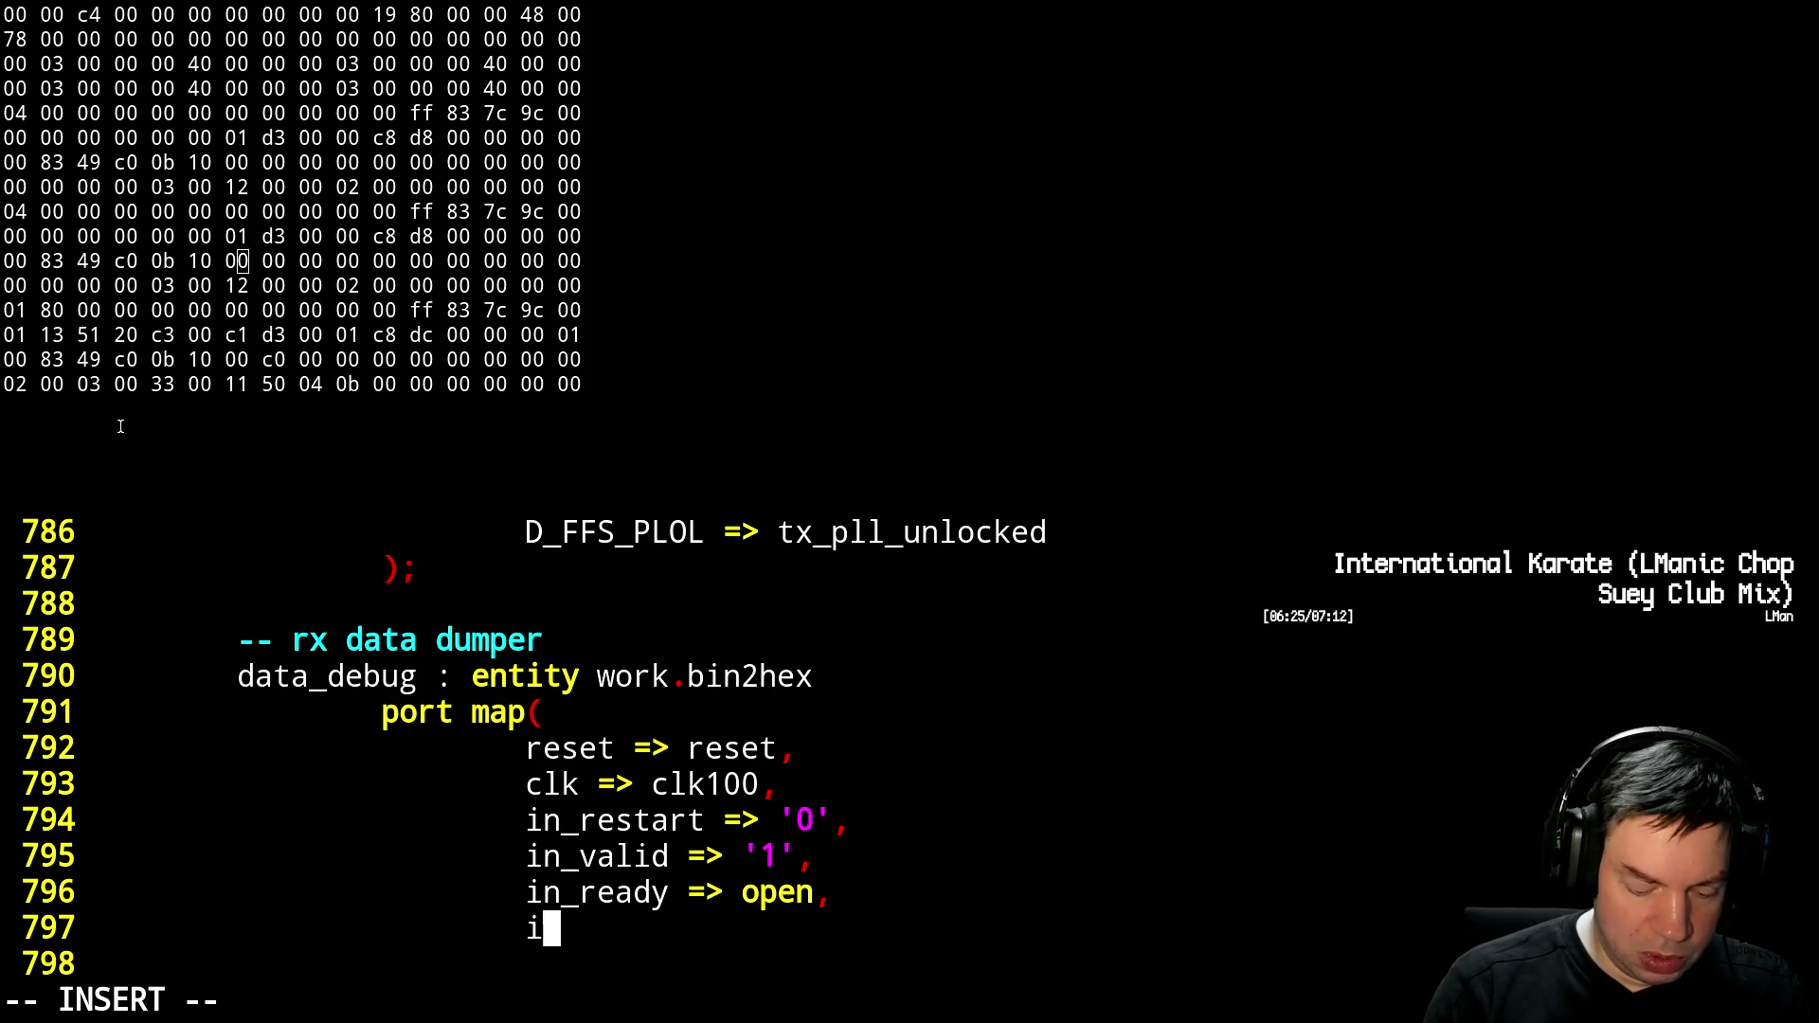
text(n_data =>)
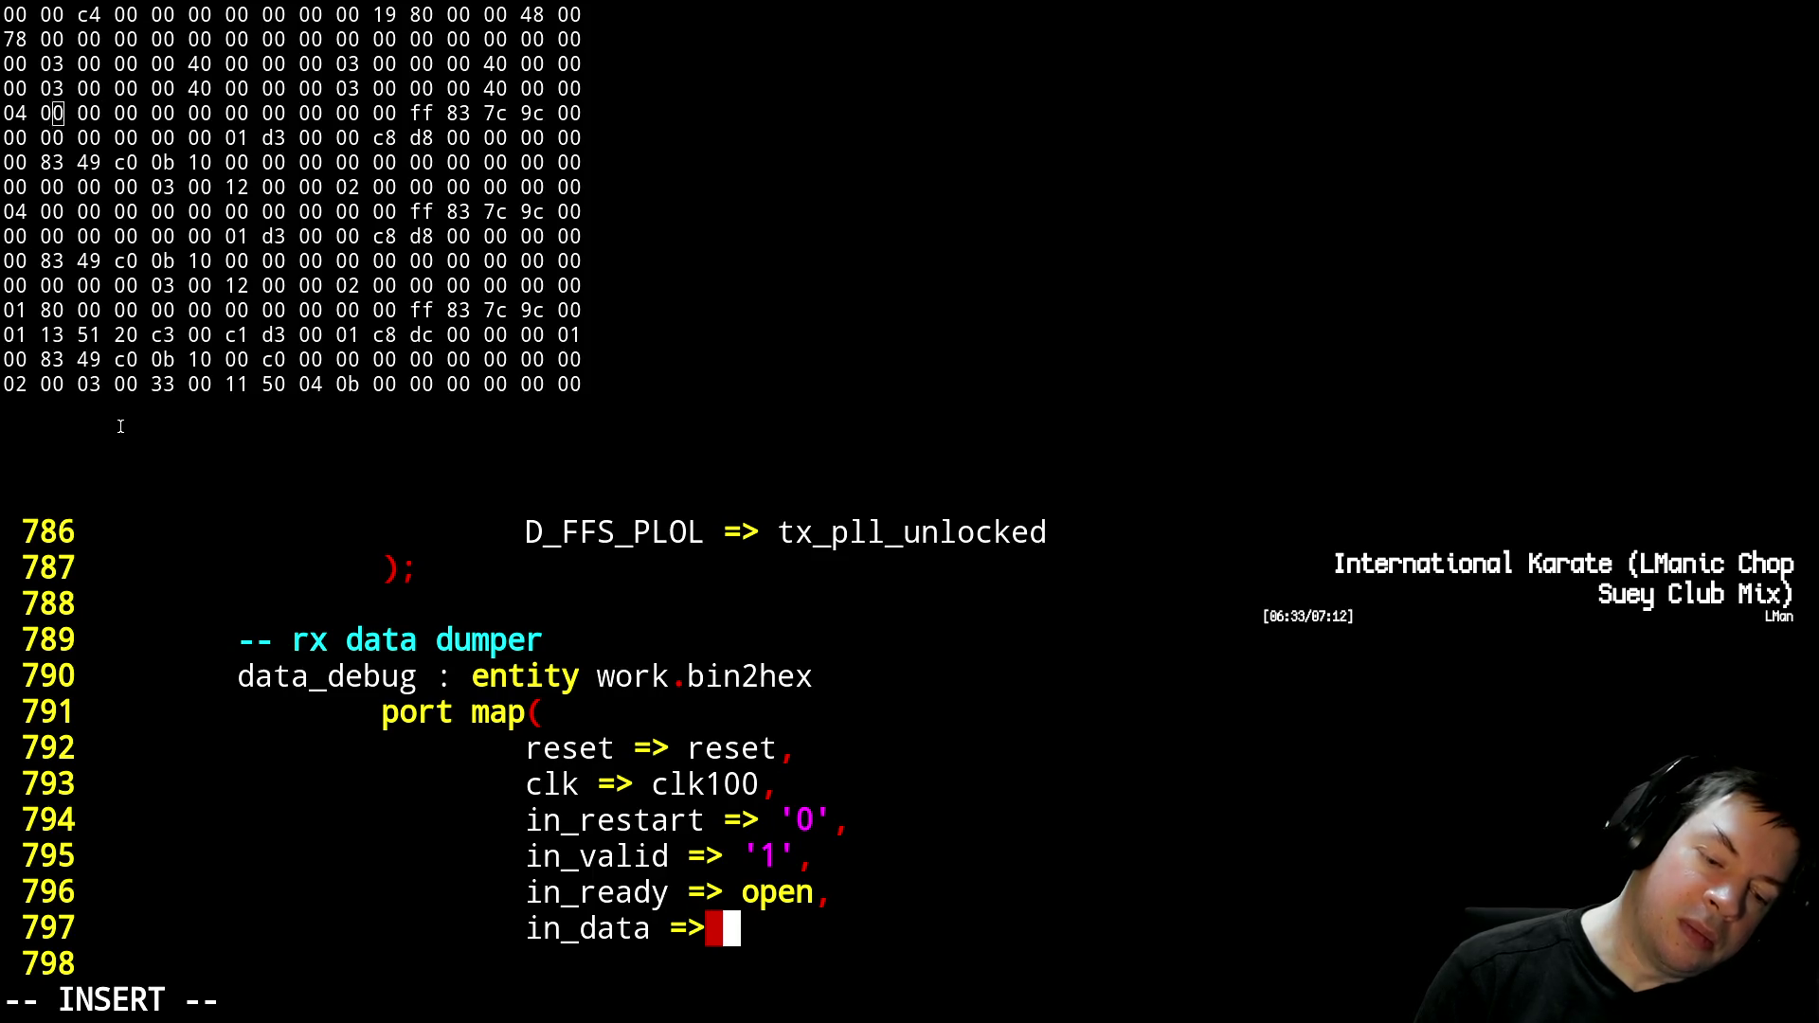
text(rx_d)
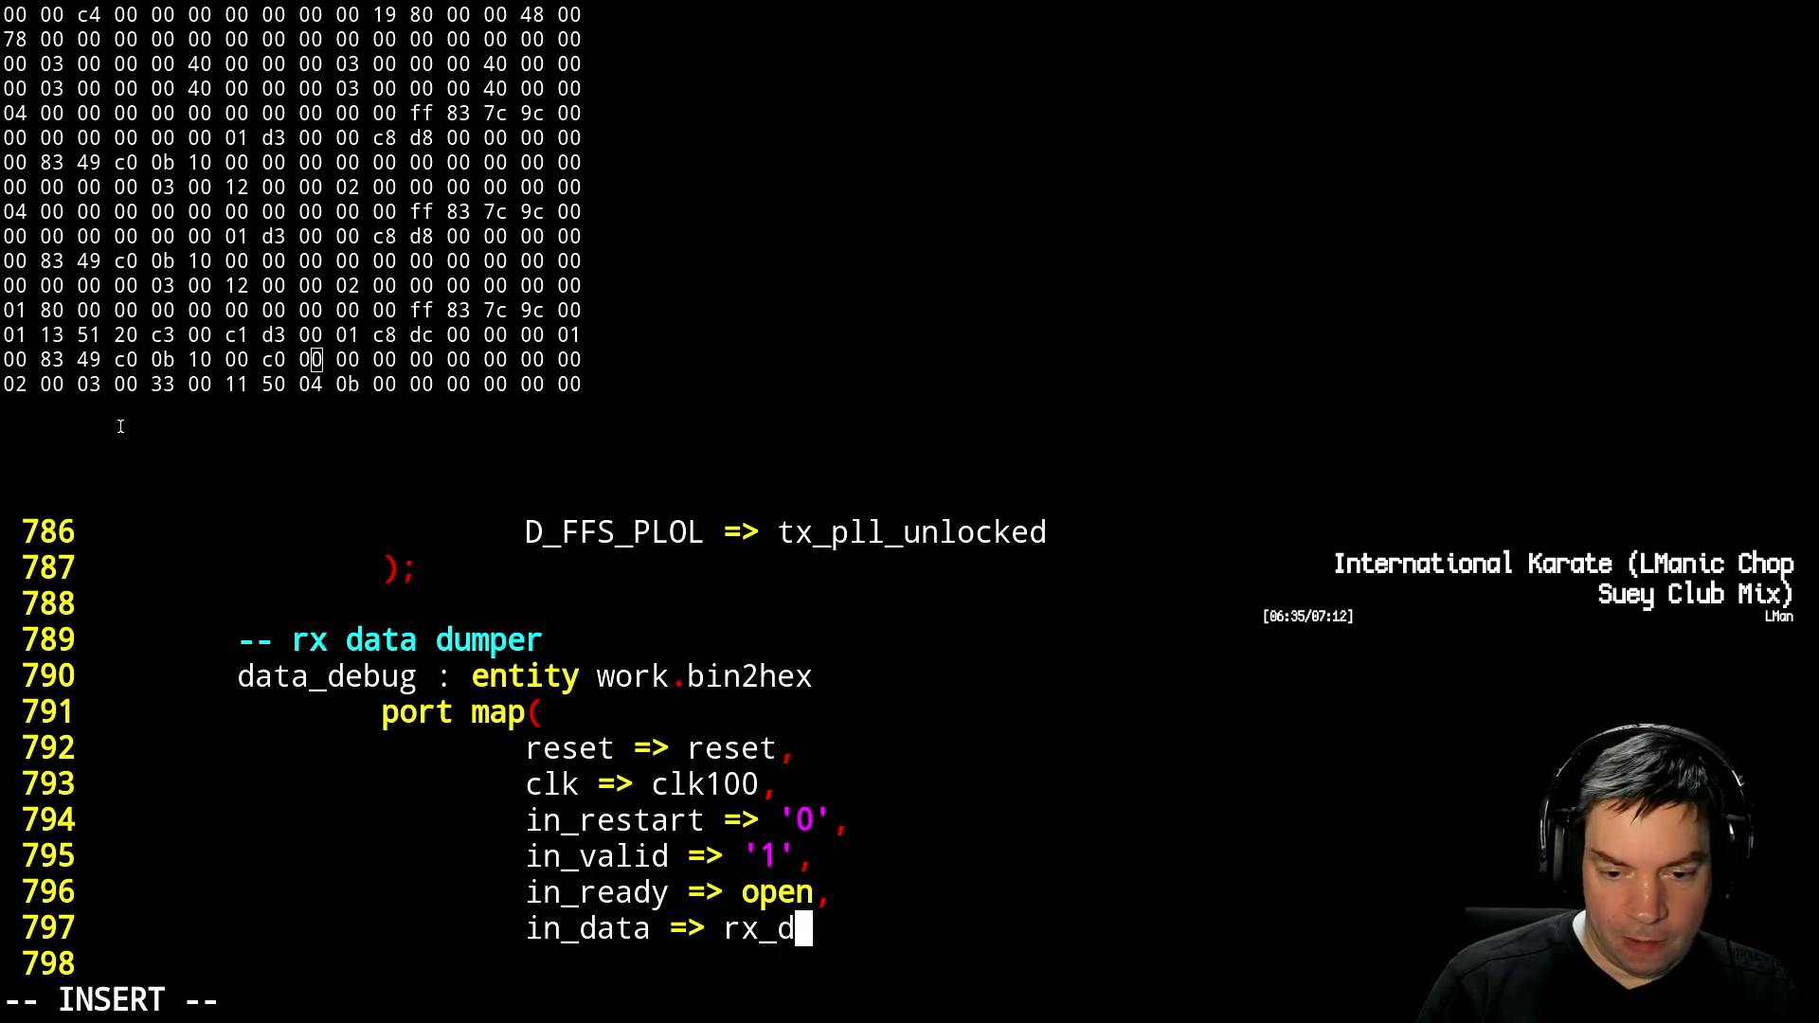
text(ata(0)(7 downto 0),)
key(Return)
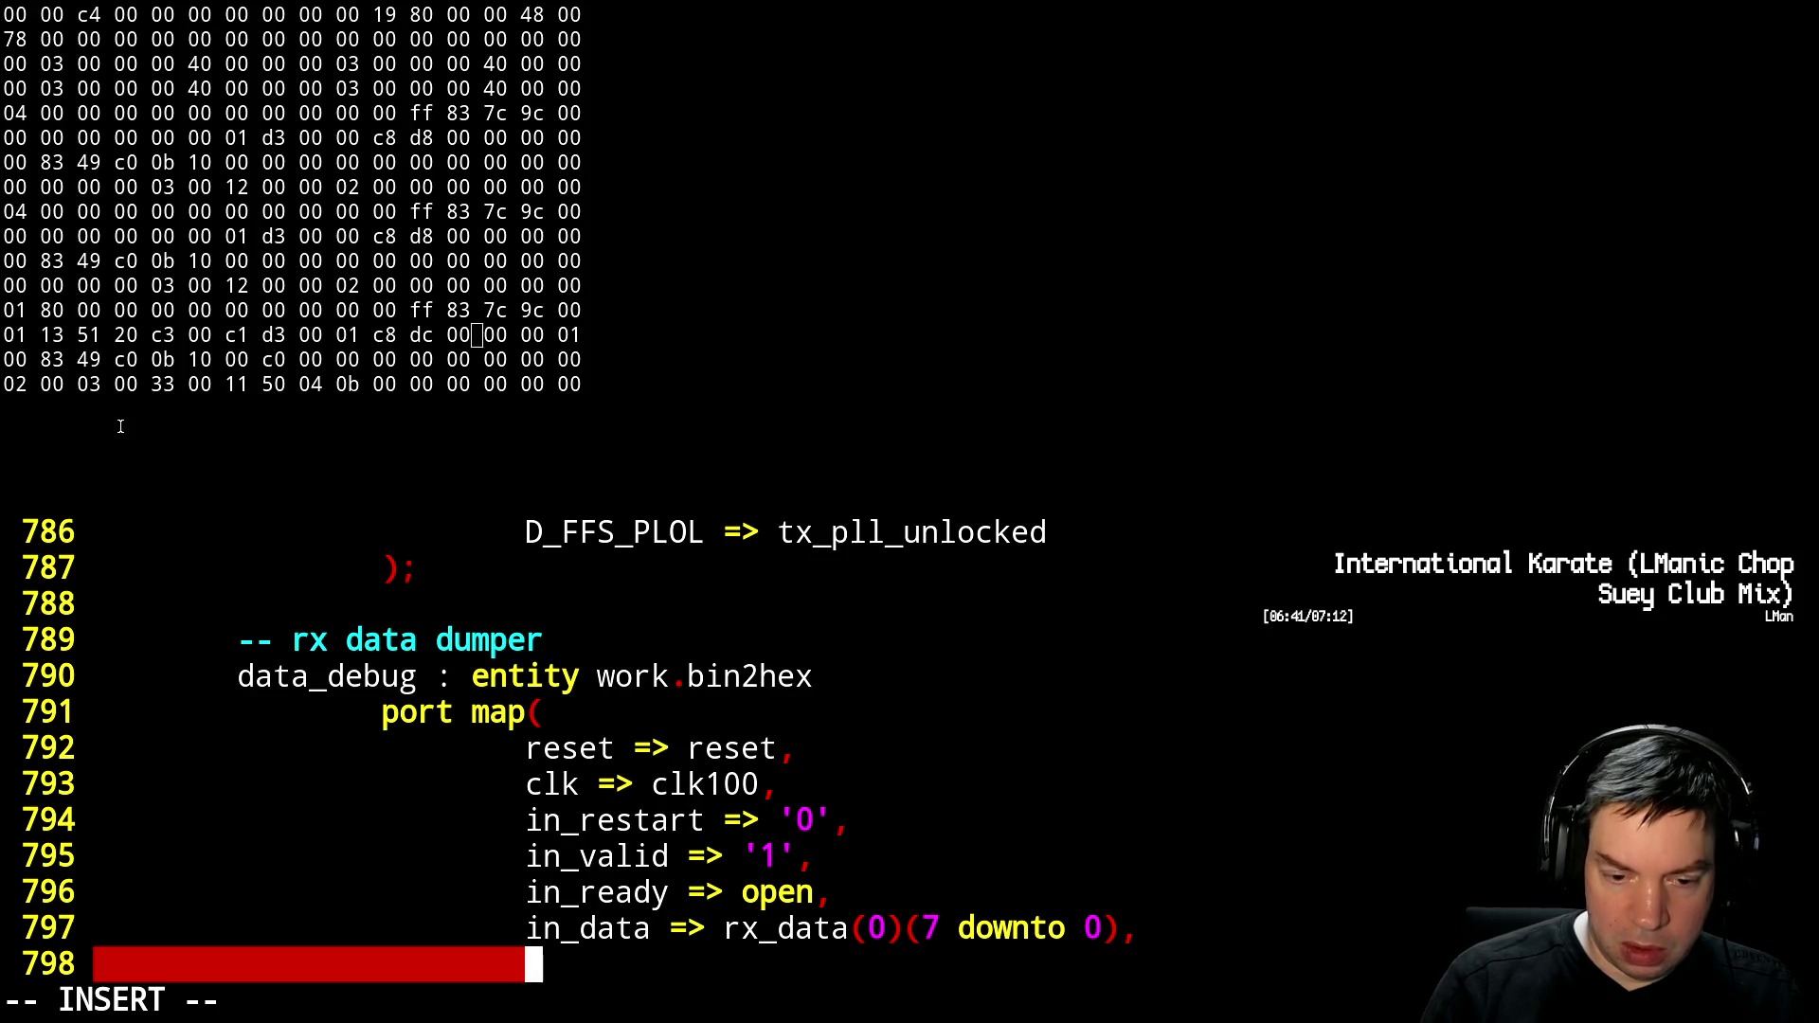
Map out_restart to open and out_valid to debug, then leave insert mode
text(out_)
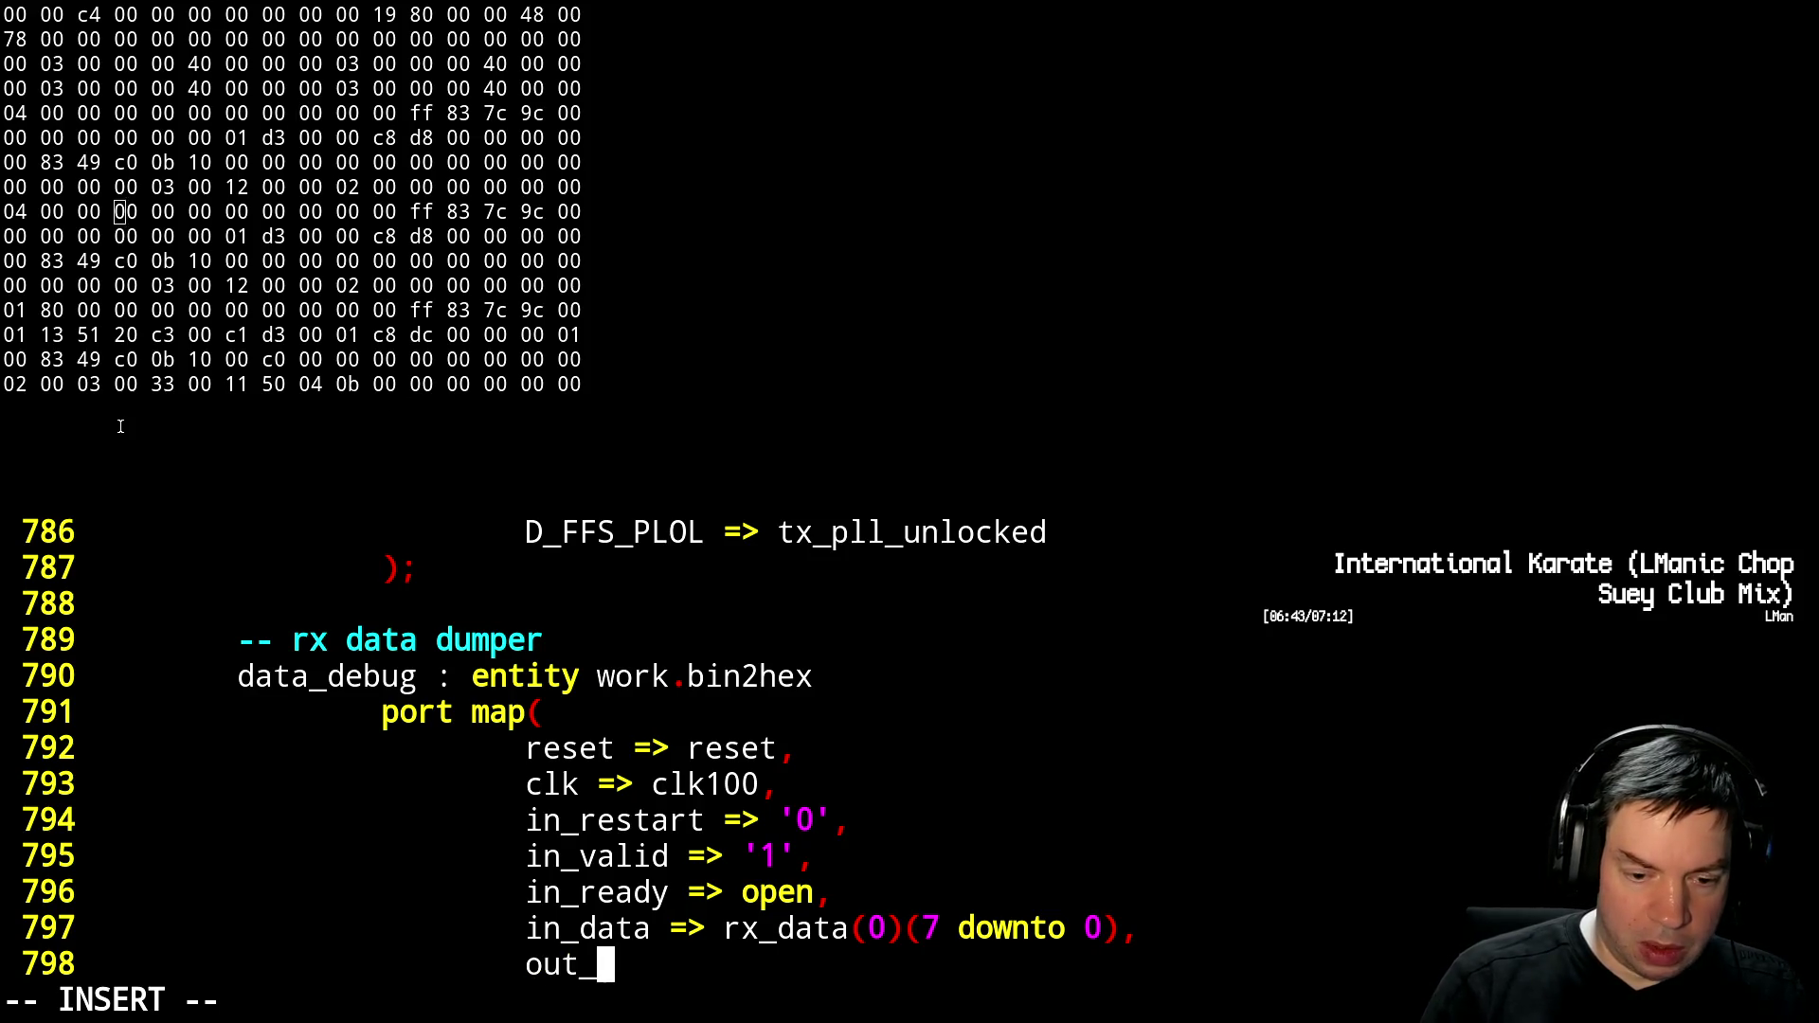
text(restart)
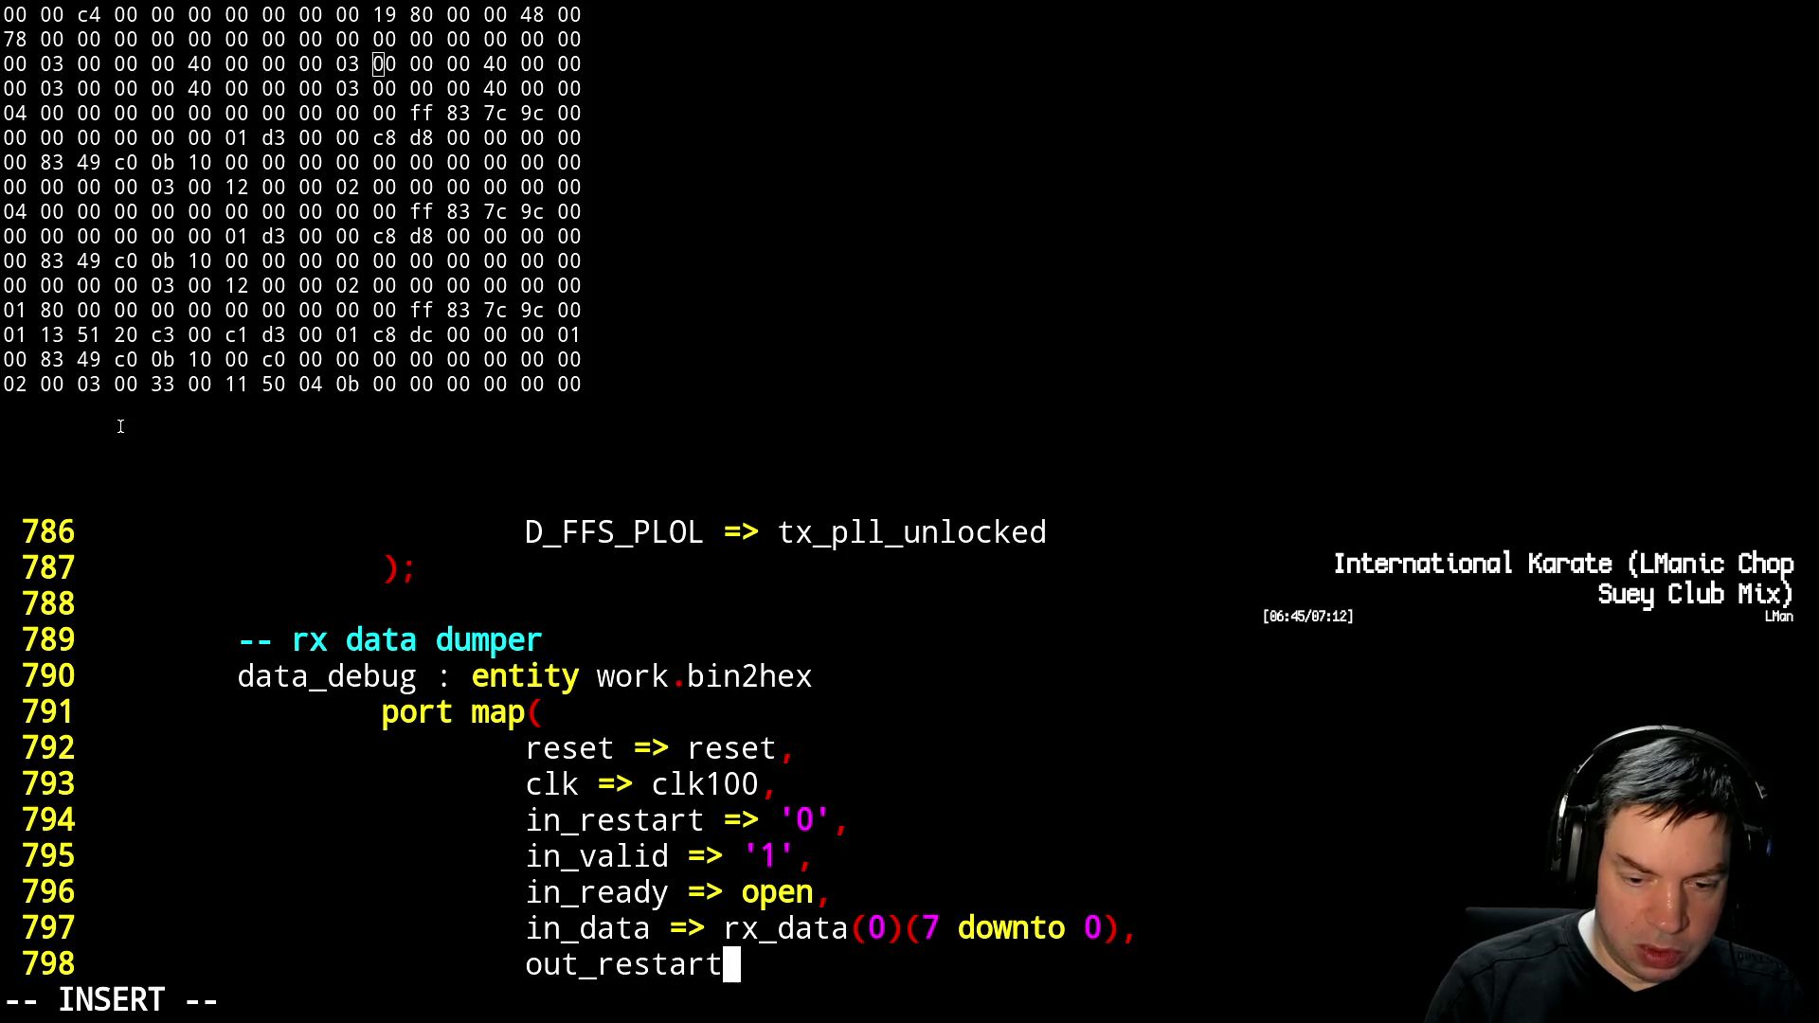
text( => ')
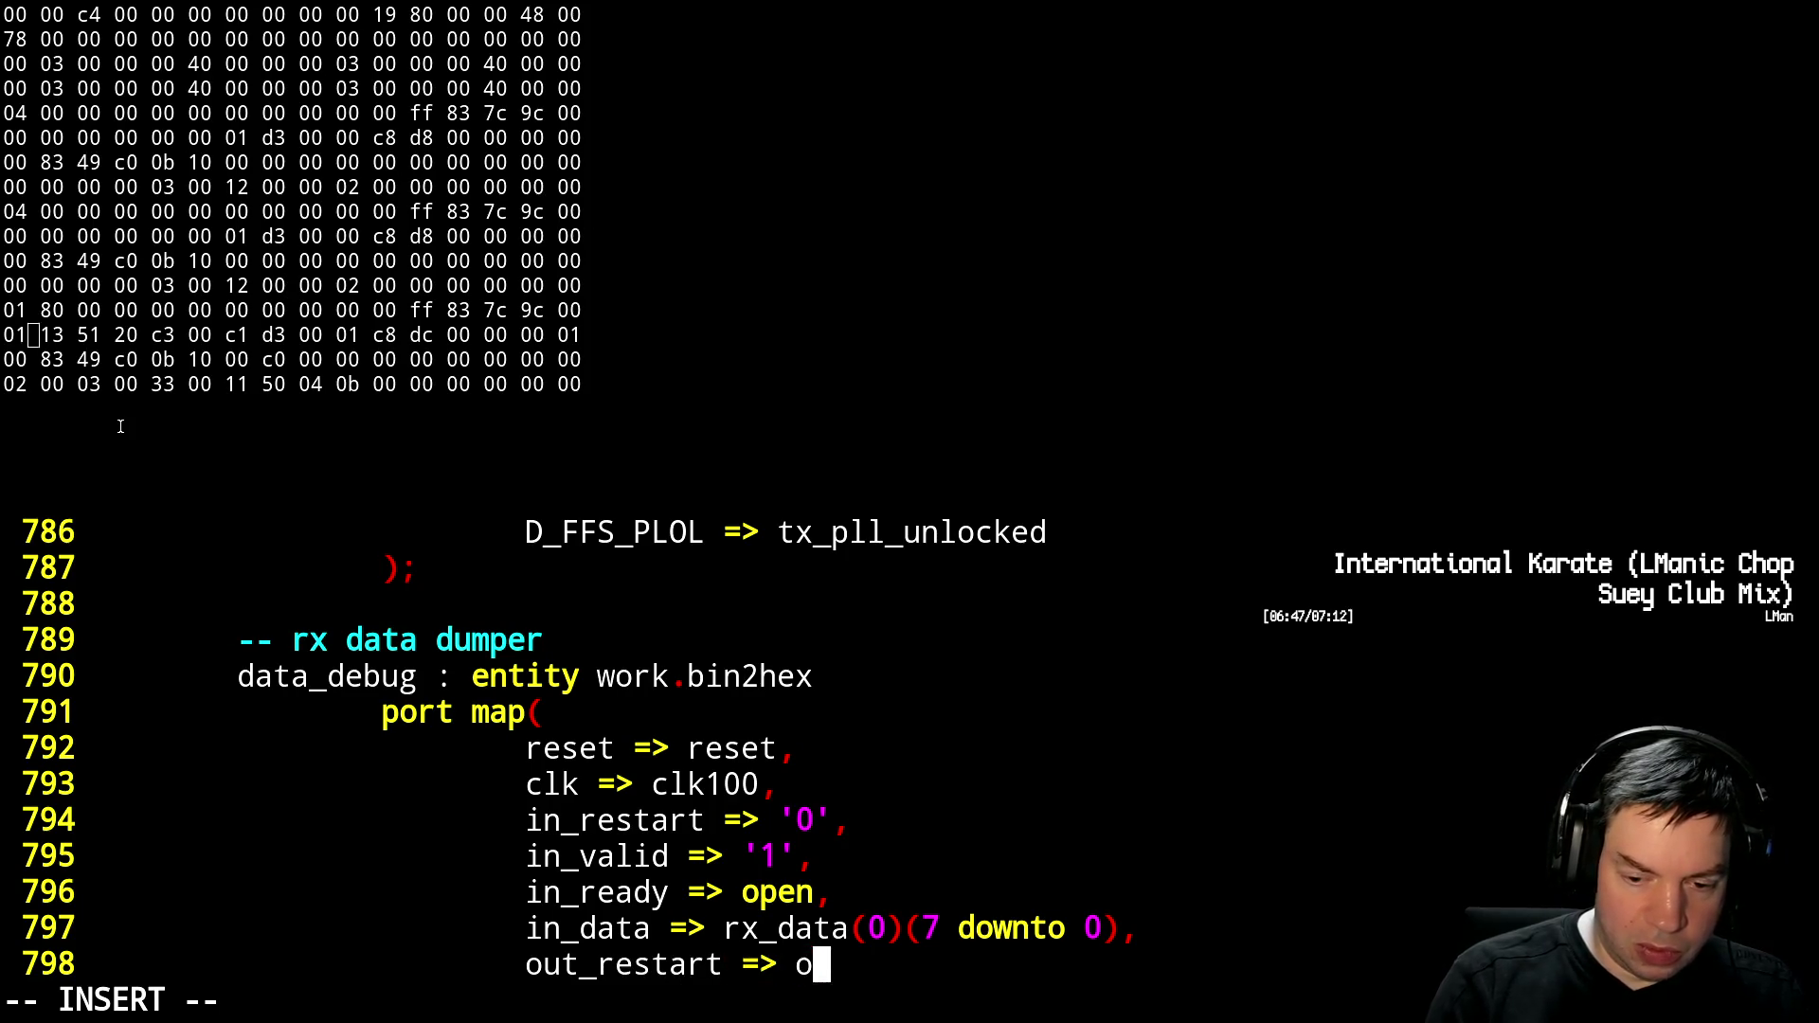
text(pen,)
key(Return)
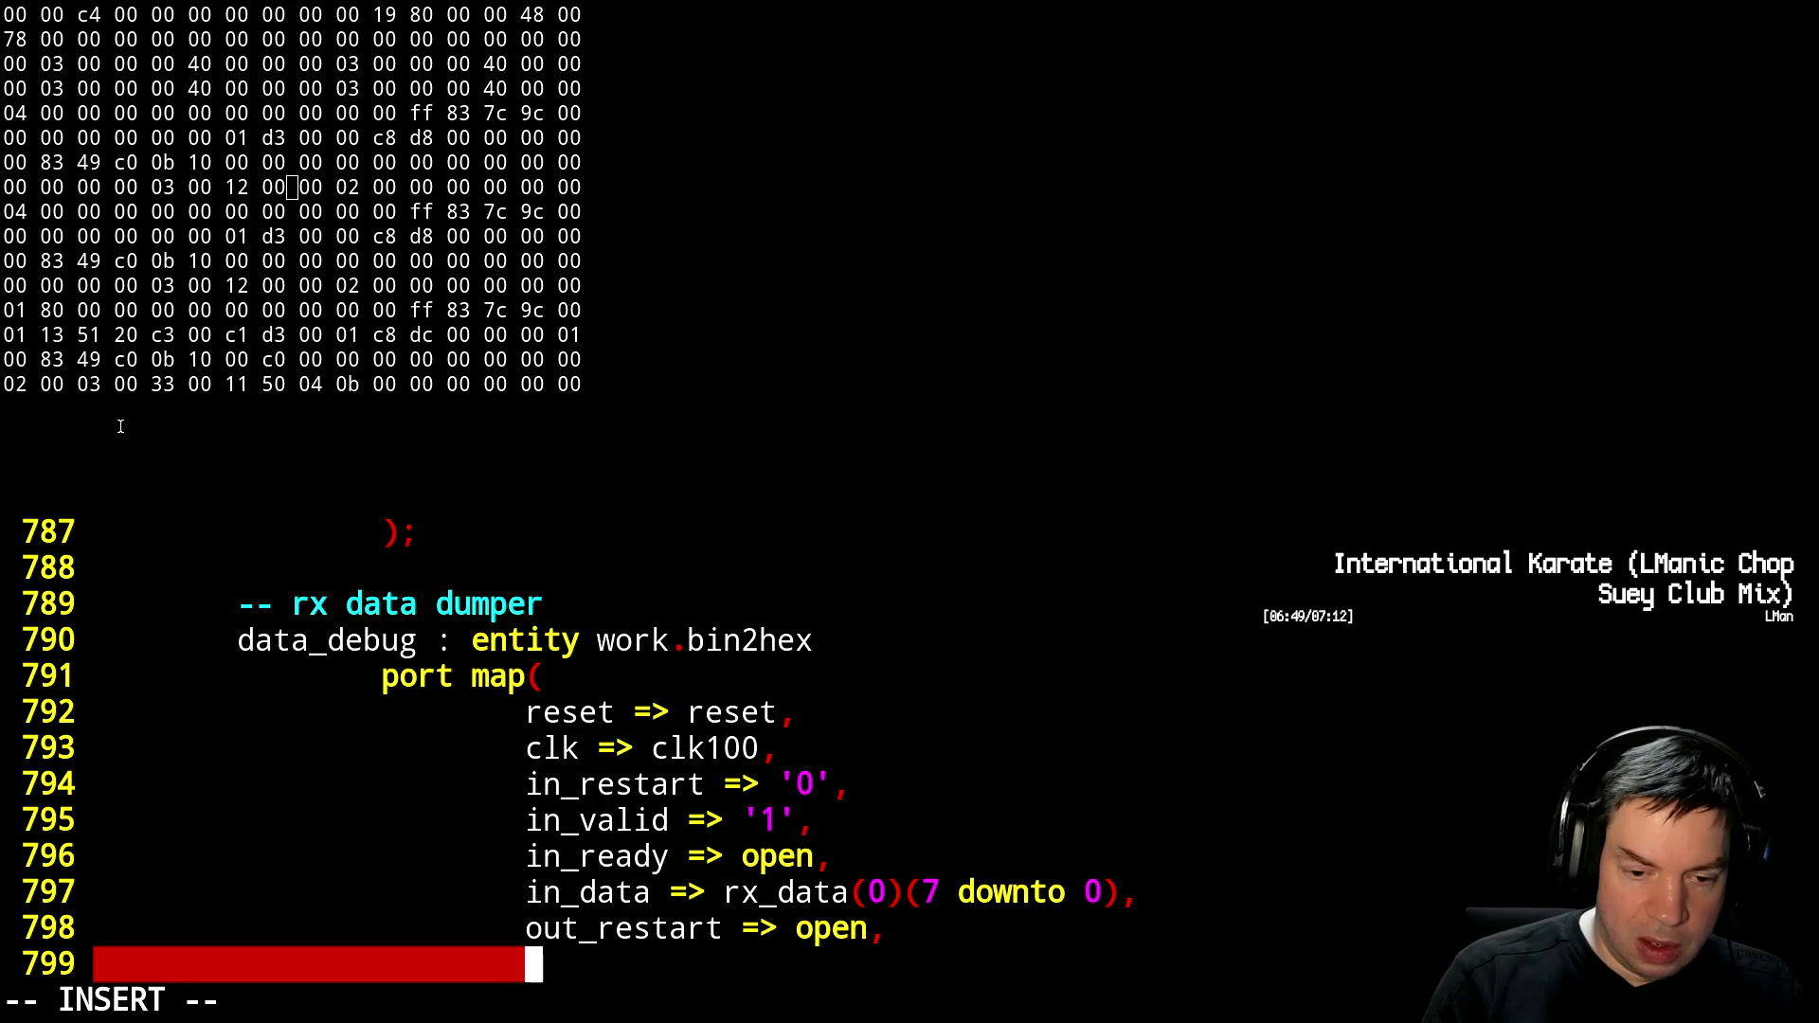
text(out_)
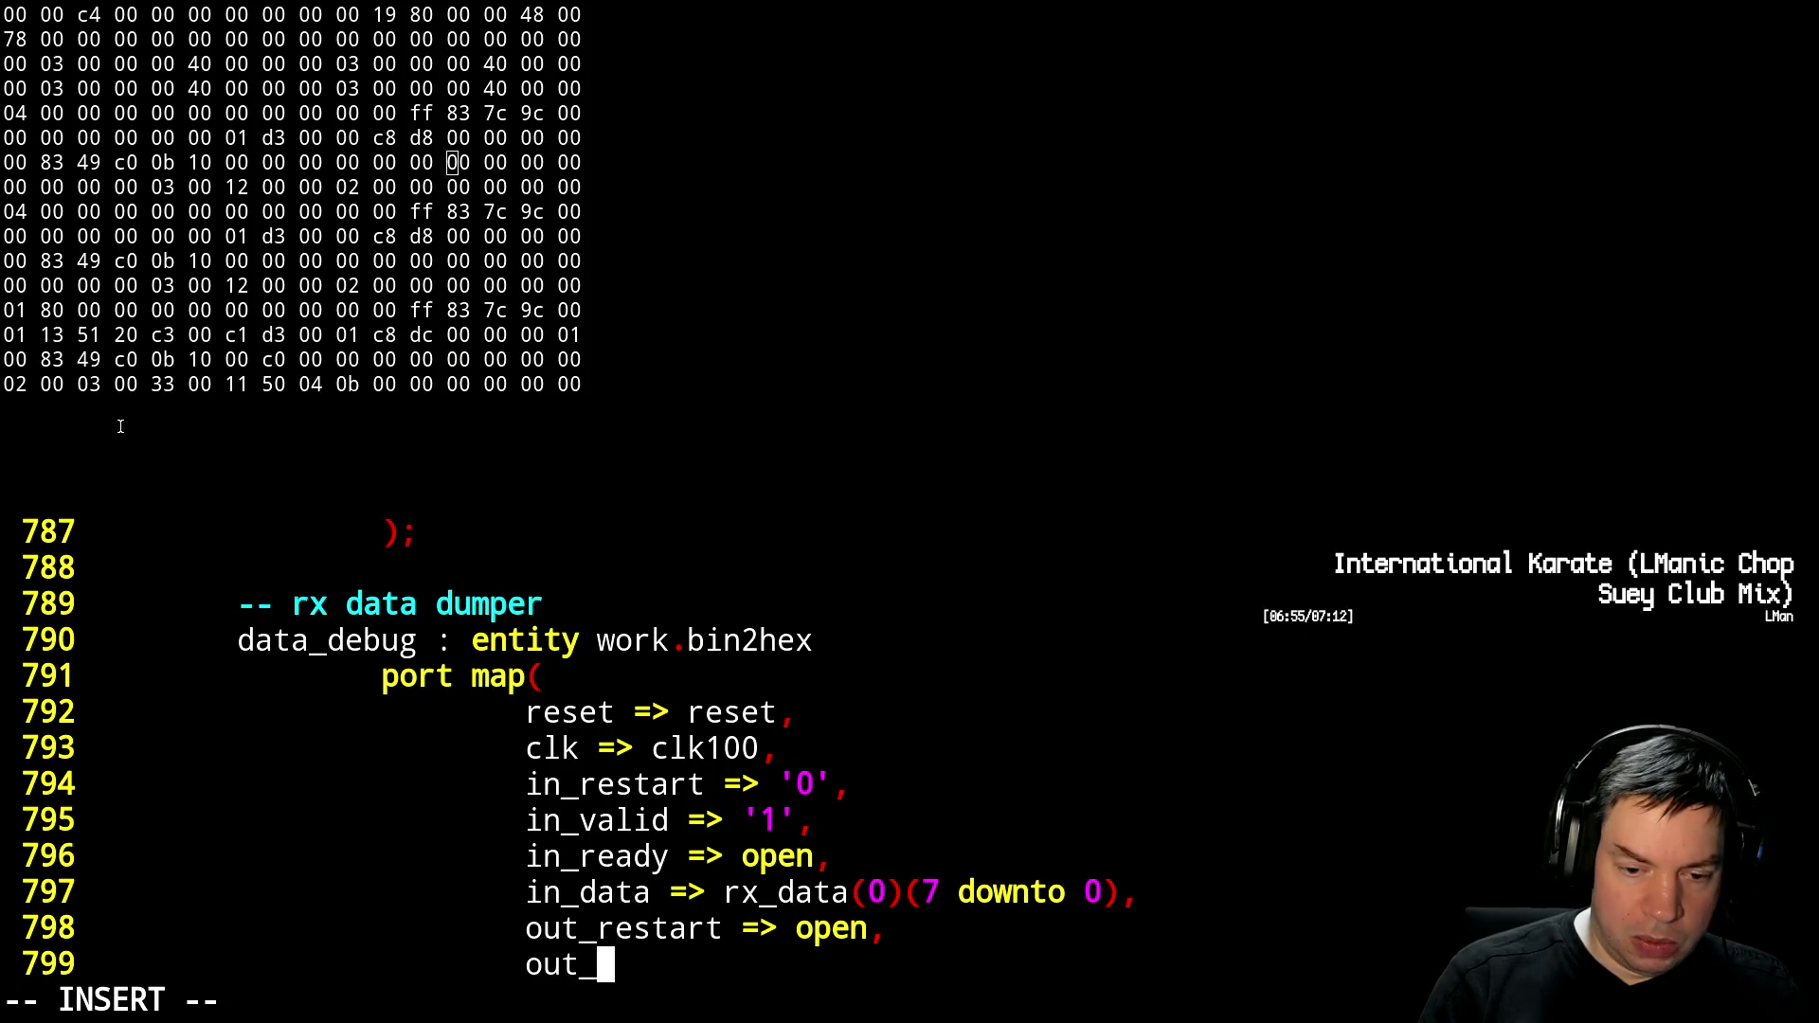
text(valid => debug)
key(Escape)
key(k)
key(z)
key(Return)
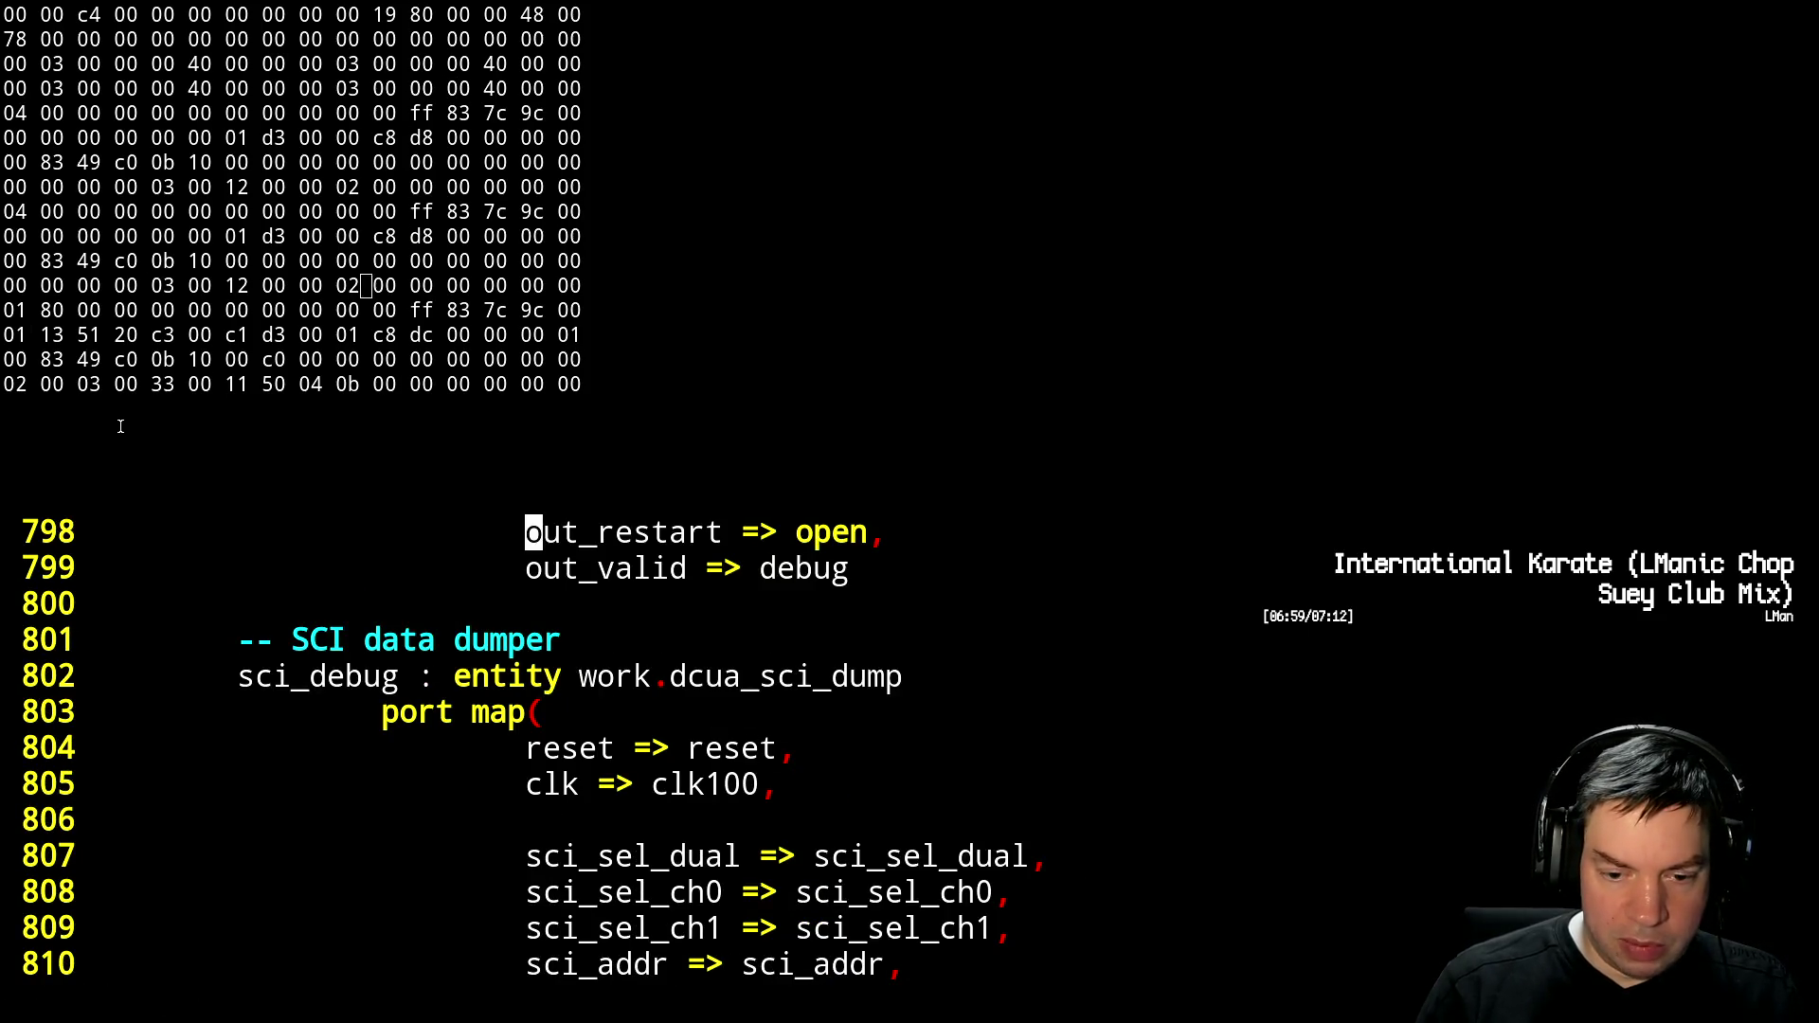
Line-select the SCI data dumper block, lines 801–819
key(ctrl+f)
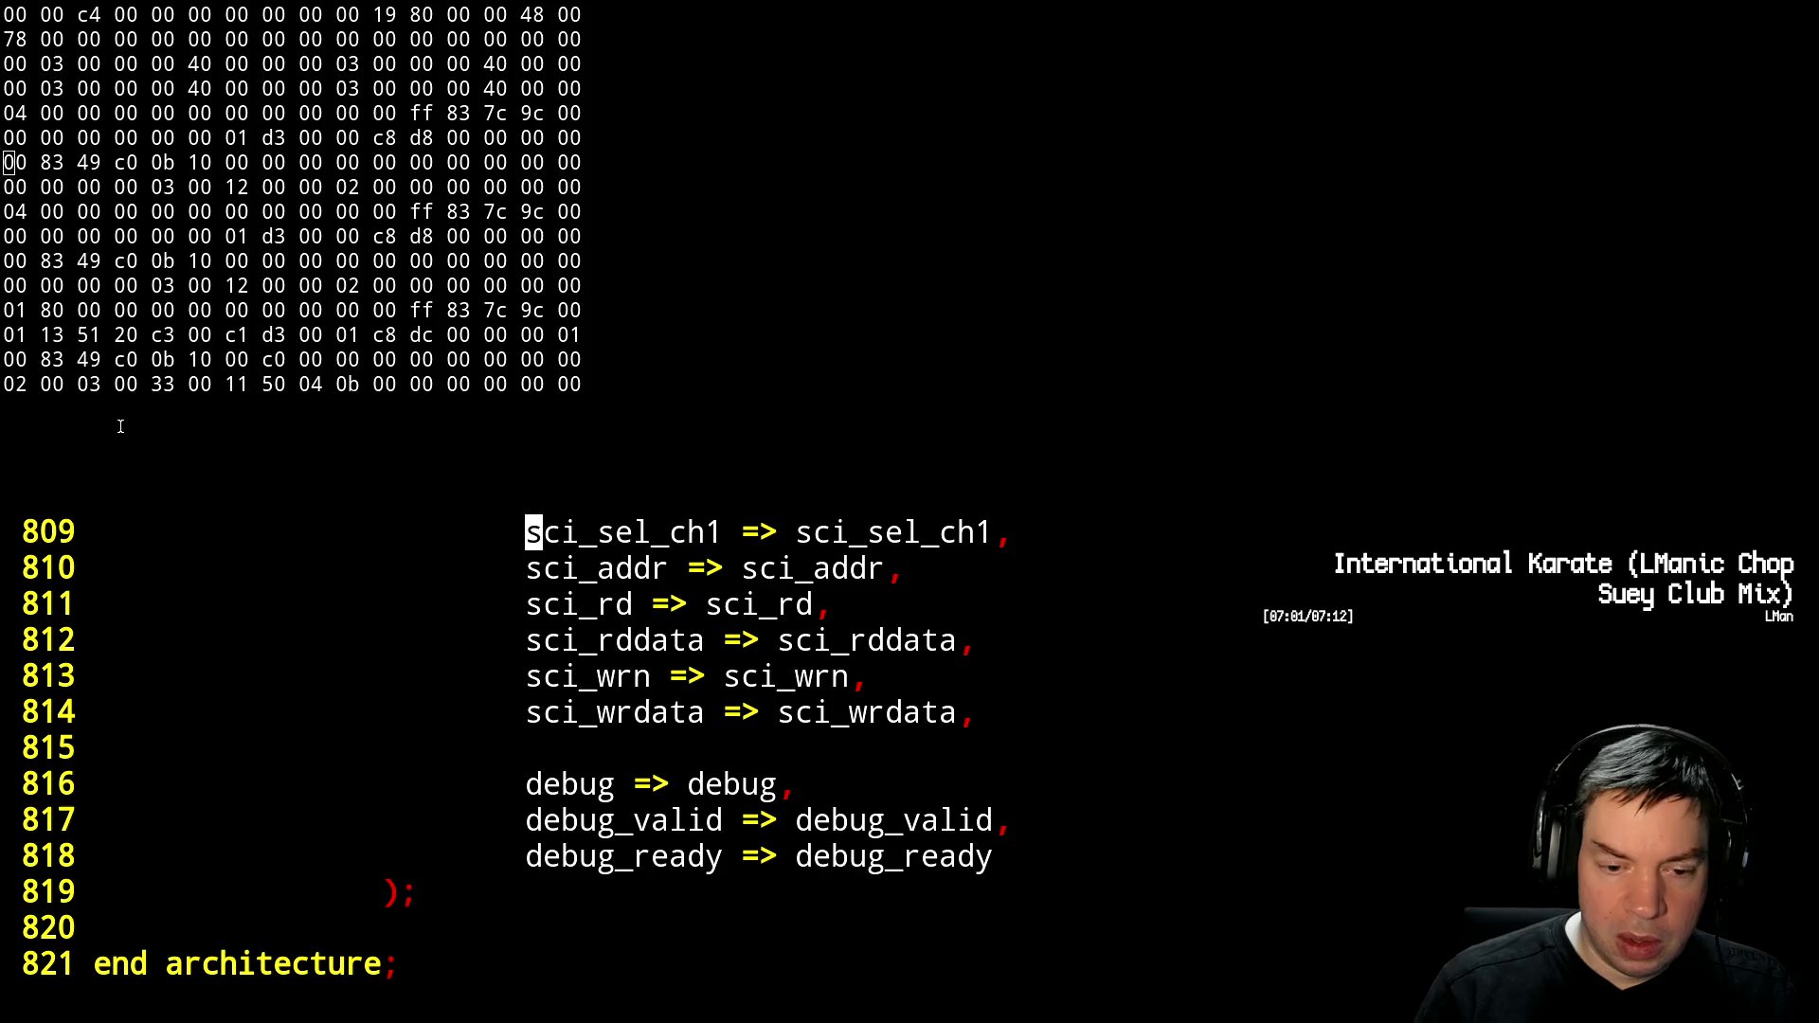
key(ctrl+b)
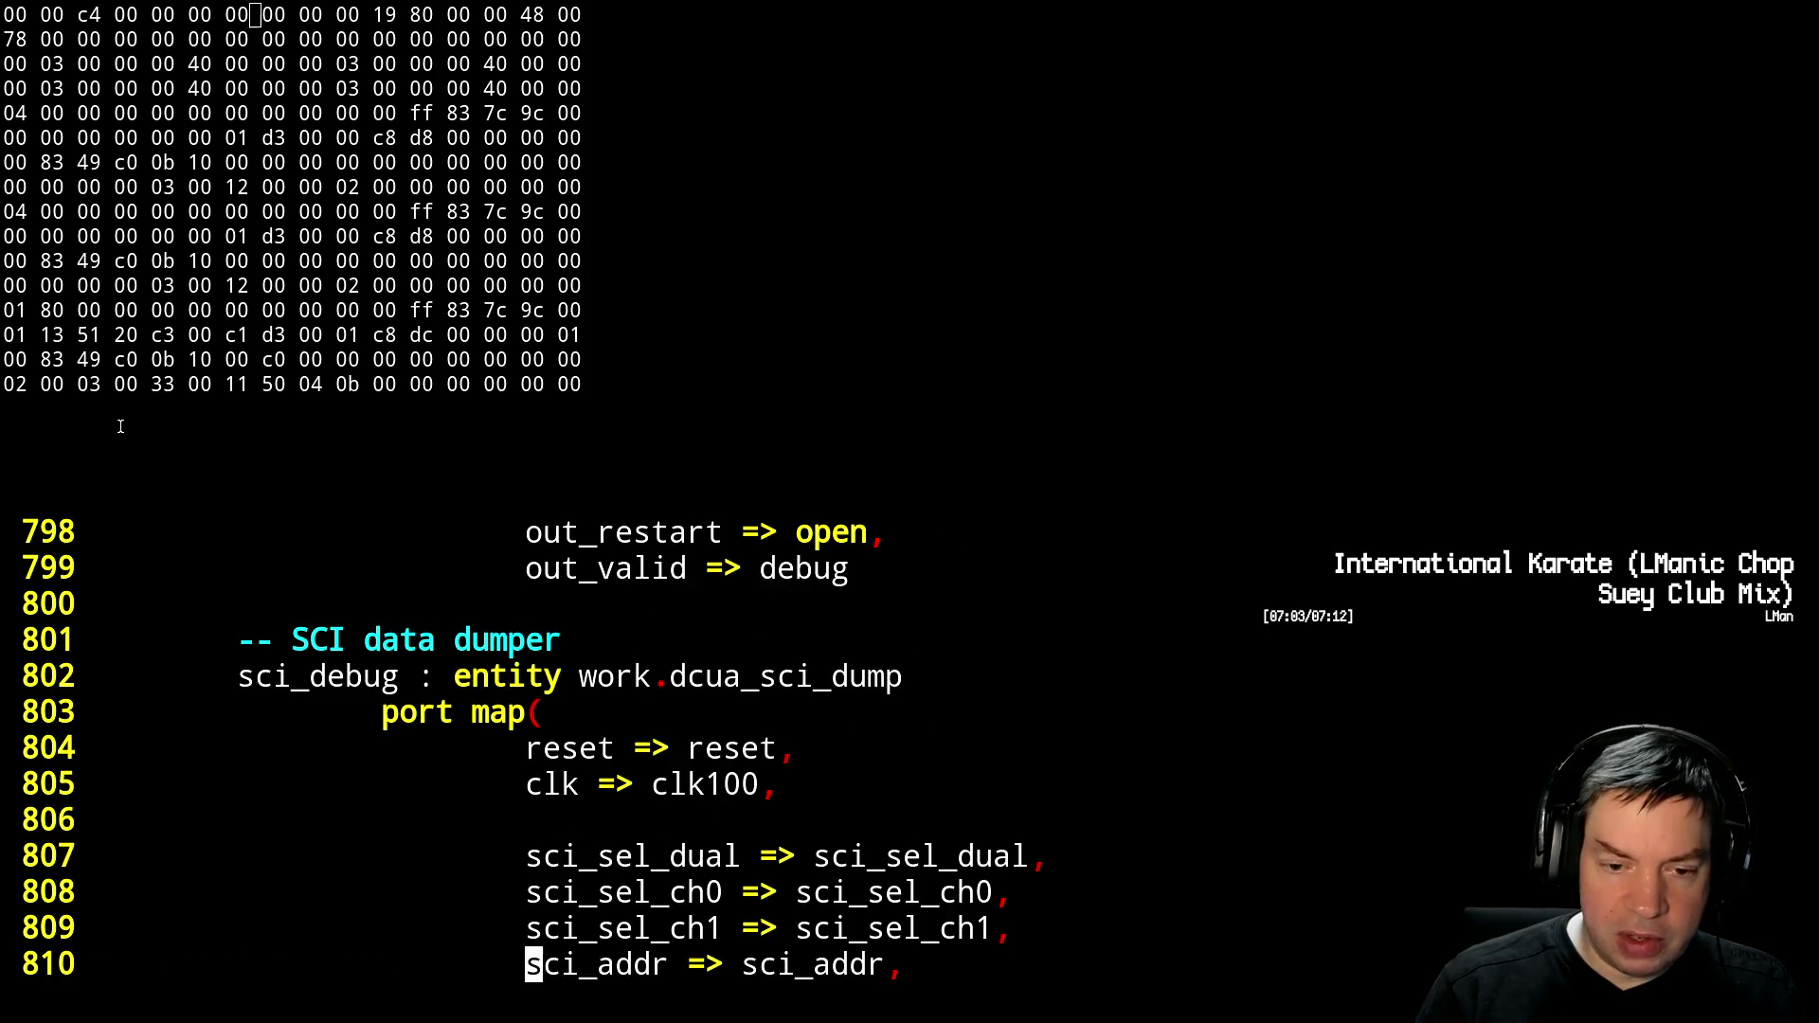
key(k)
key(k)
key(k)
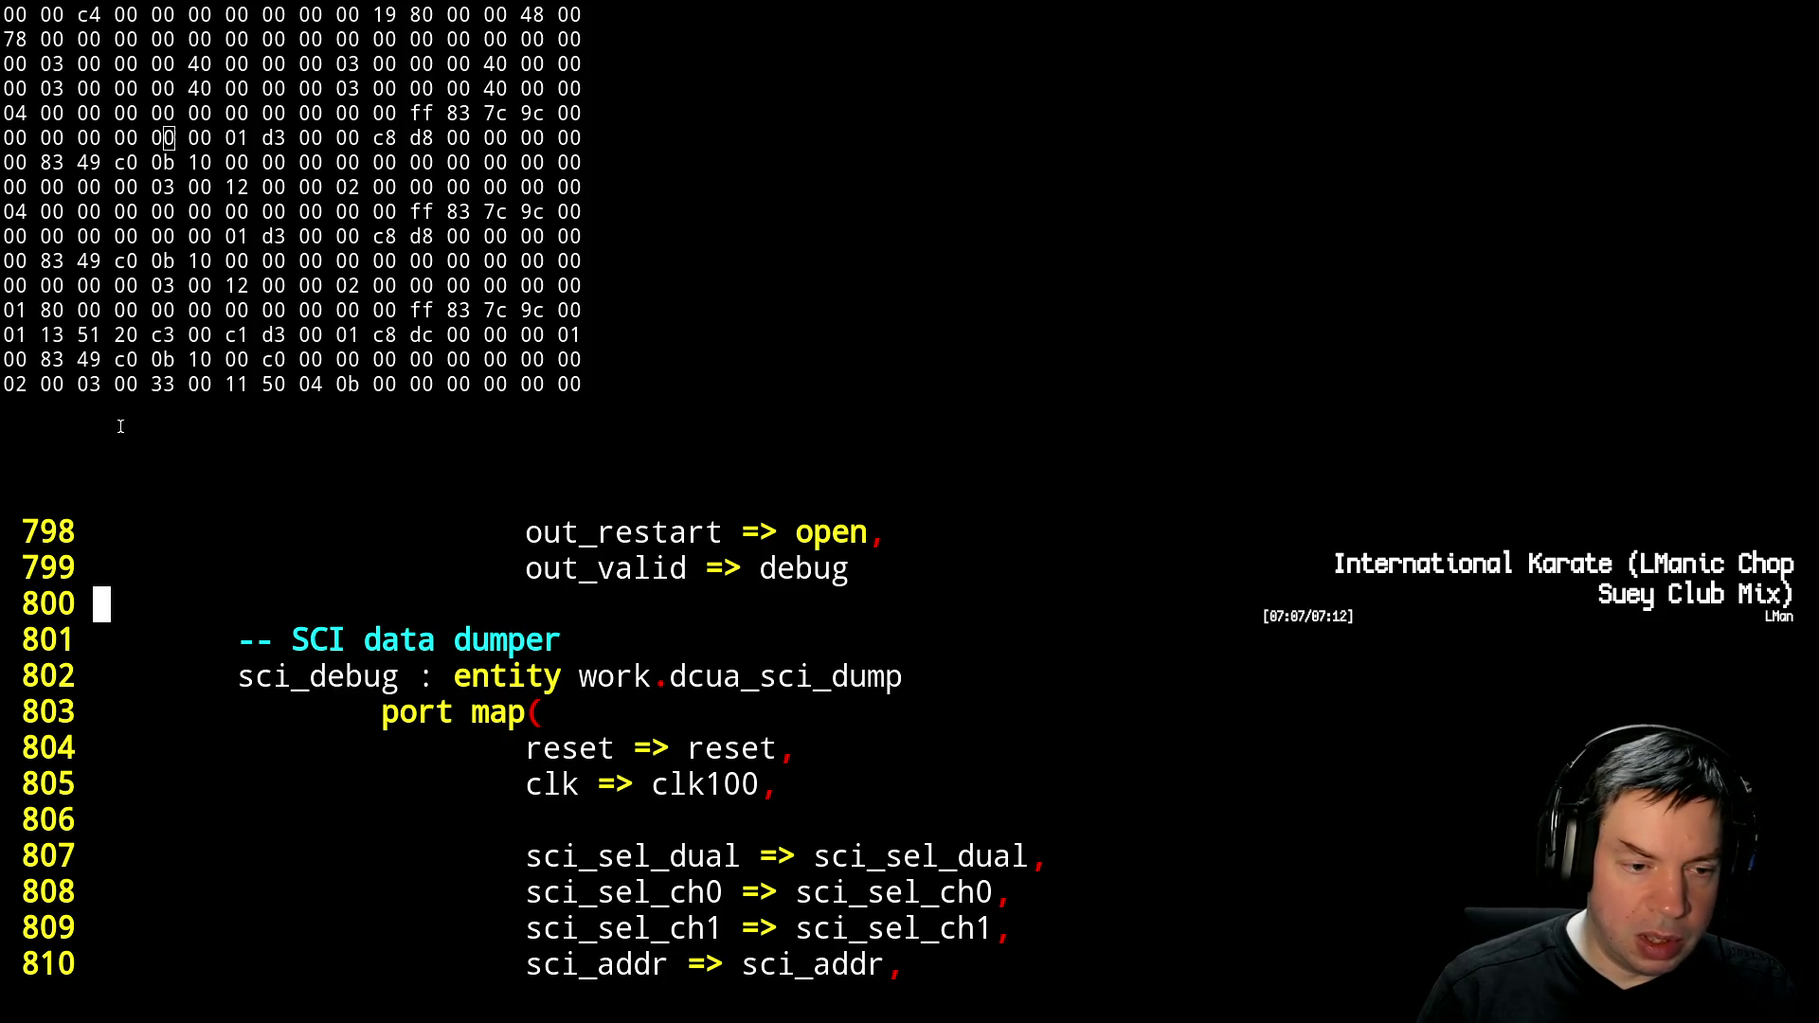
key(j)
key(shift+v)
key(j)
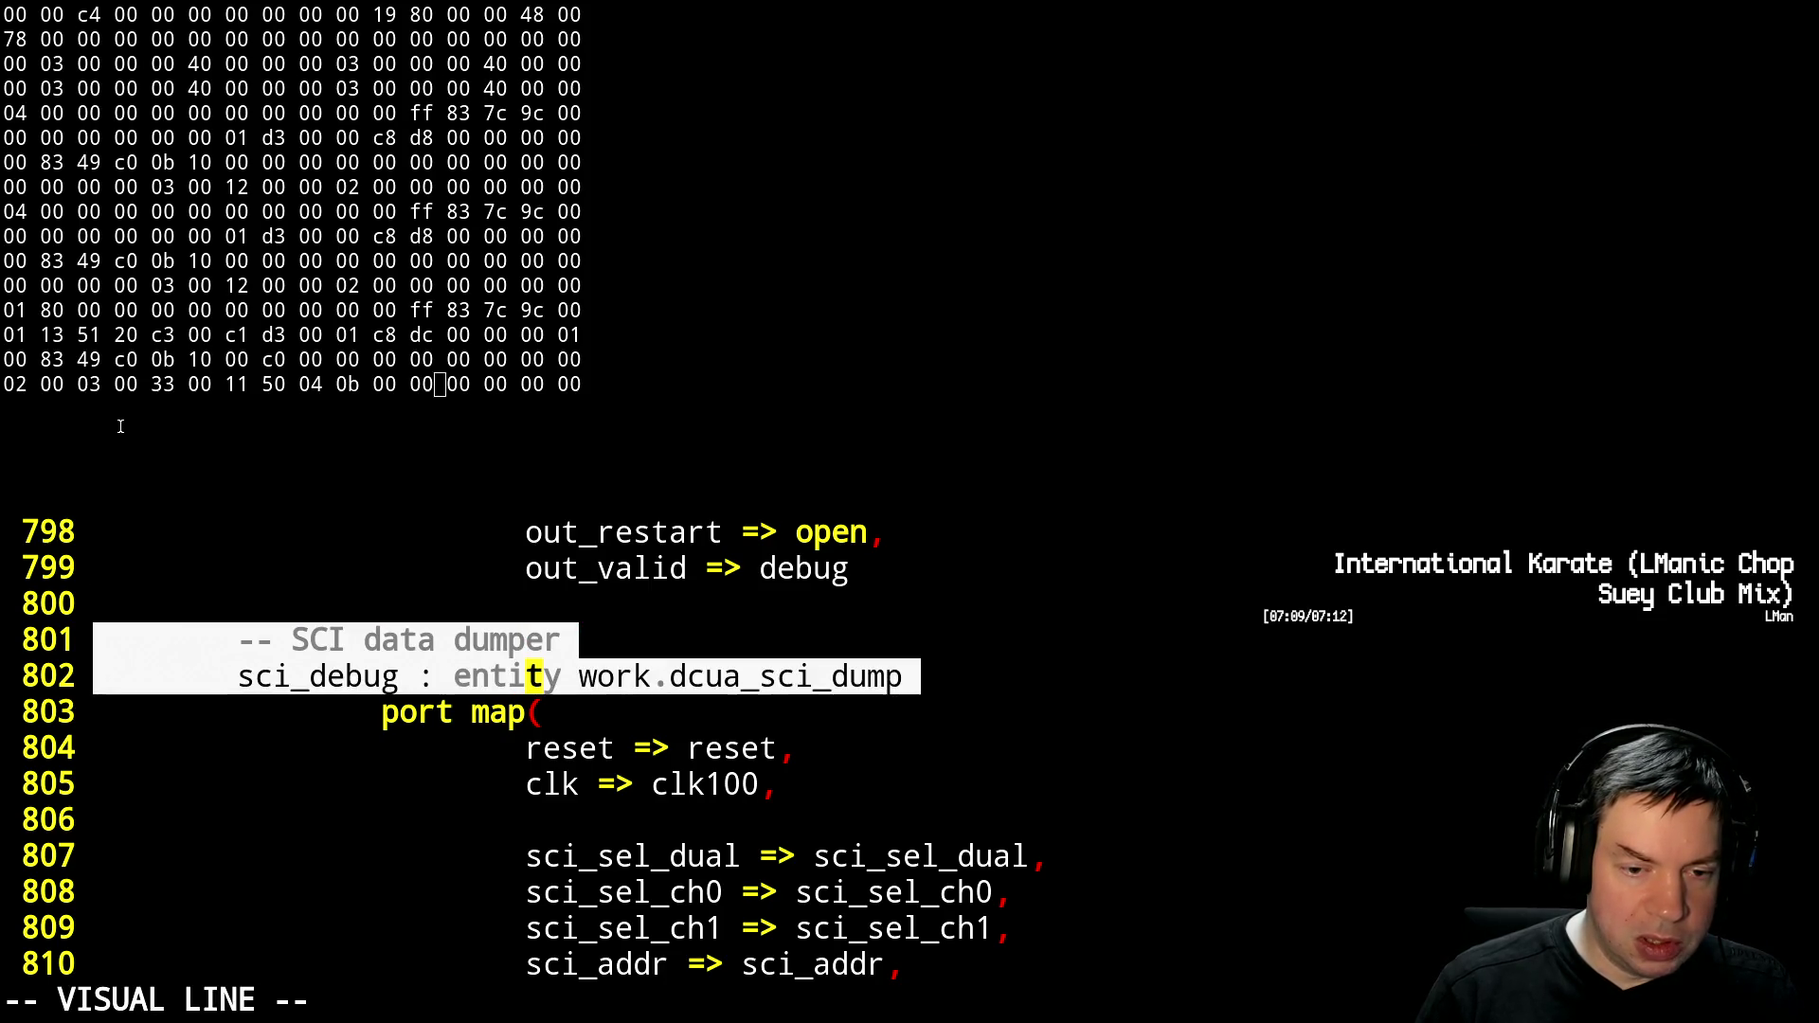
key(j)
key(j)
key(j)
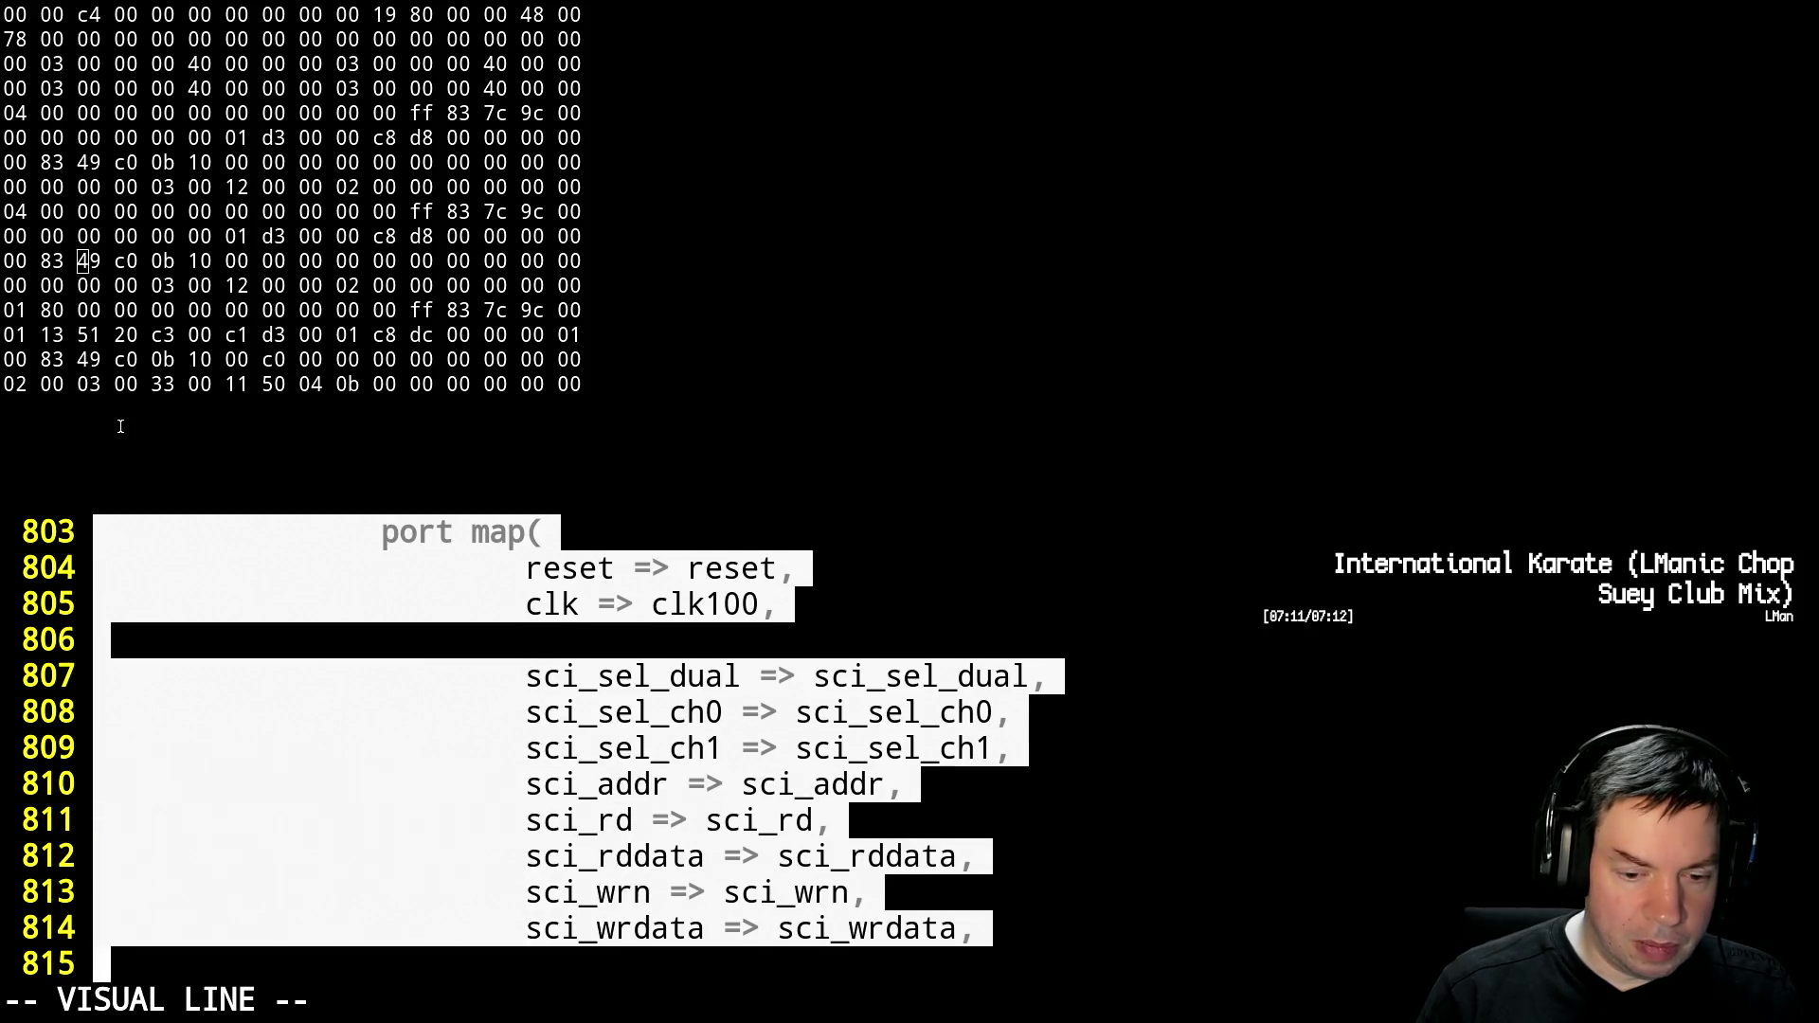
key(j)
key(j)
key(j)
key(k)
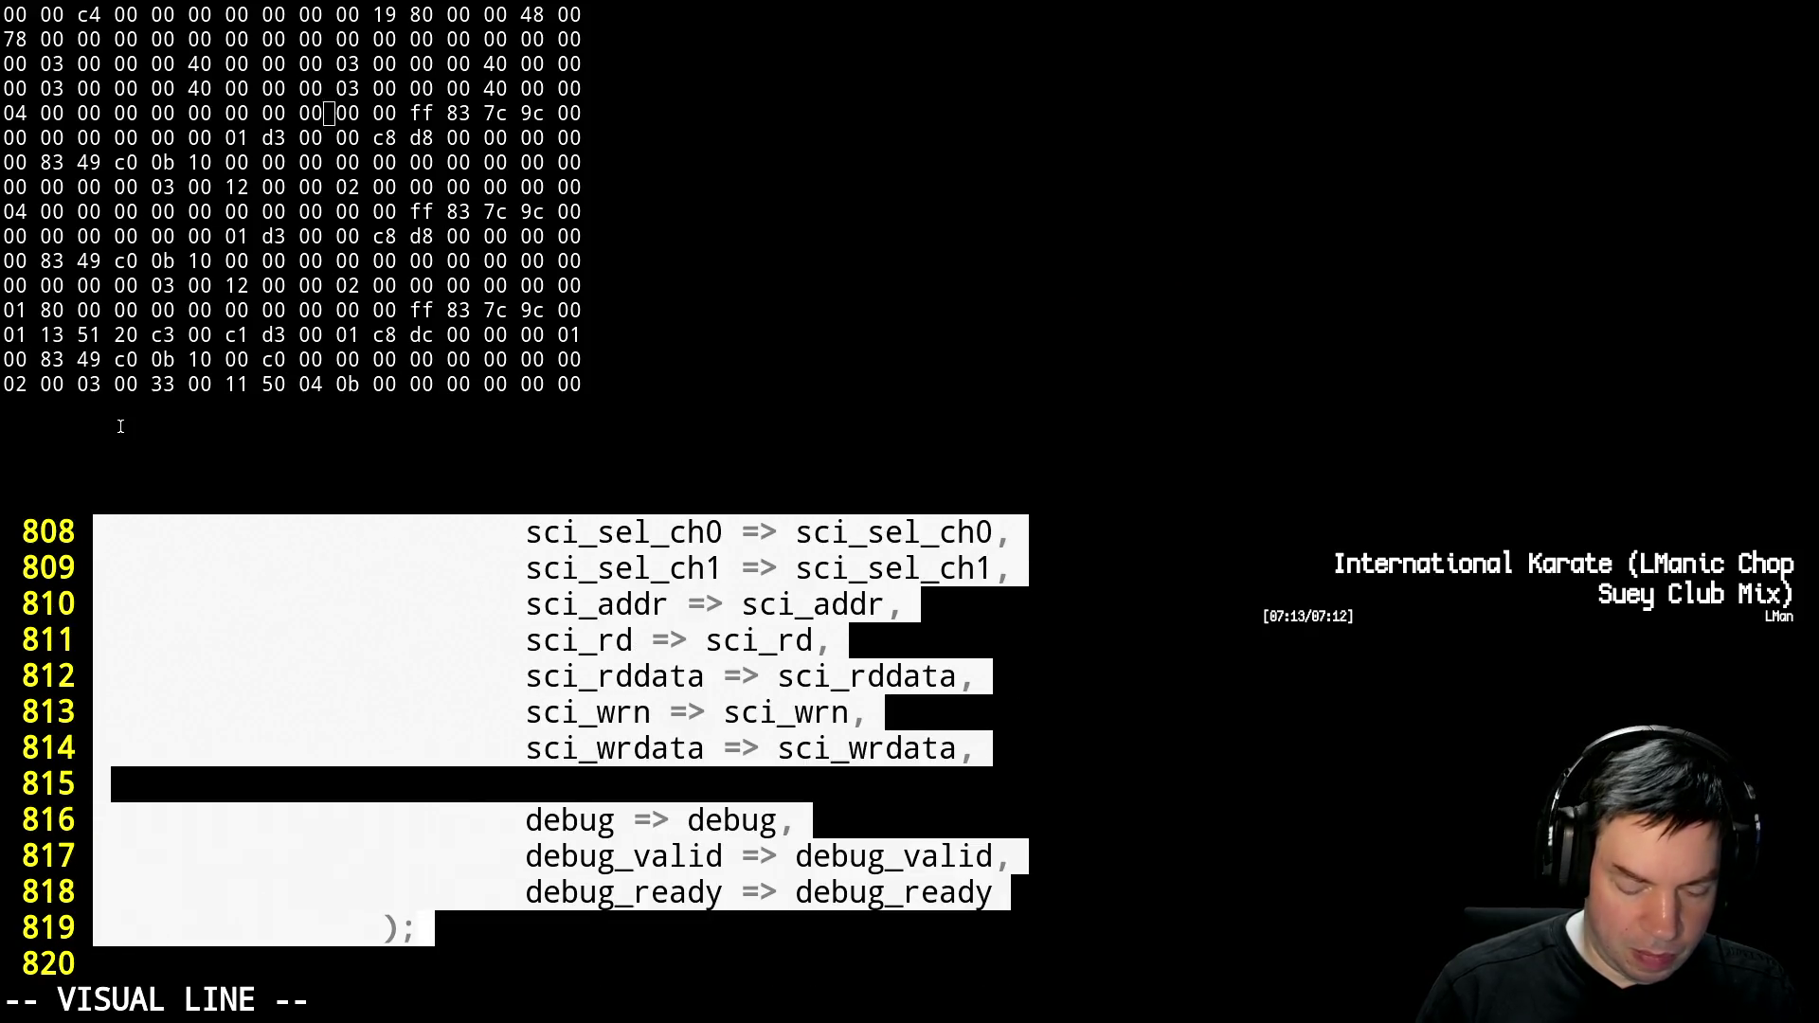
Prefix every selected line with -- using :'<,'>s/^/--/
key(colon)
text(s/^)
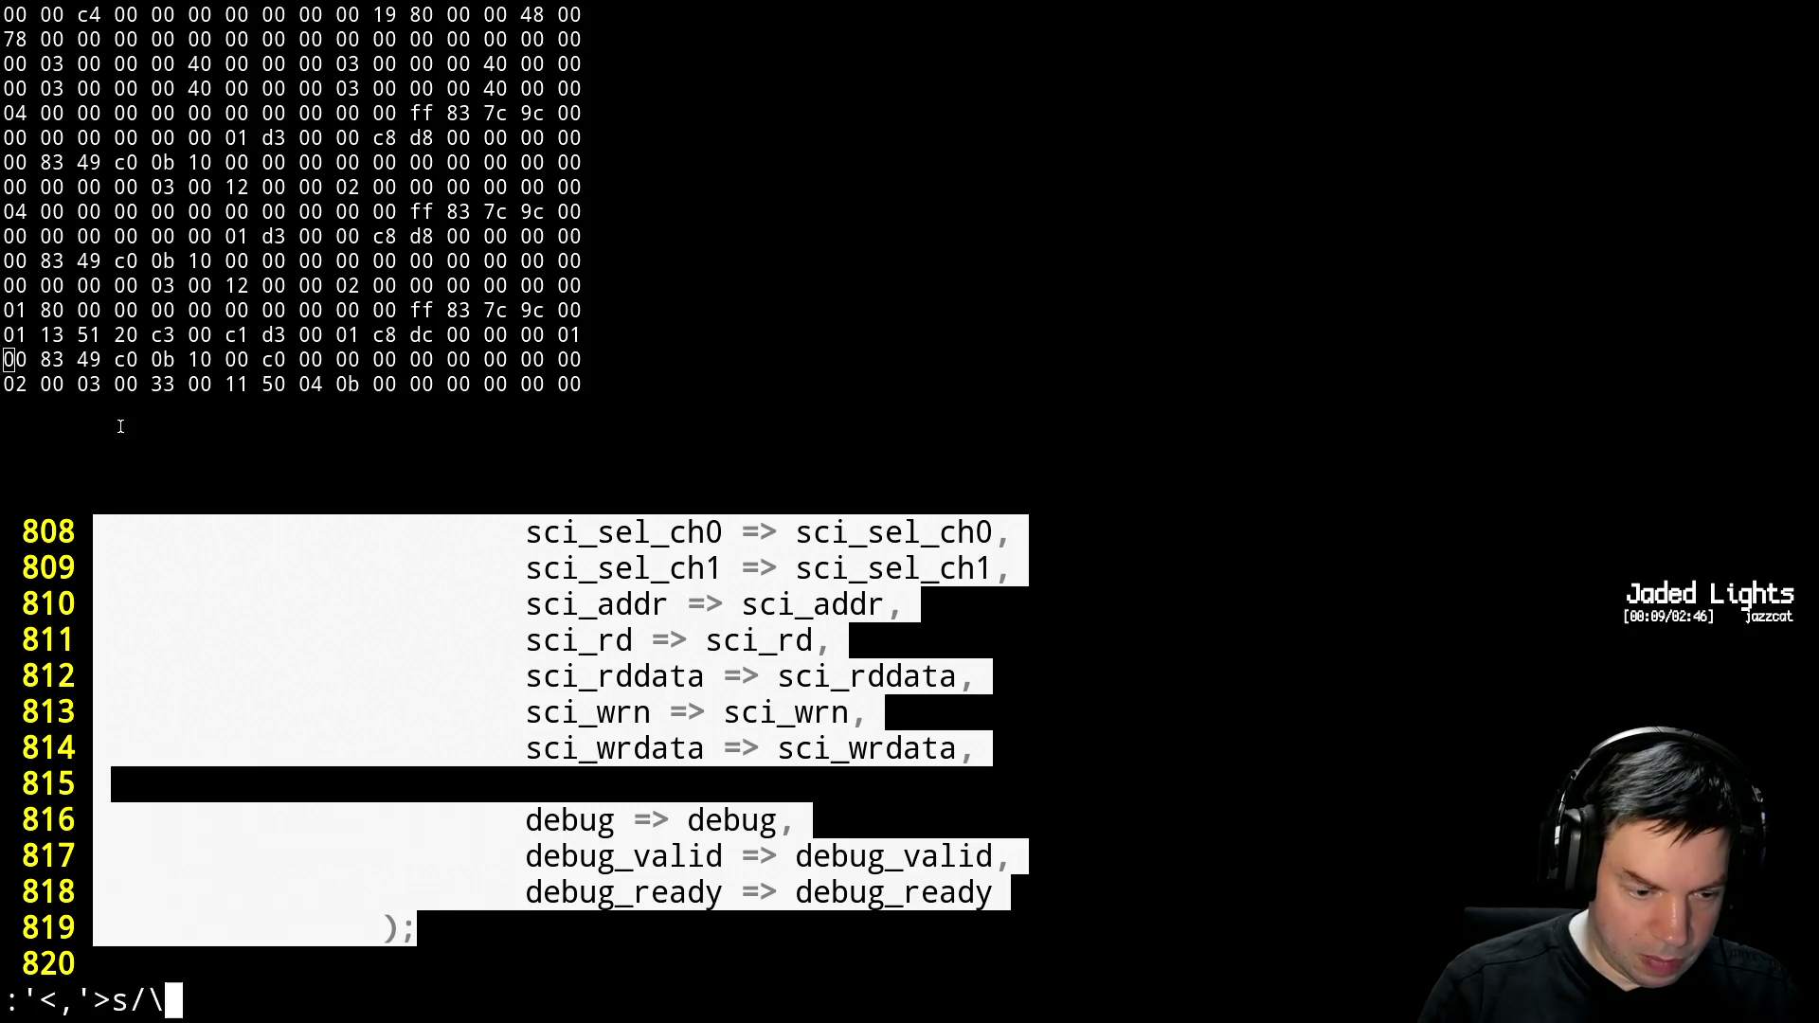
text(/--)
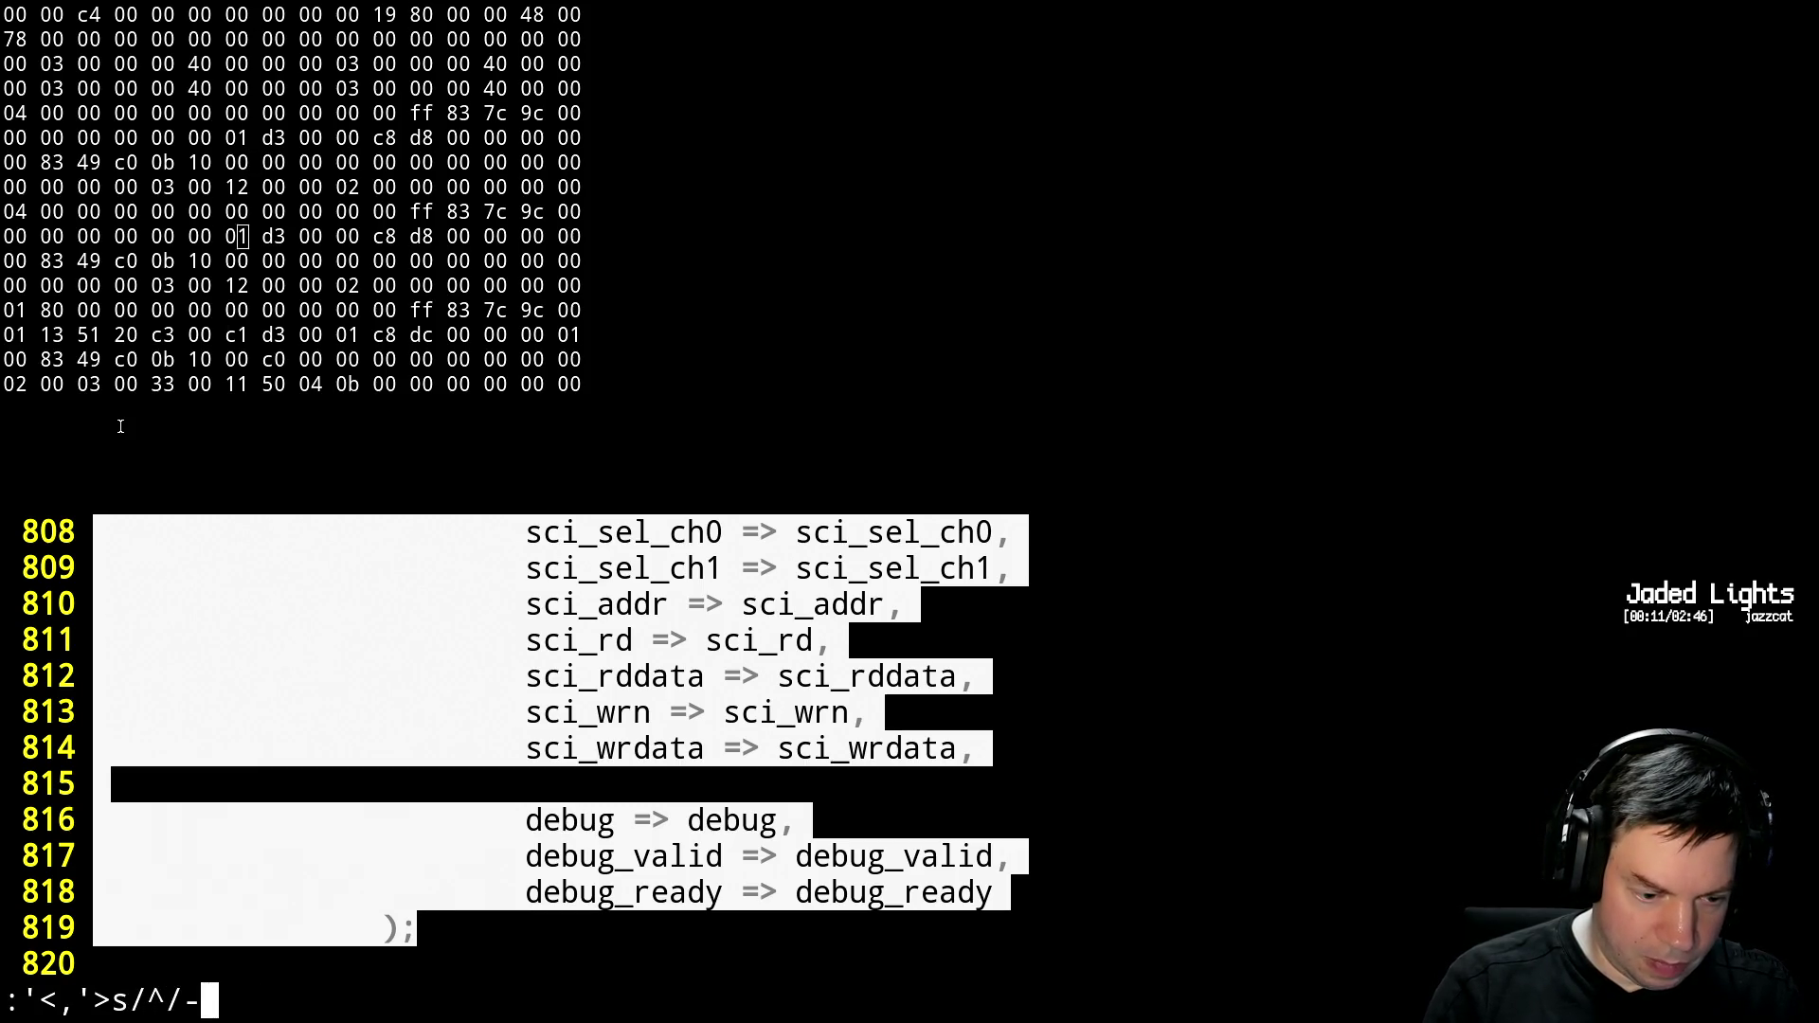
key(BackSpace)
text(/)
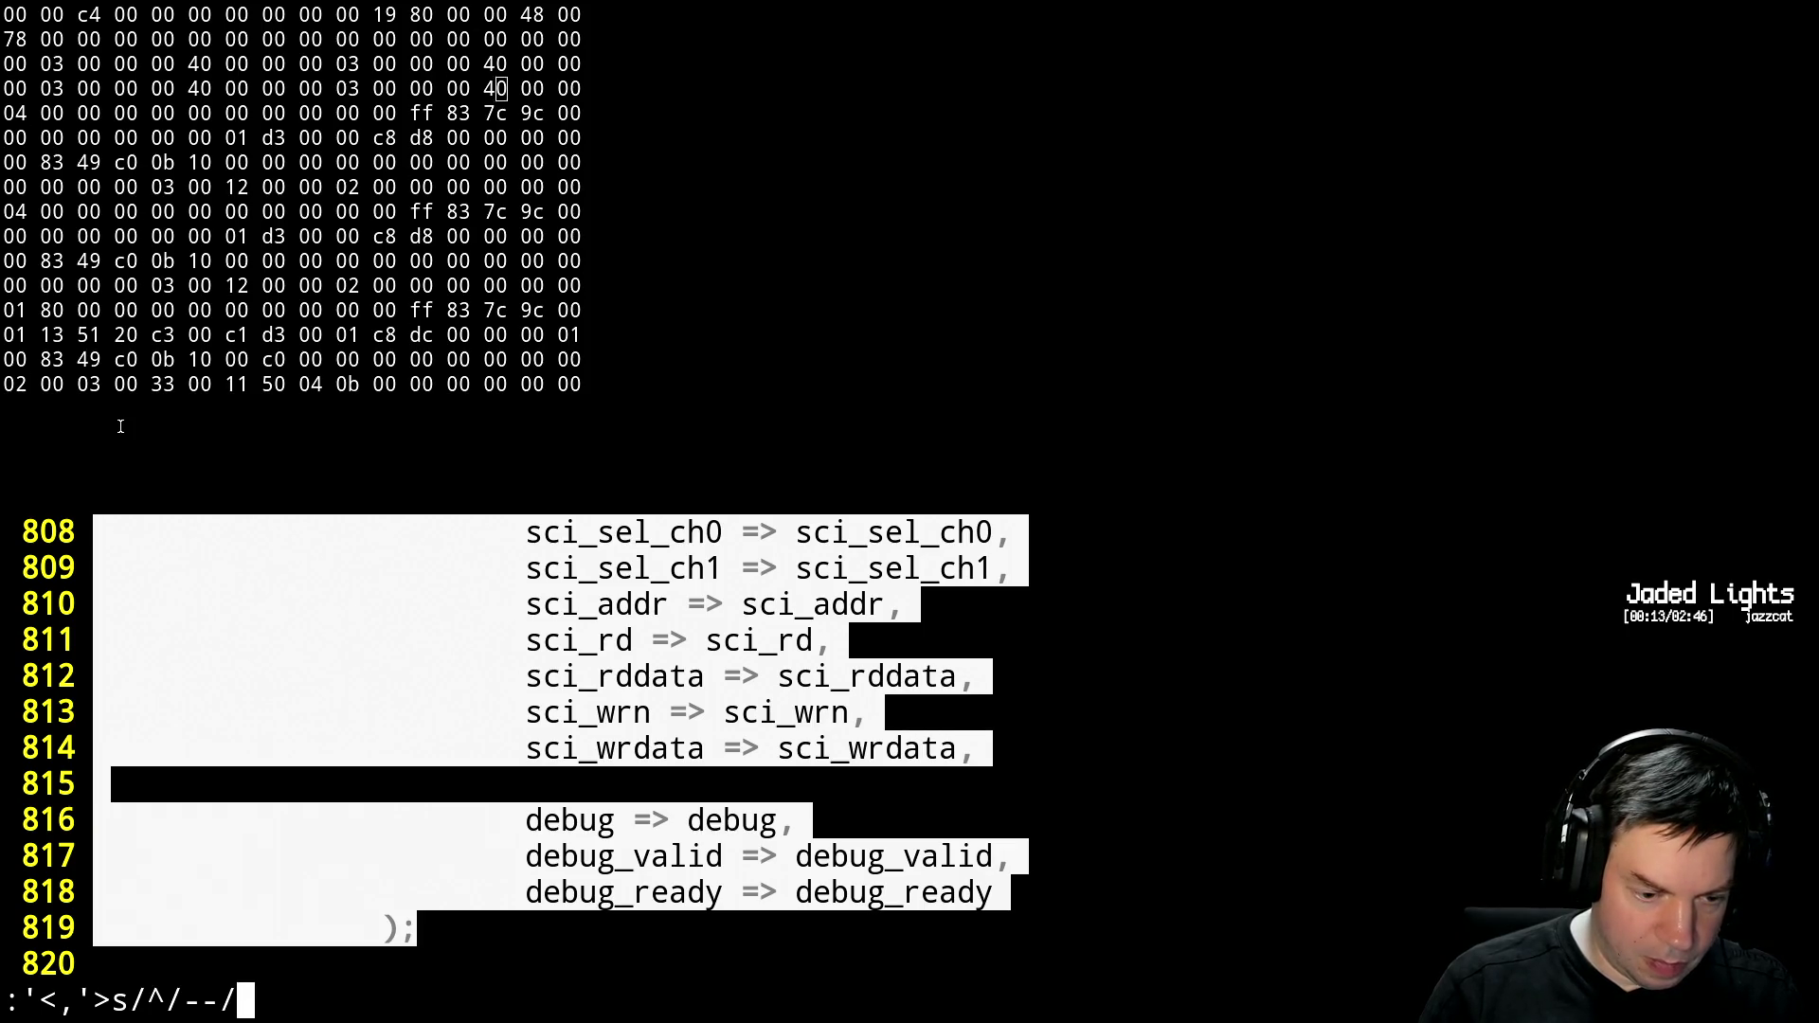
key(Return)
key(ctrl+b)
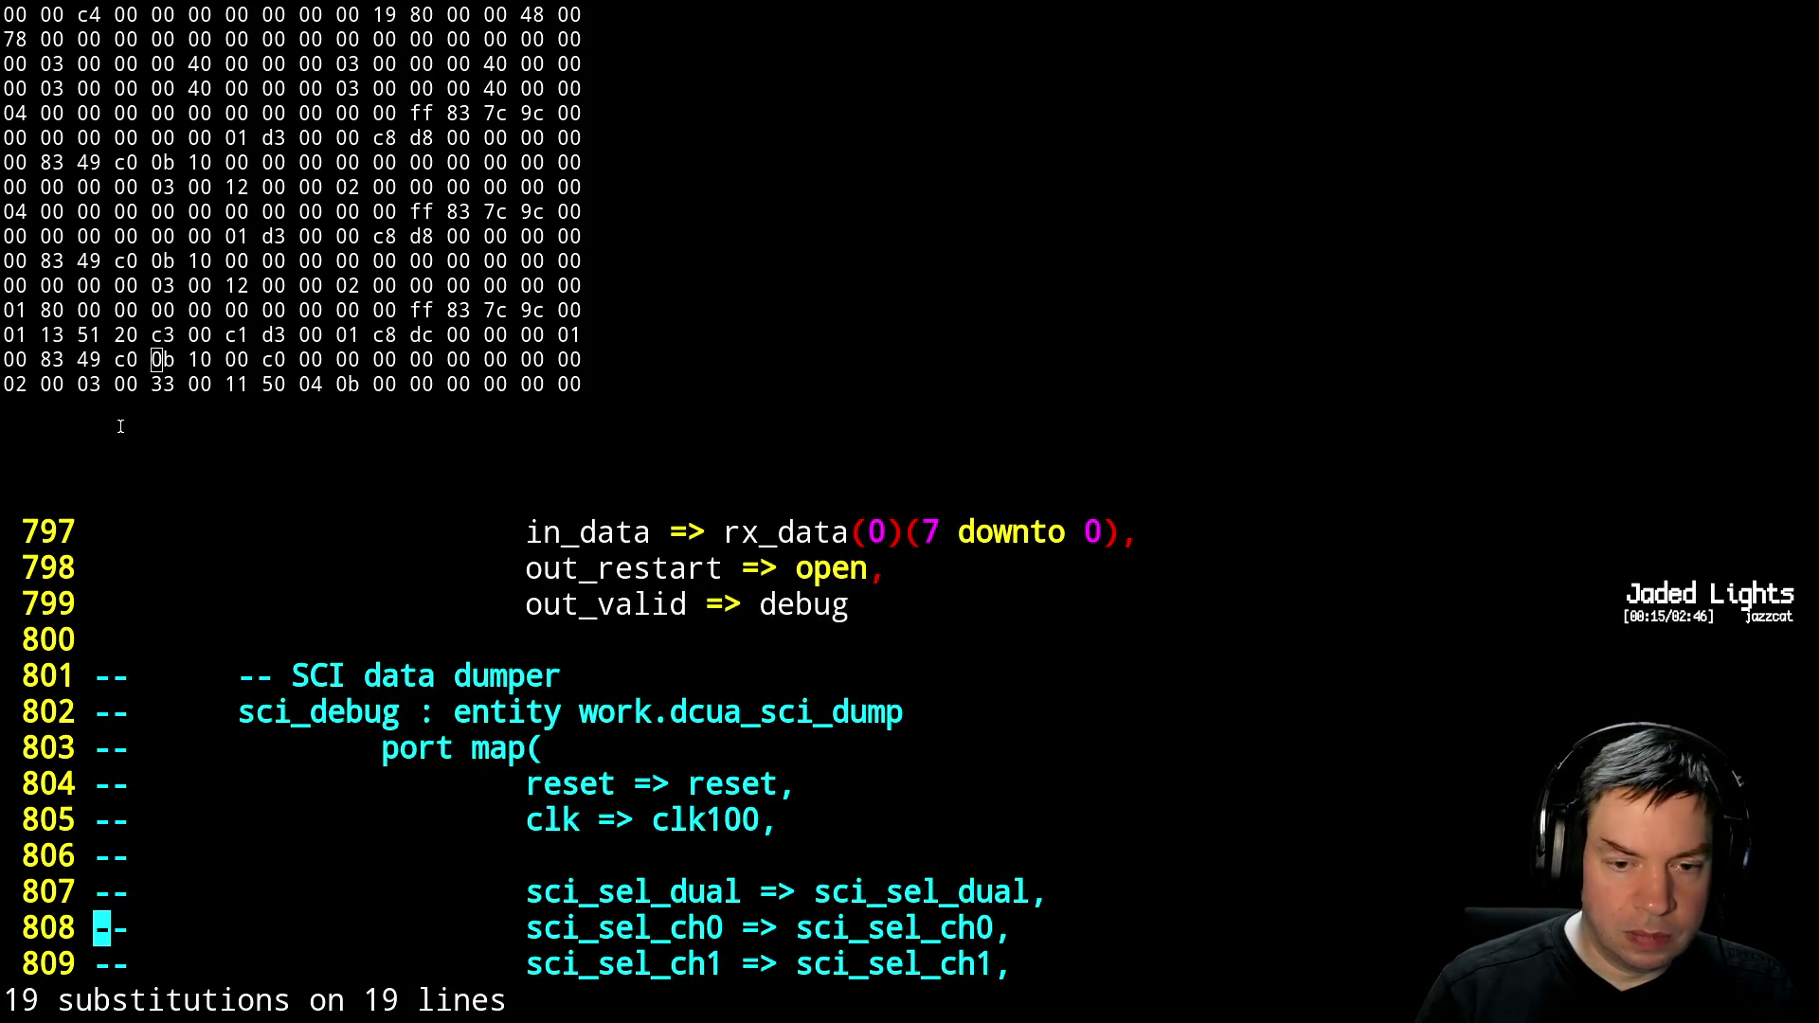
Change out_valid to debug_valid, add out_ready => debug_ready and out_data => debug, and close with );
key(k)
key(k)
key(k)
text(kA_val)
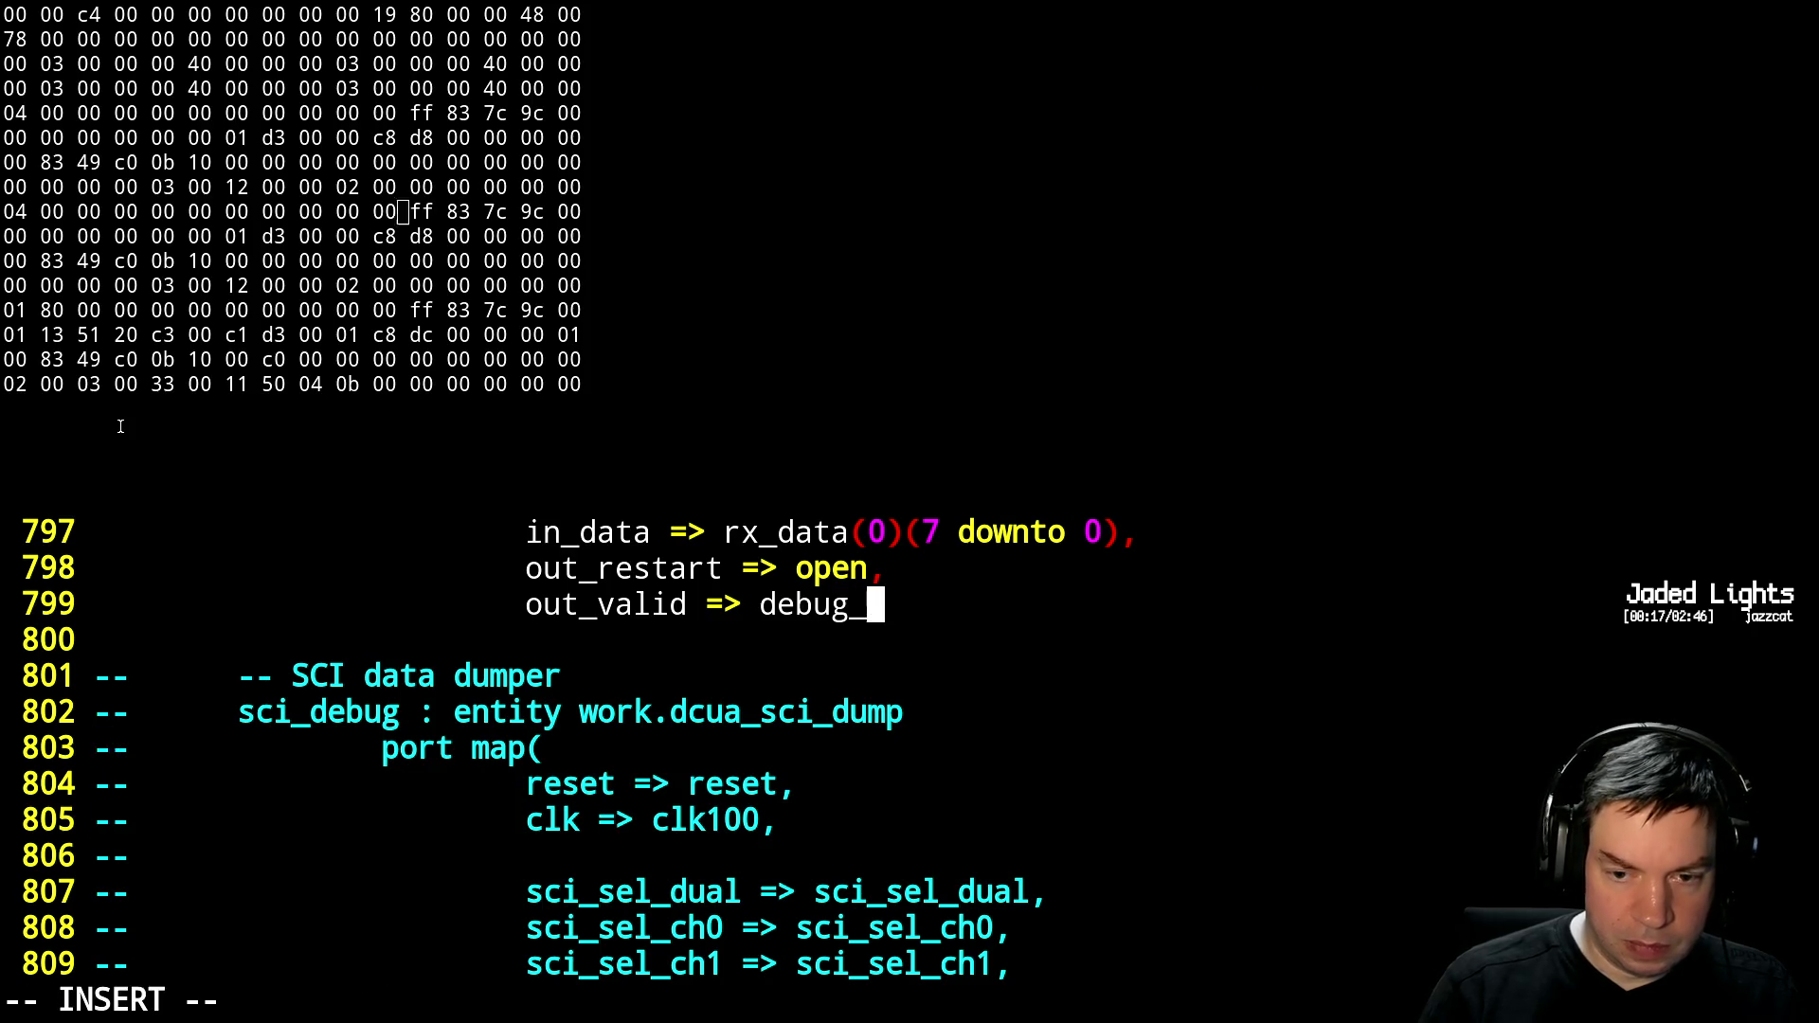
text(id,)
key(Return)
text(ou)
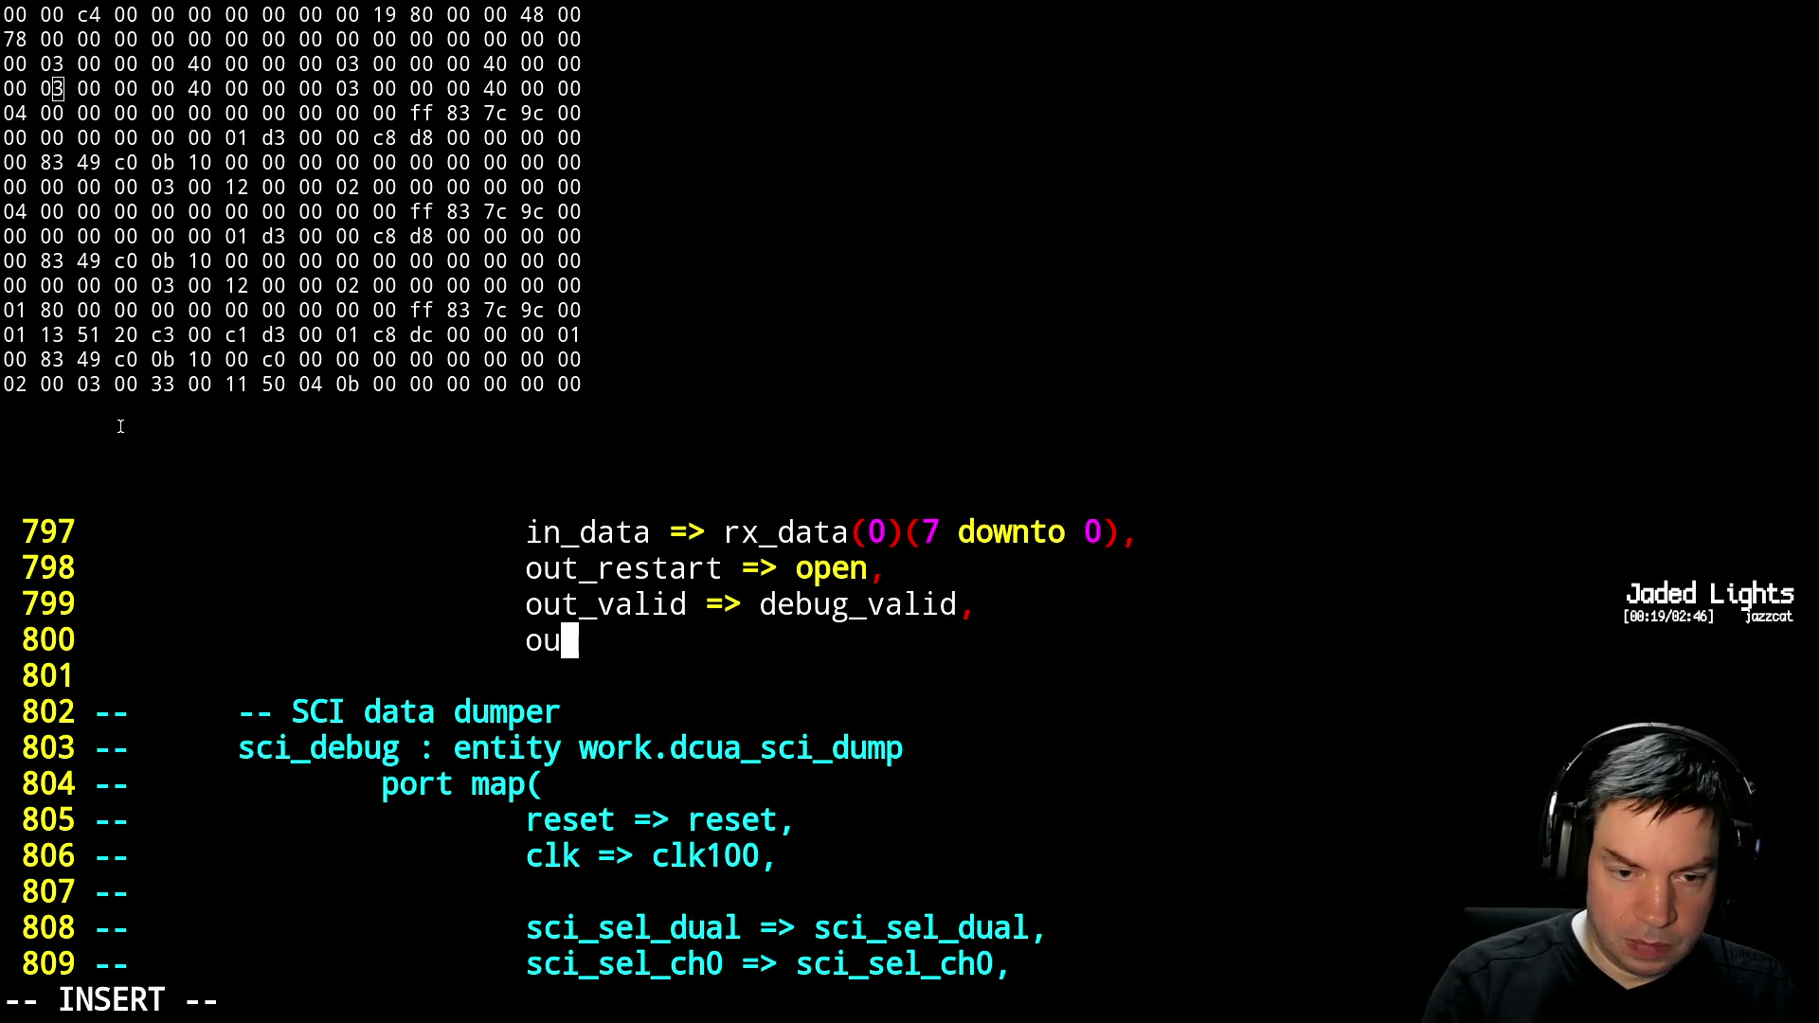
text(t_ready => )
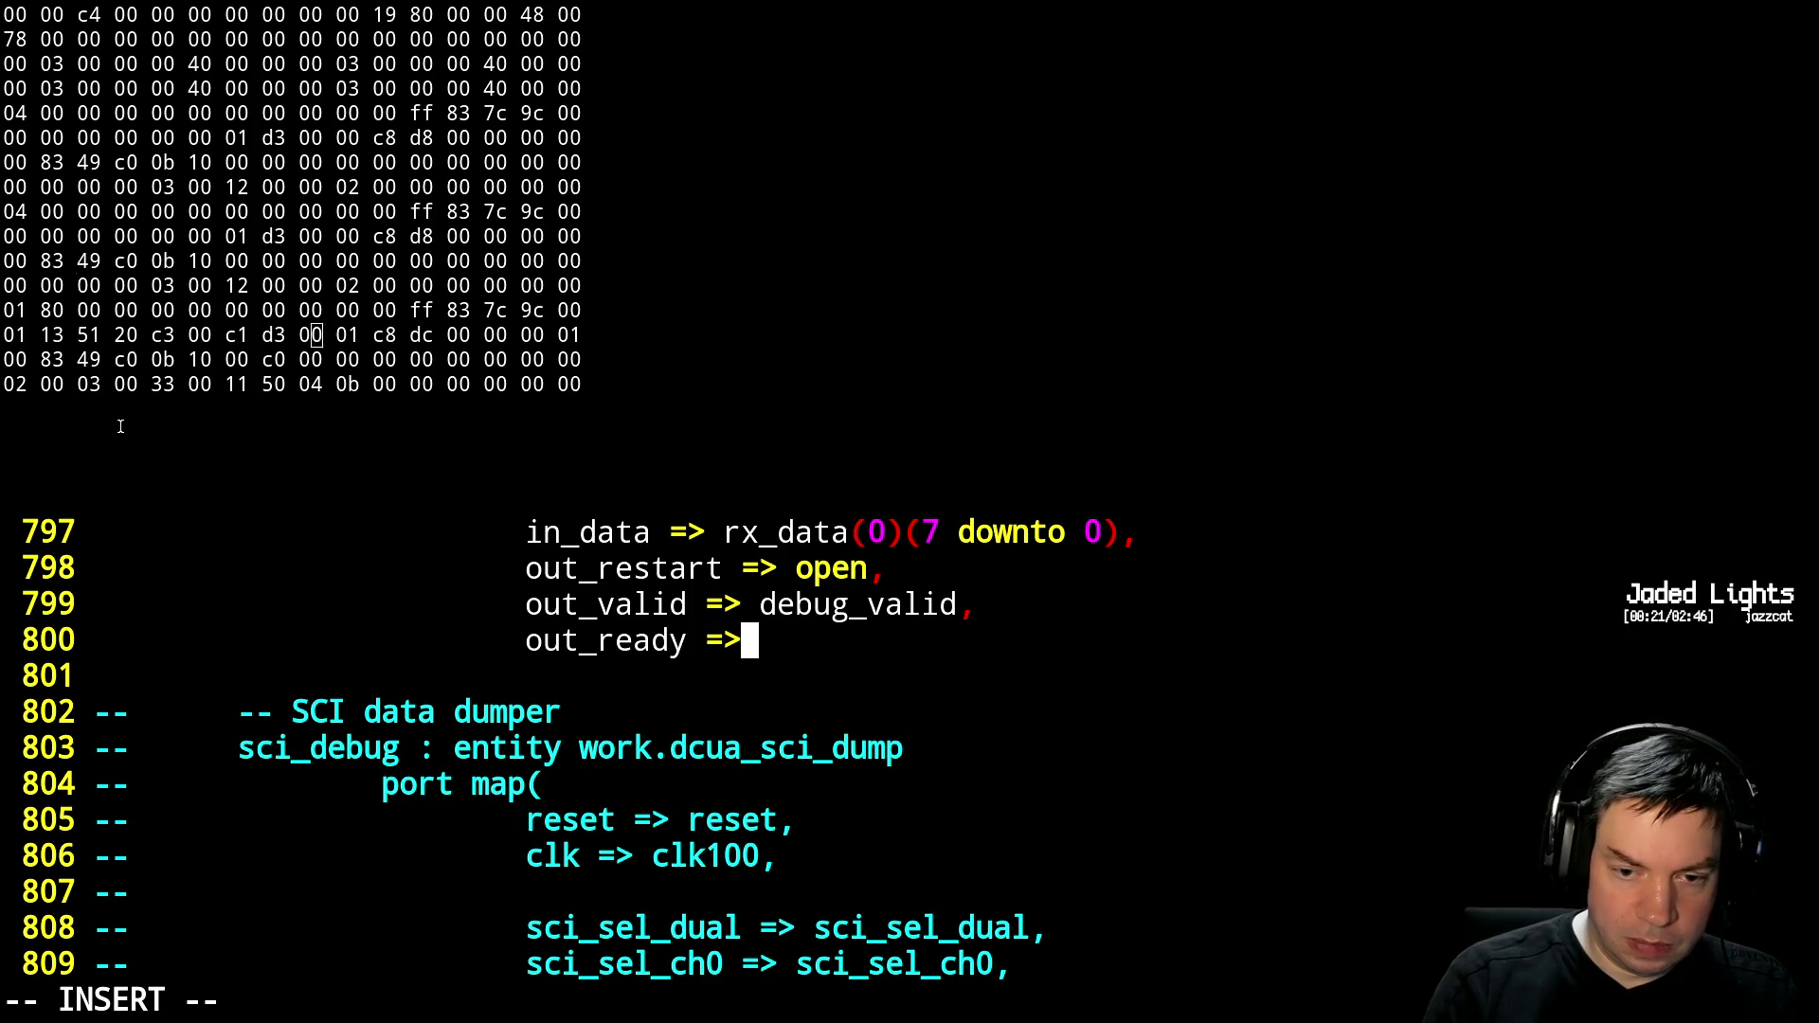
text(debug_ready,)
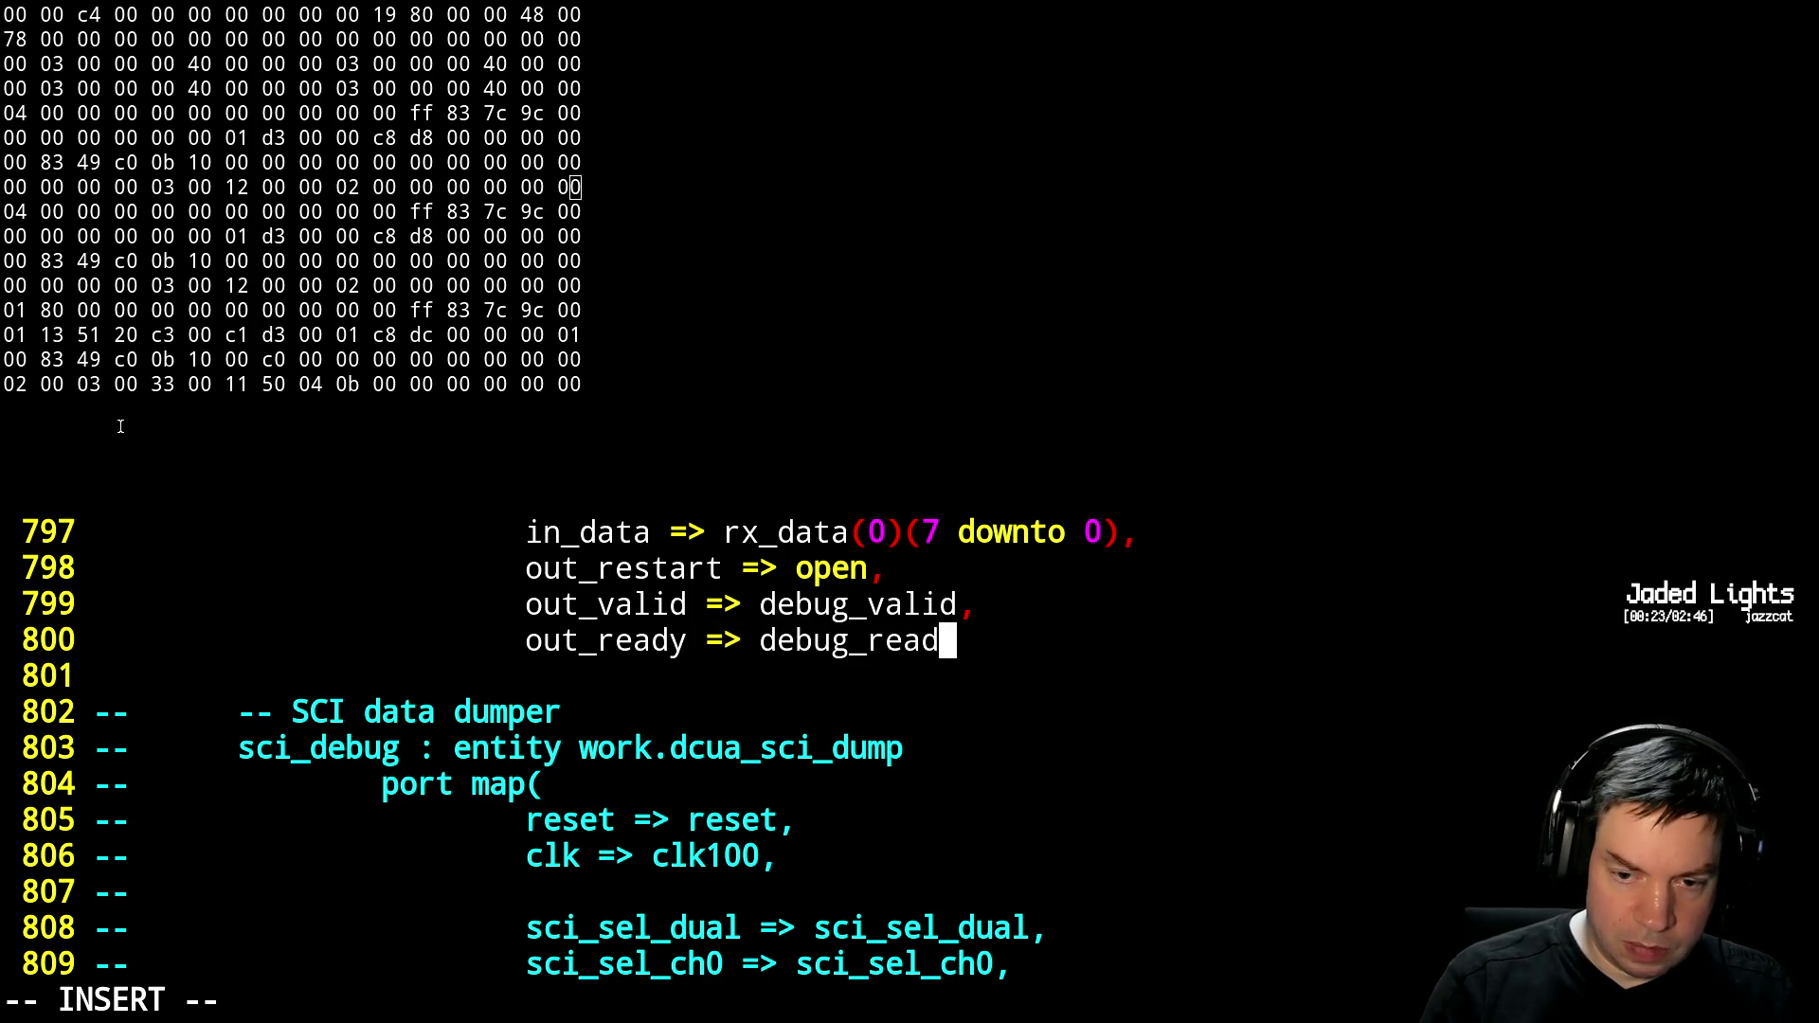
key(Return)
text(de)
key(BackSpace)
key(BackSpace)
text(o)
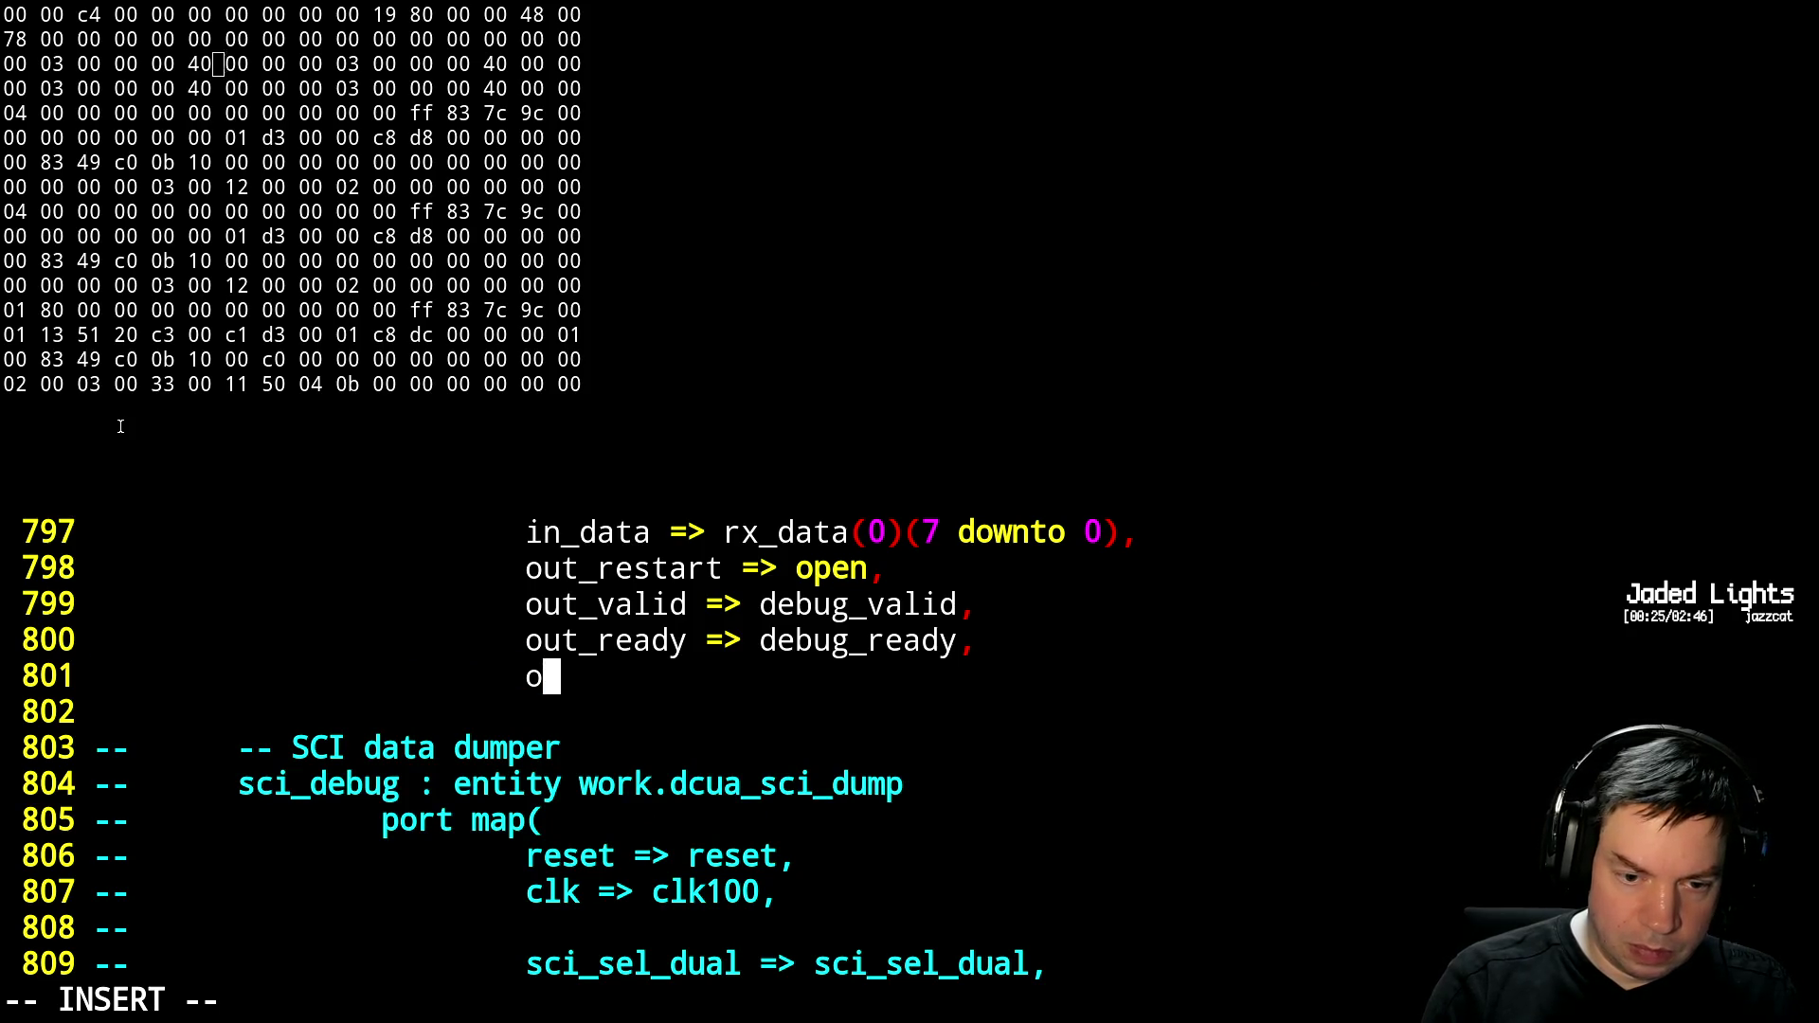
text(ut_data => deb)
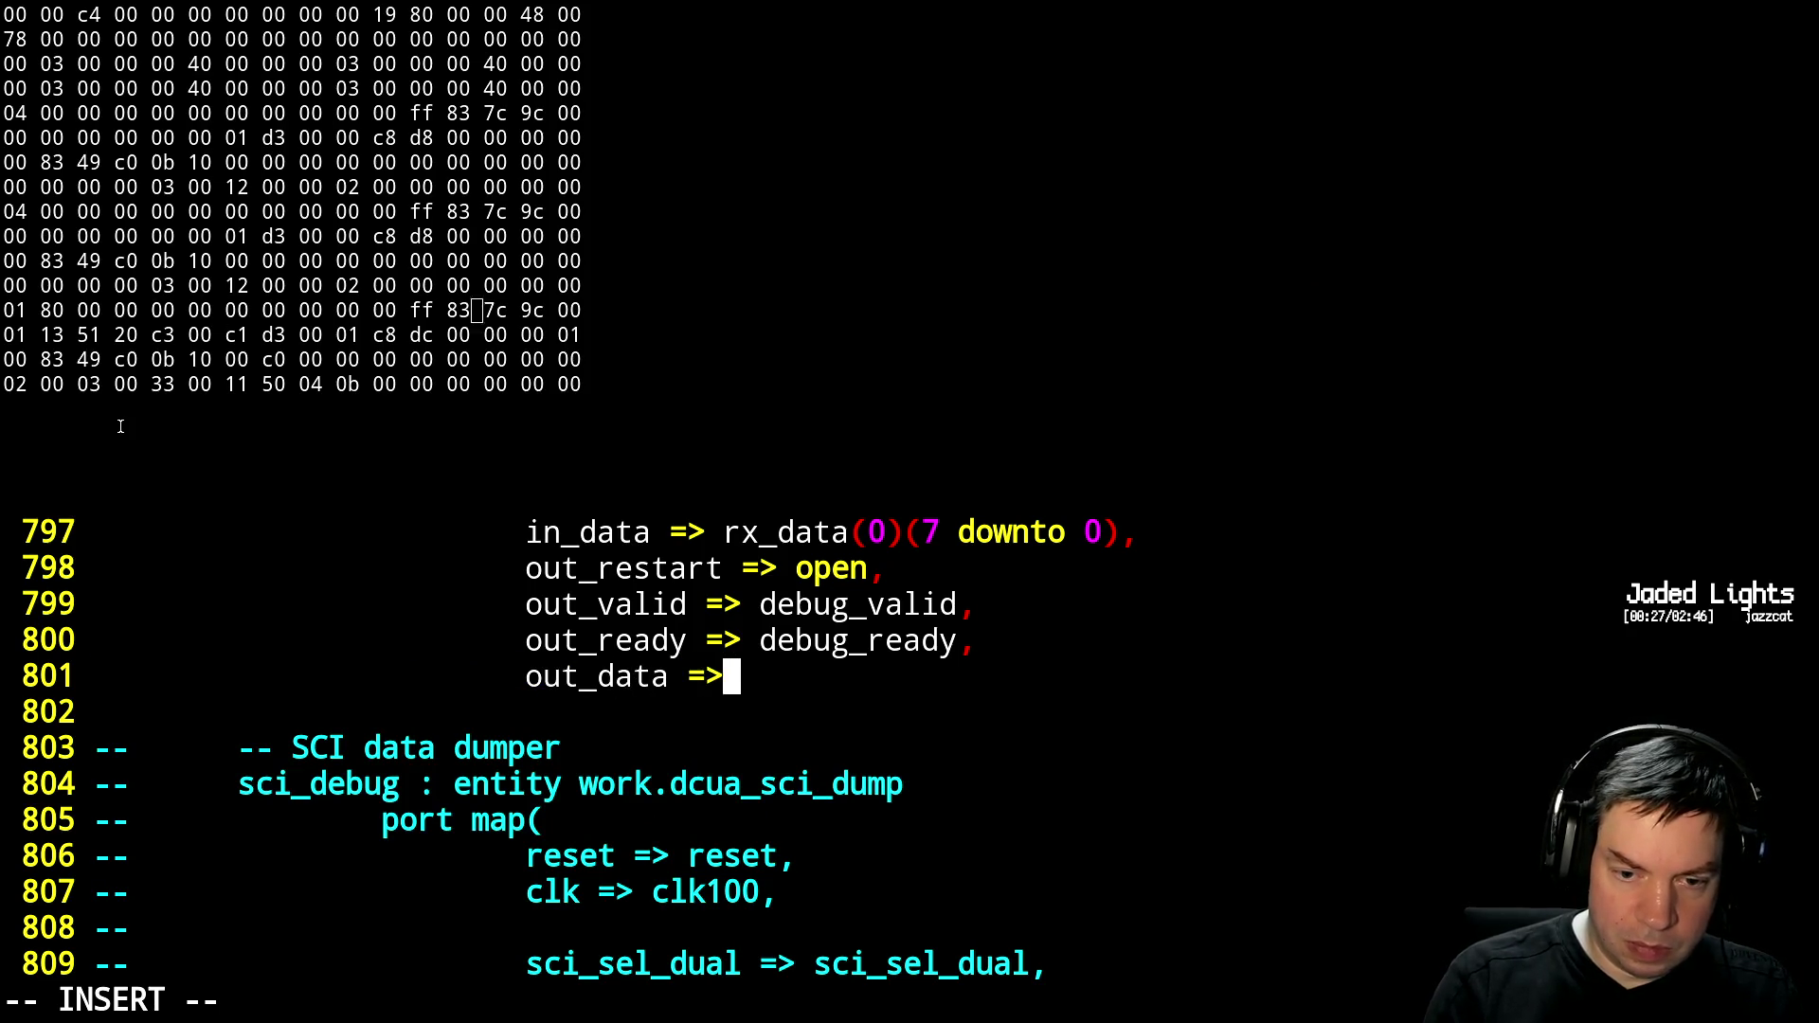
text(ug)
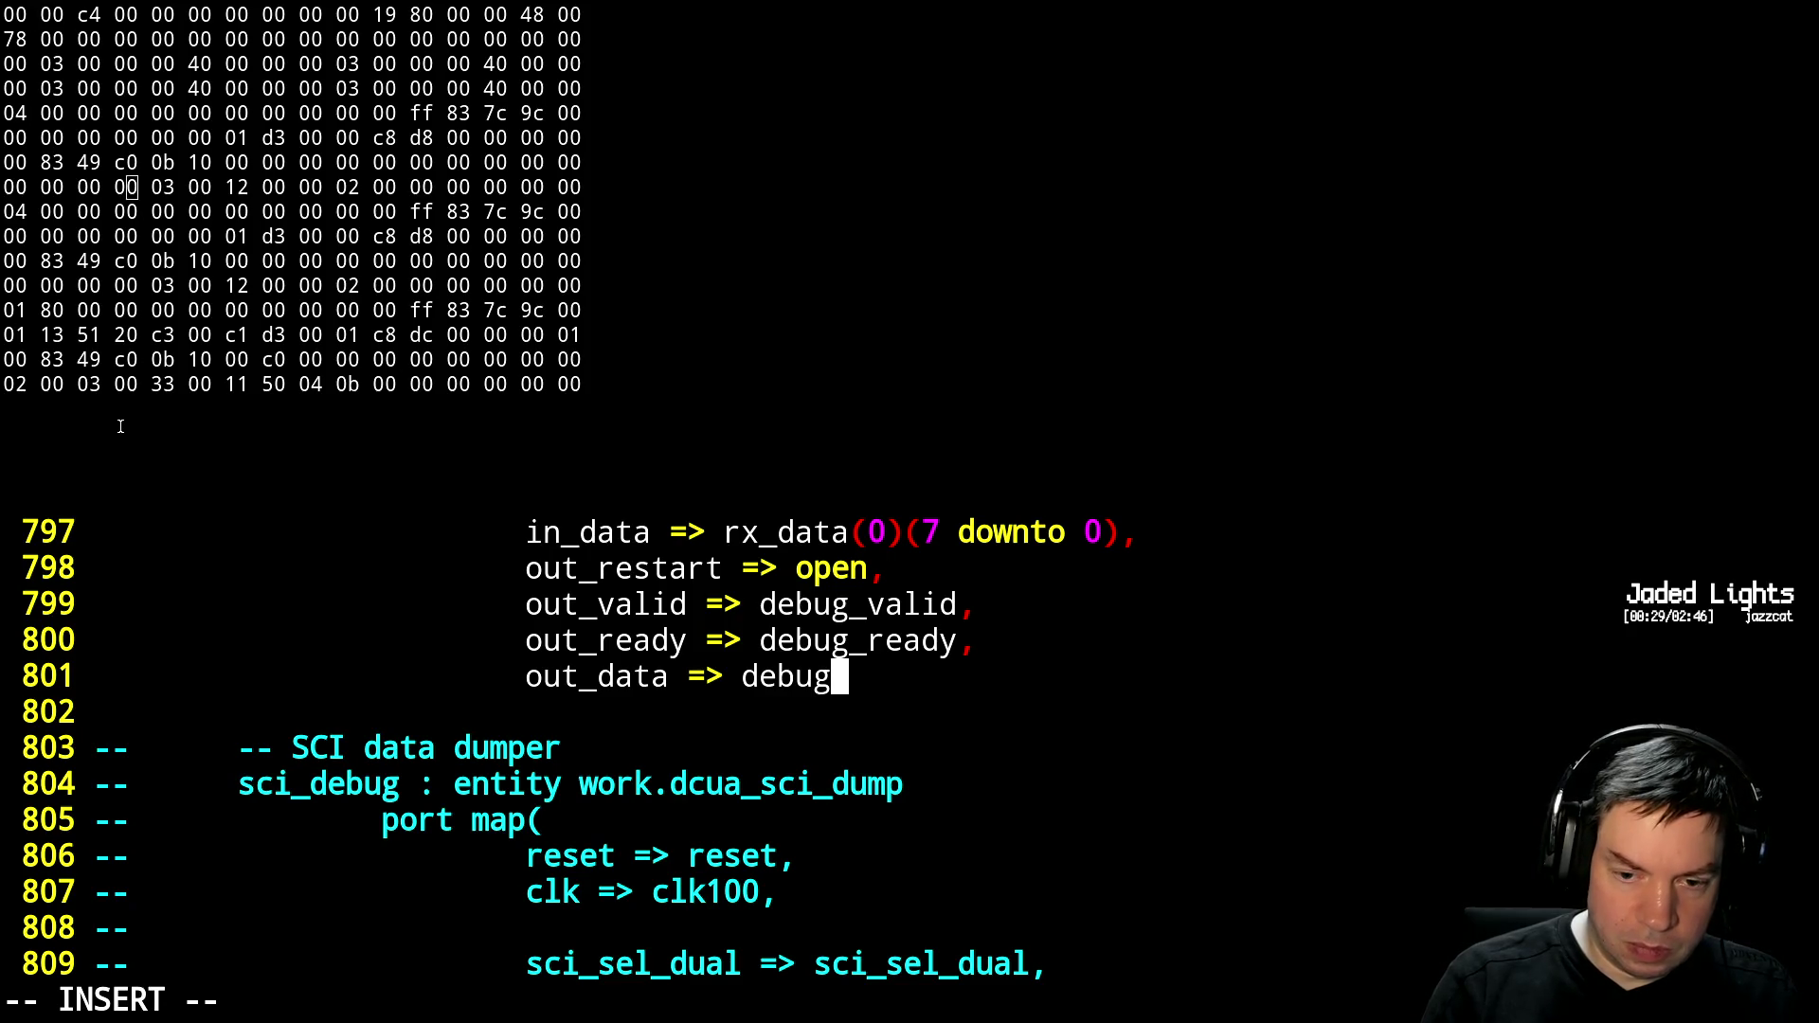
key(Return)
text();)
Save pcie.vhdl, suspend Vim, and run make at the shell
key(Escape)
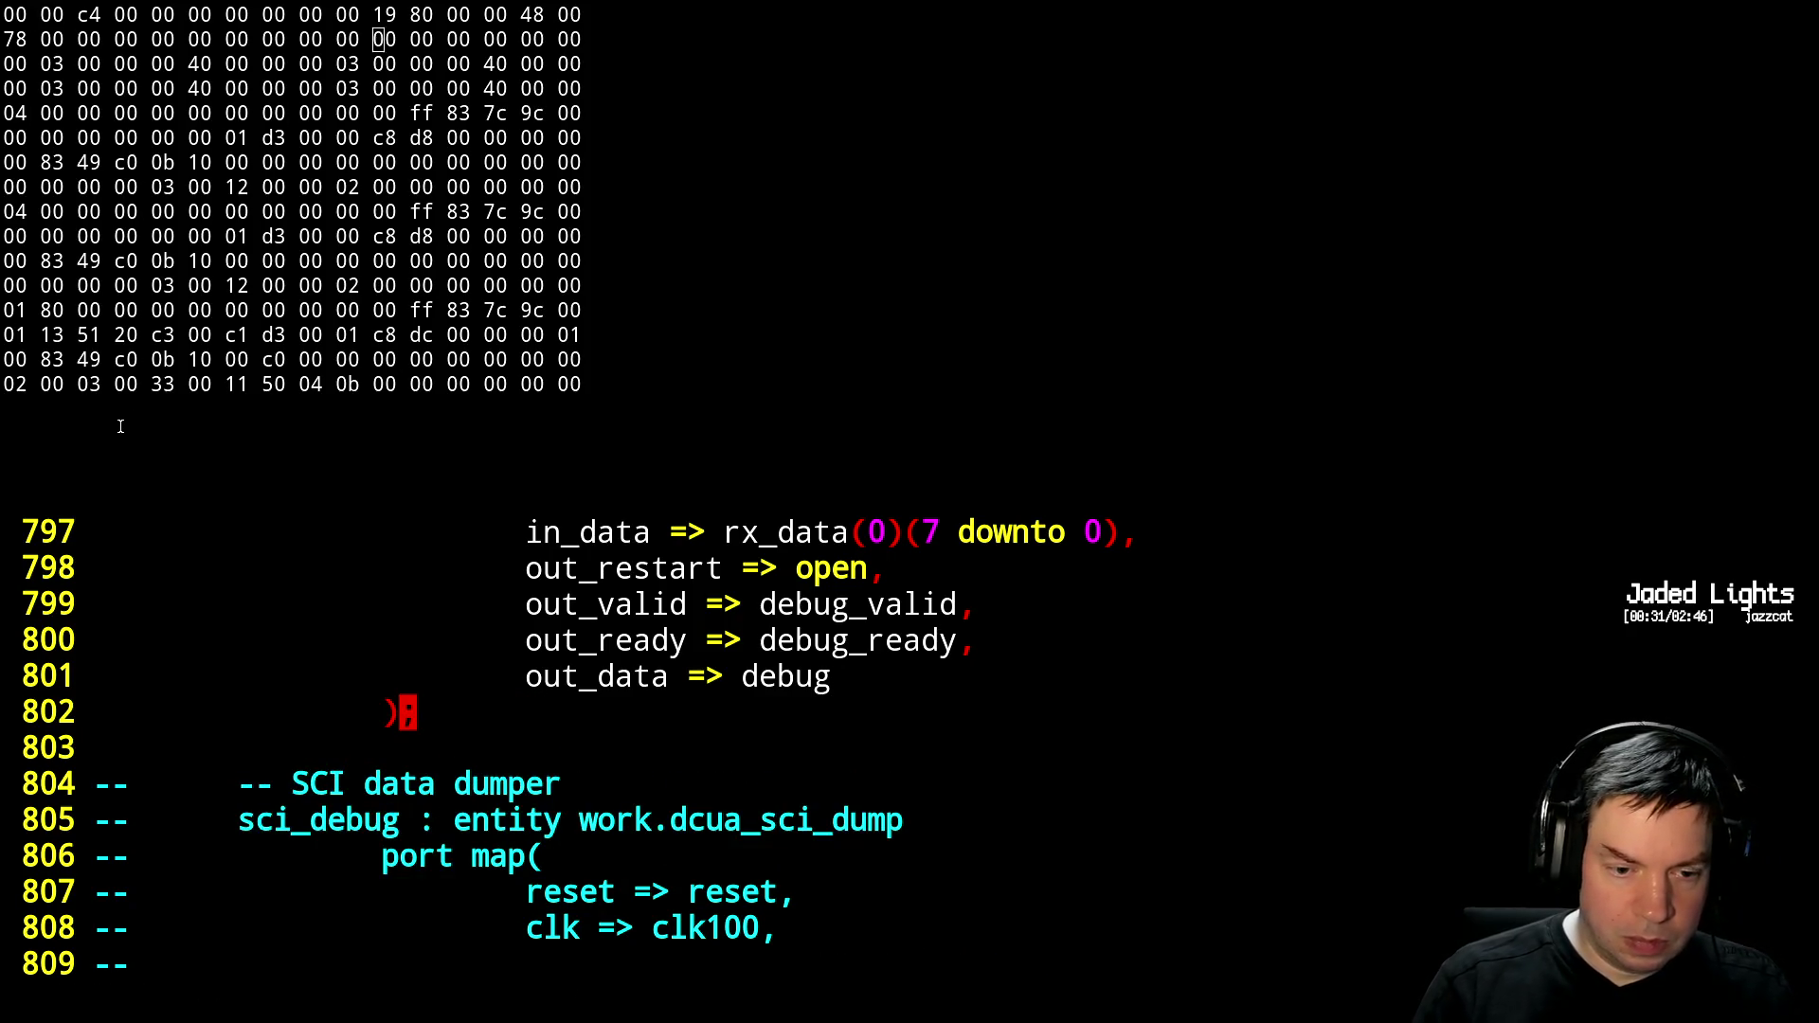
text(:w)
key(Return)
key(ctrl+z)
text(fg)
key(BackSpace)
key(BackSpace)
text(make)
key(Return)
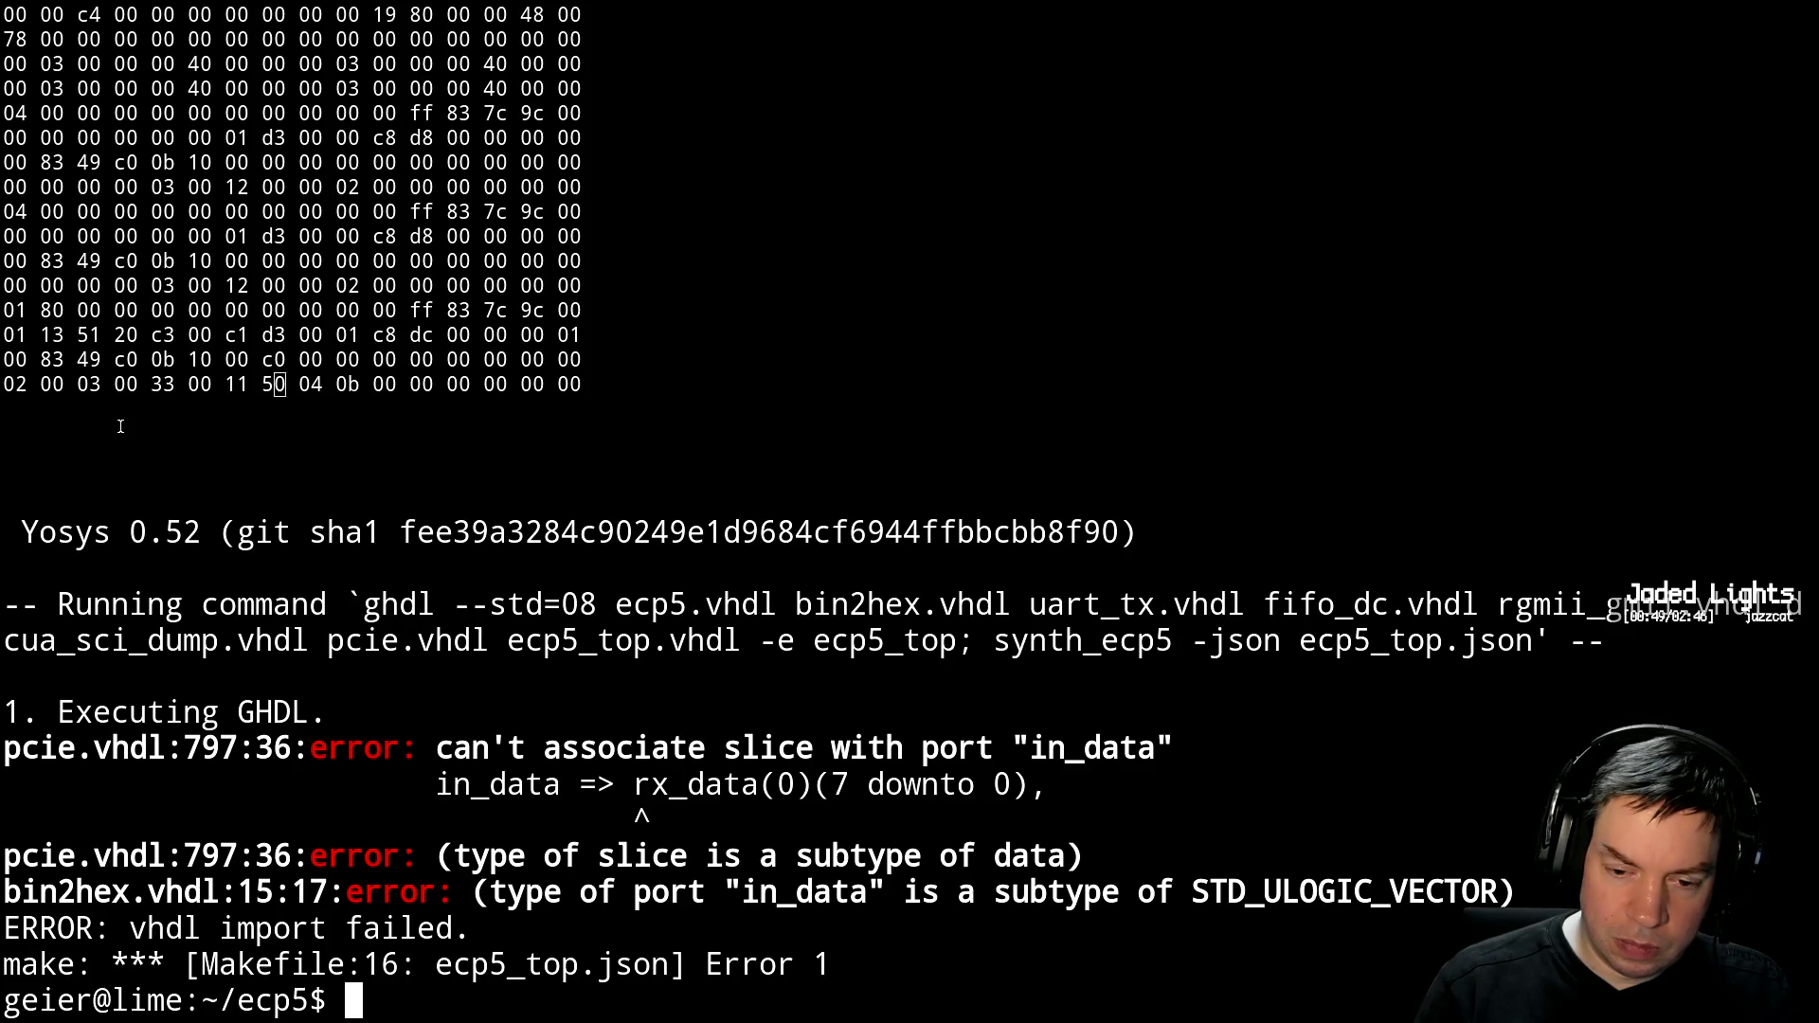
Resume Vim and wrap rx_data(0) in parentheses on the in_data line 797
text(fg)
key(Return)
key(k)
key(k)
key(k)
key(k)
key(k)
key(l)
key(l)
key(l)
text(i()
key(Right)
key(Right)
key(Right)
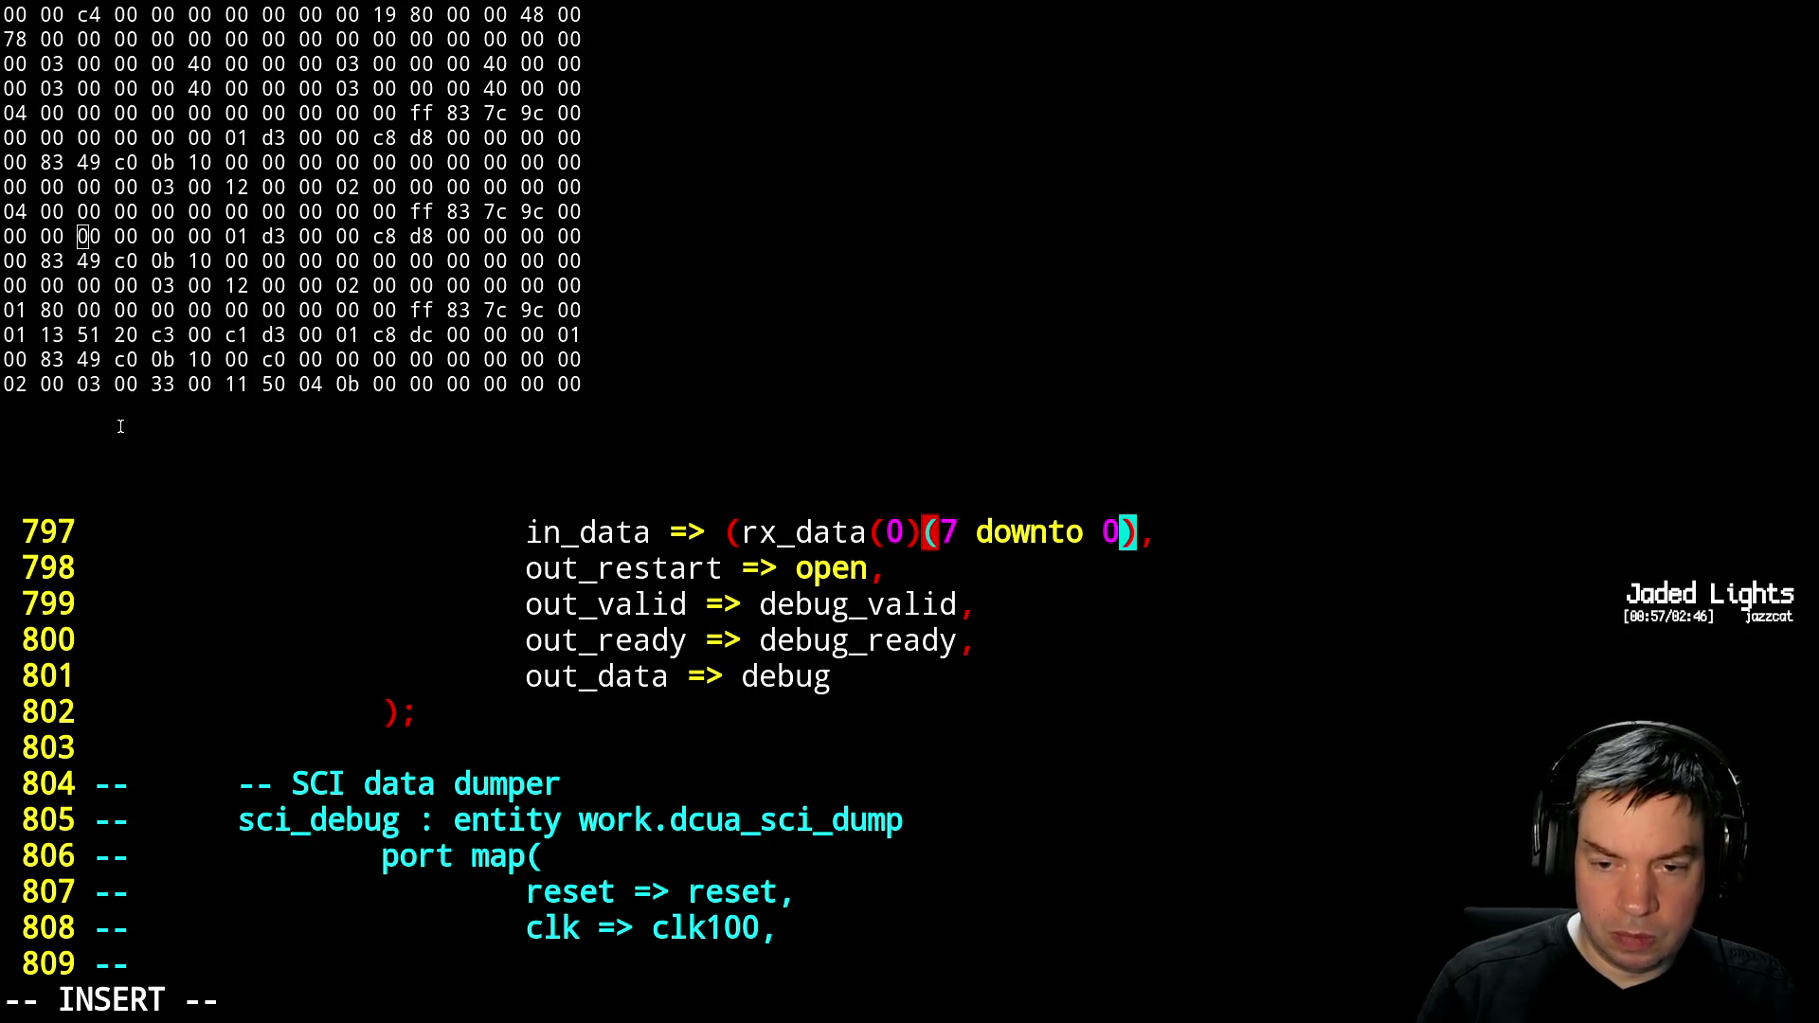
text())
key(Escape)
Save pcie.vhdl, suspend Vim, and rerun make to check the build
text(:w)
key(Return)
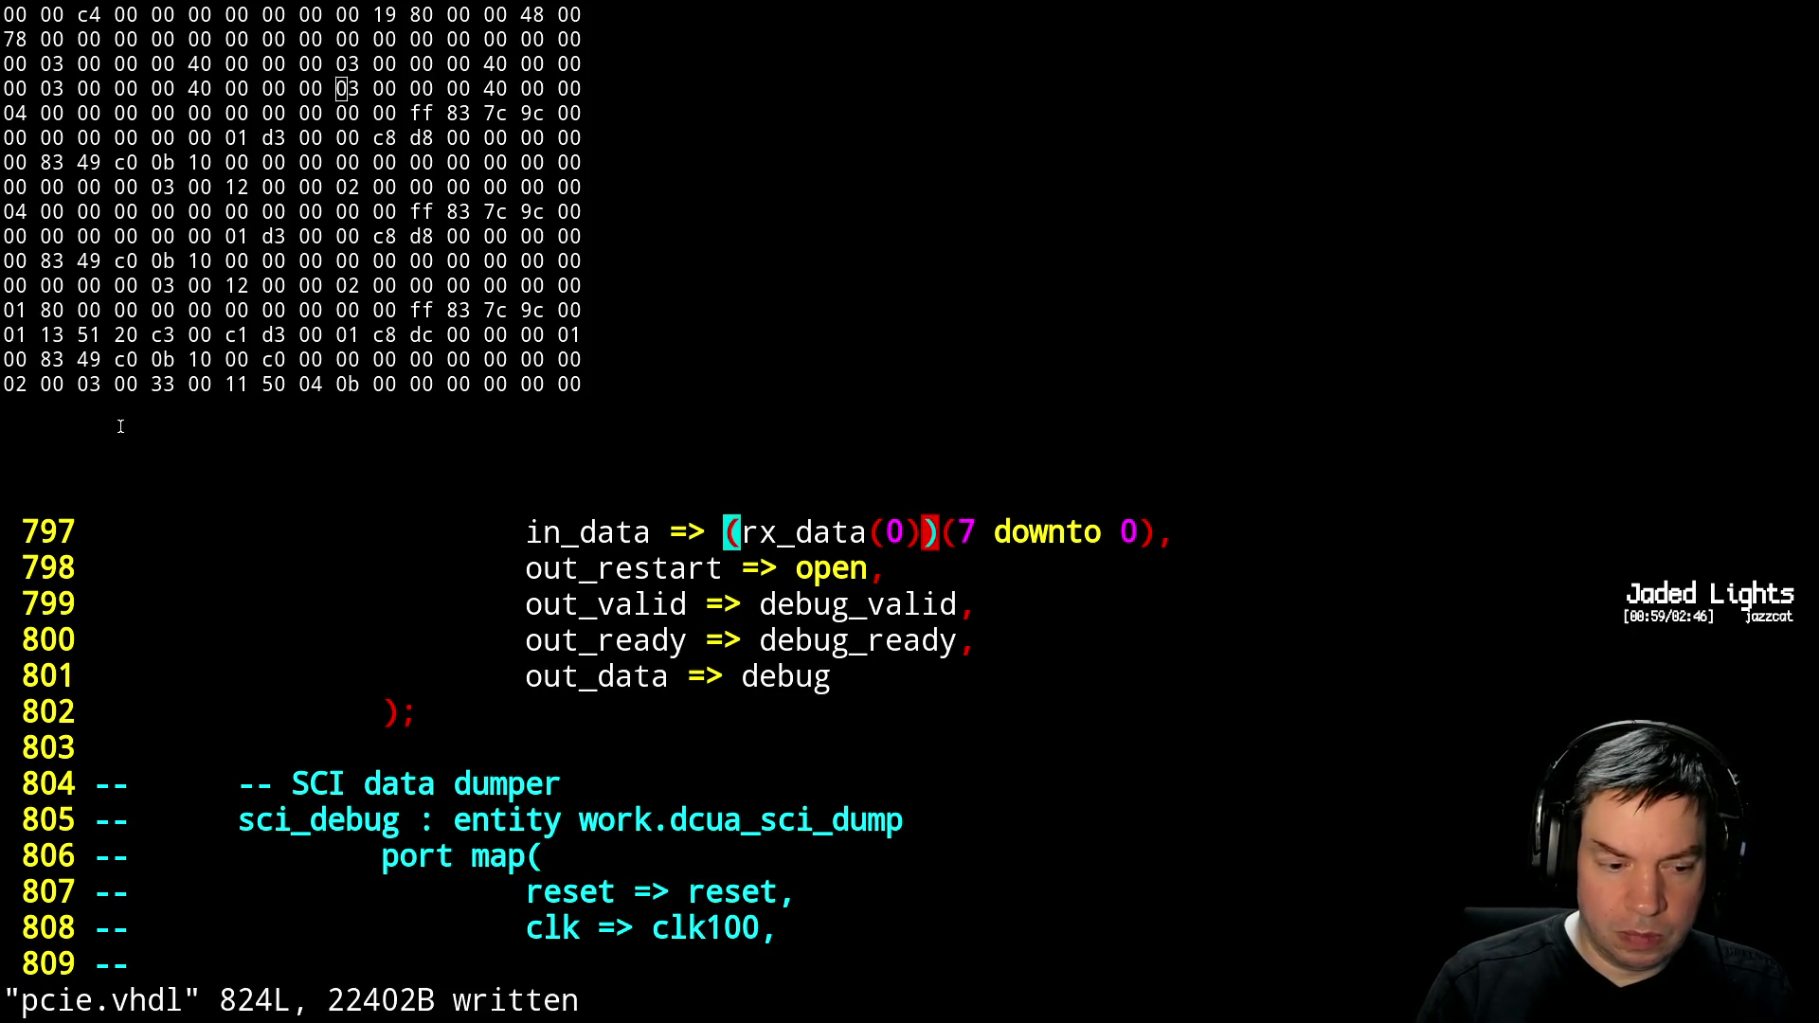
key(ctrl+z)
key(Up)
key(Up)
key(Return)
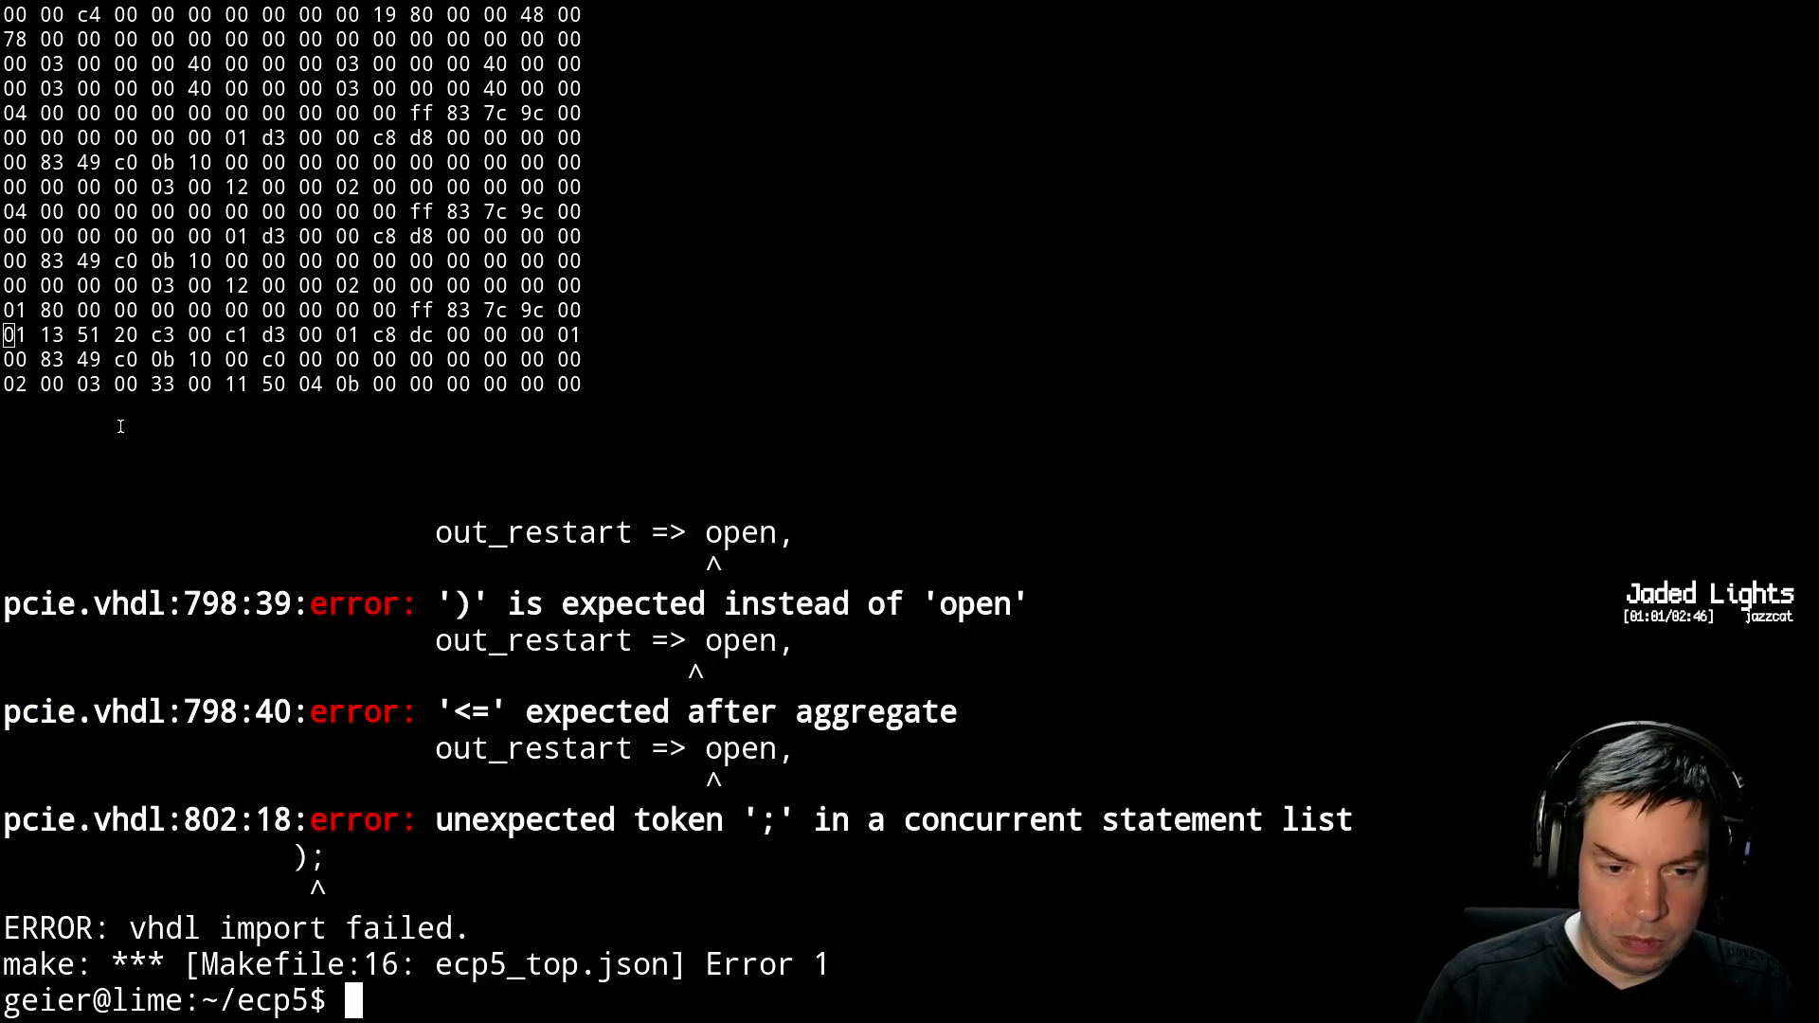
scroll(120, 426, up, 7)
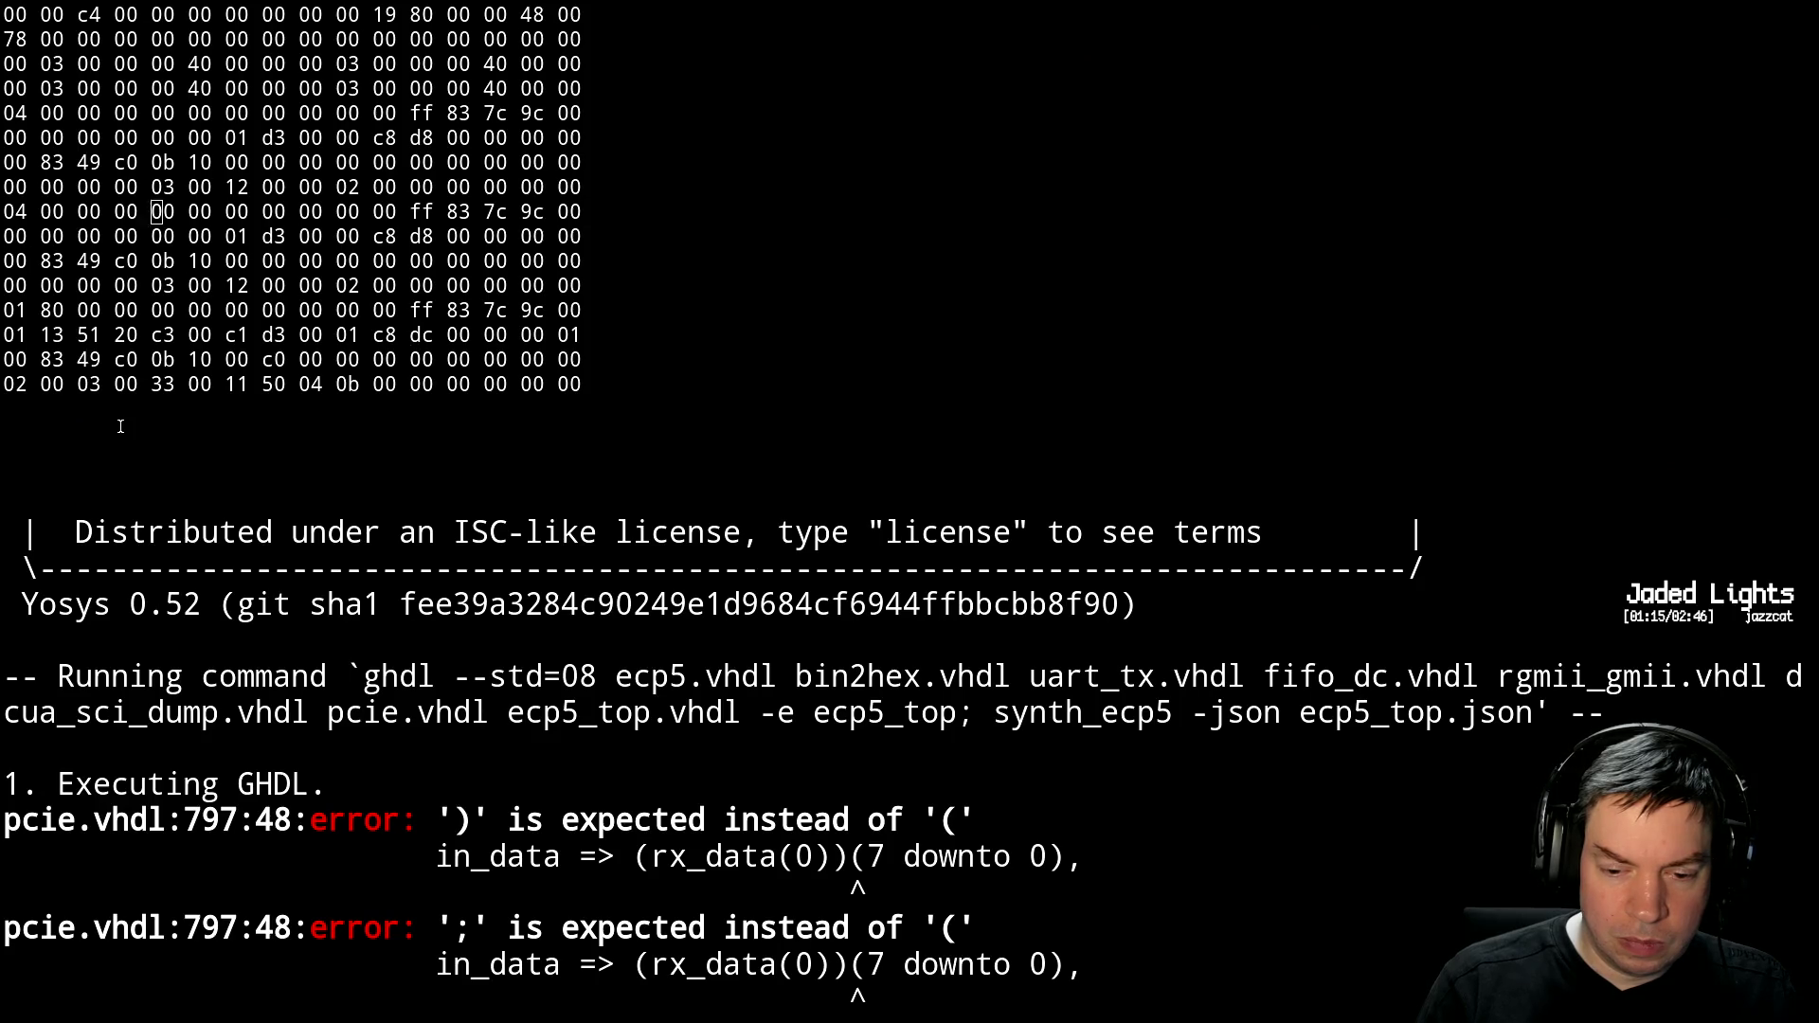
Resume Vim and remove the extra parentheses from line 797's rx_data(0)(7 downto 0) expression
text(fg)
key(Return)
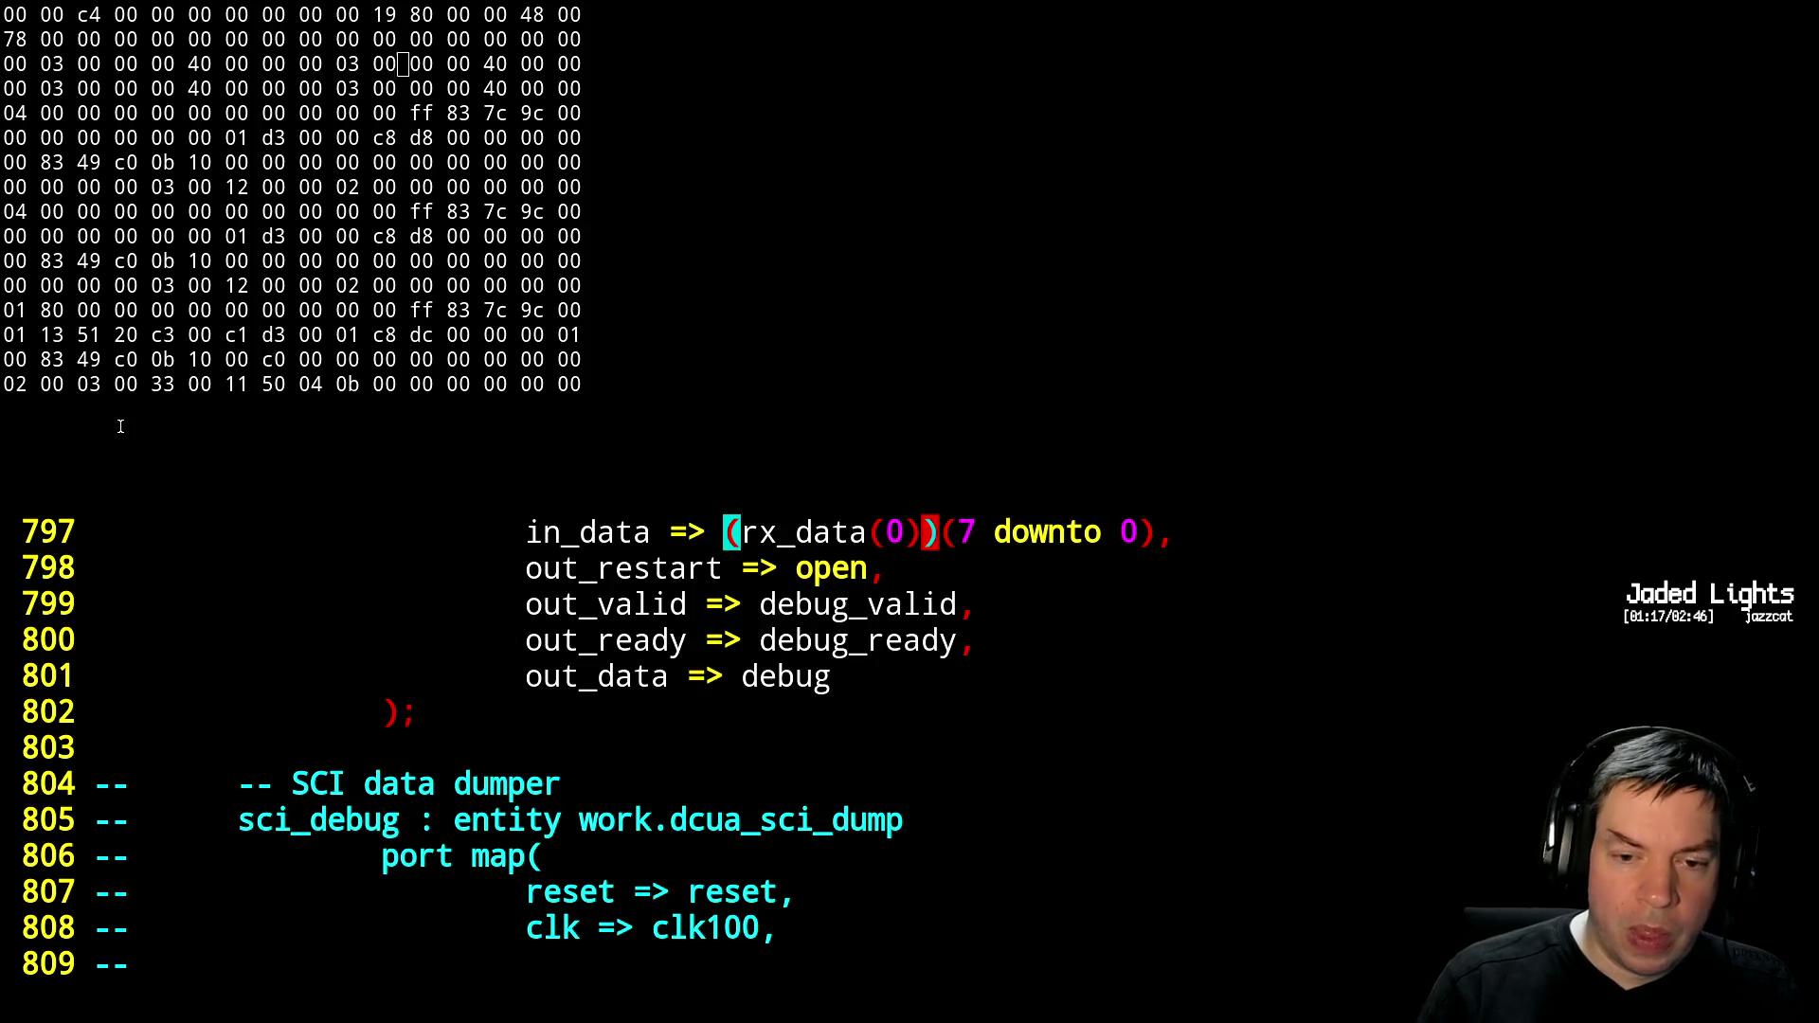
key(k)
key(k)
key(j)
key(j)
key(%)
key(x)
key(l)
key(h)
key(h)
key(h)
key(b)
key(b)
key(h)
key(x)
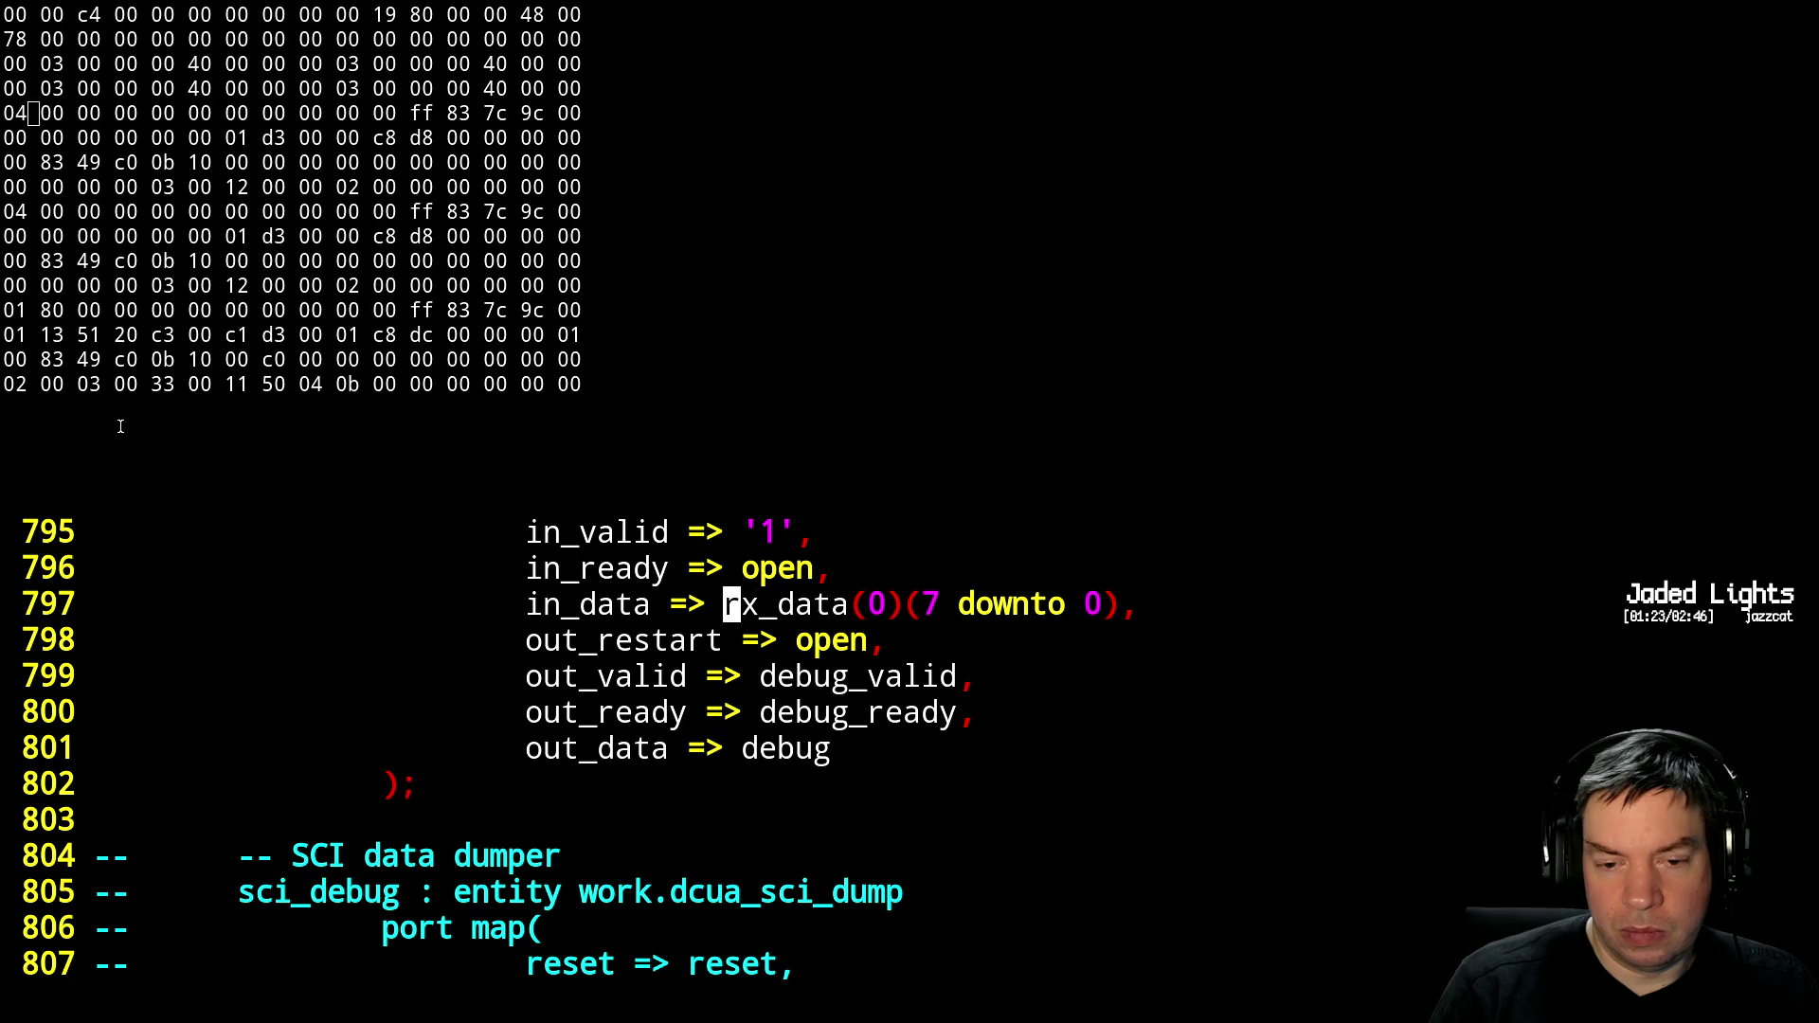
Page back through the port maps until the CH1 transmit data ports are visible
key(ctrl+b)
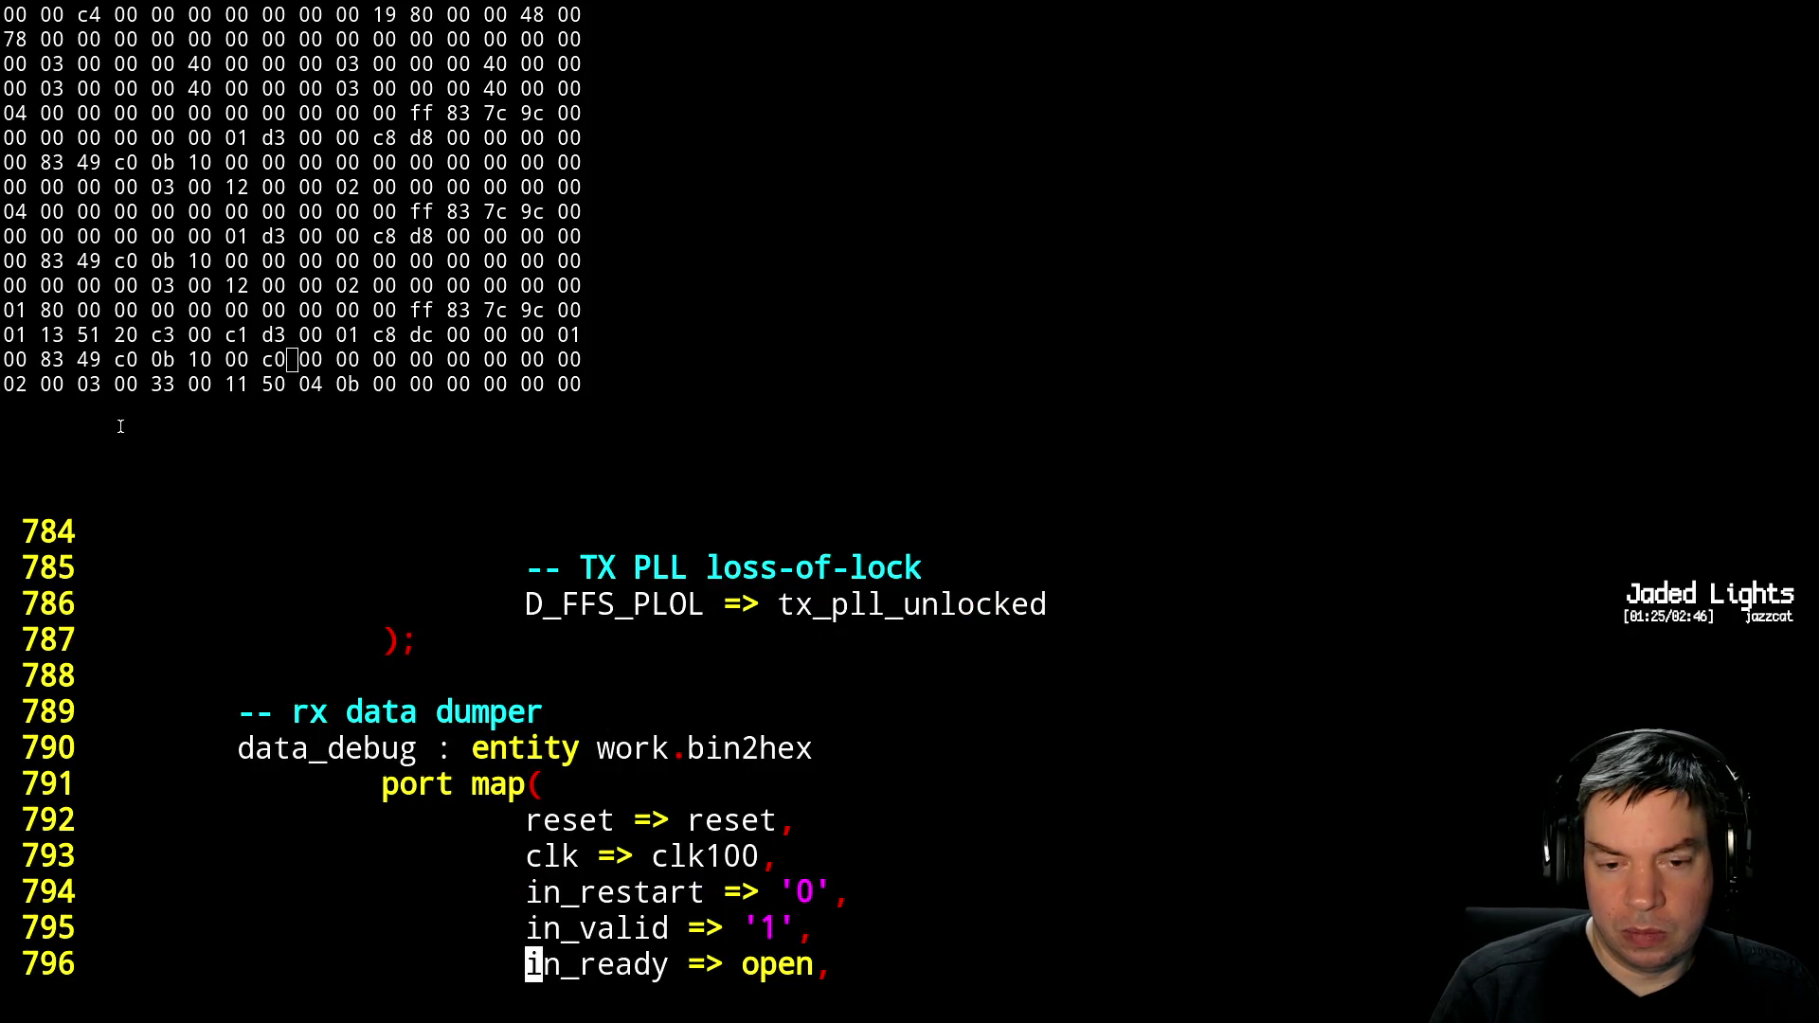
key(ctrl+f)
key(ctrl+b)
key(ctrl+b)
key(ctrl+b)
key(ctrl+b)
key(ctrl+b)
key(ctrl+b)
key(ctrl+b)
key(ctrl+f)
key(ctrl+f)
key(ctrl+b)
key(ctrl+b)
key(ctrl+b)
key(ctrl+b)
key(ctrl+b)
key(ctrl+b)
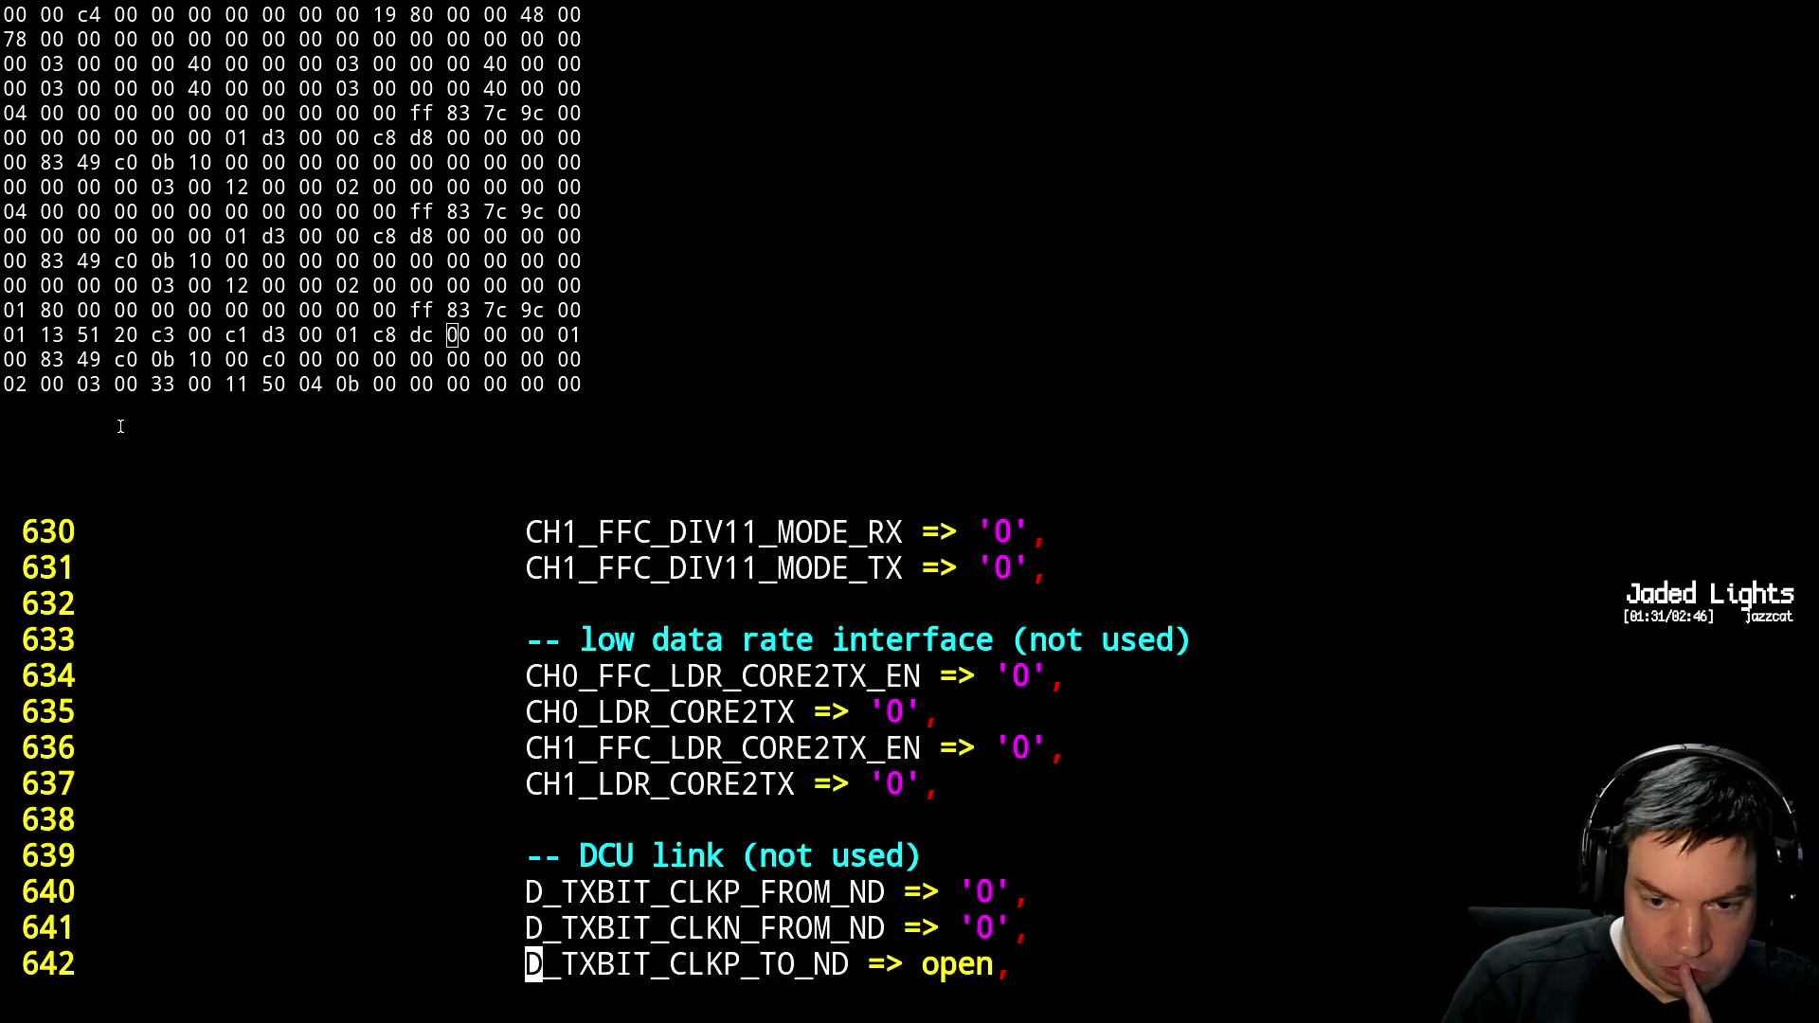
key(ctrl+b)
key(ctrl+b)
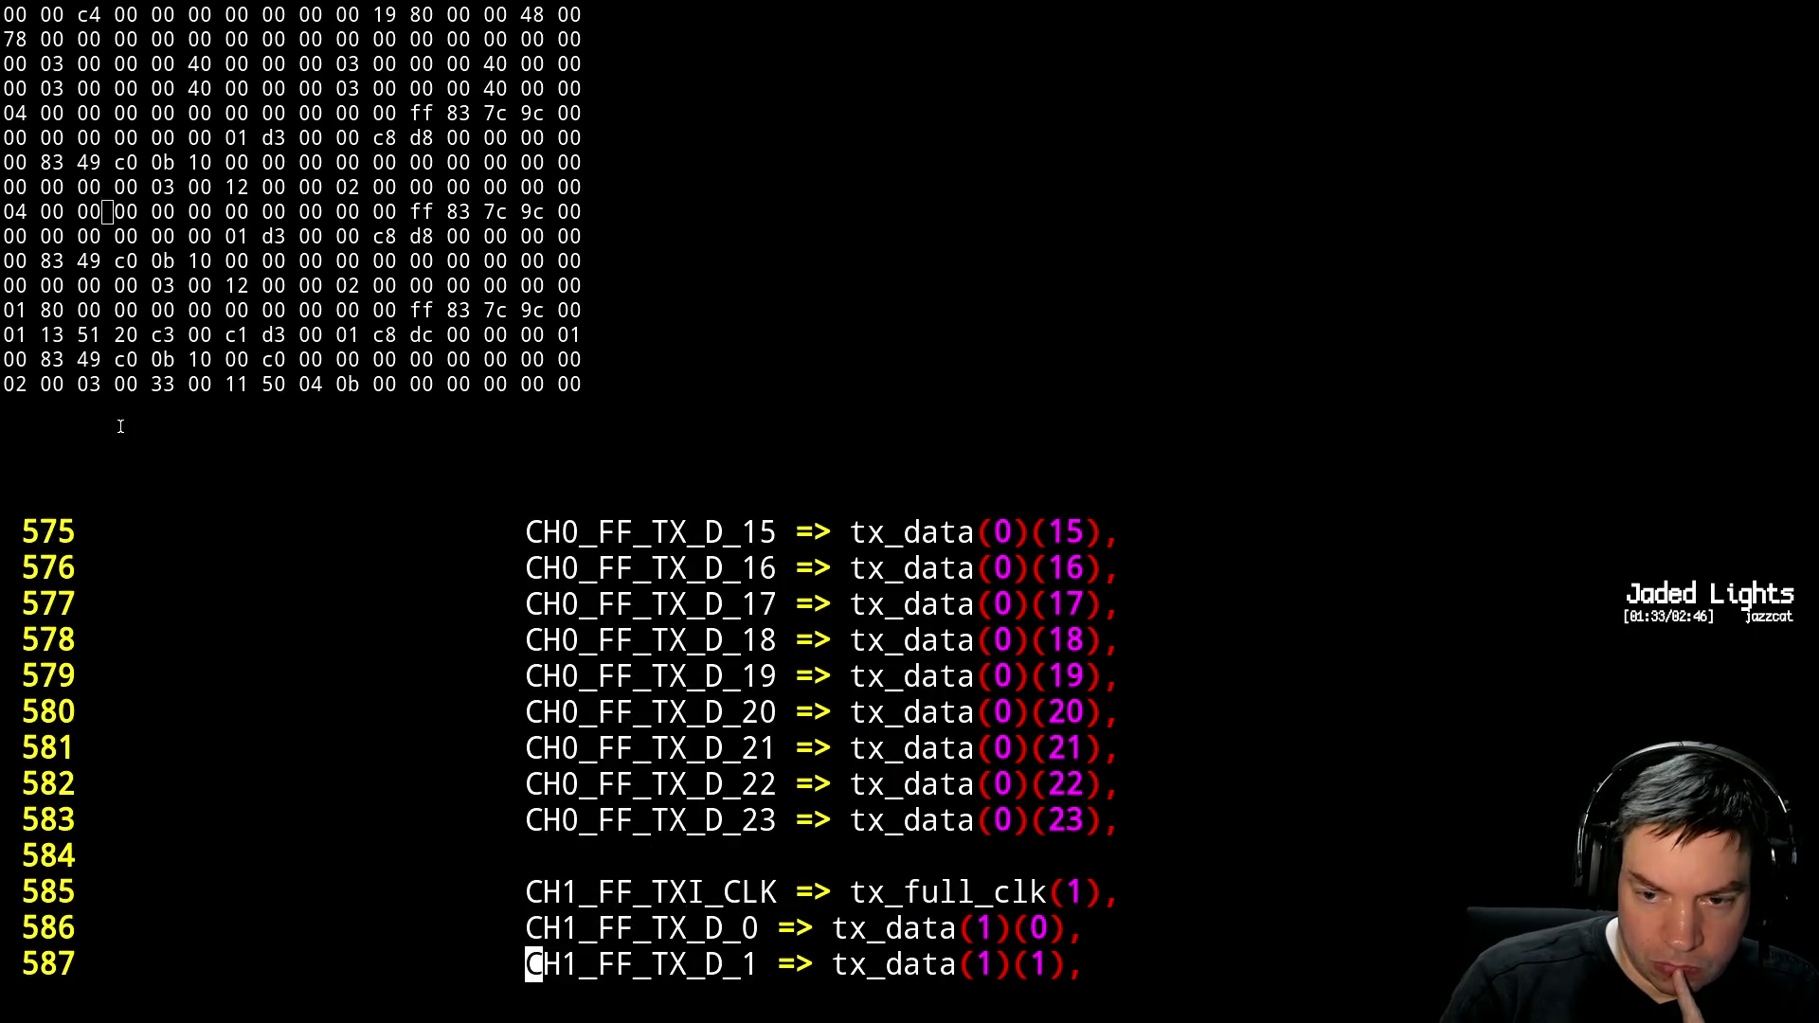
key(ctrl+b)
key(ctrl+b)
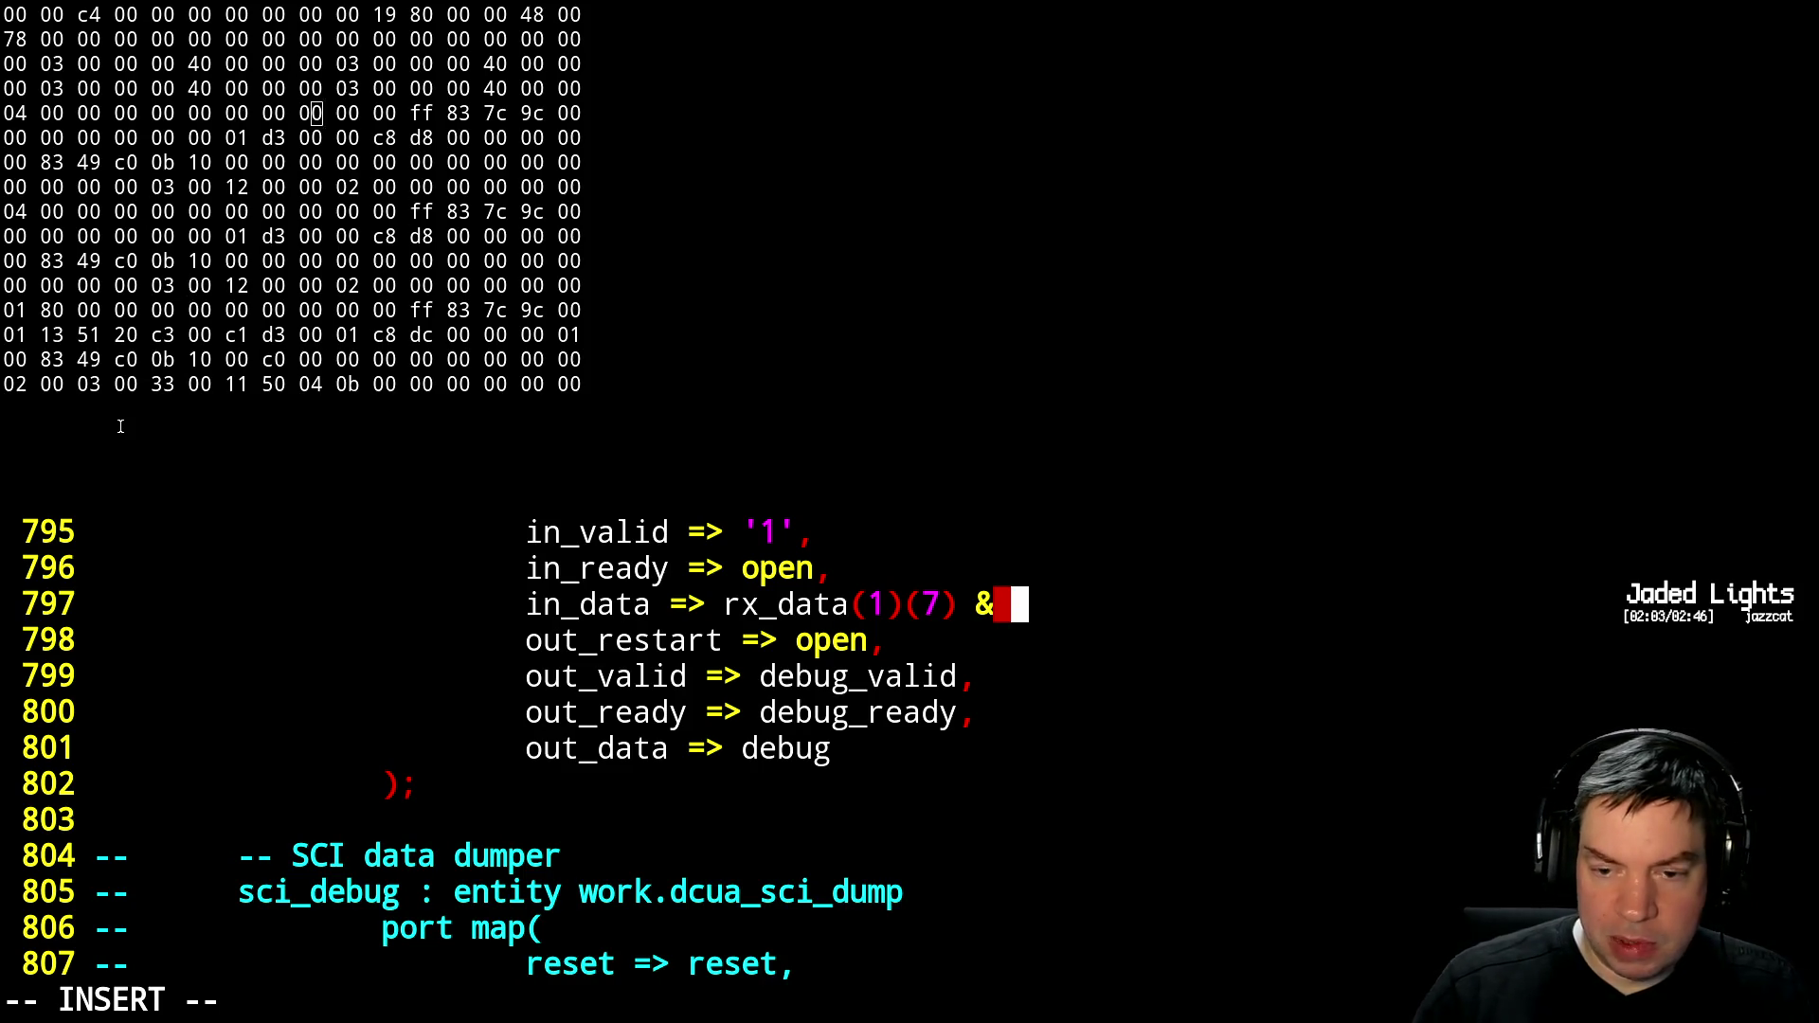
Put rx_data(1)(7) & on its own indented line and paste seven copies below it
key(Escape)
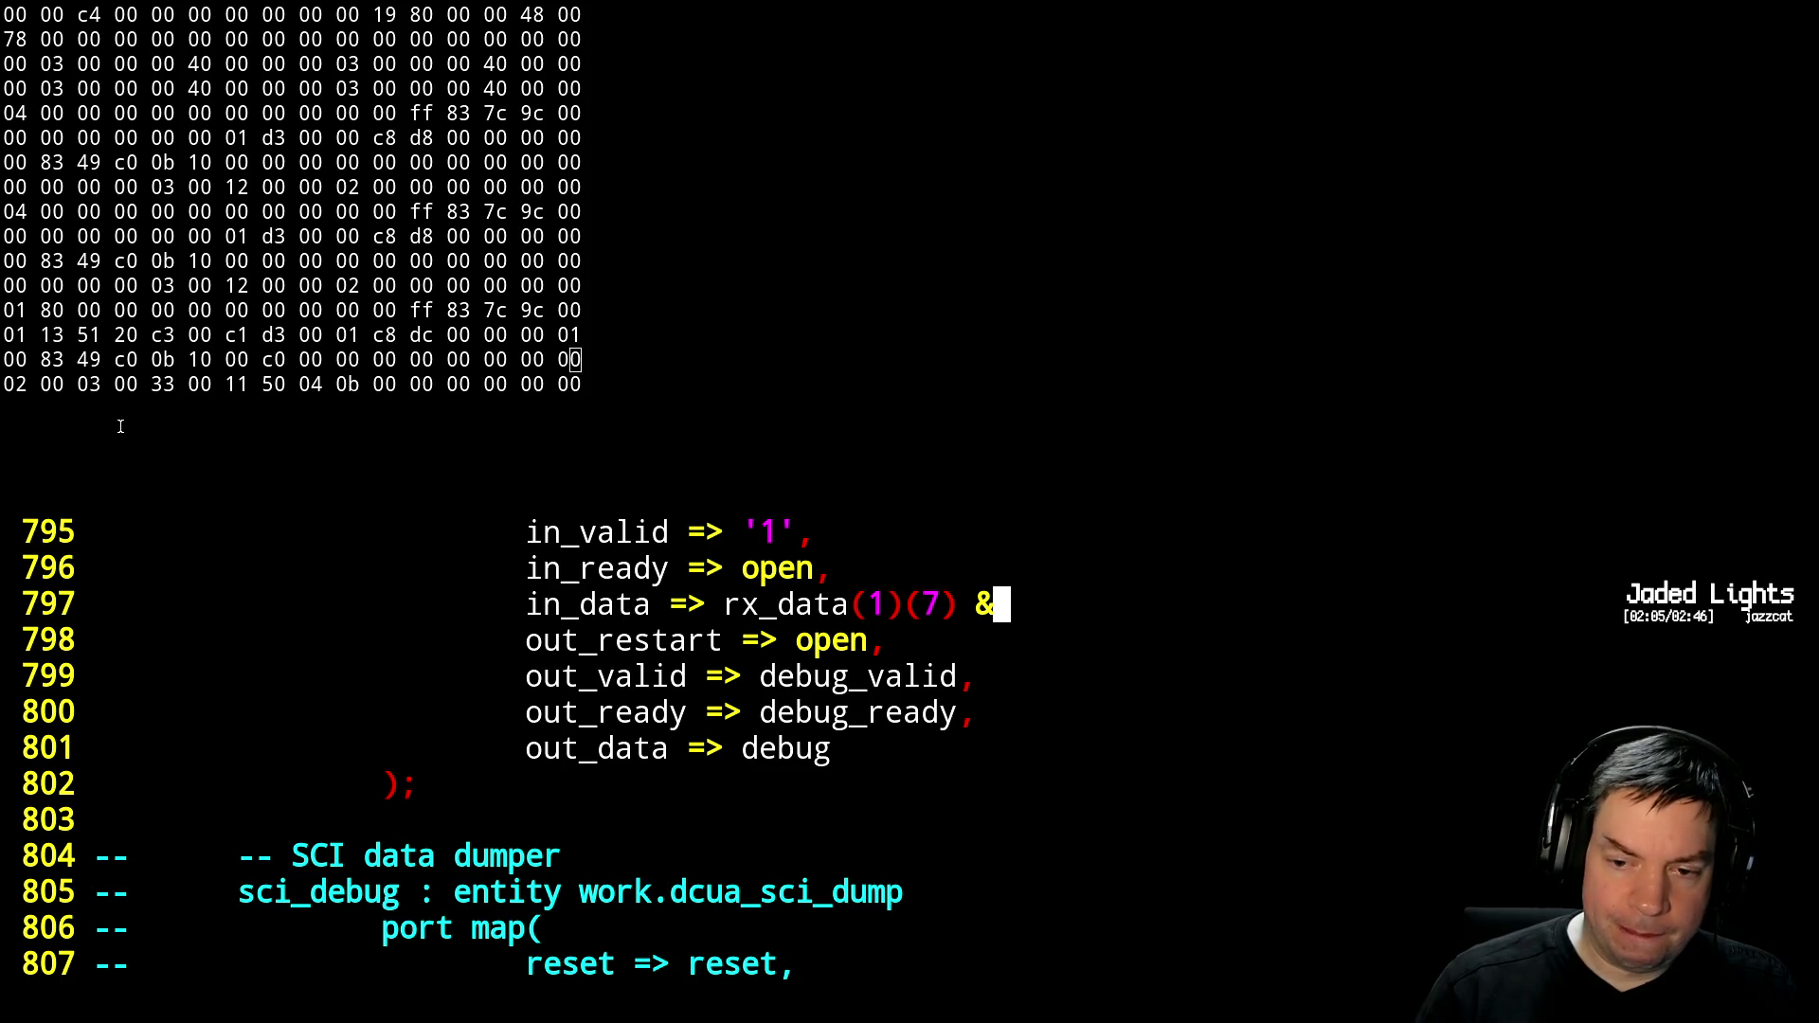
key(h)
key(b)
key(b)
key(b)
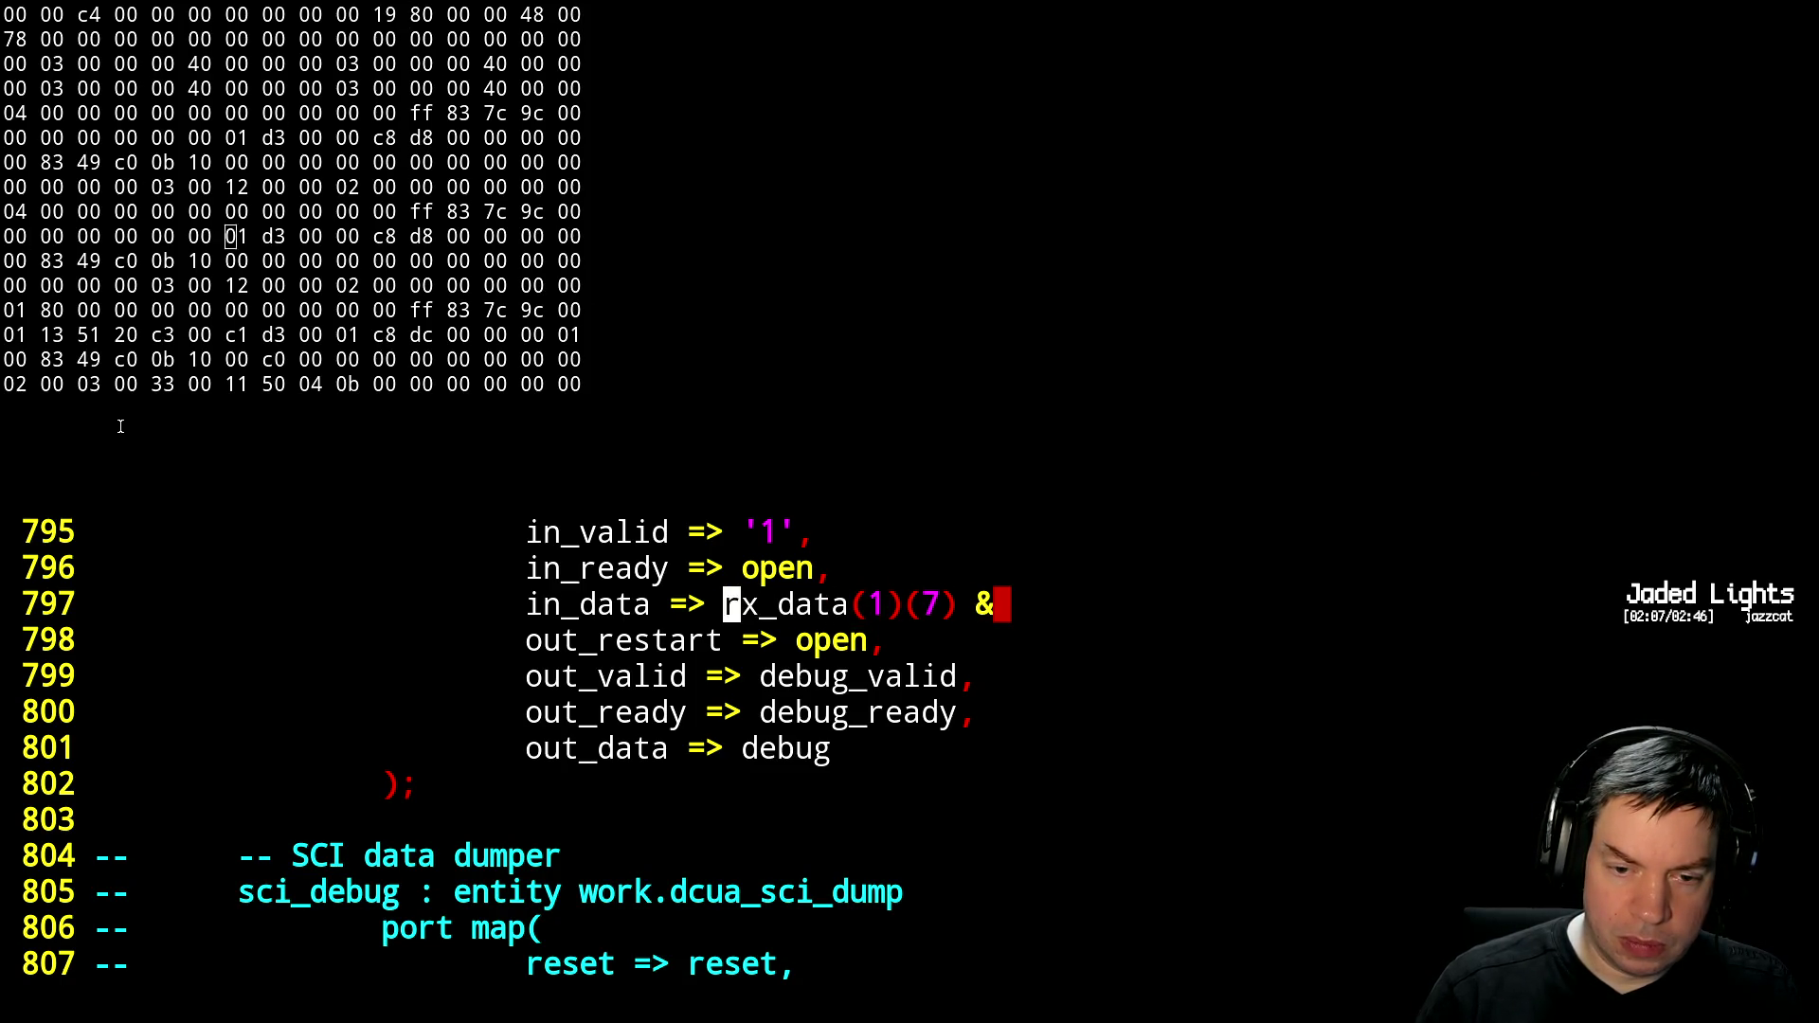
key(i)
key(Return)
key(Tab)
key(Escape)
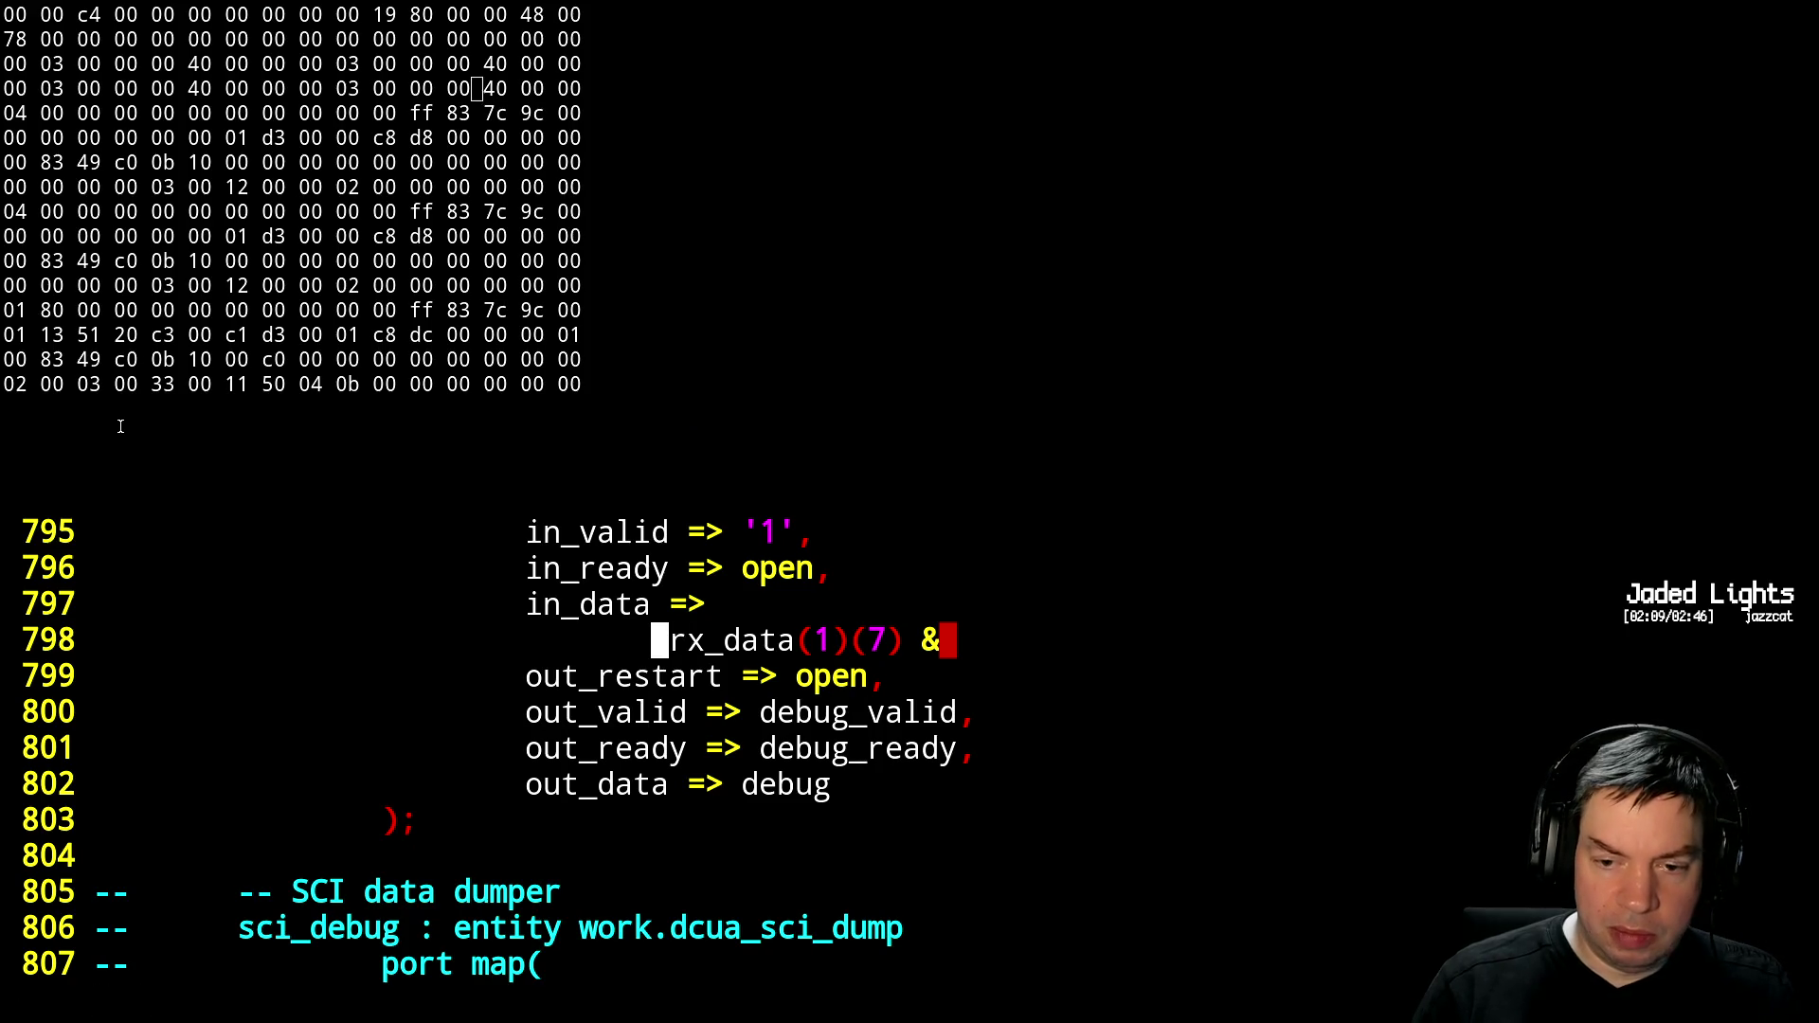
key(l)
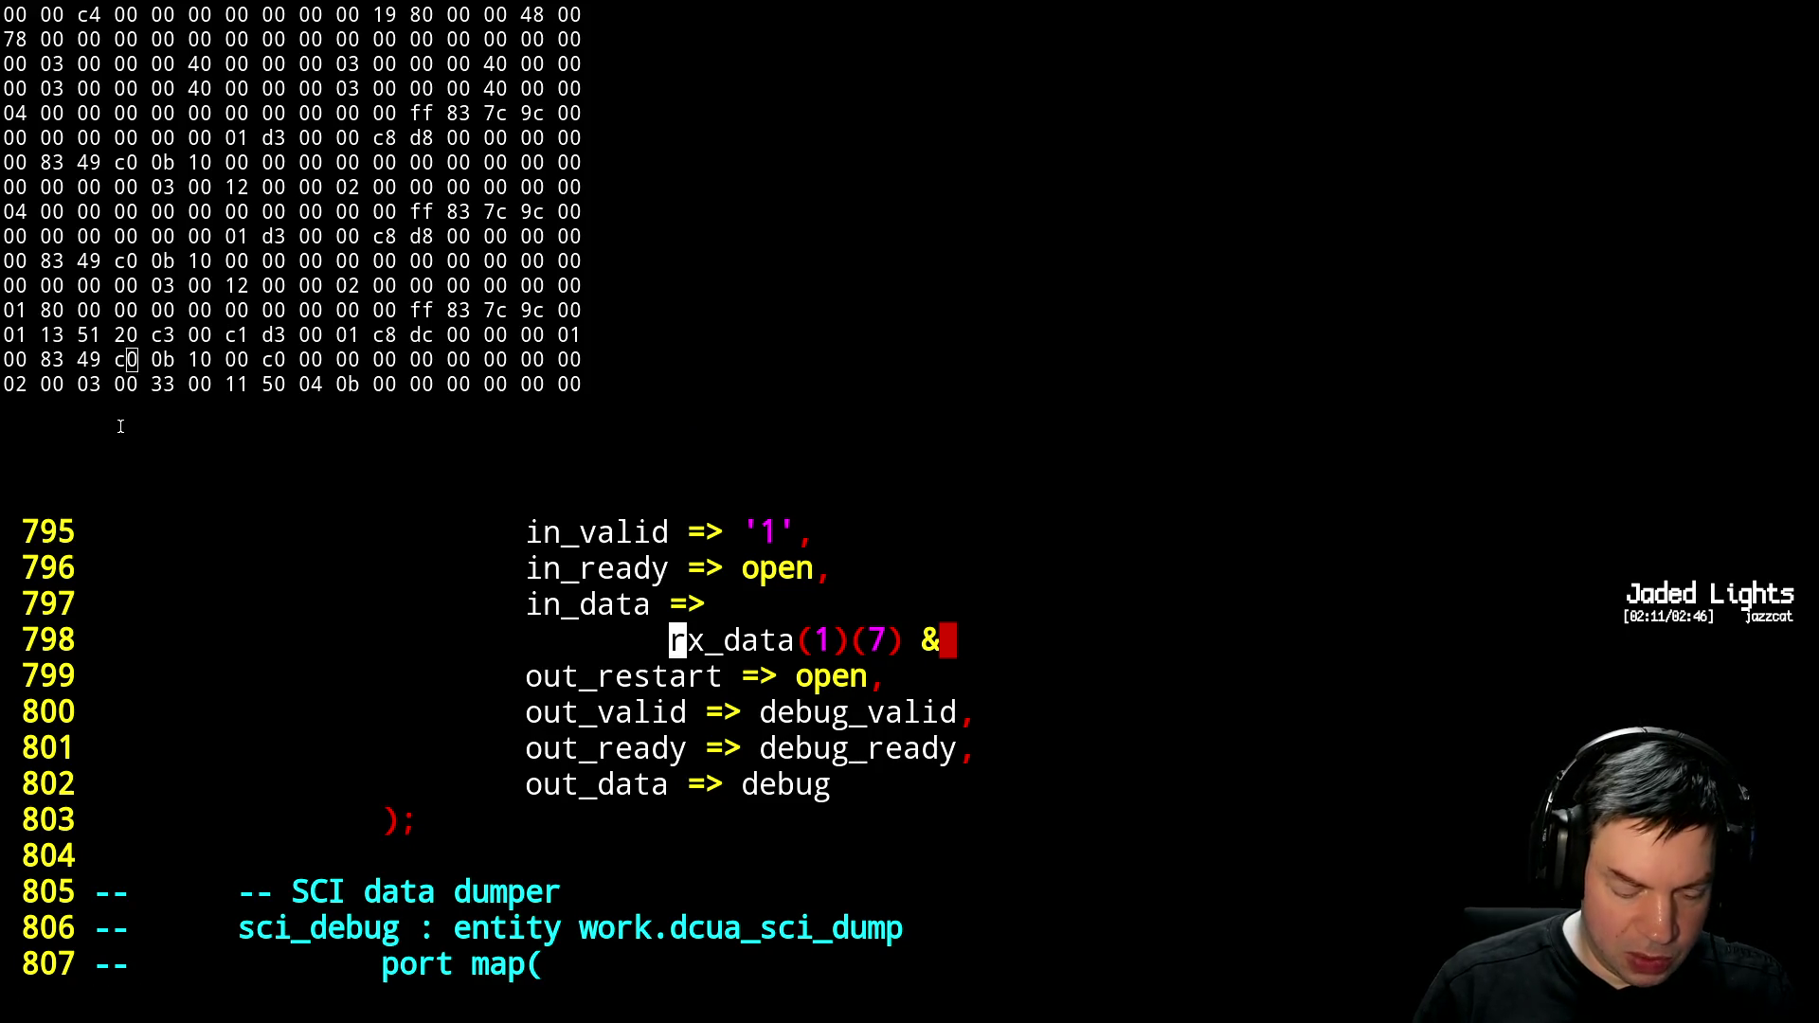
key(y)
key(y)
key(7)
key(p)
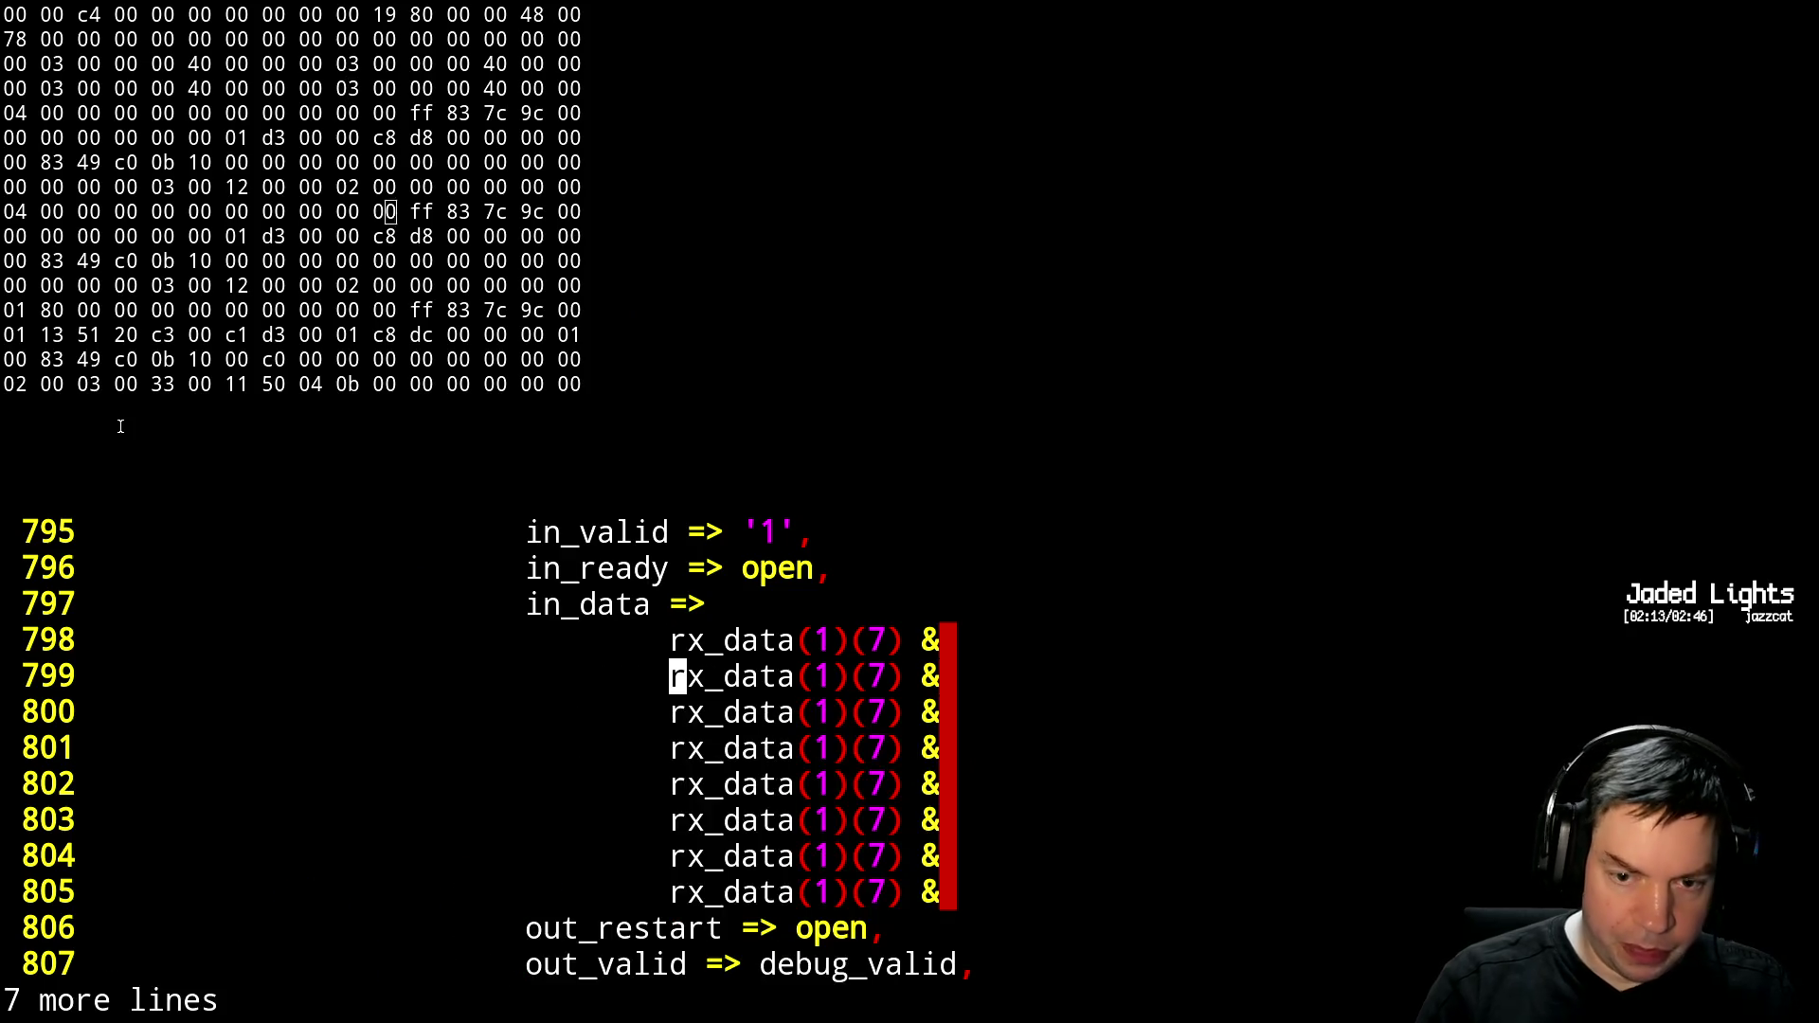
key(j)
Remove the trailing whitespace from the pasted bit lines 798–805
key(k)
key(k)
key(shift+a)
key(BackSpace)
key(Escape)
key(j)
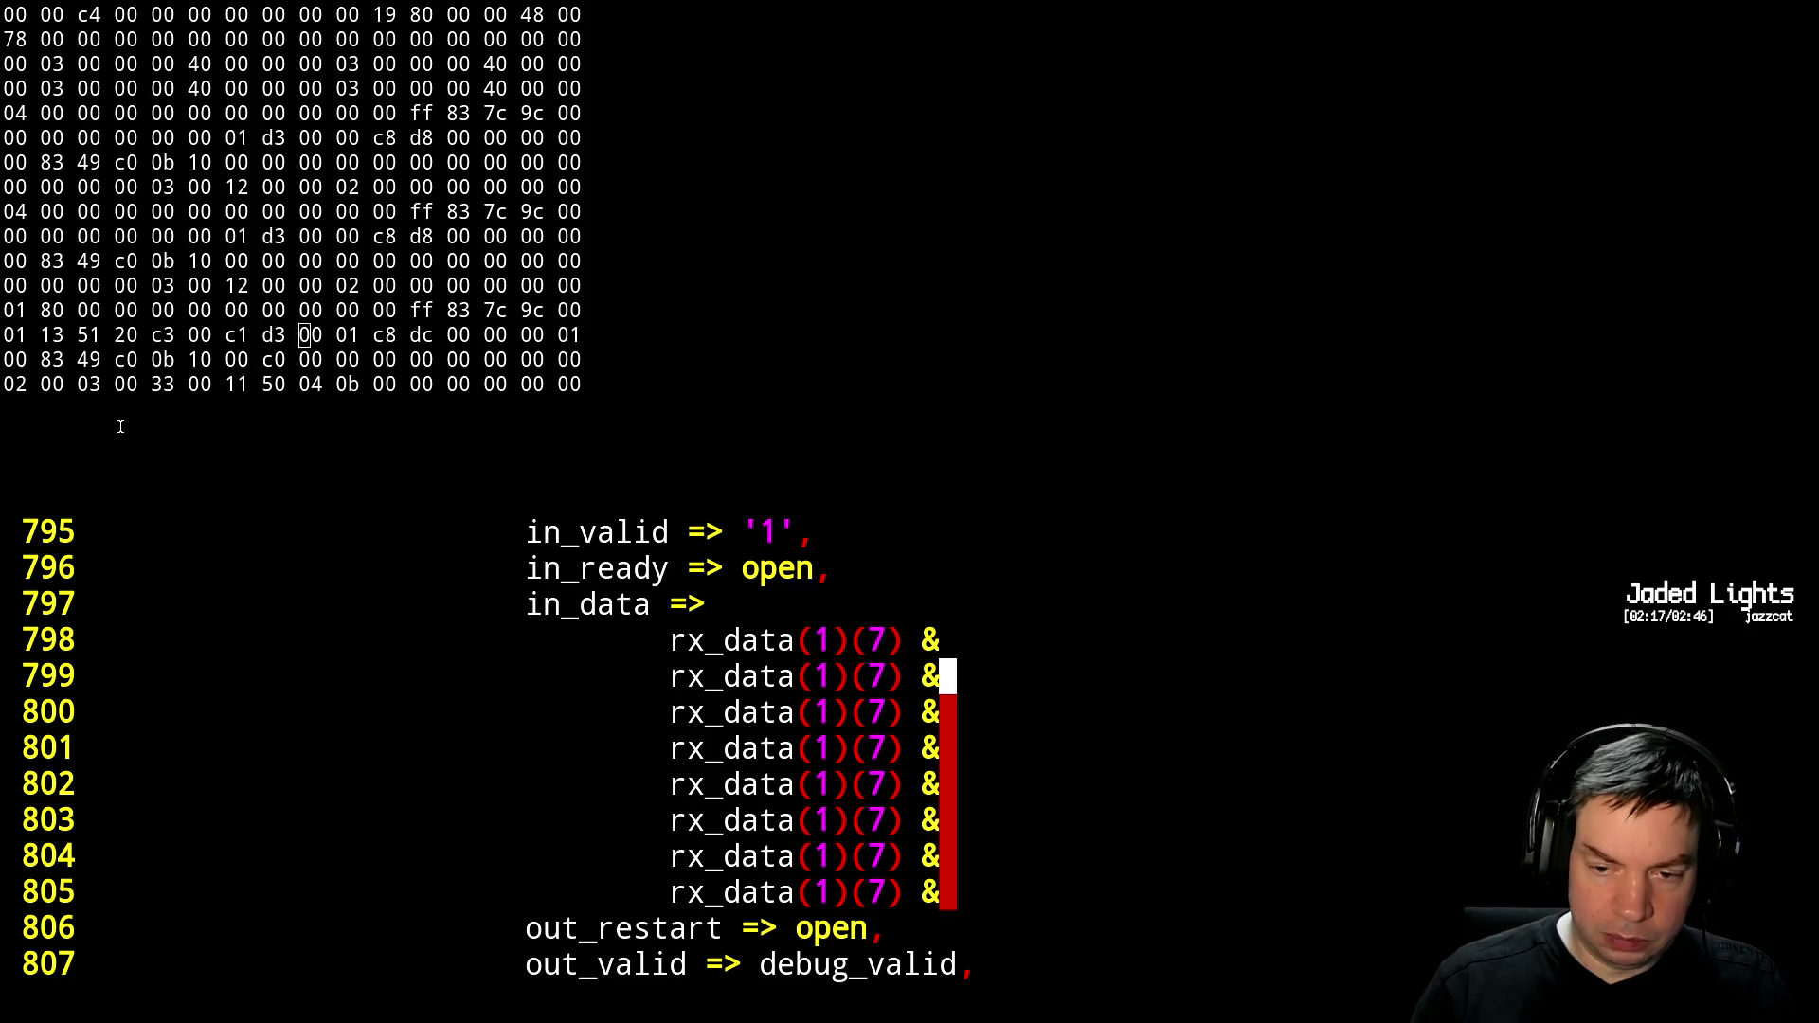
key(ctrl+v)
key(j)
key(j)
key(j)
key(d)
key(j)
key(j)
key(j)
key(j)
key(j)
key(j)
Replace the last bit line's trailing ampersand with a comma
key(h)
key(shift+c)
text(.,)
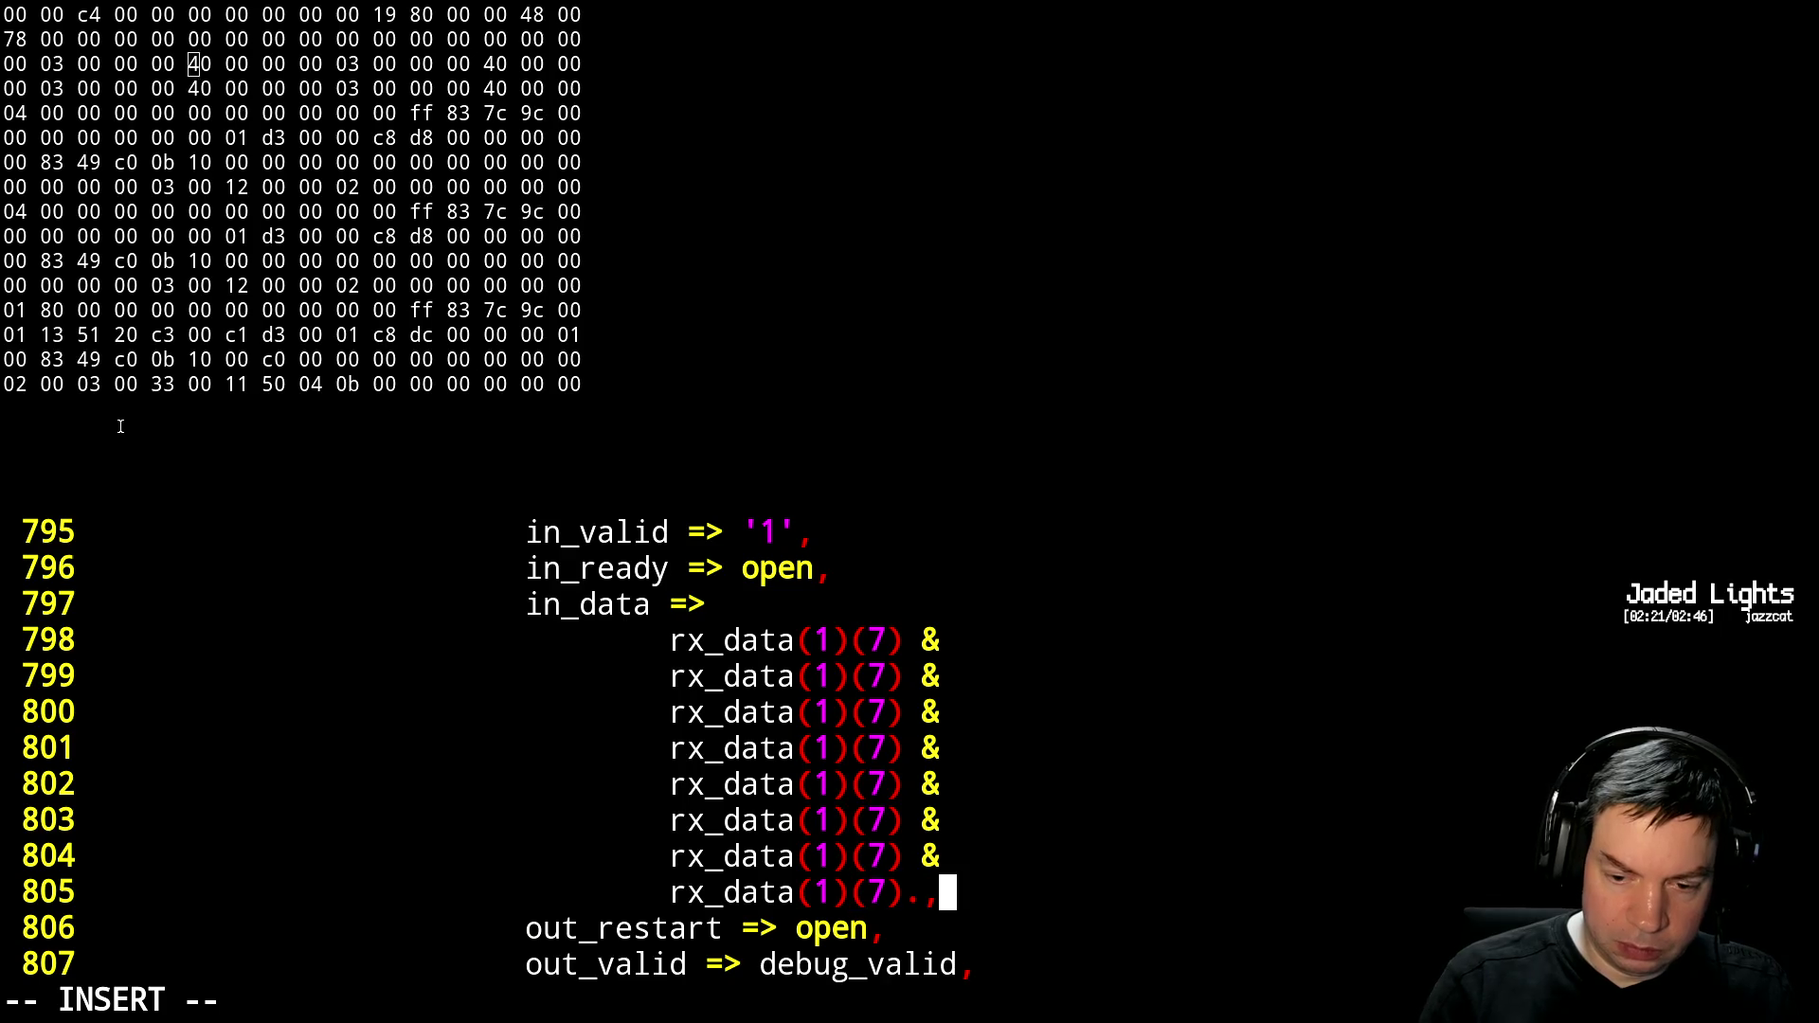
key(BackSpace)
key(BackSpace)
text(,)
key(Escape)
key(k)
Renumber the copied bit indices on lines 799–805 from 6 down to 0
key(h)
key(k)
key(k)
key(k)
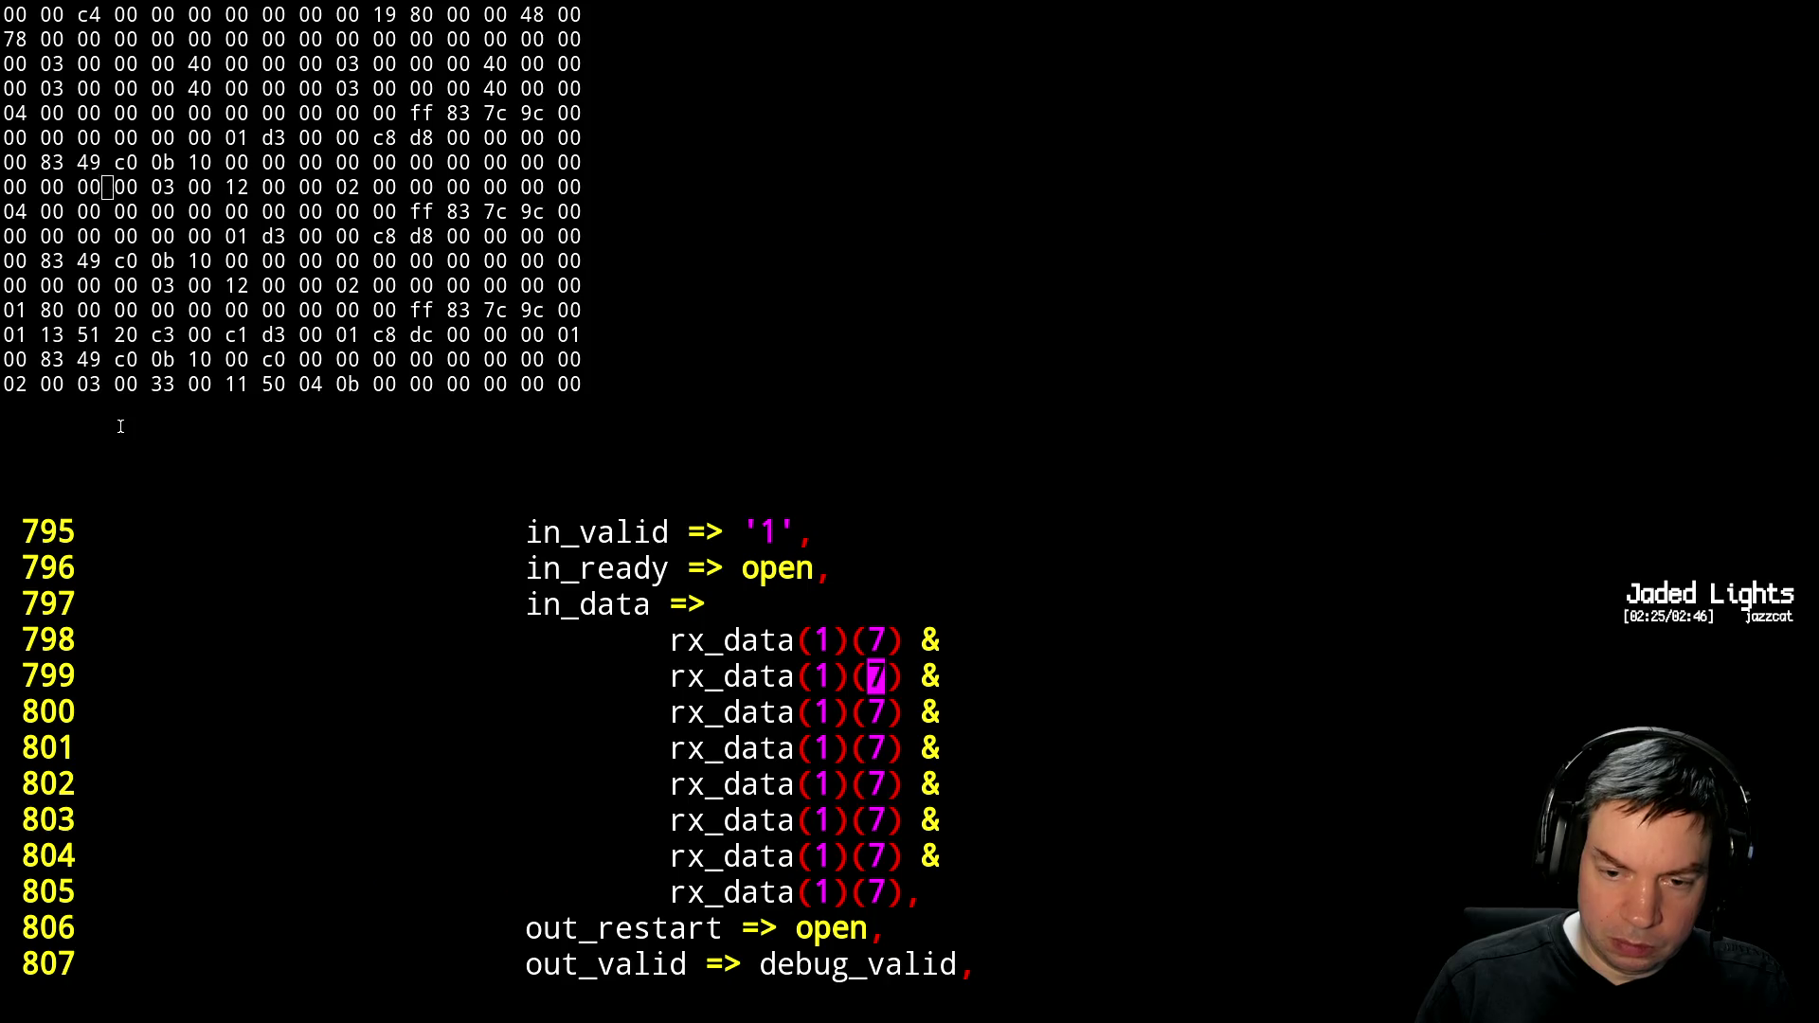
key(ctrl+v)
key(j)
key(j)
key(j)
key(r)
key(6)
key(j)
key(ctrl+v)
key(j)
key(j)
key(j)
key(r)
key(5)
key(j)
key(ctrl+v)
key(j)
key(j)
key(j)
key(r)
key(4)
key(j)
key(ctrl+v)
key(j)
key(j)
key(j)
key(r)
key(3)
key(j)
key(ctrl+v)
key(j)
key(j)
key(r)
key(2)
key(j)
key(ctrl+v)
key(j)
key(r)
key(1)
key(j)
key(r)
key(0)
key(j)
key(j)
key(j)
Save pcie.vhdl with :w, suspend Vim and rerun make from history
key(k)
key(k)
key(k)
key(k)
key(colon)
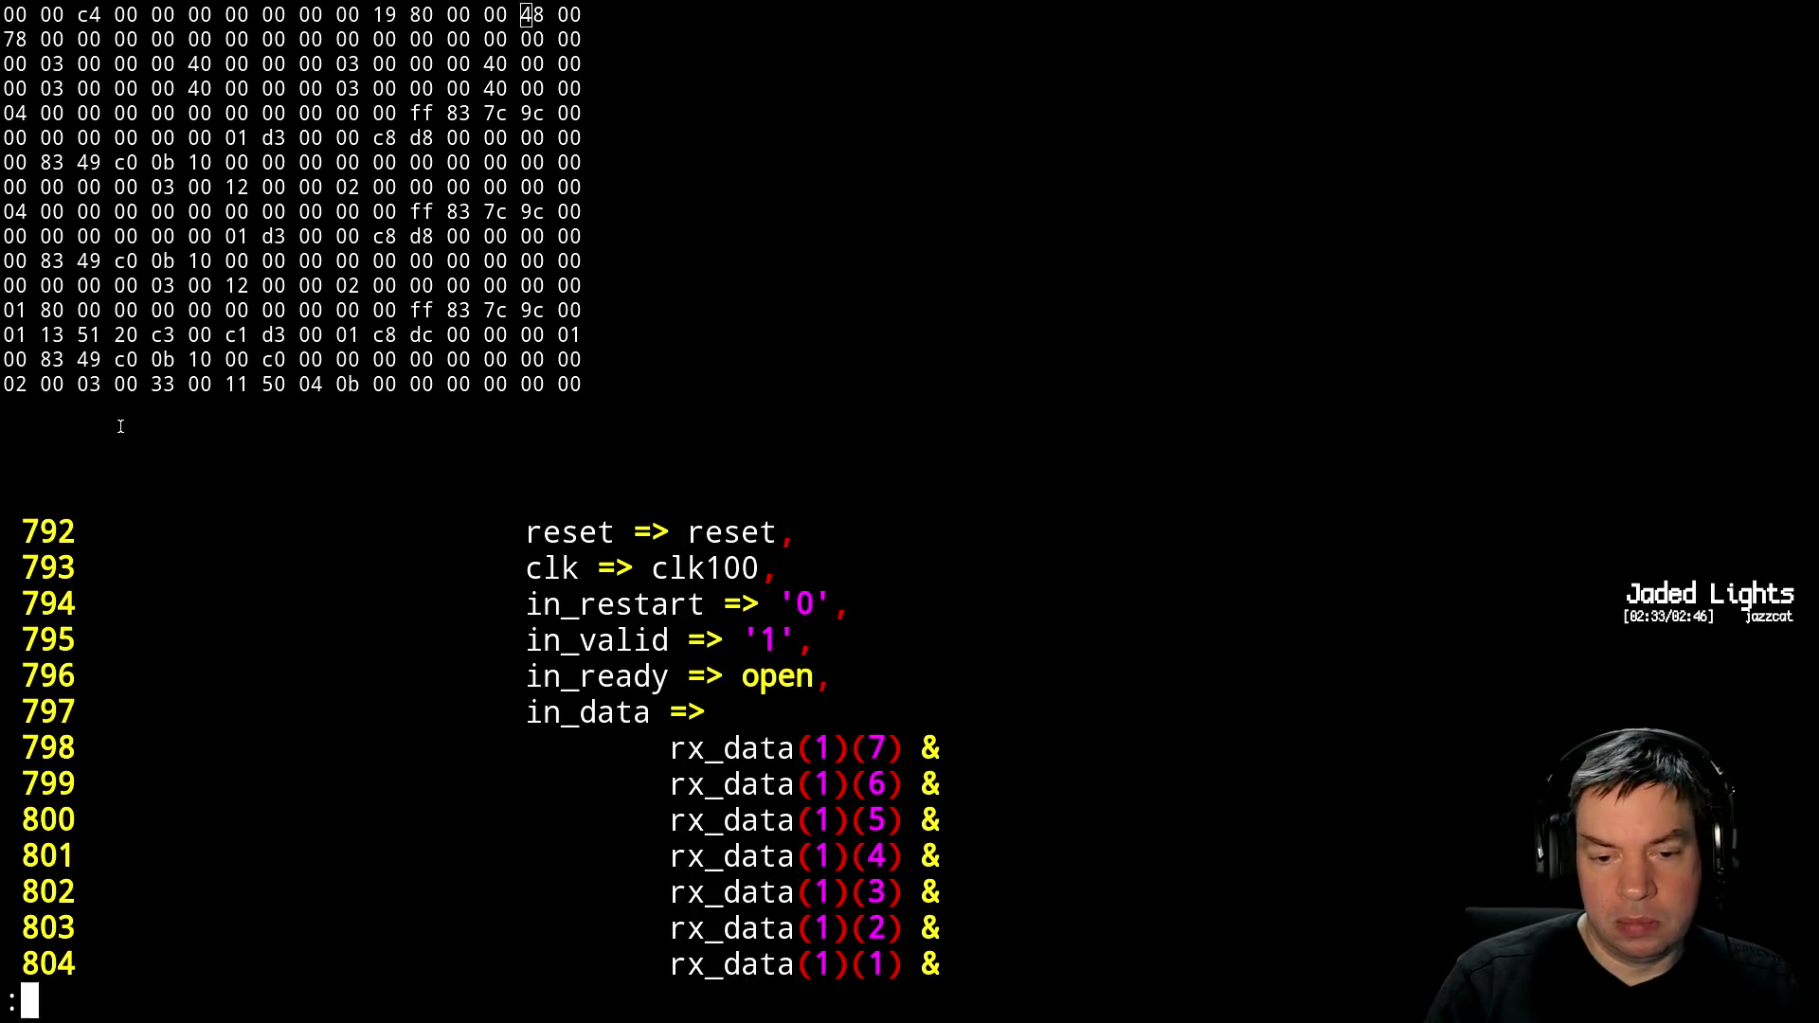
text(w)
key(Return)
key(ctrl+z)
key(Up)
key(Up)
key(Return)
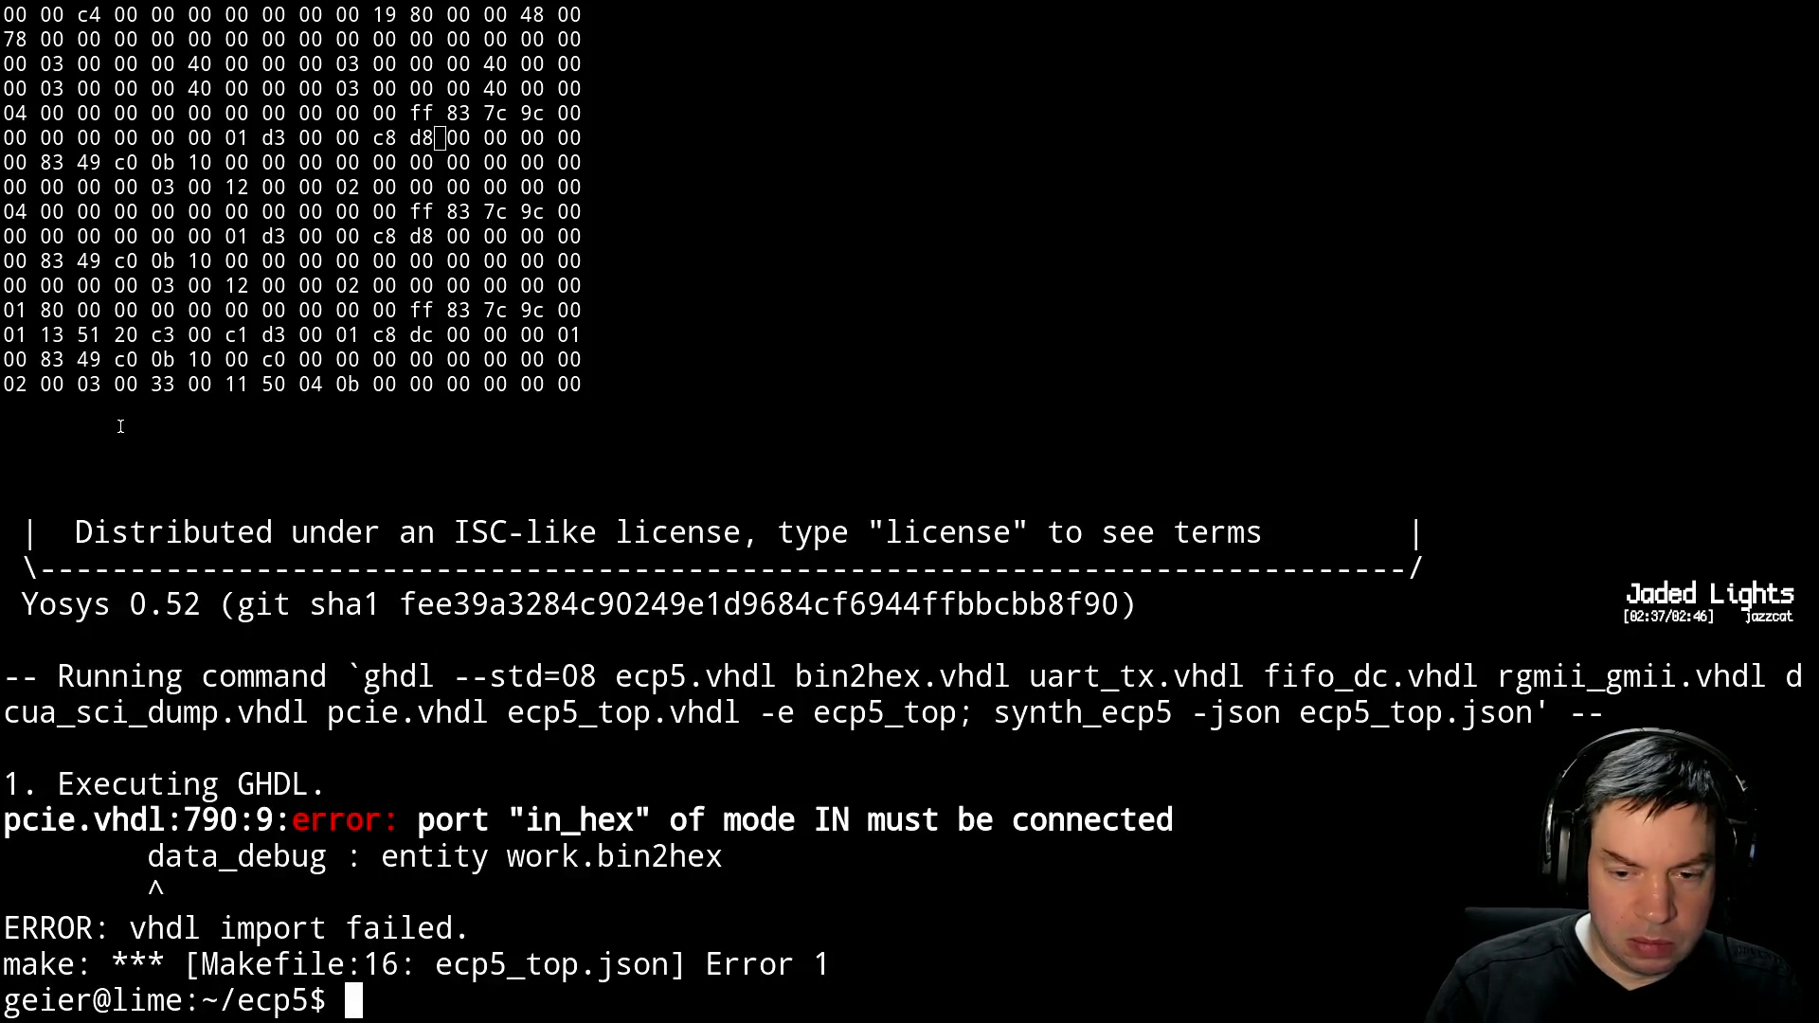
Add in_hex => '1', below in_ready in the dumper port map, save, and rerun make
text(fg)
key(Return)
key(j)
key(j)
key(j)
text(oin_hex => '1',)
key(Escape)
text(:w)
key(Return)
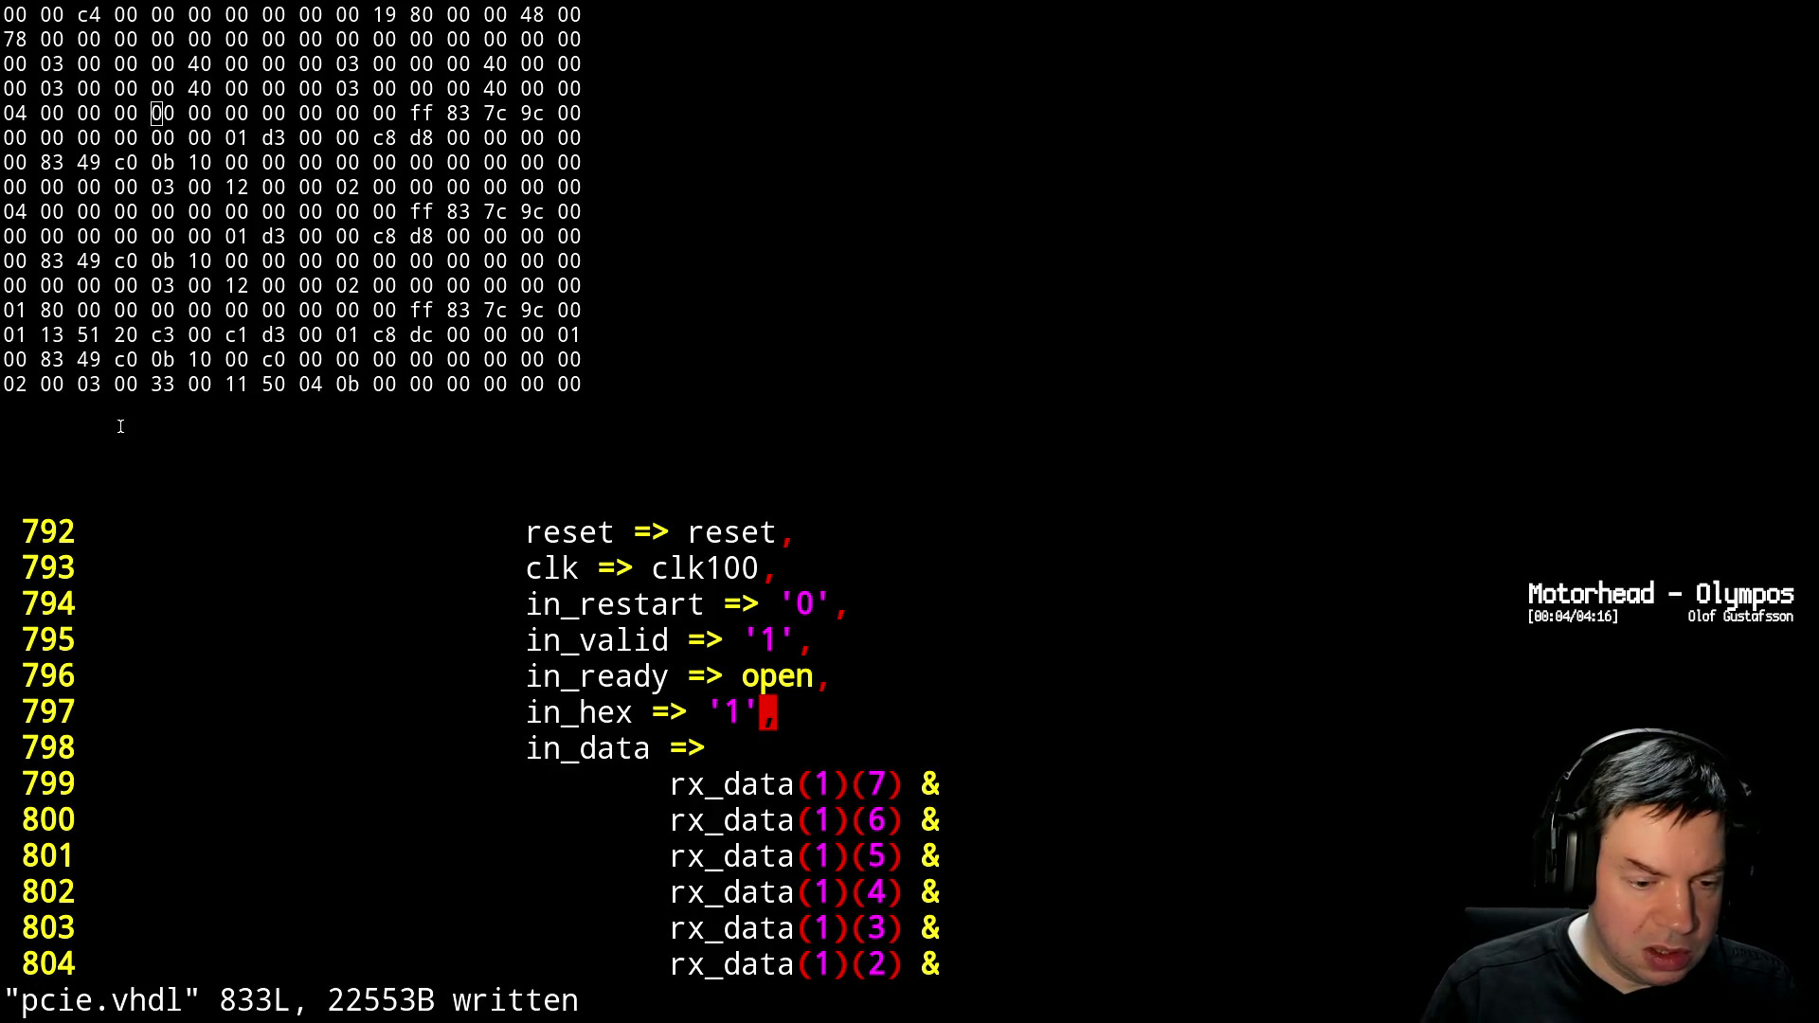
key(ctrl+z)
key(Up)
key(Up)
key(Return)
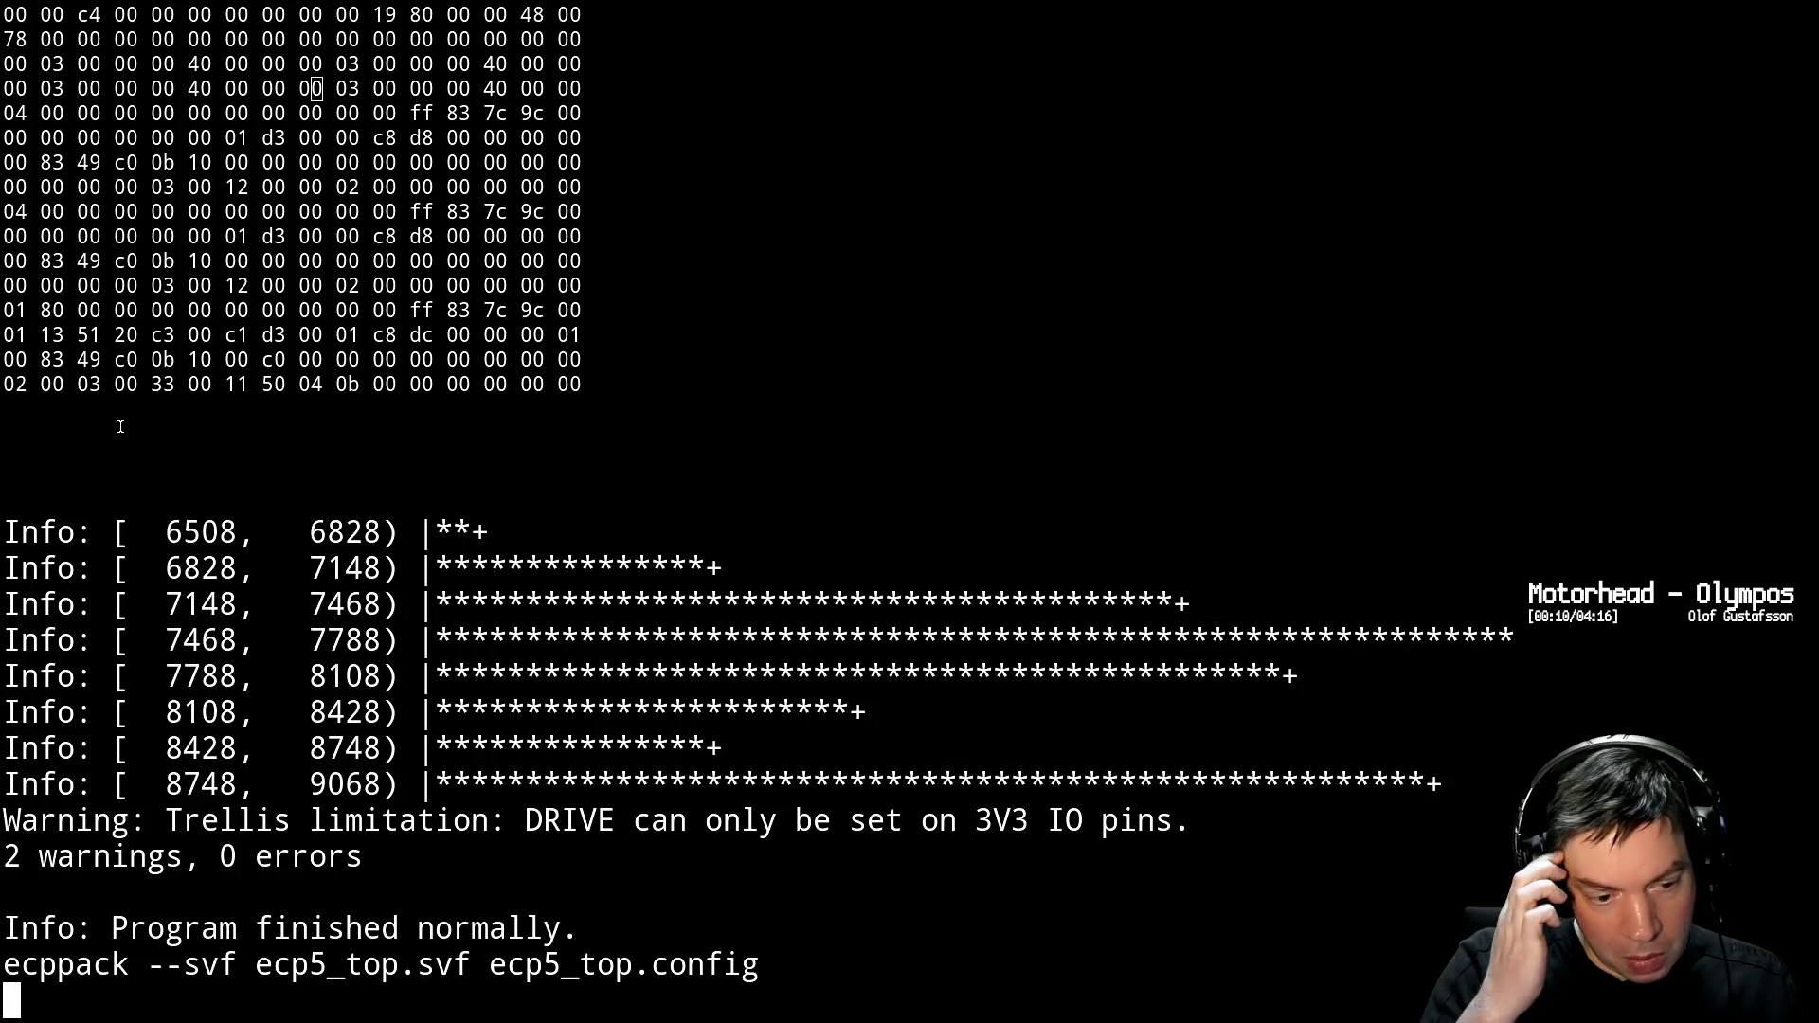
Flash ecp5_top.svf to the board from the upper hex-dump terminal
click(120, 426)
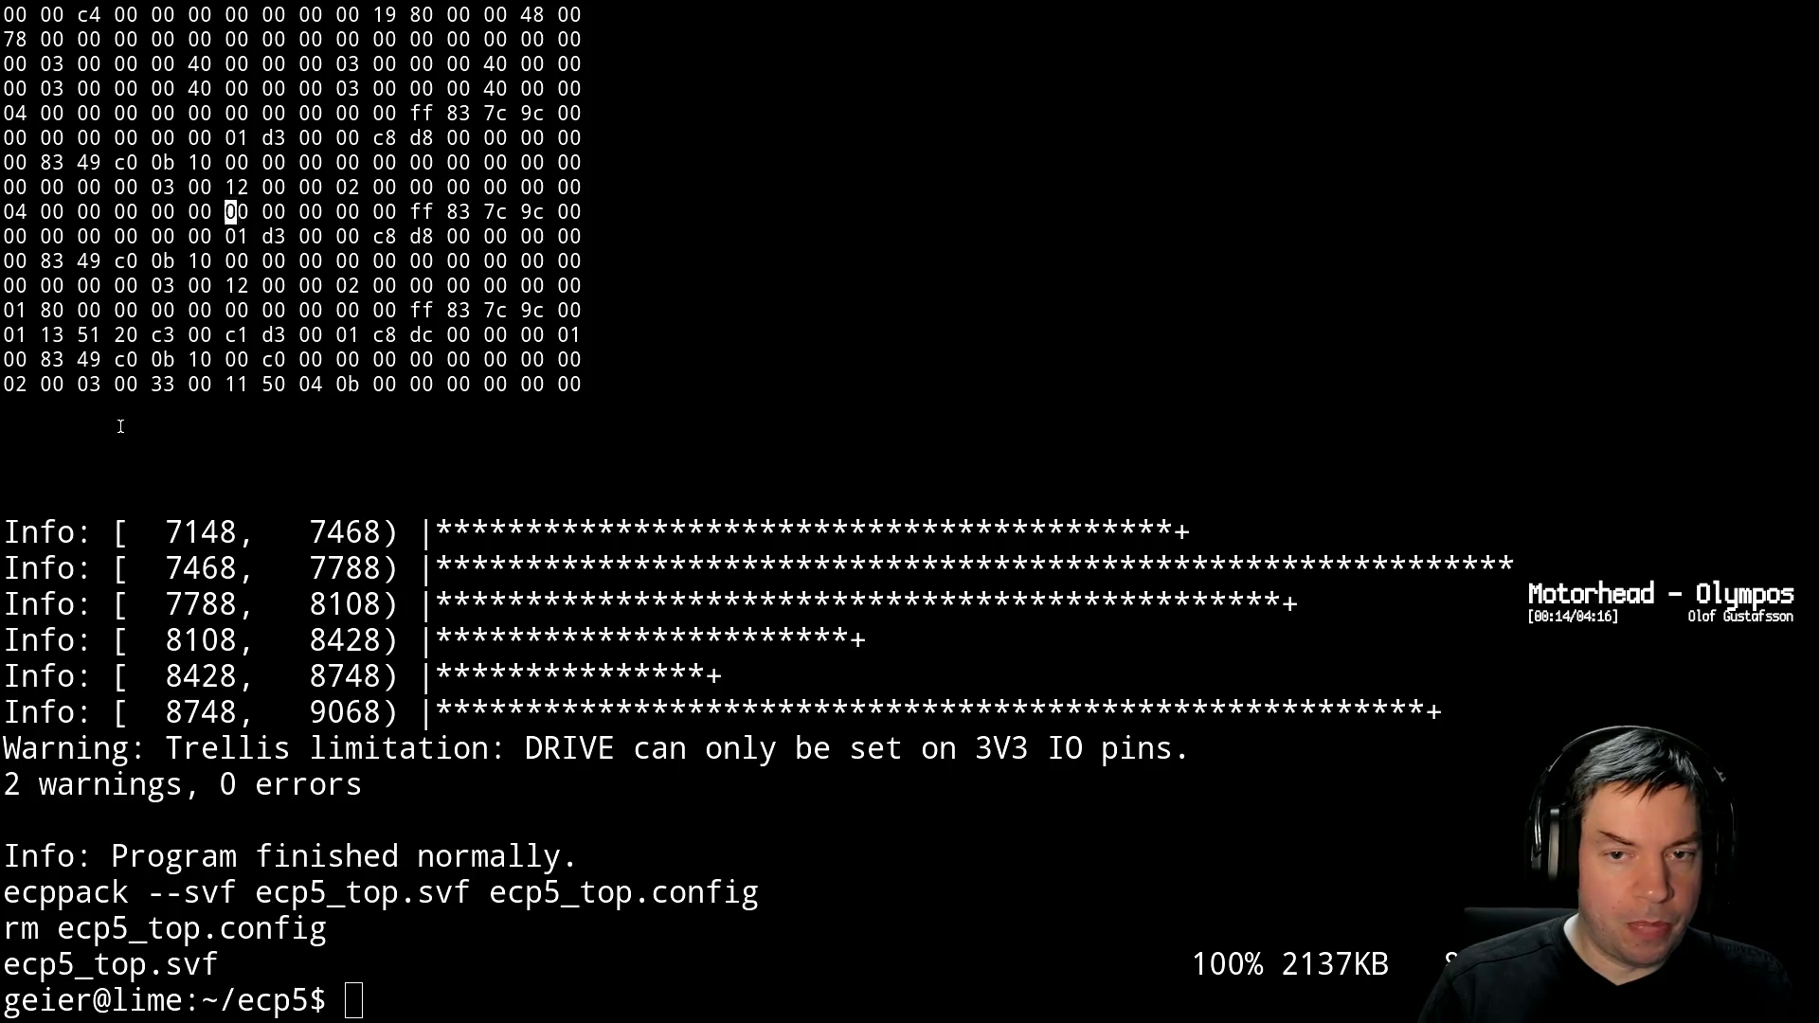
key(Up)
key(Return)
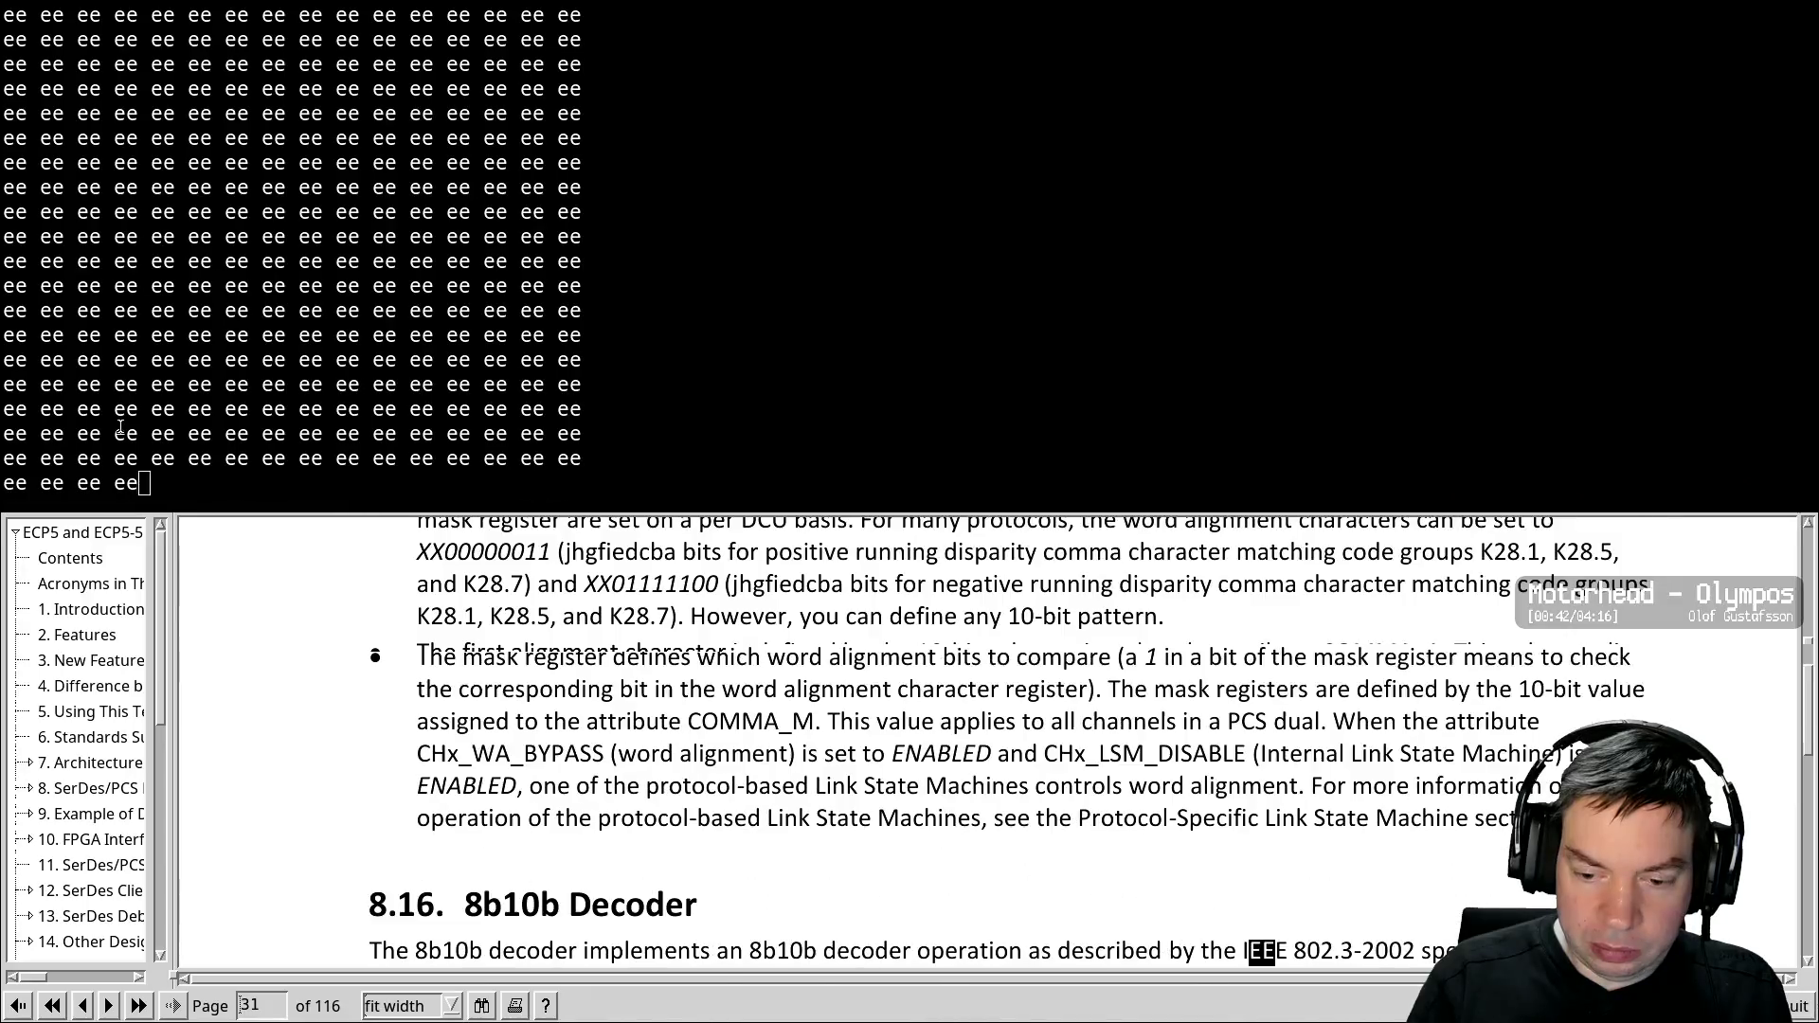
key(BackSpace)
key(BackSpace)
key(BackSpace)
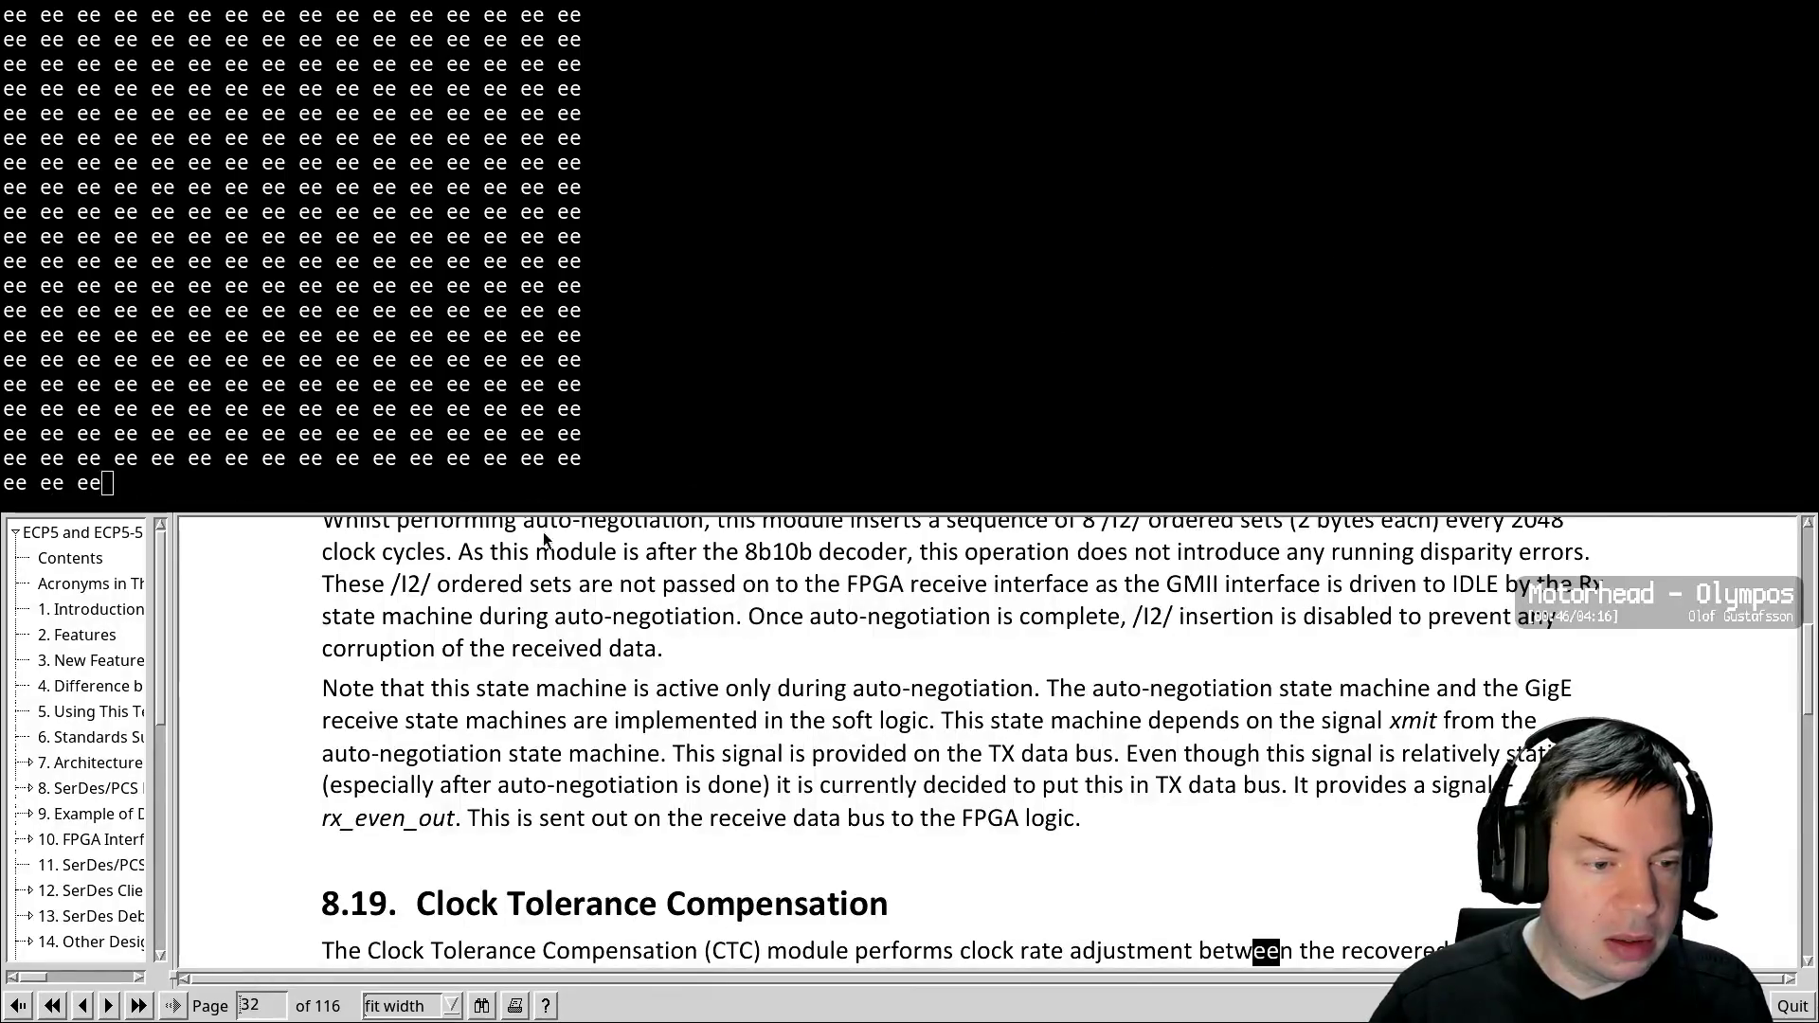
key(BackSpace)
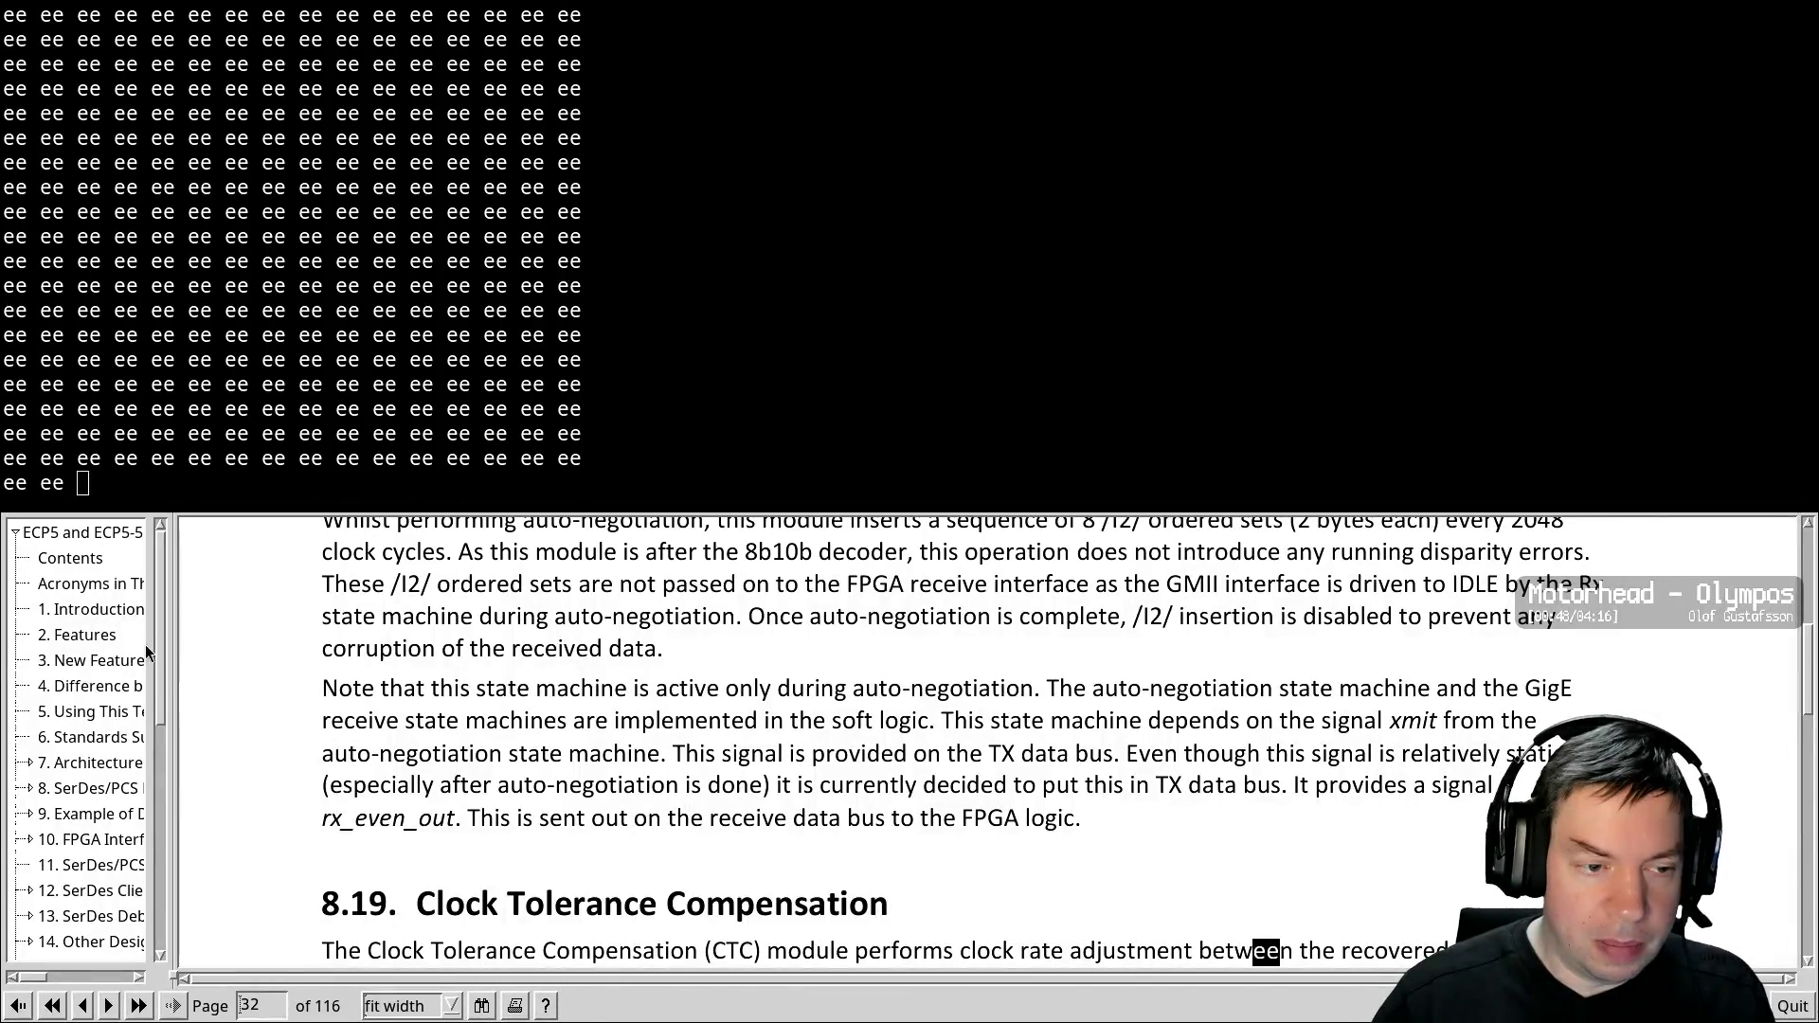
Open section 4 on ECP5-5G differences from the manual's Contents page
key(BackSpace)
key(BackSpace)
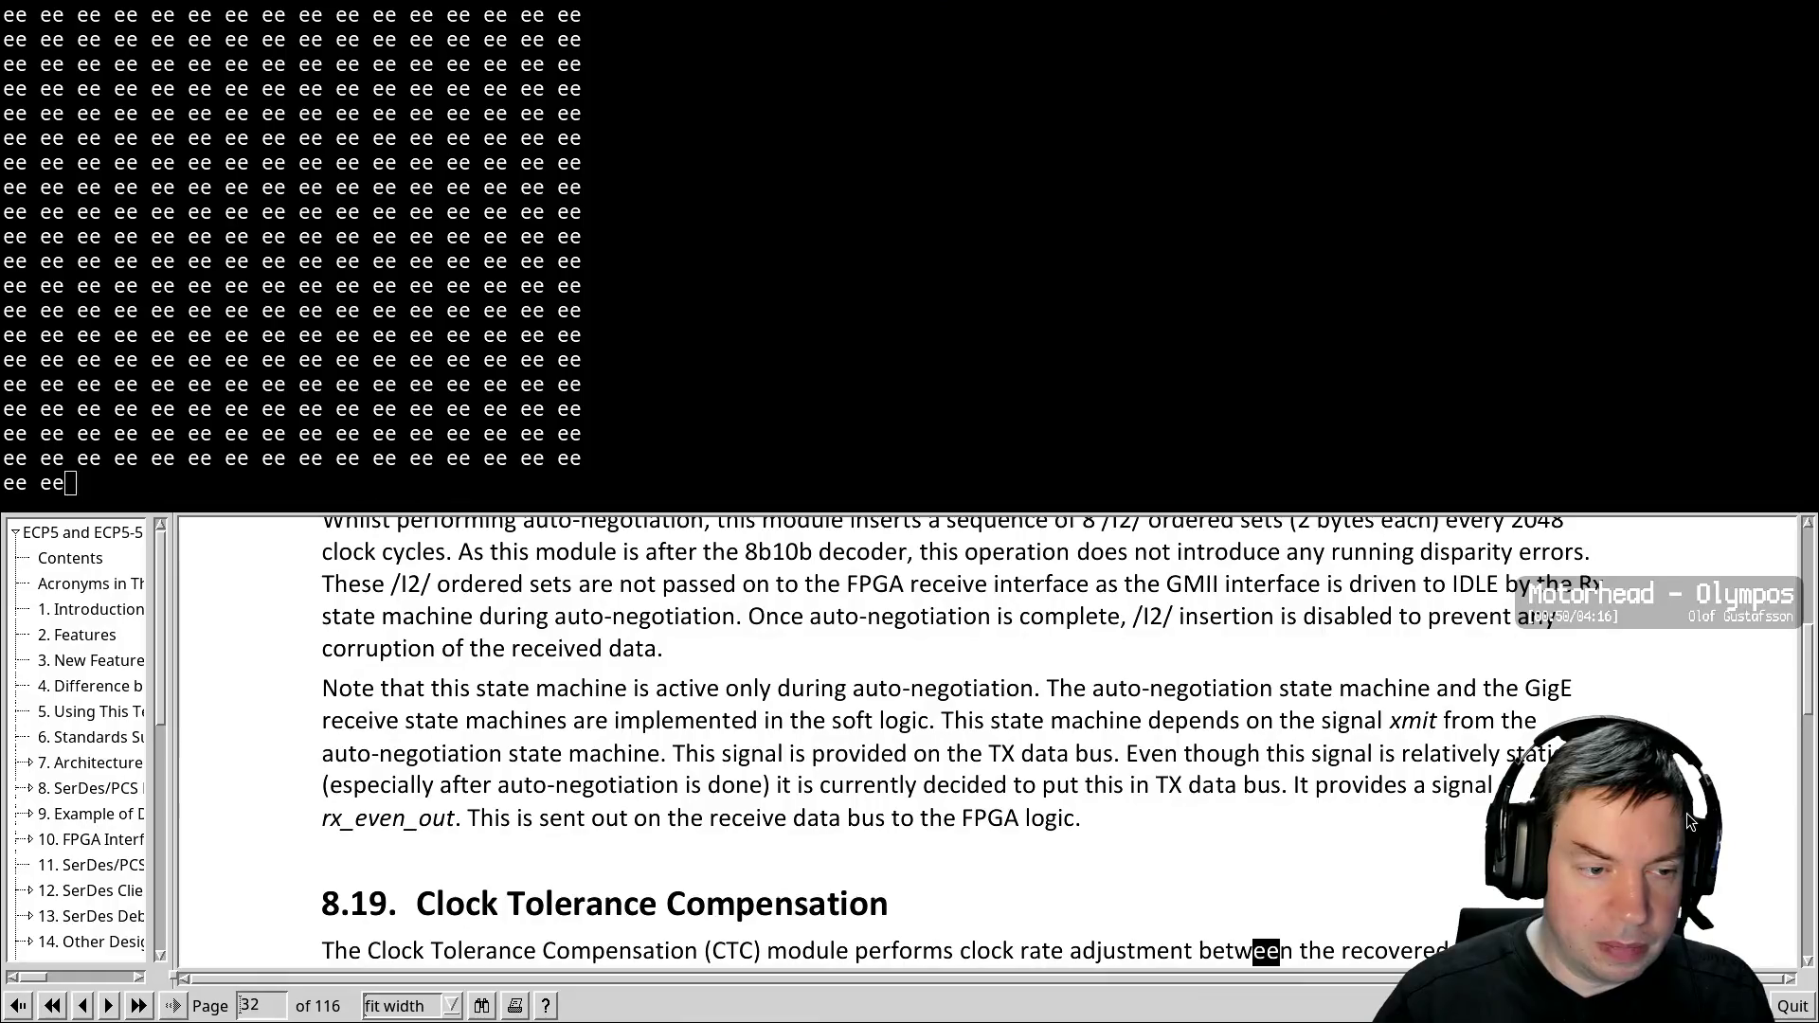
click(75, 556)
key(BackSpace)
key(BackSpace)
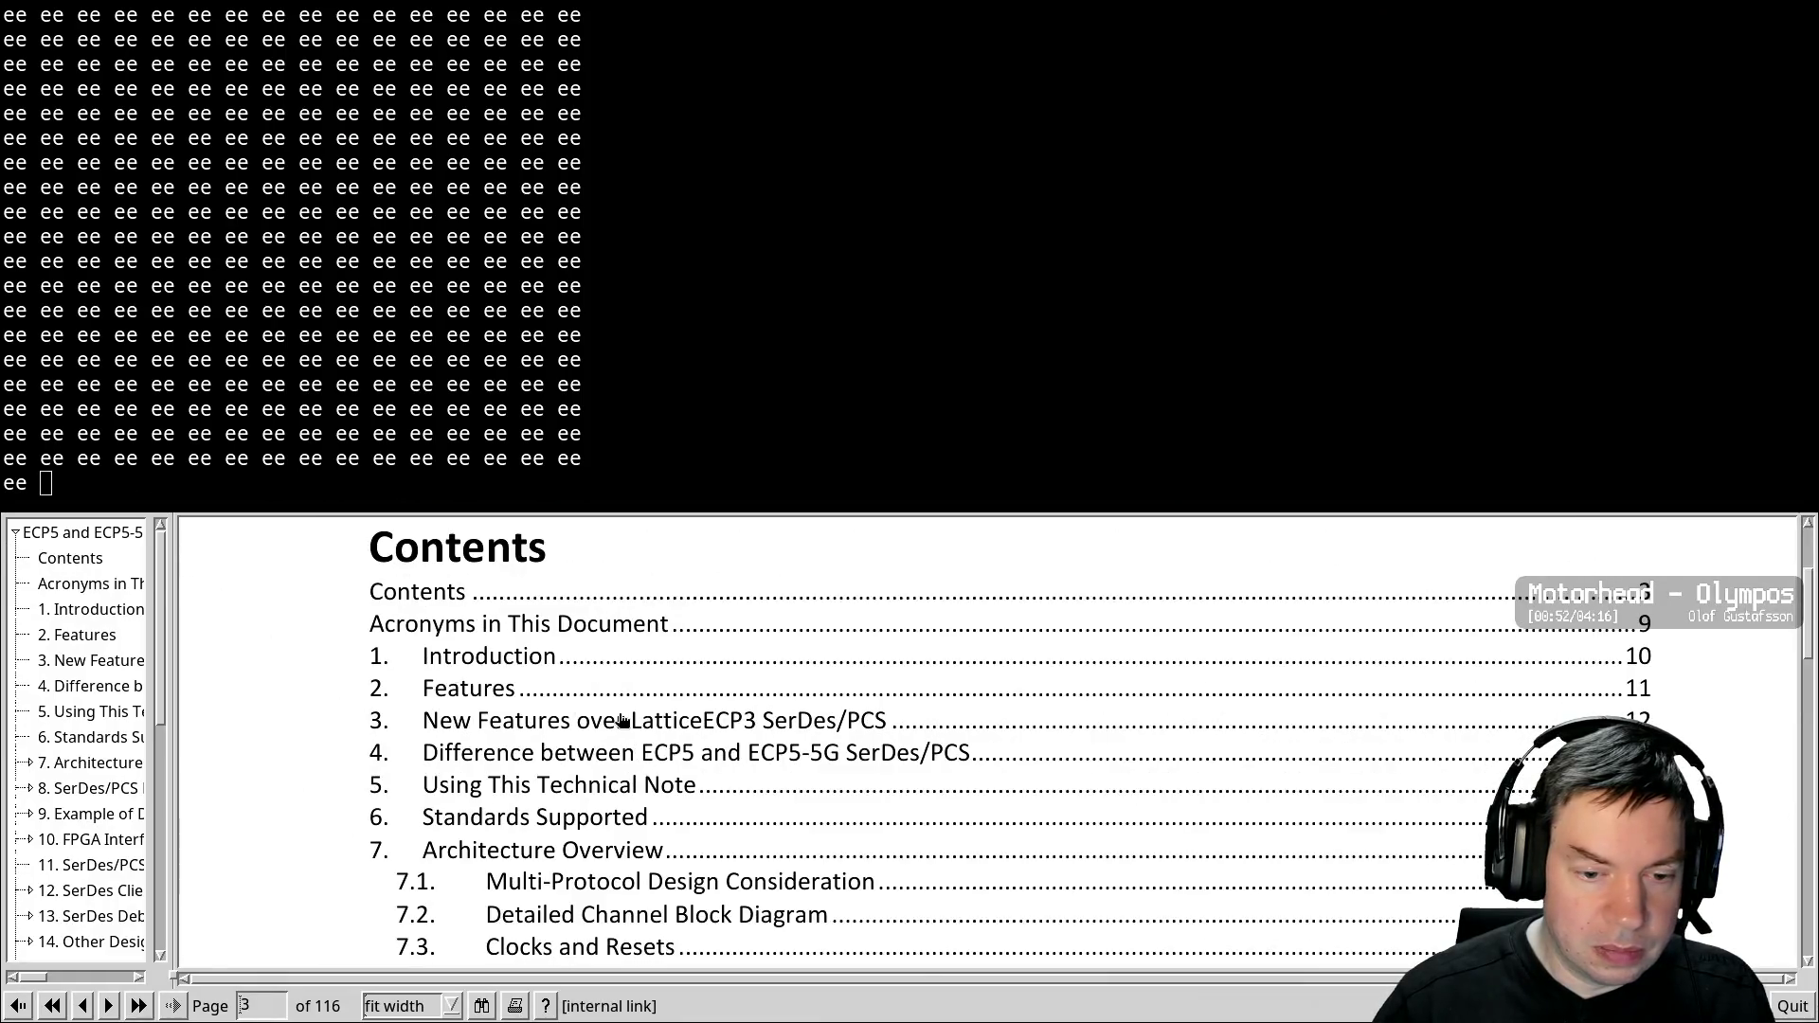
click(568, 754)
key(BackSpace)
key(BackSpace)
key(BackSpace)
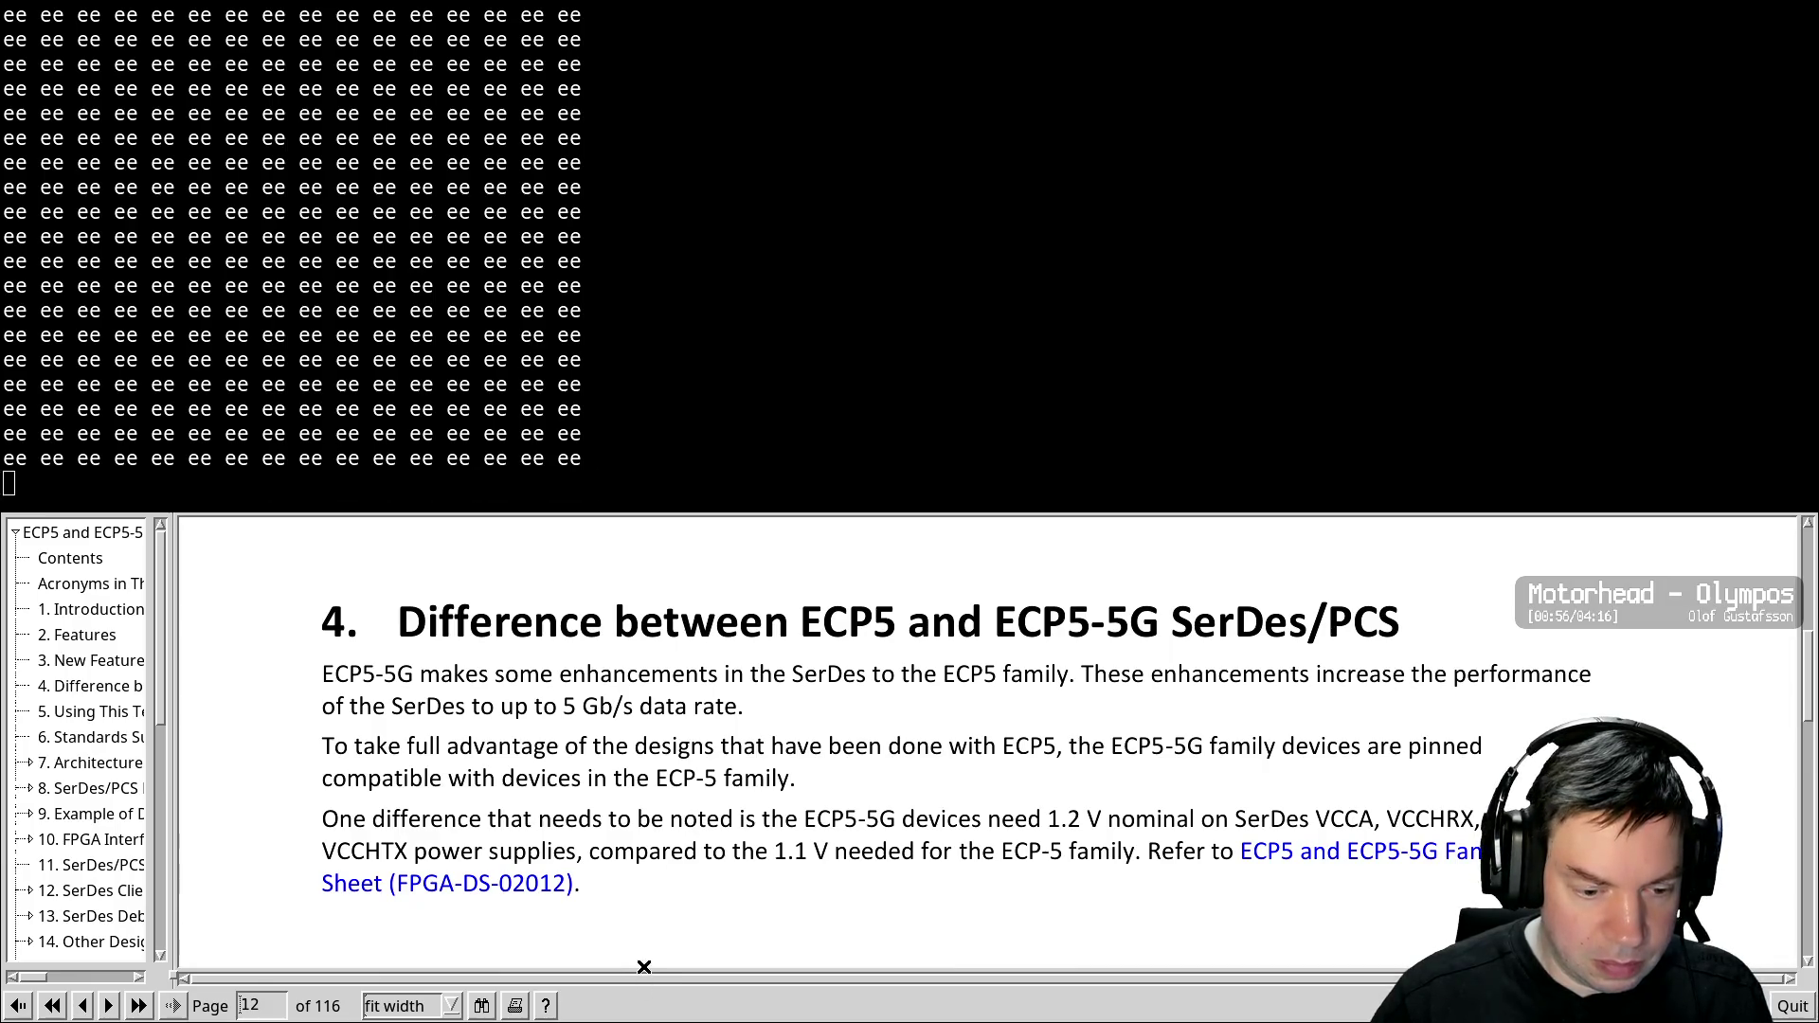
key(BackSpace)
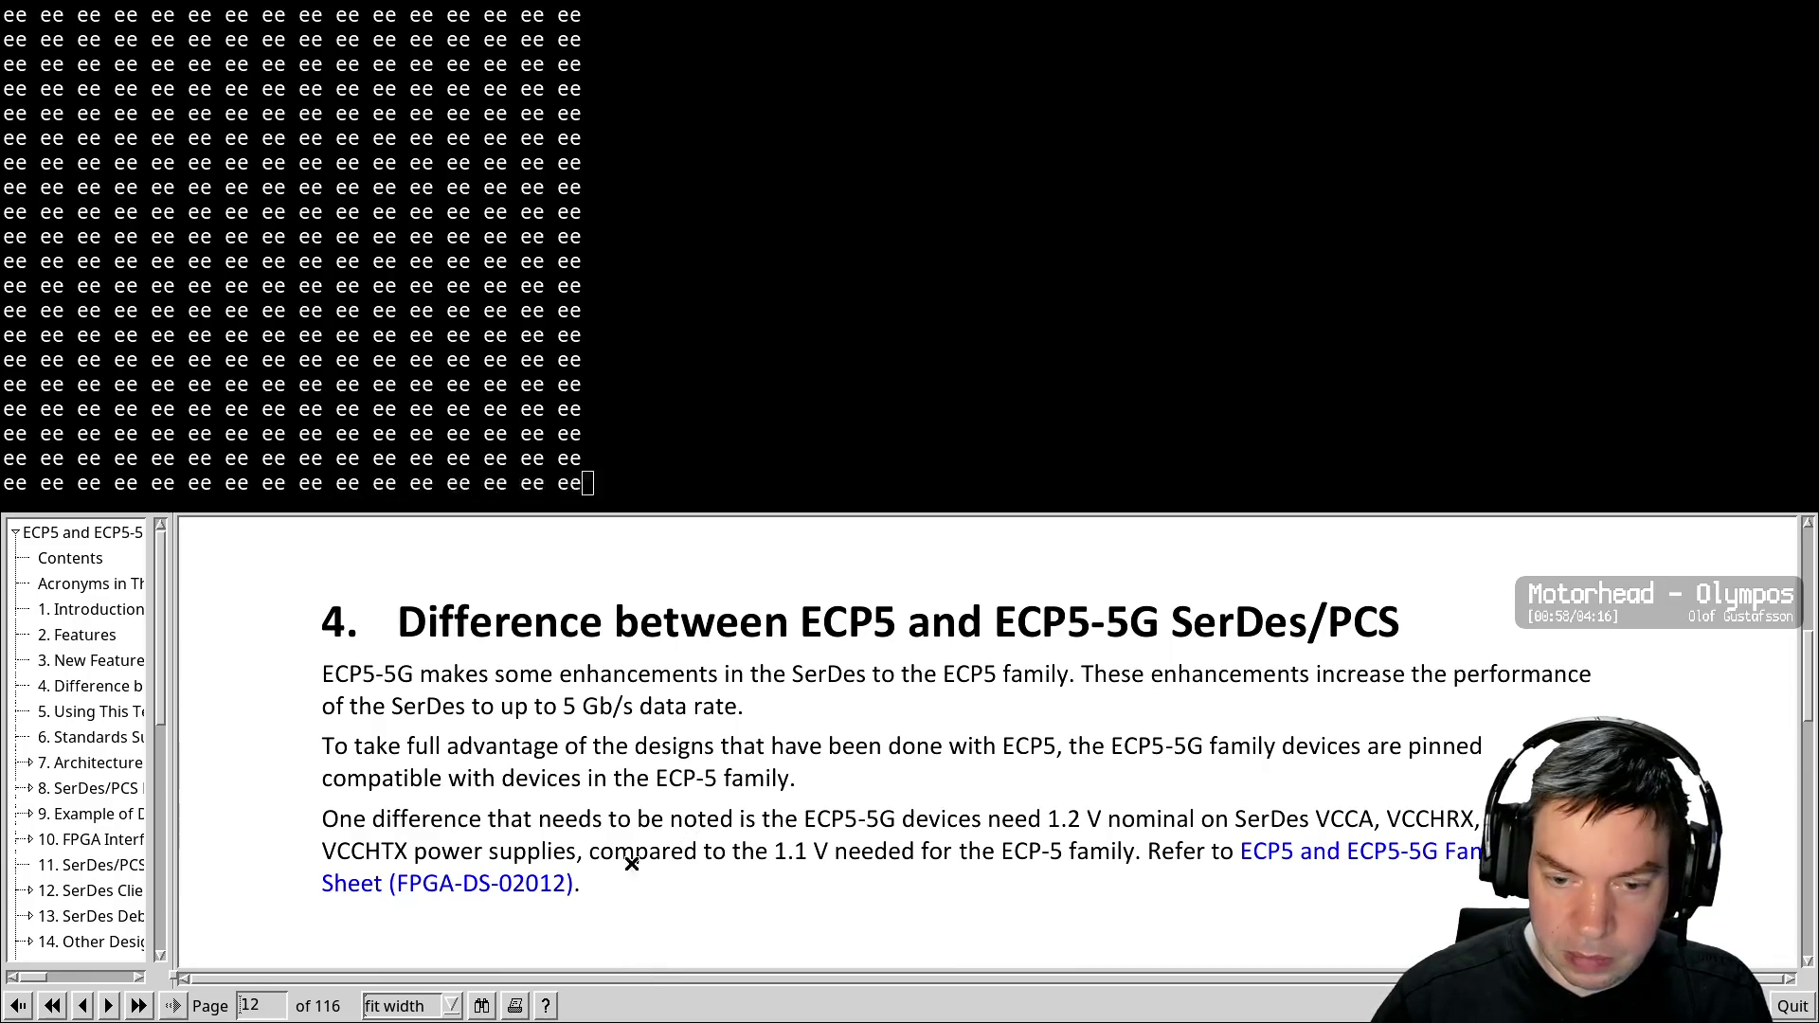
key(BackSpace)
key(BackSpace)
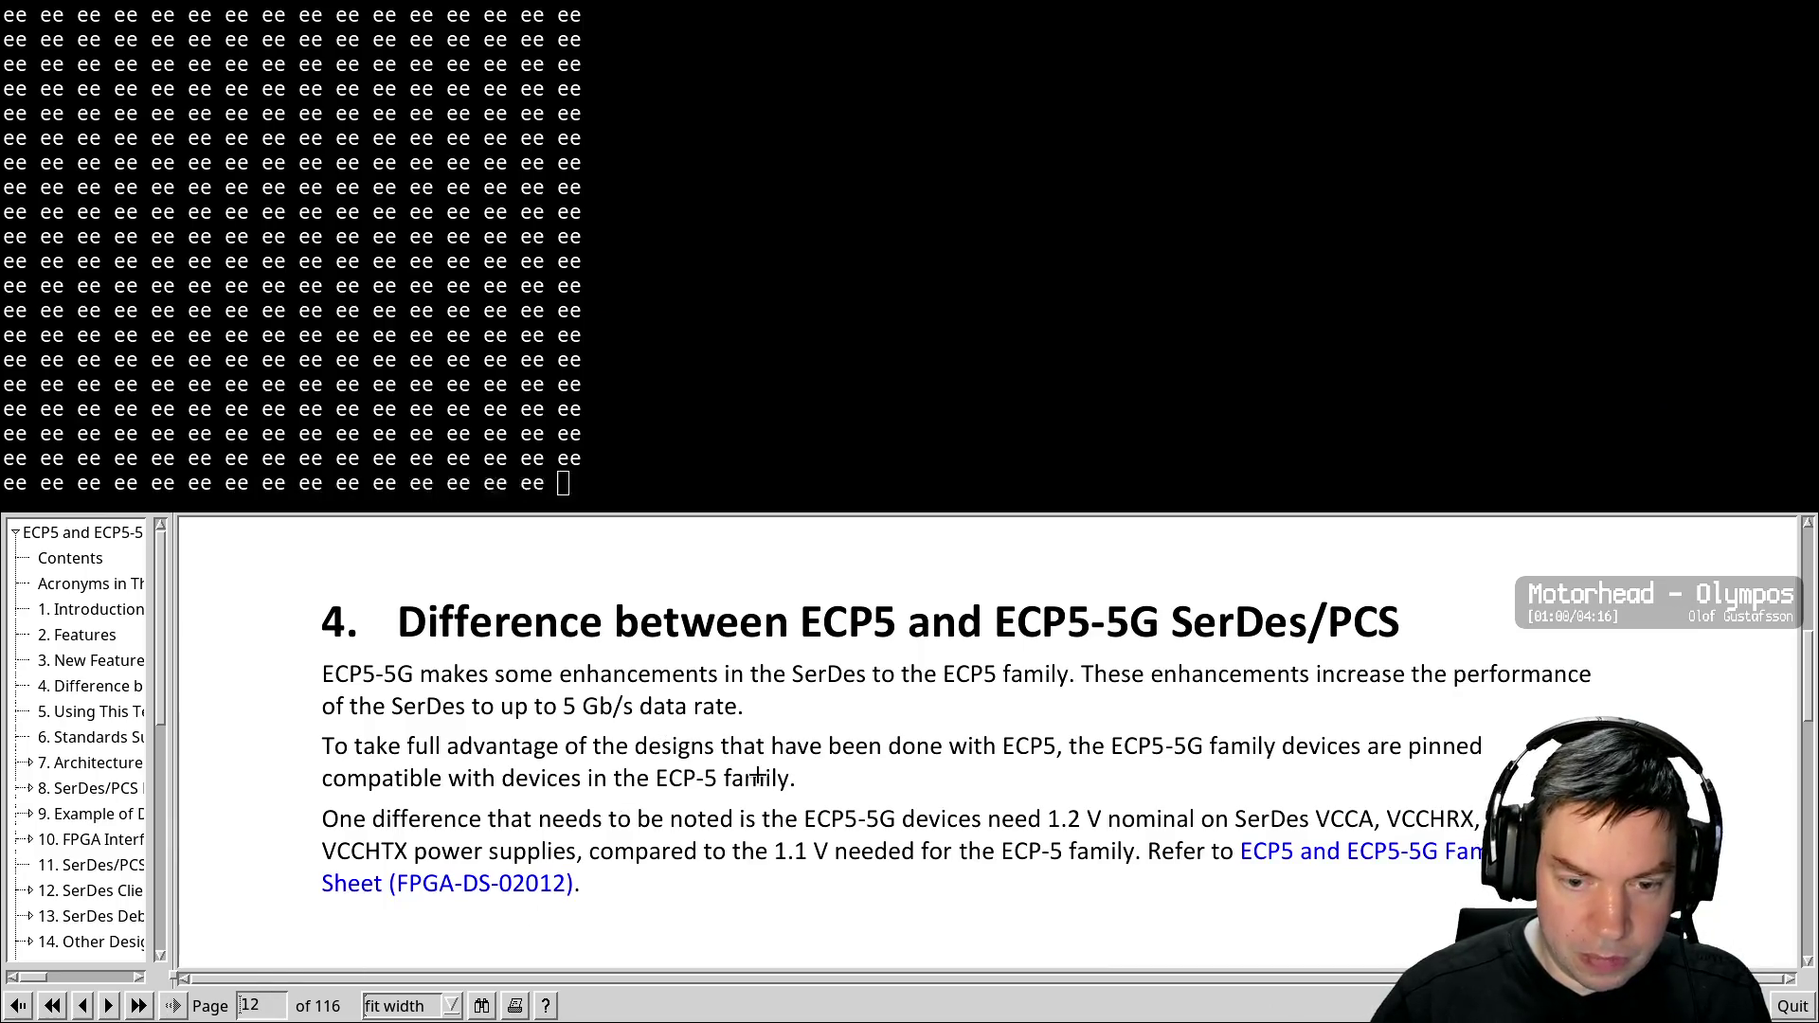
key(BackSpace)
key(BackSpace)
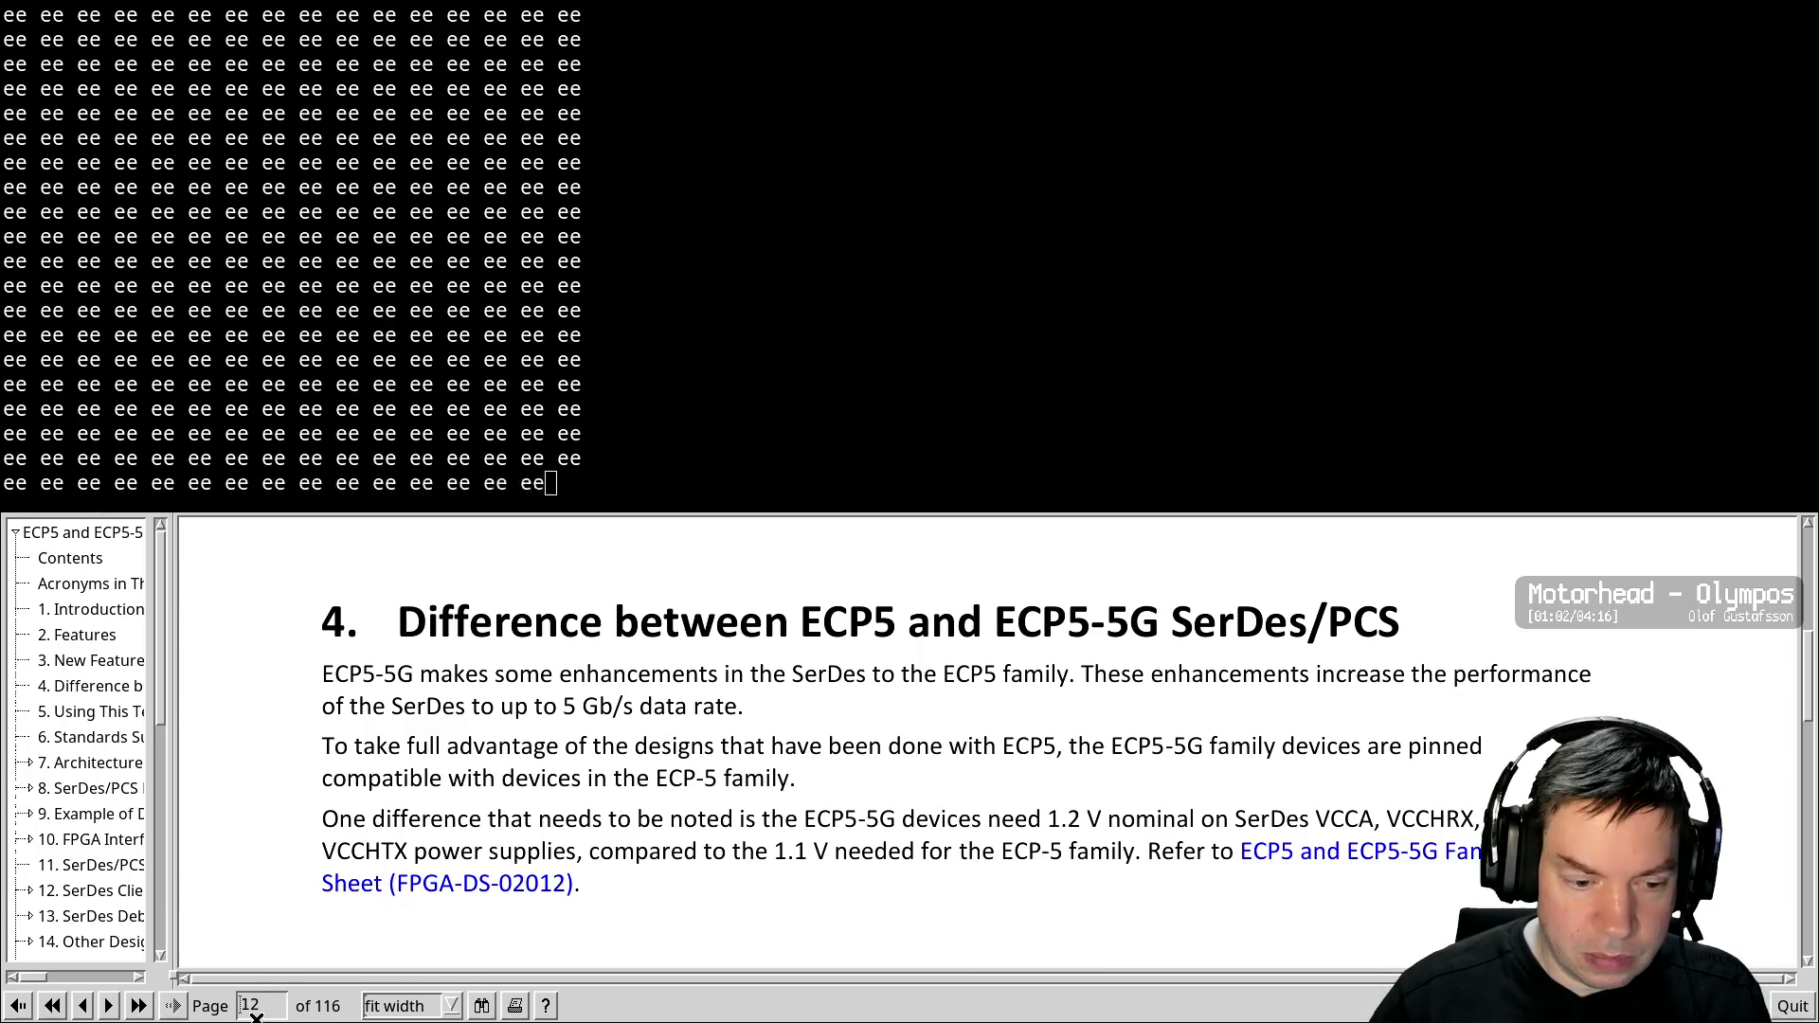
Search the guide for 'ee' and step through the first matches
click(485, 1006)
click(704, 802)
click(1128, 798)
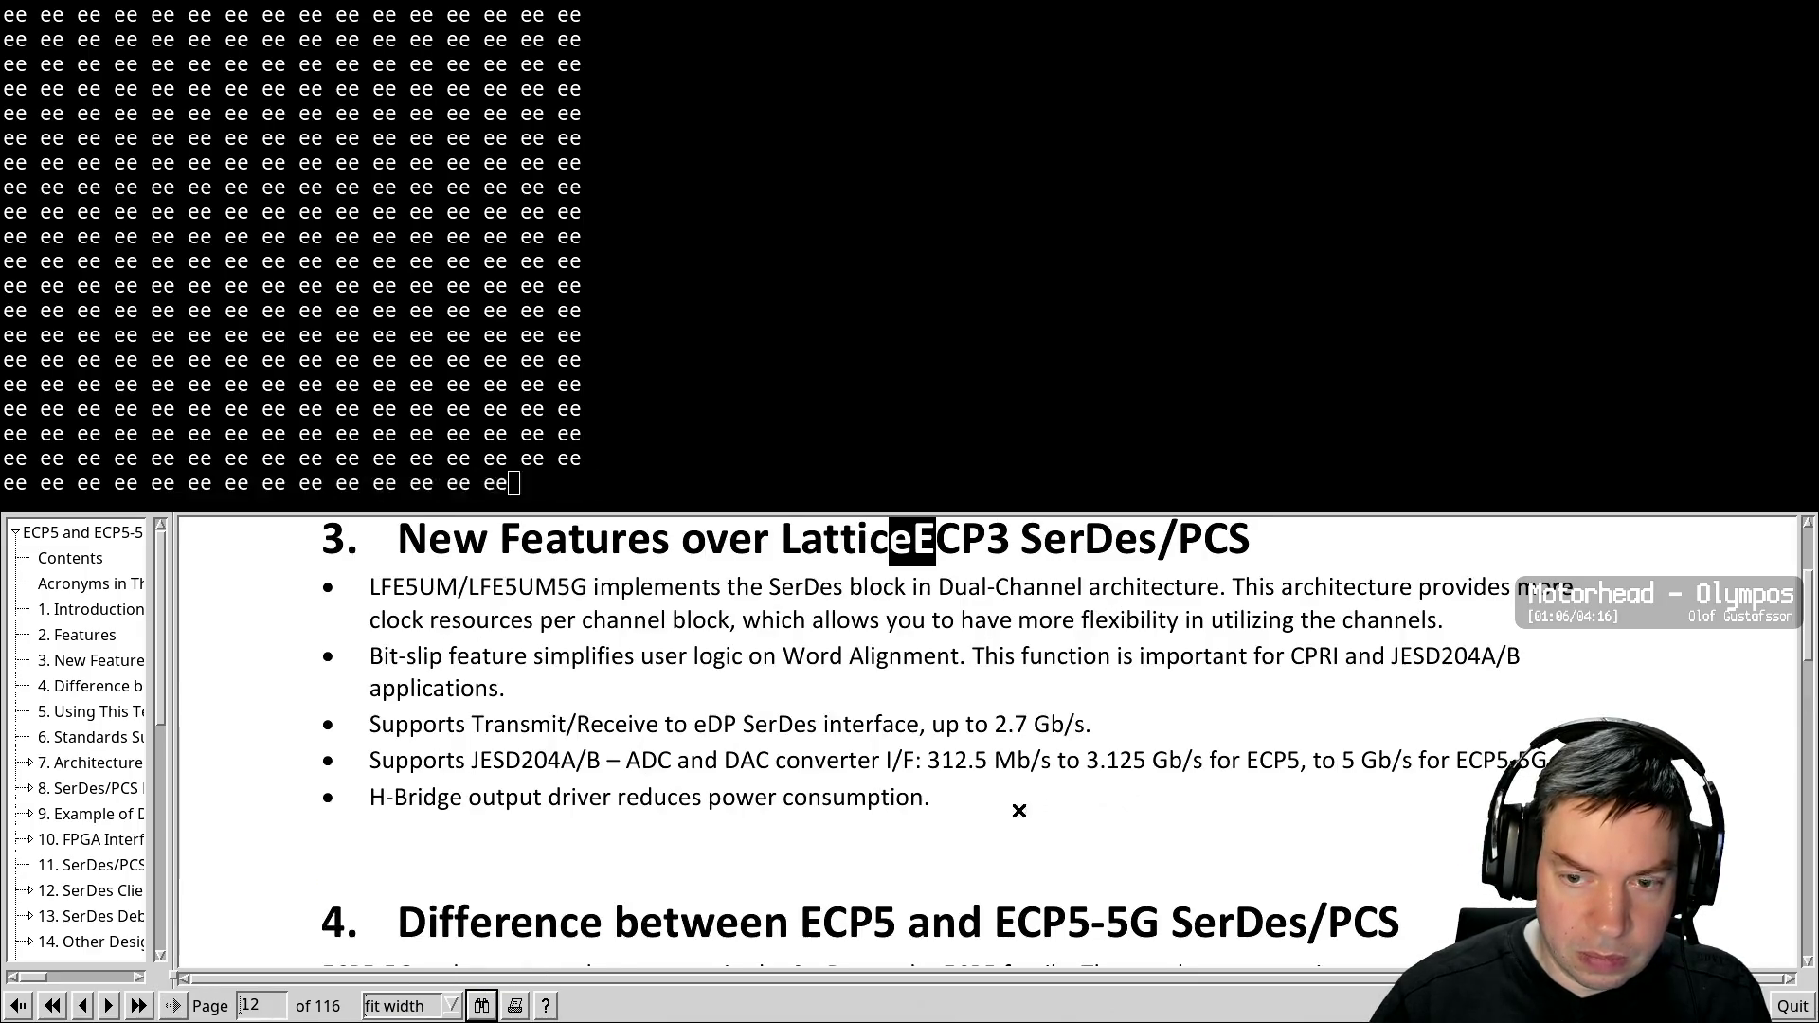
key(BackSpace)
key(BackSpace)
key(BackSpace)
key(ctrl+g)
key(ctrl+g)
key(ctrl+g)
key(ctrl+g)
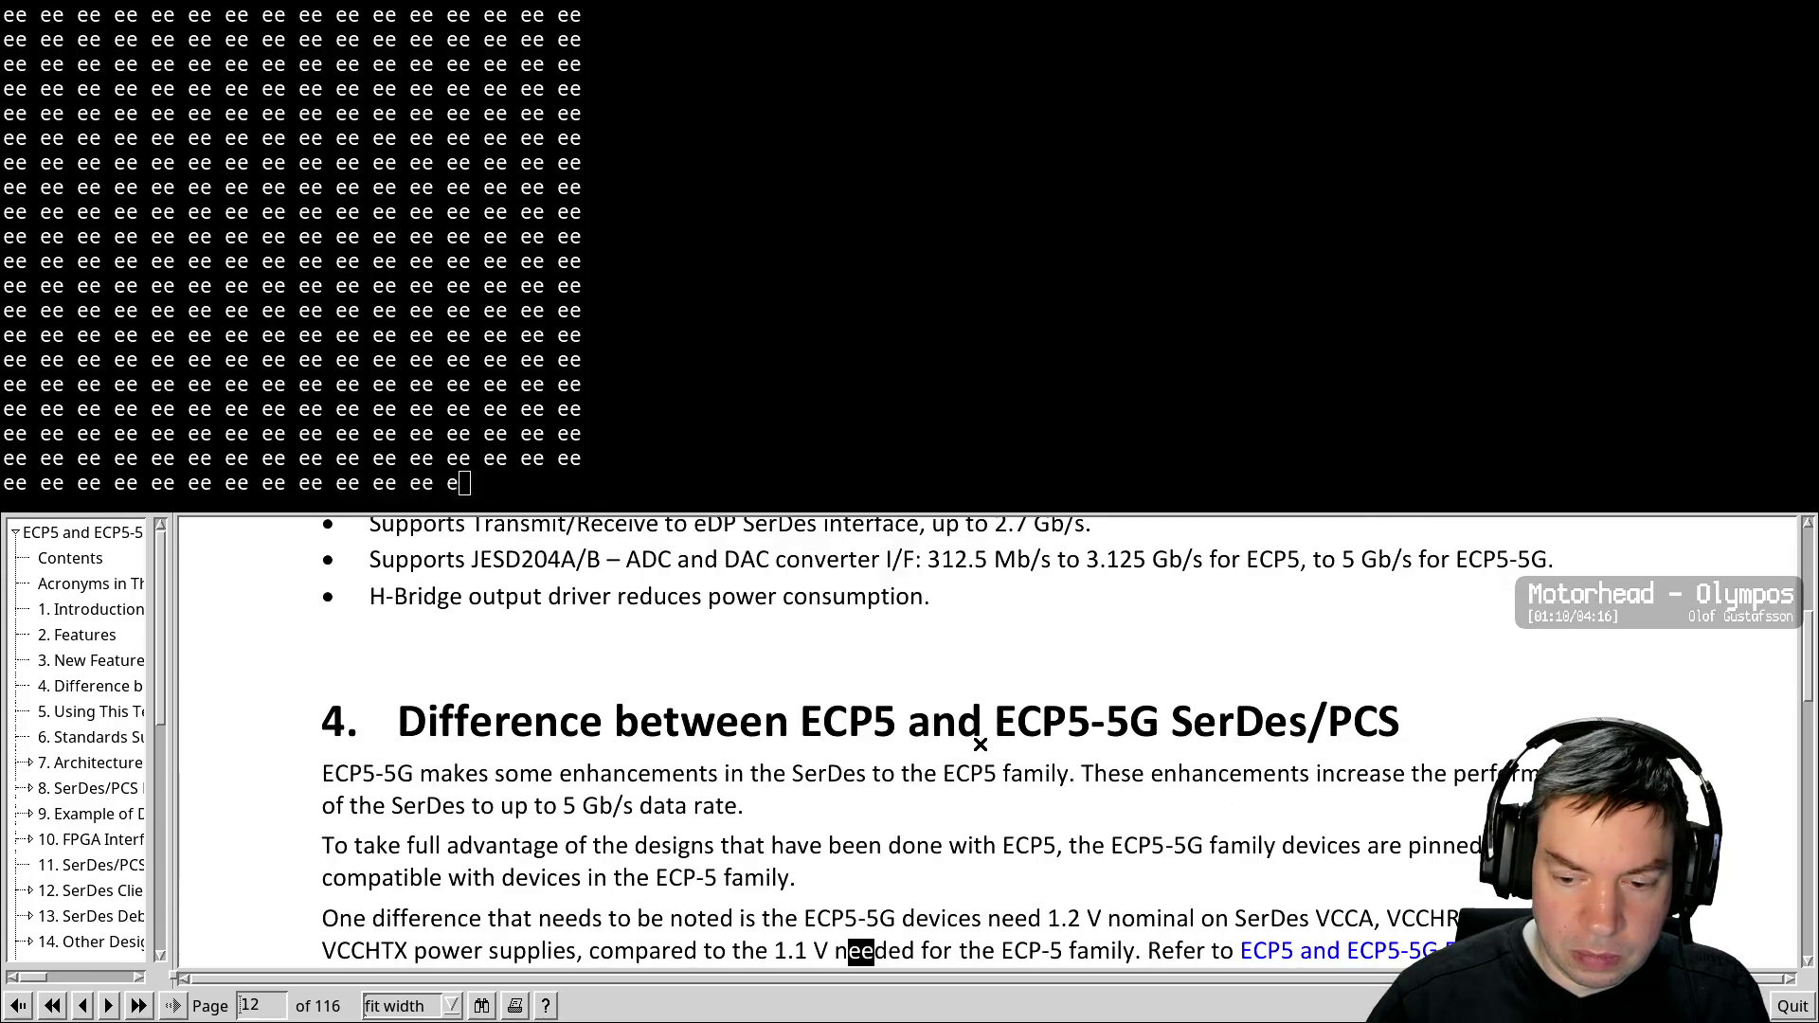
key(ctrl+g)
key(BackSpace)
key(BackSpace)
key(BackSpace)
key(ctrl+g)
key(ctrl+g)
key(ctrl+g)
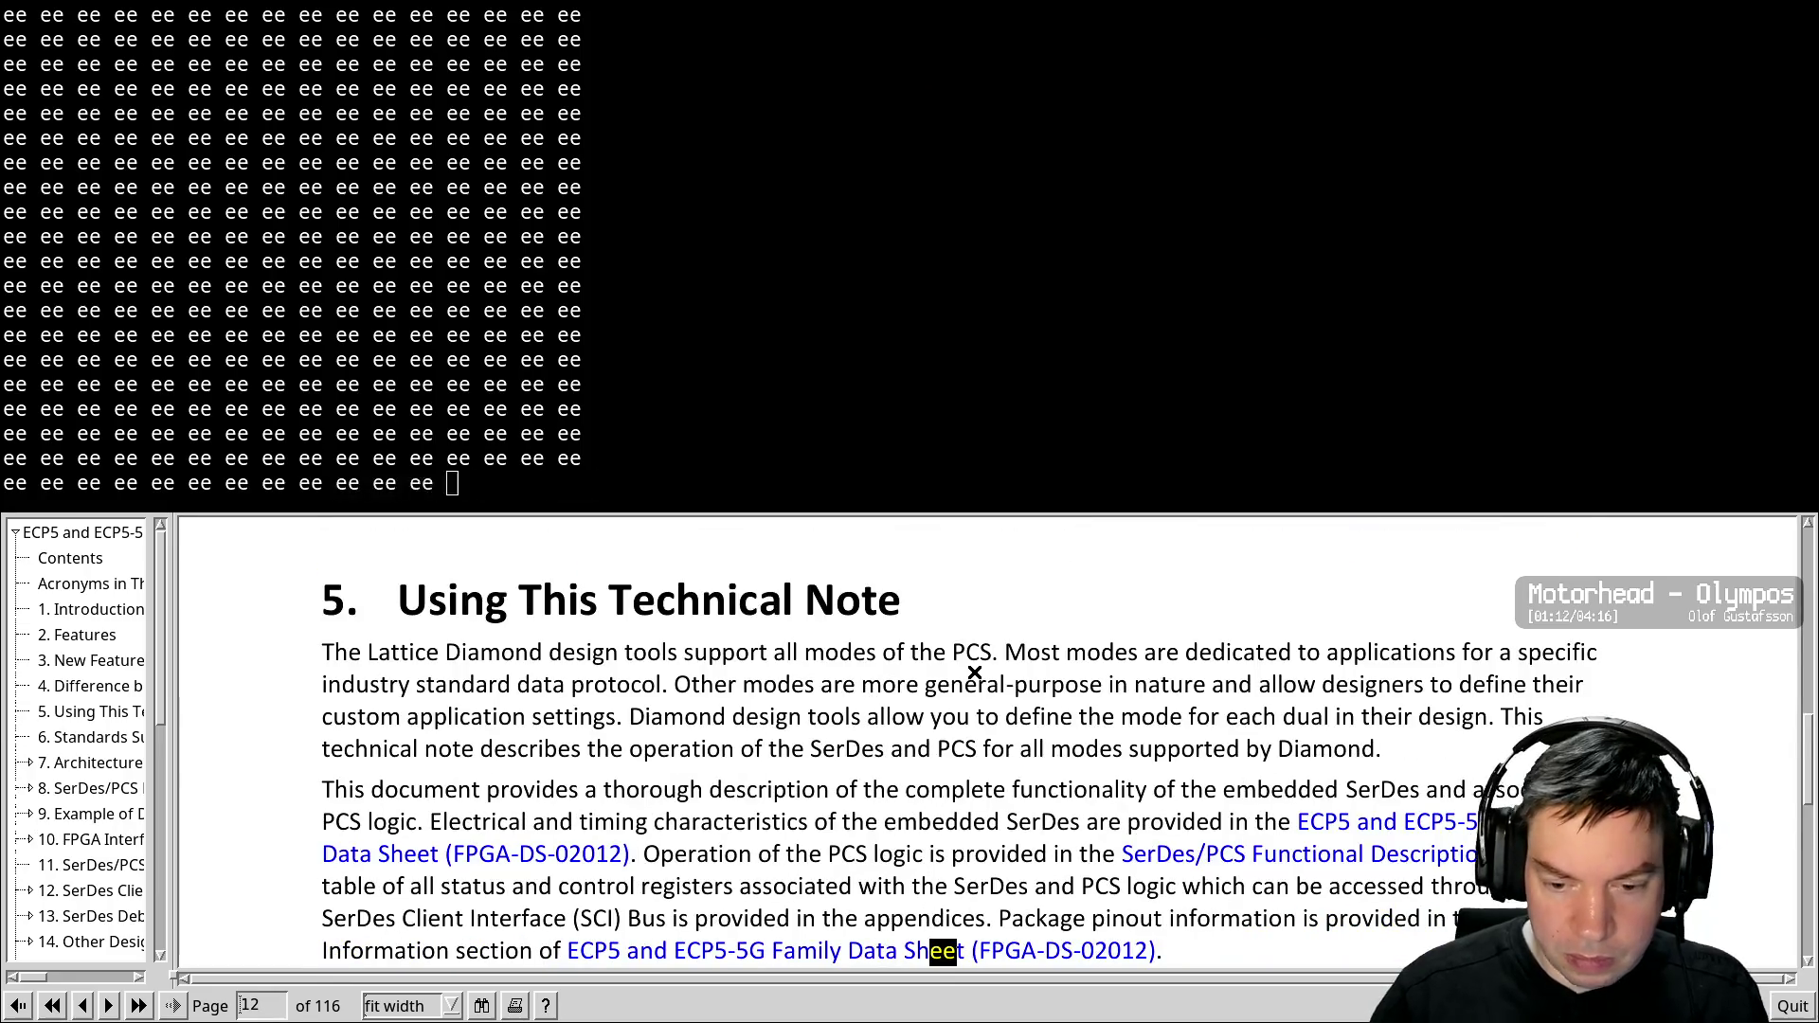
key(BackSpace)
Continue through the 'ee' matches to page 19's code-violation hex EE note
key(ctrl+g)
key(ctrl+g)
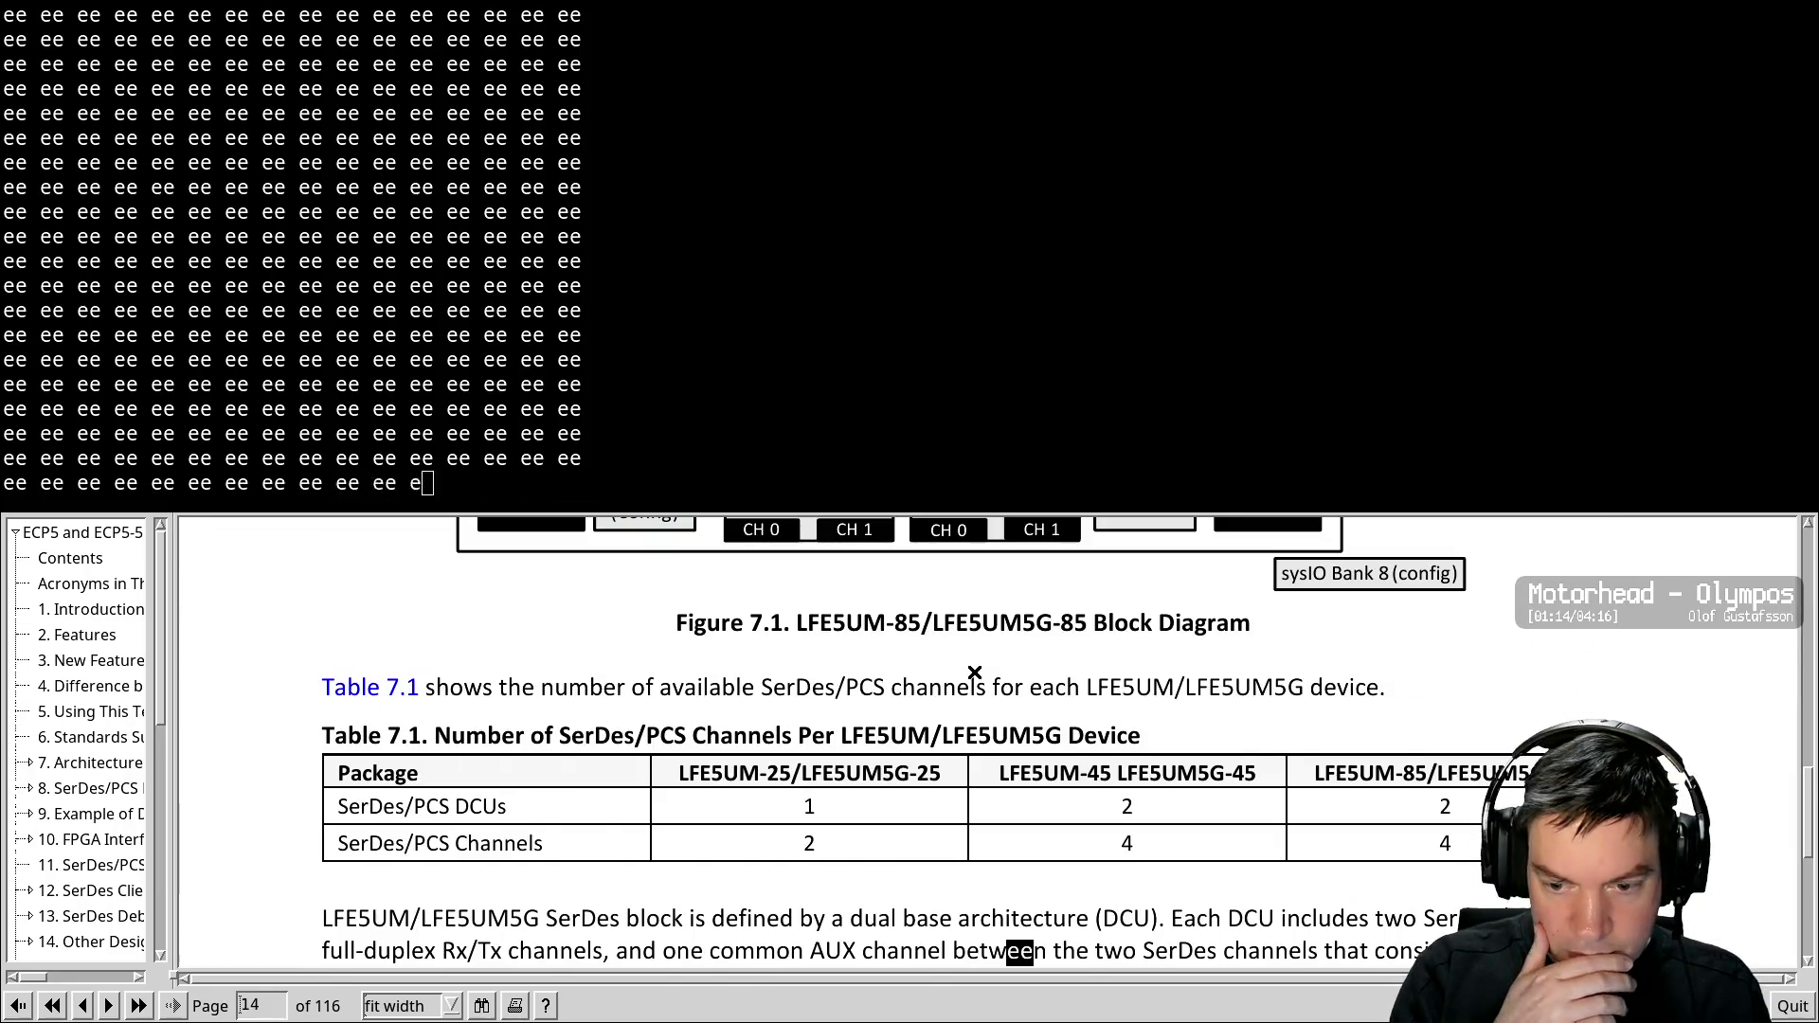
key(BackSpace)
key(BackSpace)
key(ctrl+g)
key(ctrl+g)
key(ctrl+g)
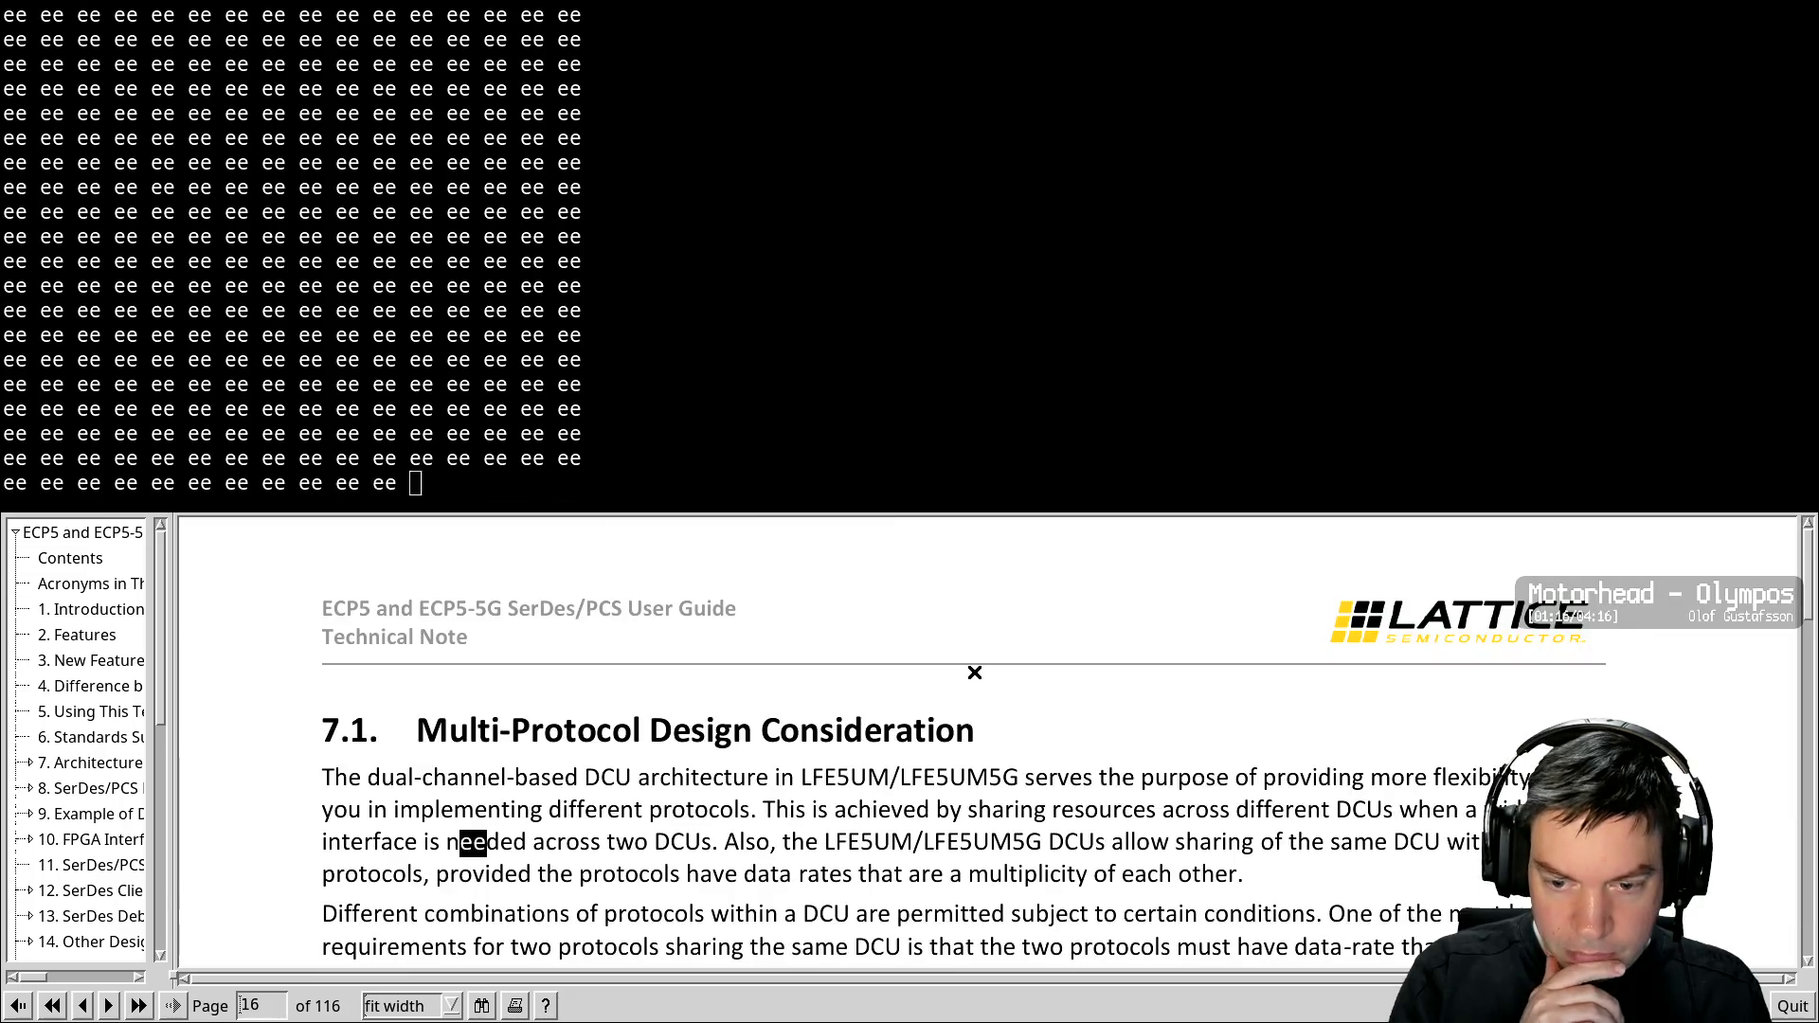
key(BackSpace)
key(BackSpace)
key(BackSpace)
key(ctrl+g)
key(ctrl+g)
key(ctrl+g)
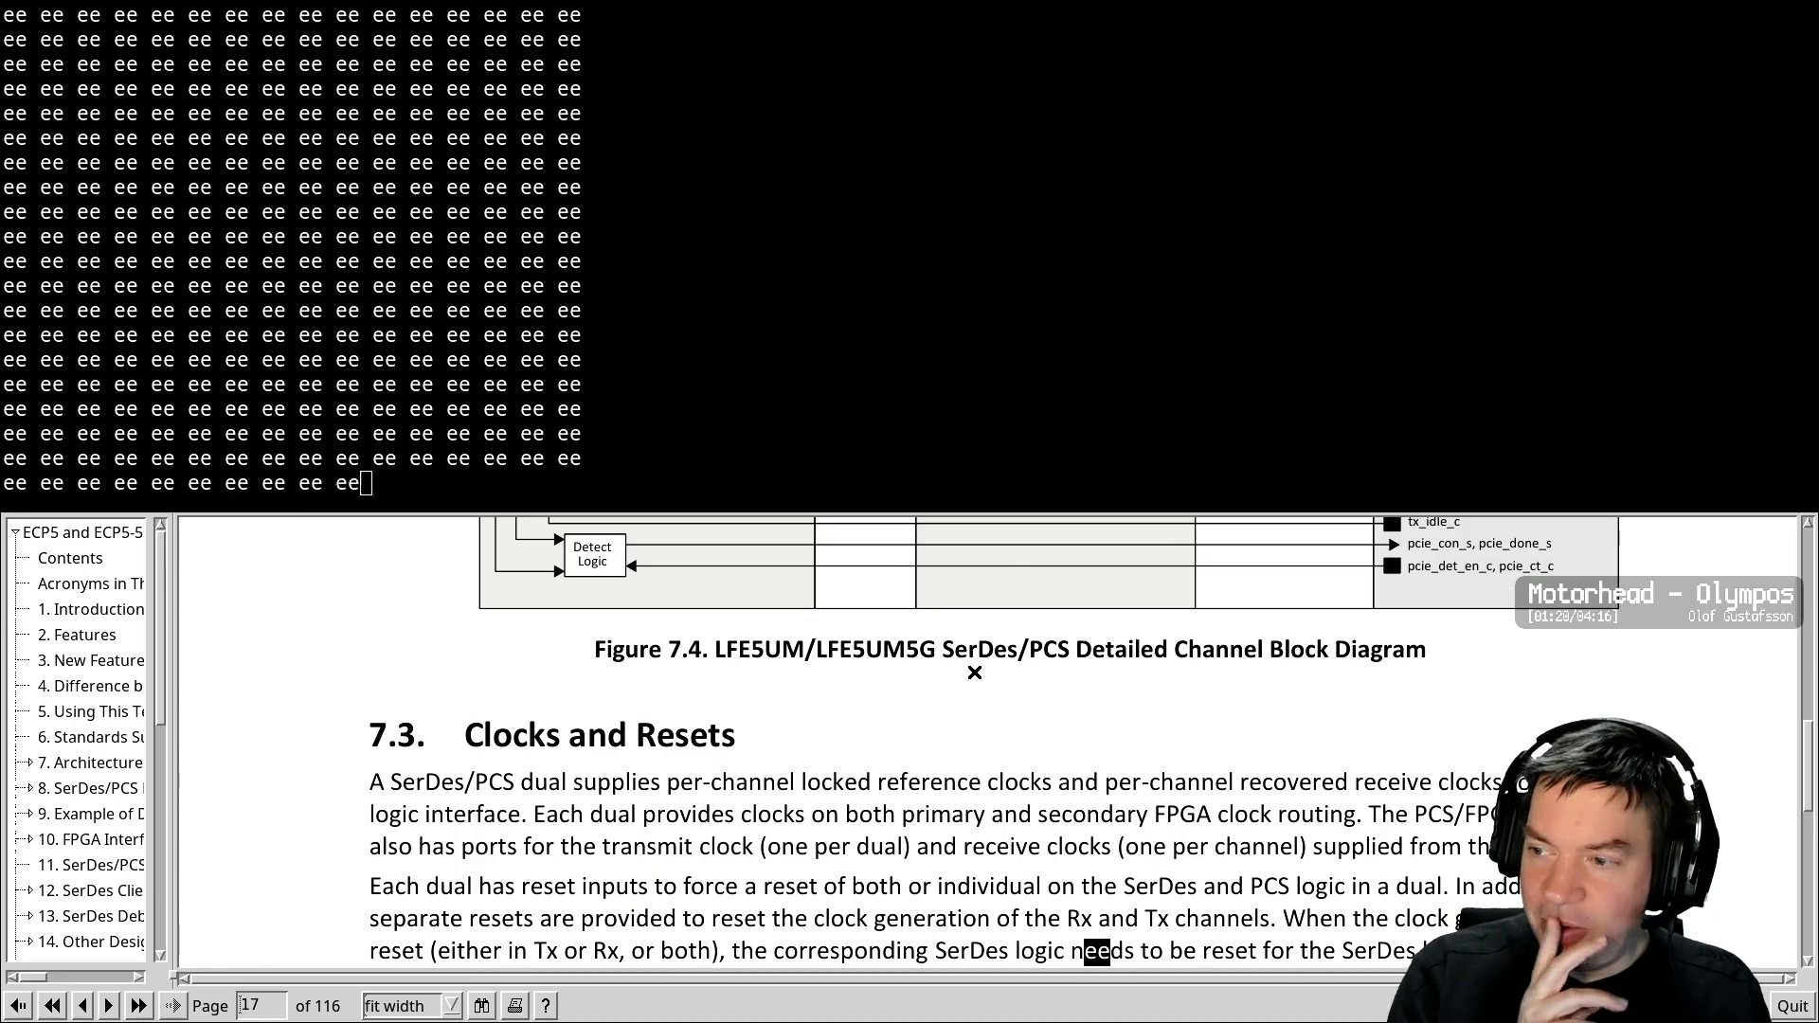
scroll(974, 673, down, 3)
scroll(974, 673, down, 2)
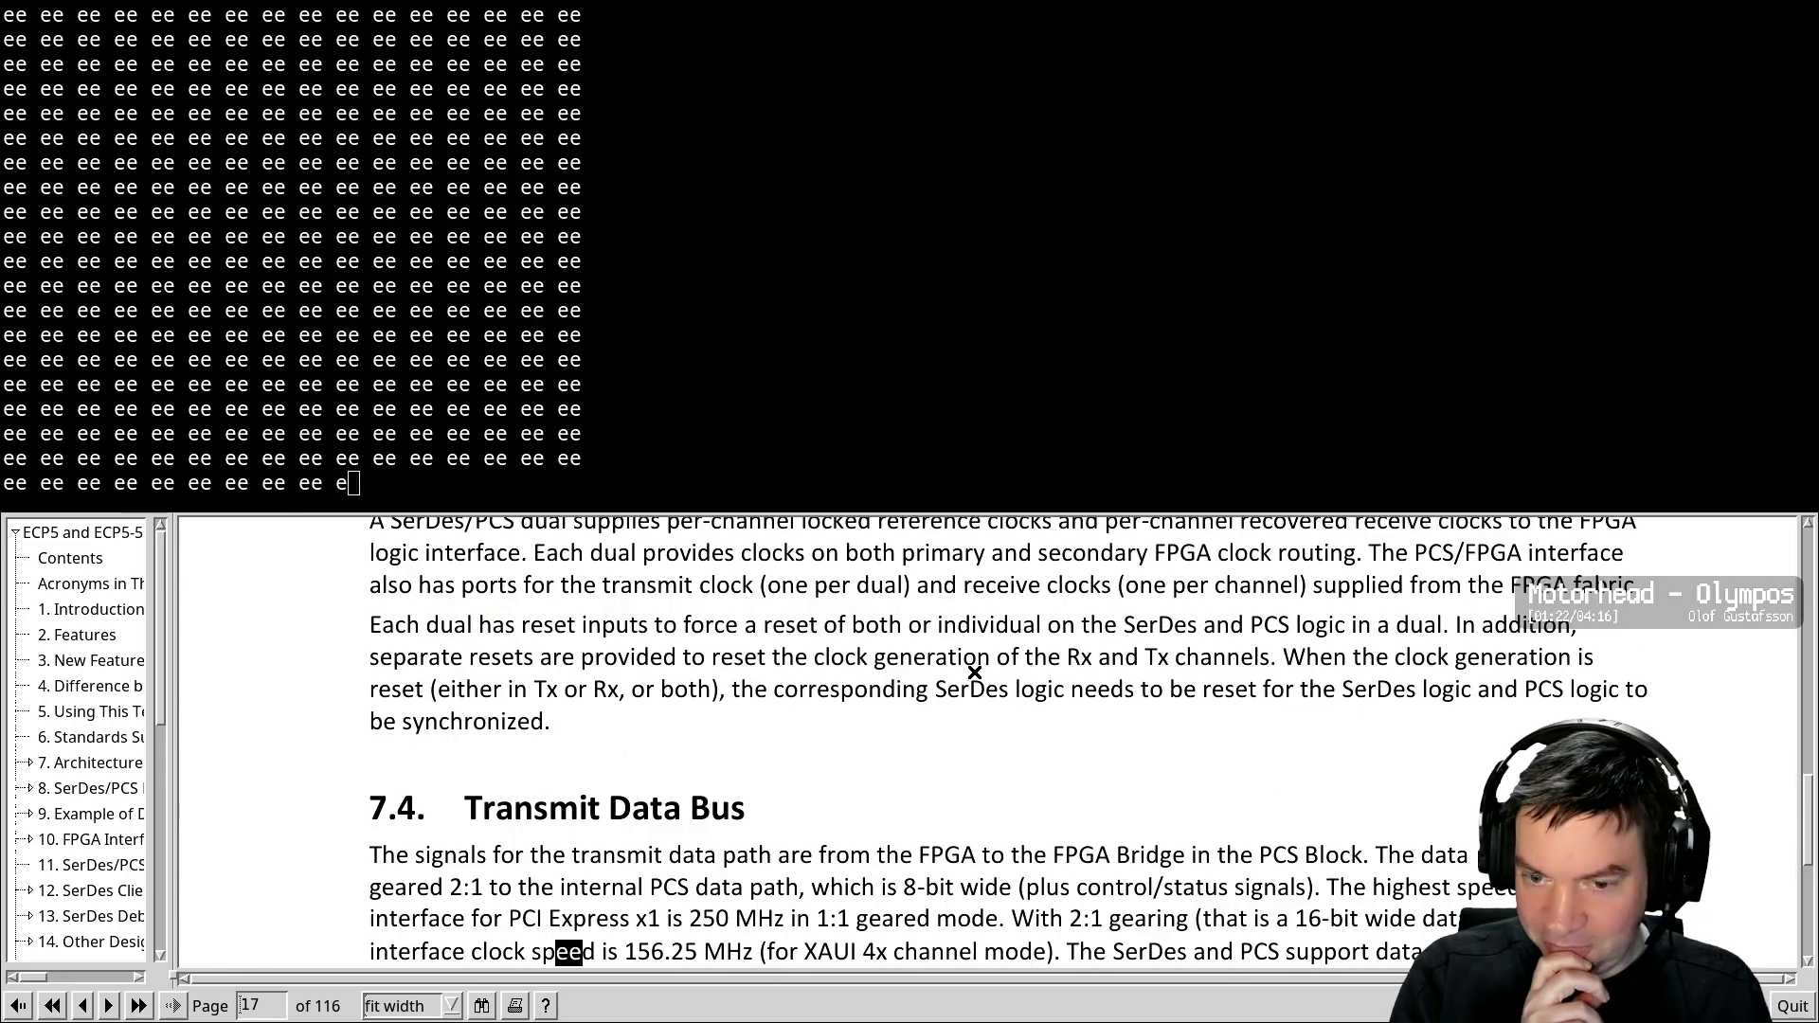
key(ctrl+g)
key(ctrl+g)
key(ctrl+g)
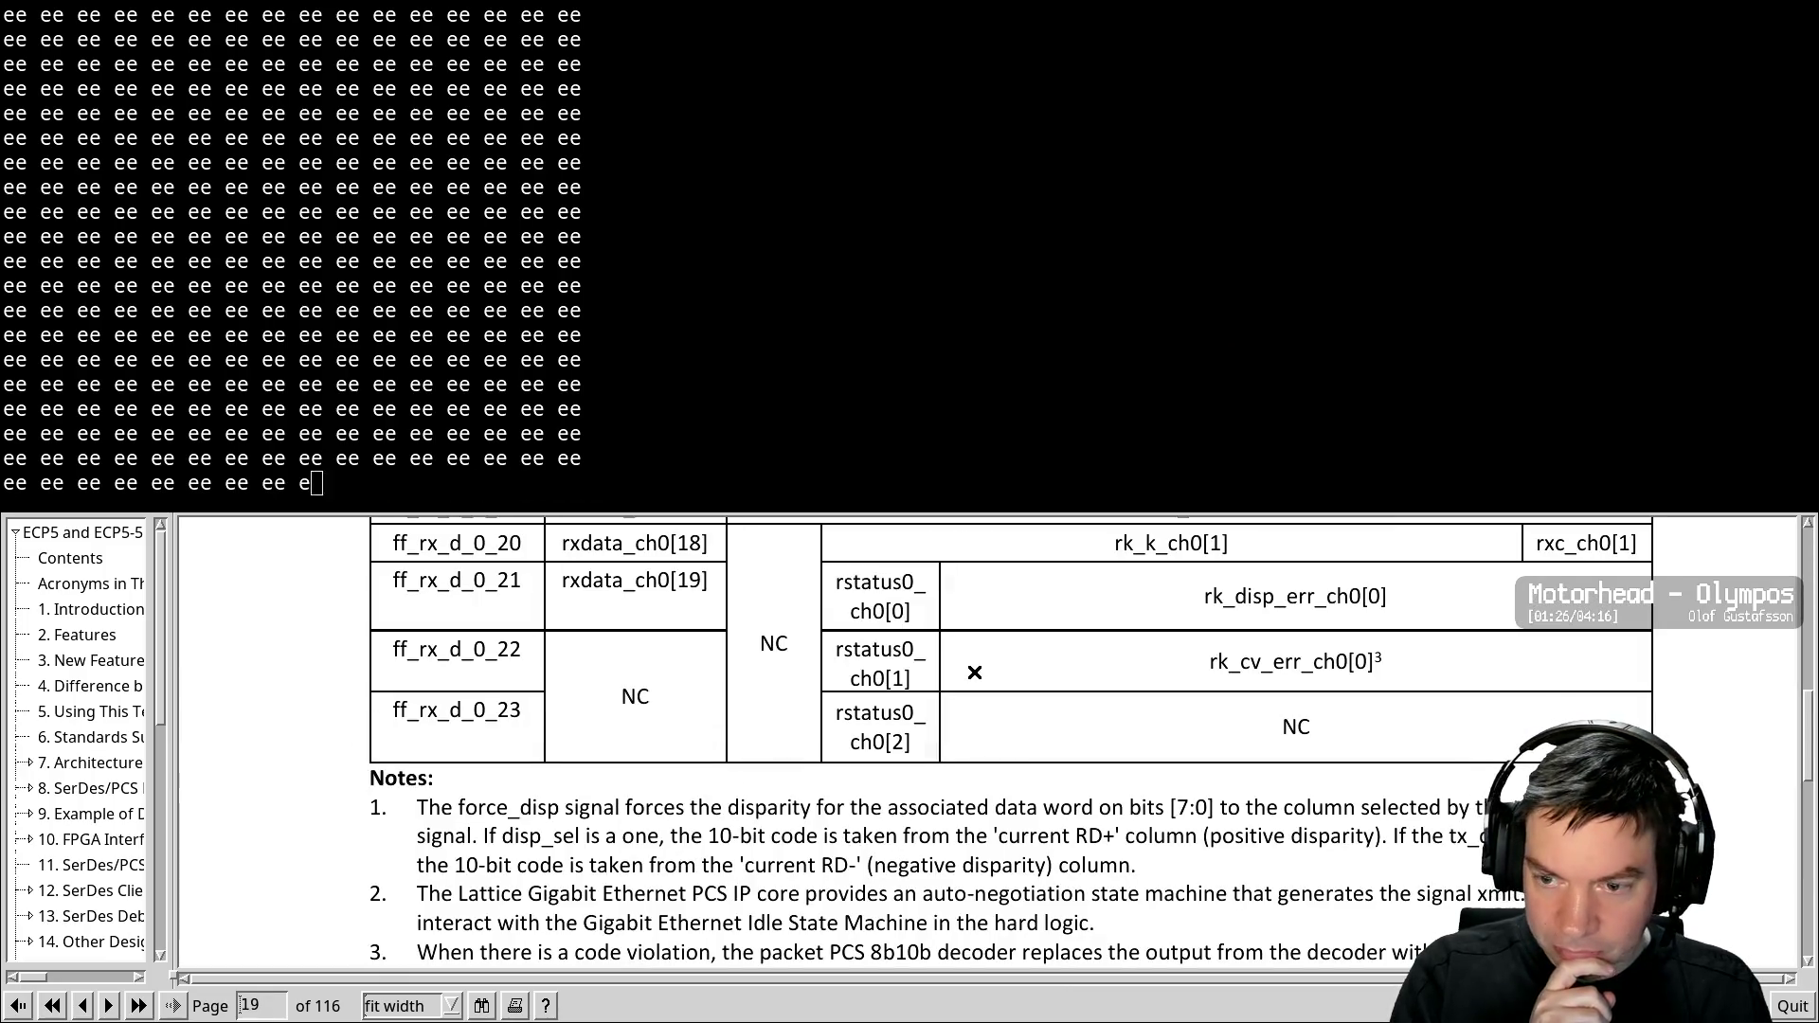
scroll(974, 672, down, 4)
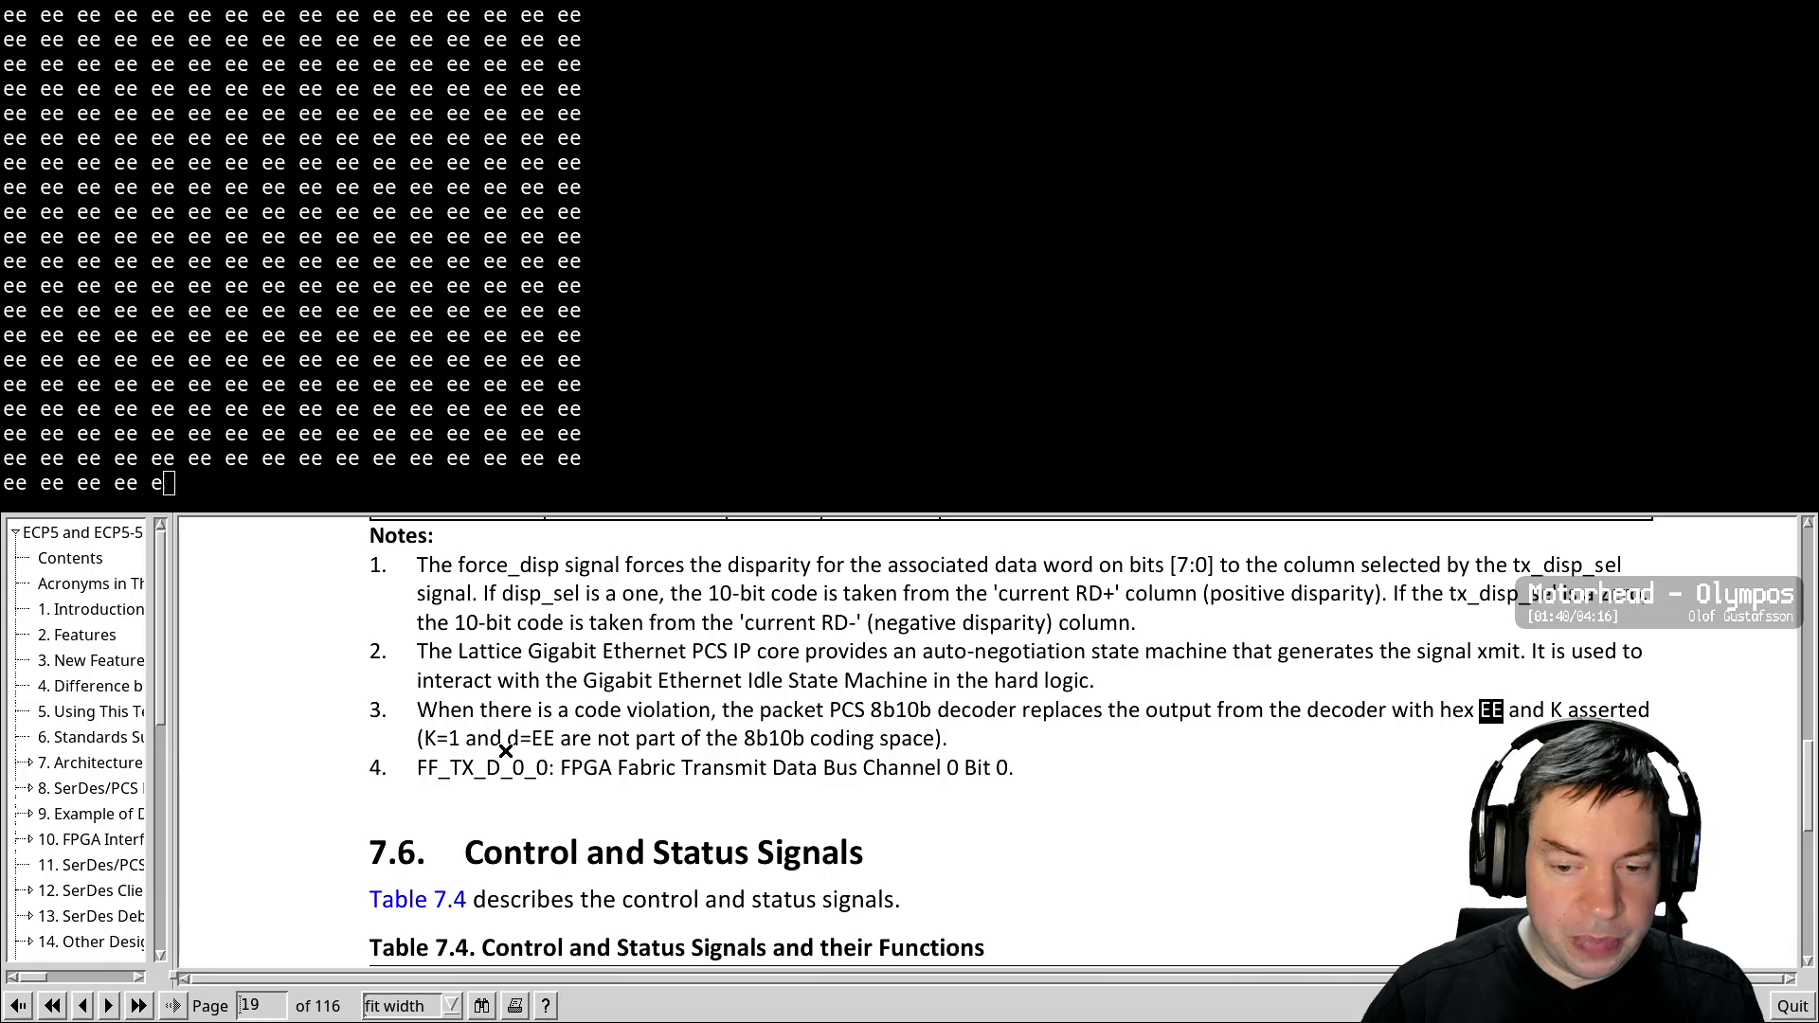
key(BackSpace)
key(BackSpace)
key(BackSpace)
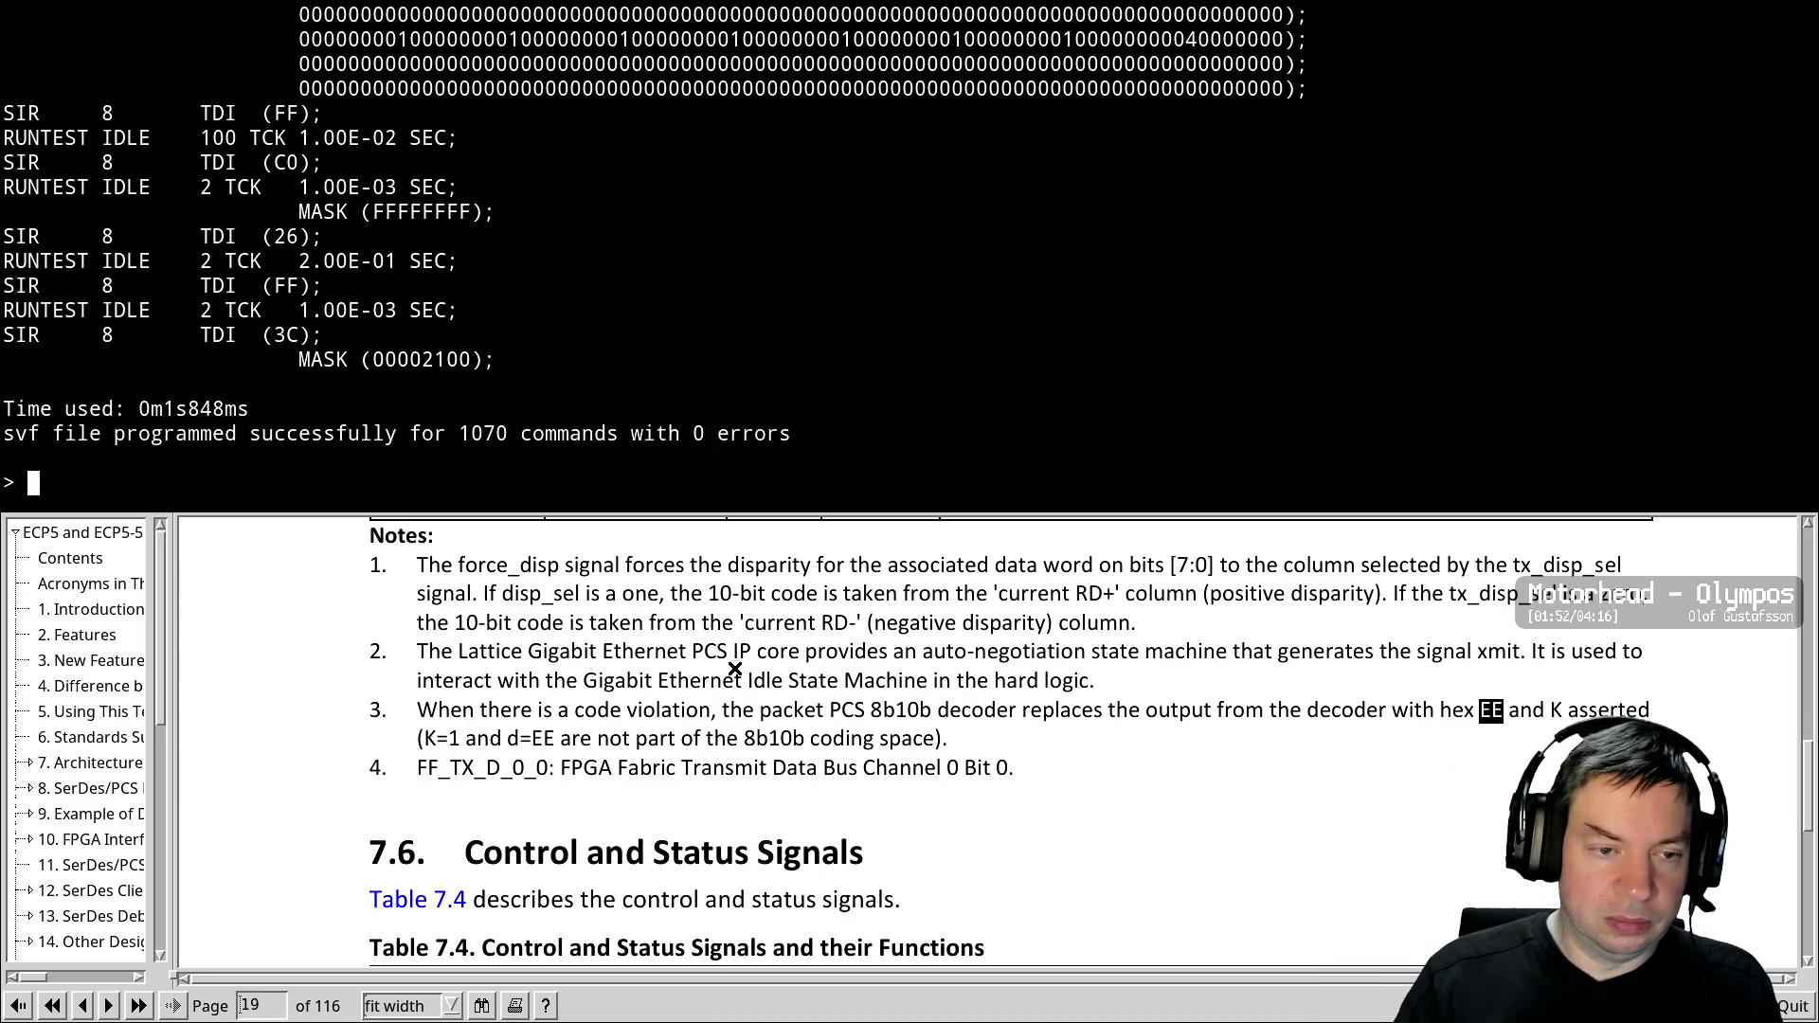
Rerun 'svf ecp5_top.svf' three times until the hex dump shows repeated 80 bytes
key(Up)
key(Return)
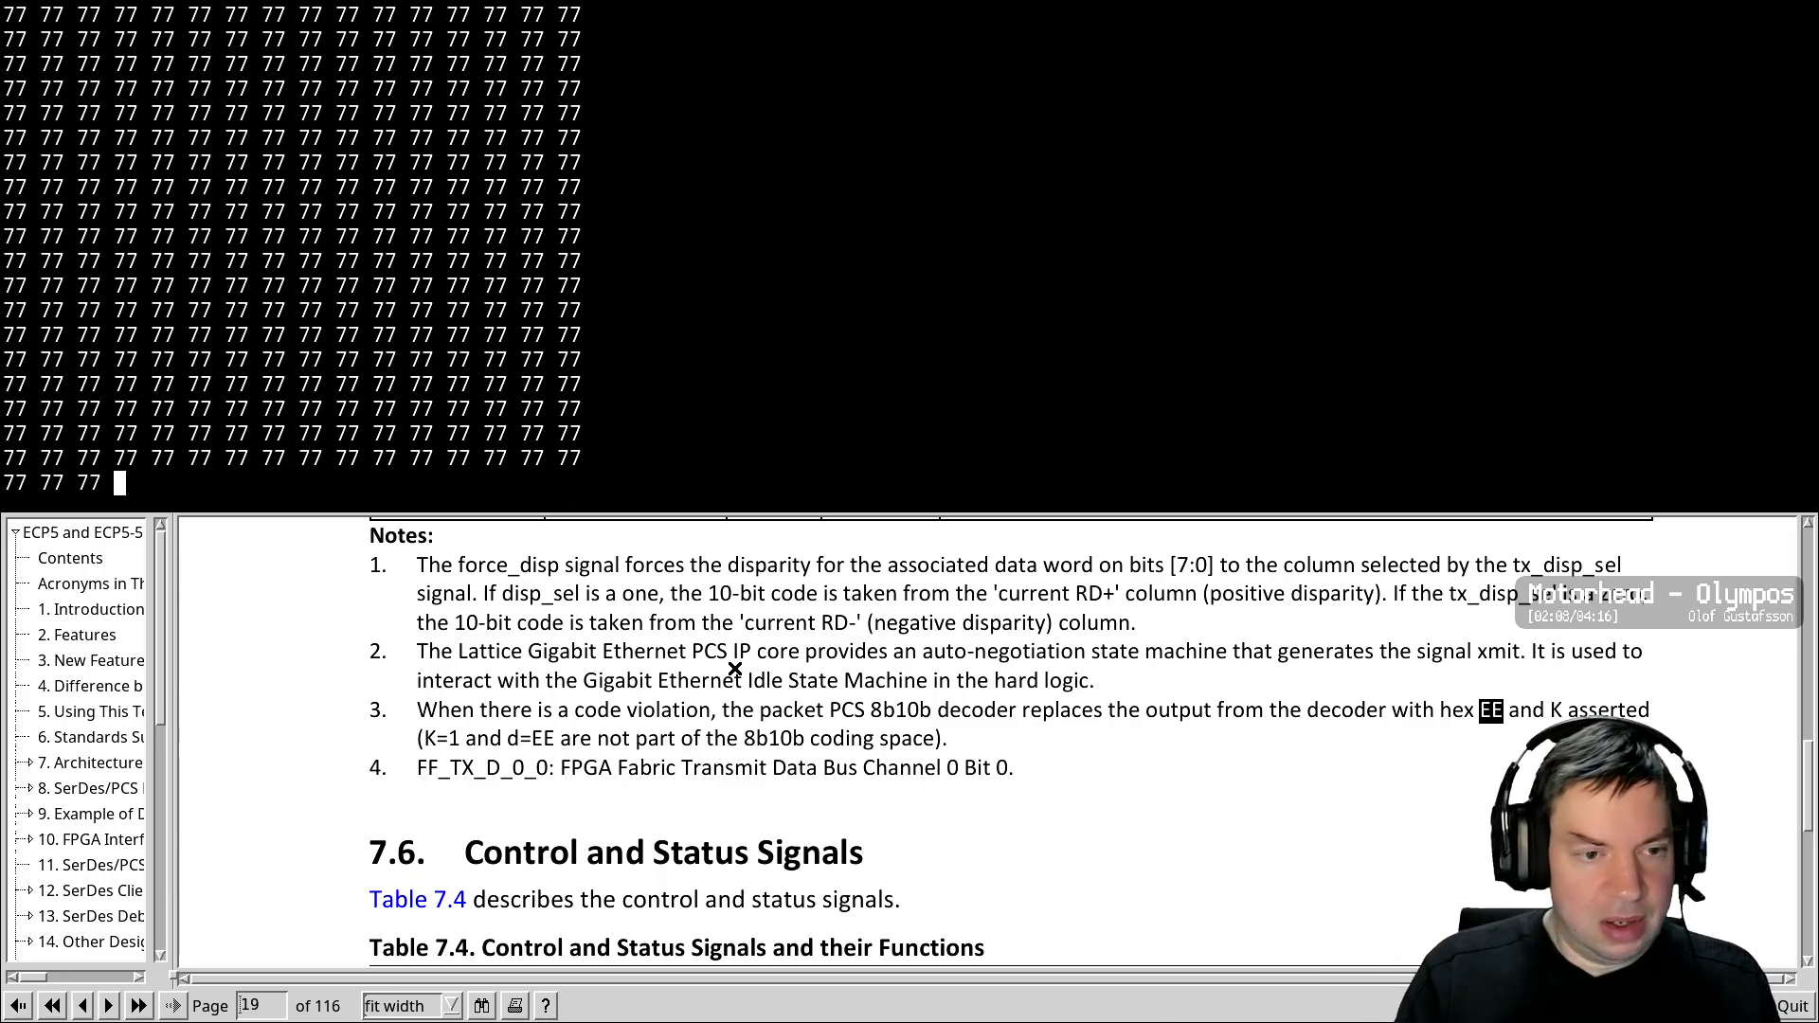
key(Up)
key(Return)
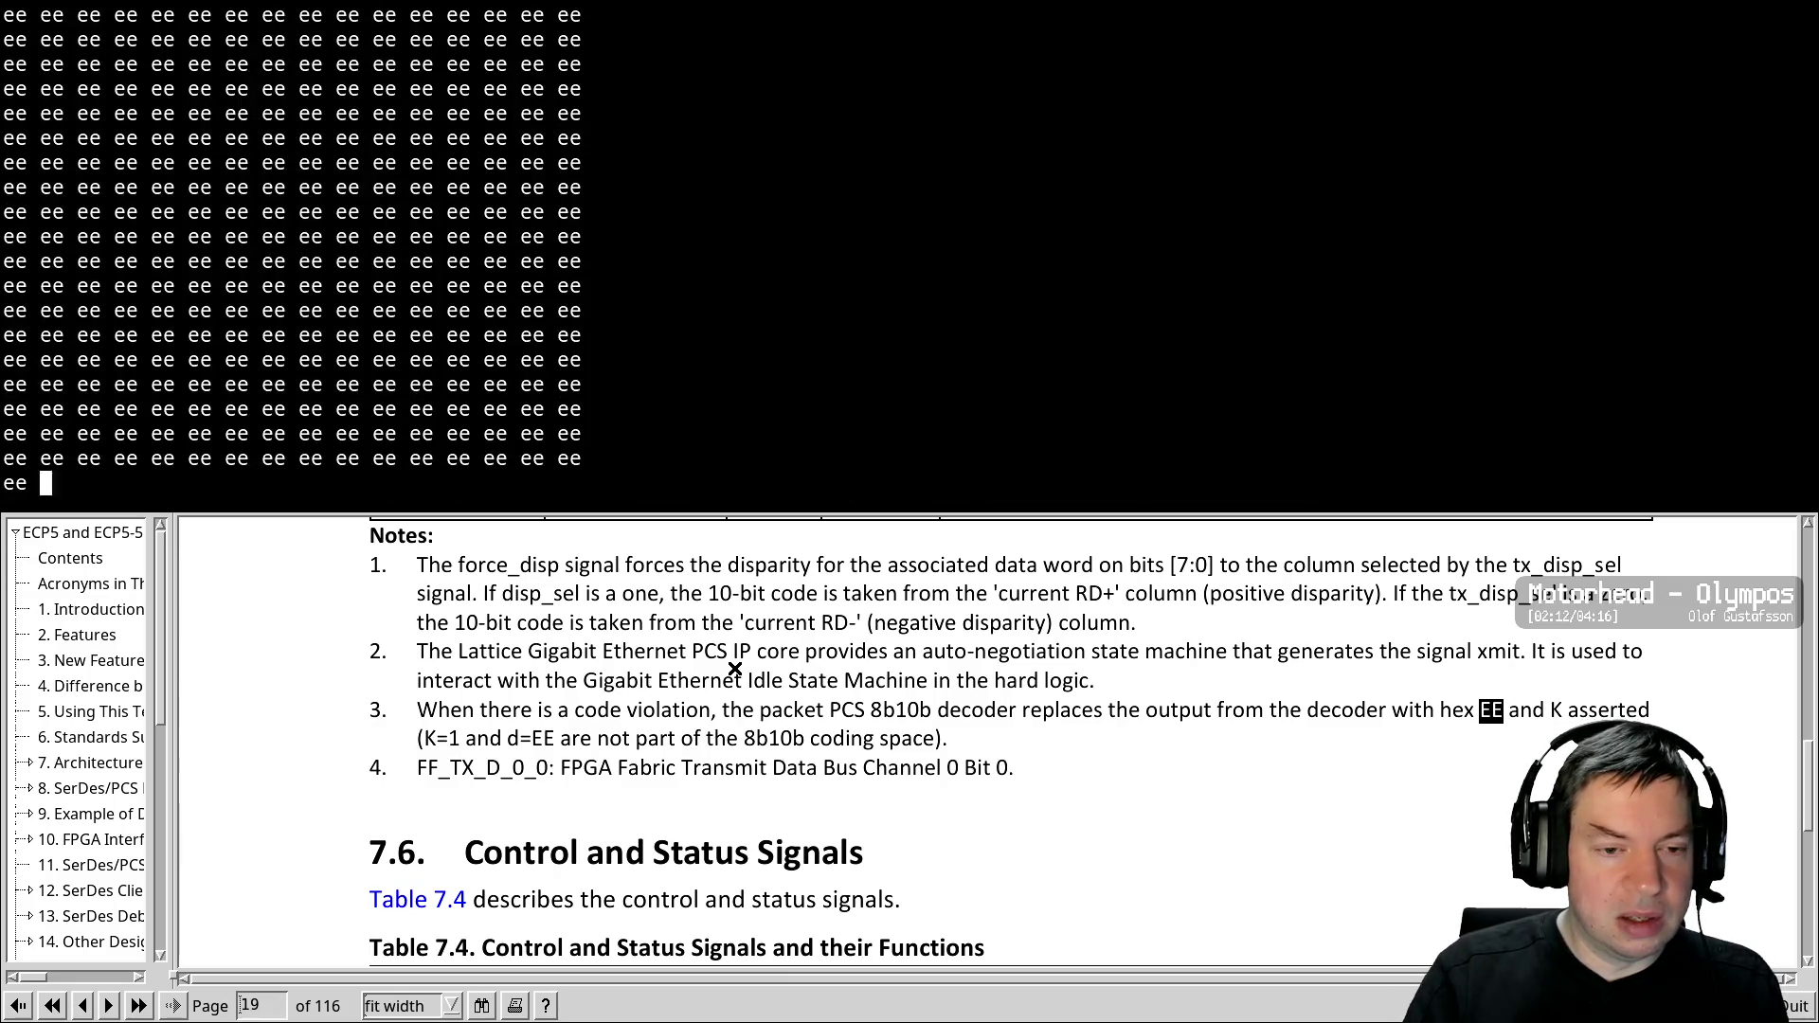
key(Up)
key(Return)
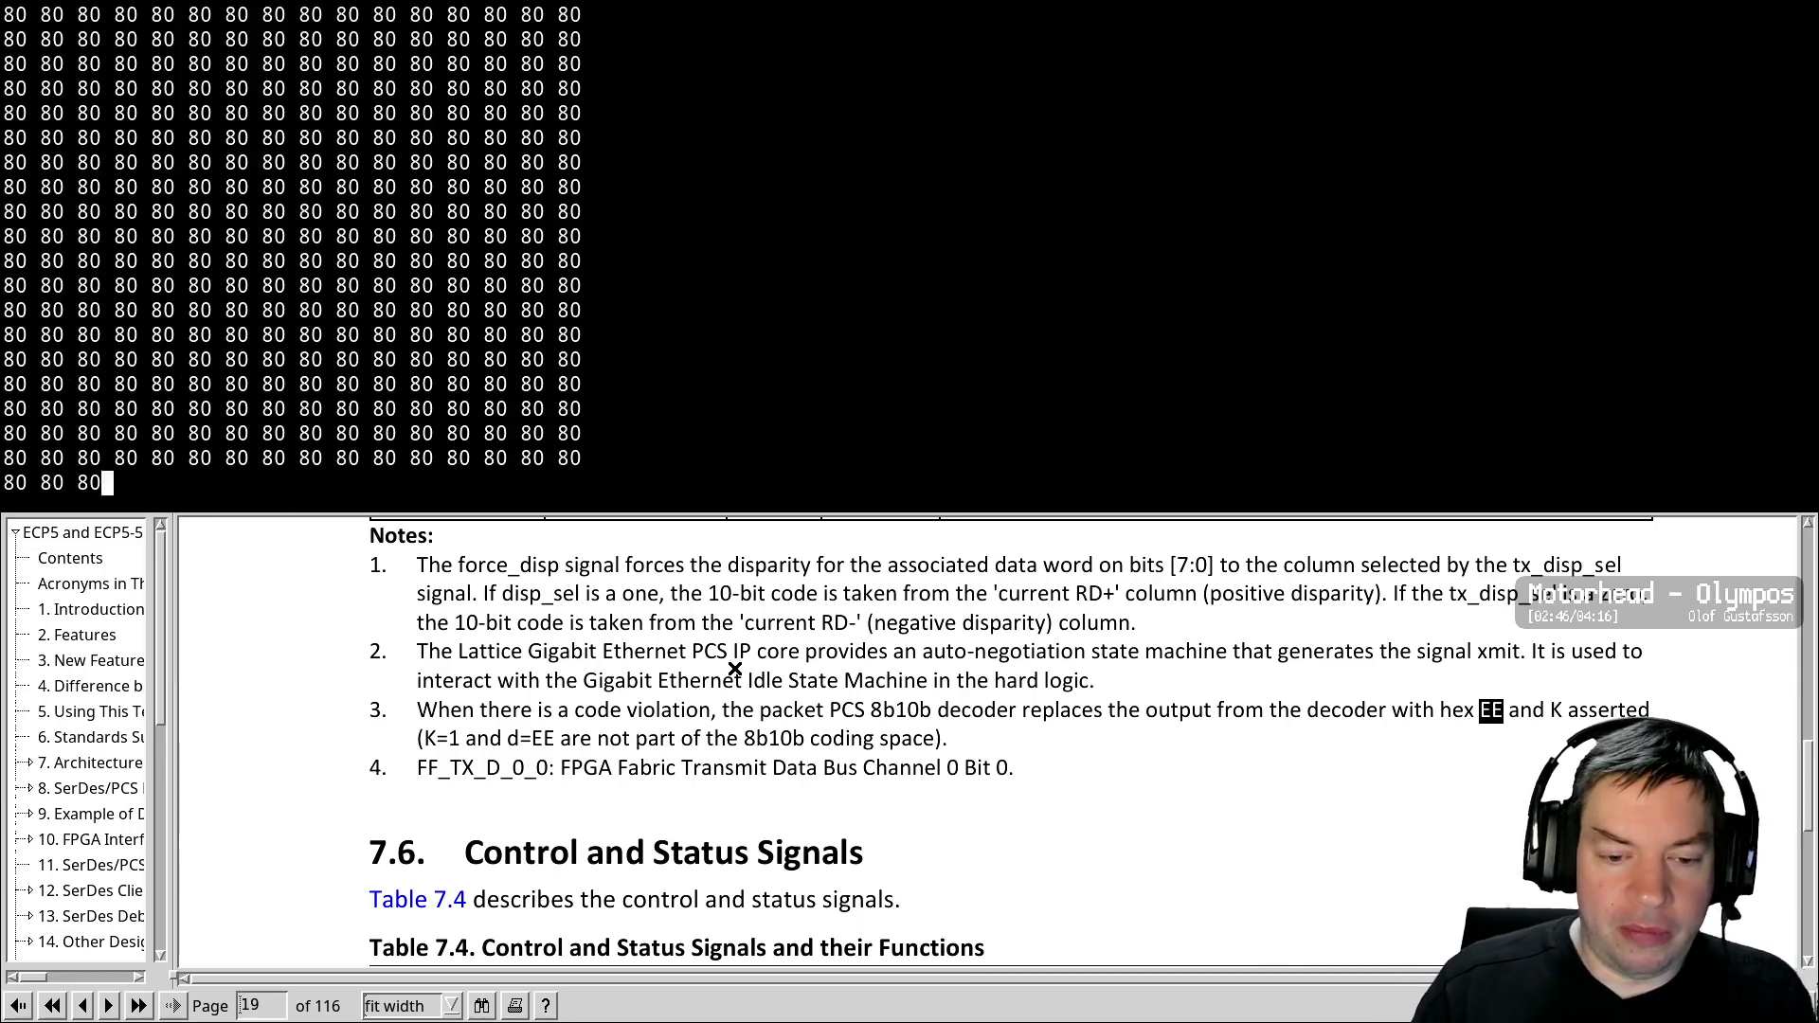
Scroll through the build log to check the 2 warnings, 0 errors and the ecp5_top.svf copy
scroll(681, 754, up, 2)
scroll(682, 755, down, 2)
scroll(684, 758, up, 5)
scroll(687, 763, up, 8)
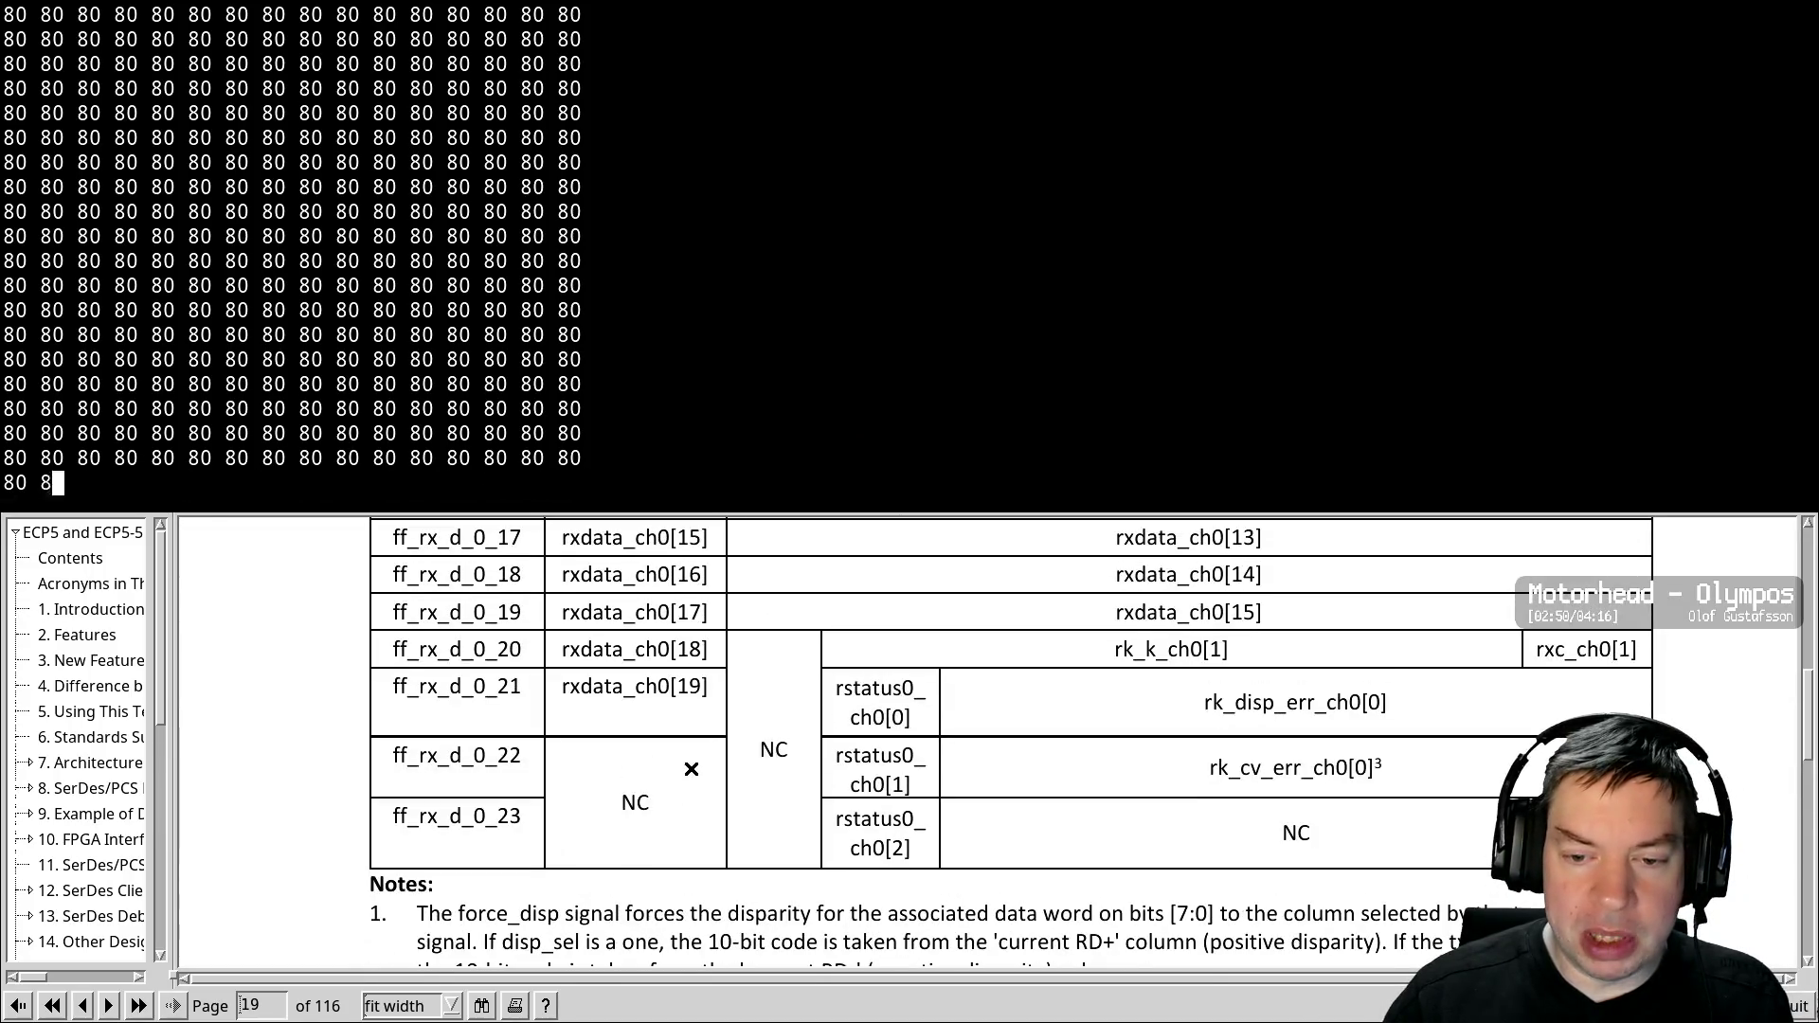
scroll(689, 794, up, 3)
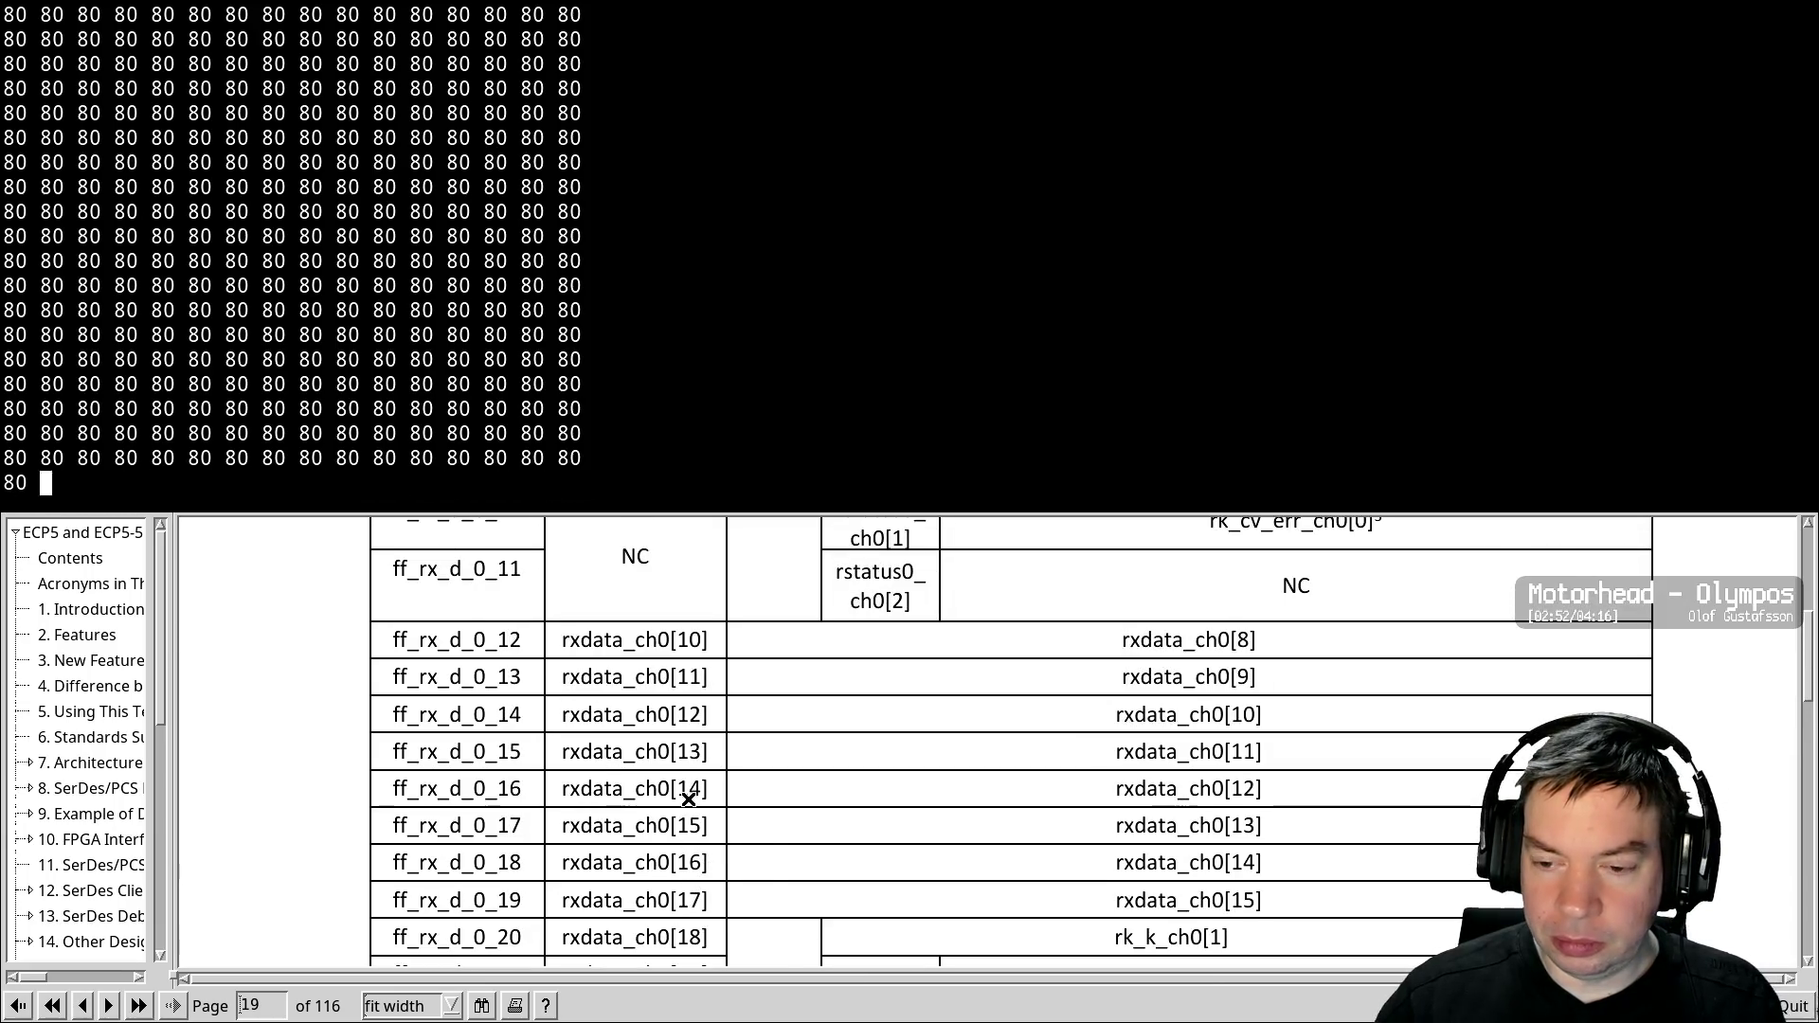
scroll(688, 801, up, 1)
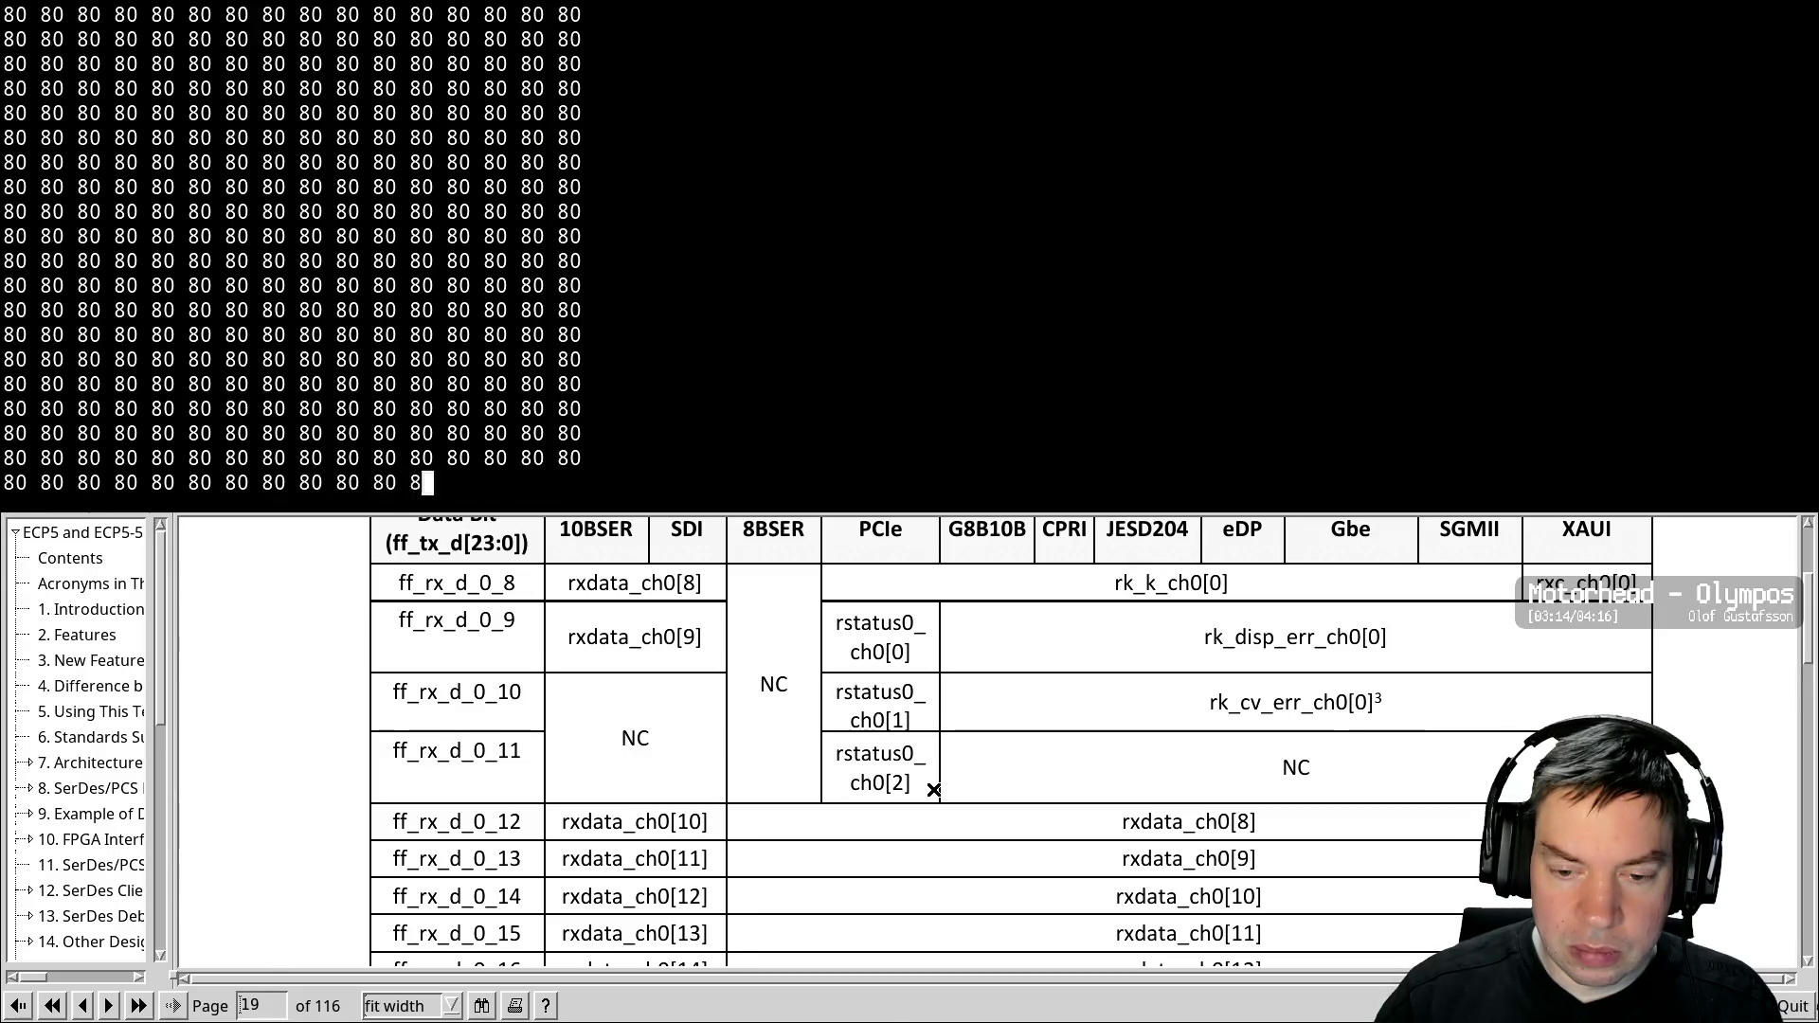
scroll(965, 742, down, 5)
scroll(965, 714, down, 8)
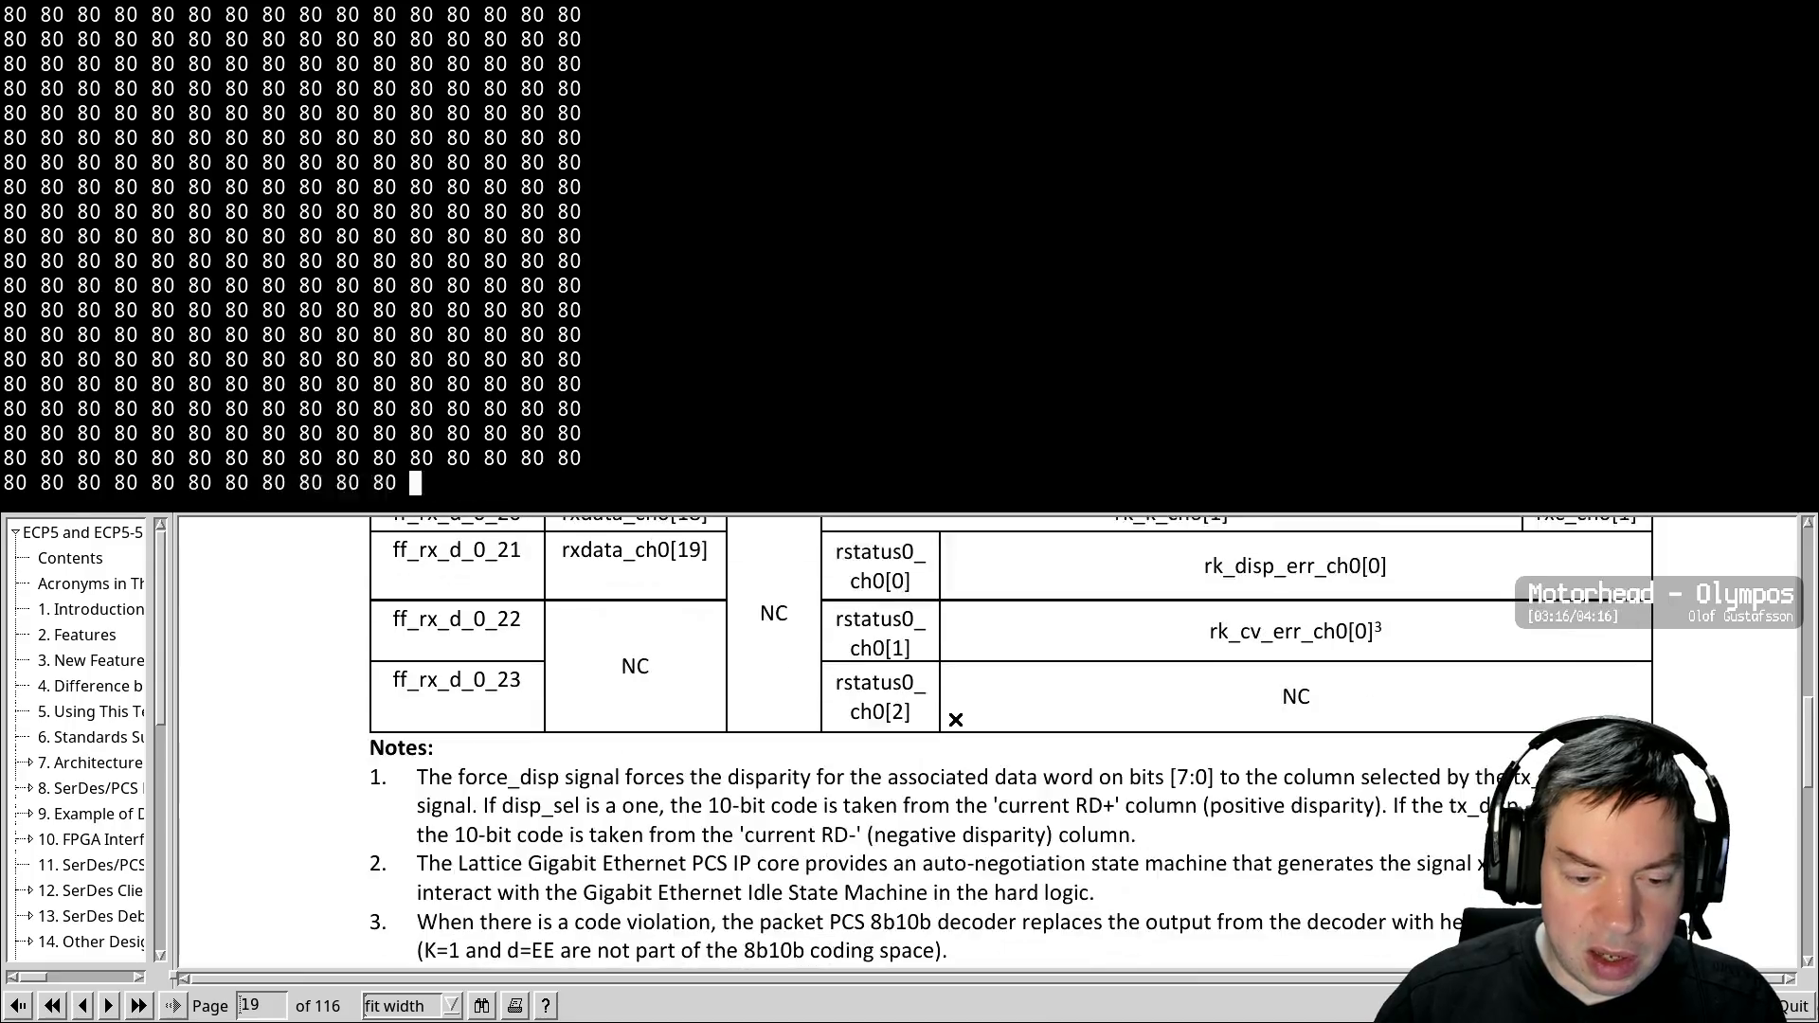
scroll(951, 720, down, 12)
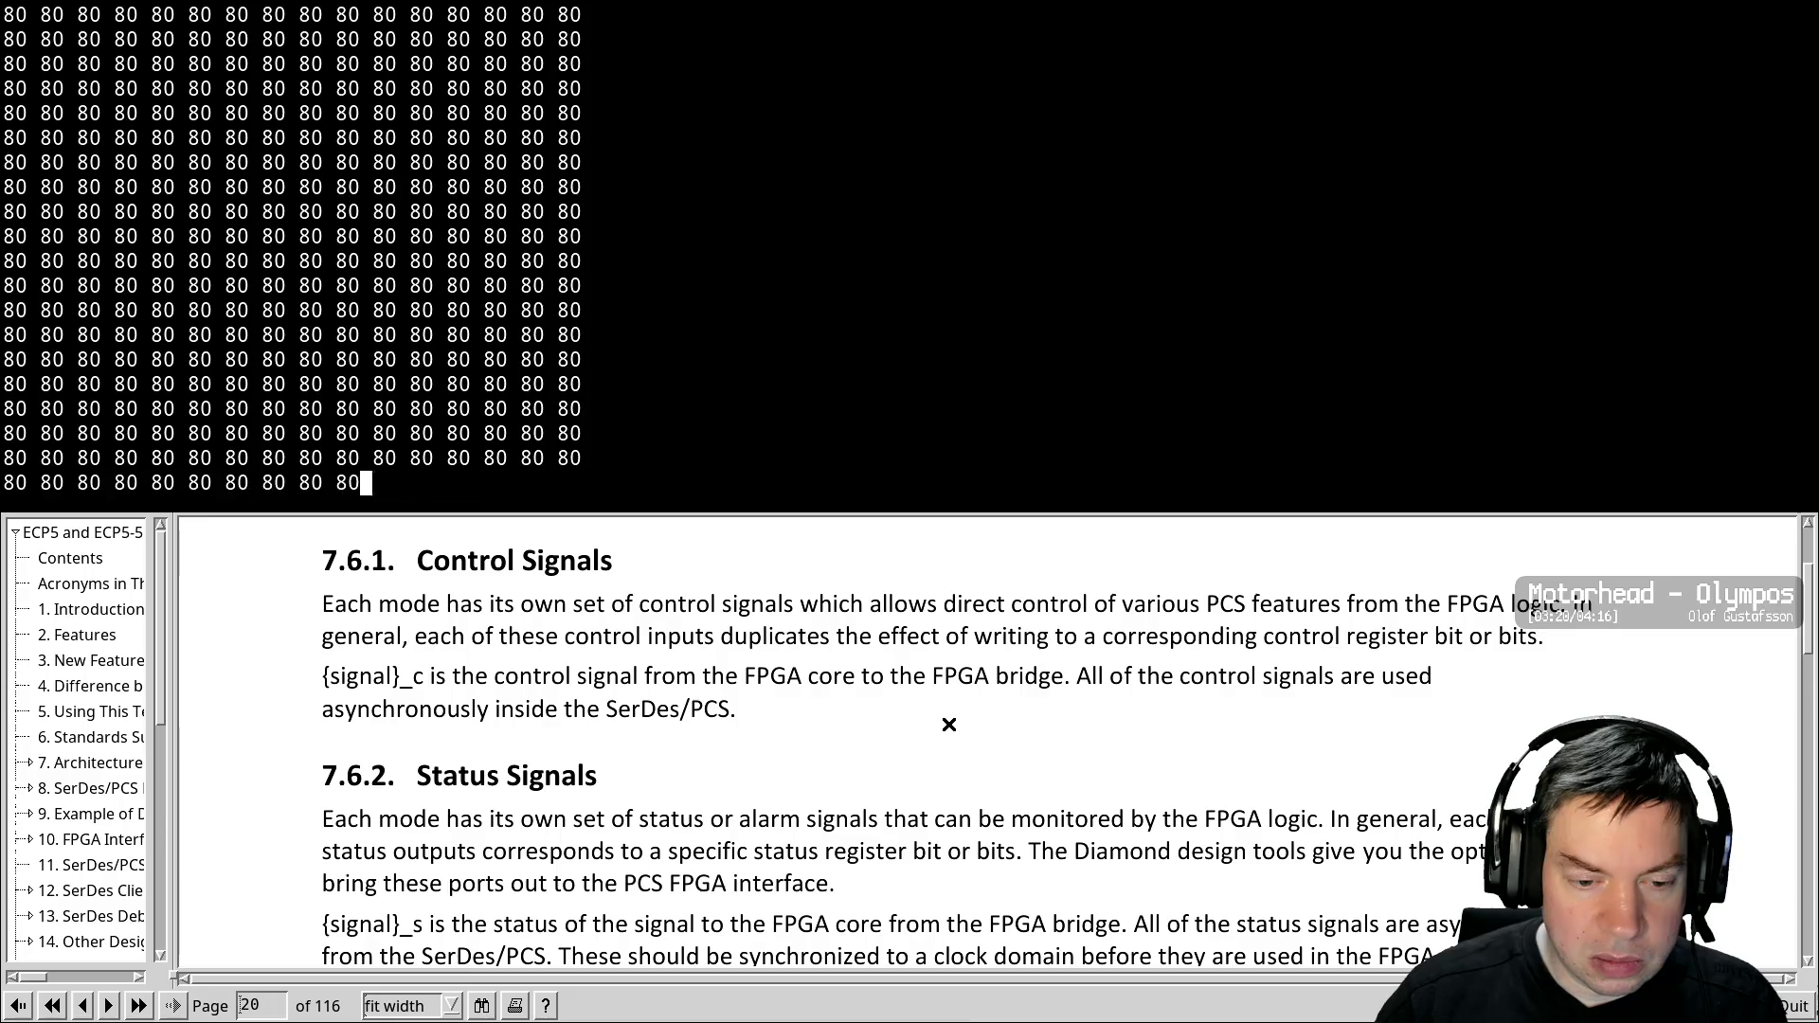
scroll(947, 711, down, 3)
scroll(946, 688, up, 10)
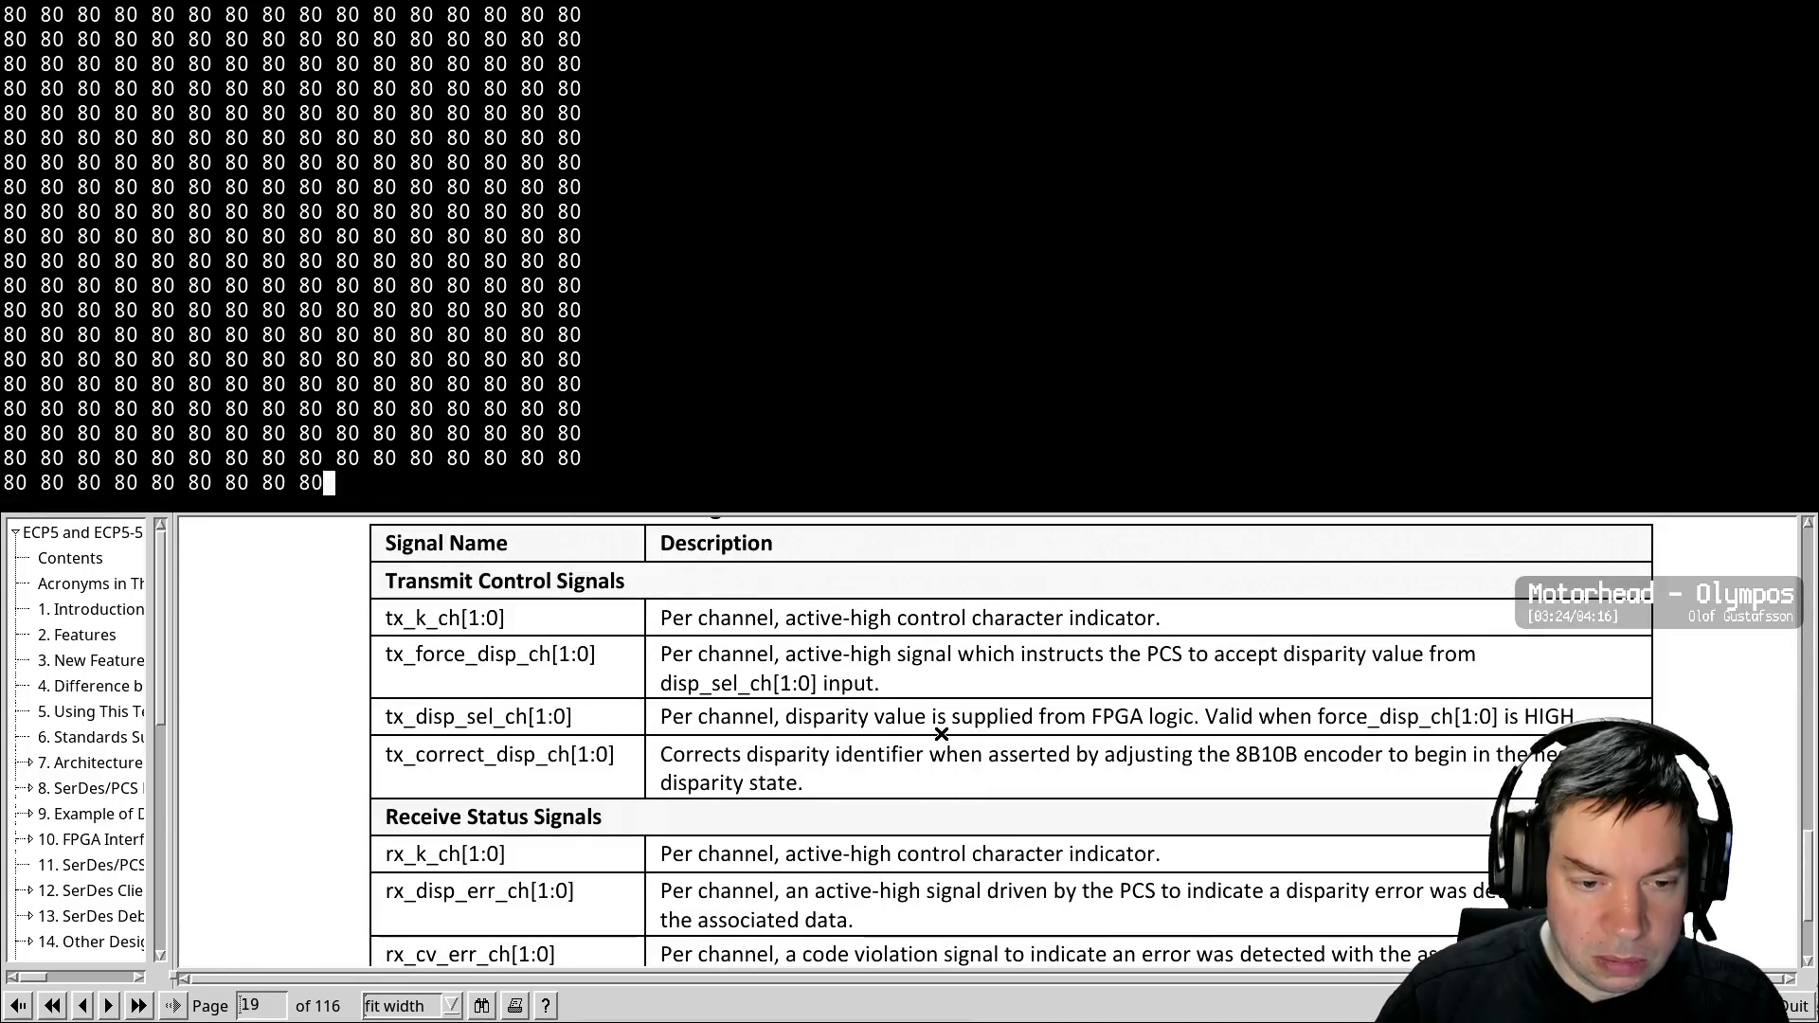
scroll(942, 734, up, 1)
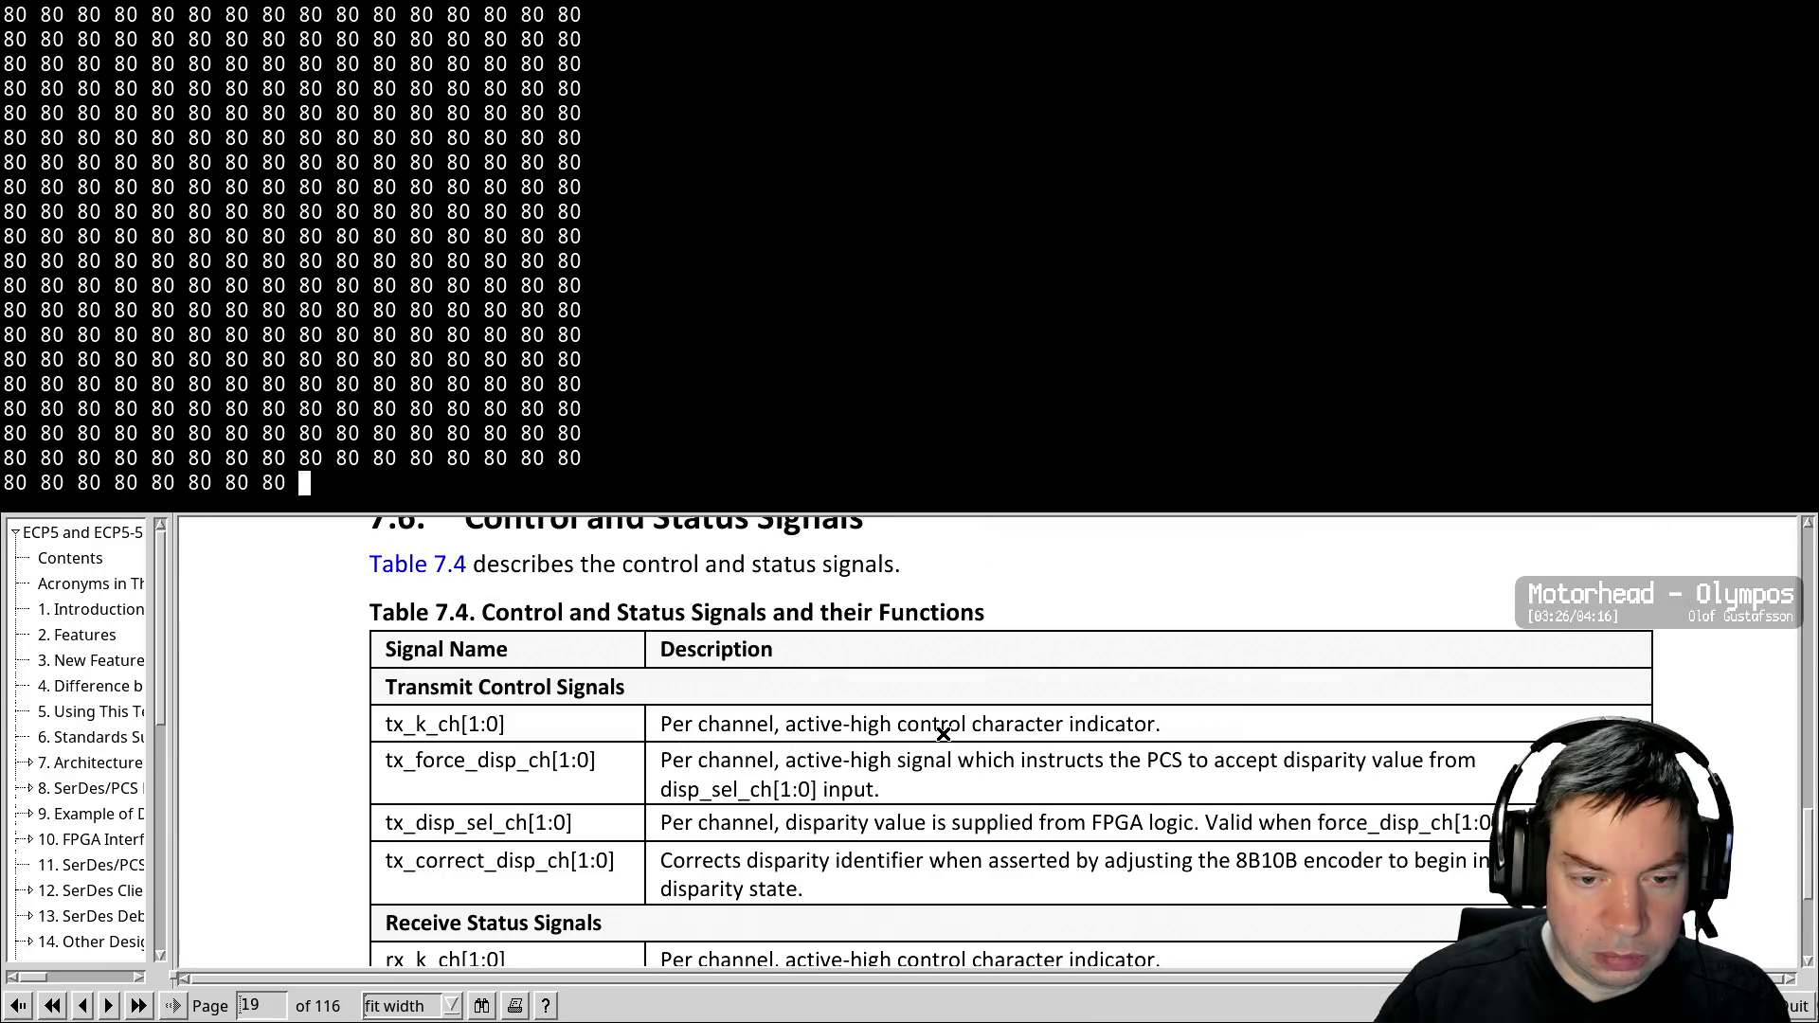
scroll(943, 733, down, 1)
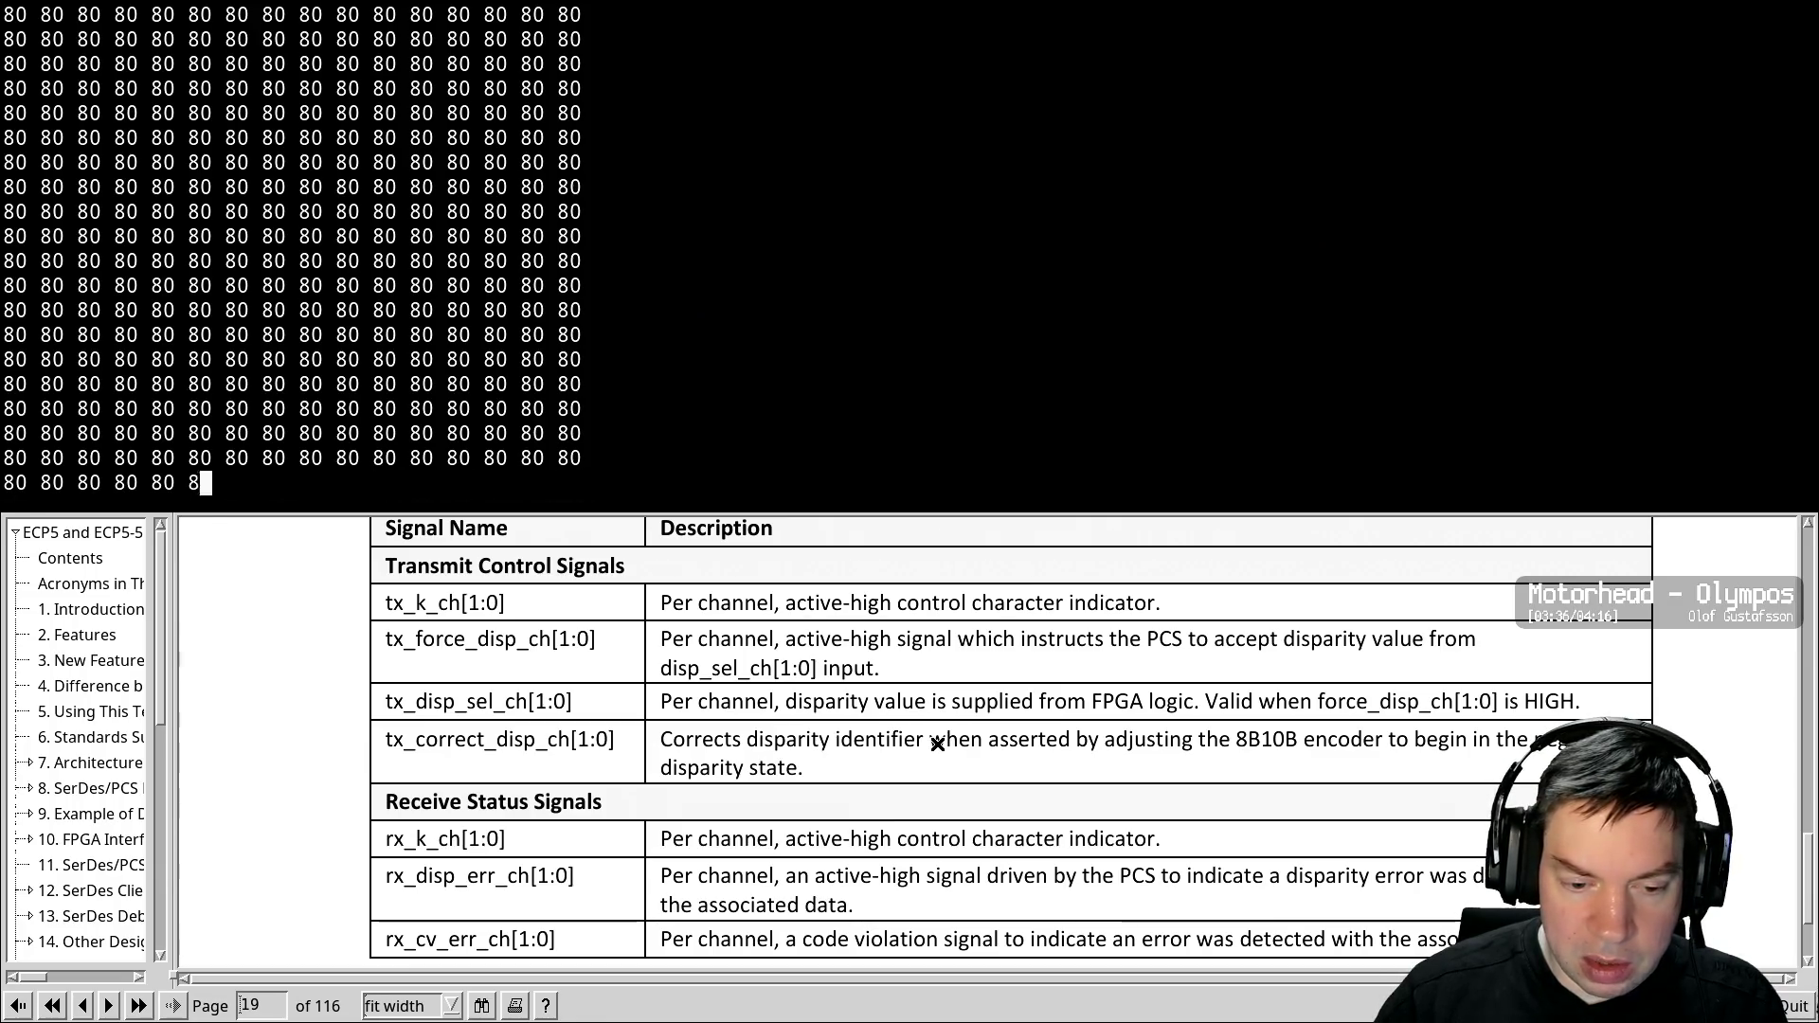
scroll(938, 745, up, 5)
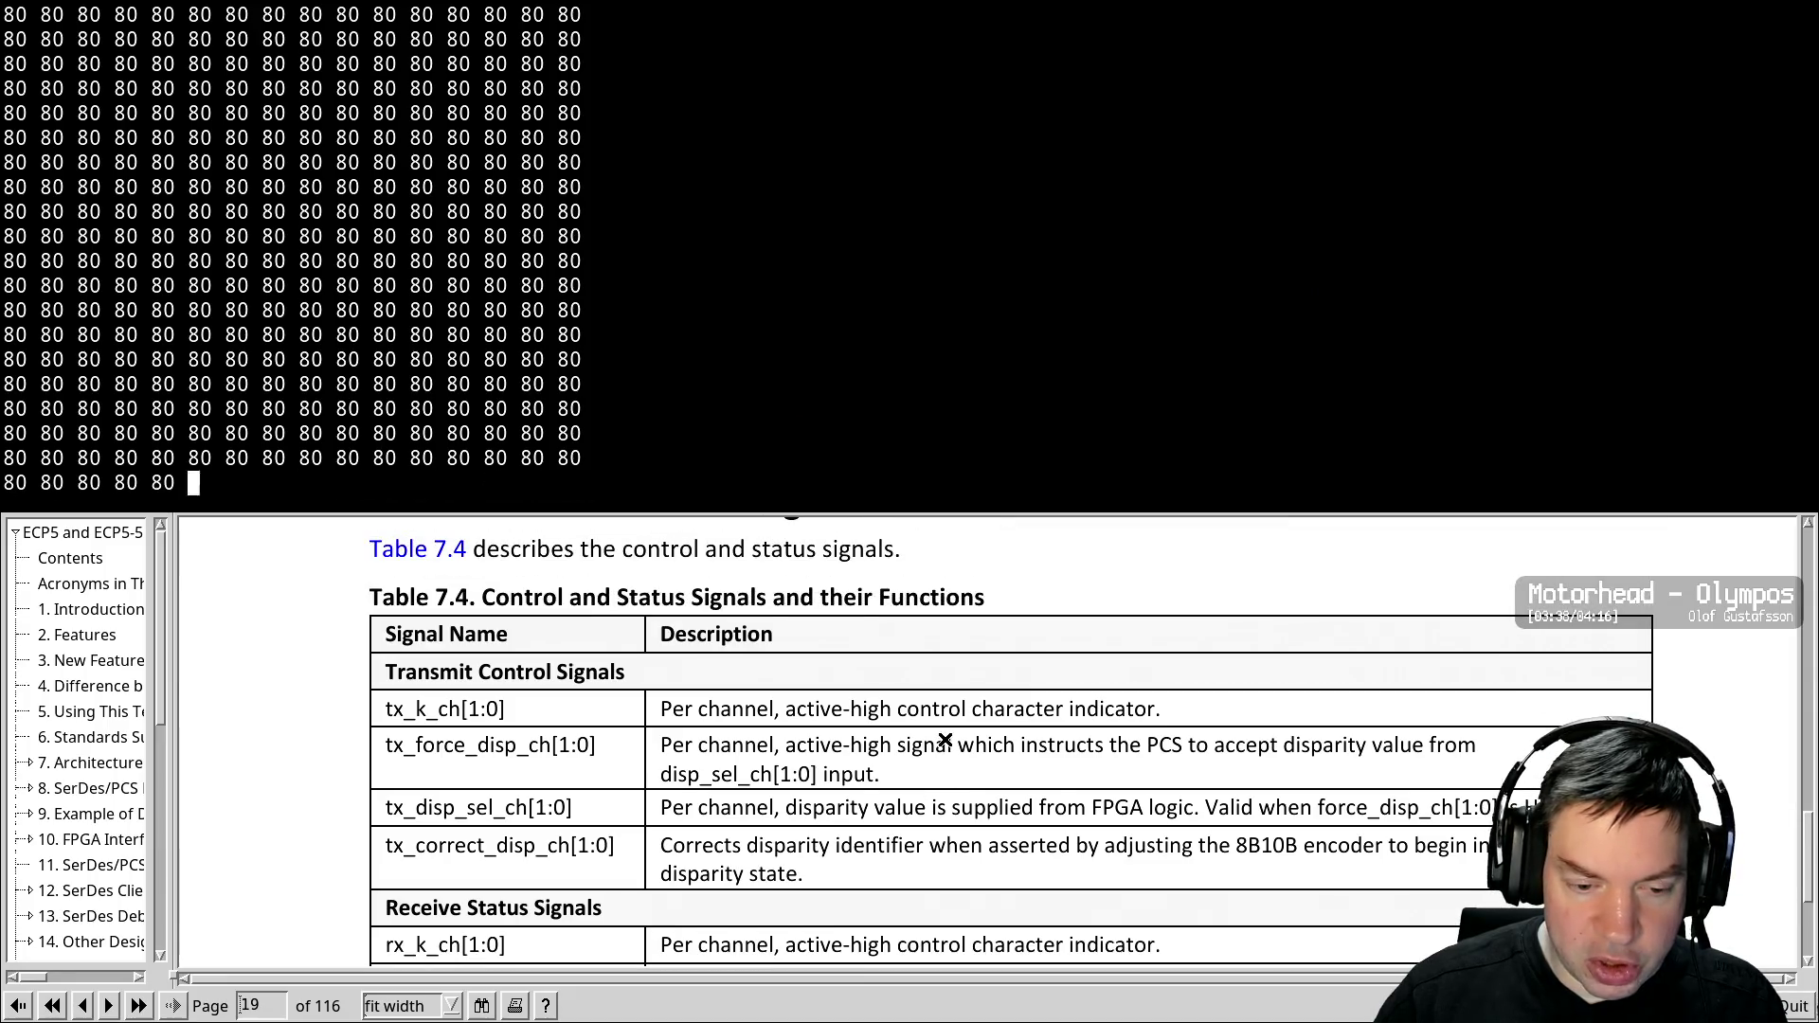
scroll(981, 748, up, 3)
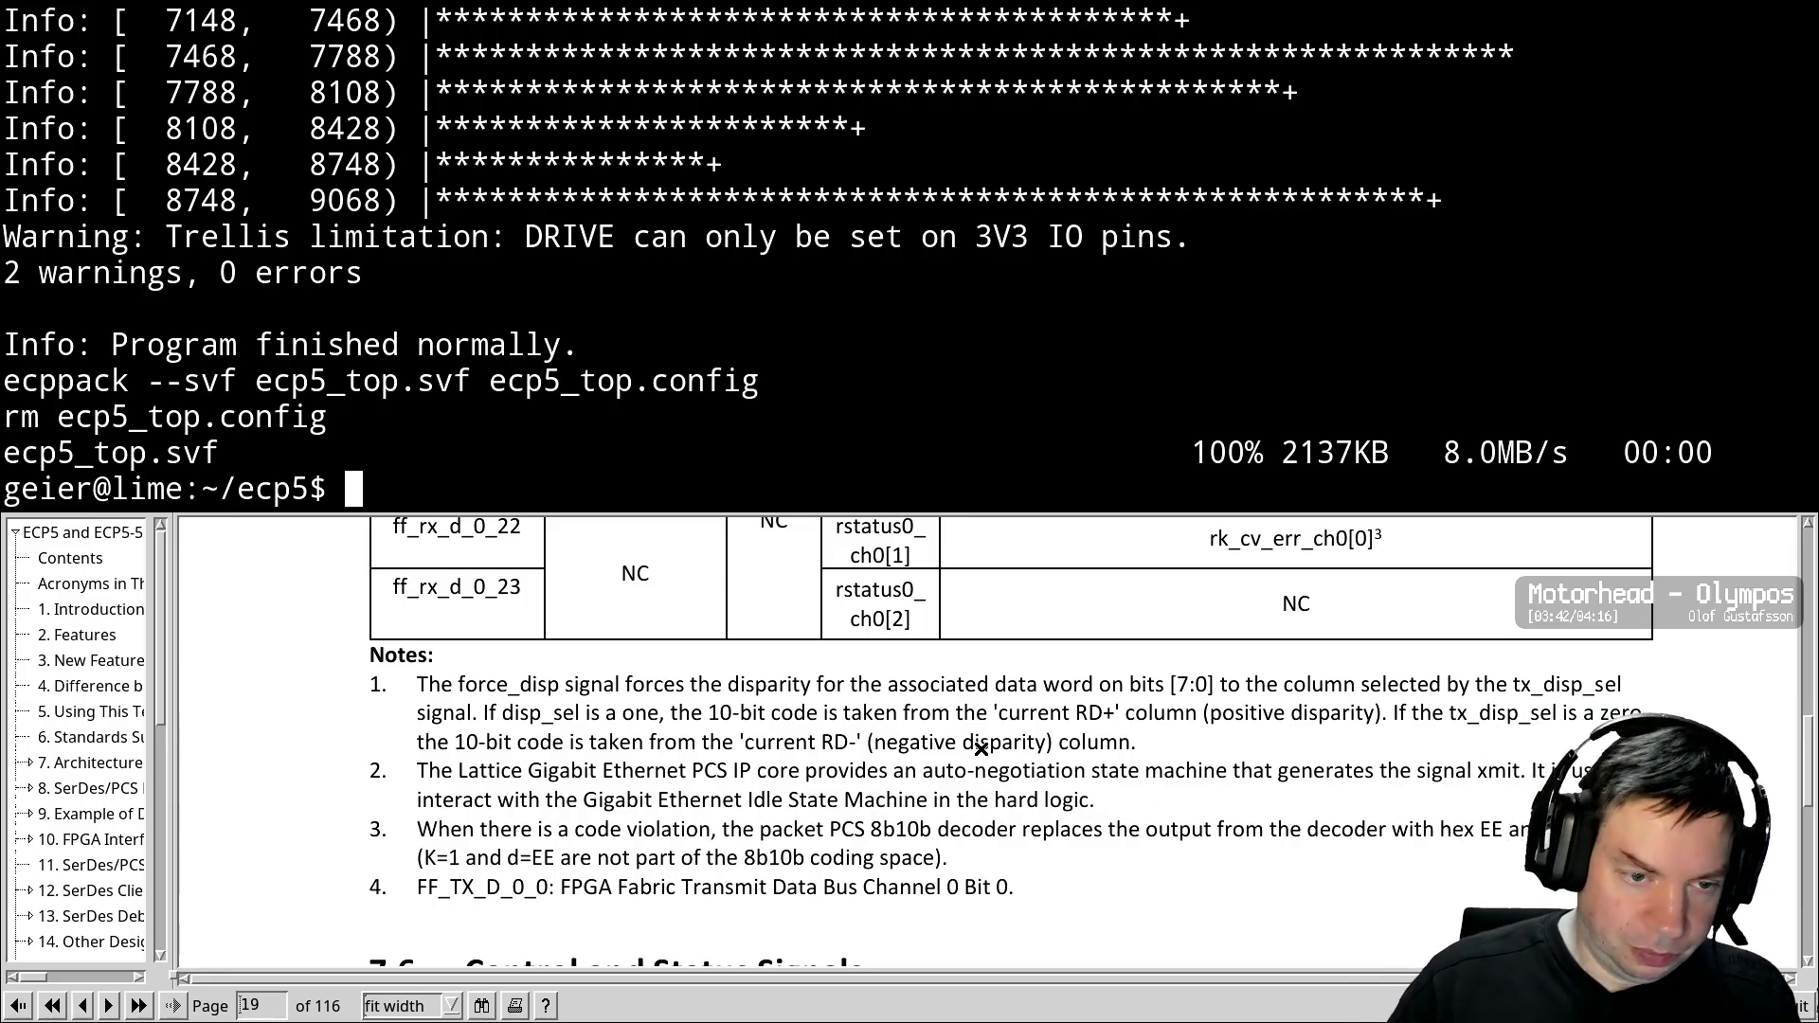
Resume the suspended Vim session with fg and page back through the SerDes port map
text(fg)
key(Return)
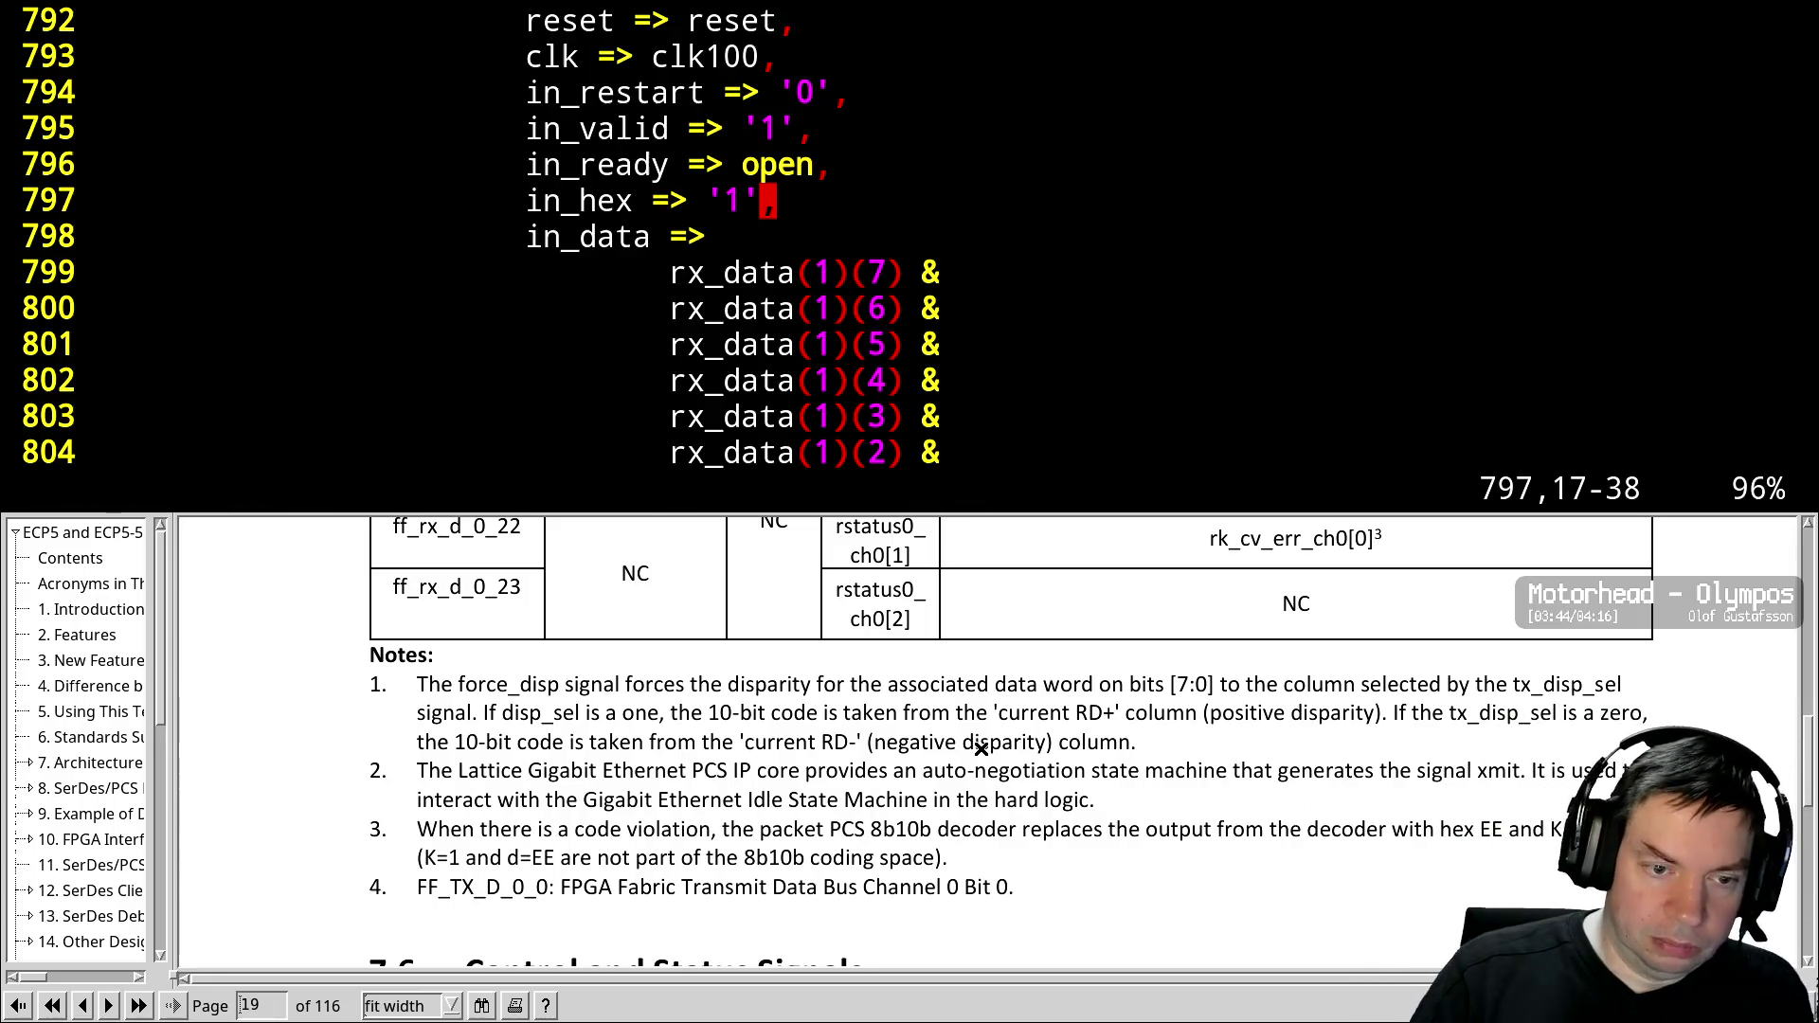
key(j)
key(j)
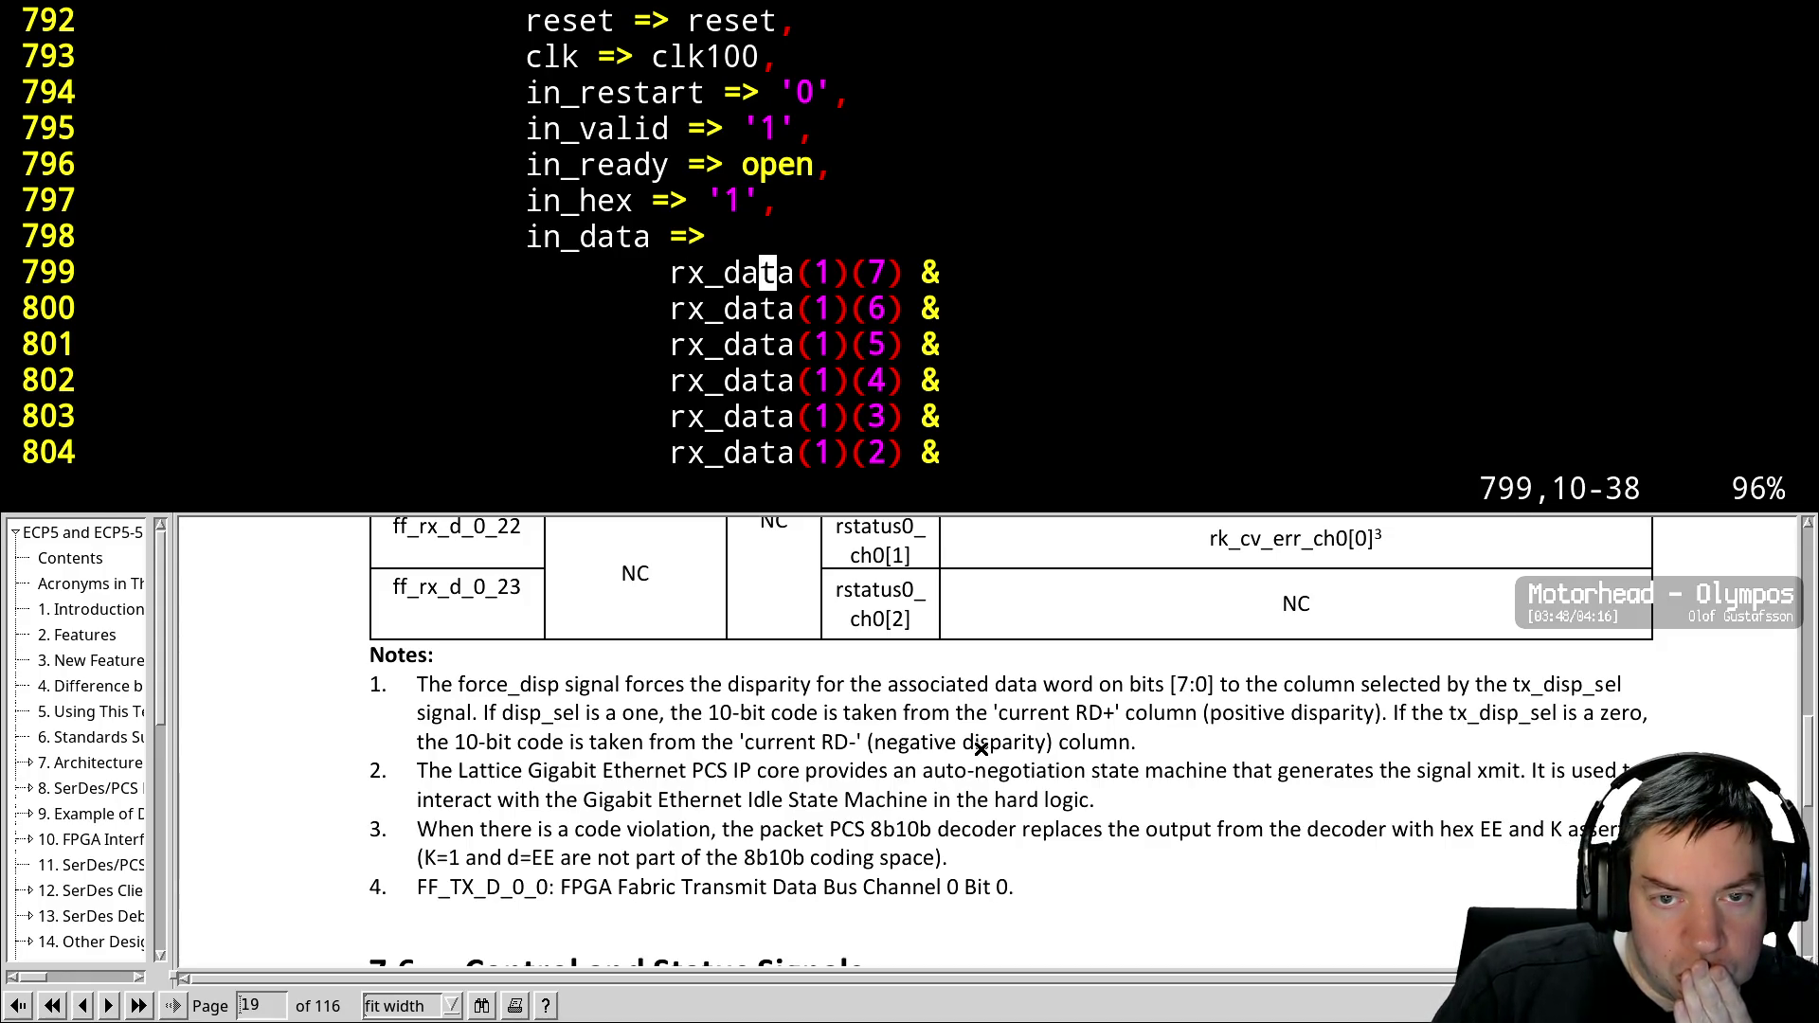
key(ctrl+b)
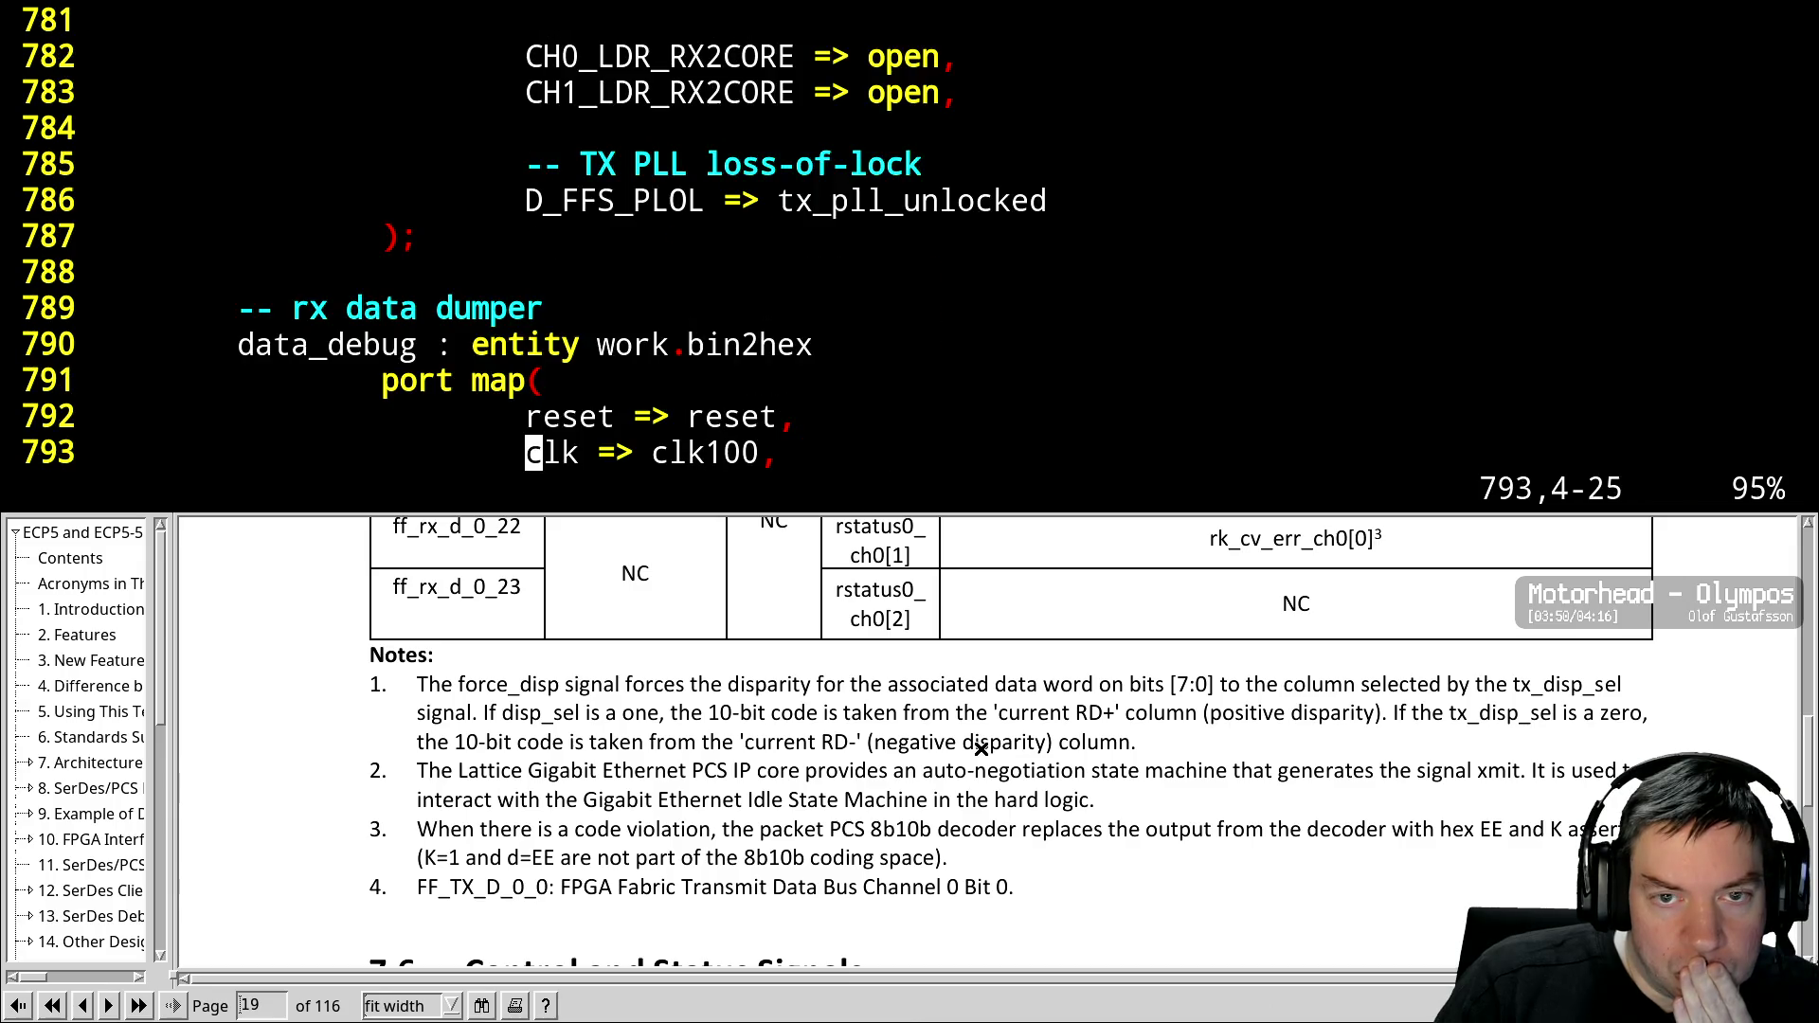
key(ctrl+b)
key(ctrl+f)
key(ctrl+b)
key(ctrl+b)
key(ctrl+b)
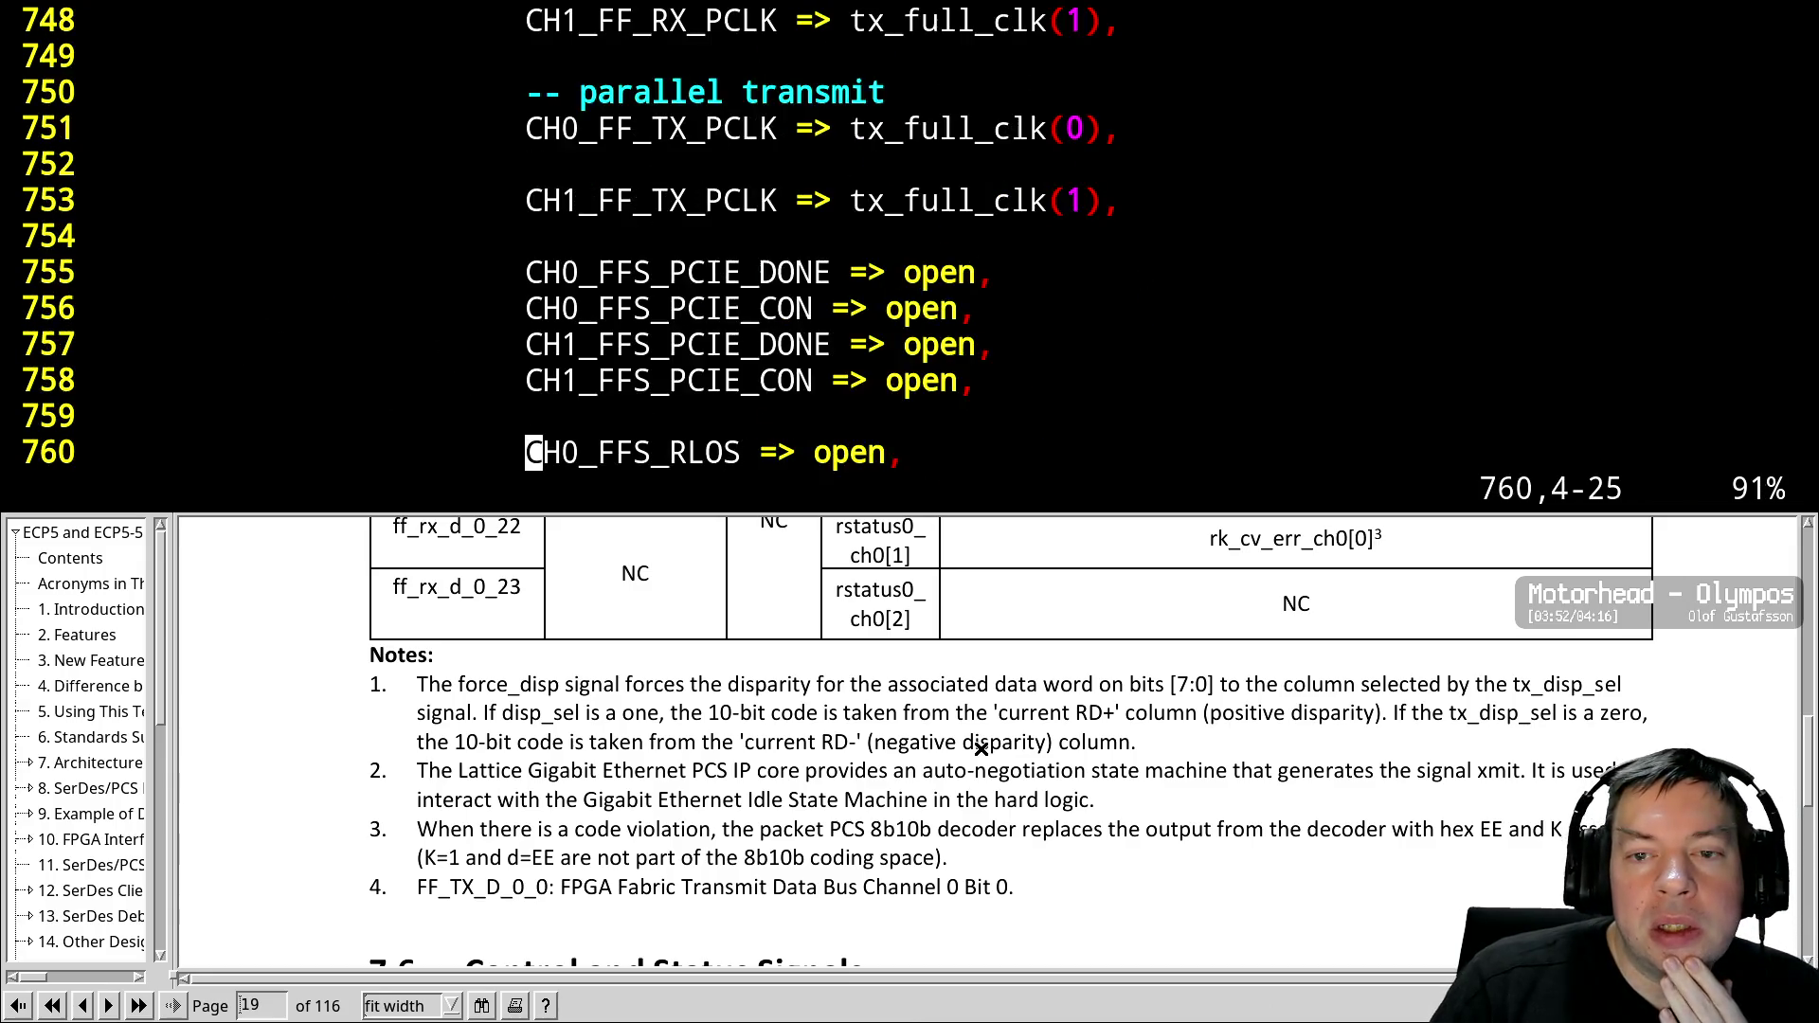
key(ctrl+b)
key(ctrl+b)
key(ctrl+b)
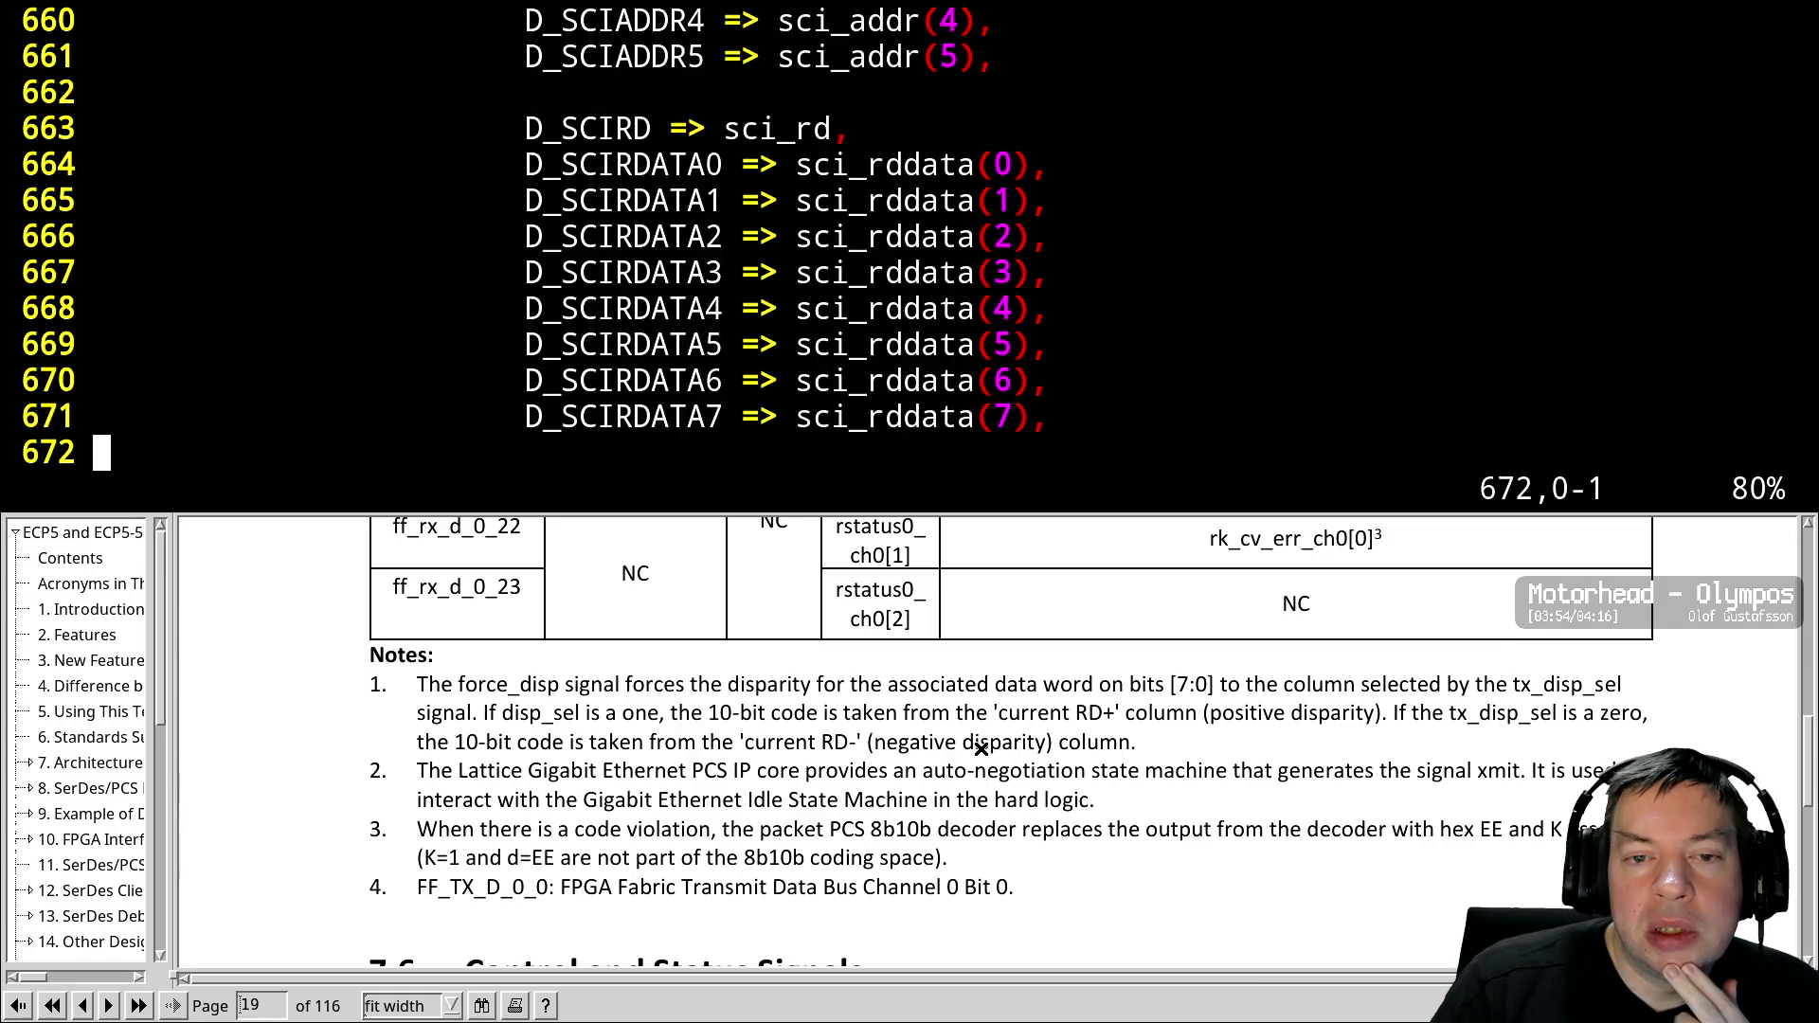
key(ctrl+b)
key(ctrl+b)
key(ctrl+b)
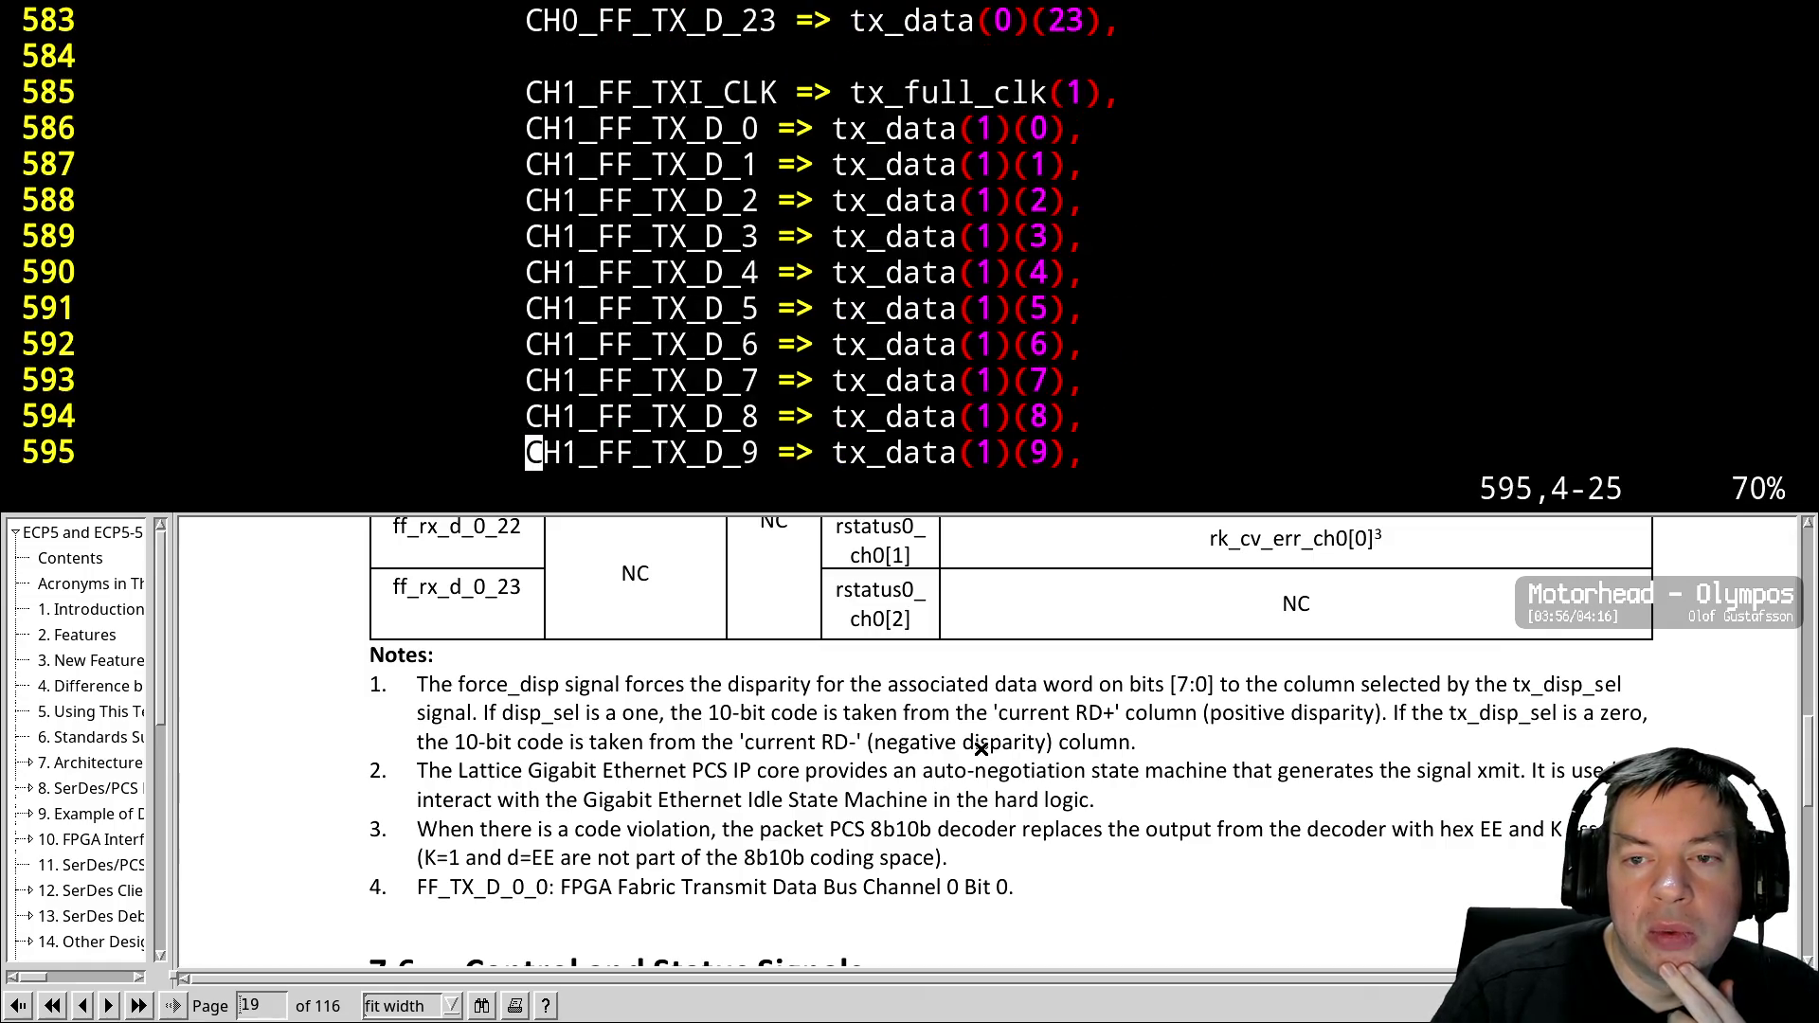
Bring the data_debug port map into view and place the cursor on line 799's rx_data(1) bit
key(ctrl+f)
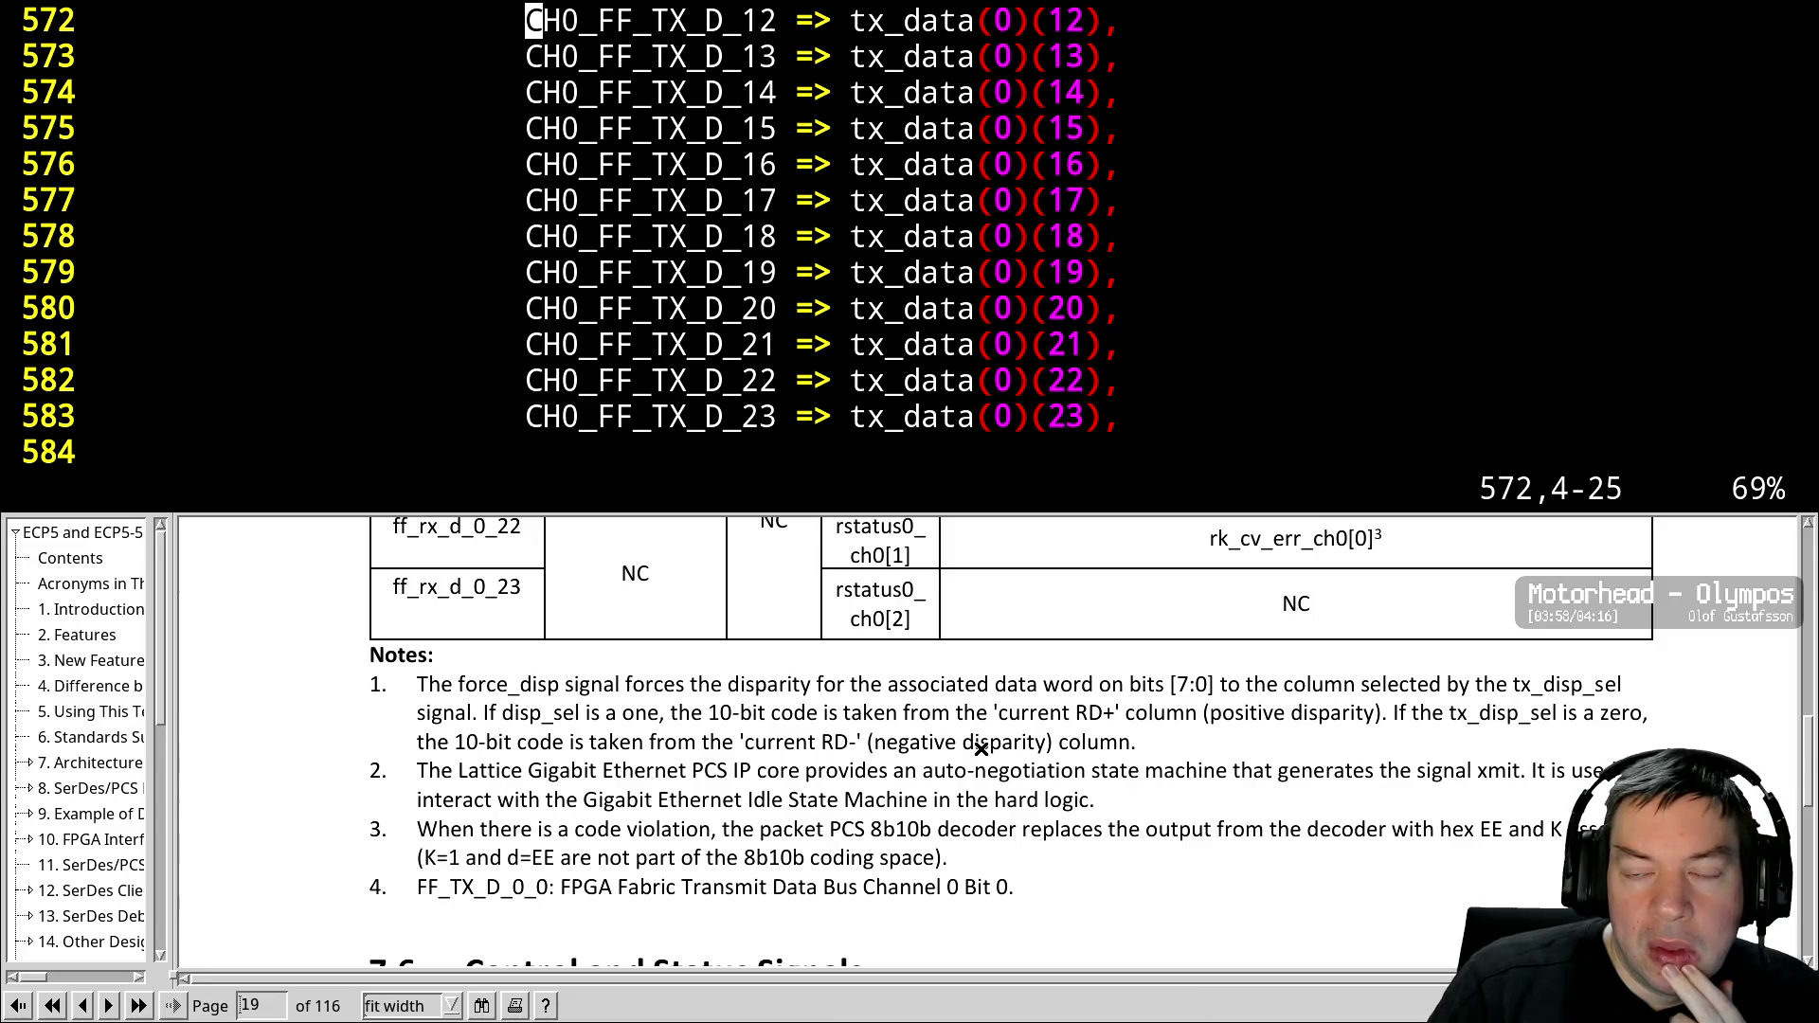
key(ctrl+b)
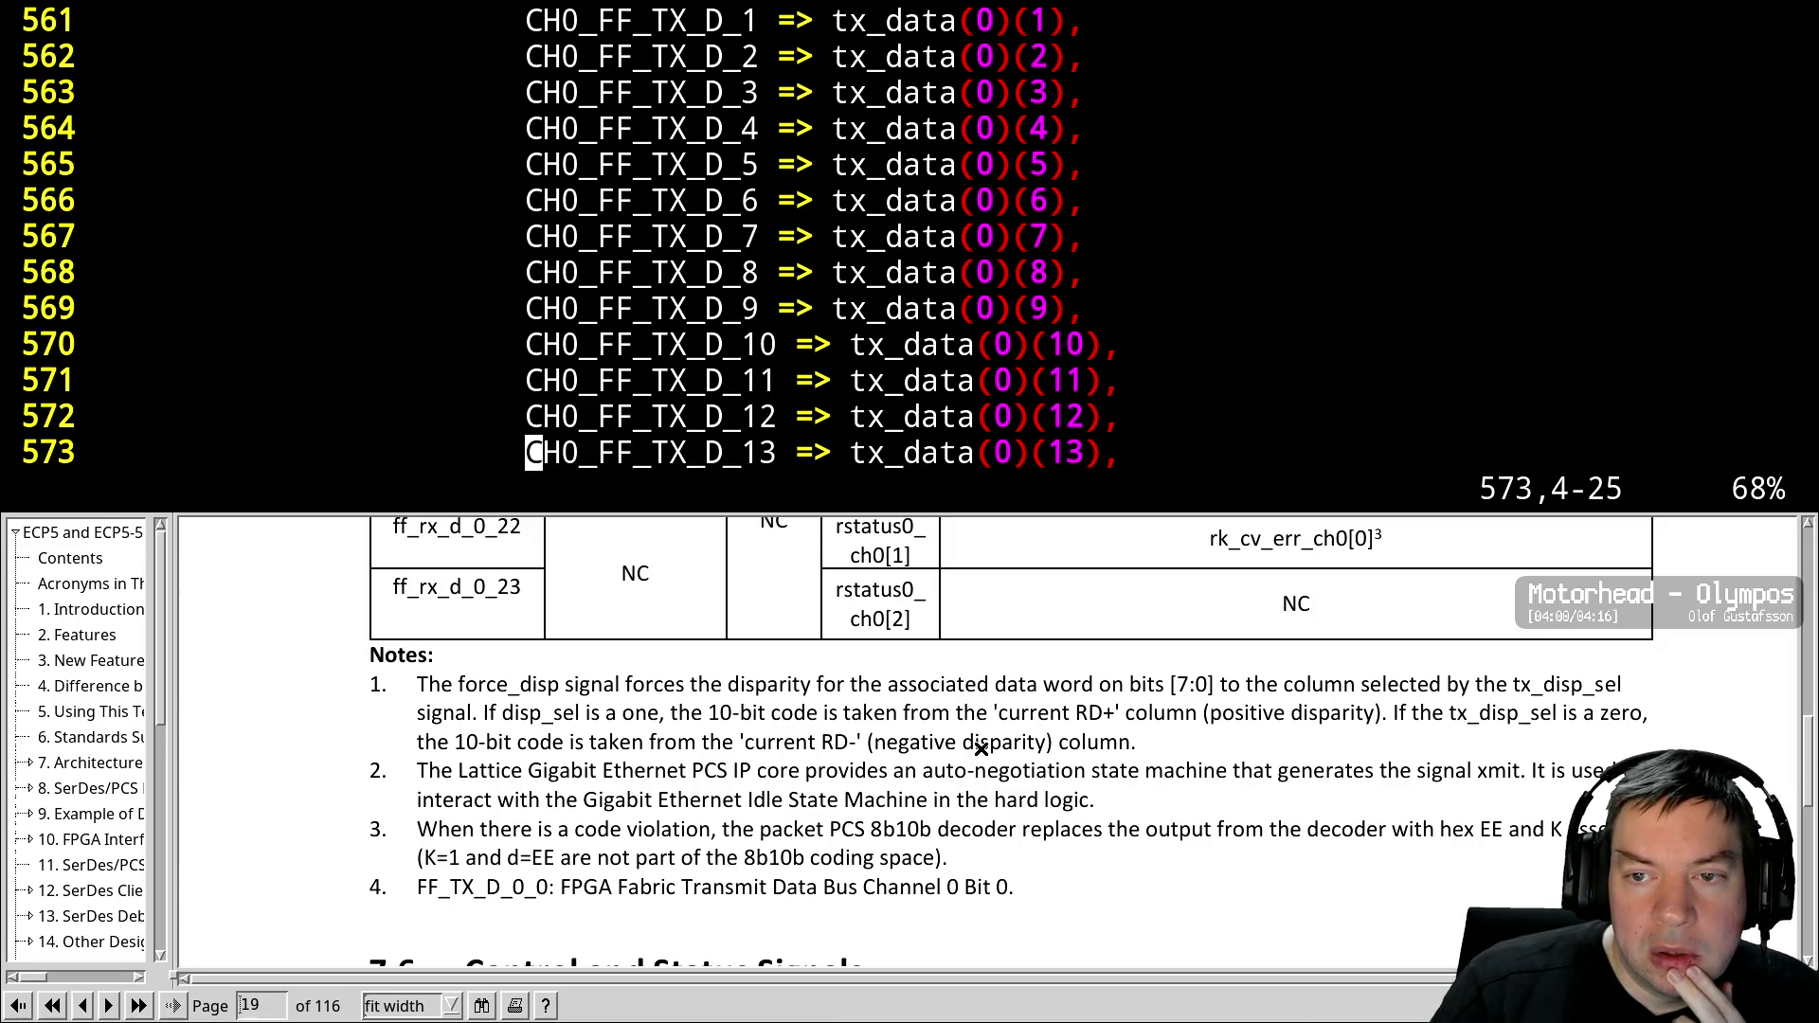
key(ctrl+f)
key(ctrl+f)
key(ctrl+f)
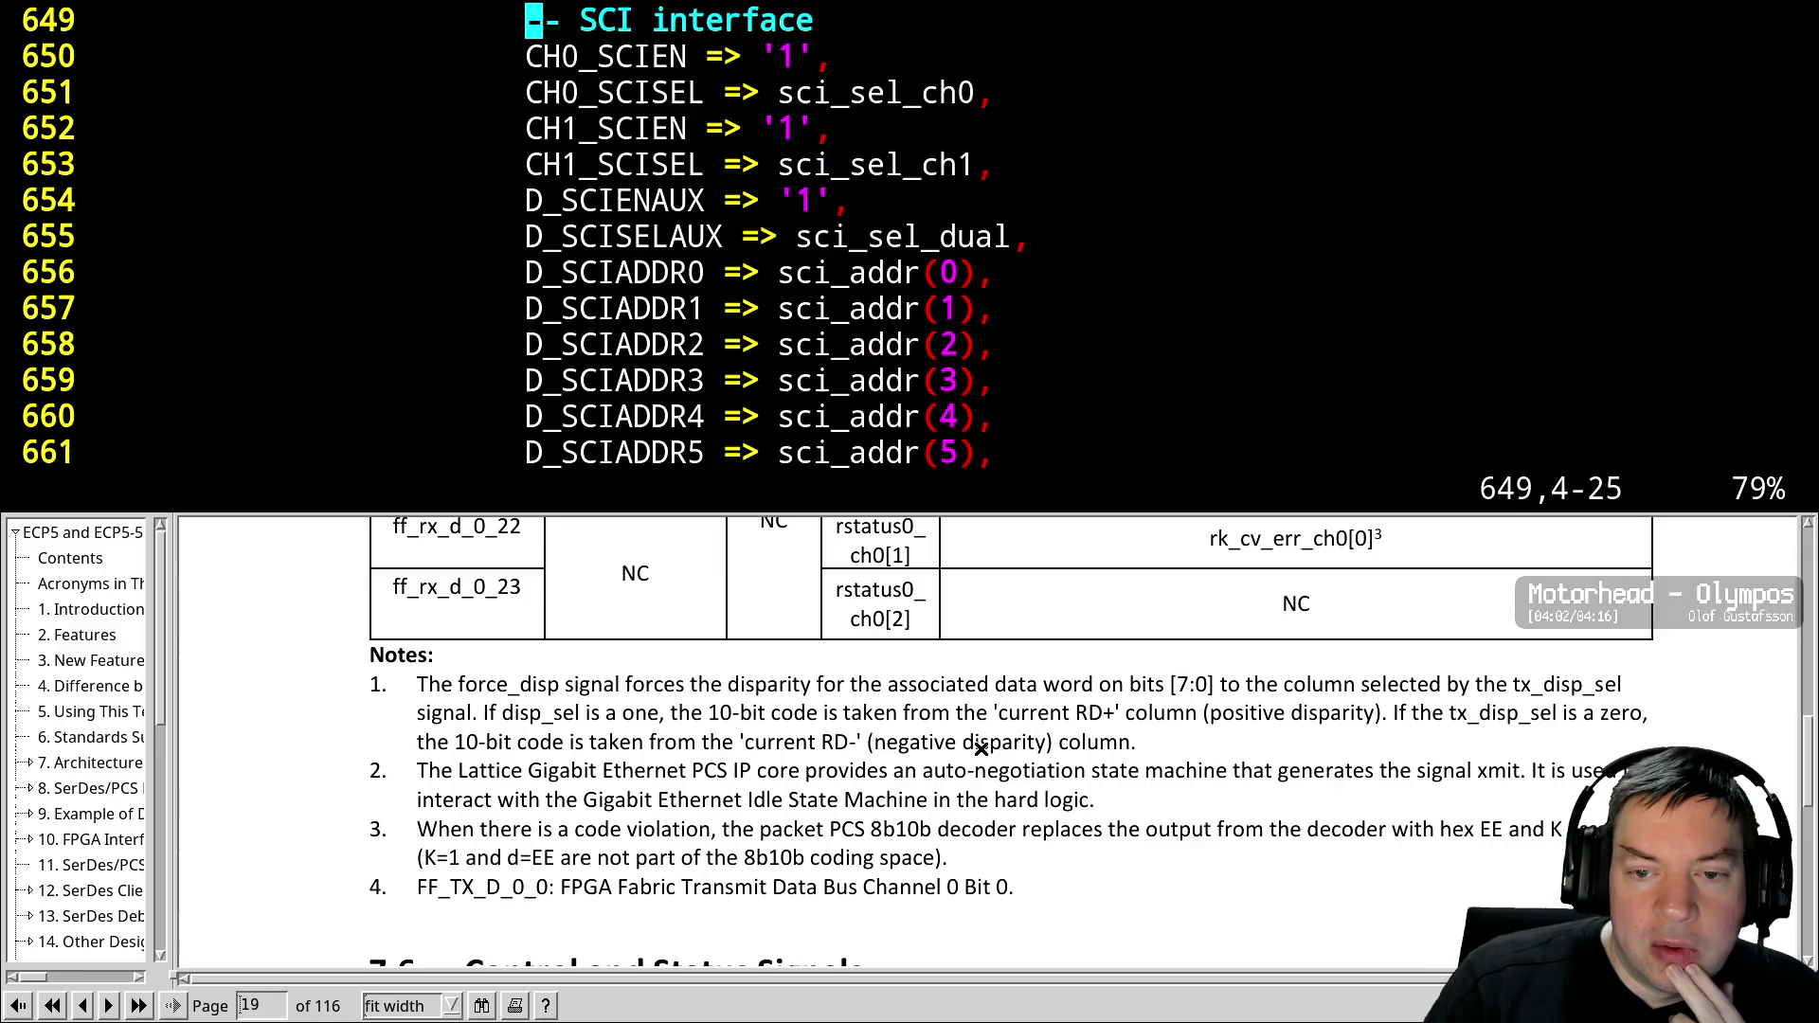
key(ctrl+f)
key(ctrl+e)
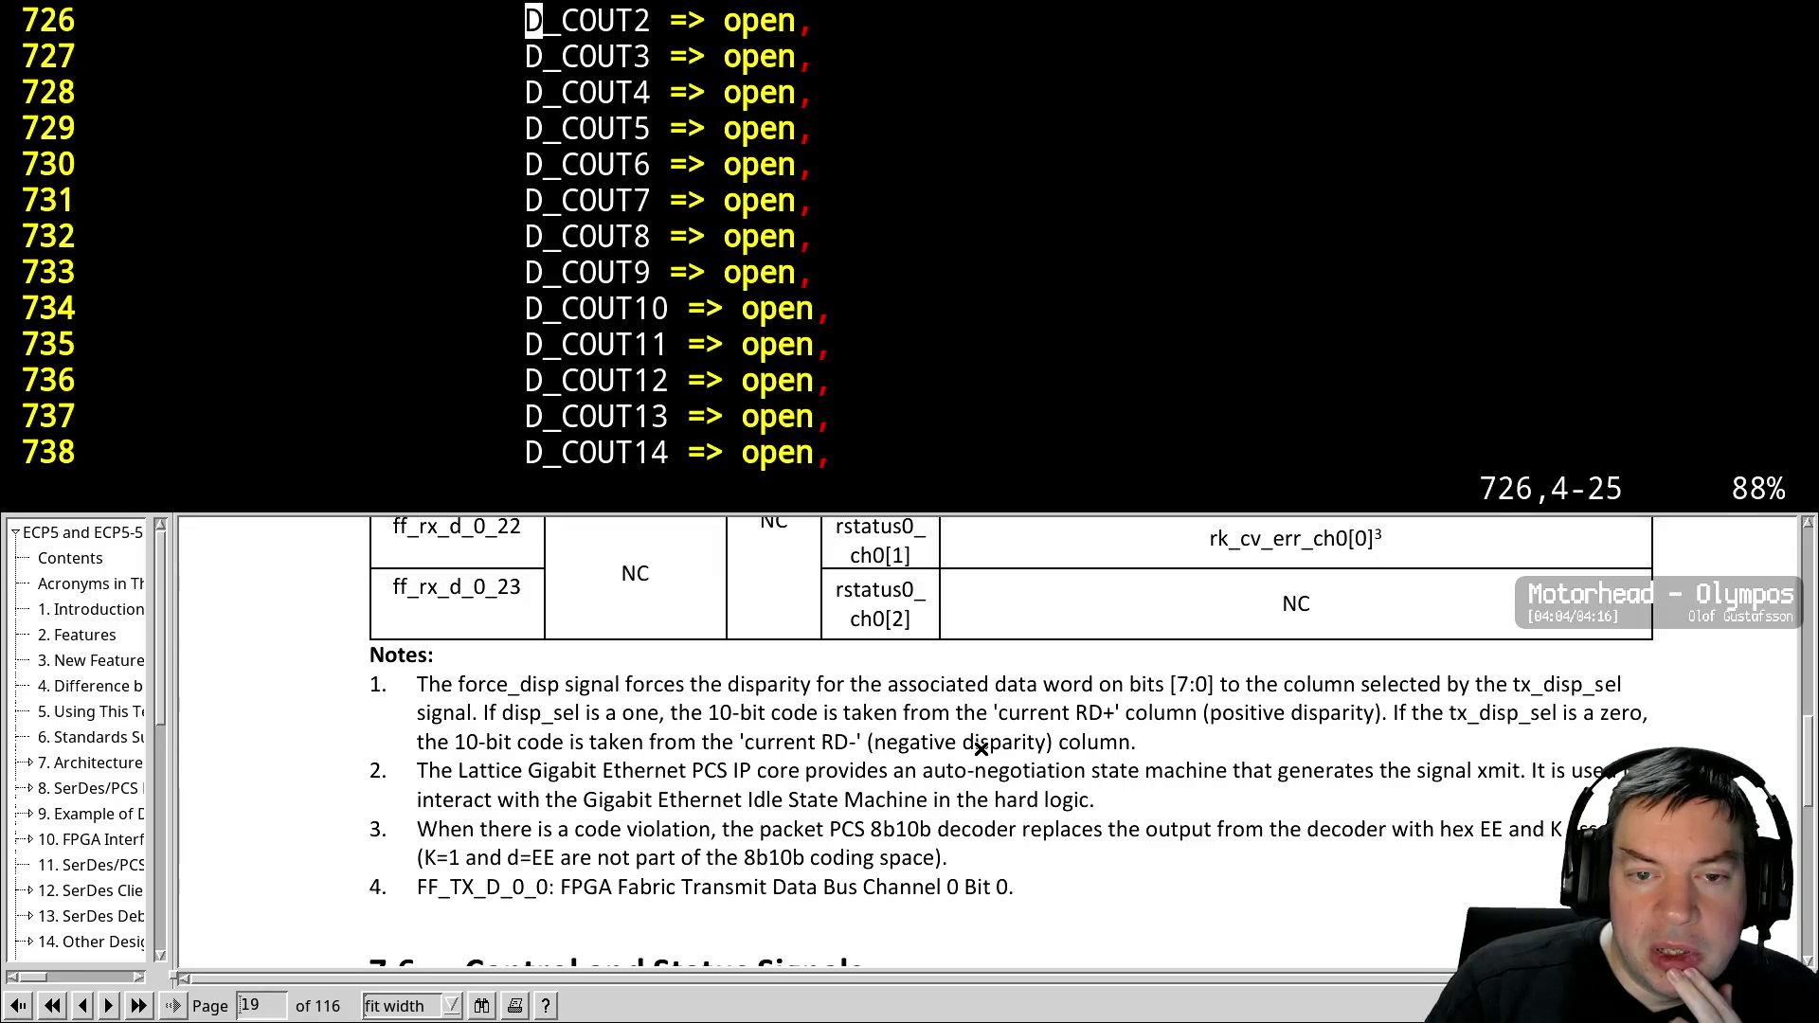
key(ctrl+e)
key(ctrl+e)
key(ctrl+e)
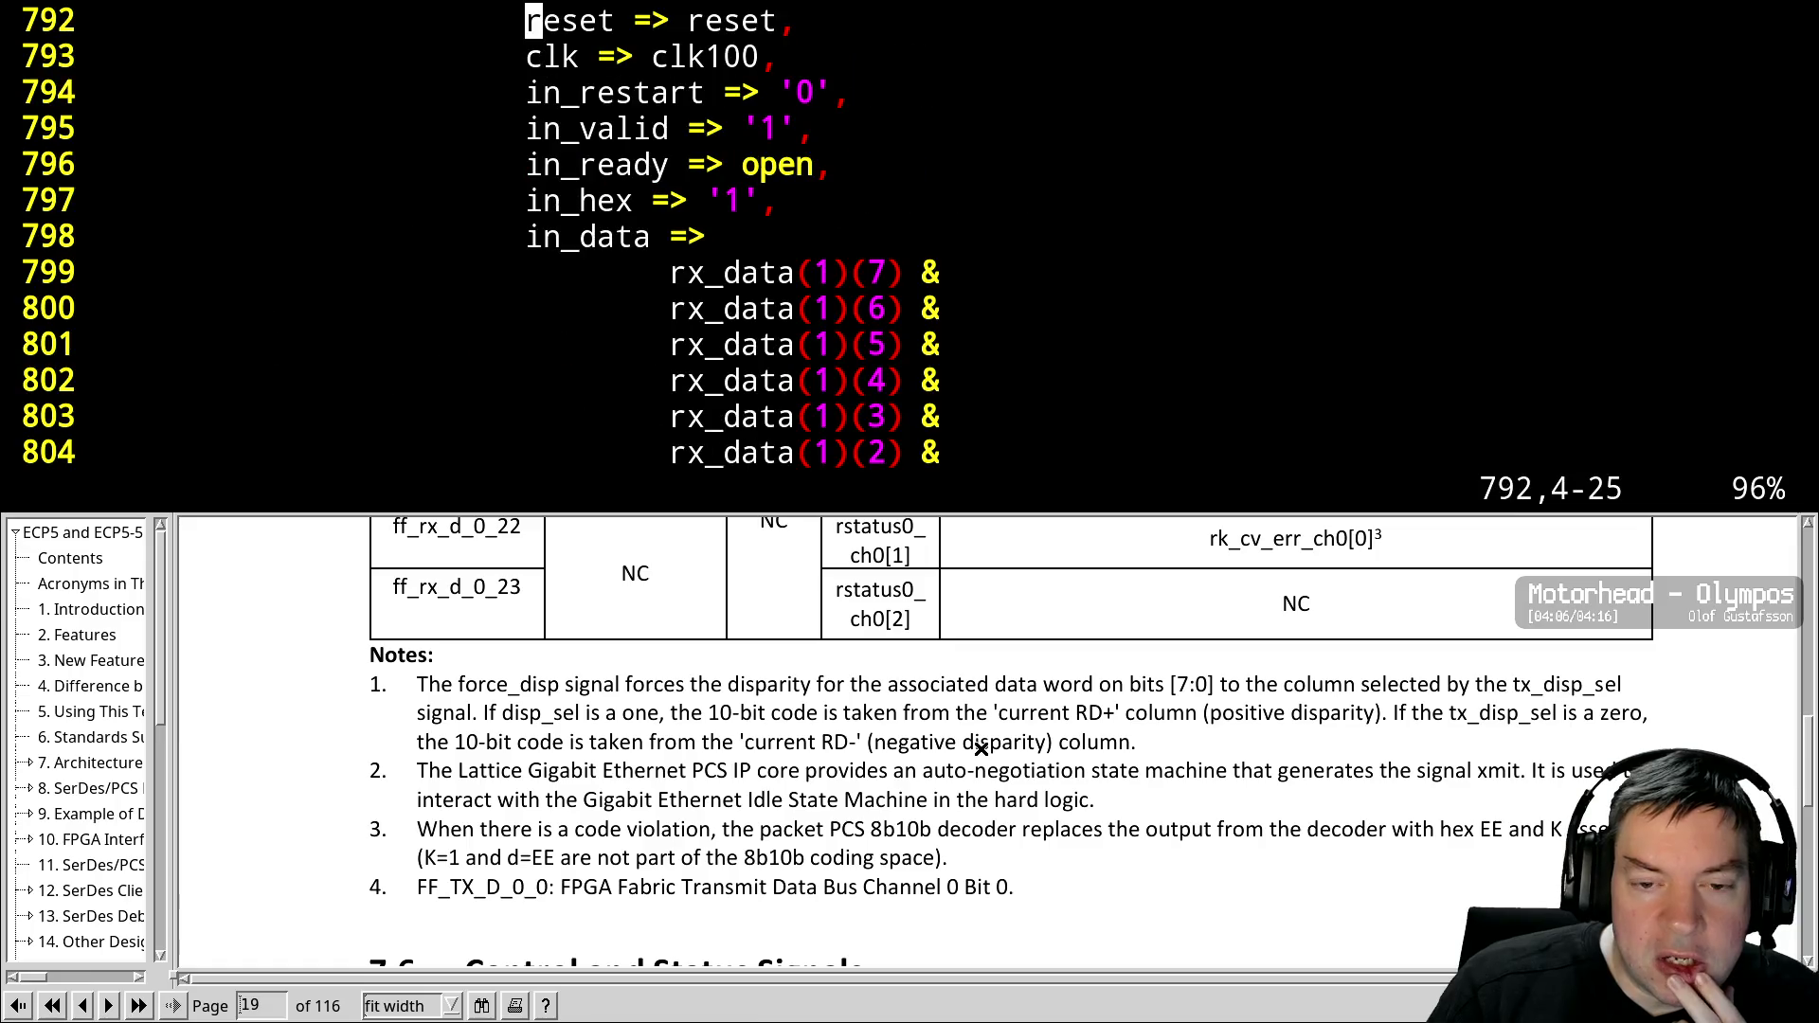
key(j)
key(j)
key(j)
key(j)
key(k)
key(l)
key(l)
key(l)
key(l)
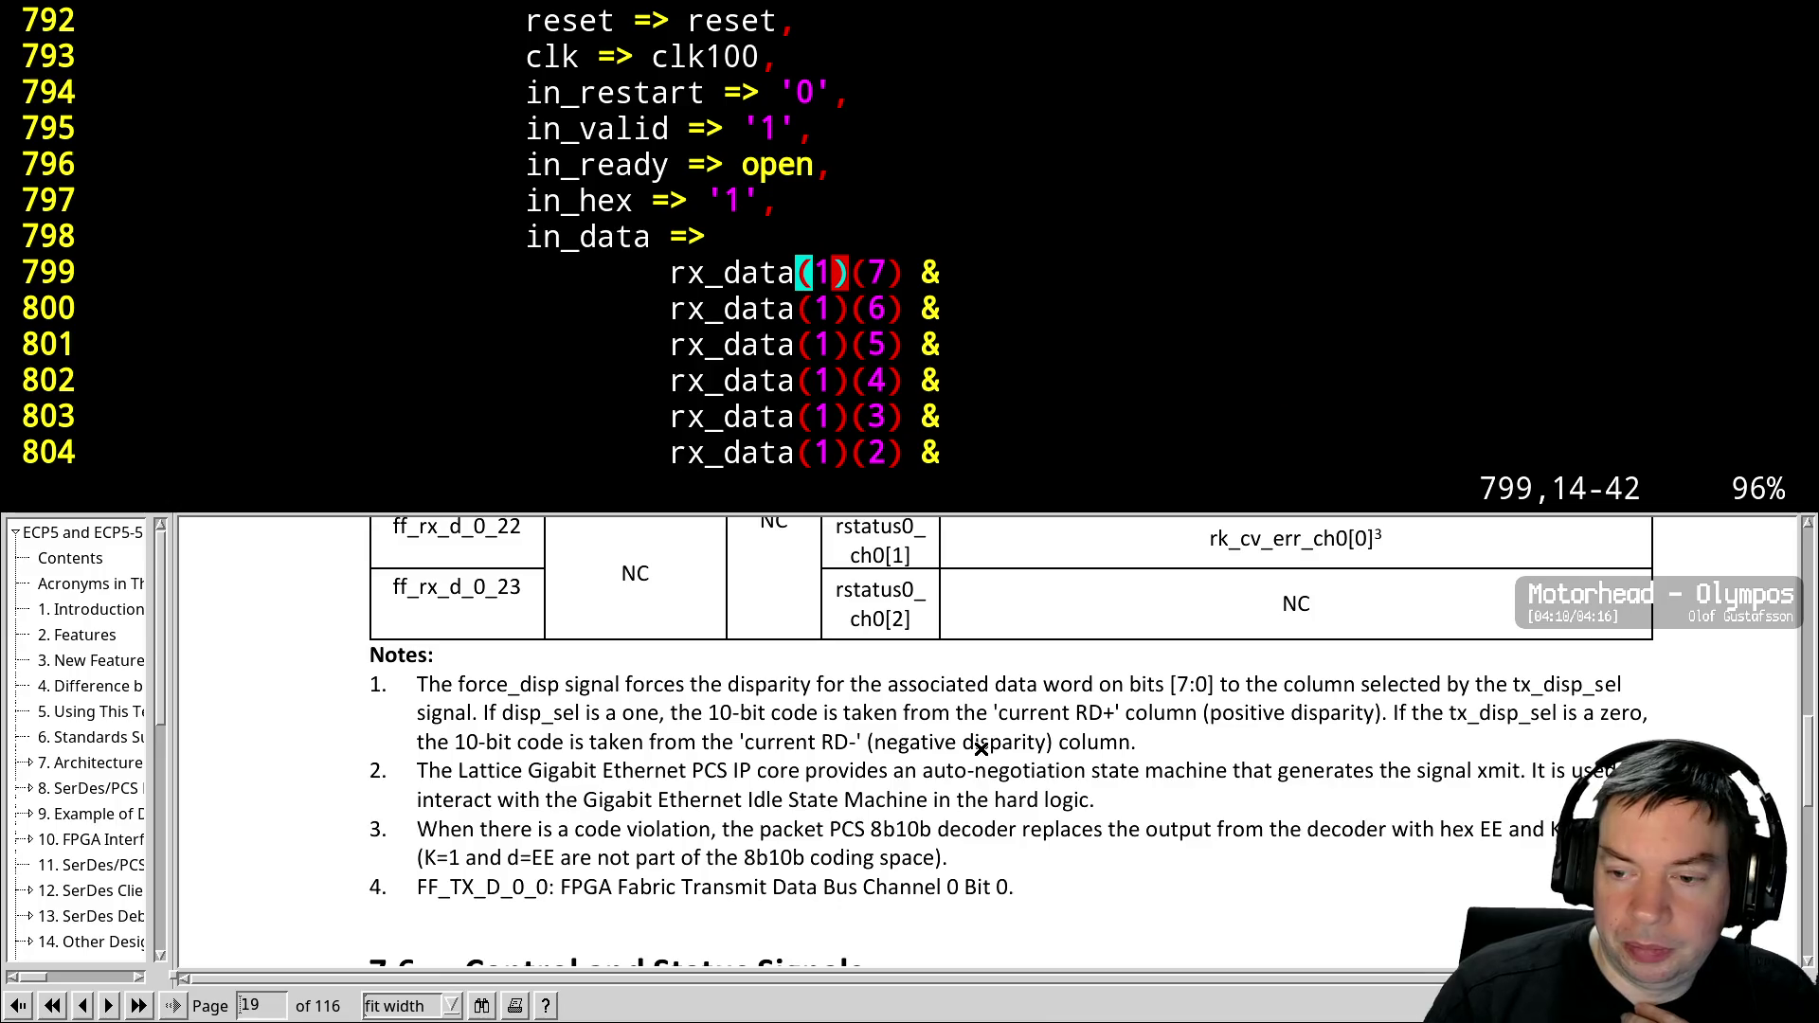
Renumber the in_data bits on lines 799–802 to rx_data(1)(11), (10), (9), (8)
scroll(909, 833, up, 2)
scroll(908, 833, up, 5)
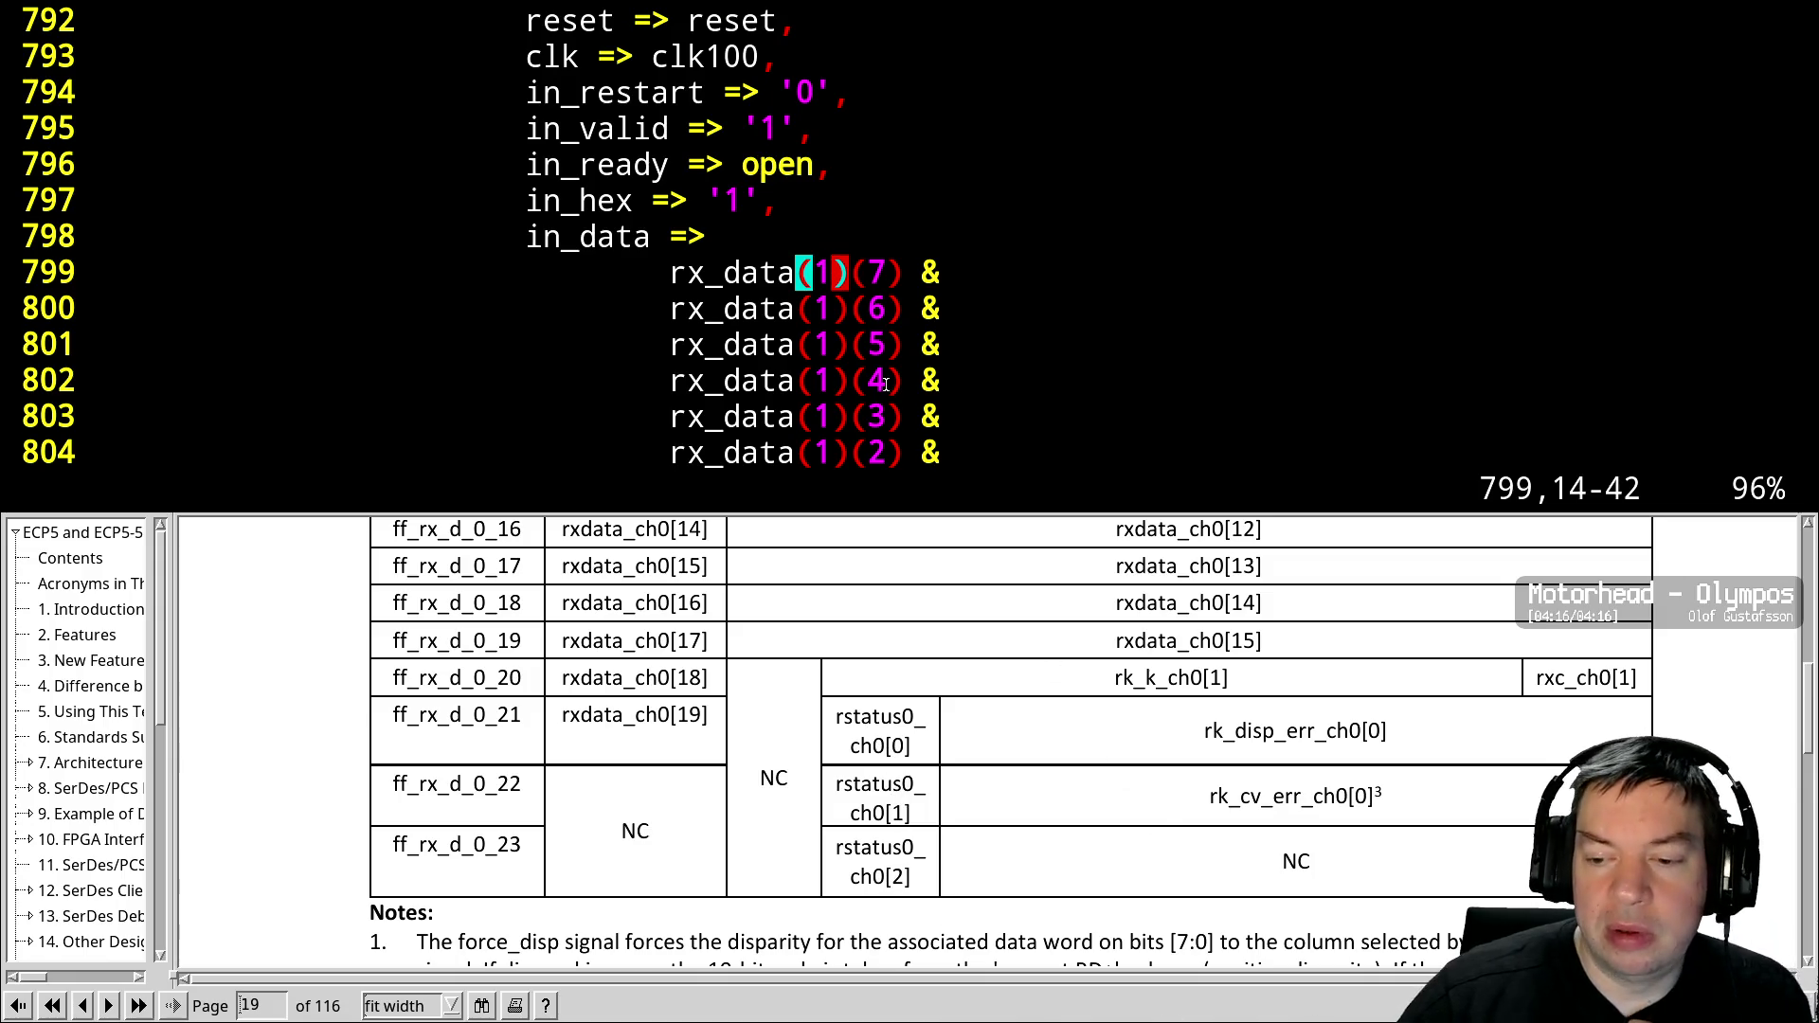
key(l)
key(l)
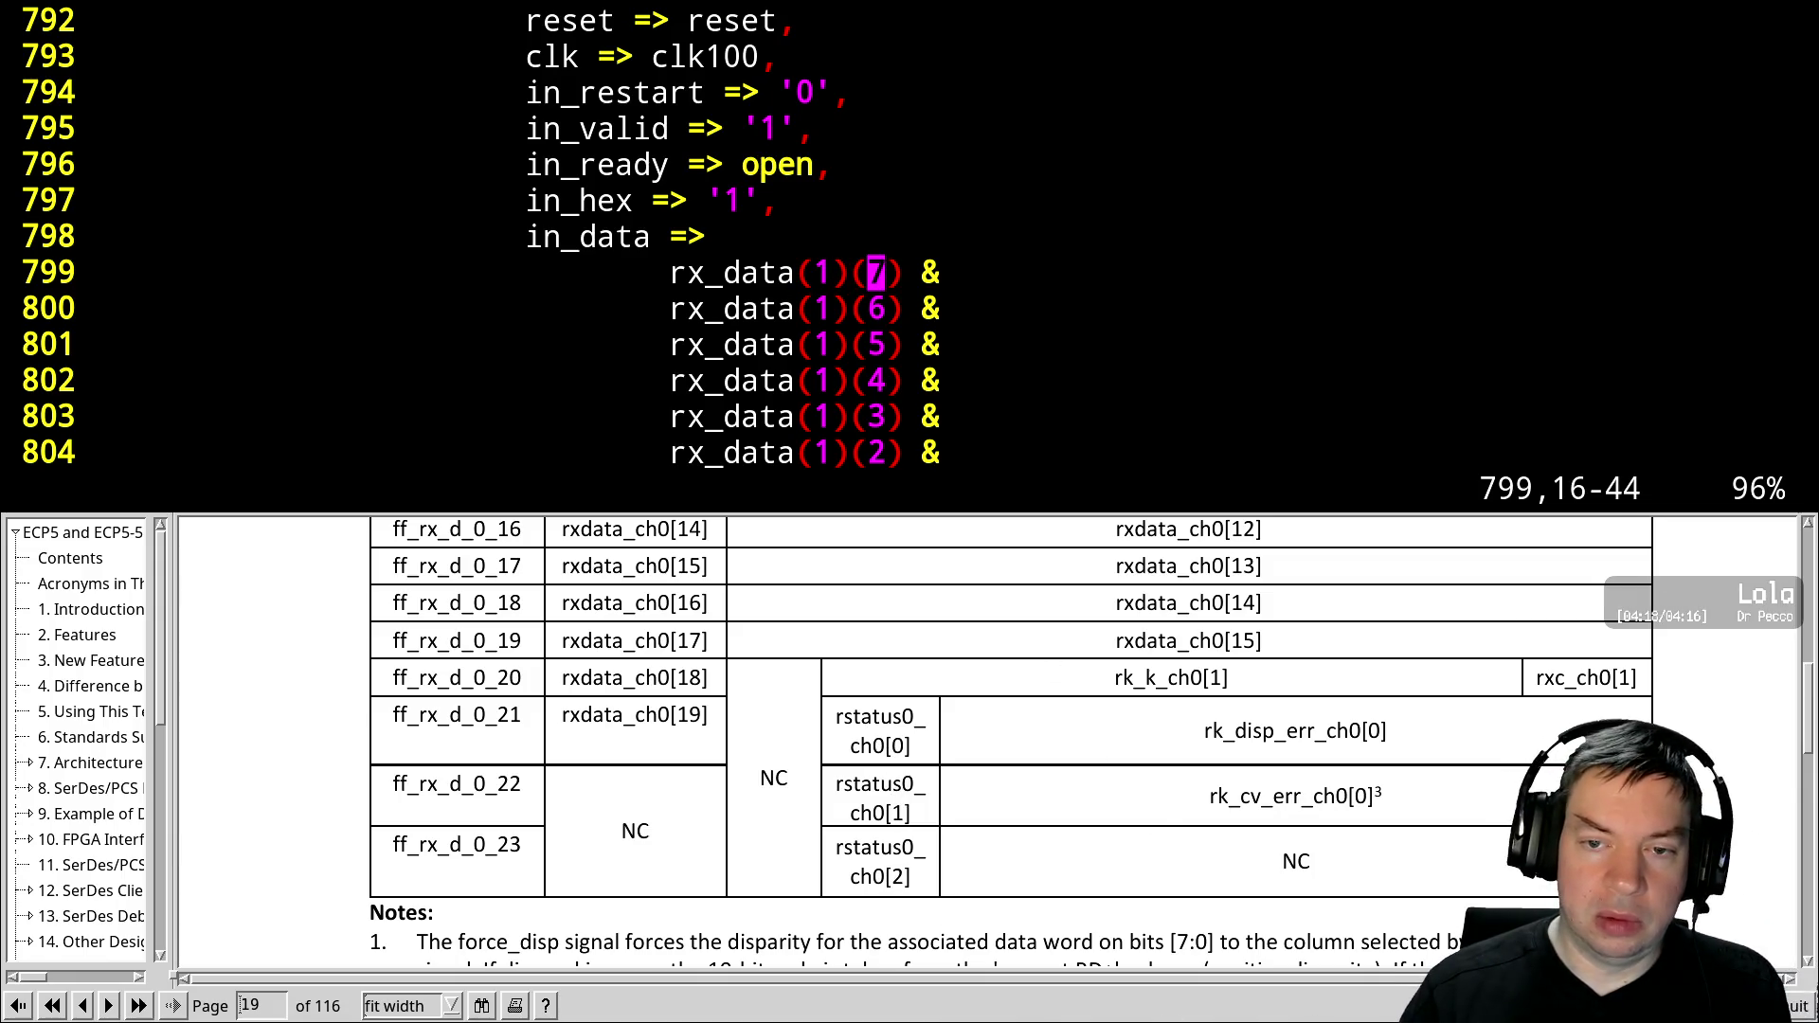
key(ctrl+v)
key(j)
key(j)
key(j)
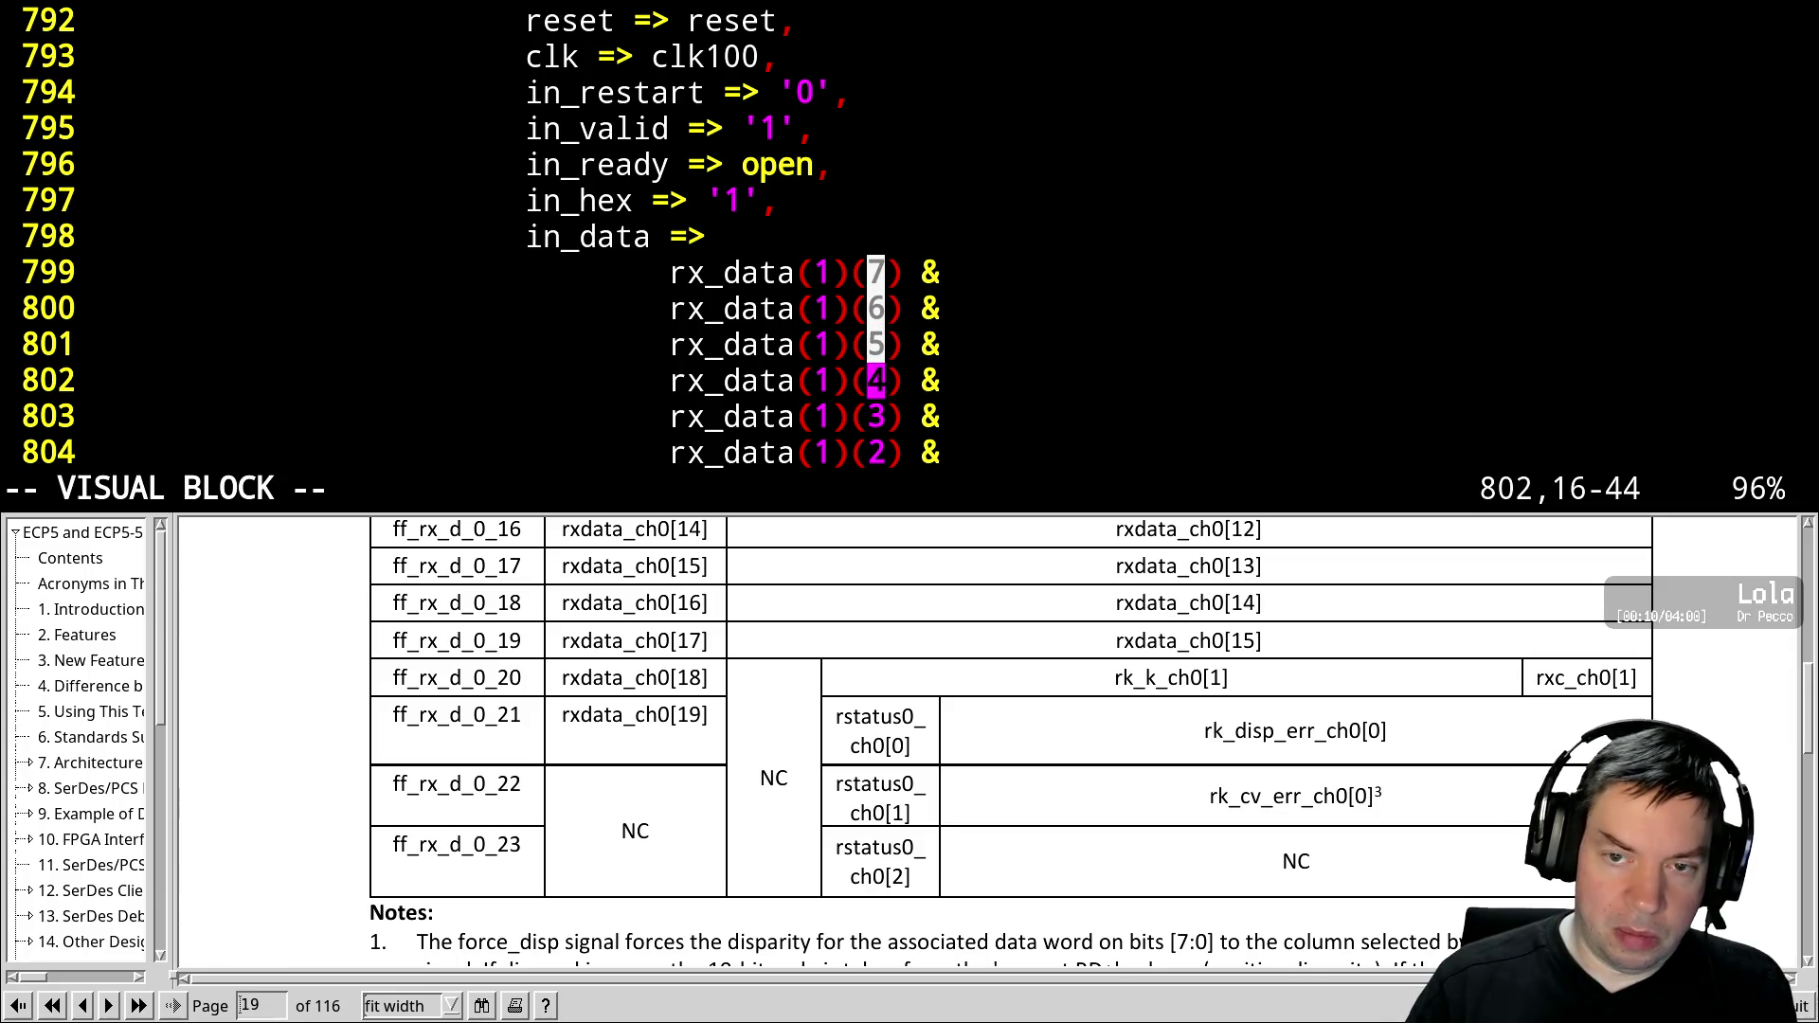
key(ctrl+a)
key(period)
key(period)
key(period)
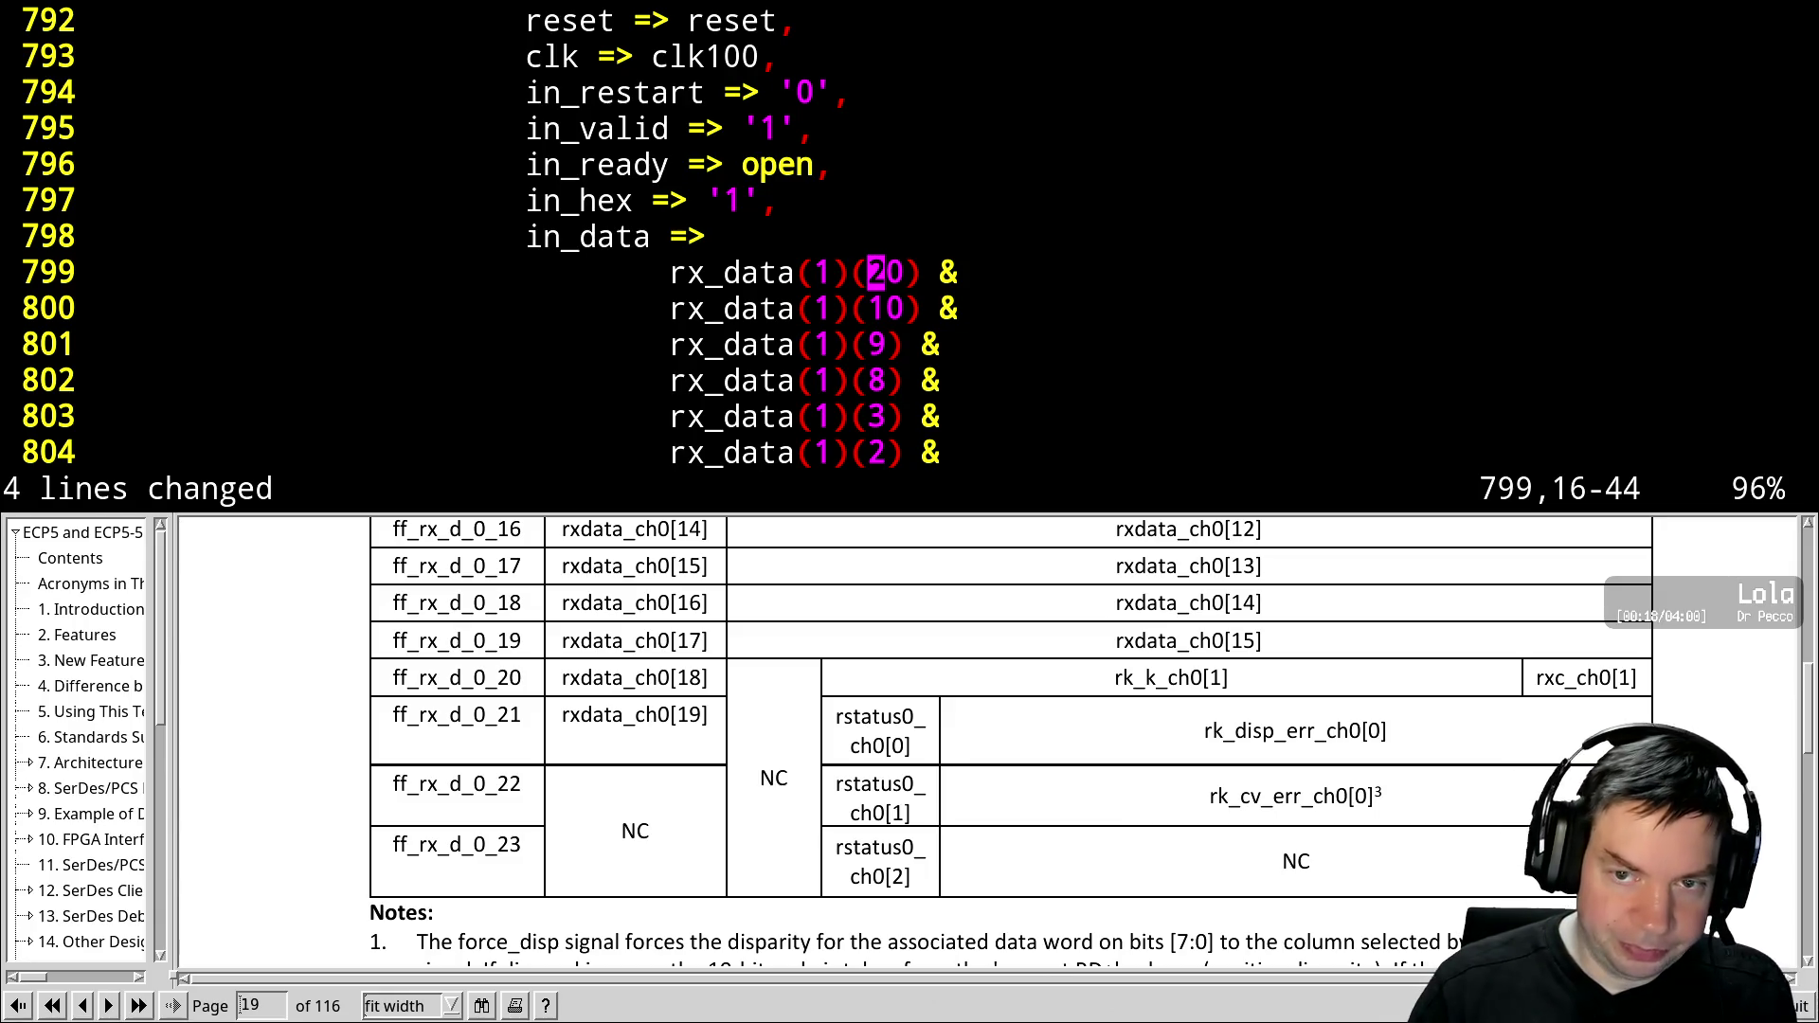
key(x)
text(x)
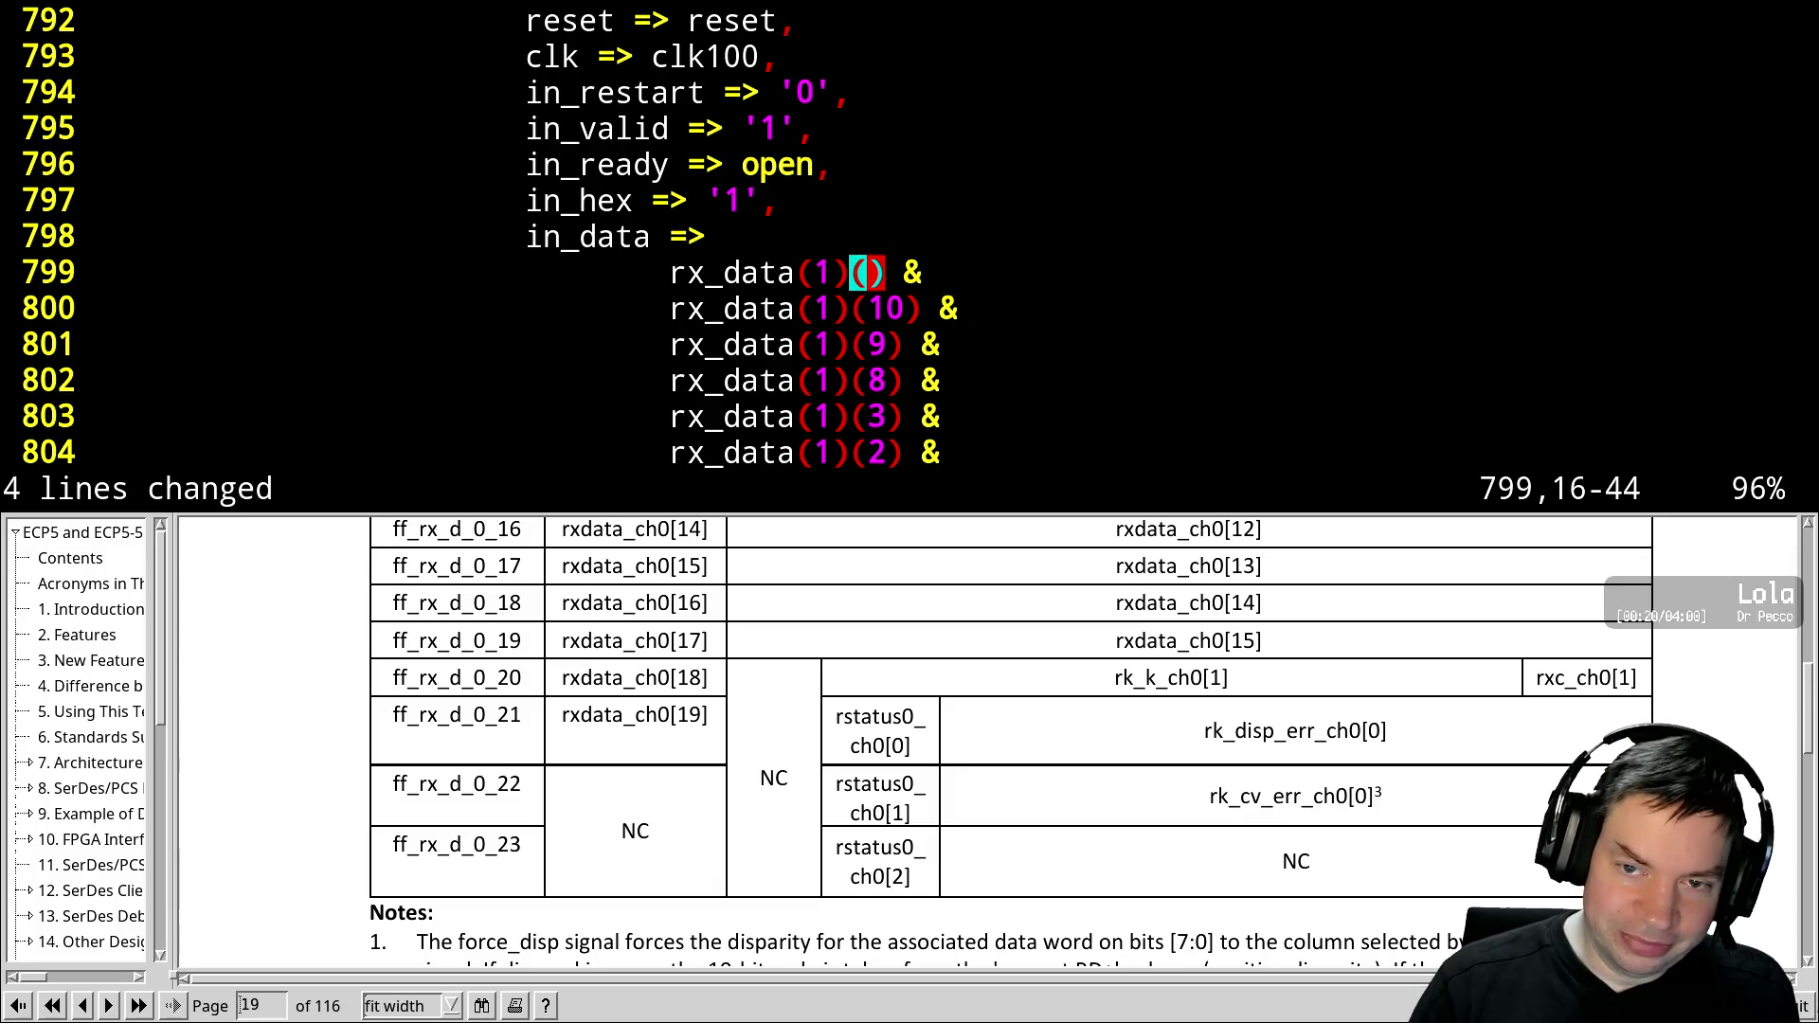
text(i11)
key(Escape)
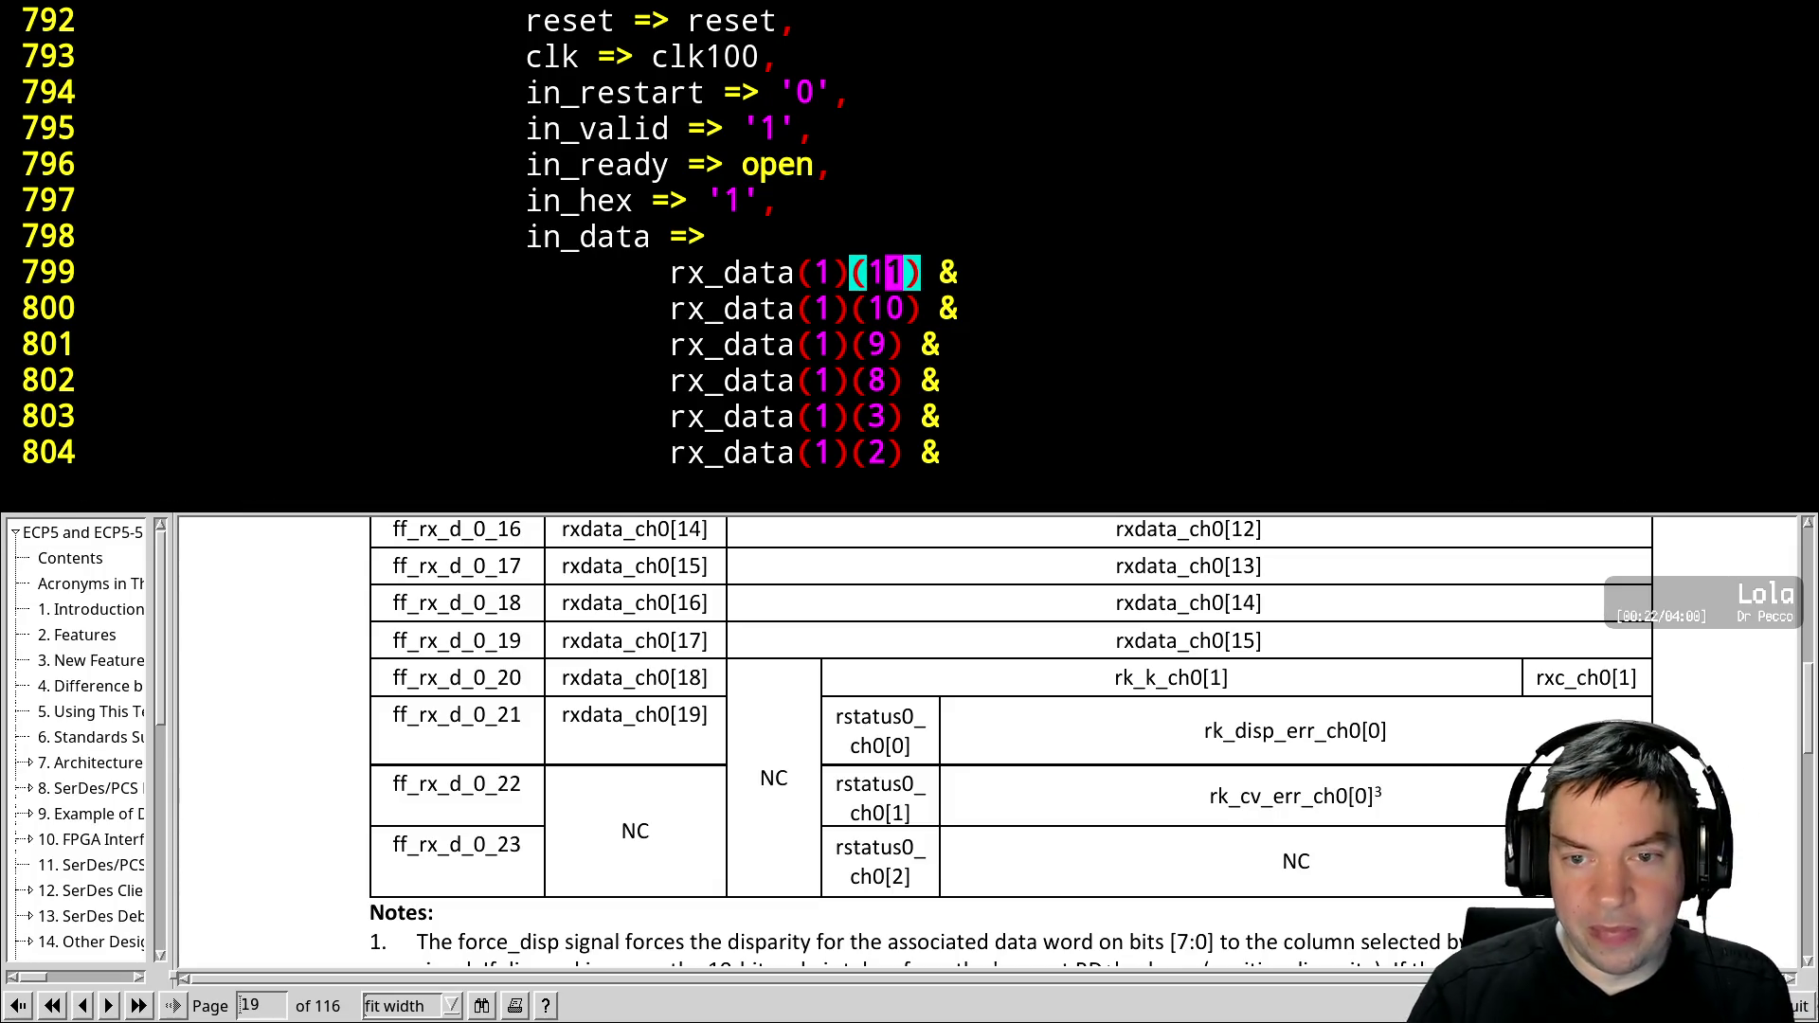
Save pcie.vhdl and rerun the make && scp rebuild from the shell
text(:w)
key(Return)
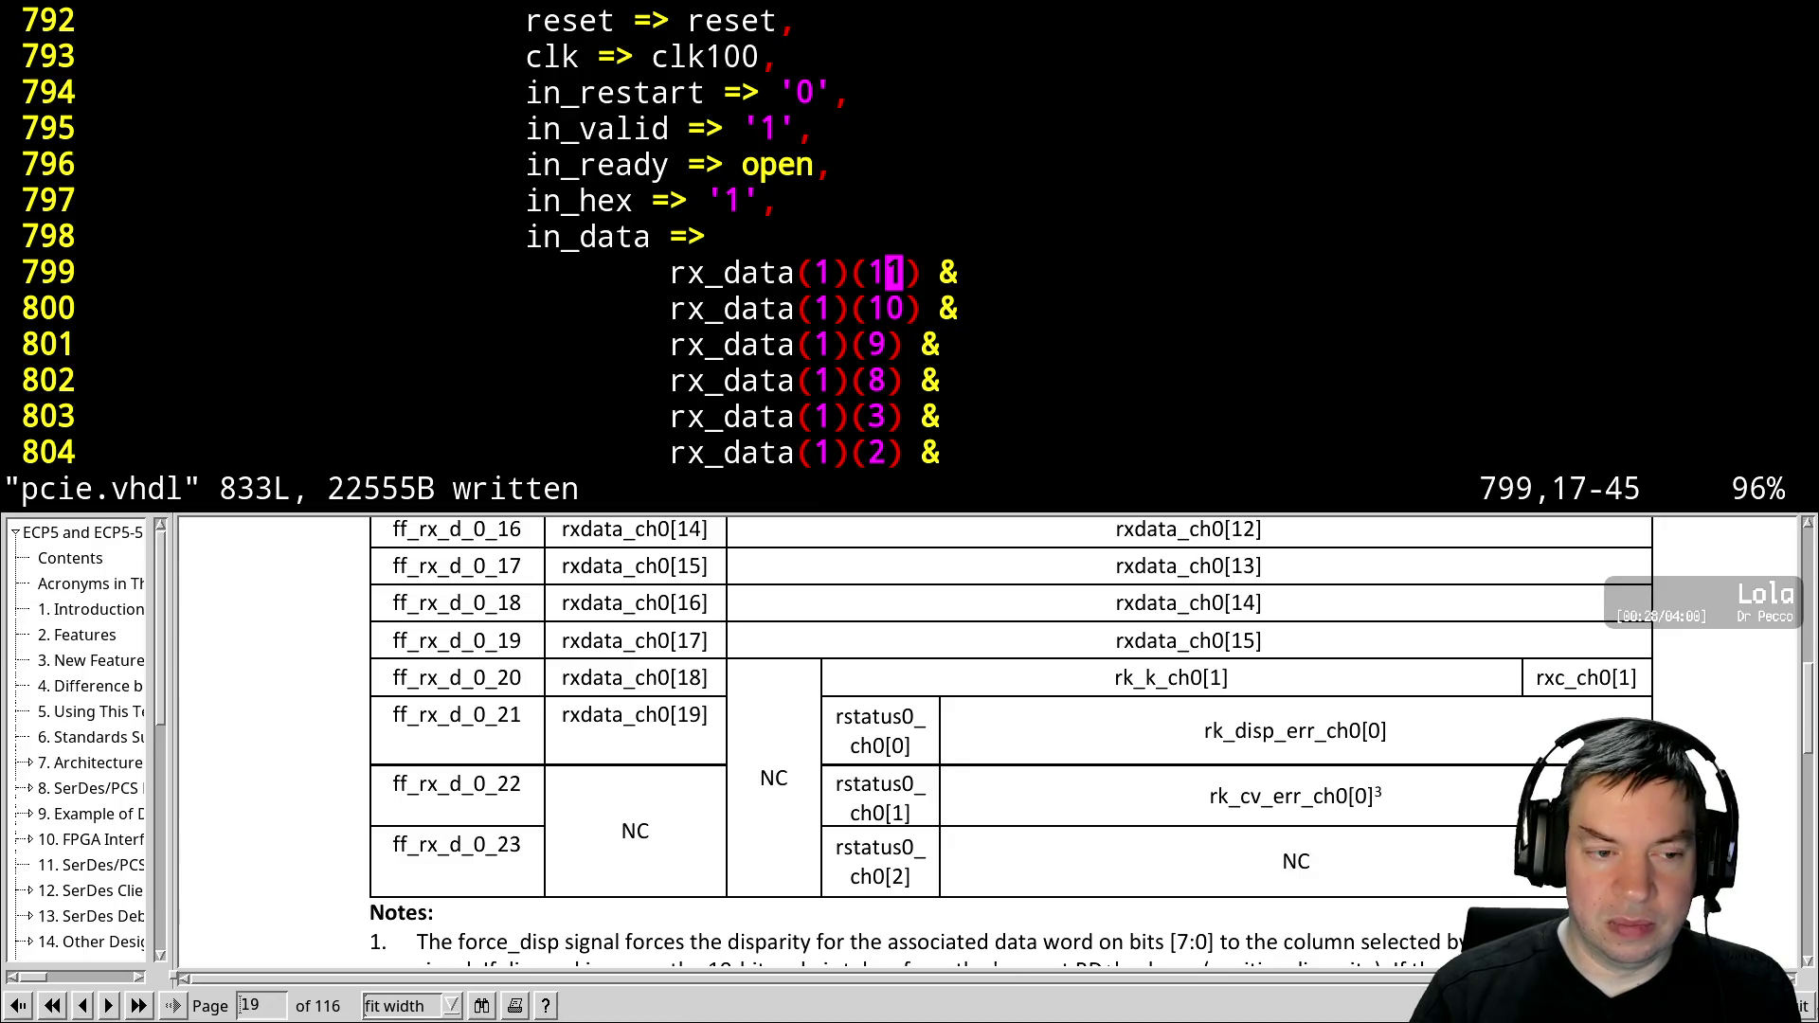
key(ctrl+z)
key(Up)
key(Up)
key(Return)
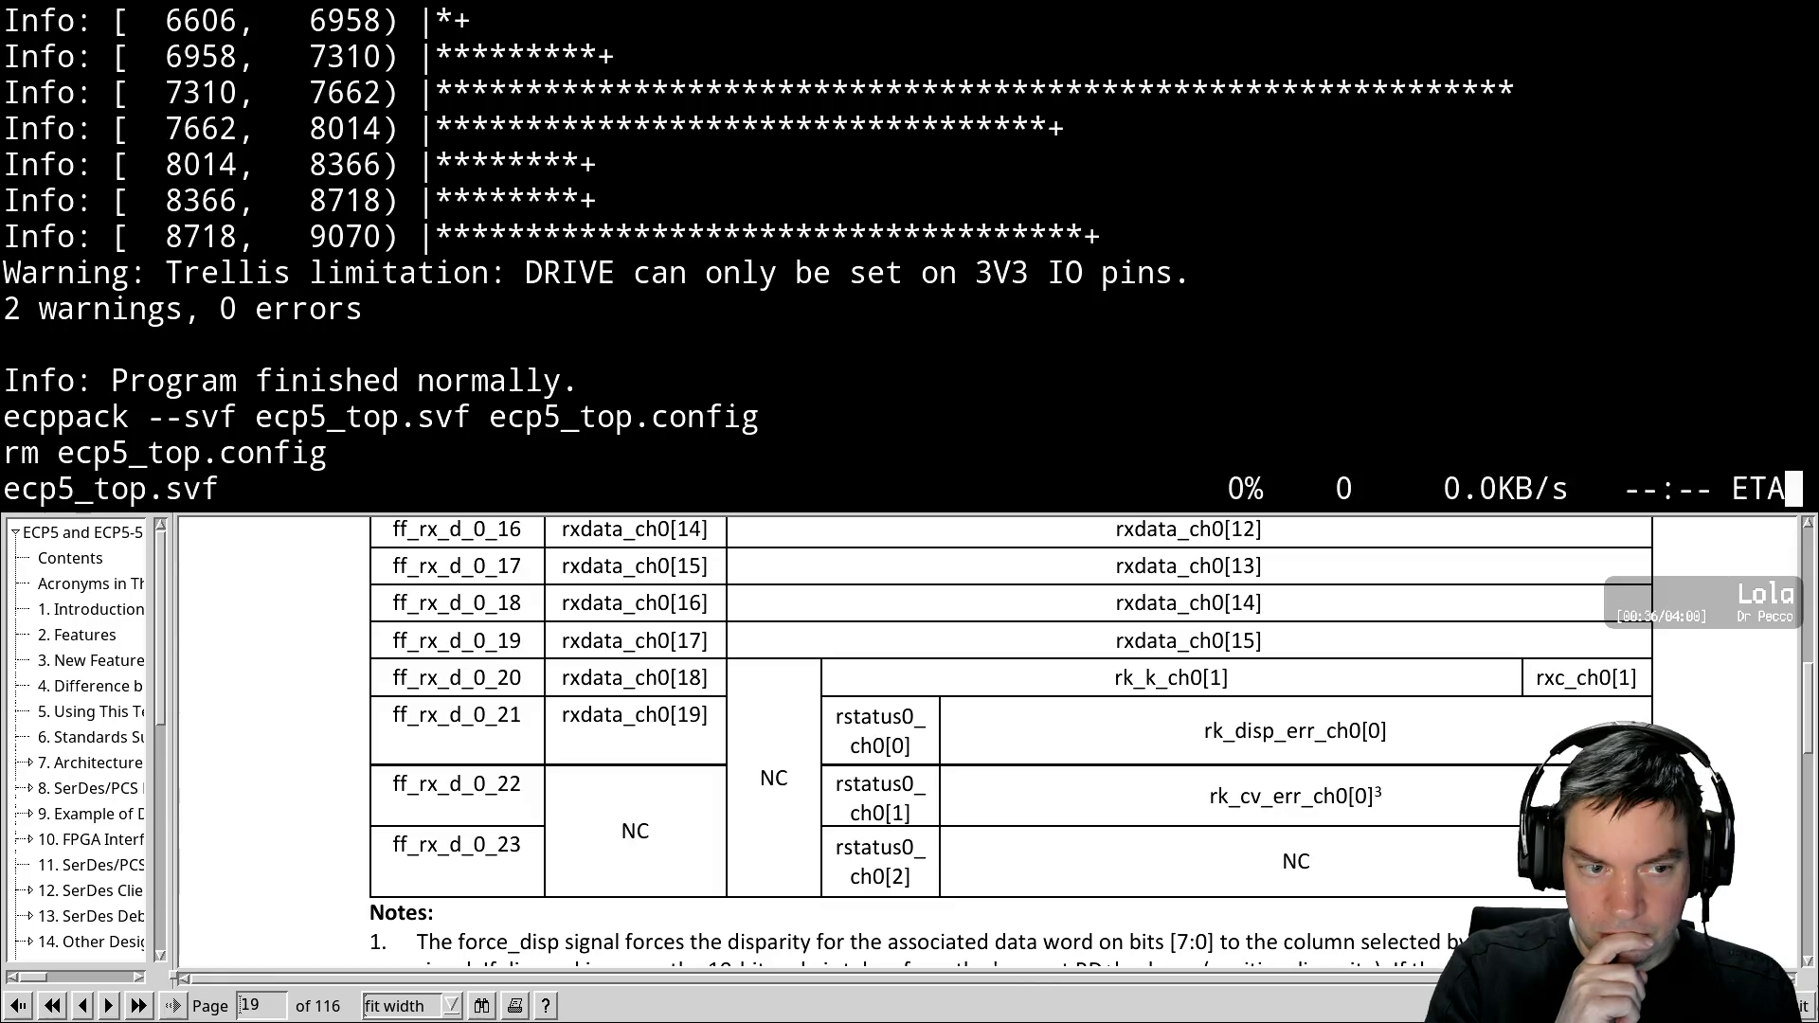
Restart the RX hex dump and reprogram the FPGA with svf ecp5_top.svf
key(Up)
key(Return)
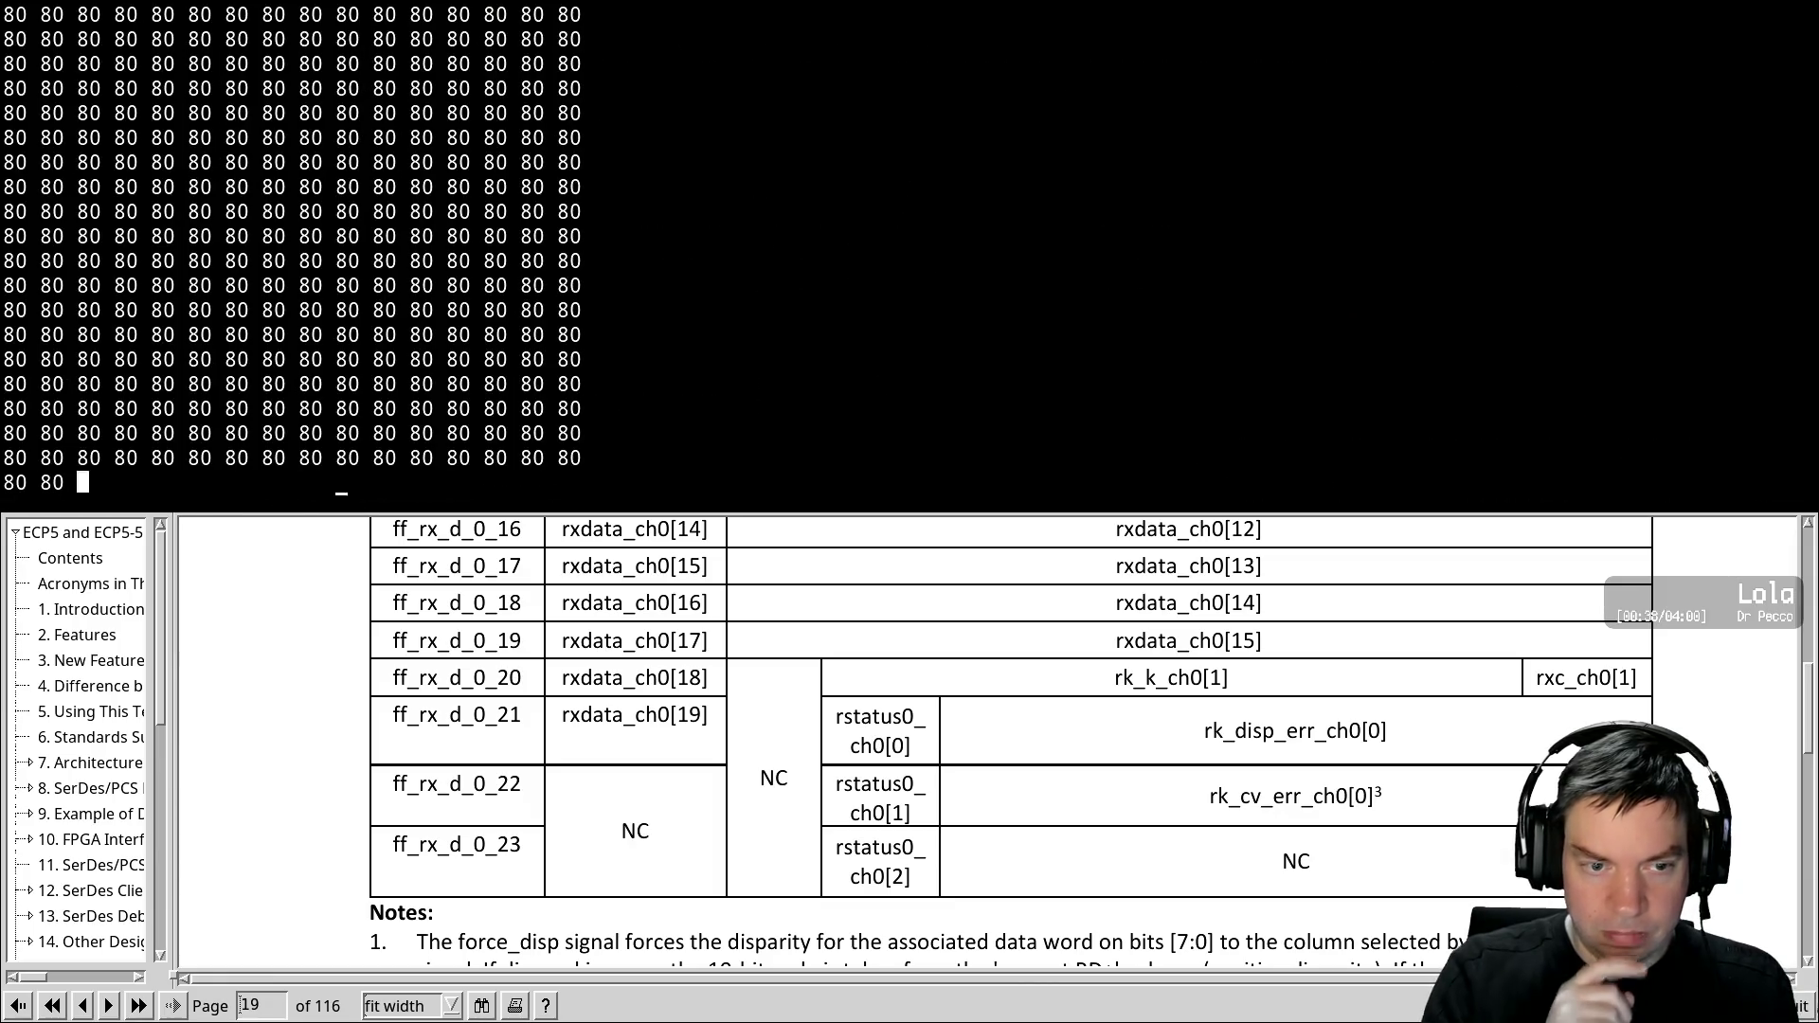
key(Up)
key(Return)
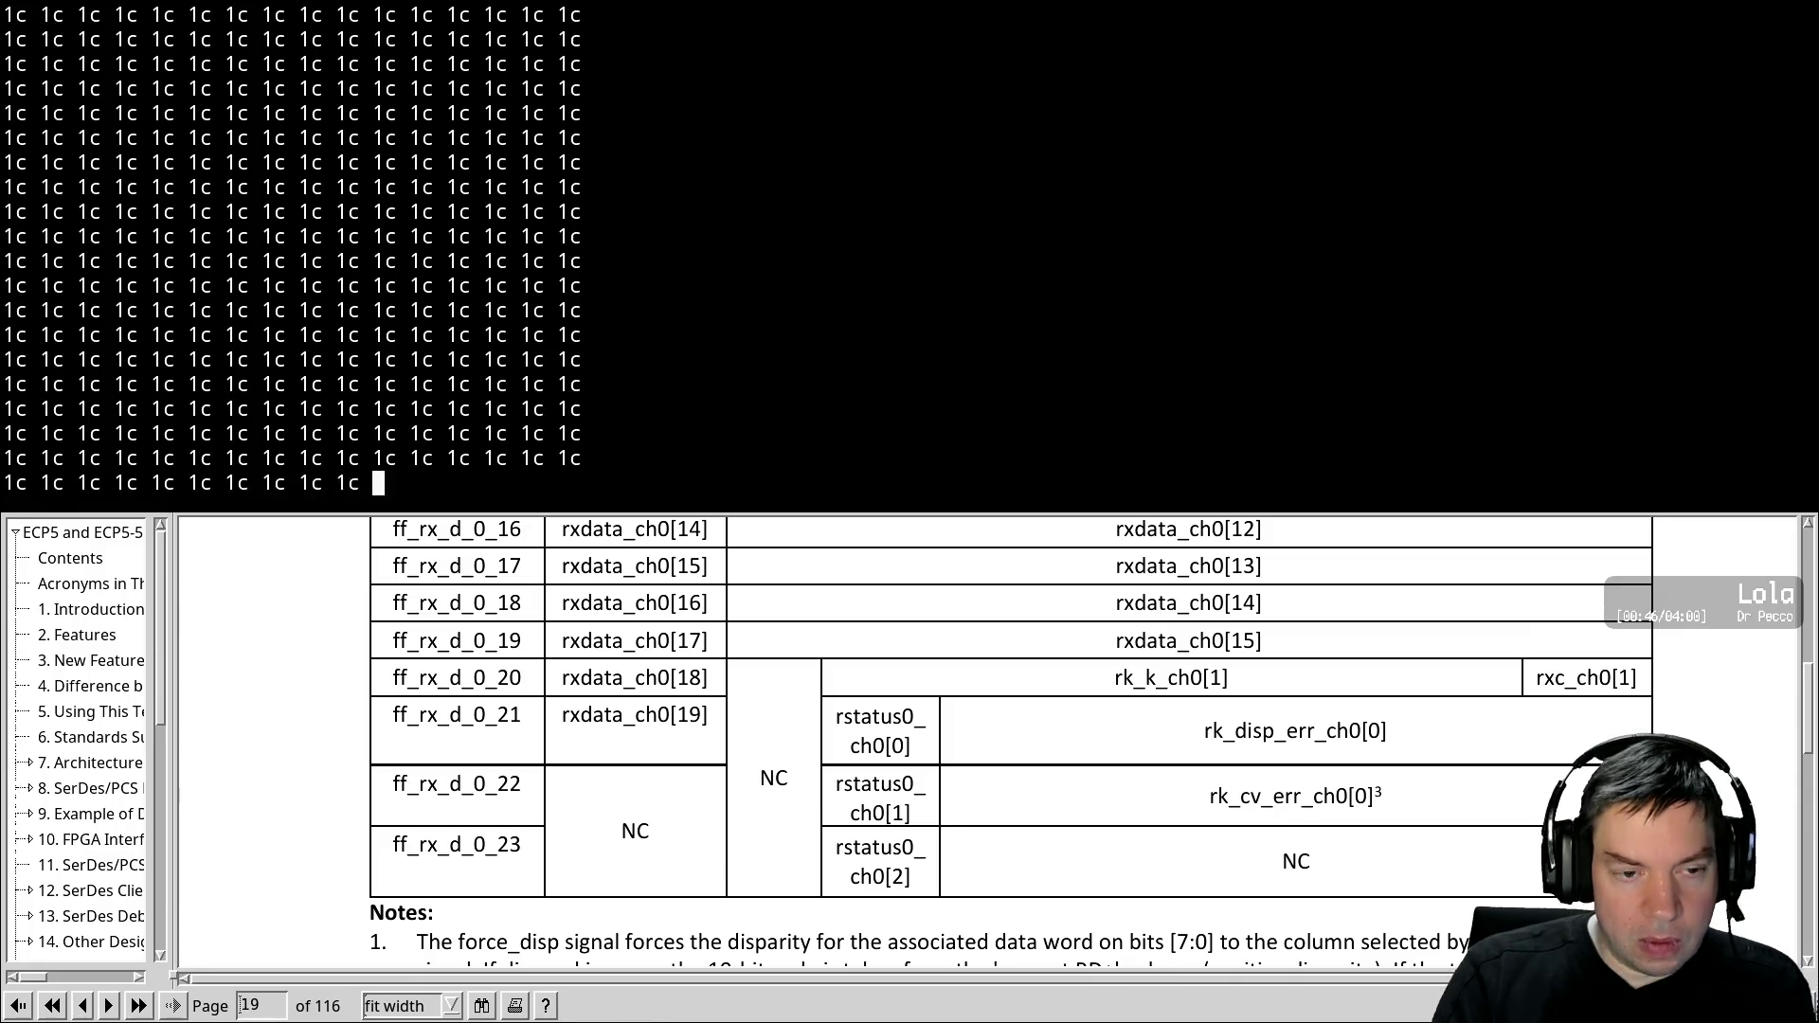
key(Up)
key(Return)
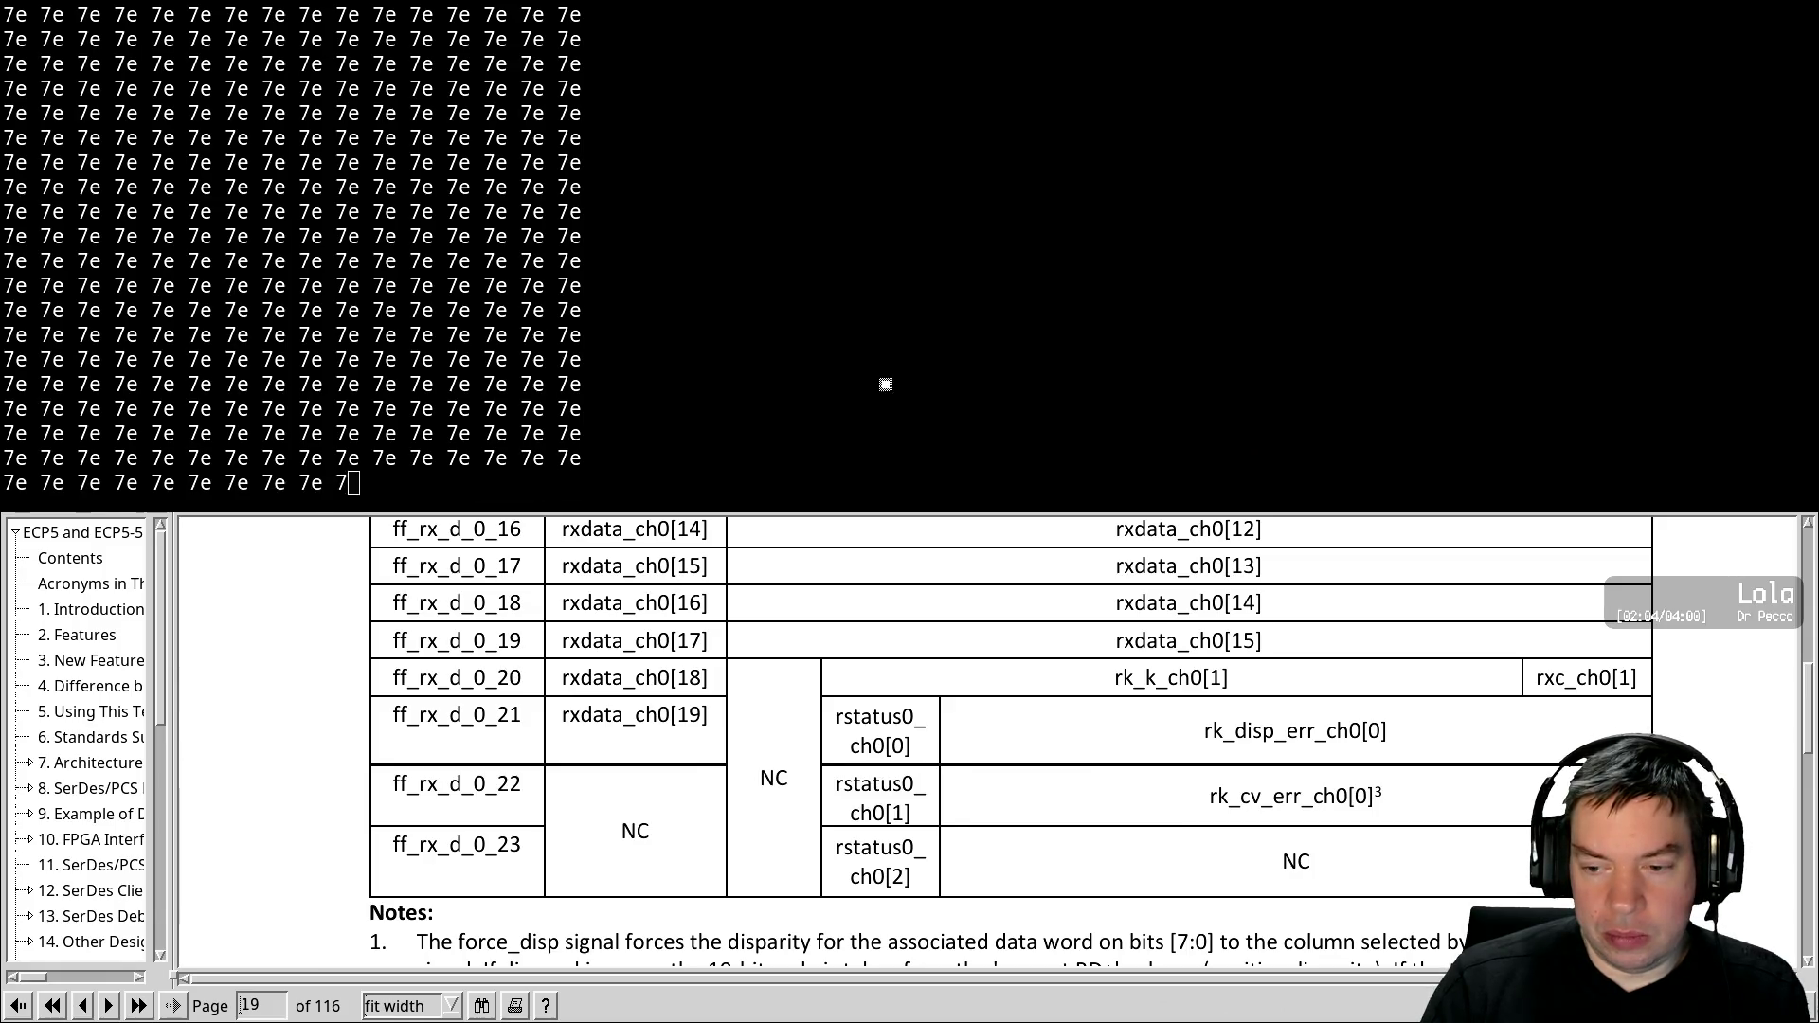
Reflash ecp5_top.svf twice more, alternating with the streaming RX hex dump terminal
key(ctrl+c)
key(alt+Tab)
key(alt+Tab)
key(Up)
key(Return)
key(alt+Tab)
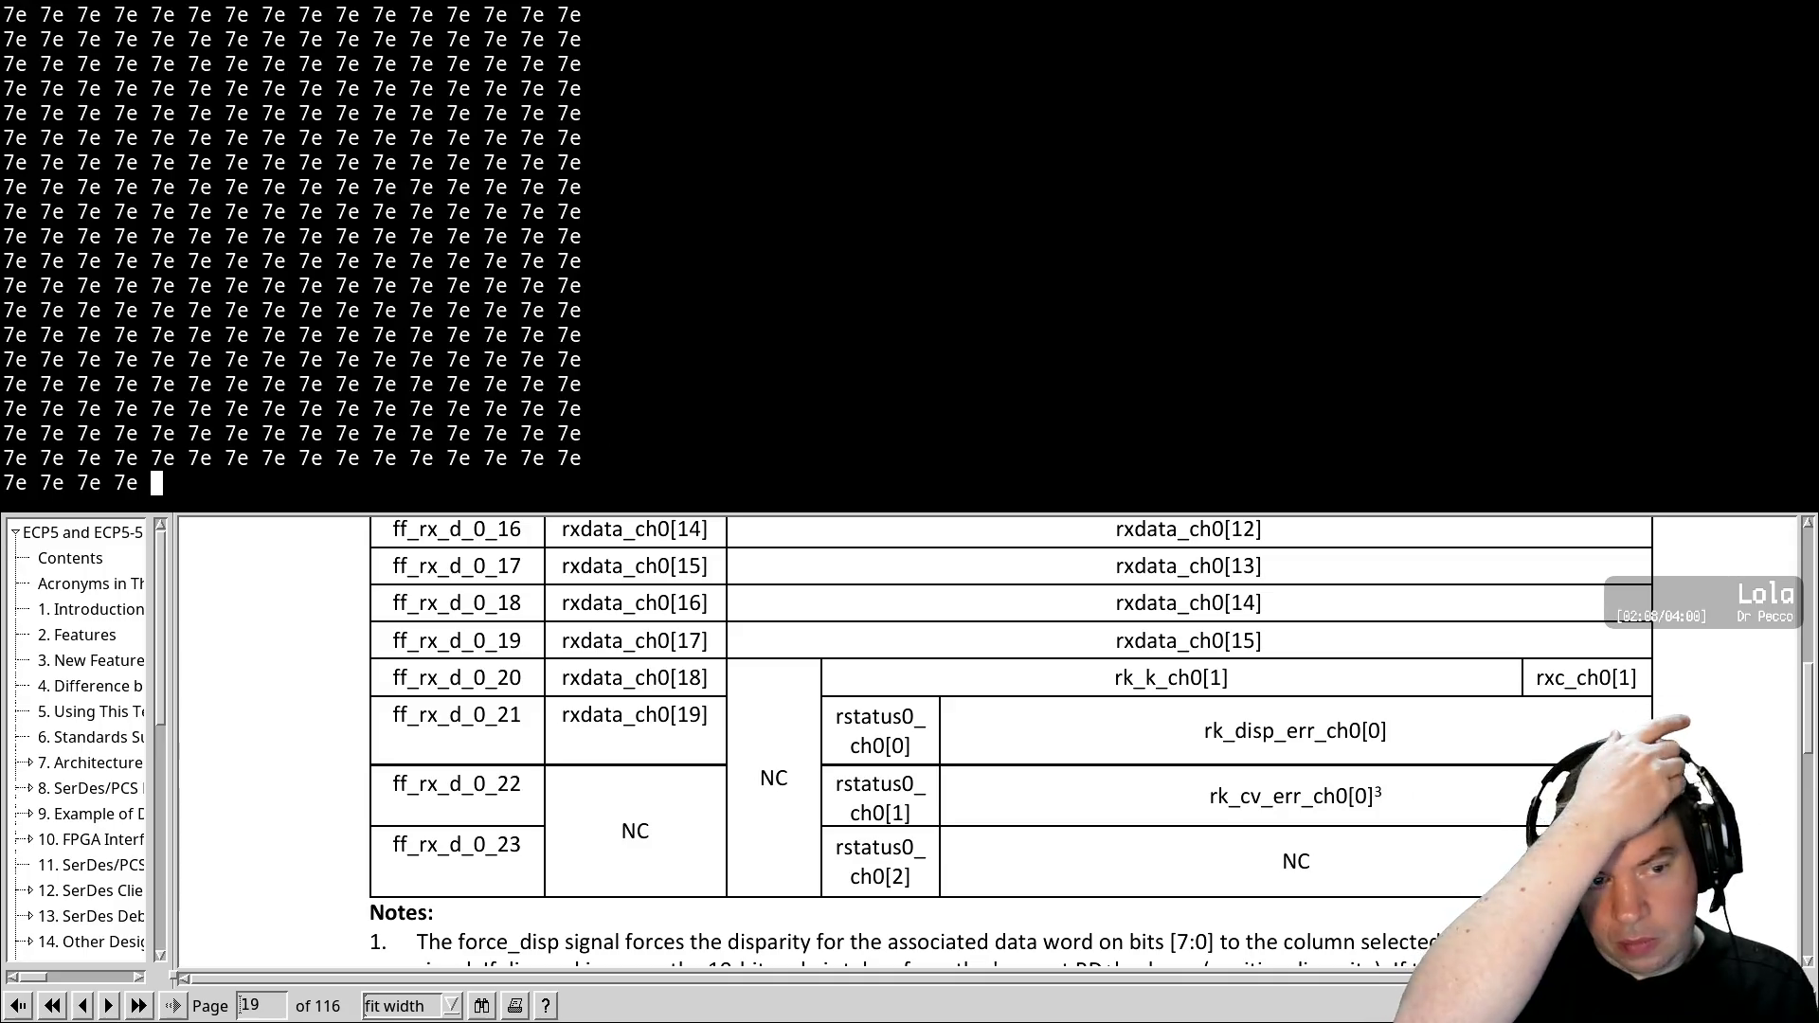
key(alt+Tab)
key(alt+Tab)
key(alt+Tab)
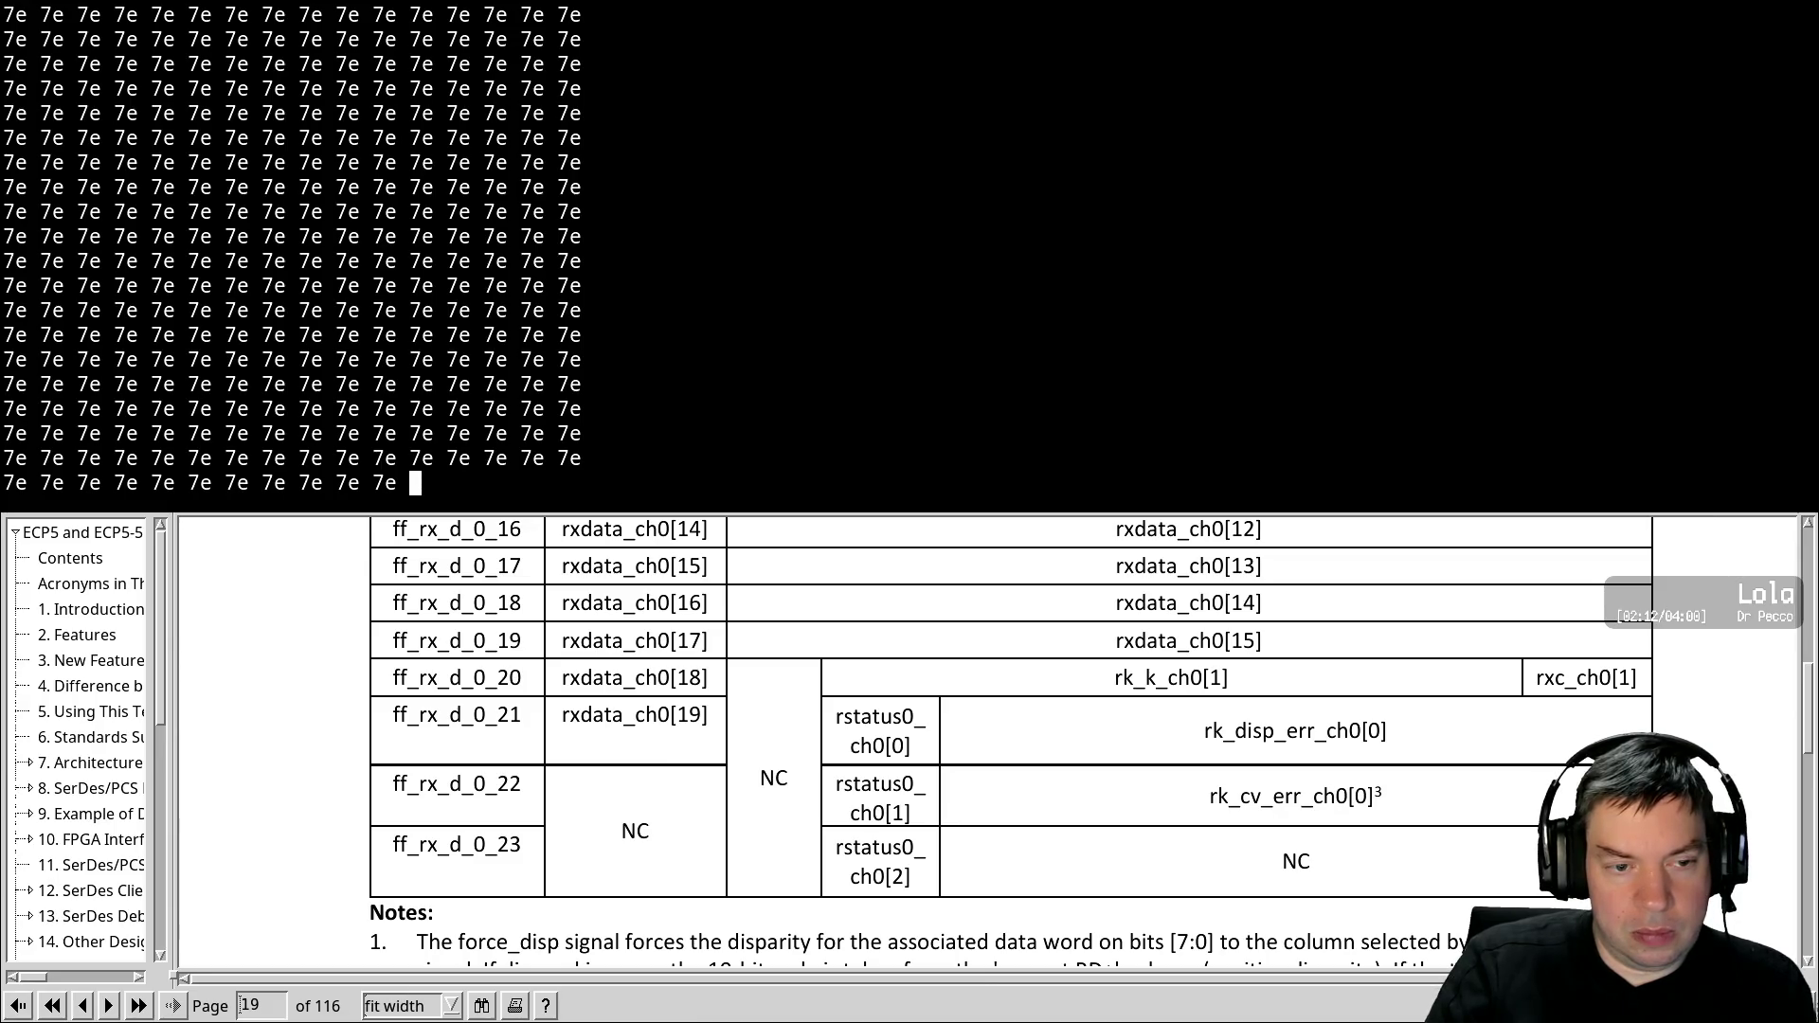
key(alt+Tab)
key(Up)
key(Return)
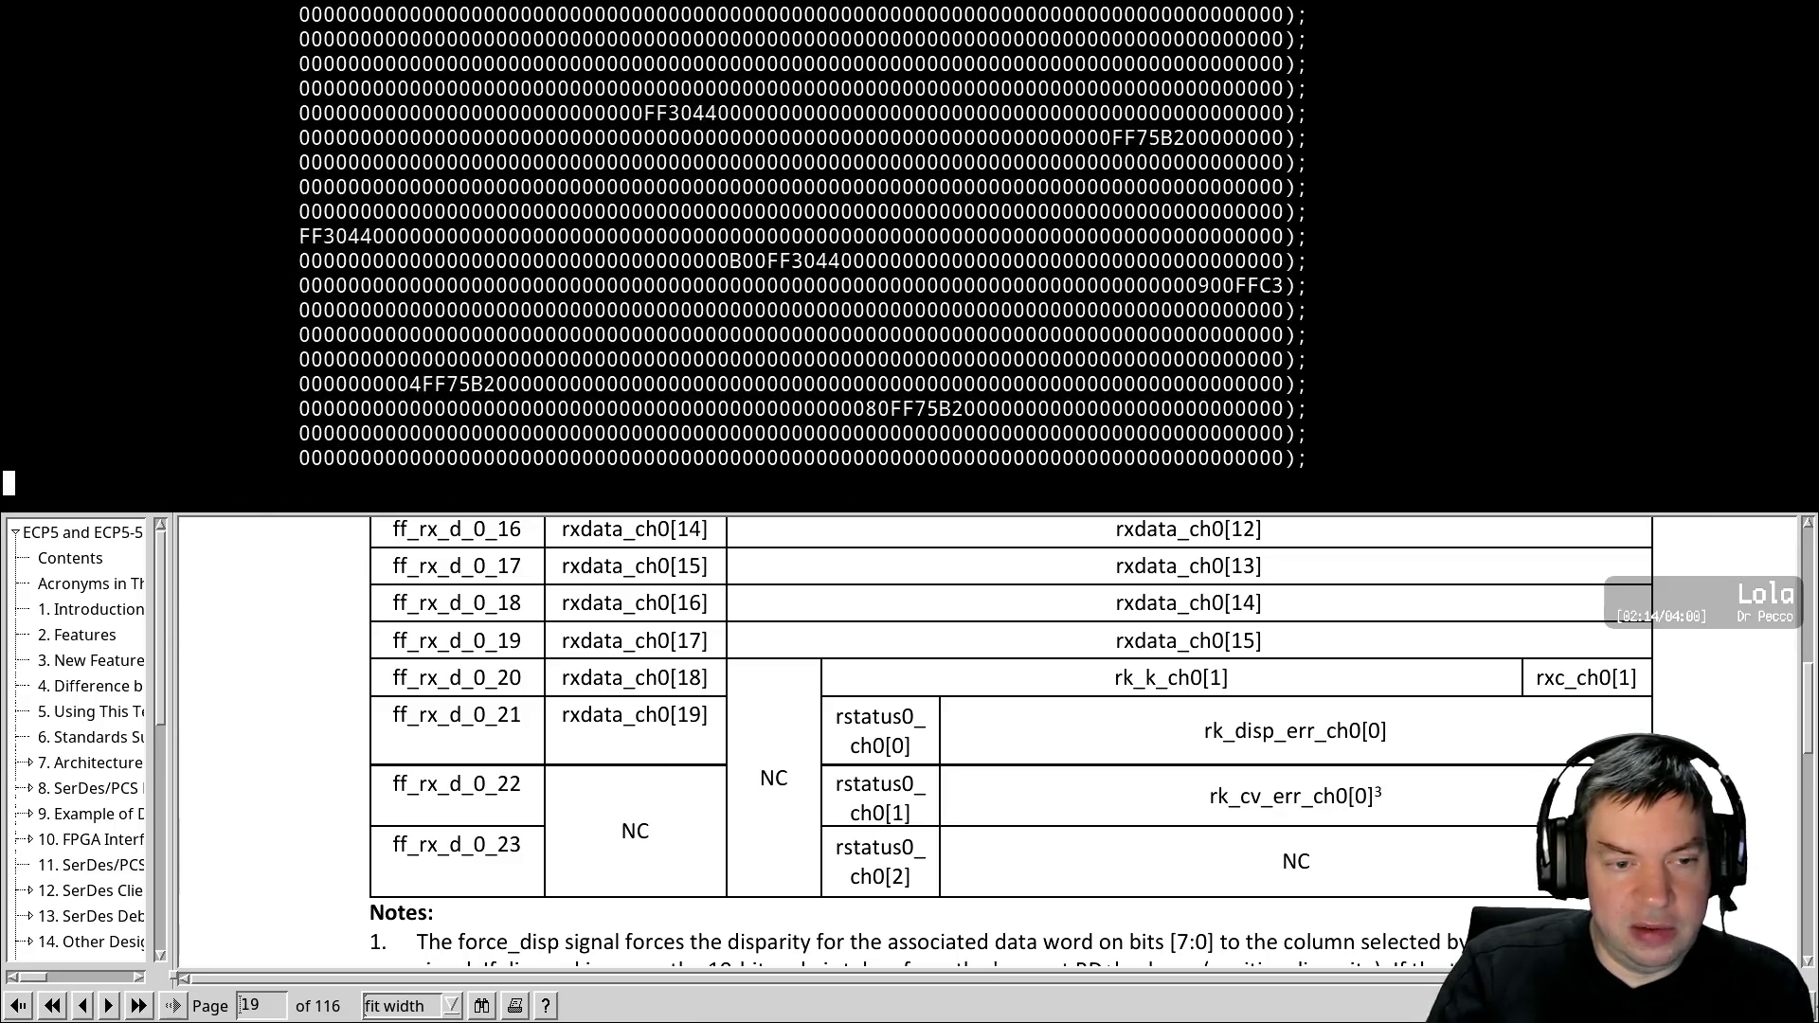
key(alt+Tab)
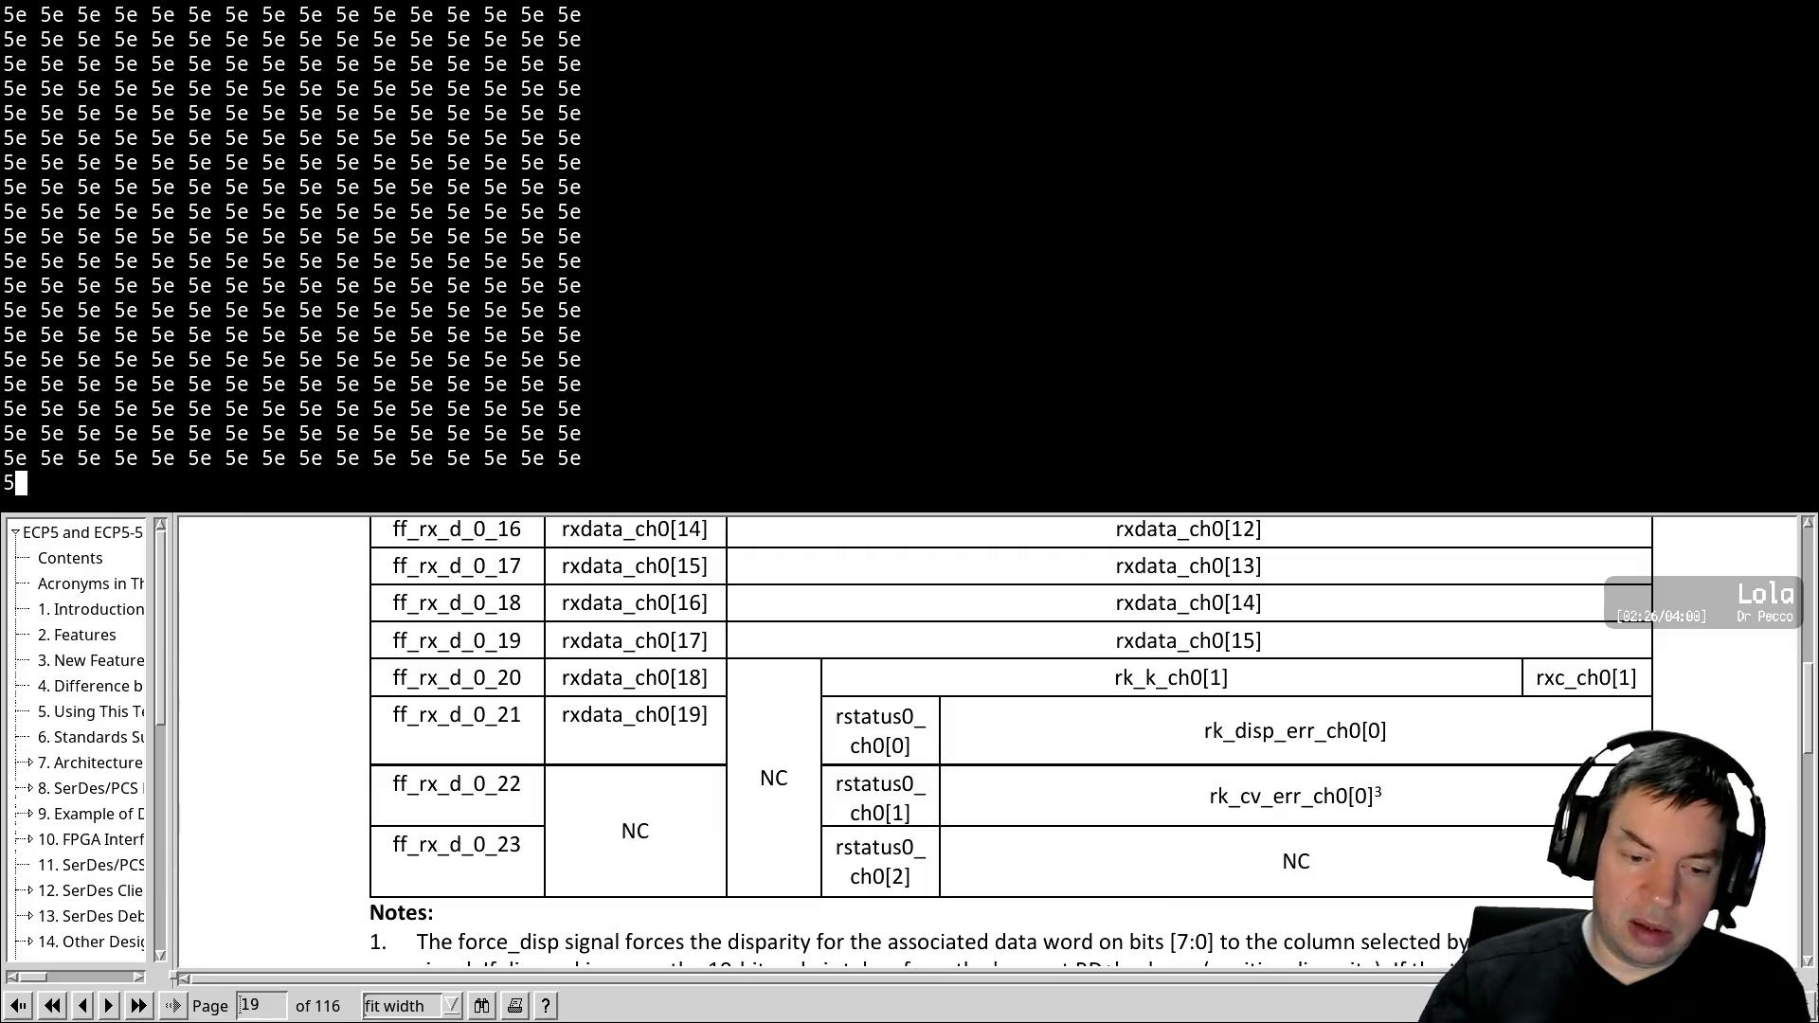
Run two more ecp5_top.svf programming passes, then stop the dump and clear the recalled command line
scroll(1292, 762, down, 5)
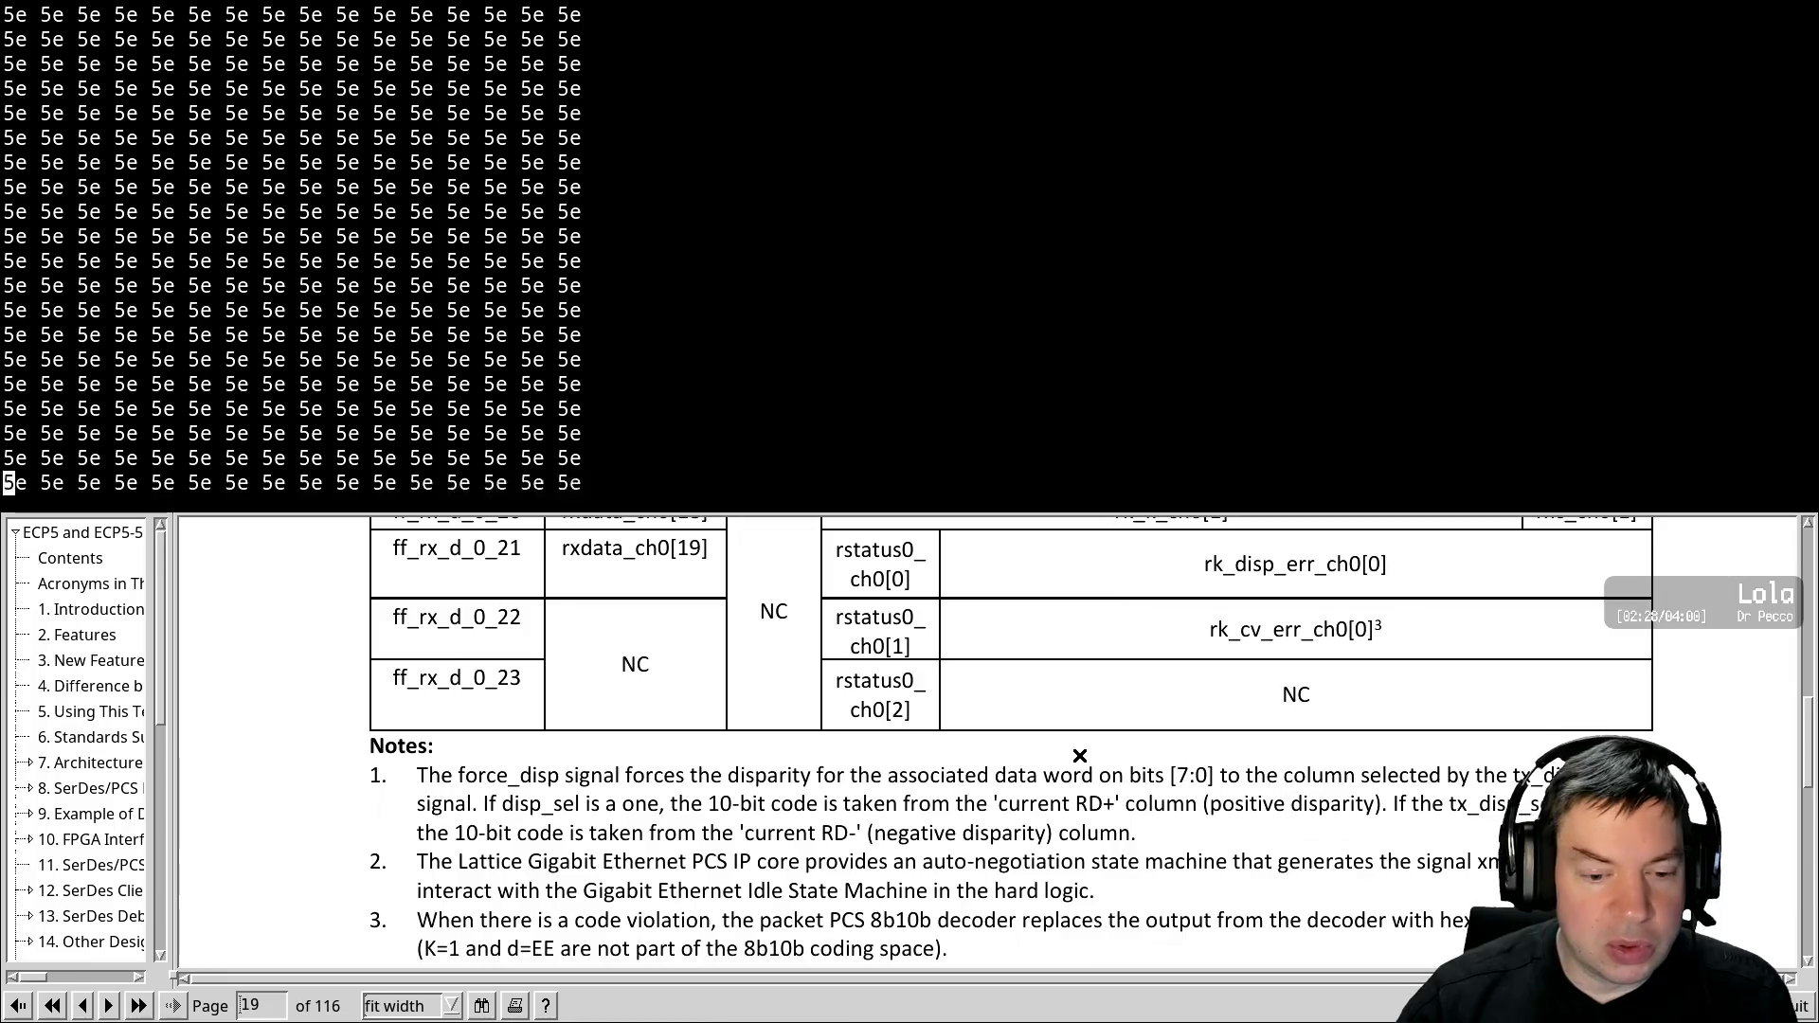
scroll(1067, 818, up, 1)
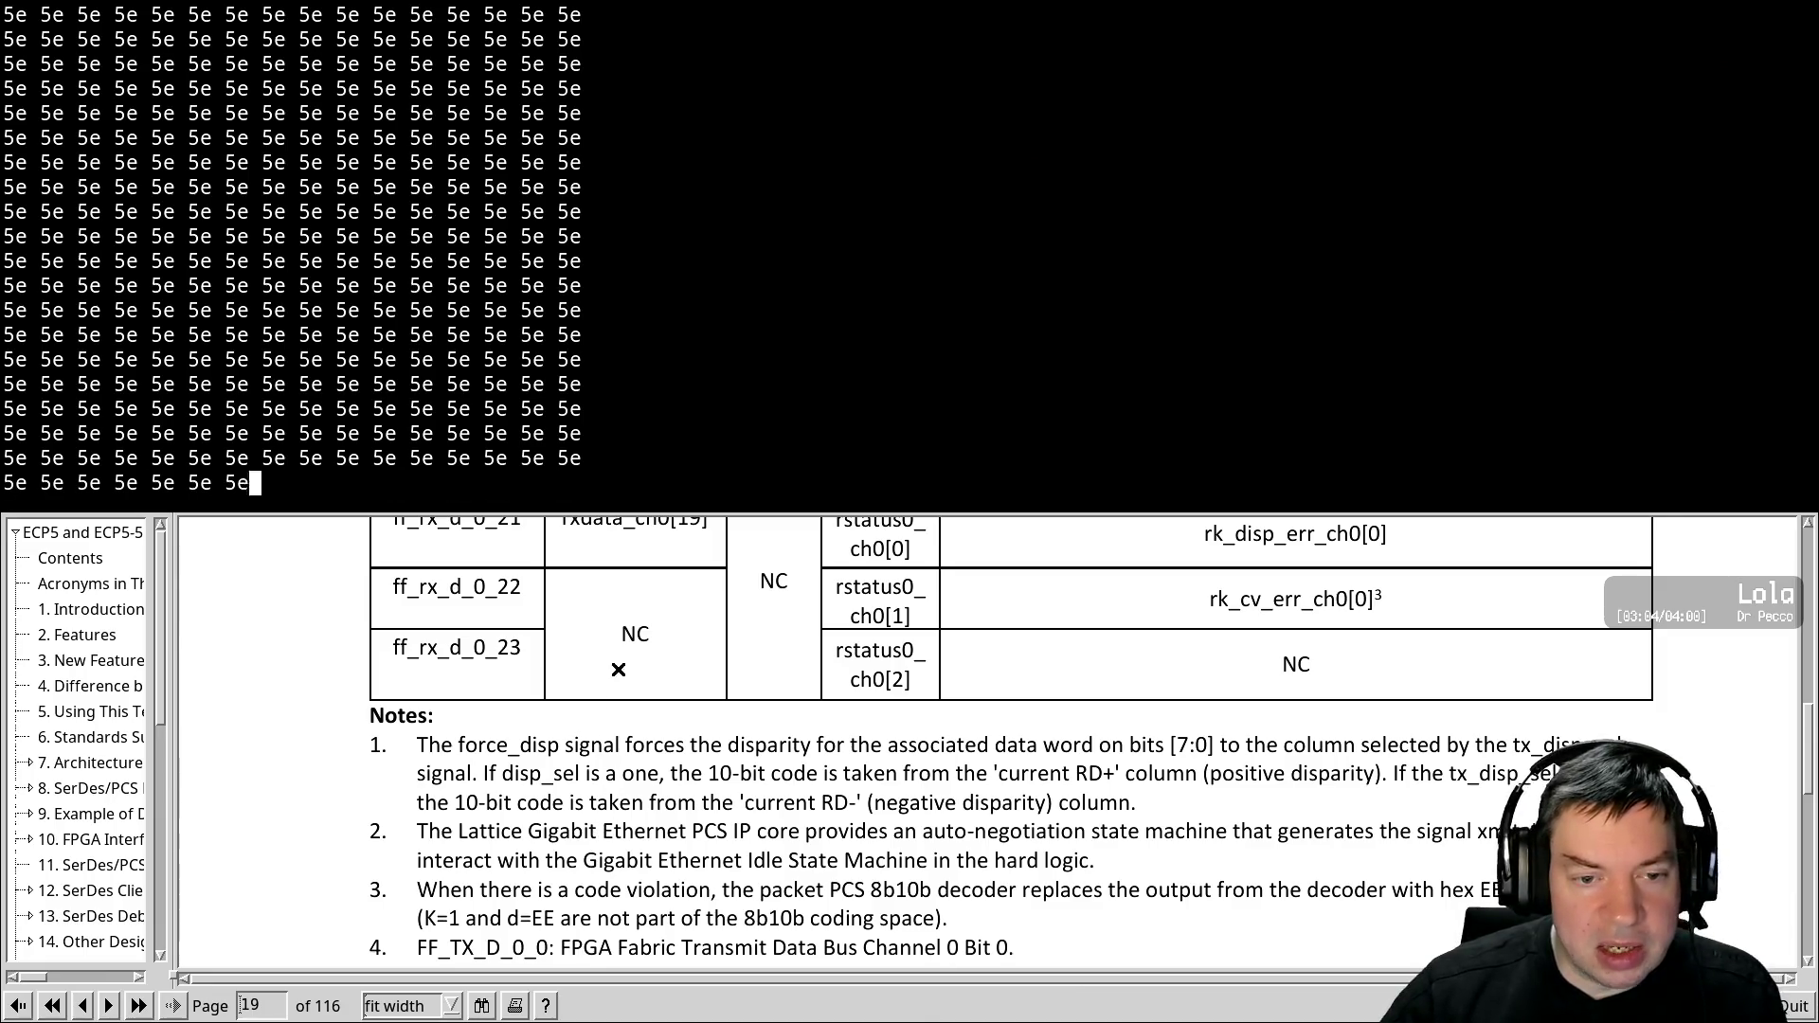
key(Up)
key(Return)
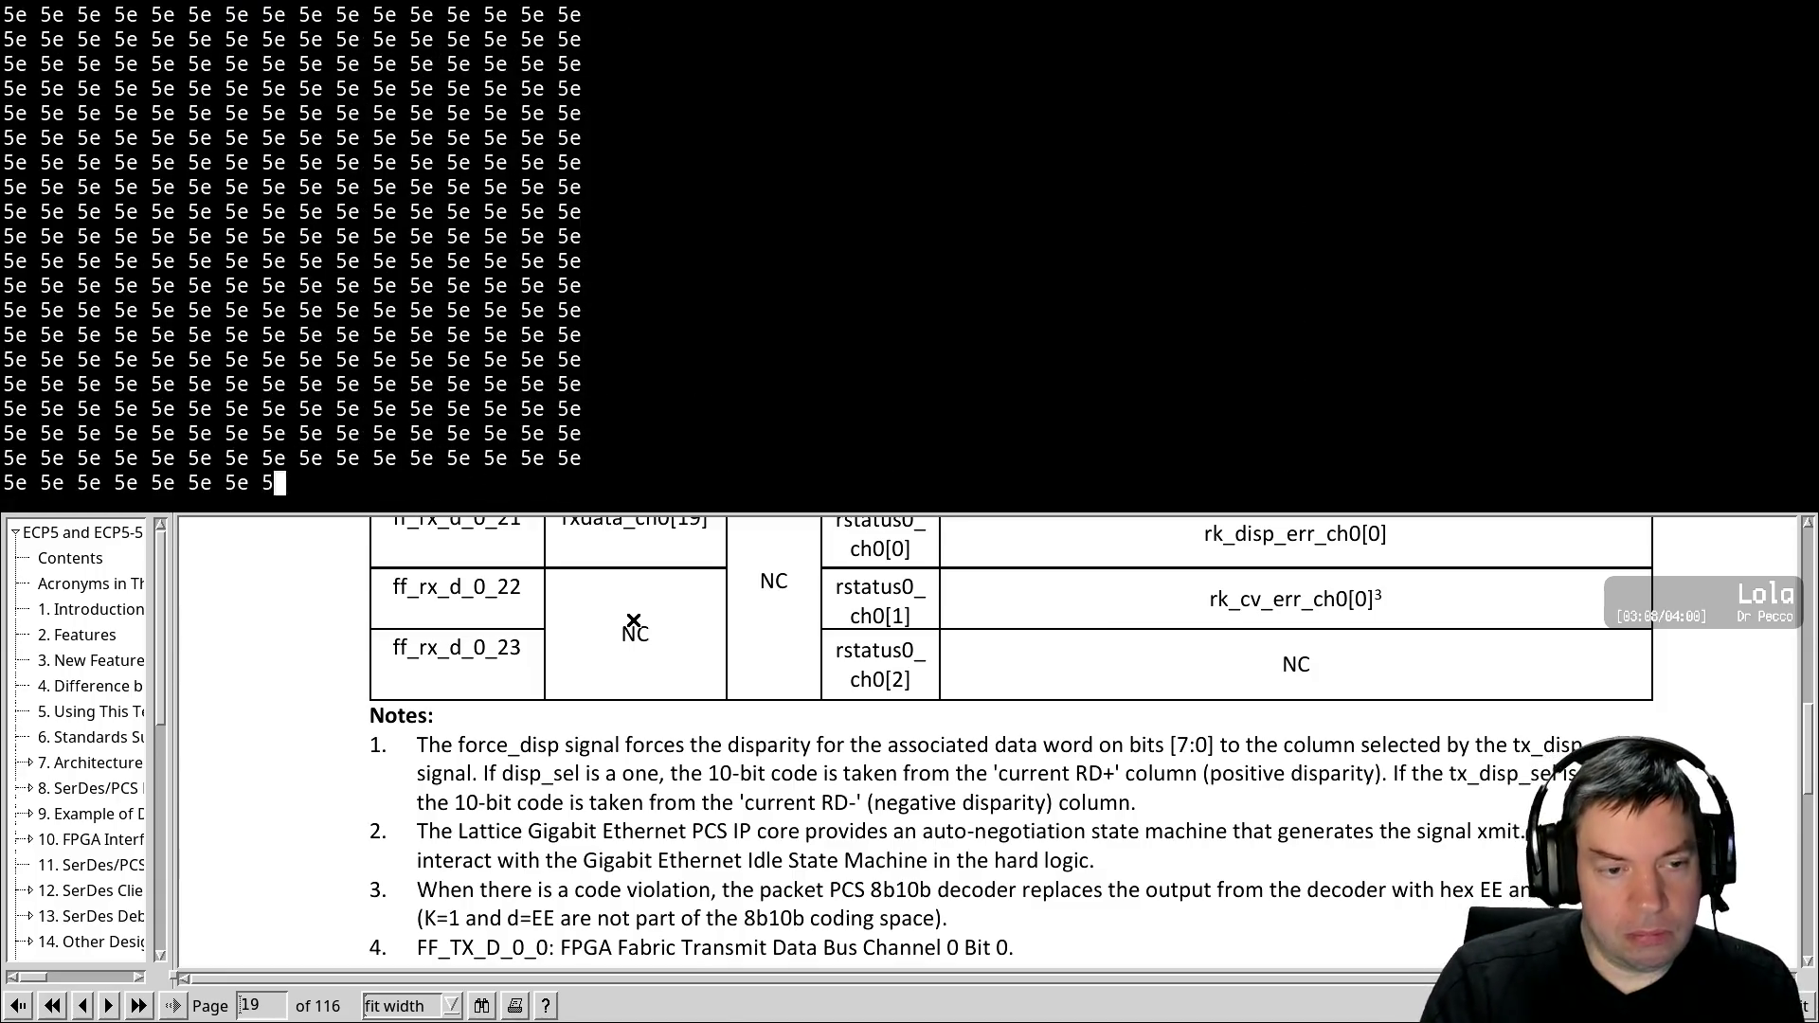
key(Up)
key(Return)
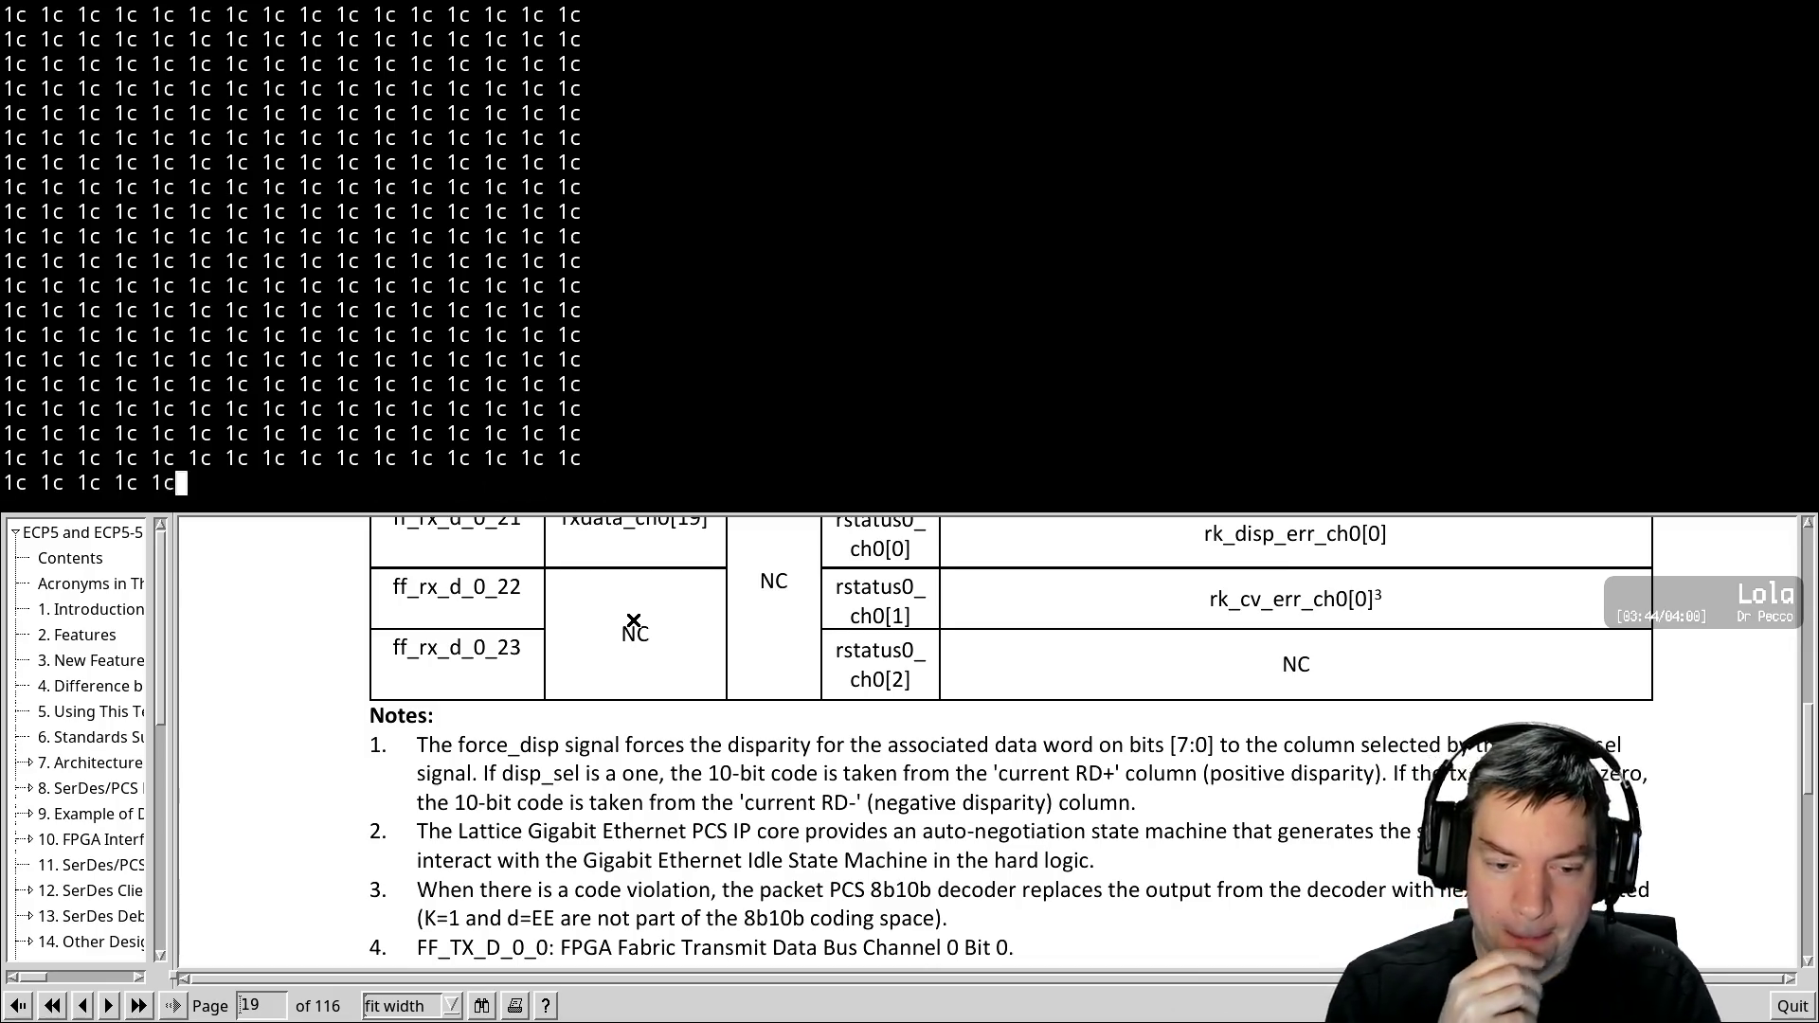
key(ctrl+c)
key(Up)
key(ctrl+u)
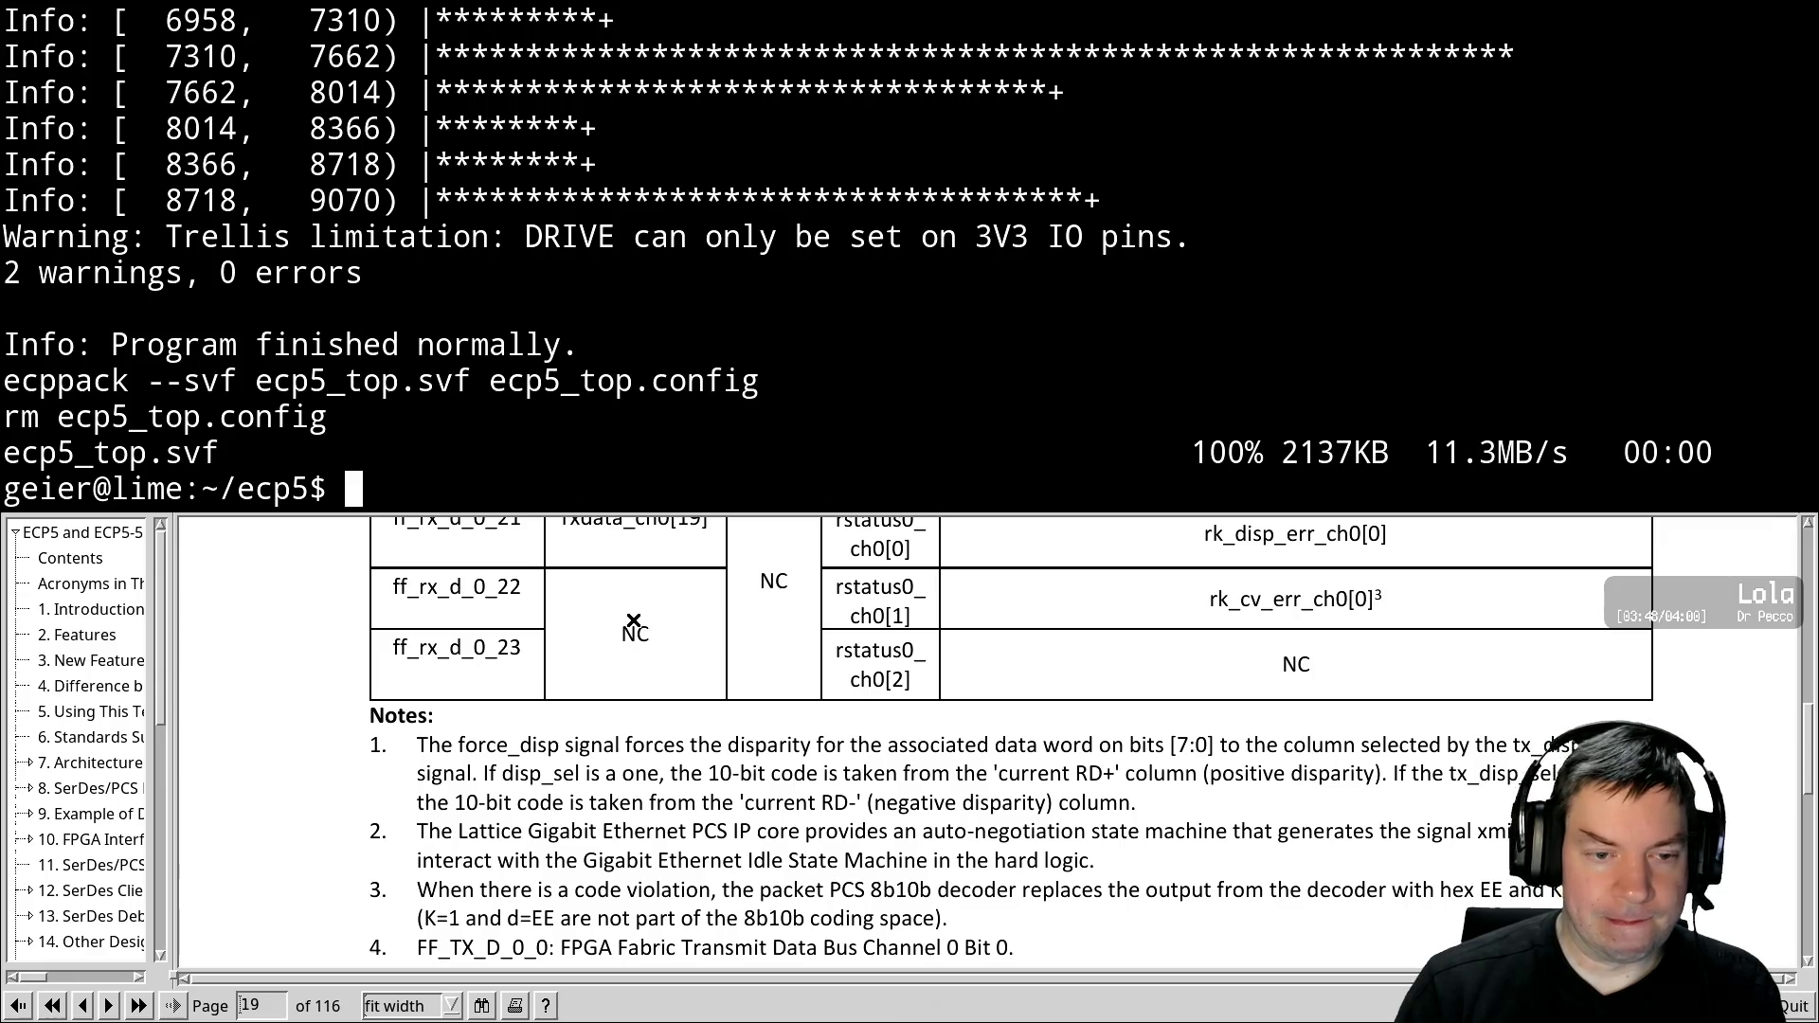
Resume Vim and scroll up to the CH0_WA_MODE and CH1_WA_MODE lines in pcie.vhdl
text(fg)
key(Return)
scroll(909, 237, up, 20)
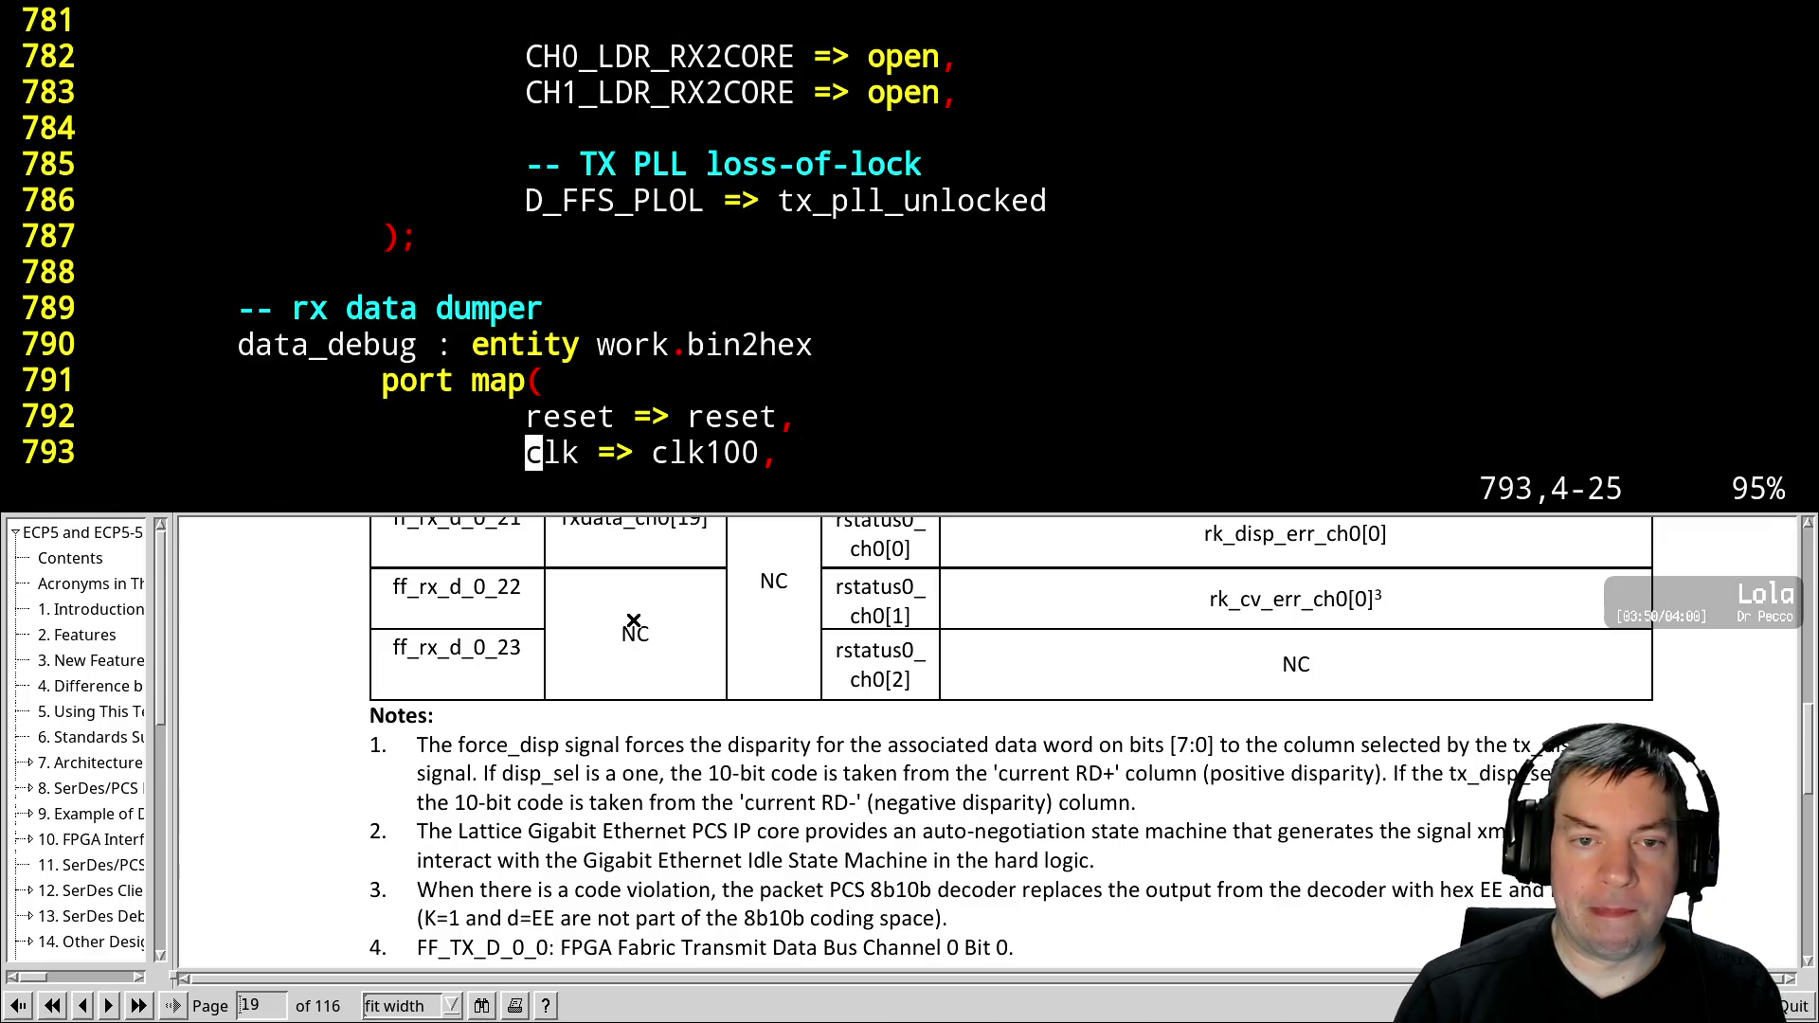
scroll(910, 237, up, 20)
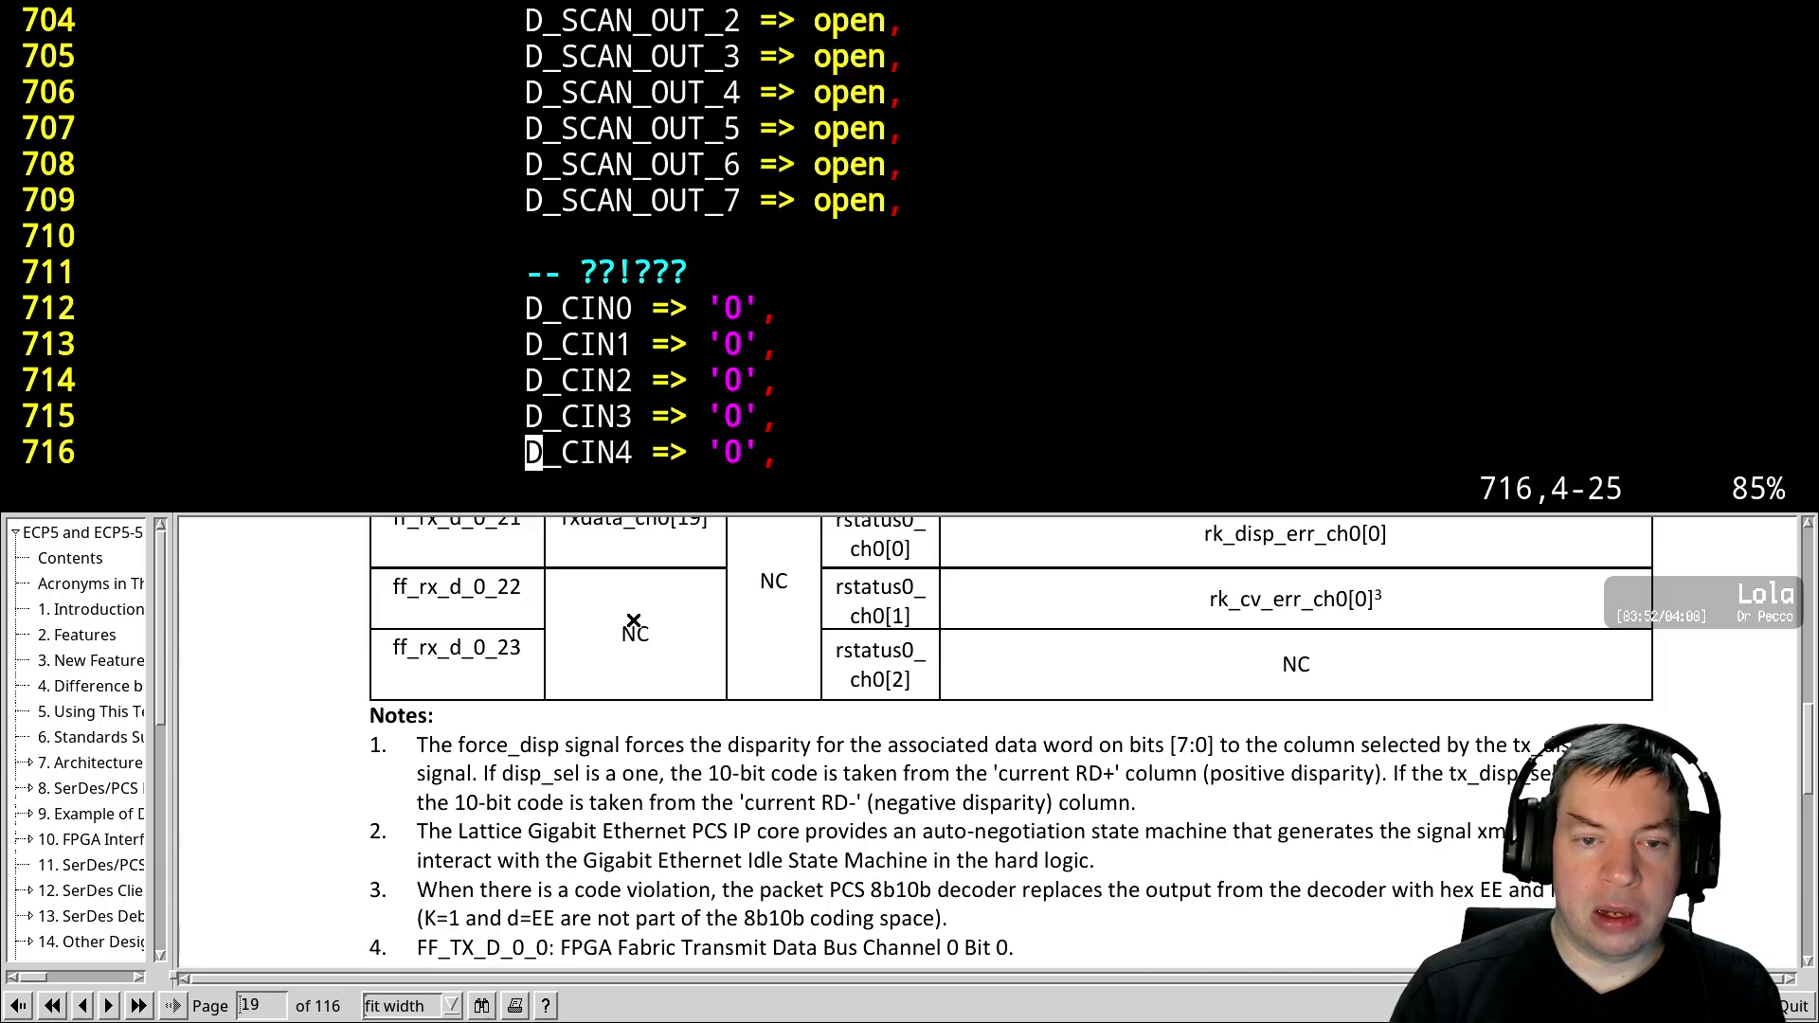
scroll(910, 237, up, 20)
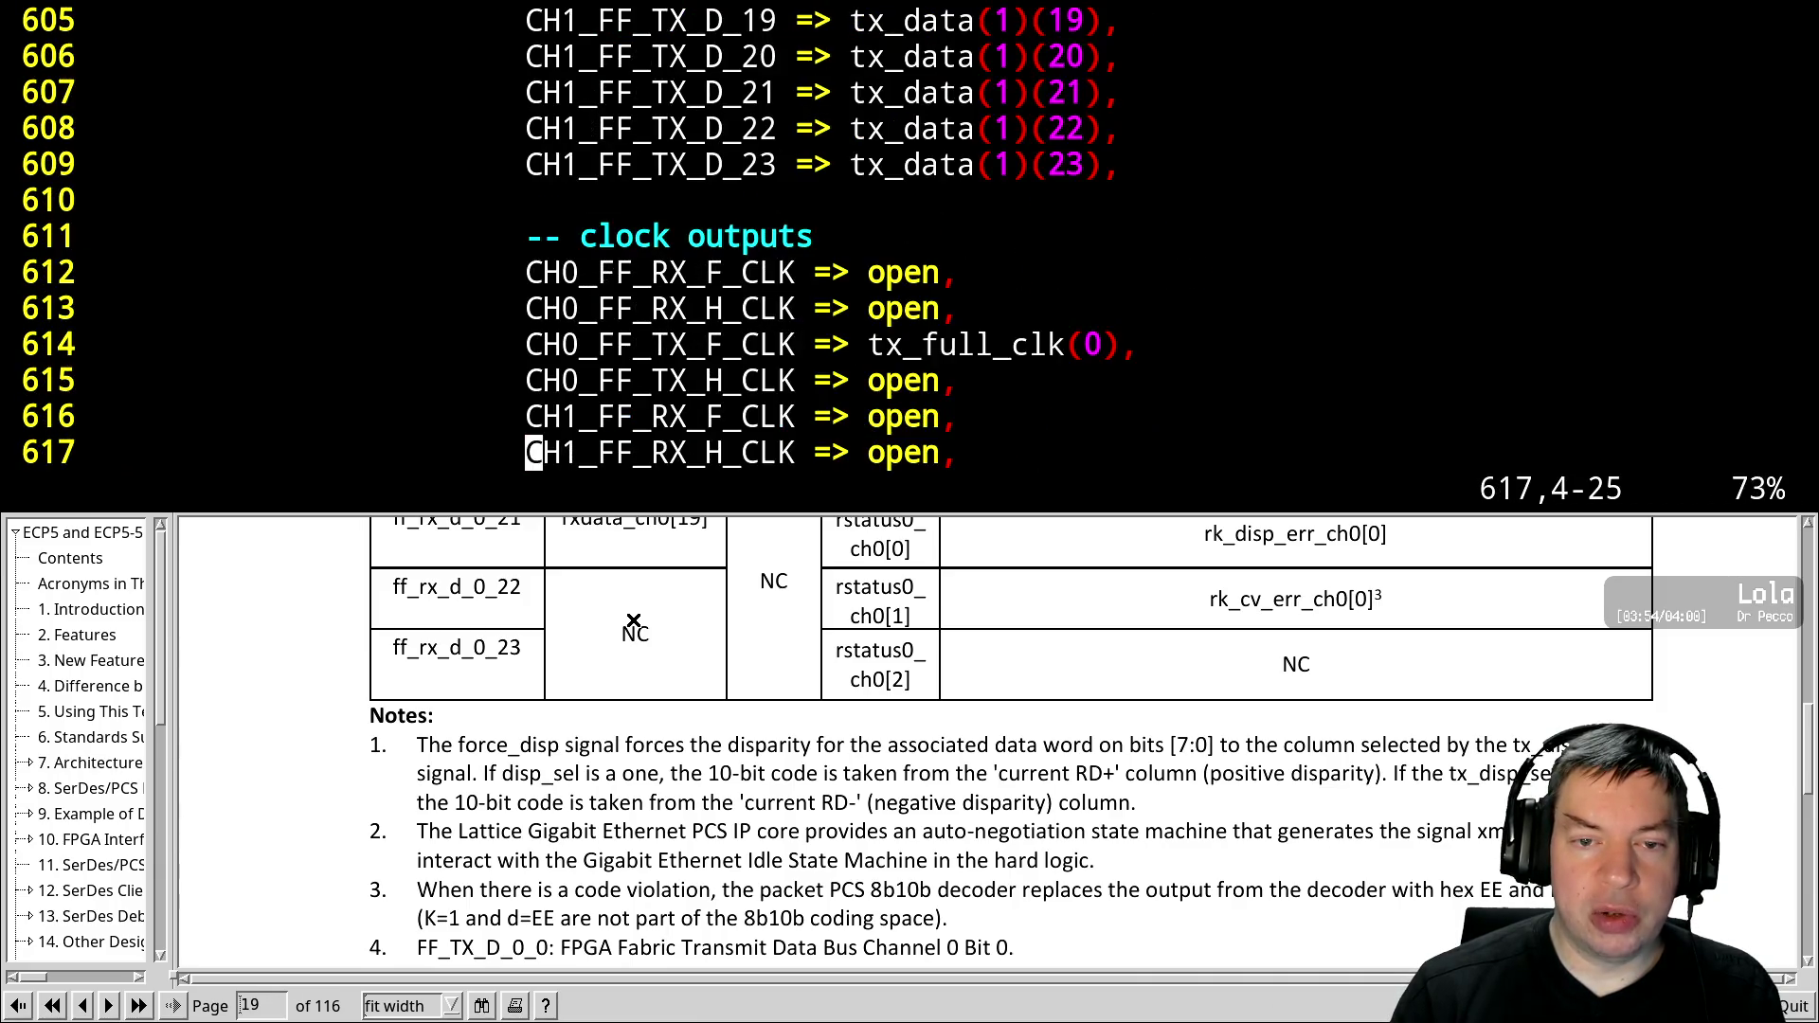
scroll(909, 237, up, 20)
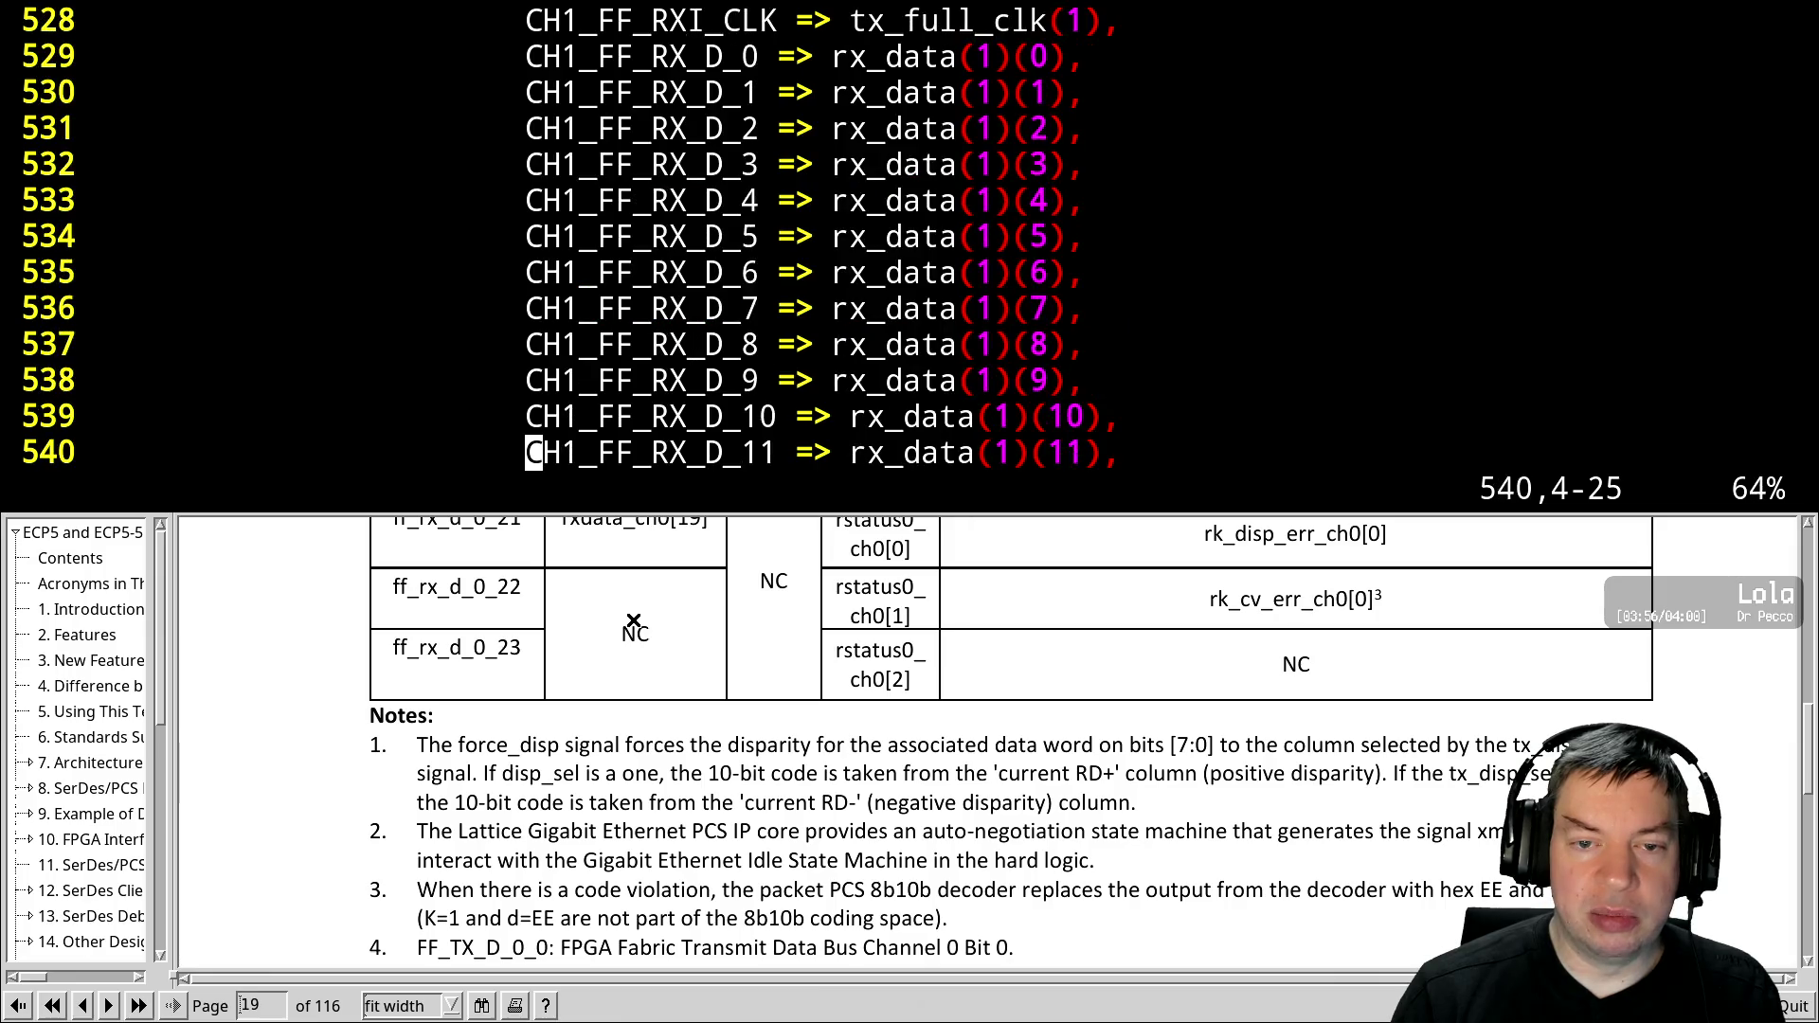
scroll(910, 237, up, 20)
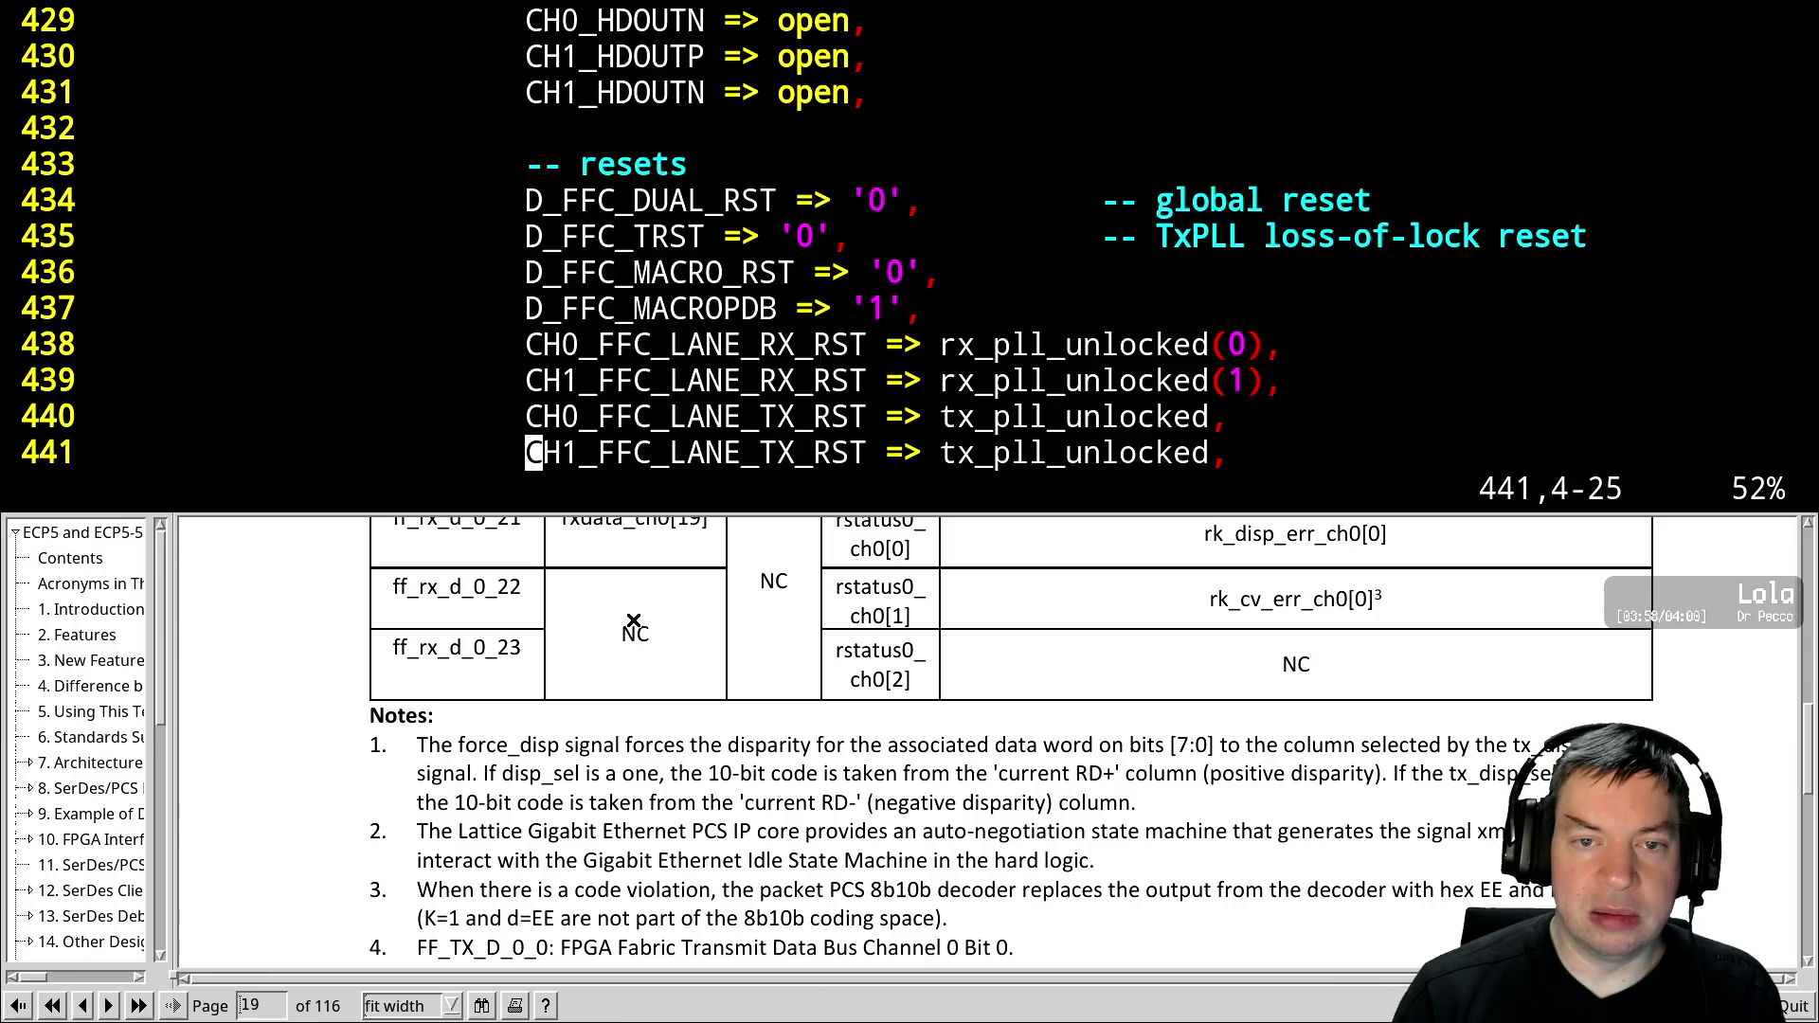
scroll(910, 236, up, 20)
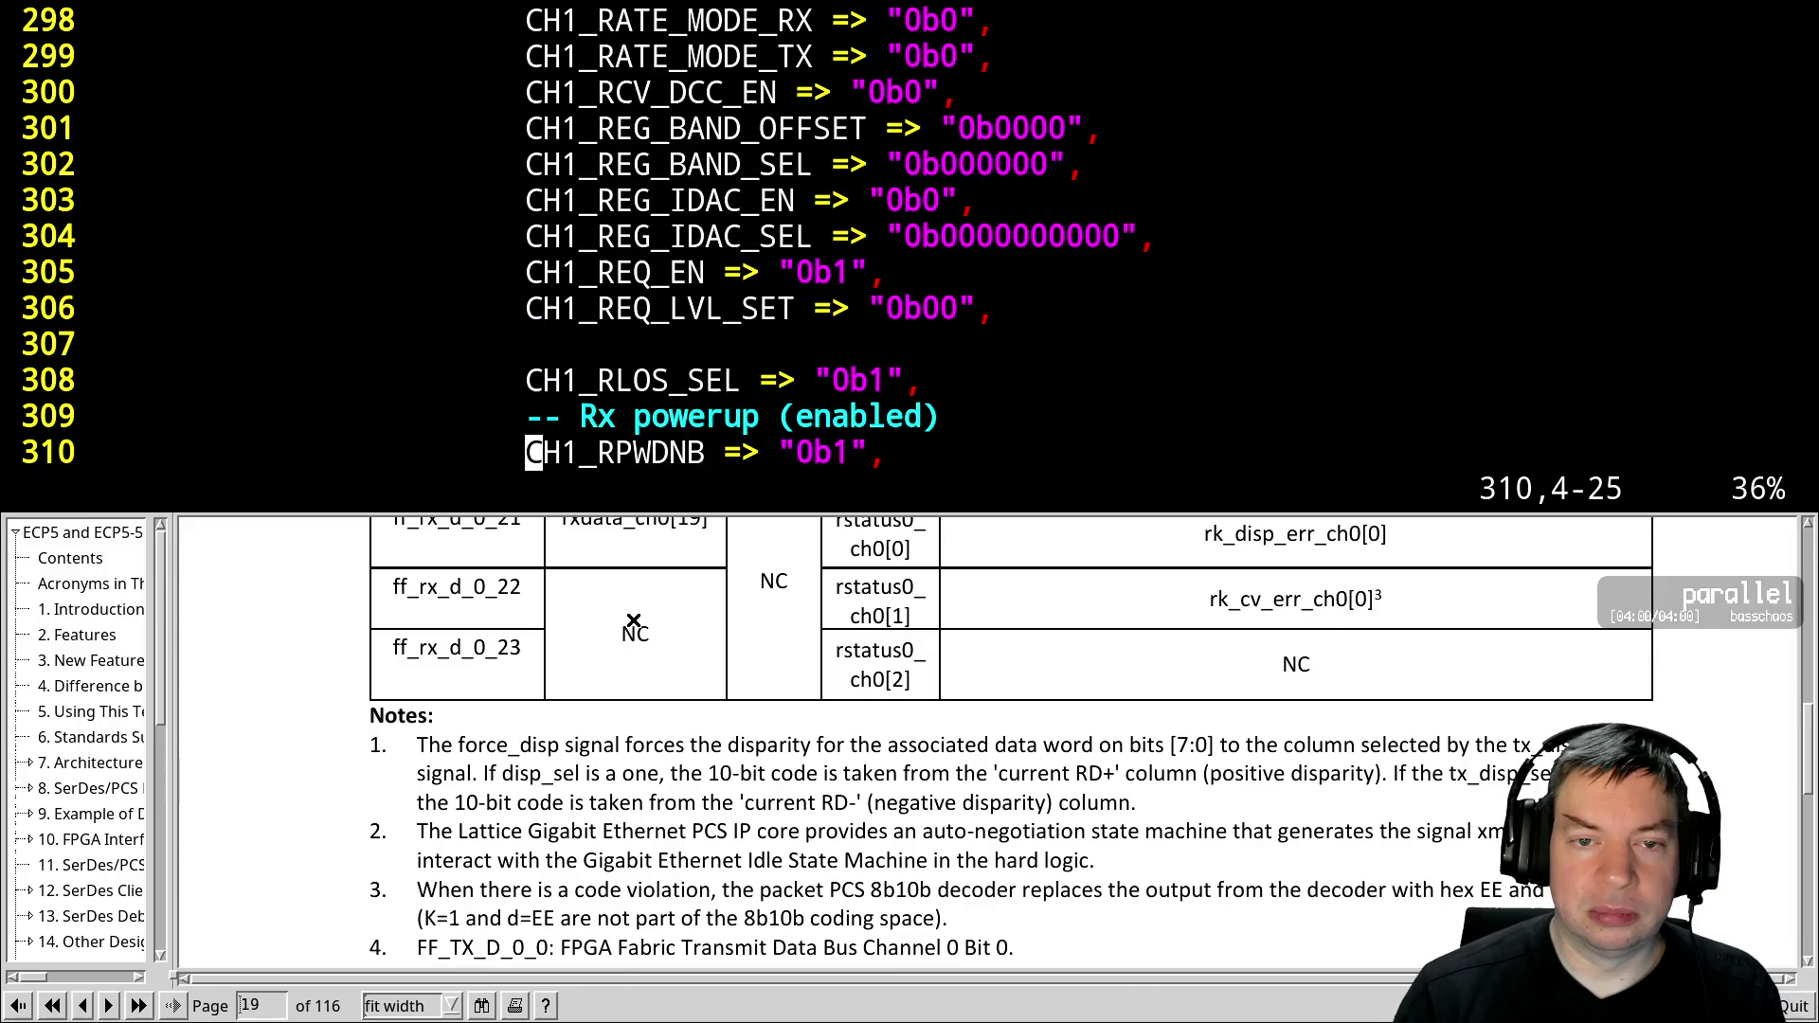
scroll(910, 237, up, 20)
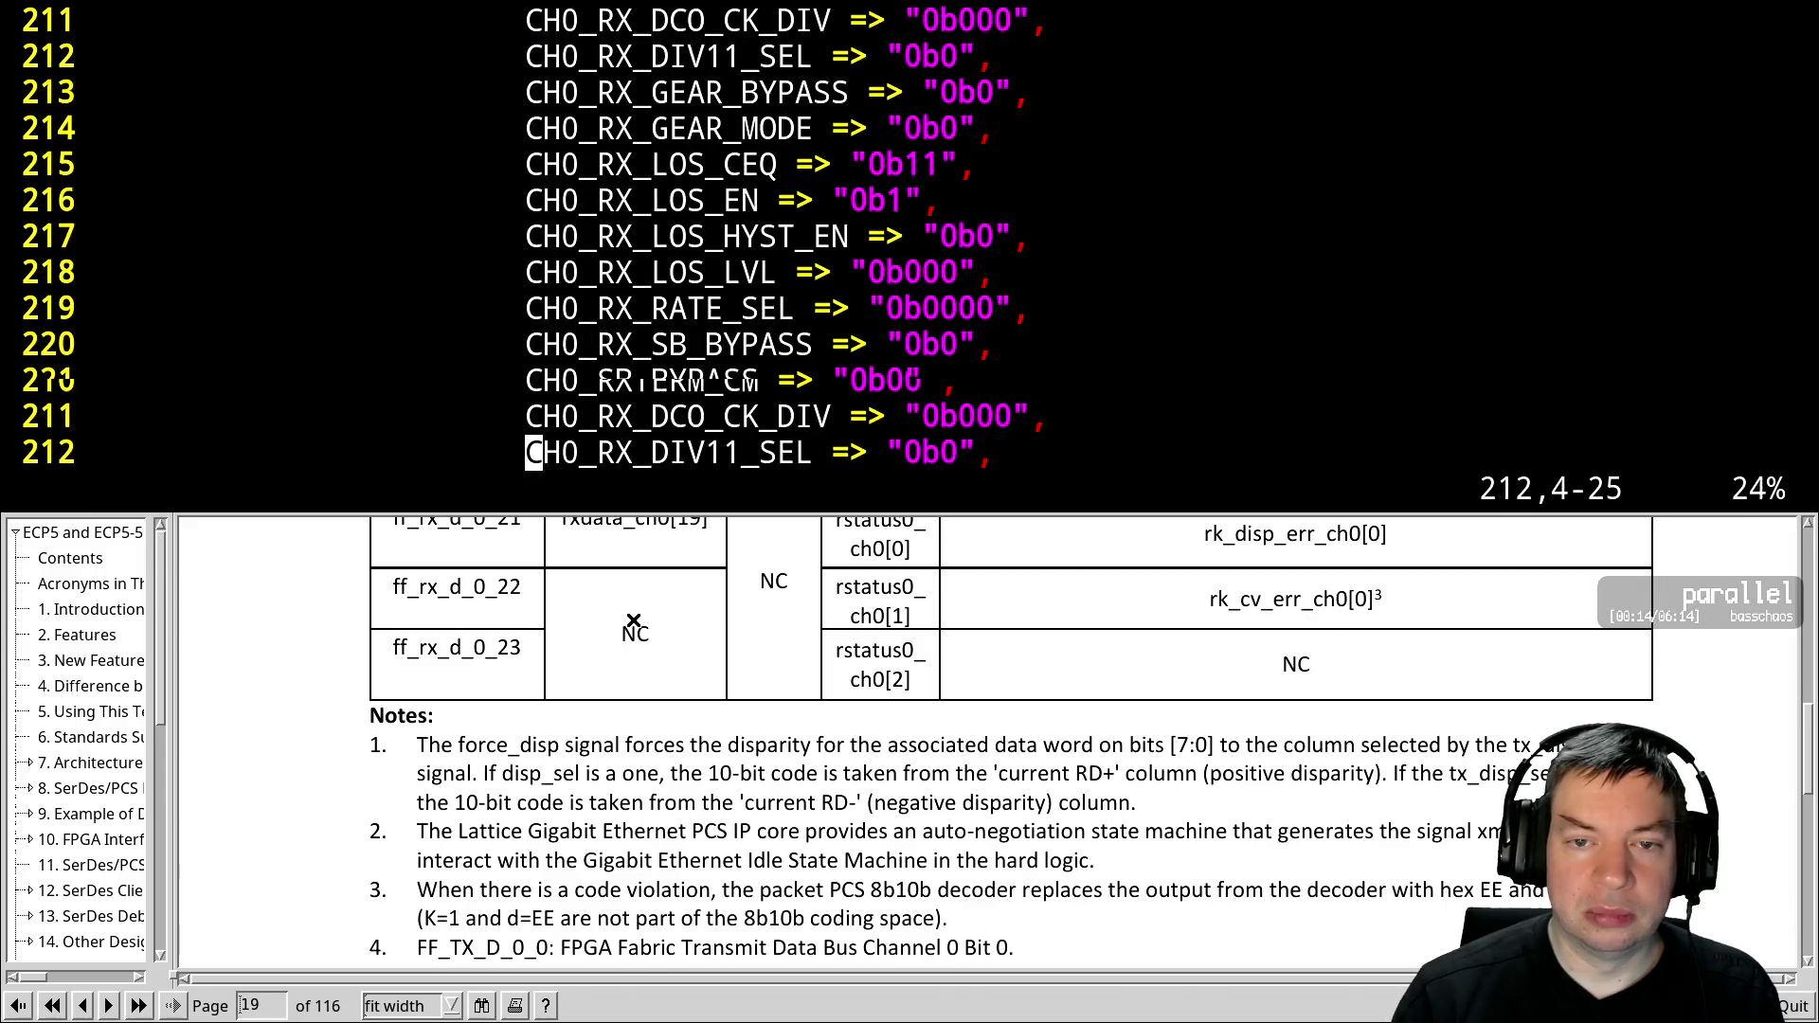
scroll(909, 237, up, 15)
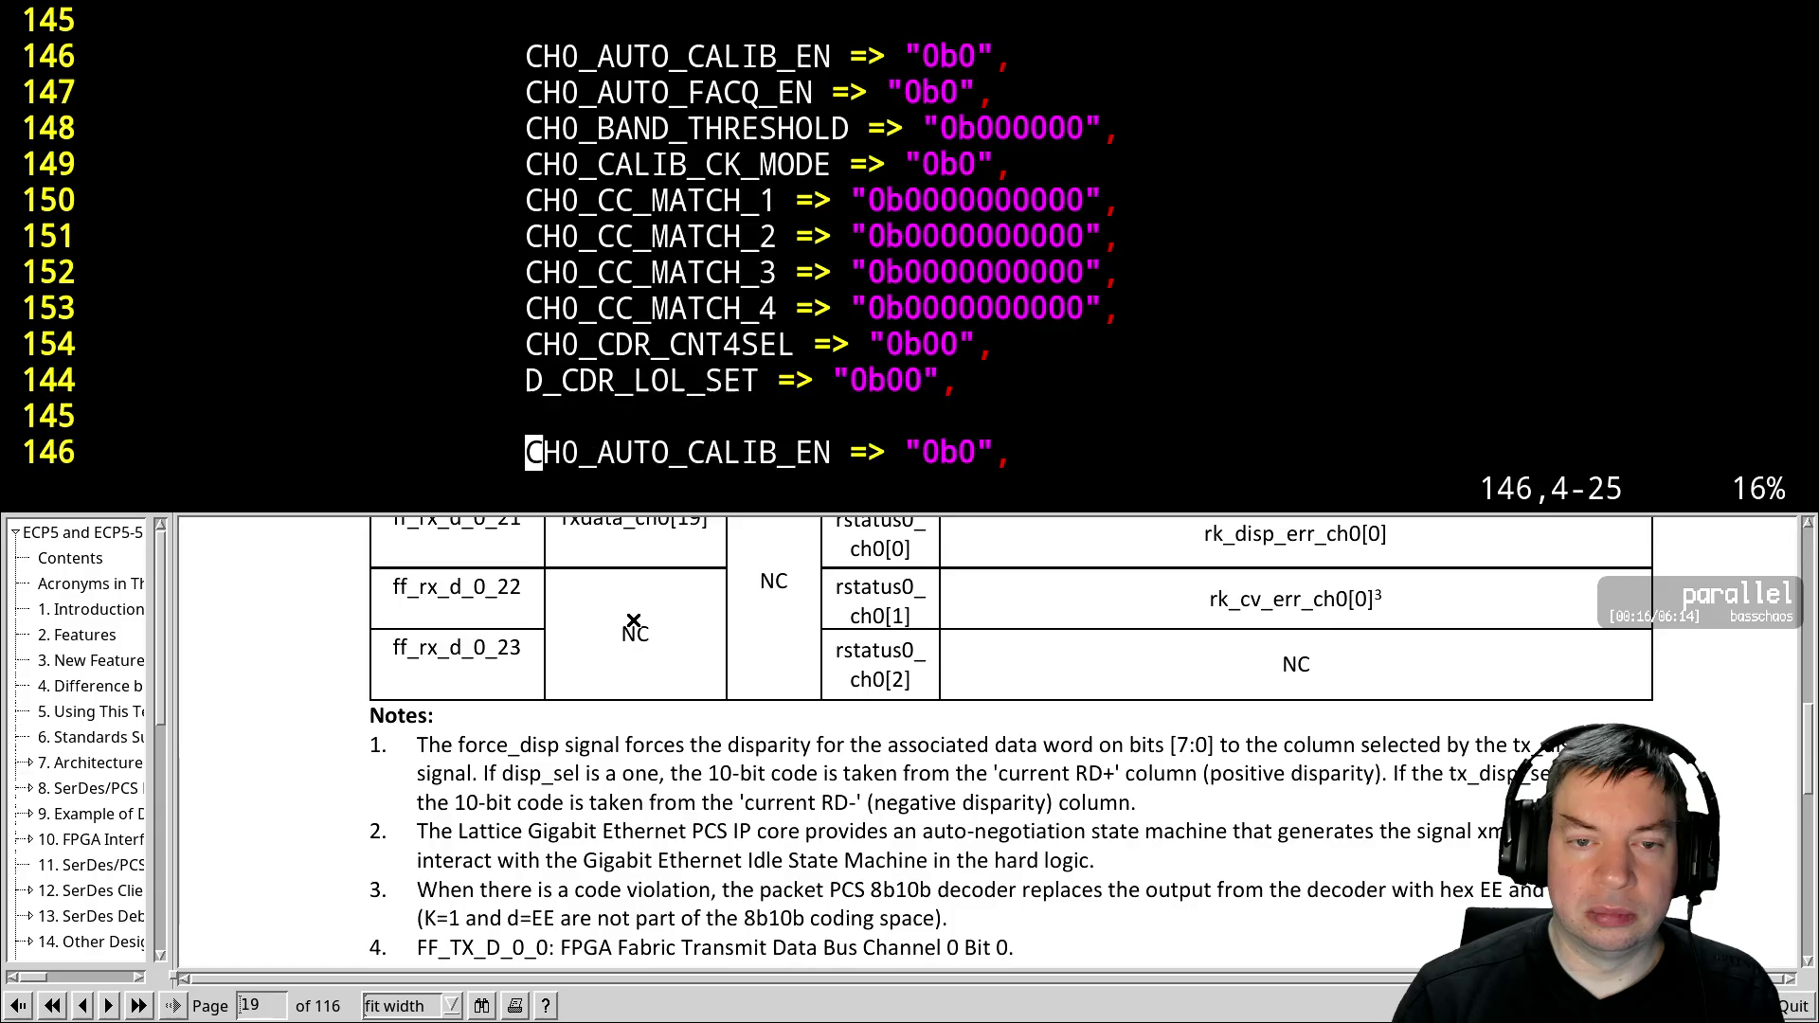
Undo the accidental CH2 edit on line 116 and return to line 115
key(Up)
key(Up)
key(Up)
key(Down)
key(ctrl+a)
key(u)
key(Right)
key(Right)
key(Right)
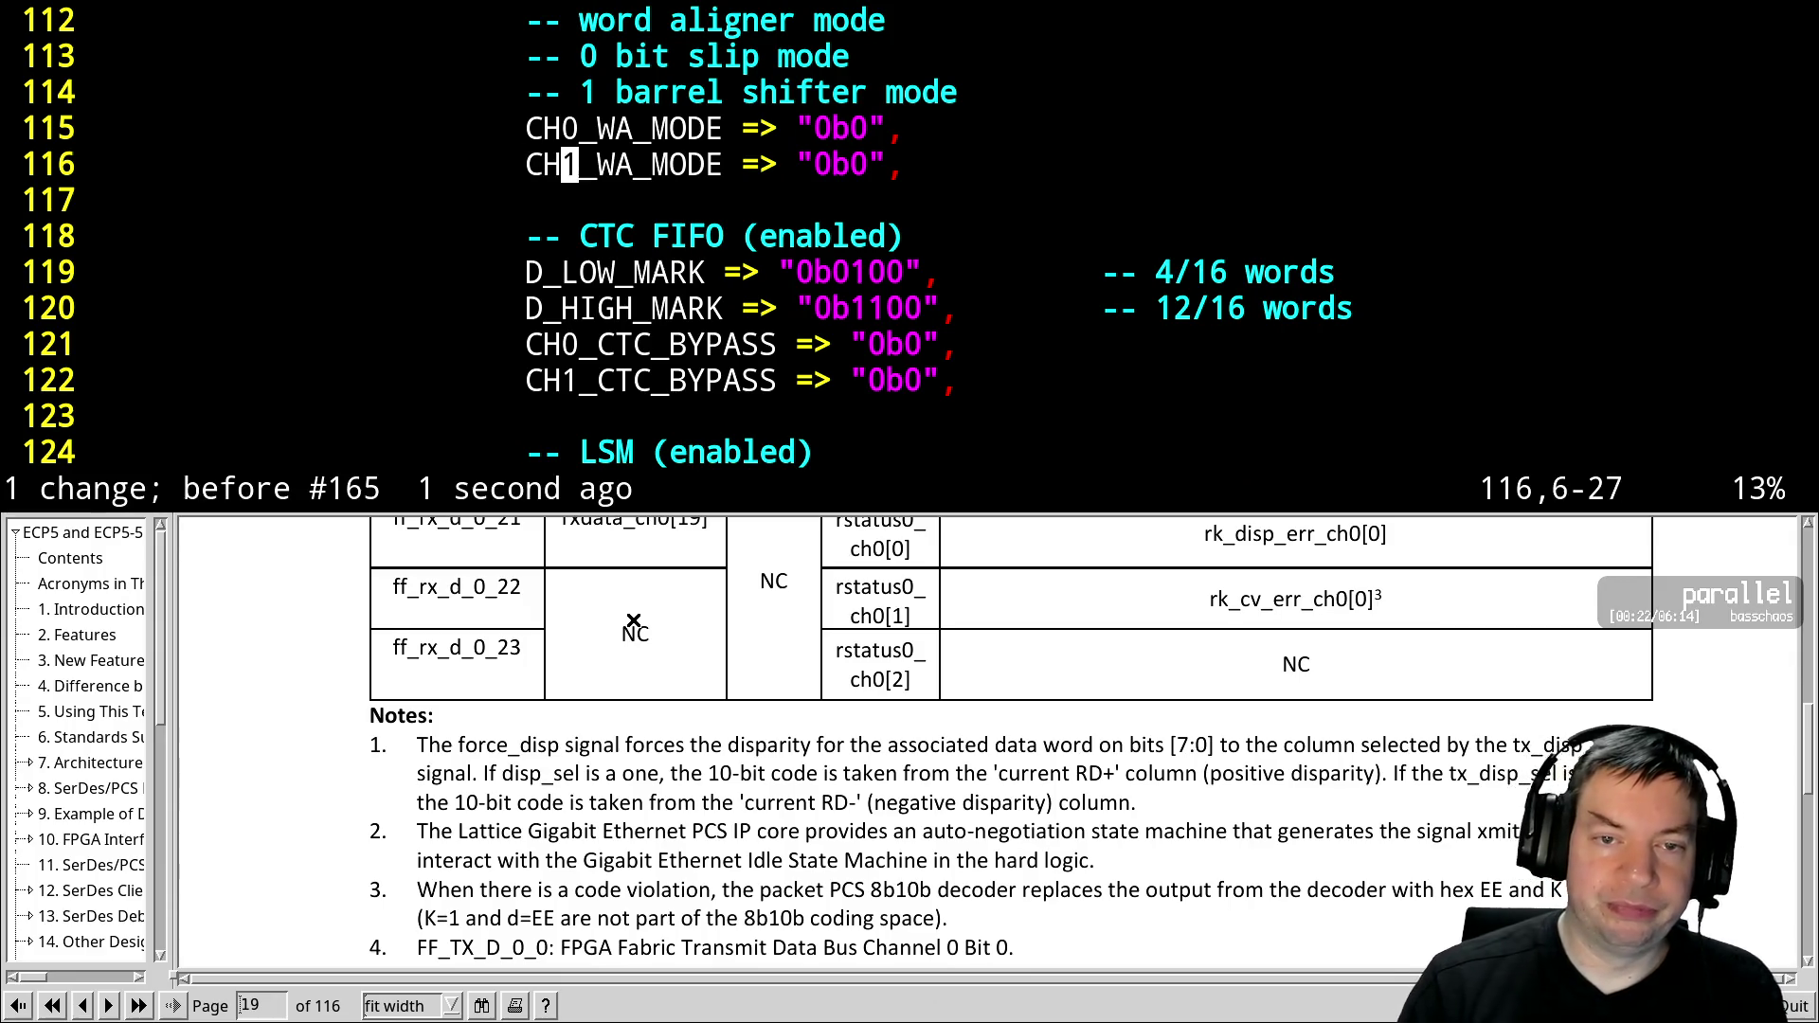
key(Up)
key(ctrl+c)
key(Down)
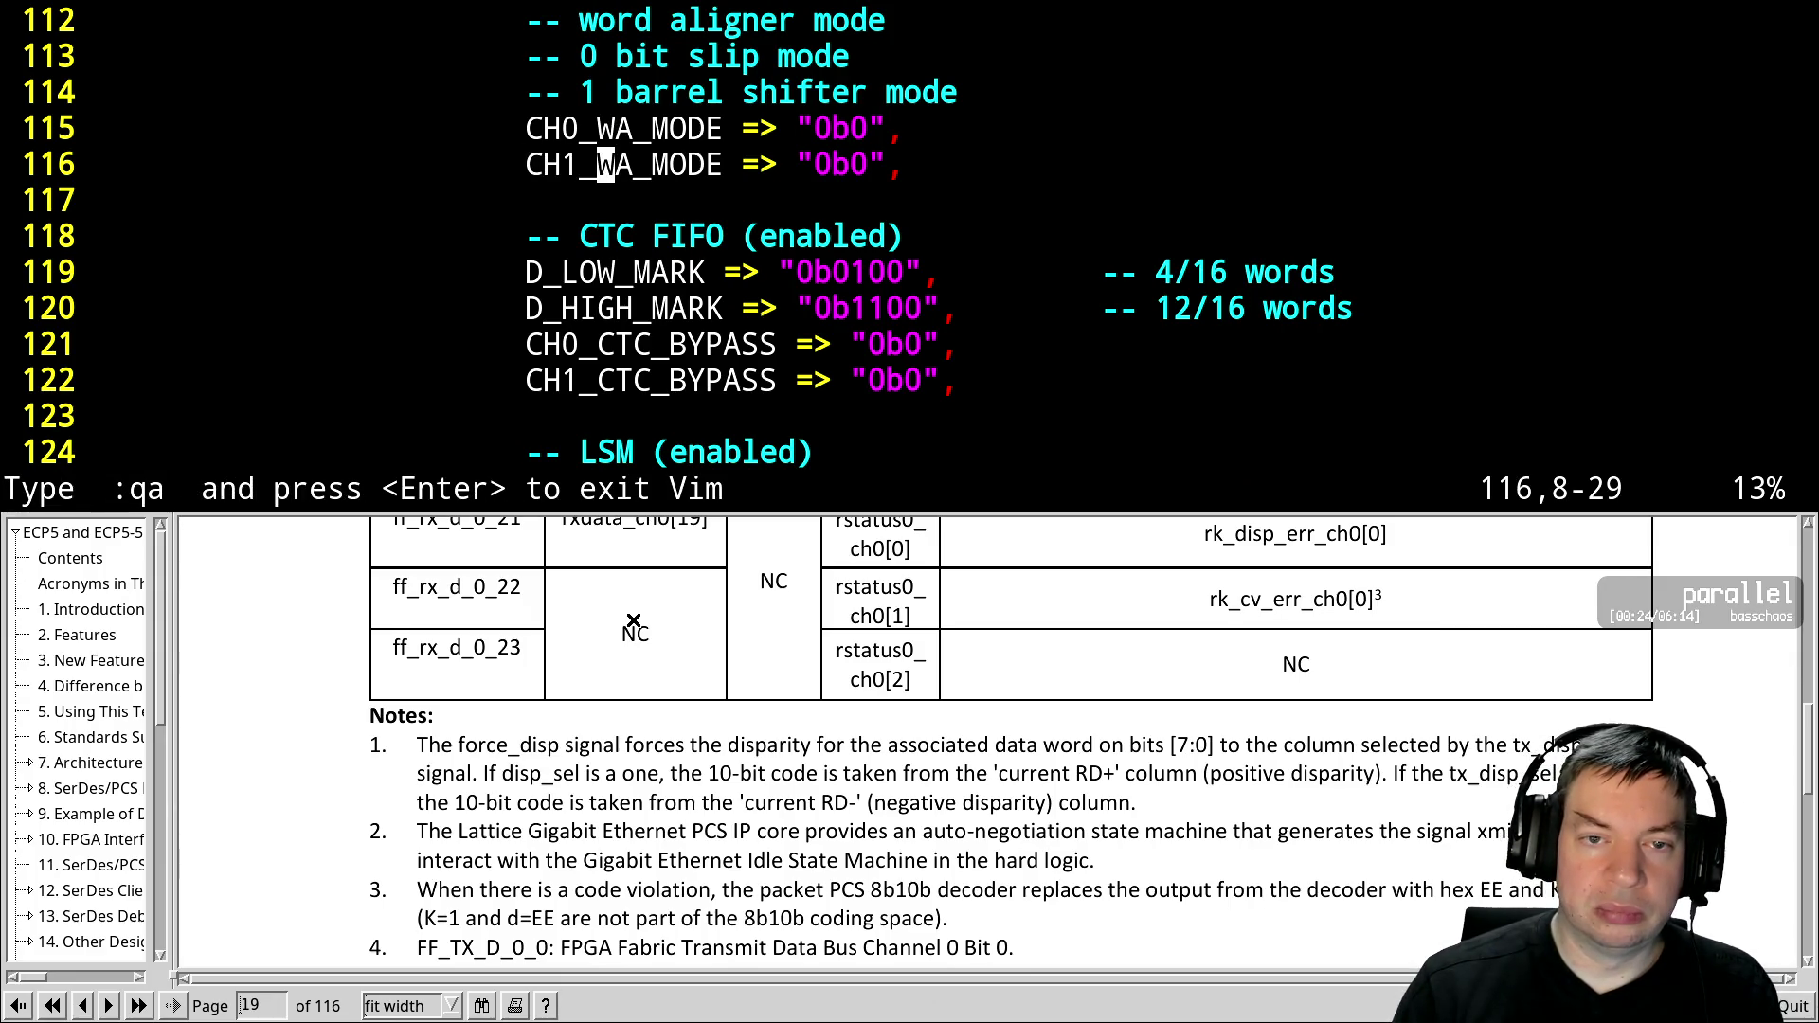
key(Up)
Change both WA_MODE values from "0b0" to "0b1", save, and recall make && scp in the shell
key(ctrl+v)
key(Down)
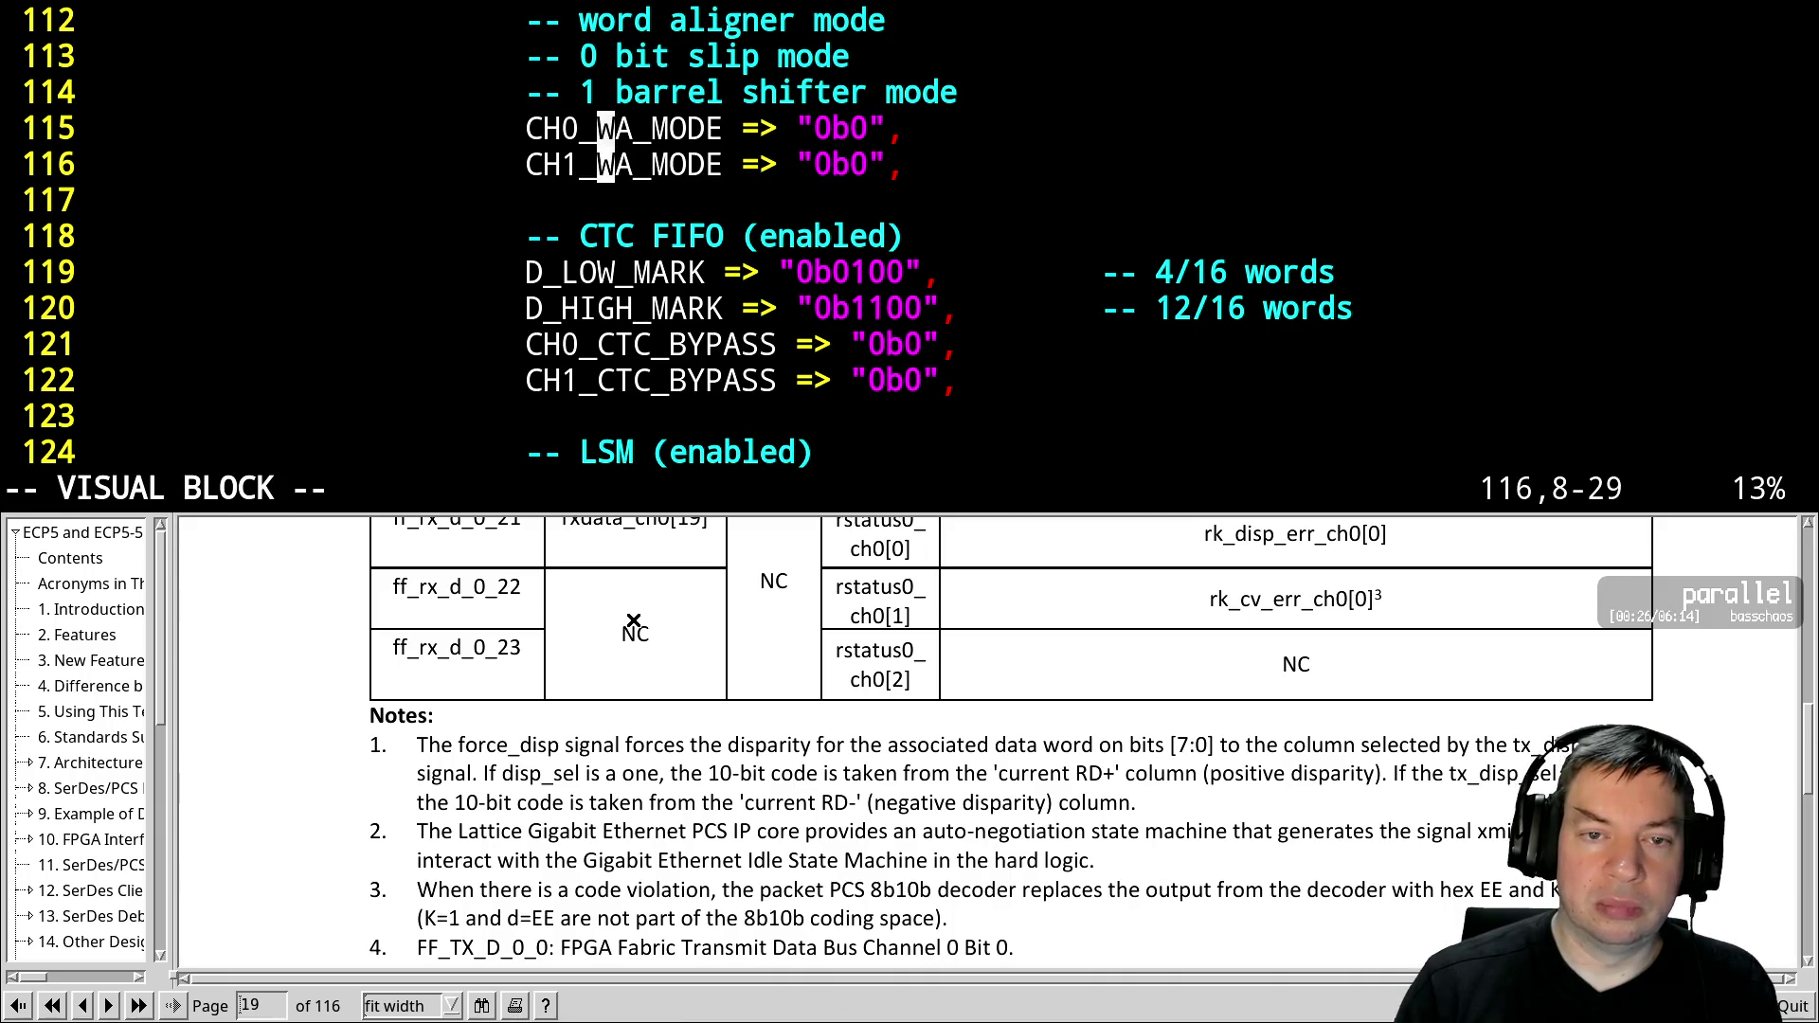
key(Escape)
key(Right)
key(Right)
key(Right)
key(Right)
key(Right)
key(Up)
key(Right)
key(Down)
text(r1:w)
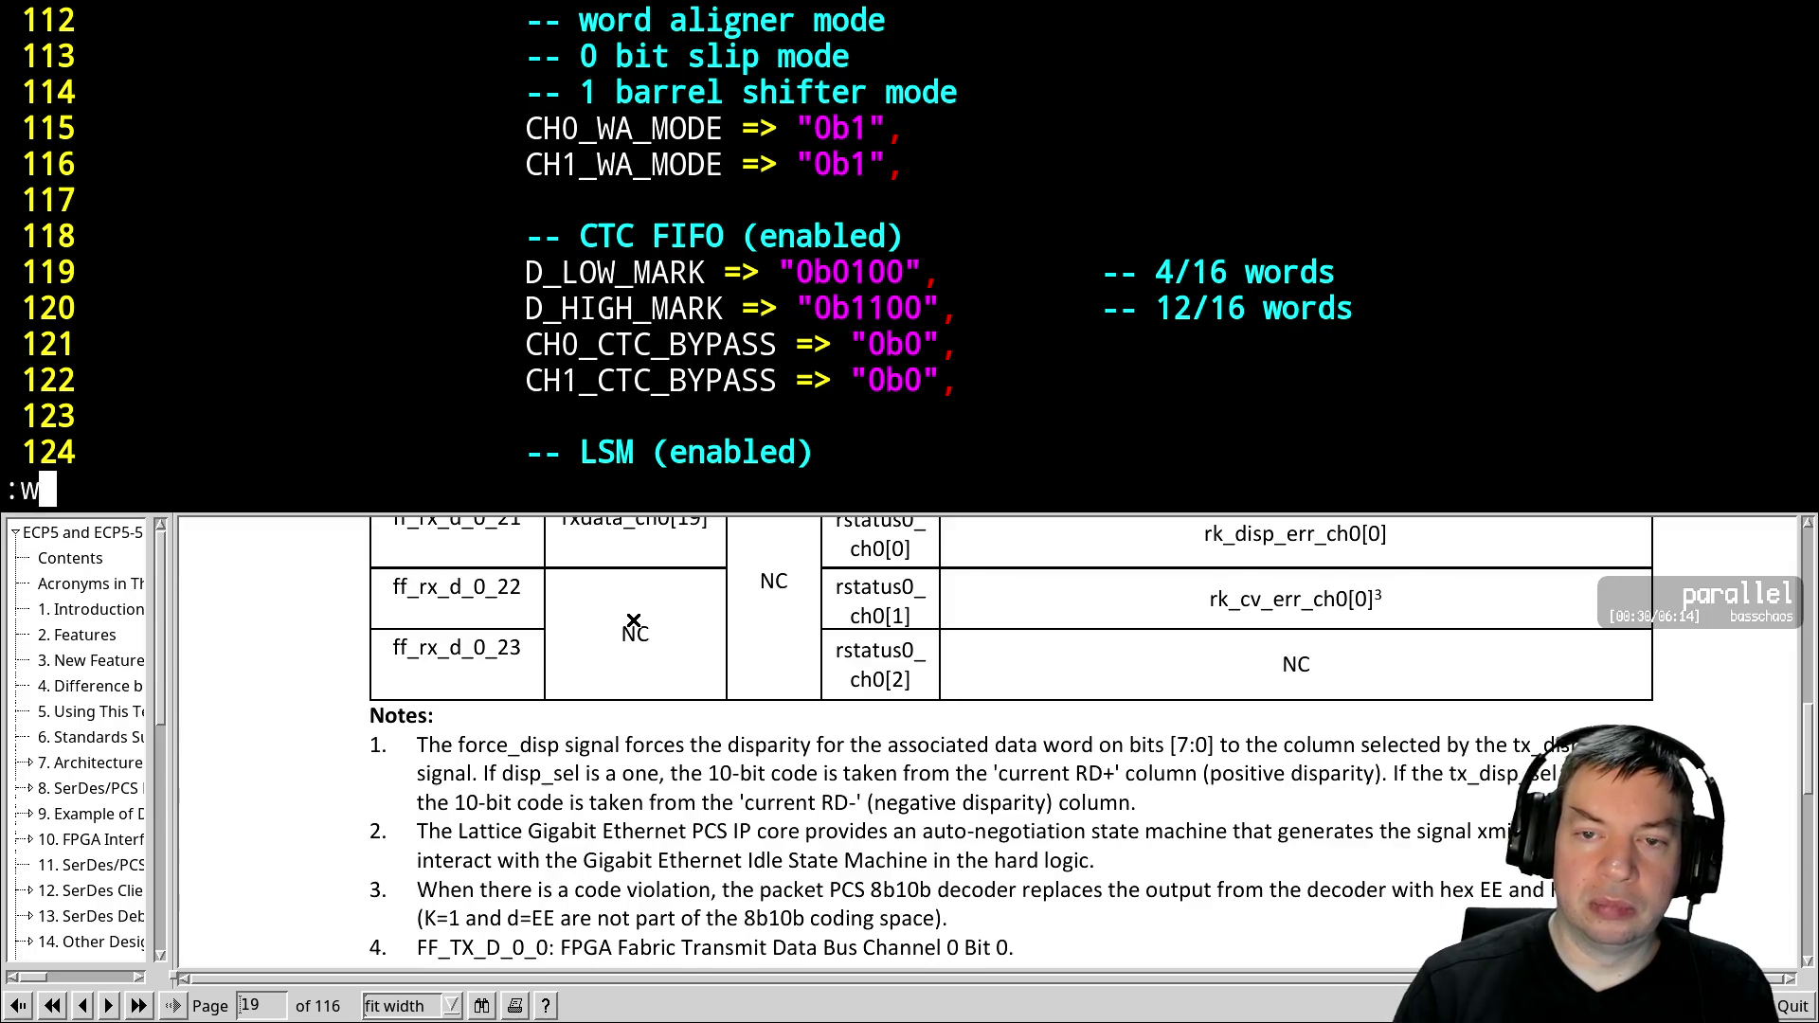
key(Return)
key(ctrl+z)
key(Up)
key(Up)
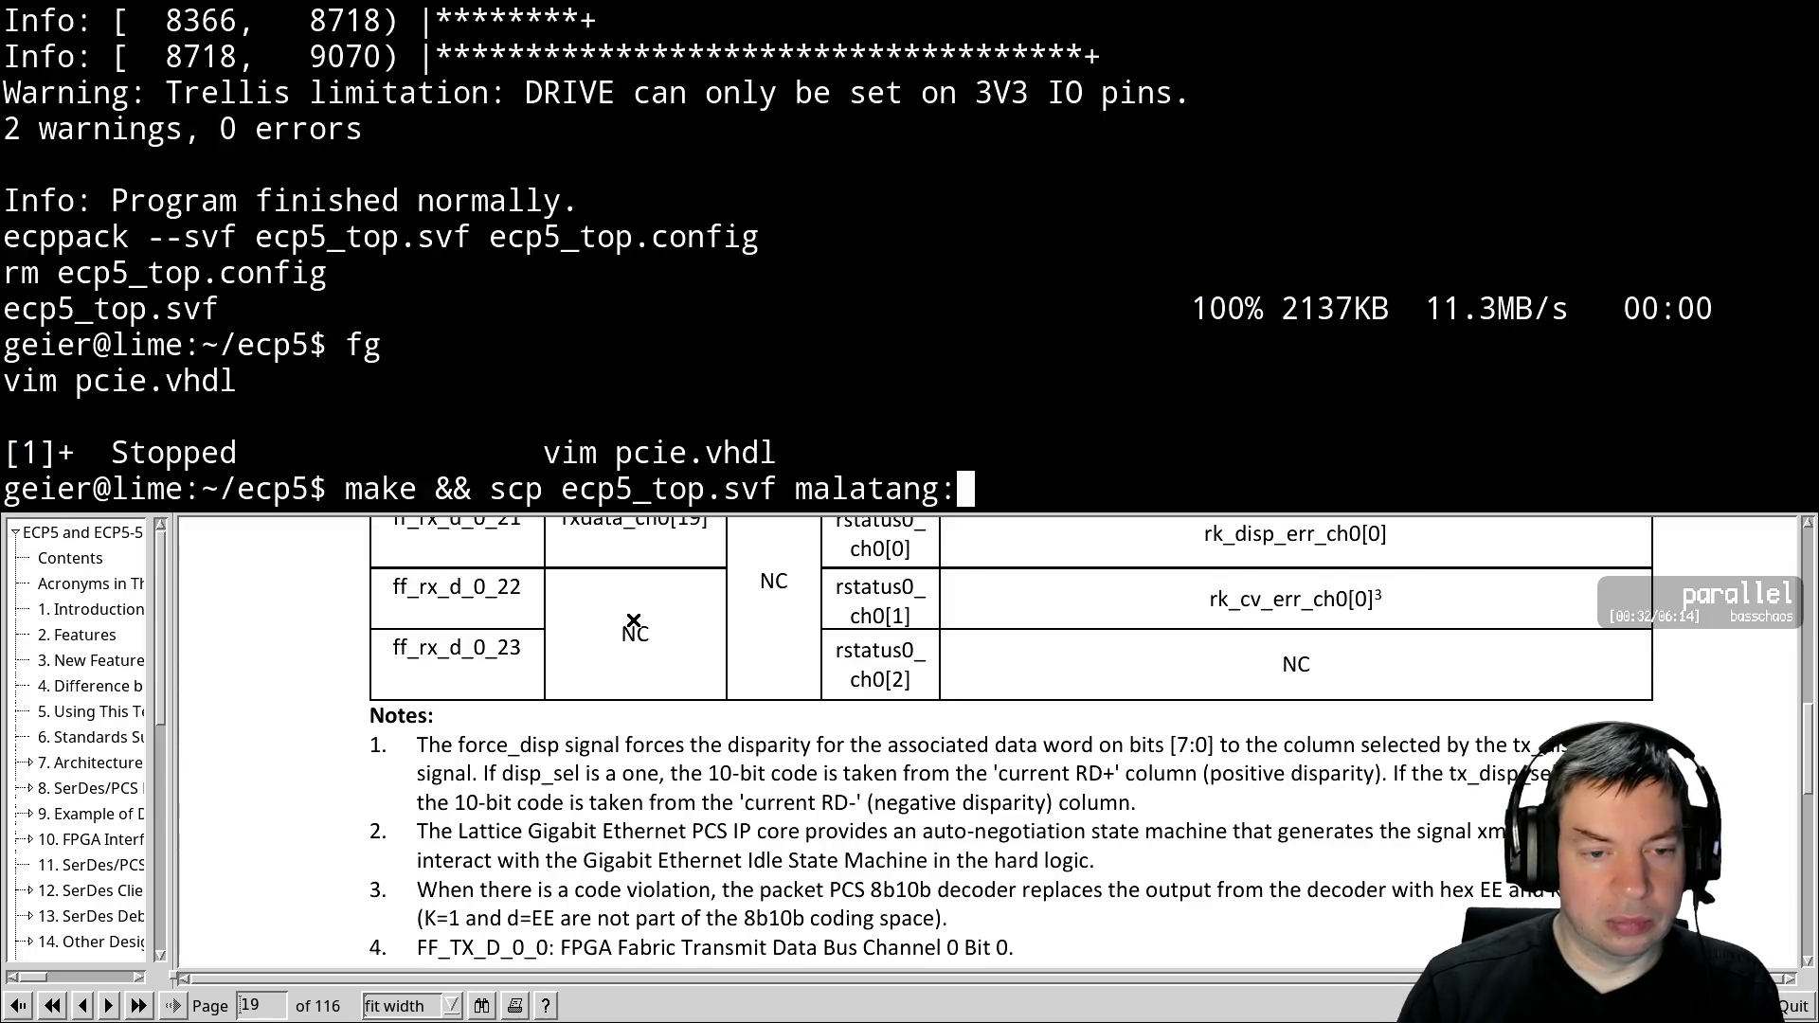
Rebuild and copy the bitstream, then reflash ecp5_top.svf repeatedly until the stream shows steady 7e
key(Return)
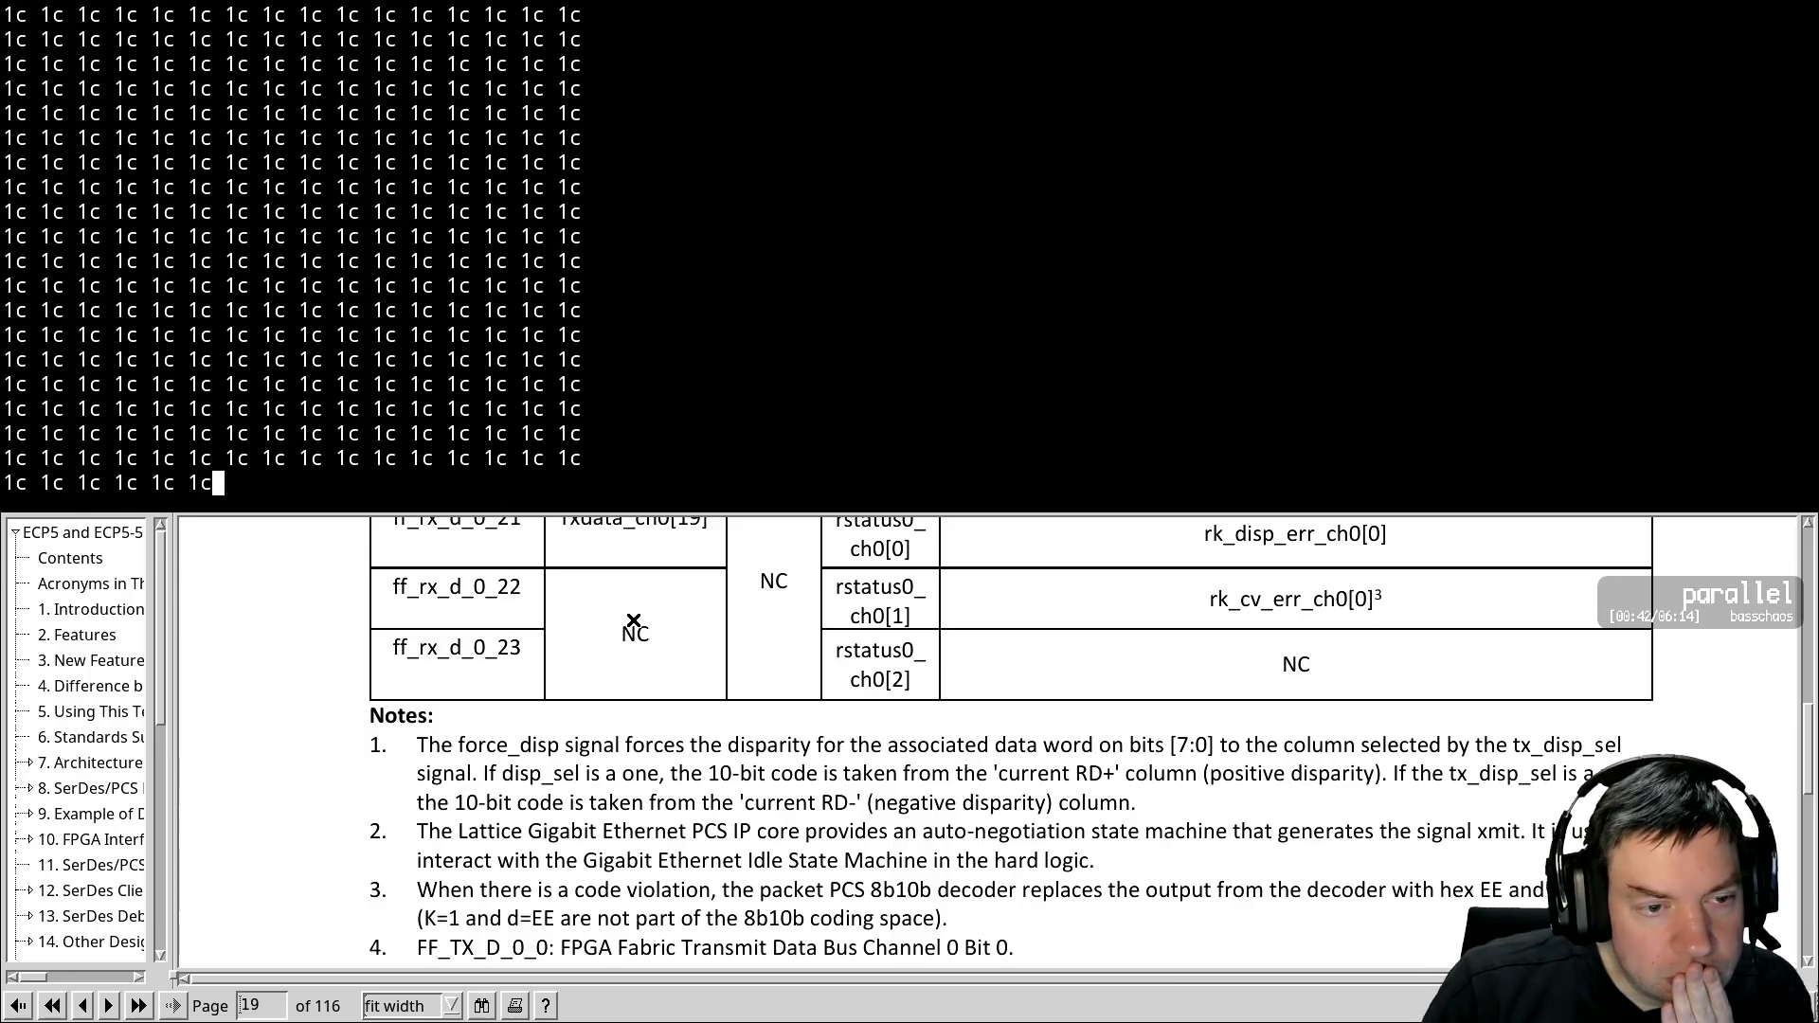
key(ctrl+c)
key(Up)
key(Return)
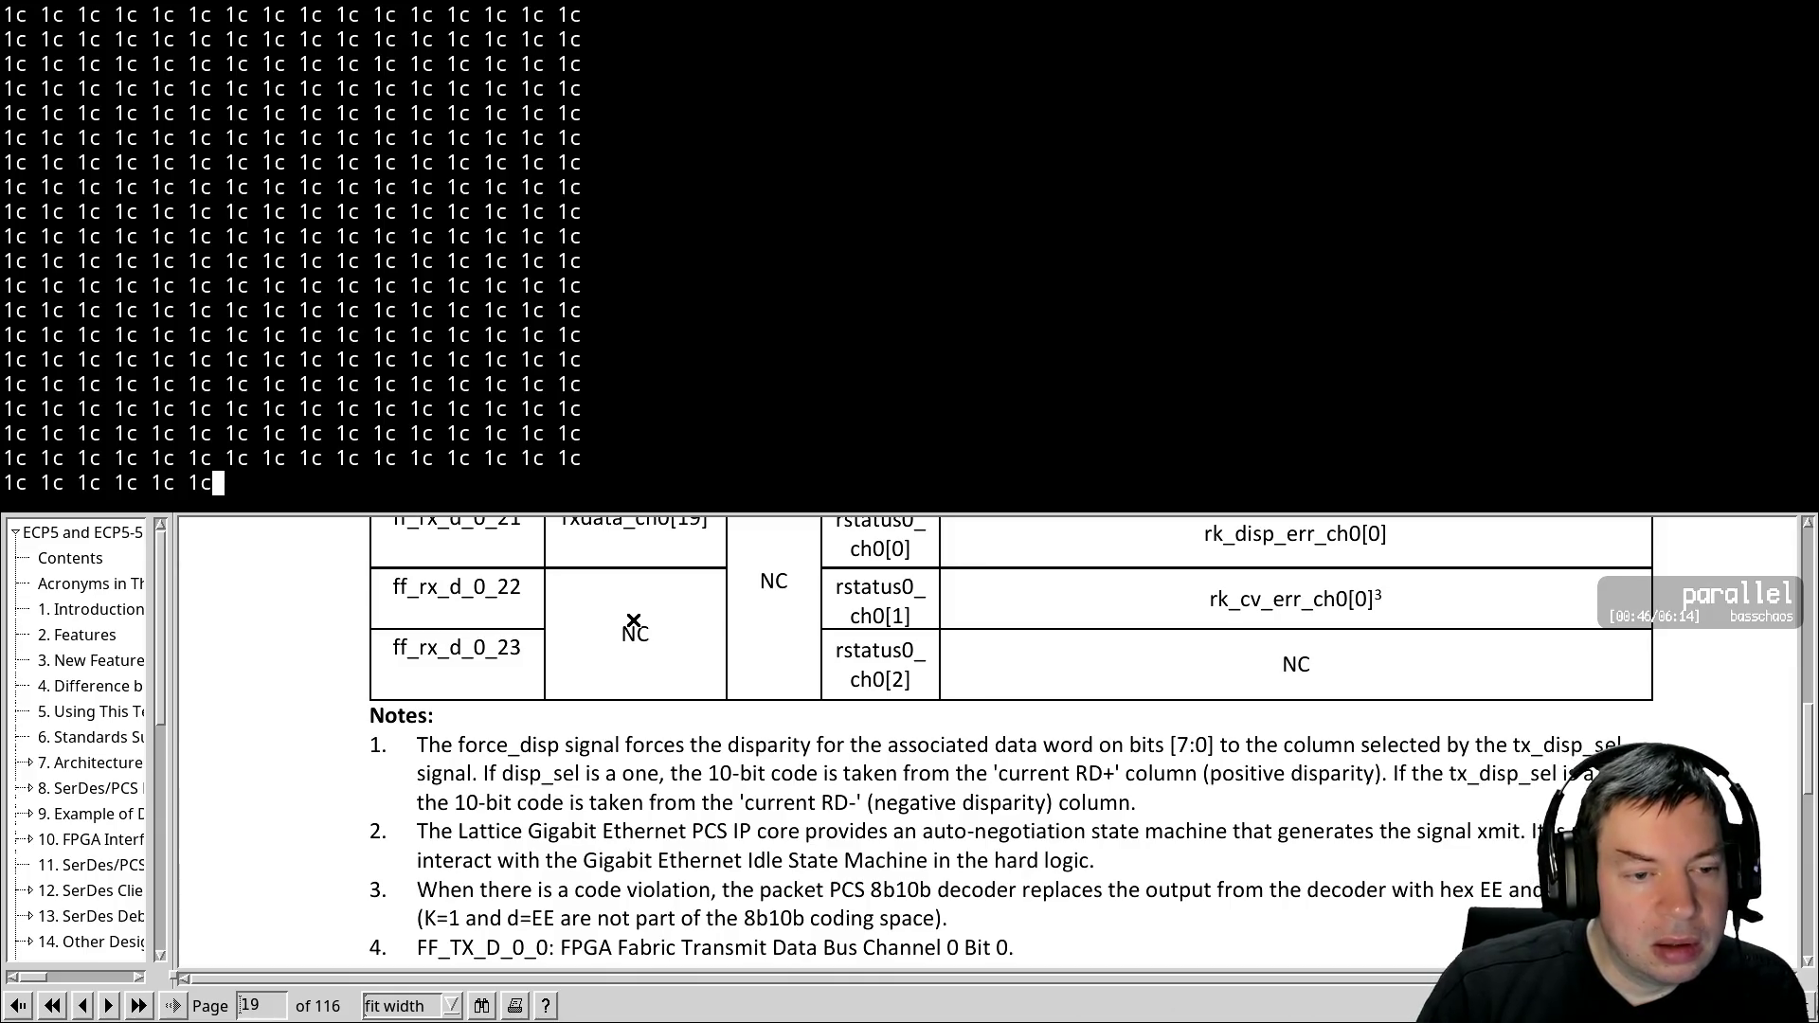
key(Up)
key(Return)
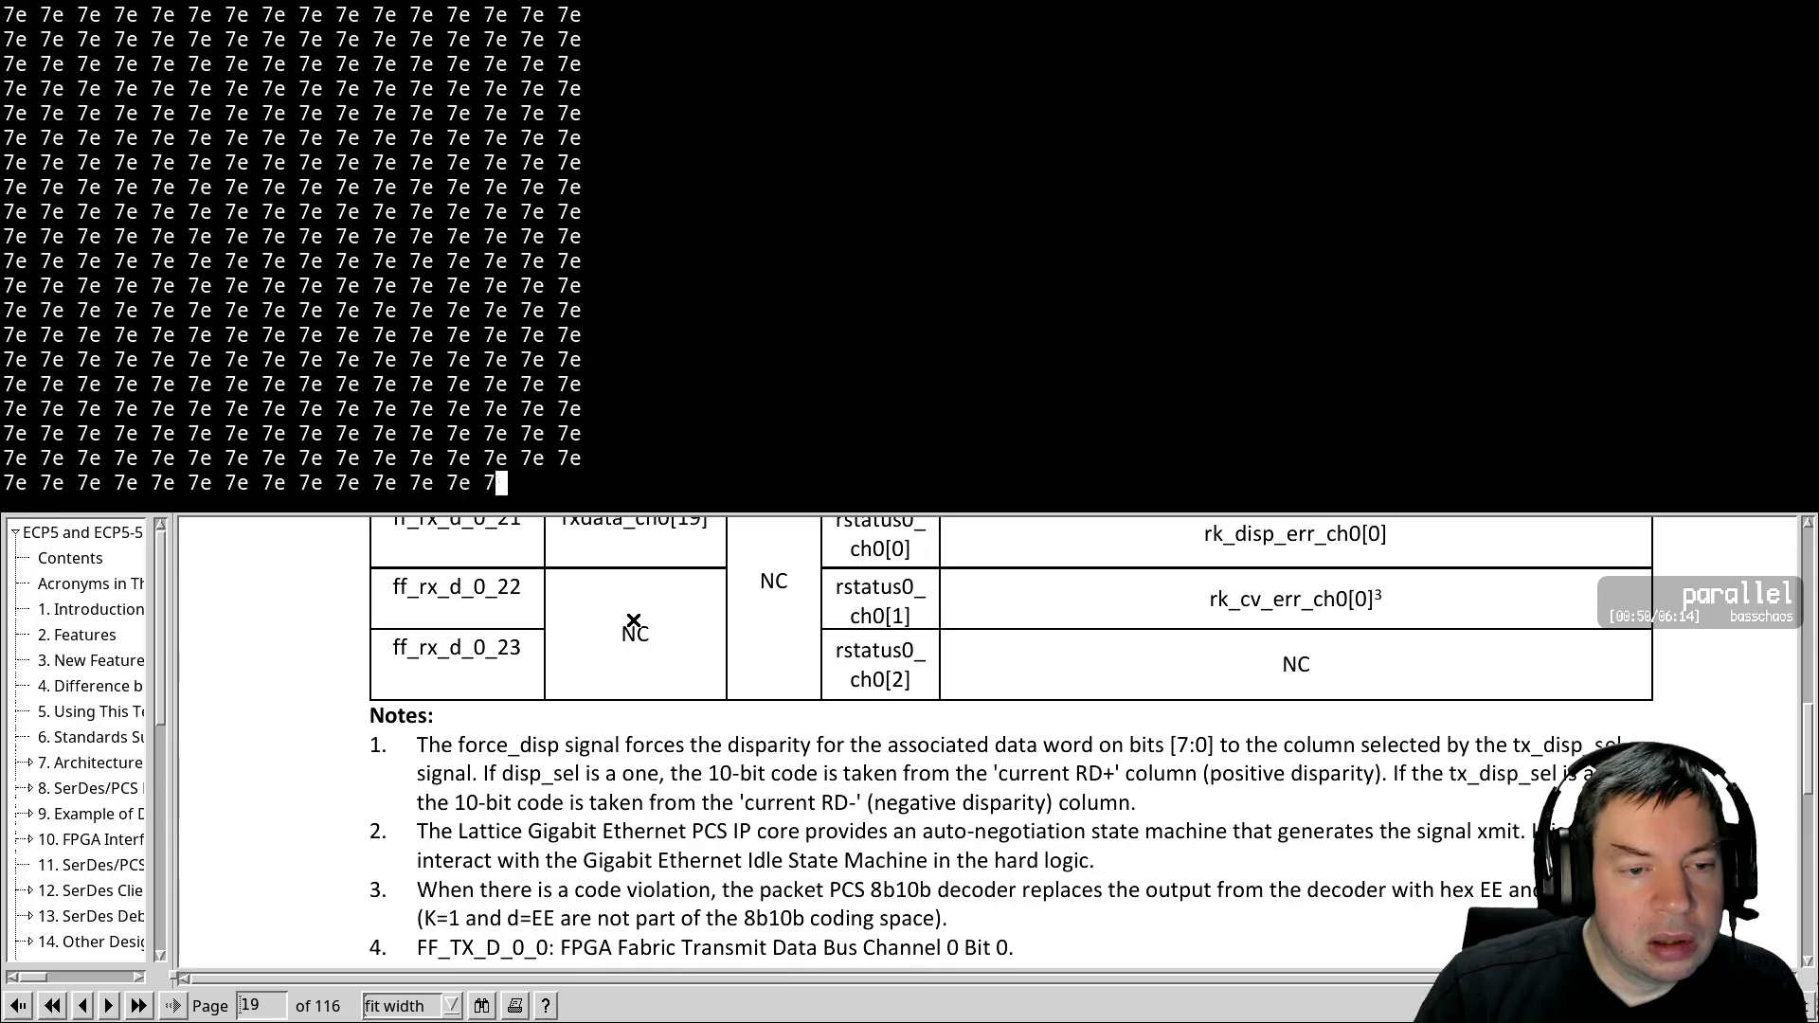
key(Up)
key(Return)
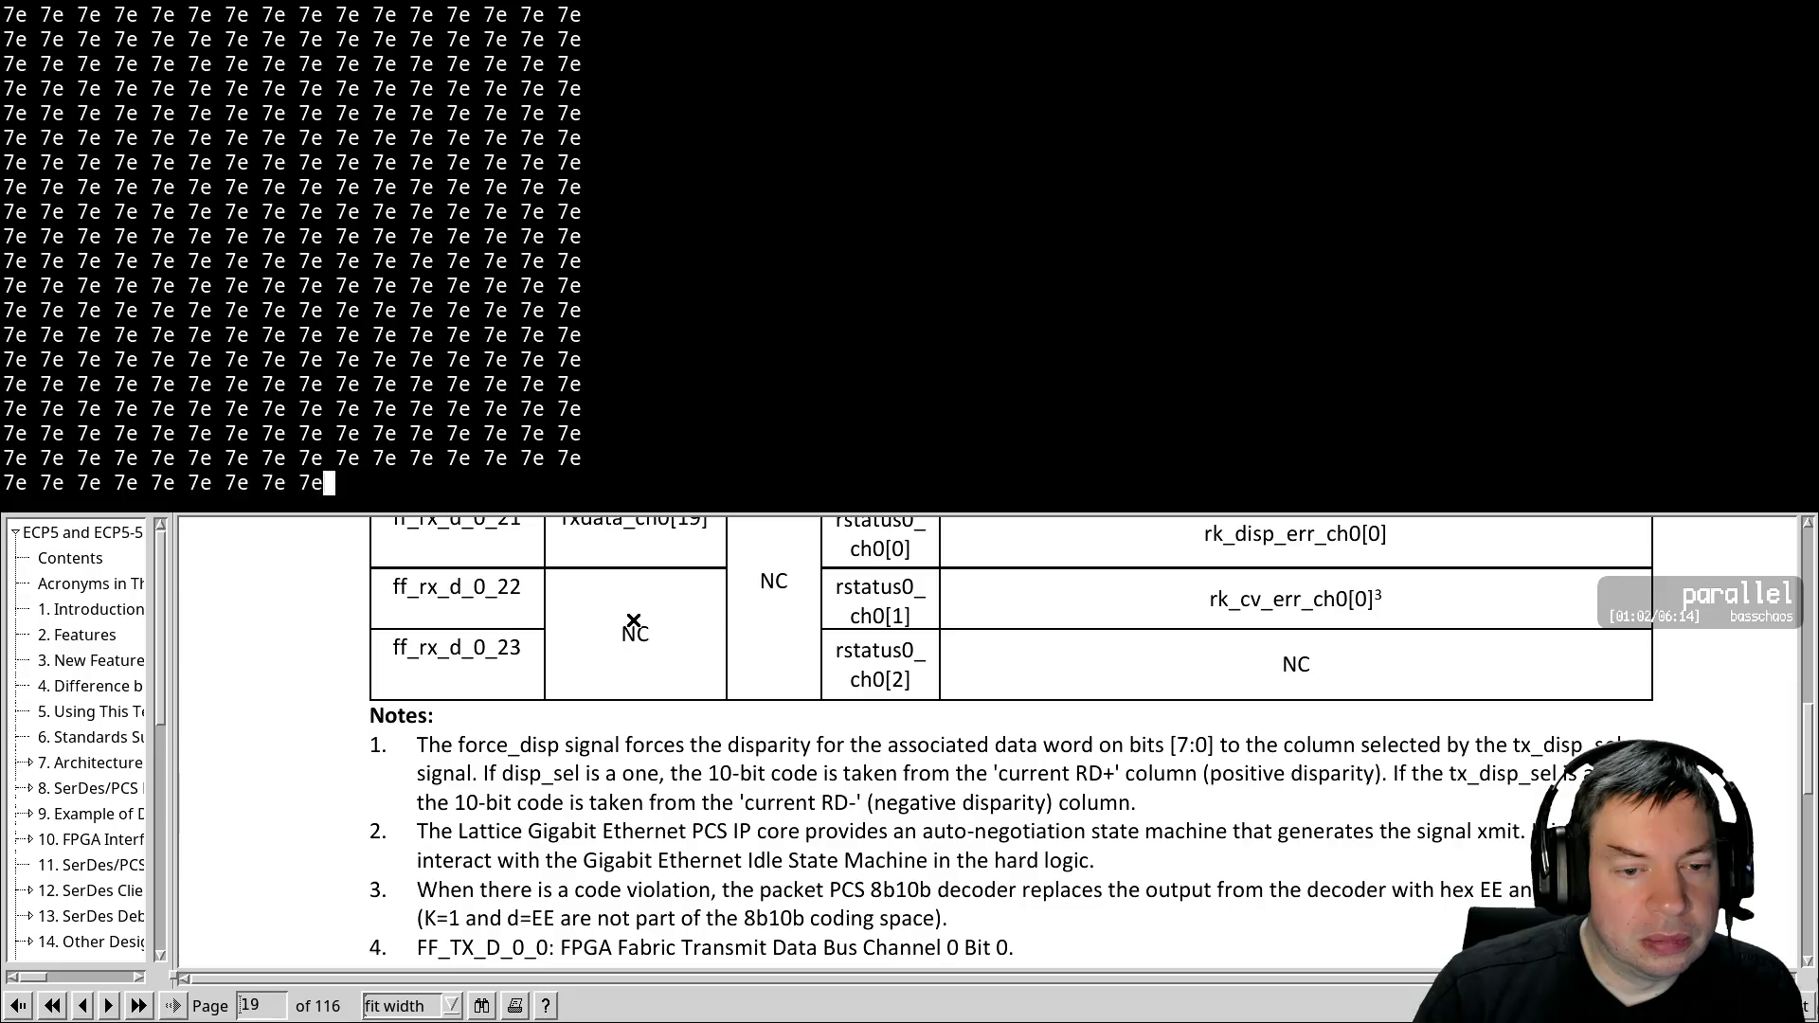
key(Up)
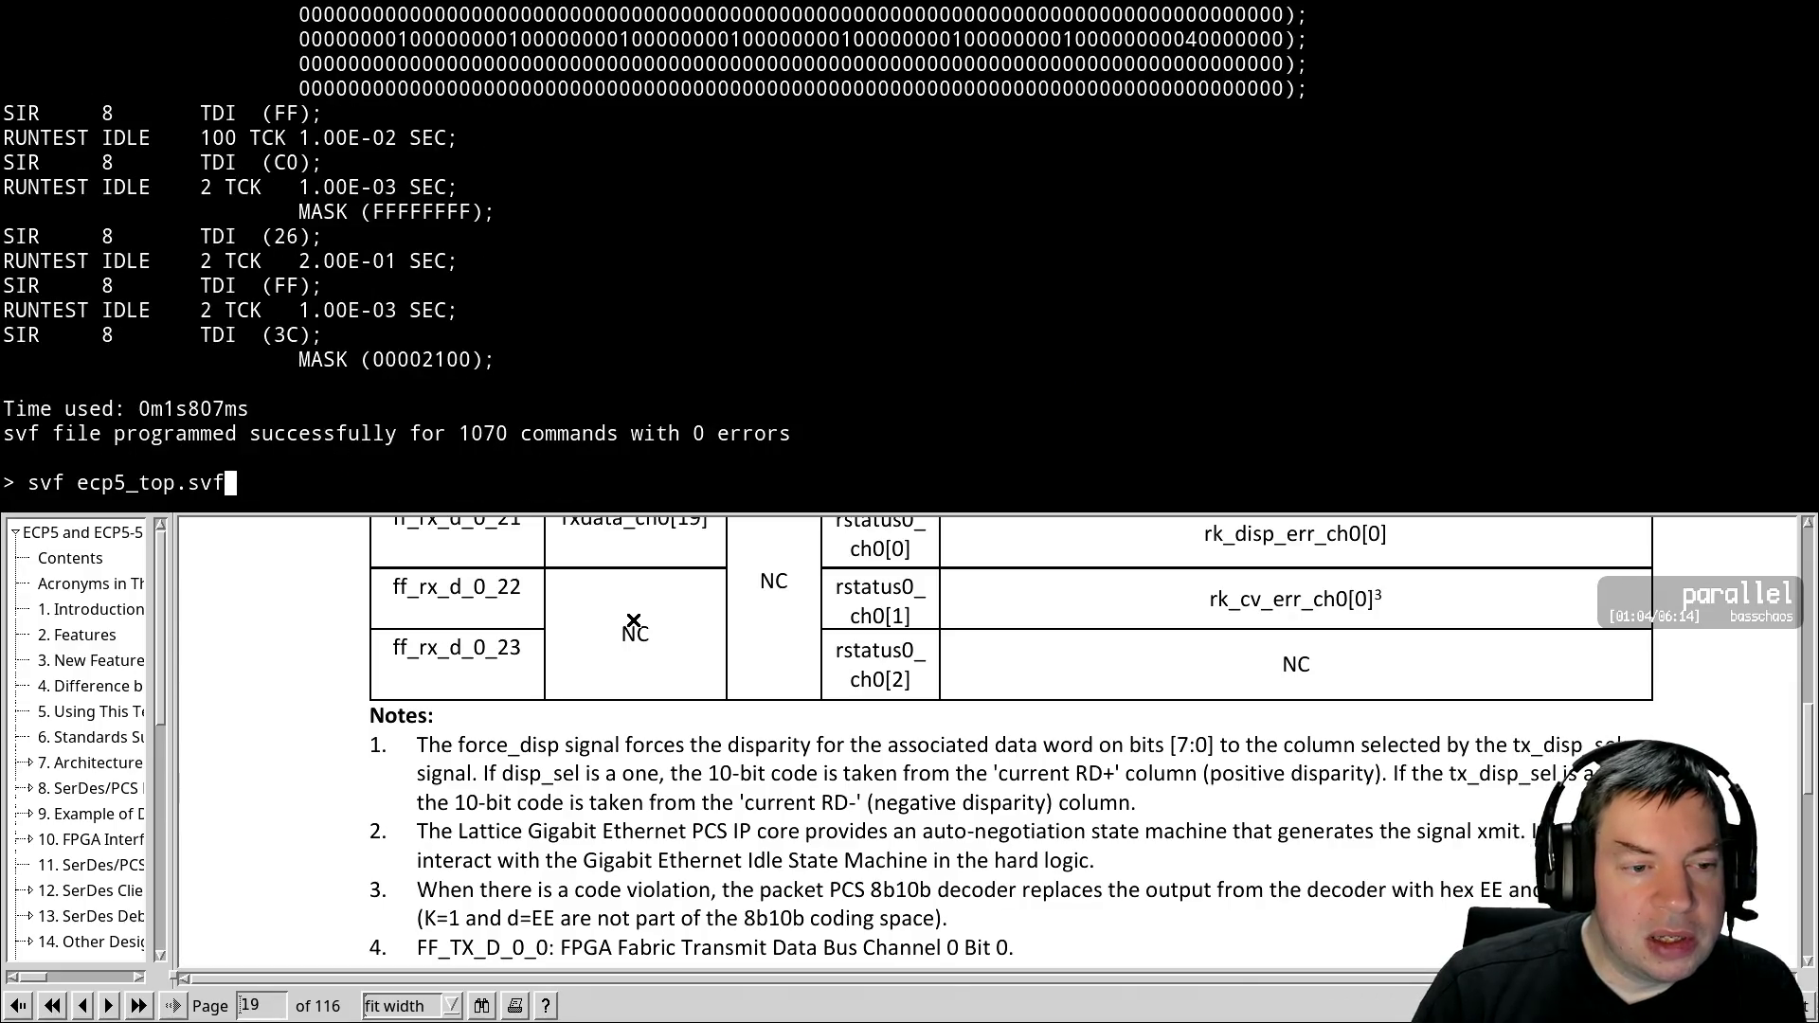
Program the board with svf serial.svf and clear the terminal screen
key(BackSpace)
key(BackSpace)
key(BackSpace)
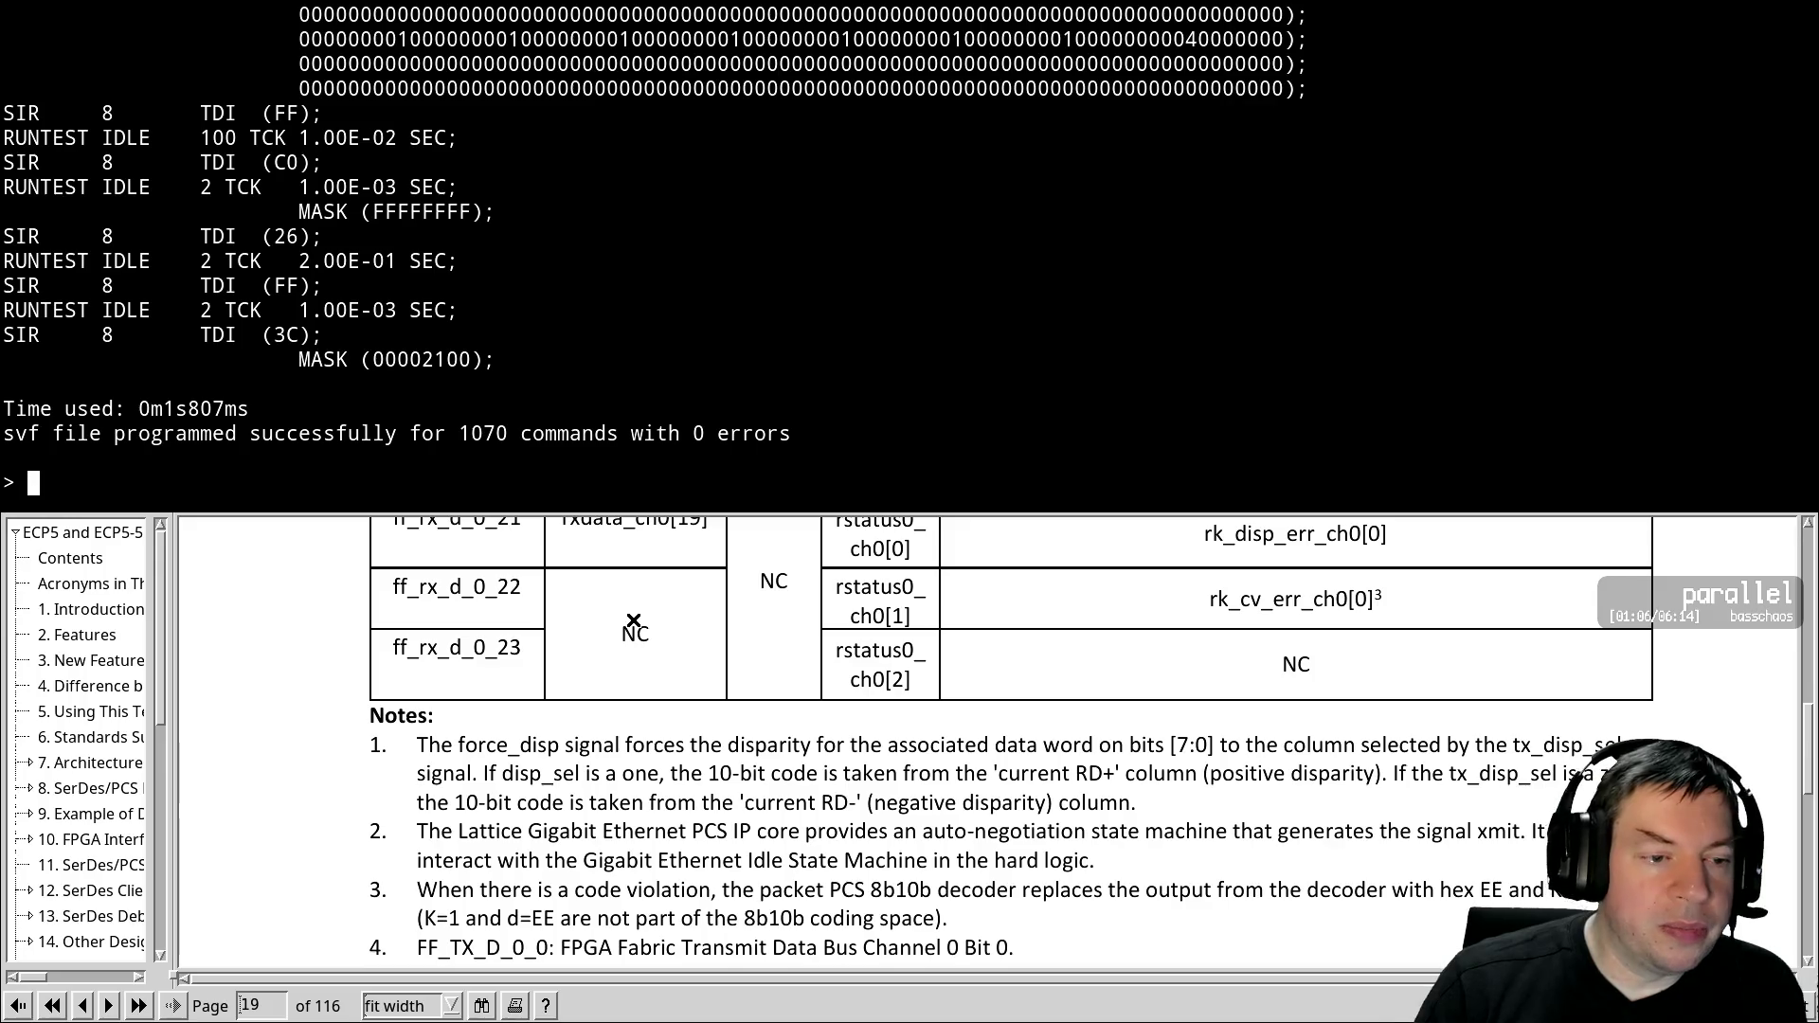
text(svf serial.)
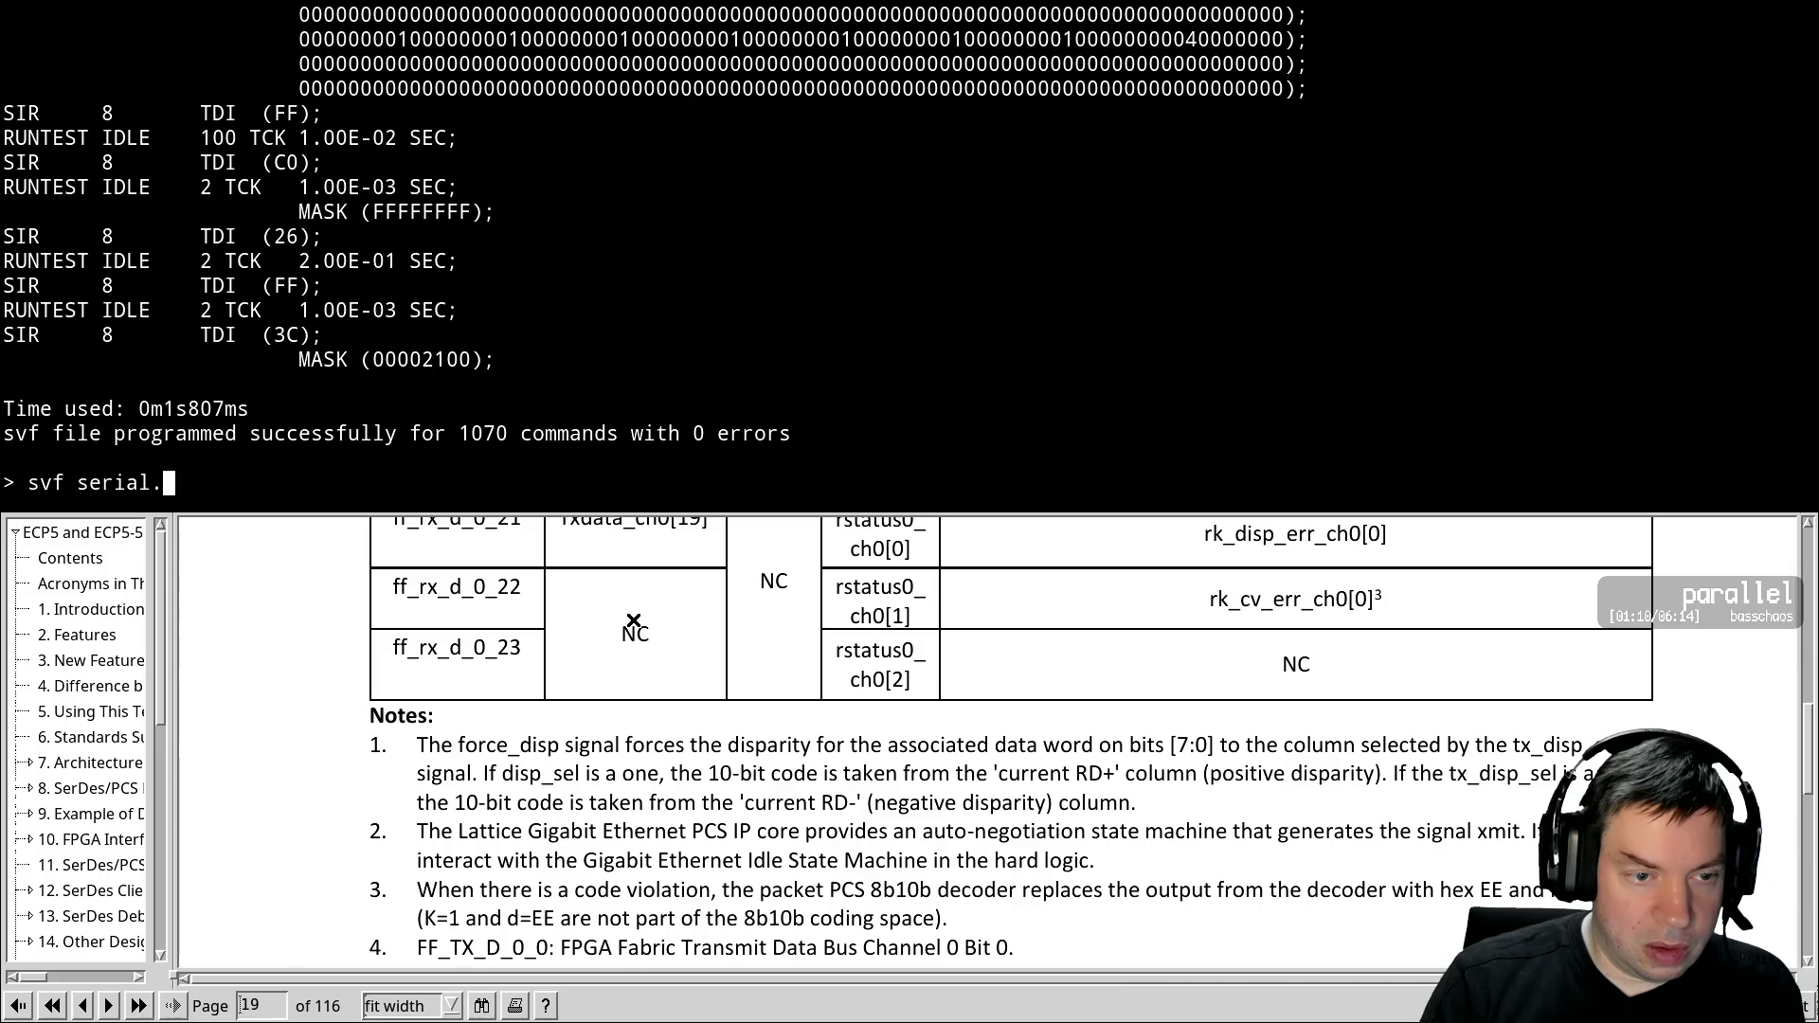
text(svf)
key(BackSpace)
key(BackSpace)
text(cf)
key(Return)
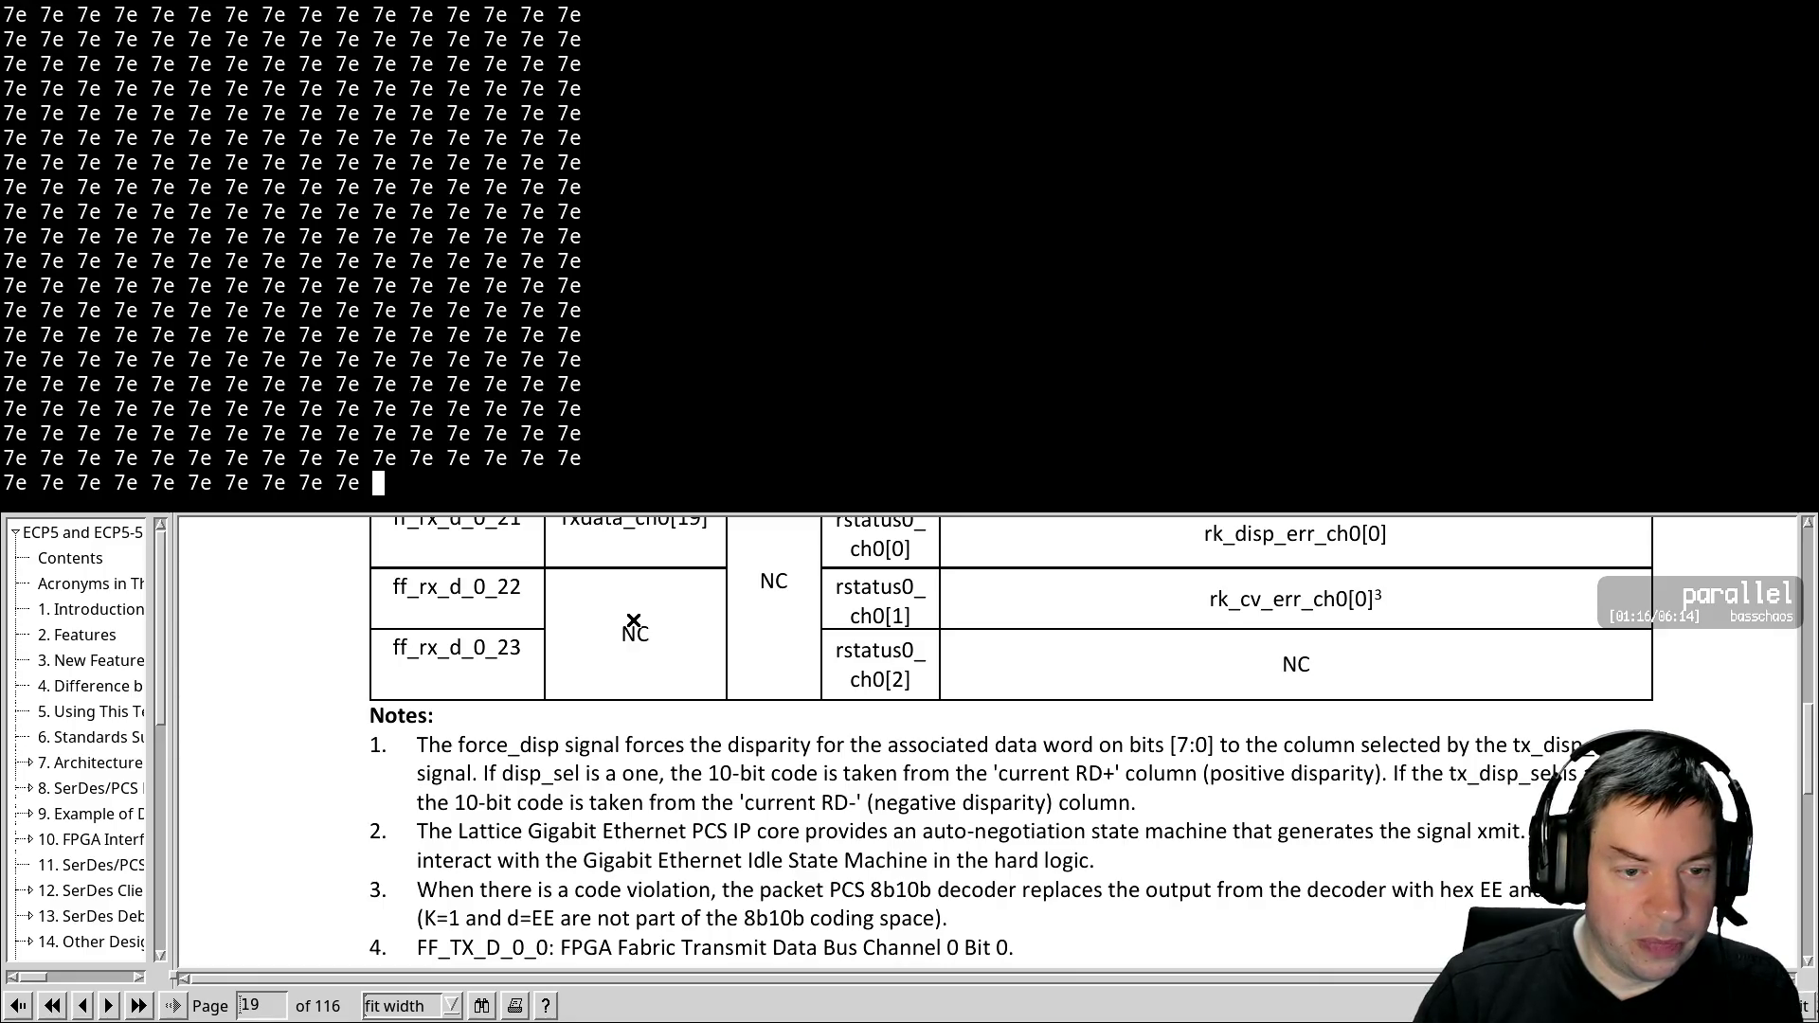
key(ctrl+l)
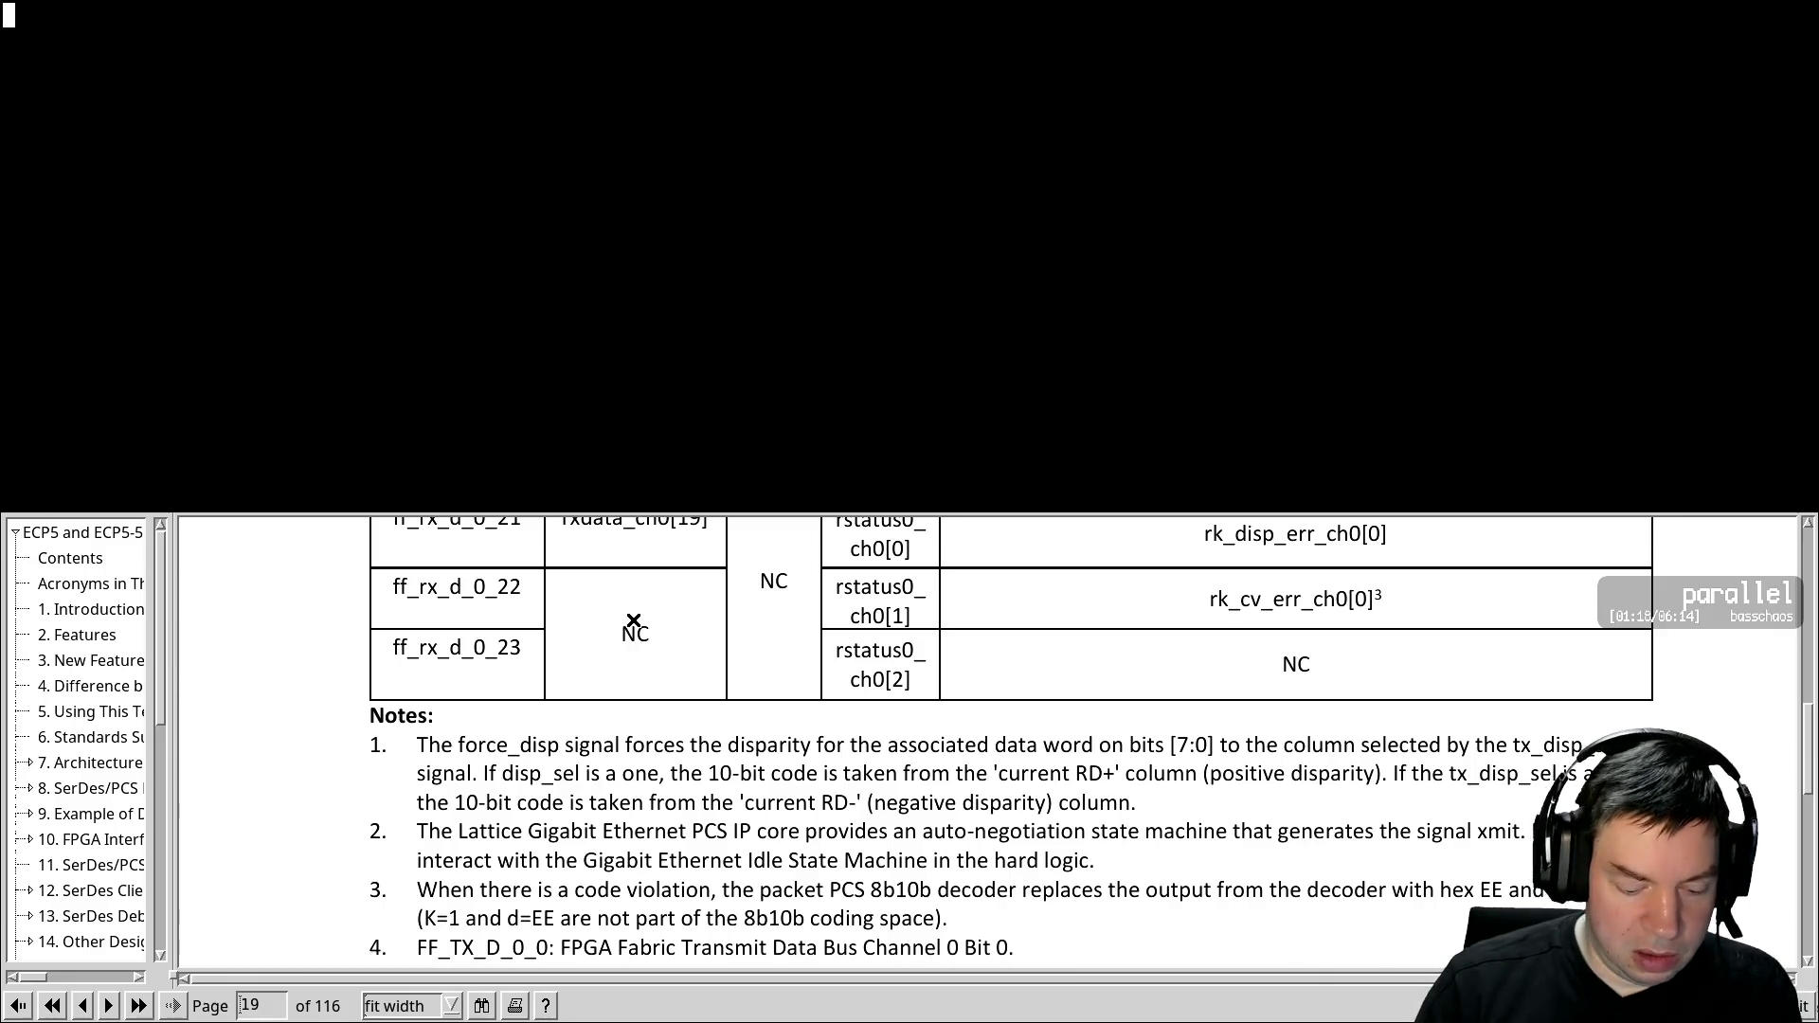
Delete the old screenlog.0, clear the screen, and start GNU screen logging afresh
key(ctrl+a)
key(shift+h)
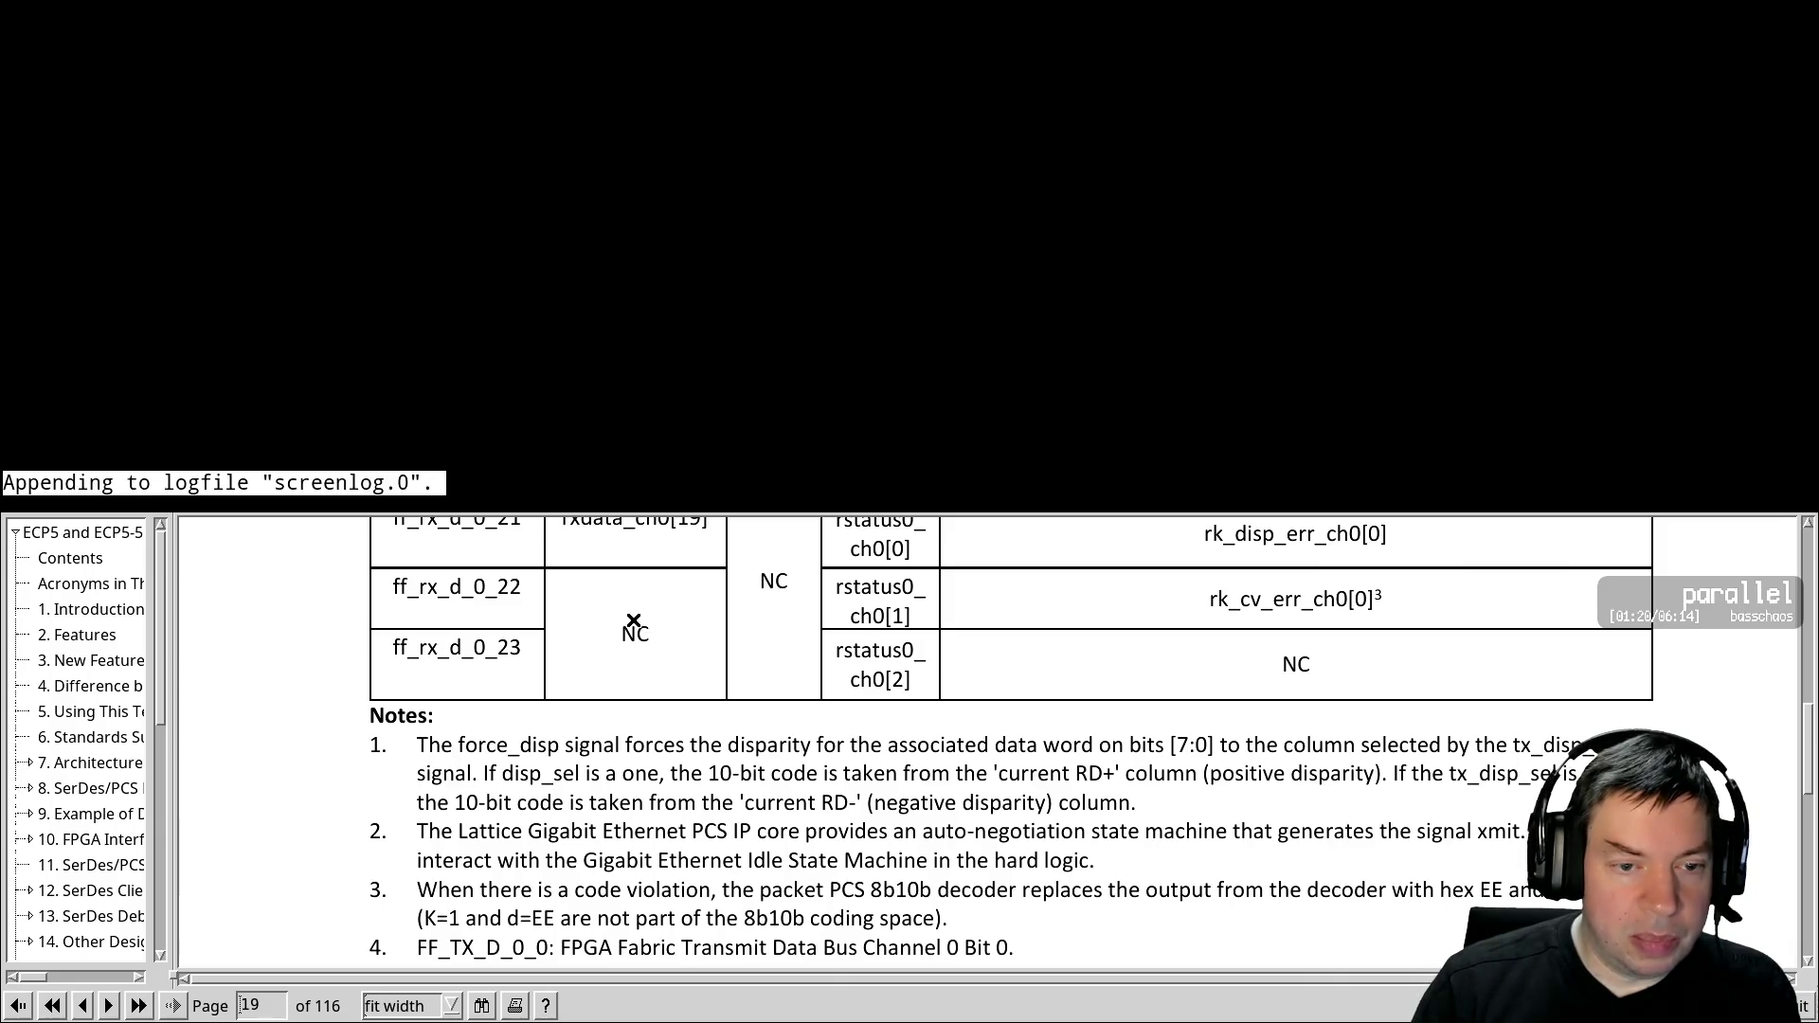
key(ctrl+a)
key(shift+h)
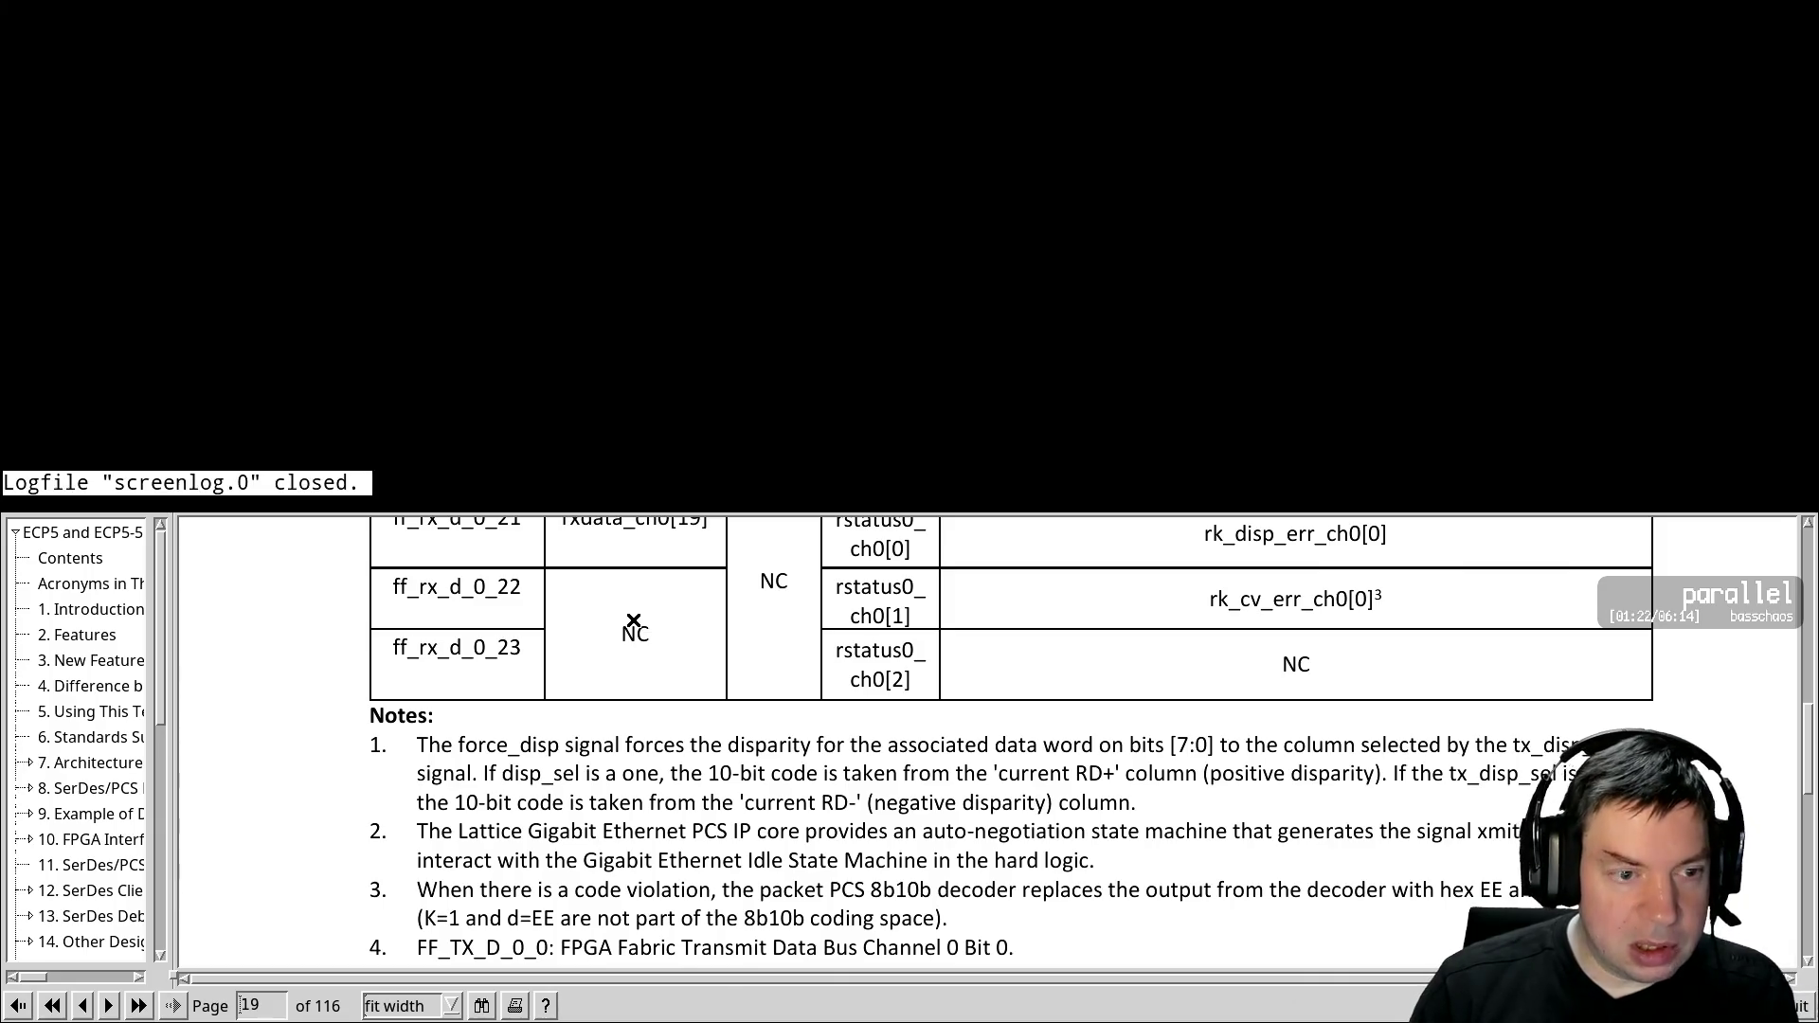
text(rm screenlog.r)
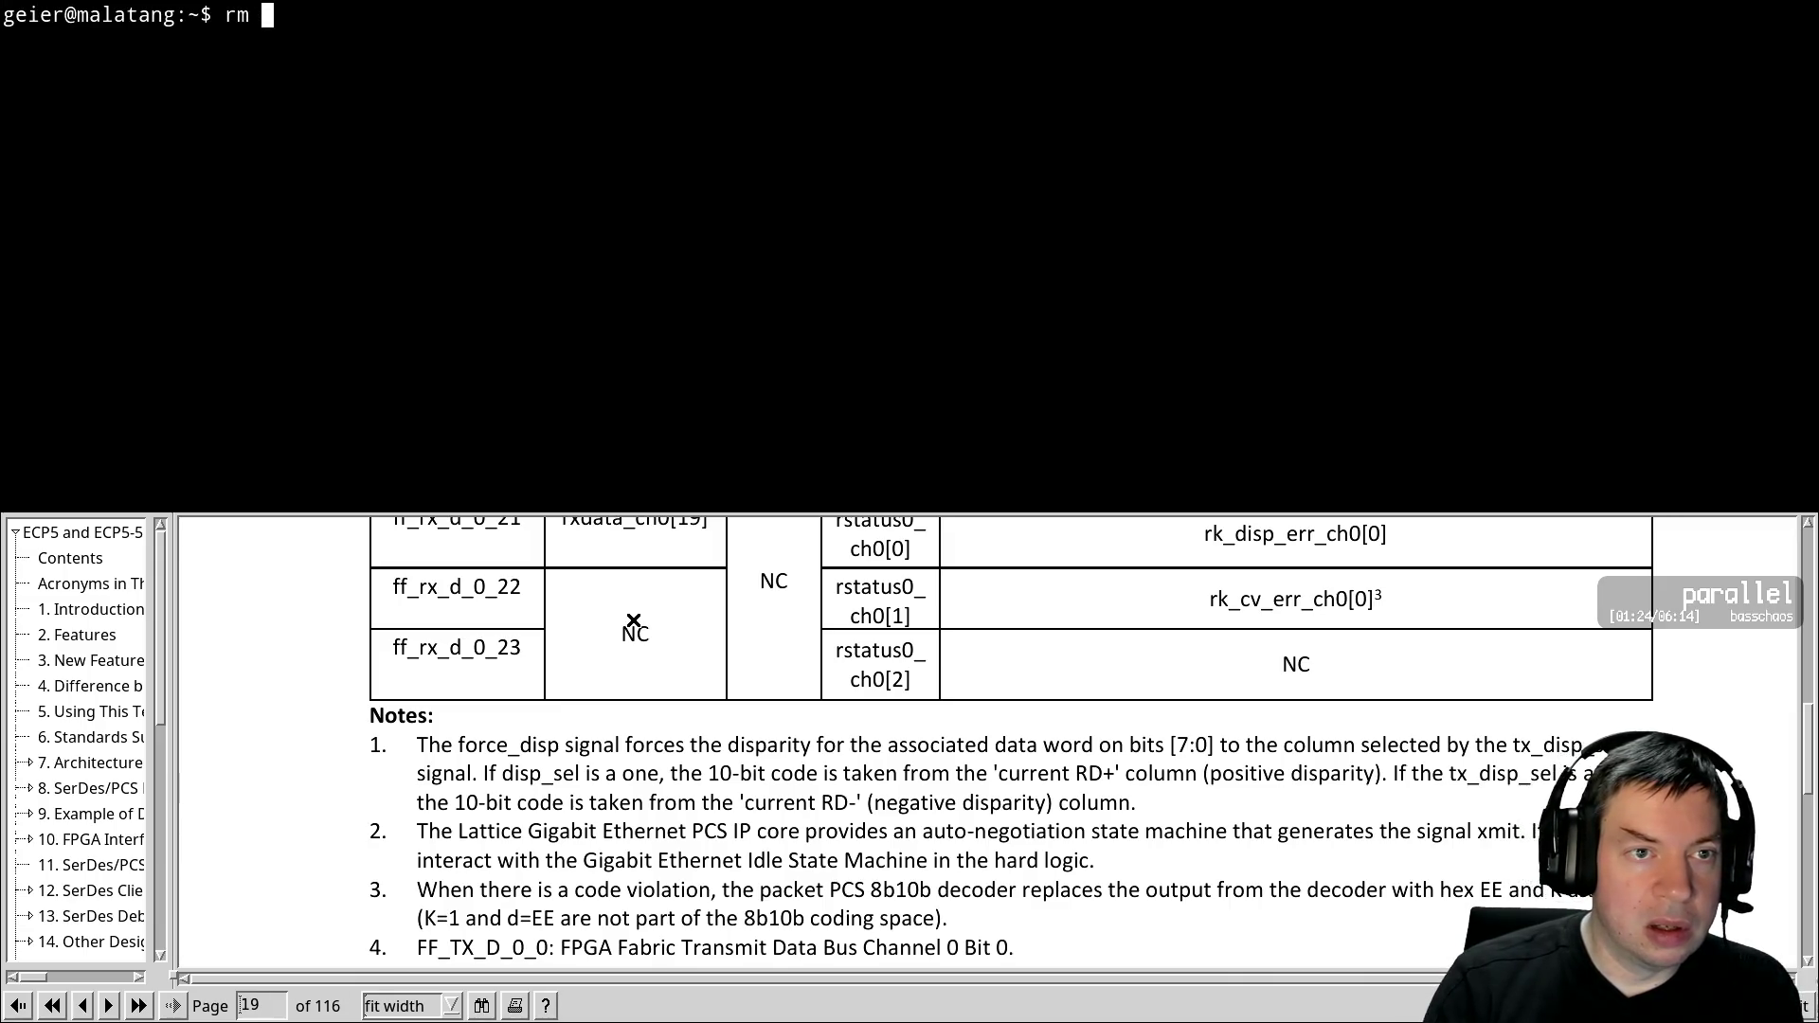
key(BackSpace)
text(0)
key(Return)
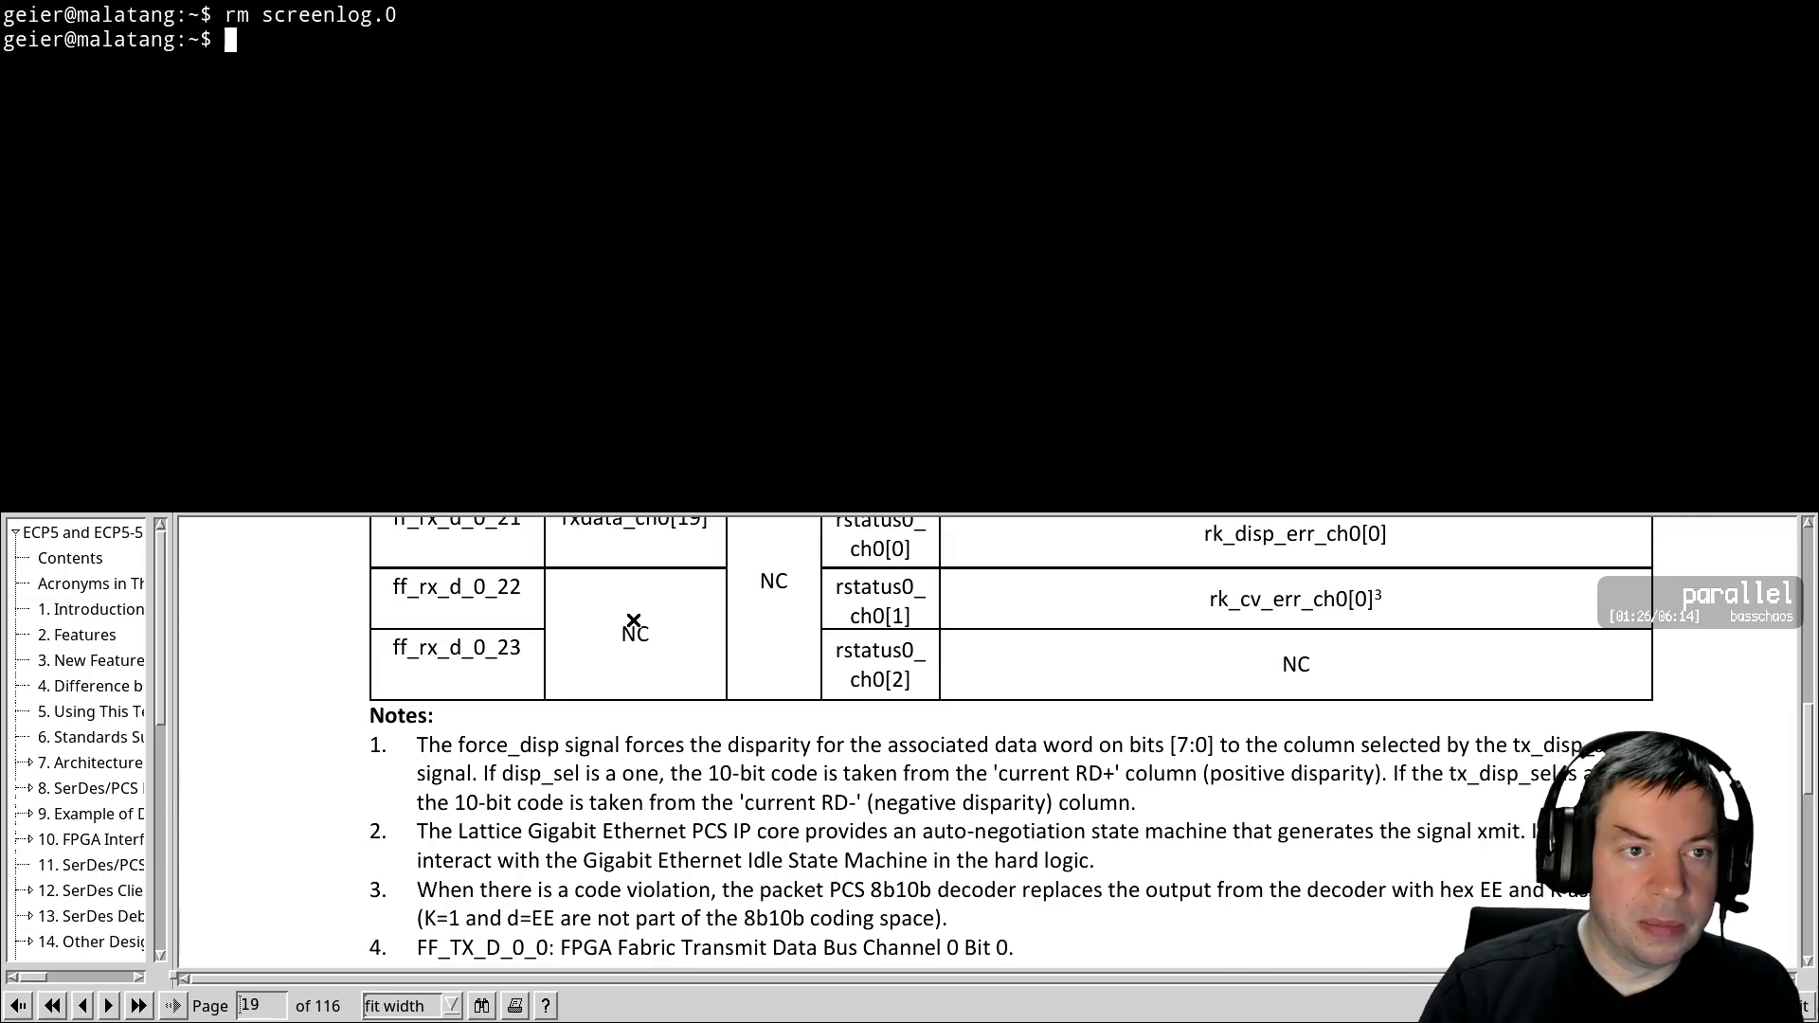
key(ctrl+l)
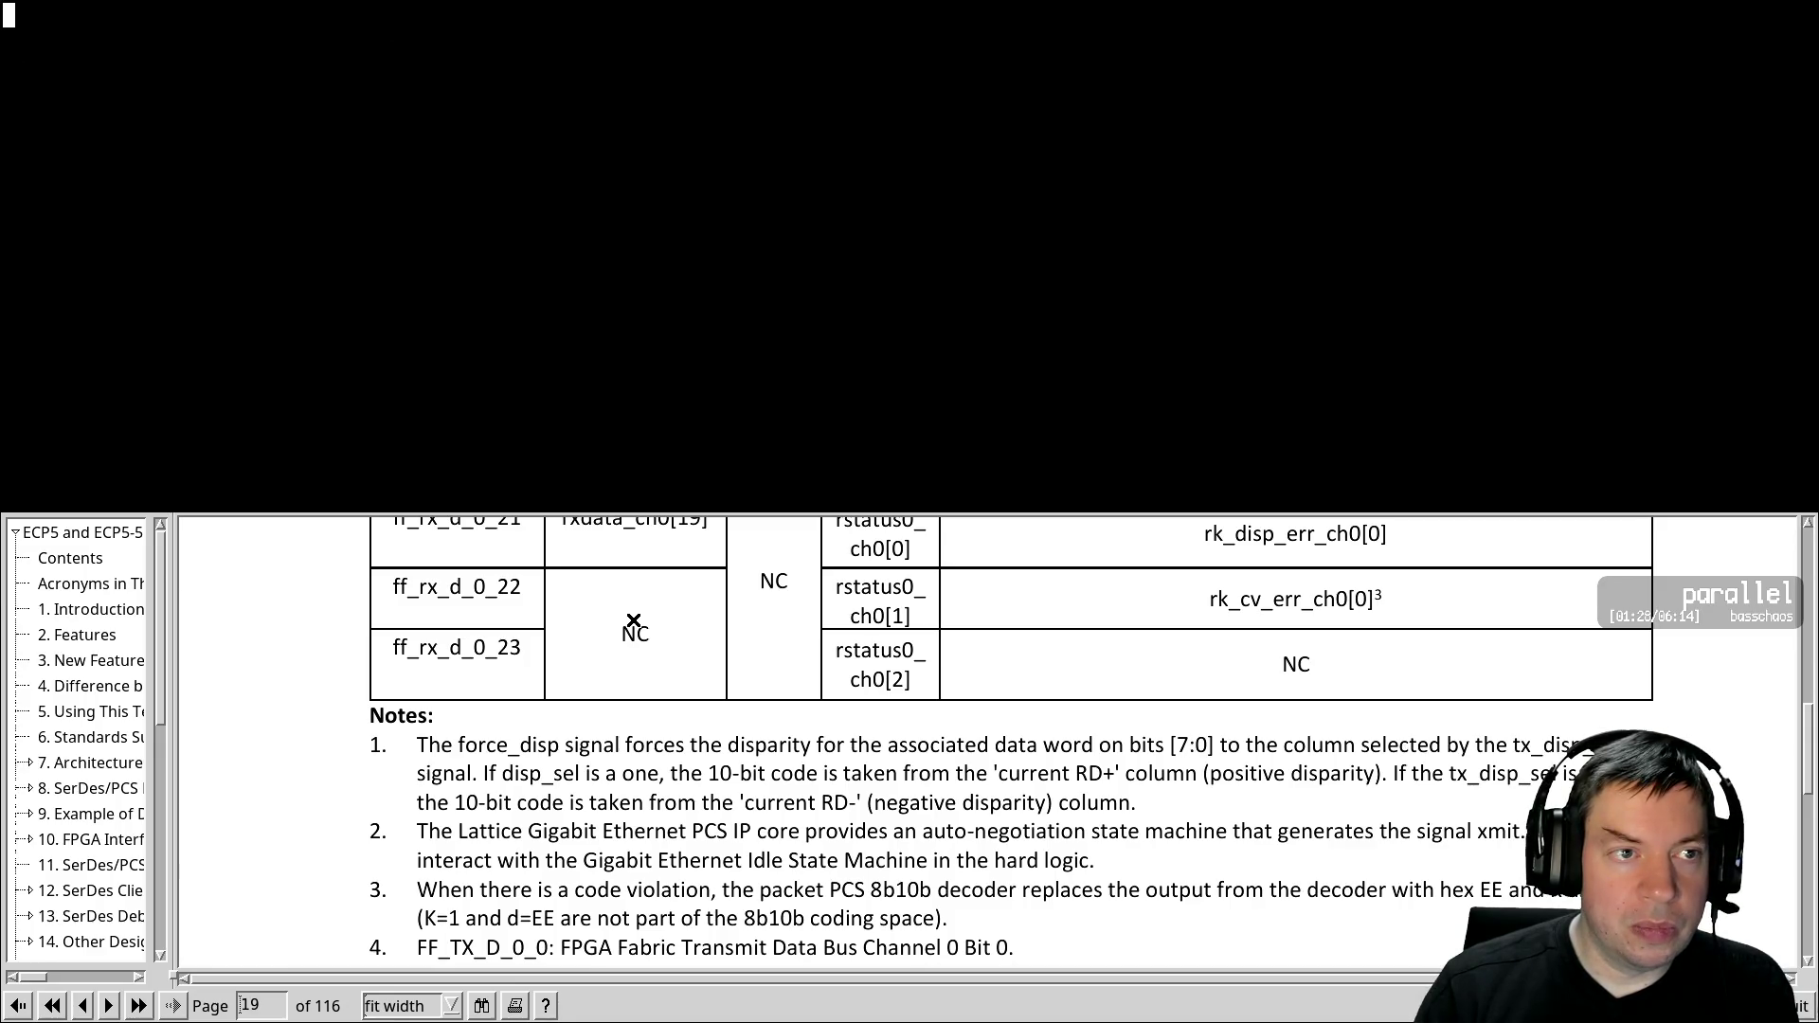
key(ctrl+a)
key(H)
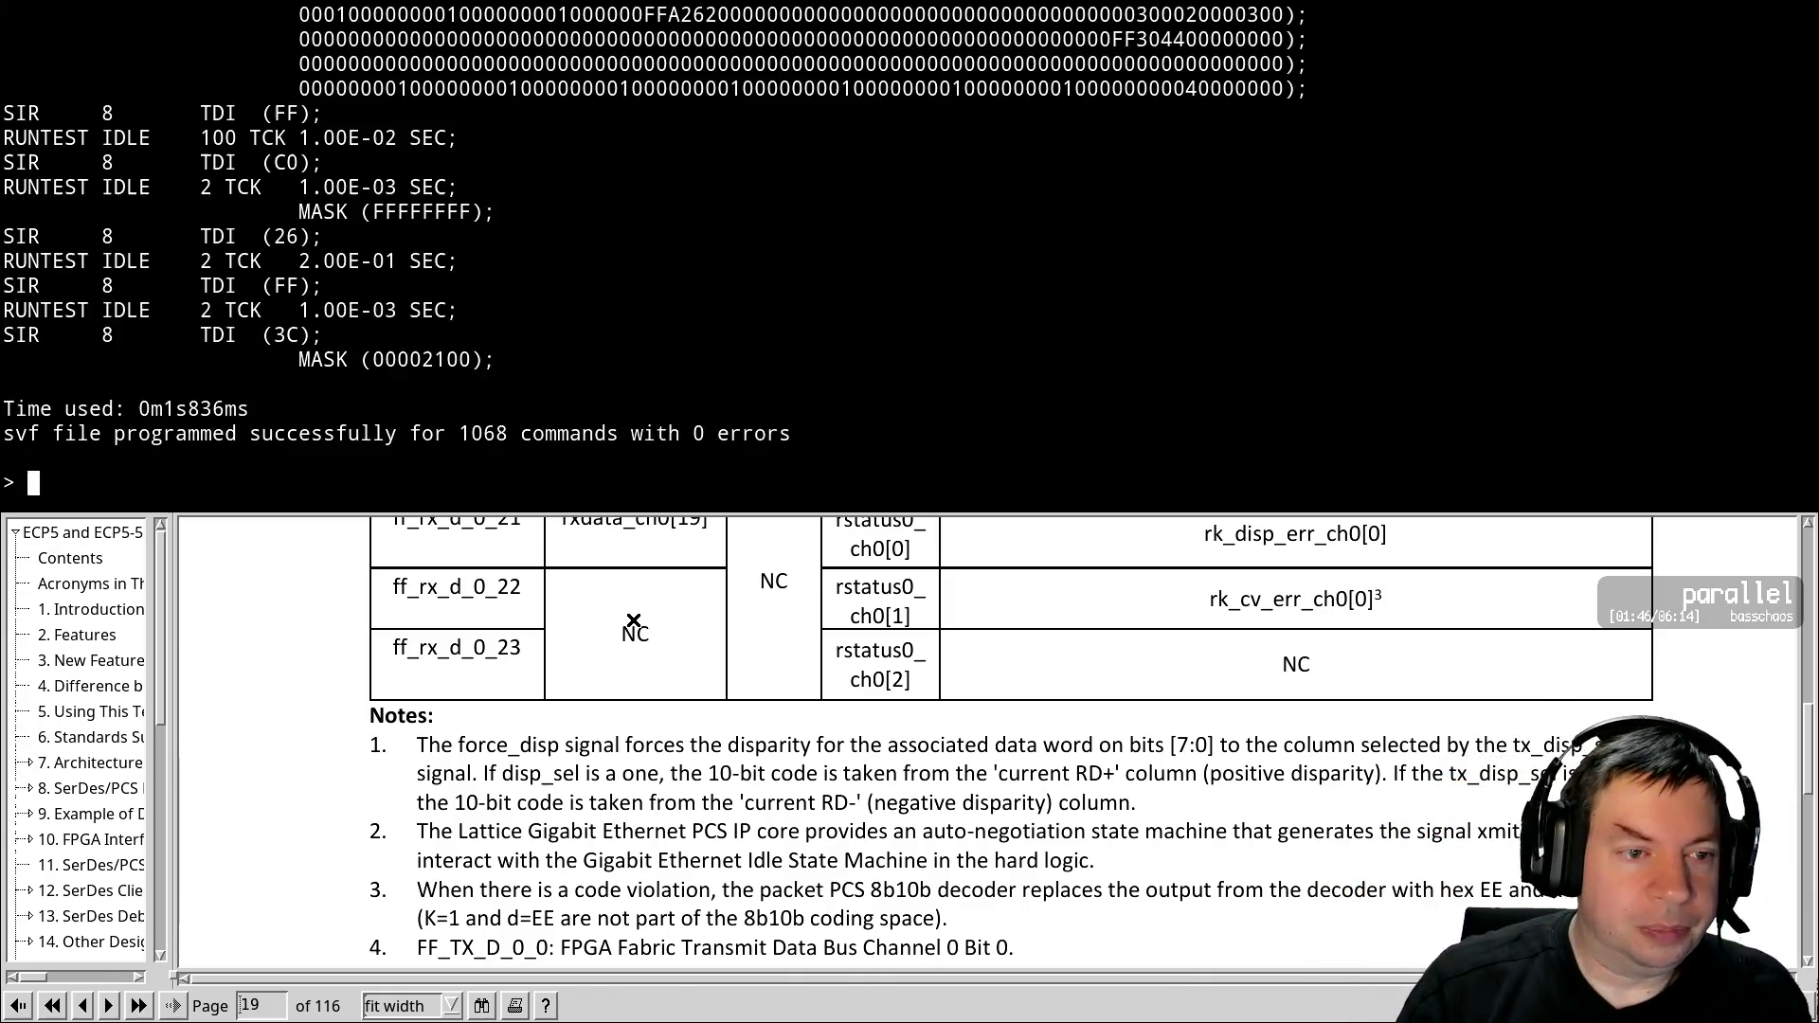
Reflash with svf ecp5_top.svf while logging, then stop the screen log
key(Up)
key(Up)
key(Return)
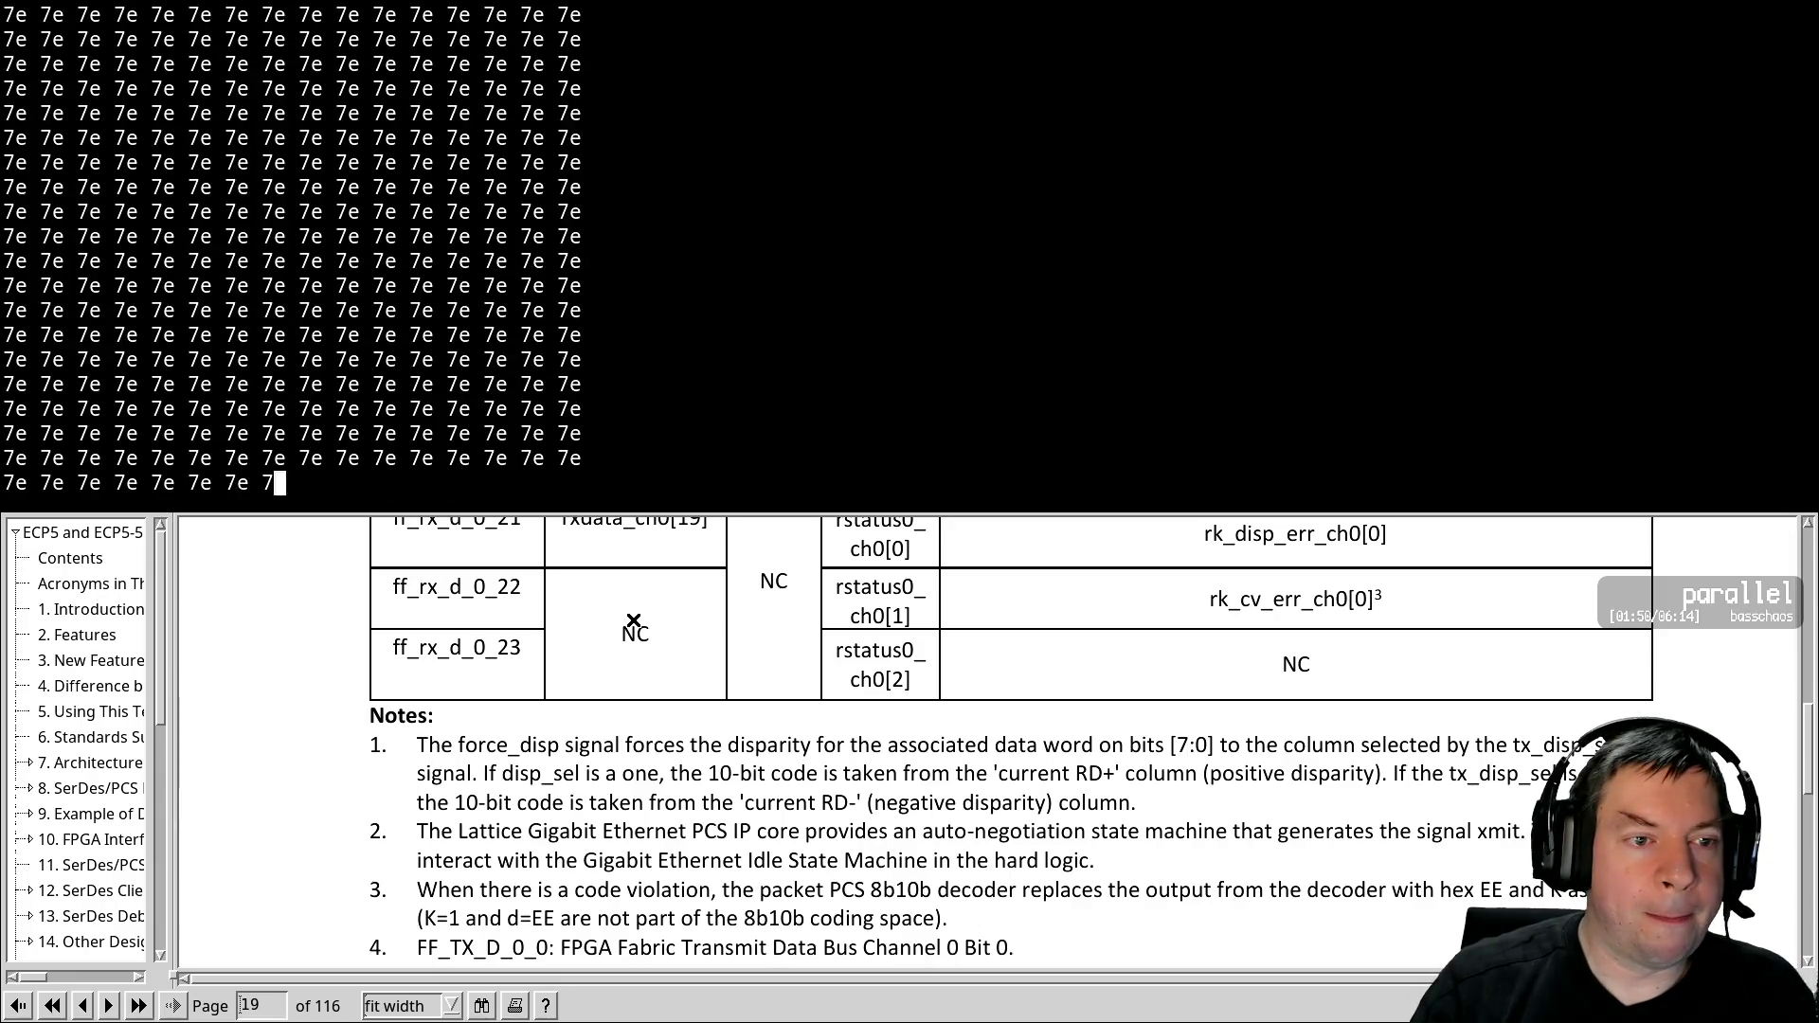
key(ctrl+a)
key(H)
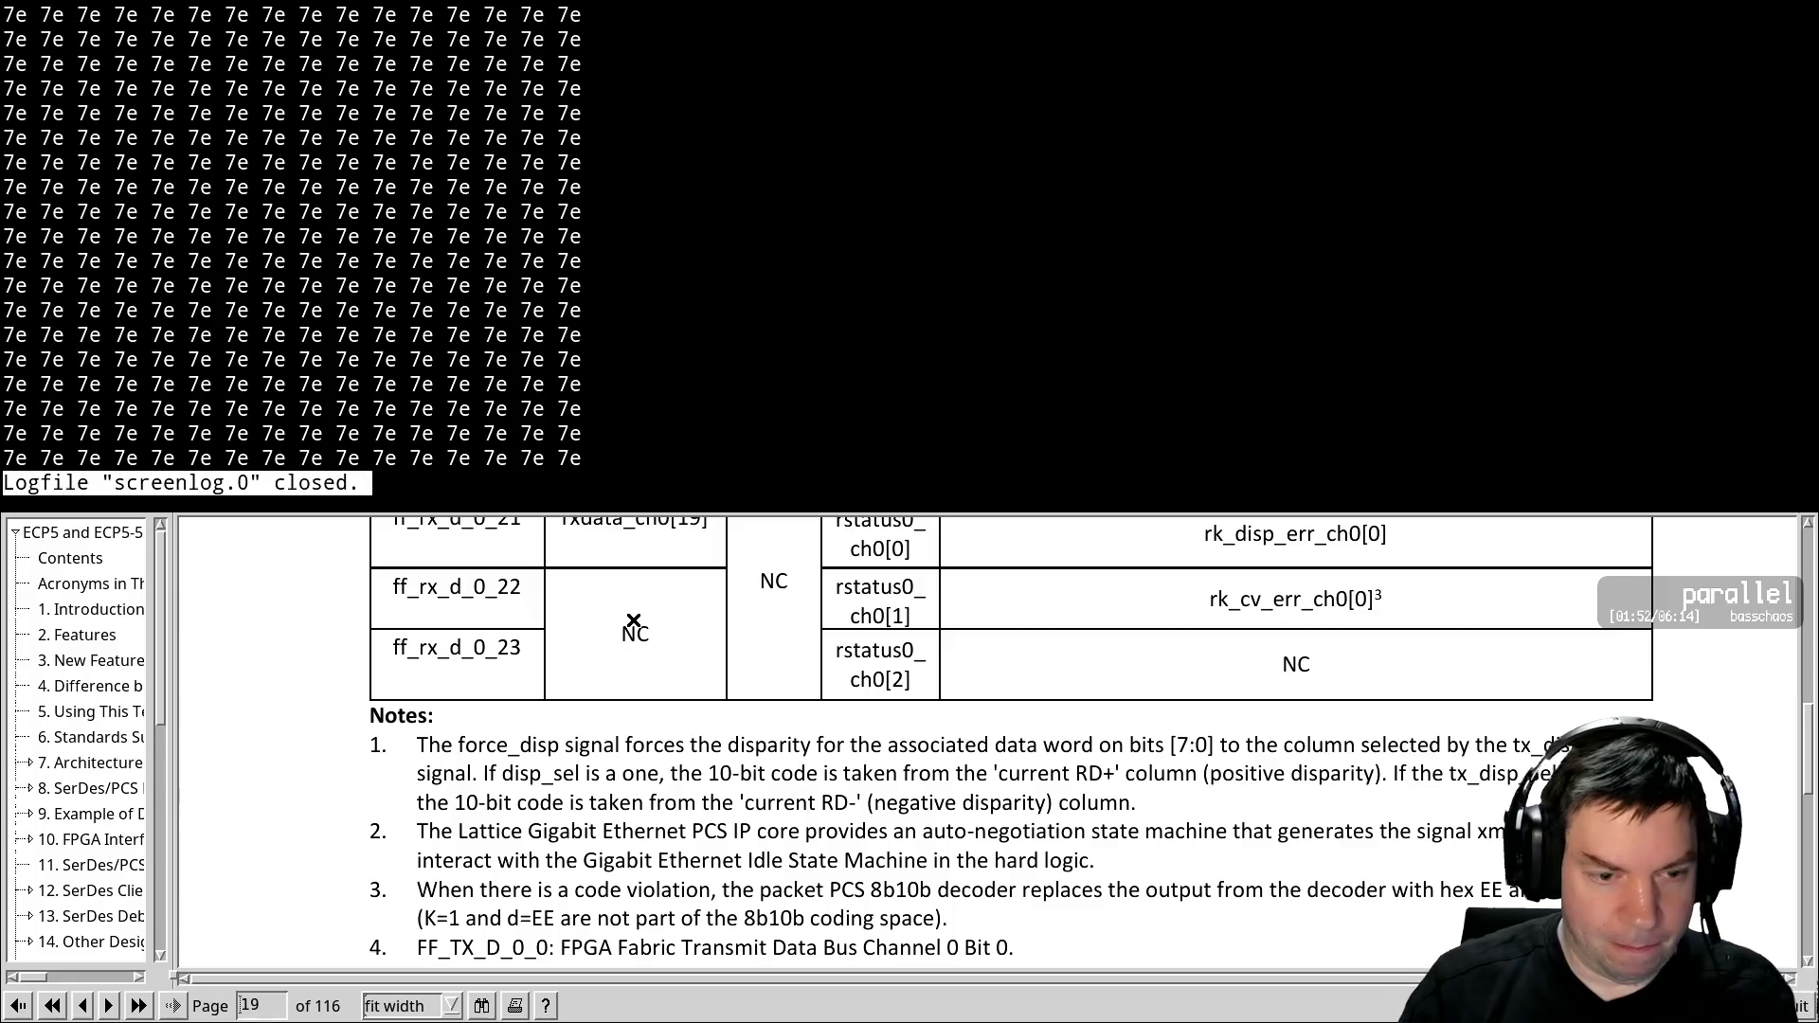
Open screenlog.0 in less to review the captured stream of 7e bytes
key(ctrl+a)
key(ctrl+a)
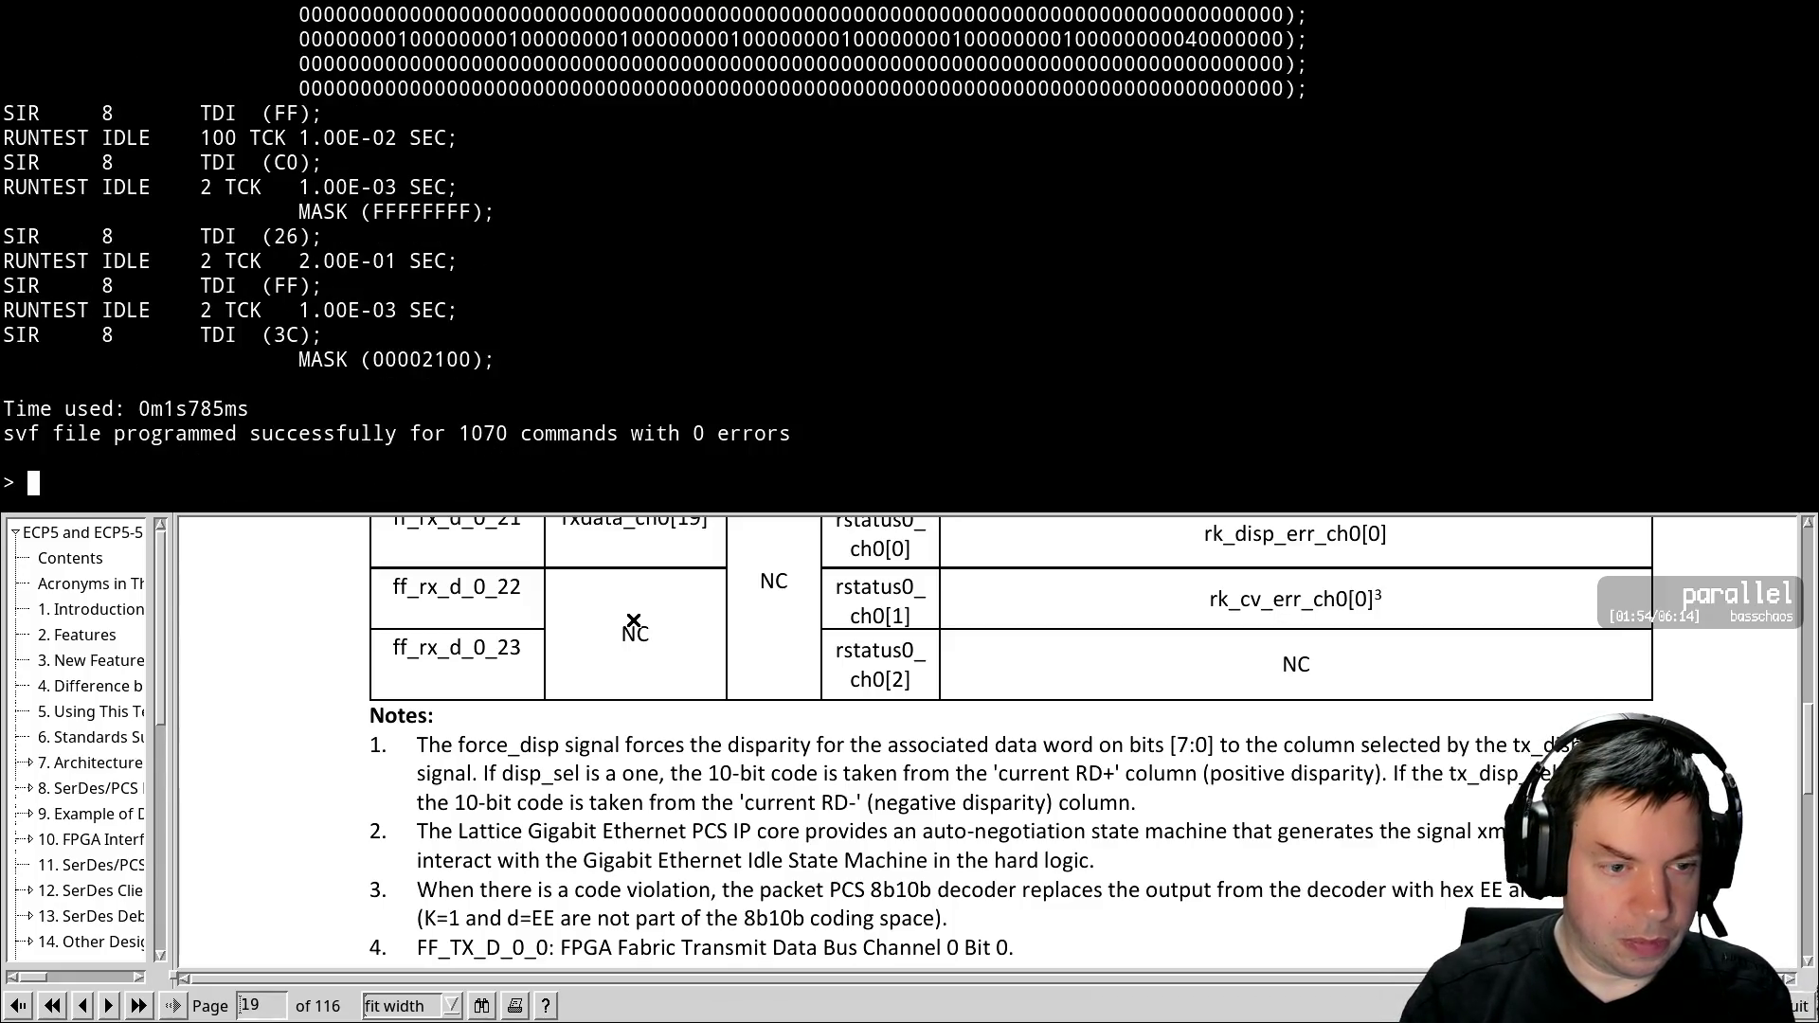
key(ctrl+a)
key(ctrl+a)
key(ctrl+a)
text(cless screenlog.0)
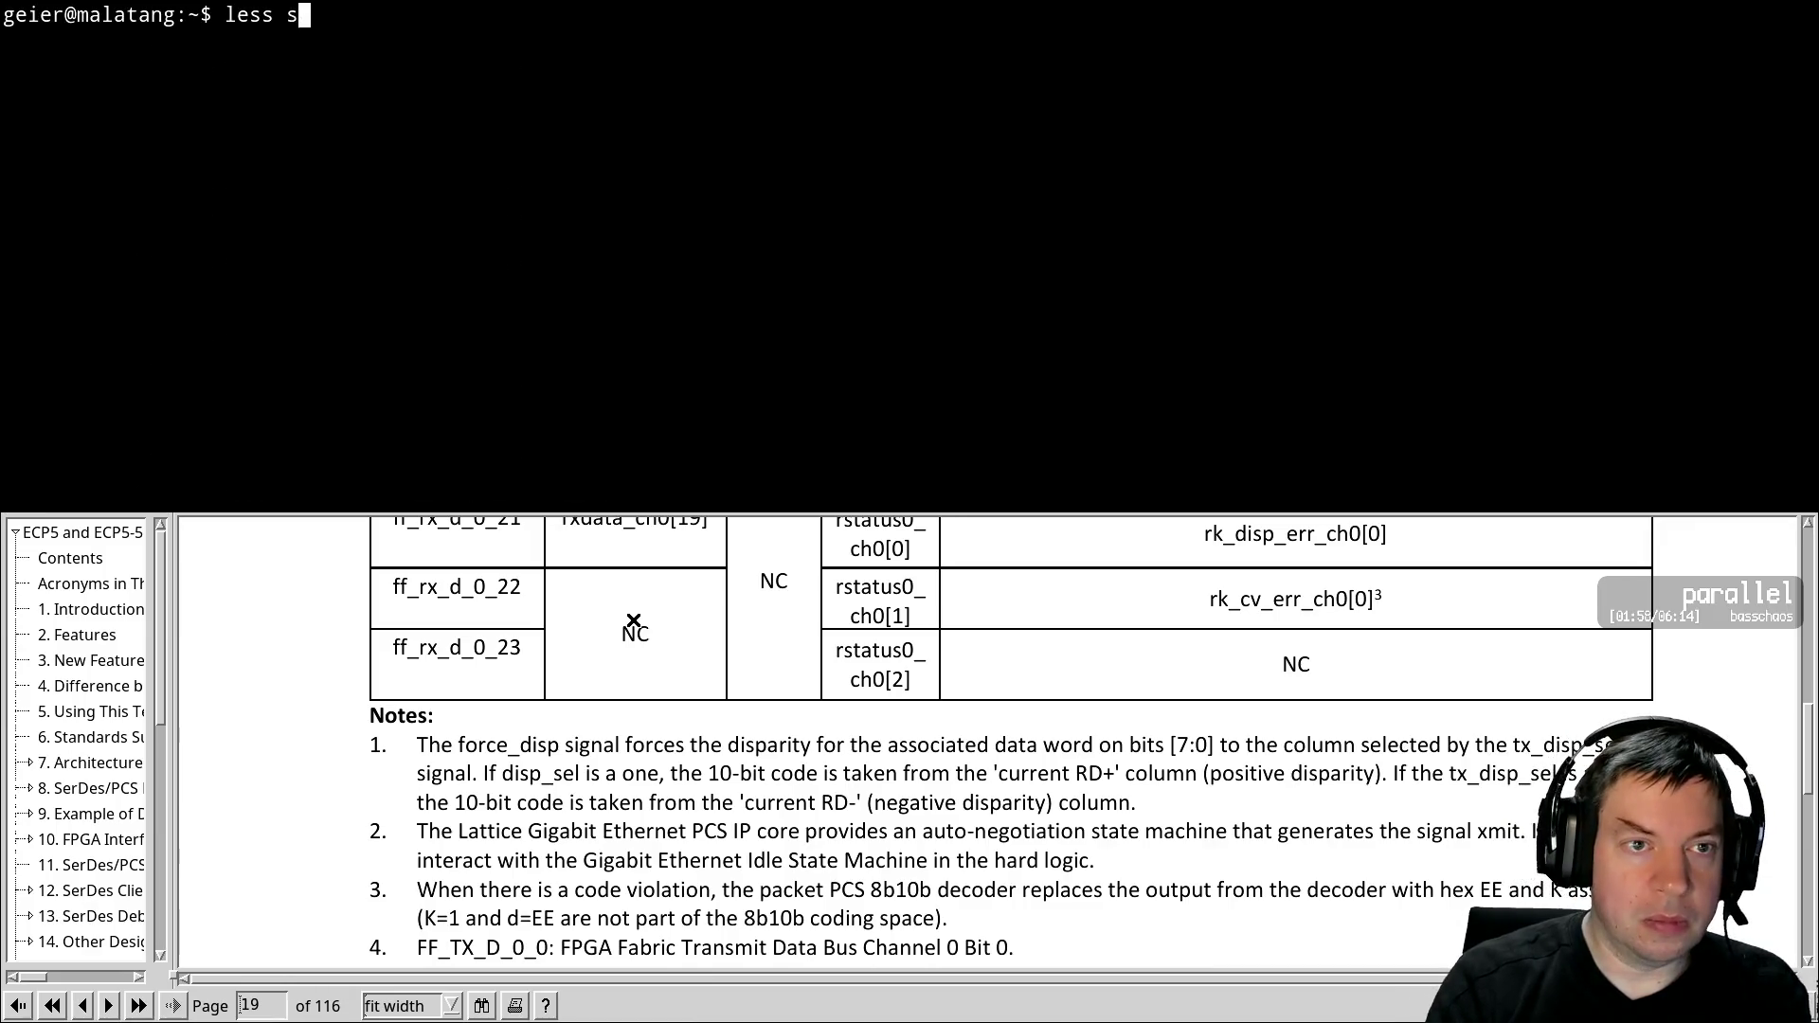
key(Return)
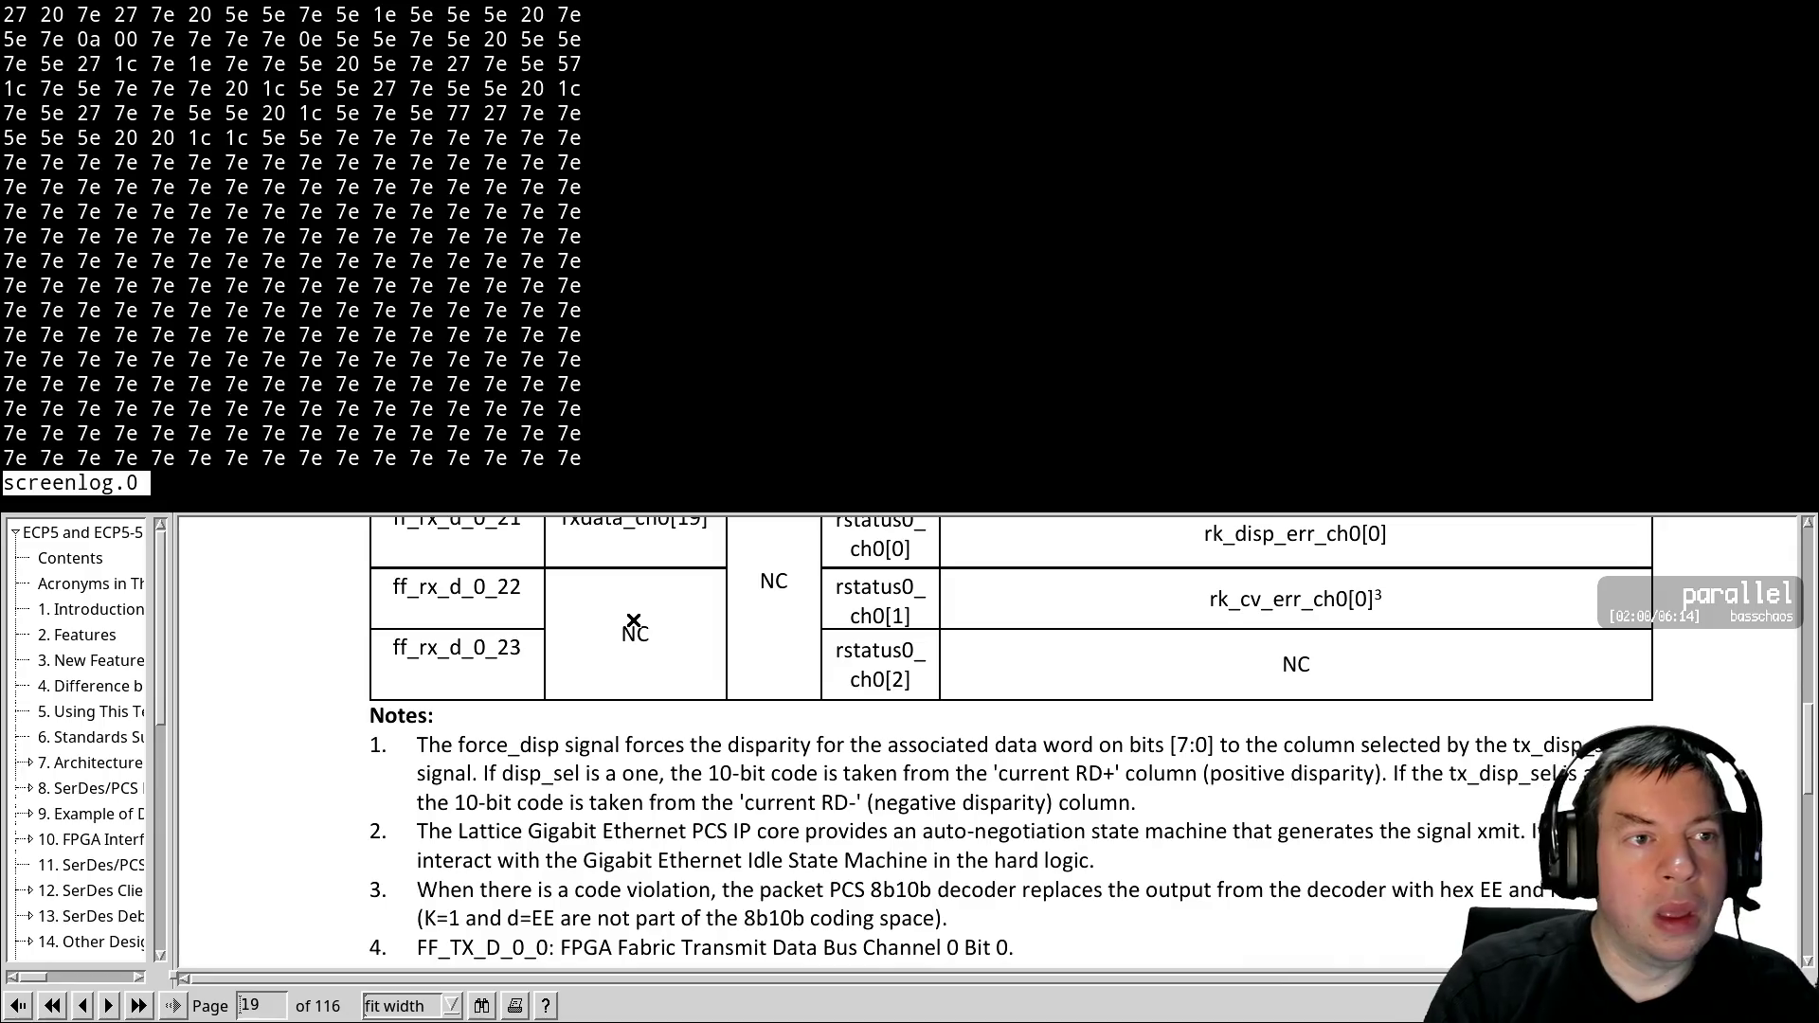
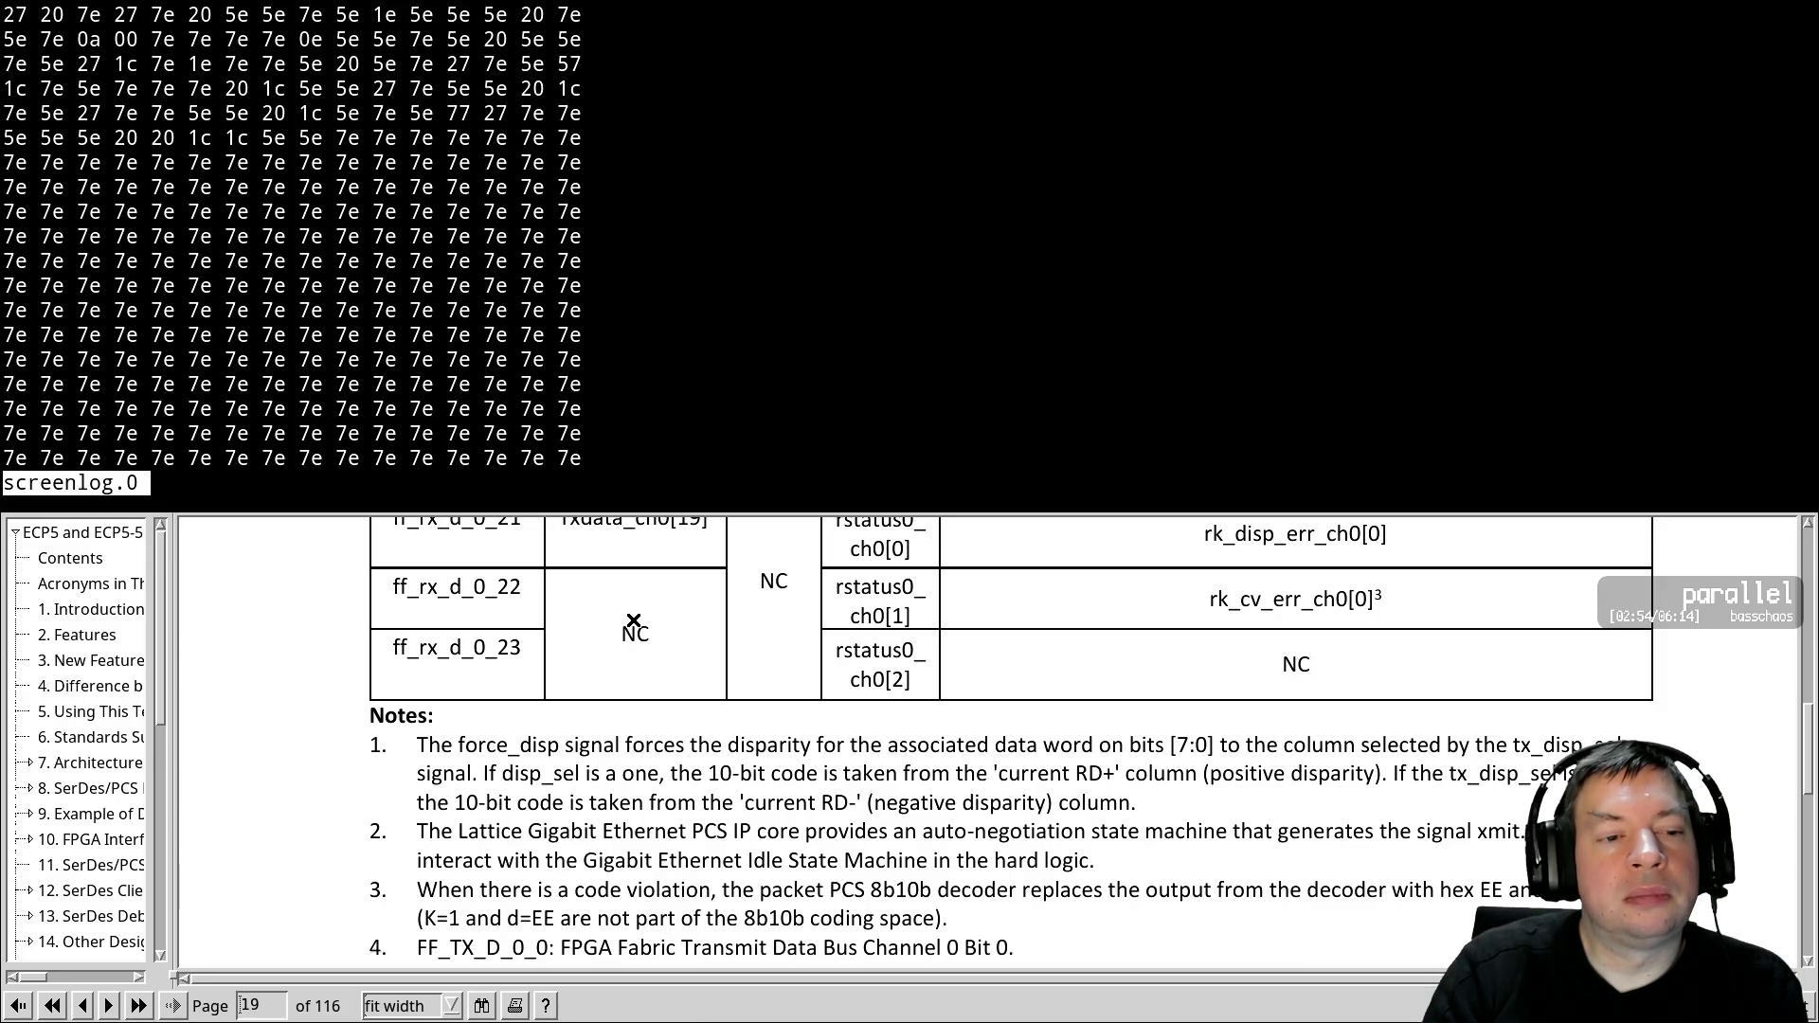
Change both Kx.y bits in pcie.vhdl's tx_data assignment from 1 to 0 and save
key(q)
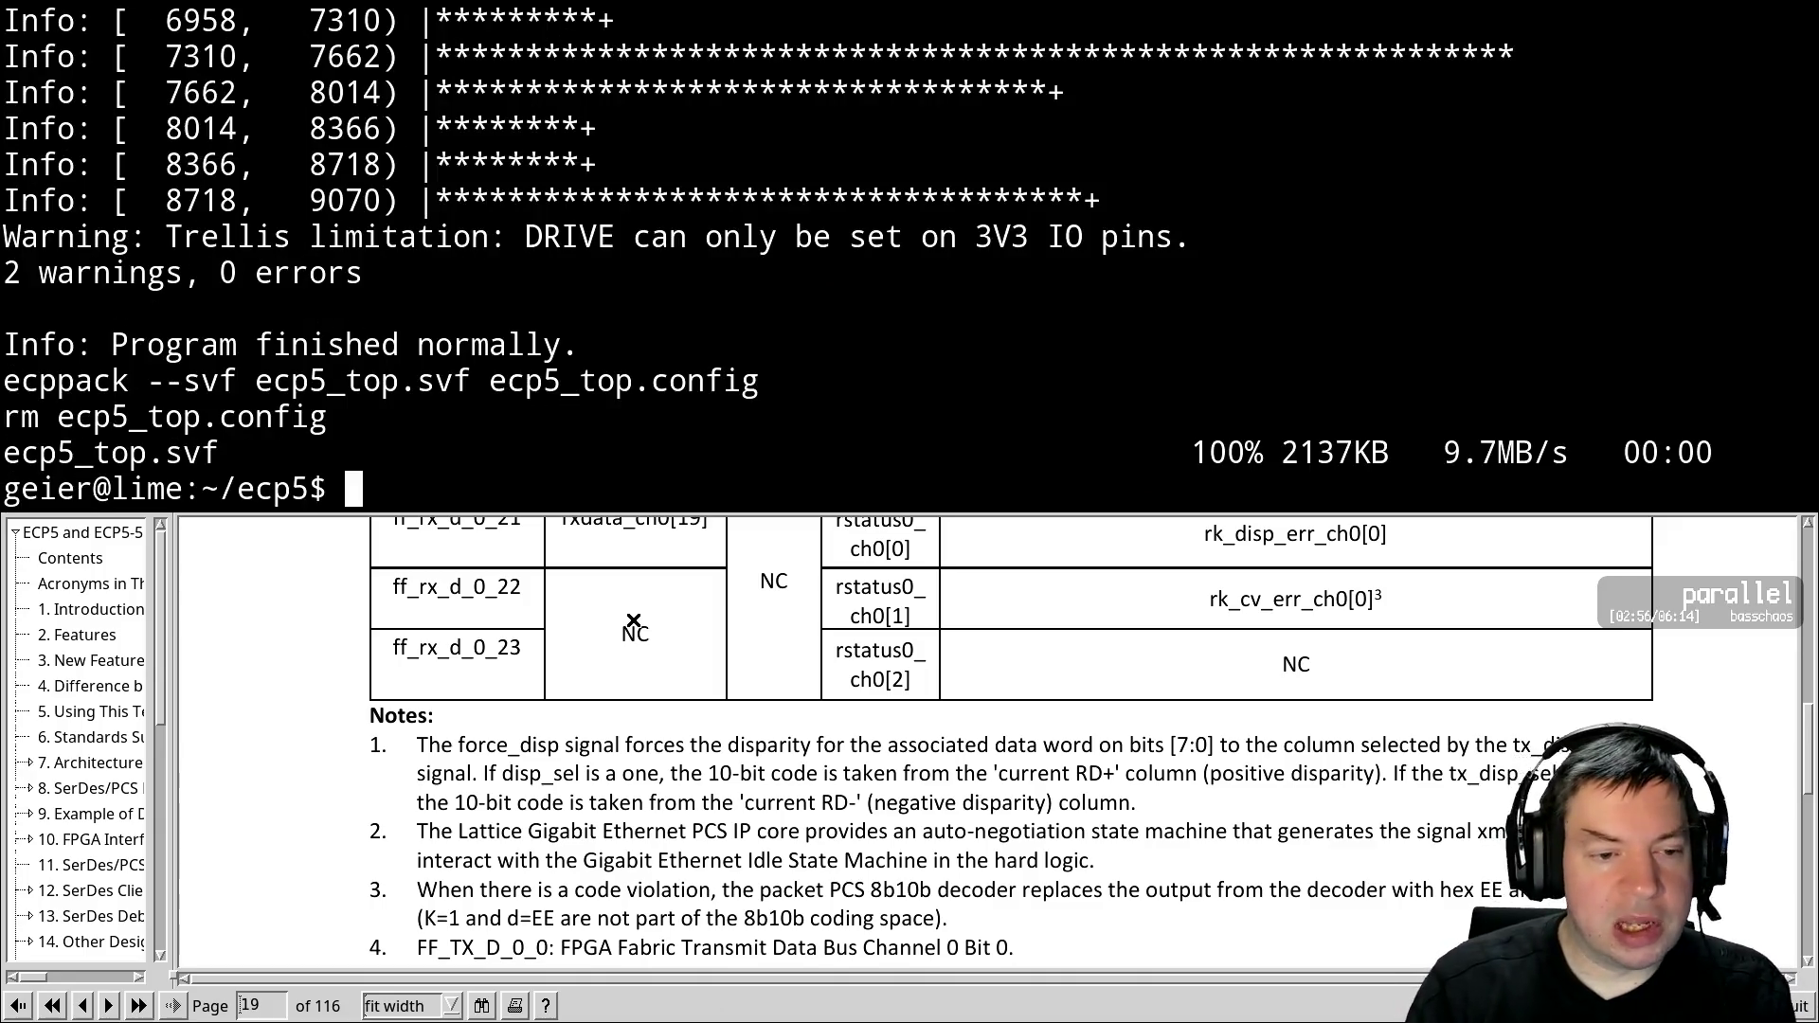
key(ctrl+a)
key(n)
key(ctrl+f)
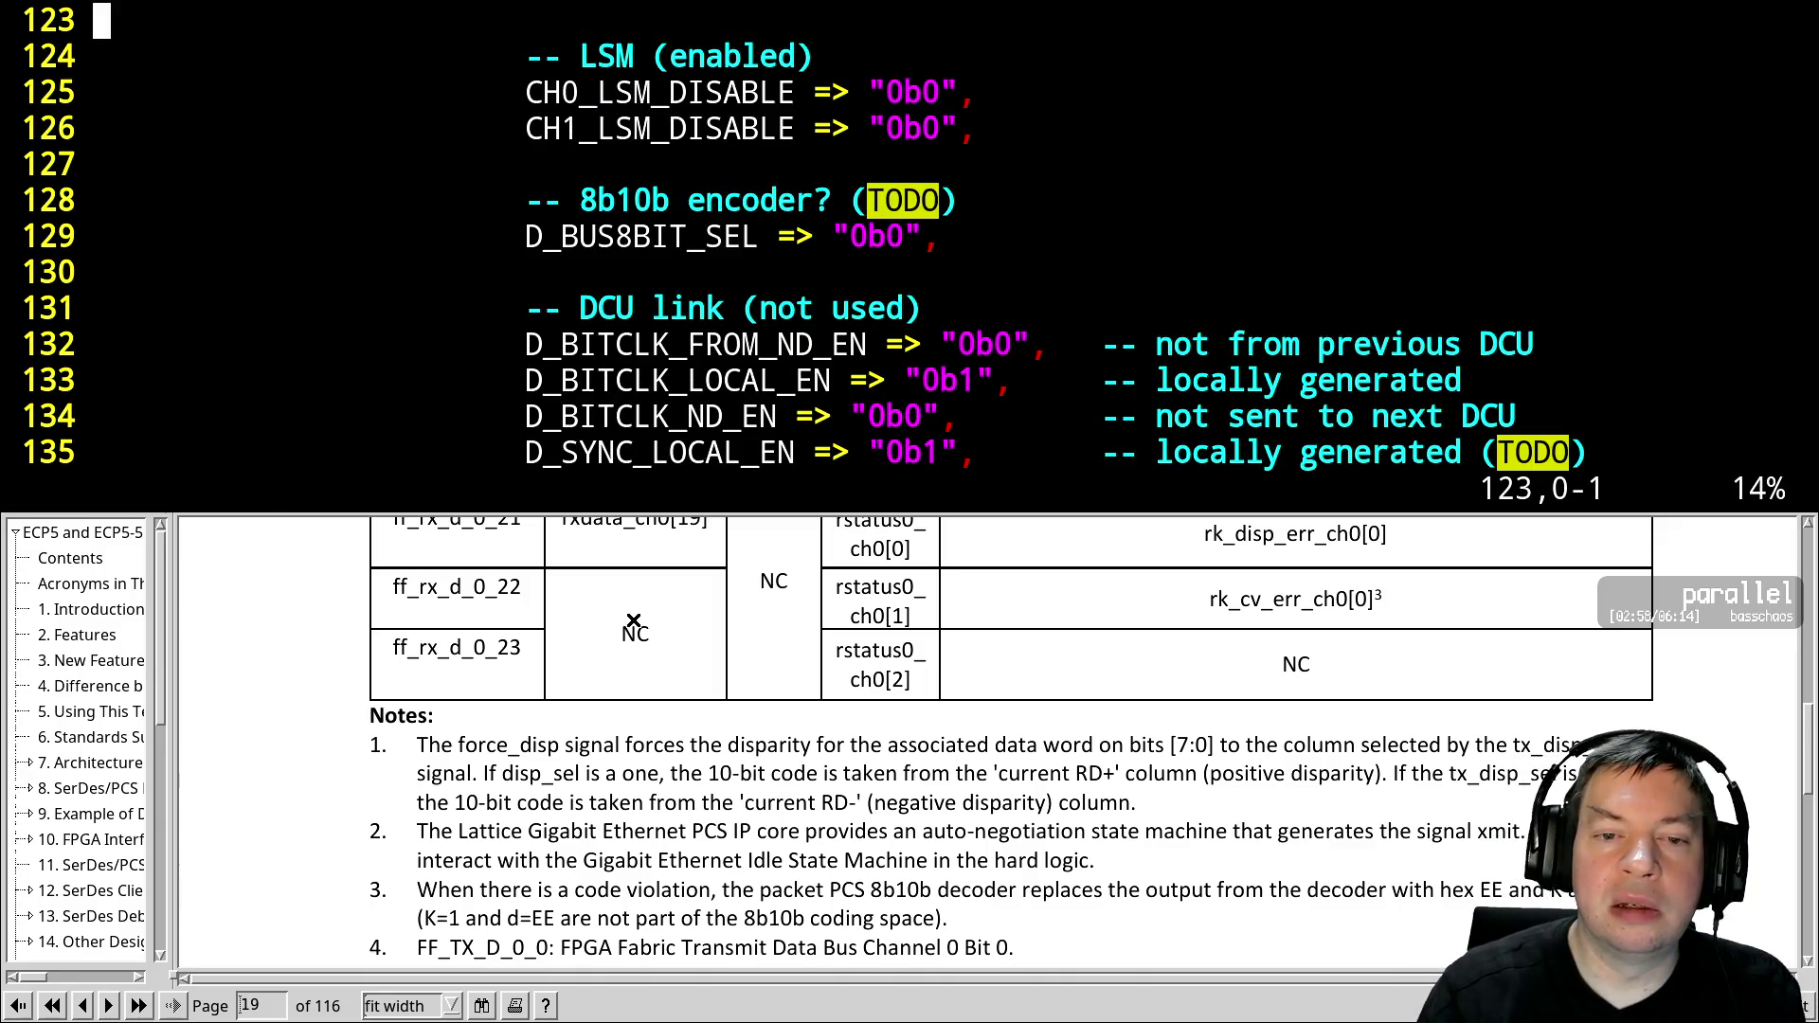
key(ctrl+b)
key(ctrl+b)
key(ctrl+b)
key(ctrl+b)
key(ctrl+b)
key(ctrl+b)
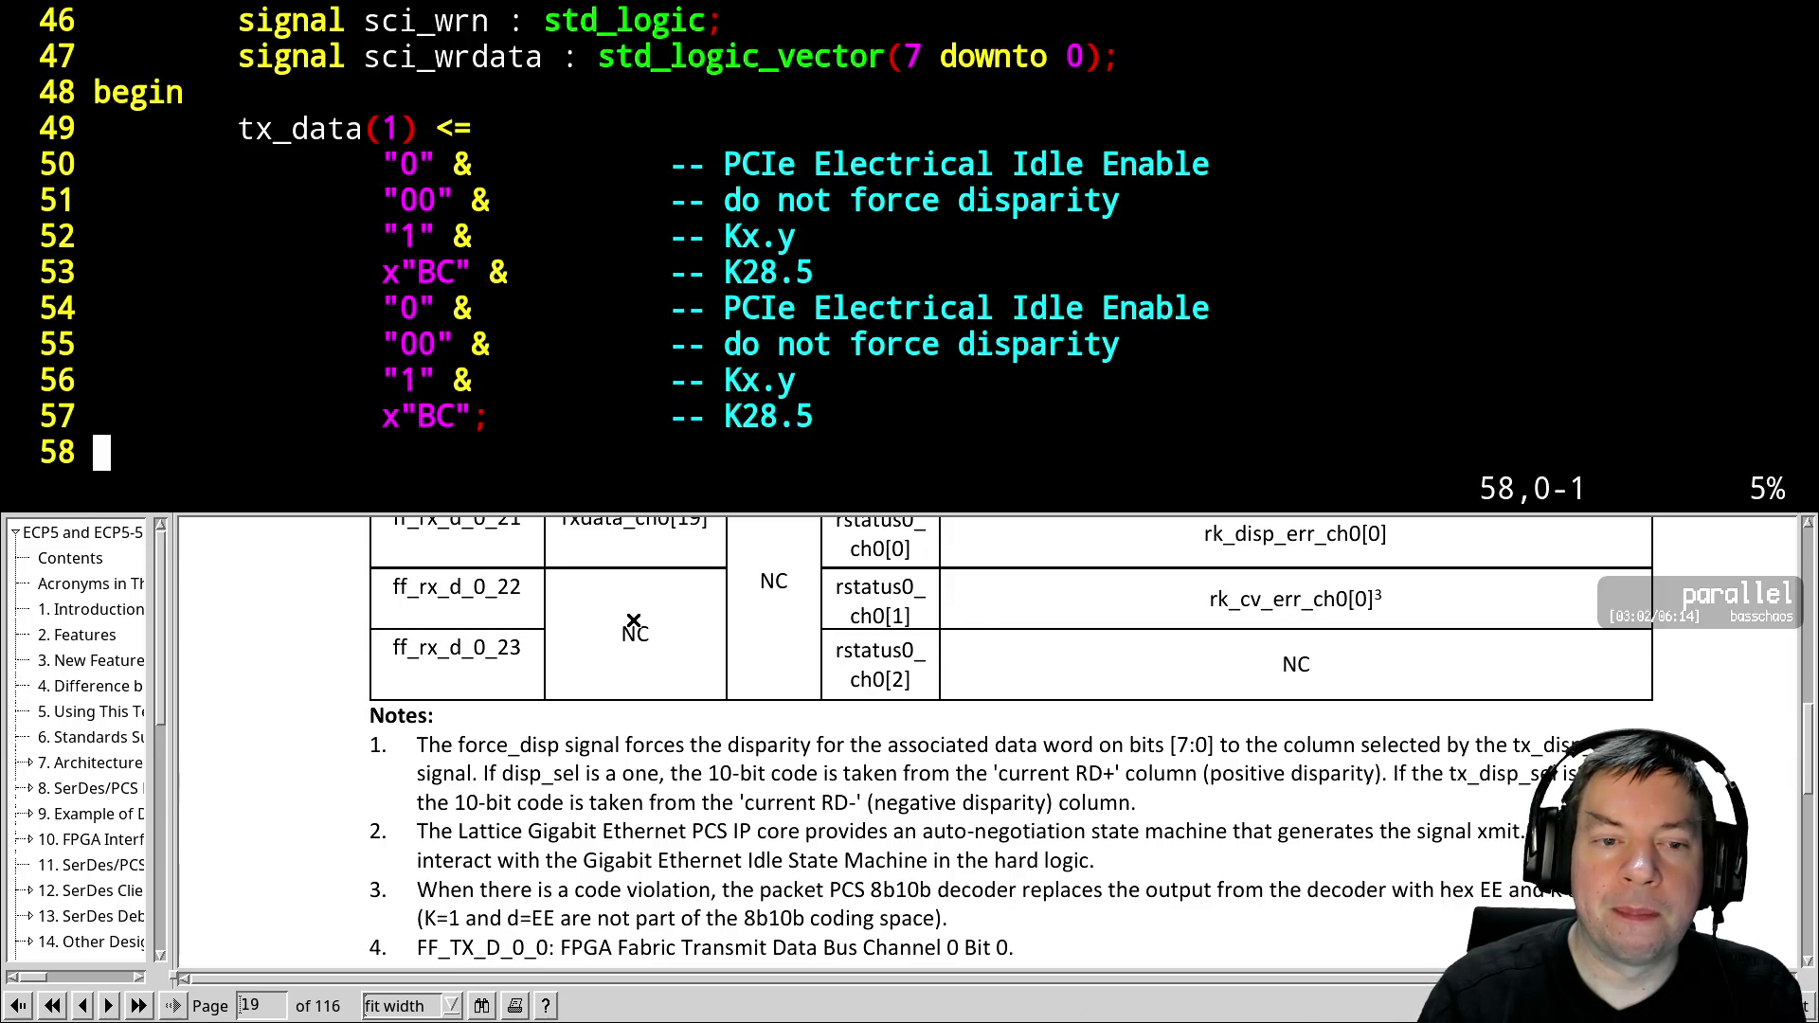
key(k)
key(k)
key(k)
key(j)
key(l)
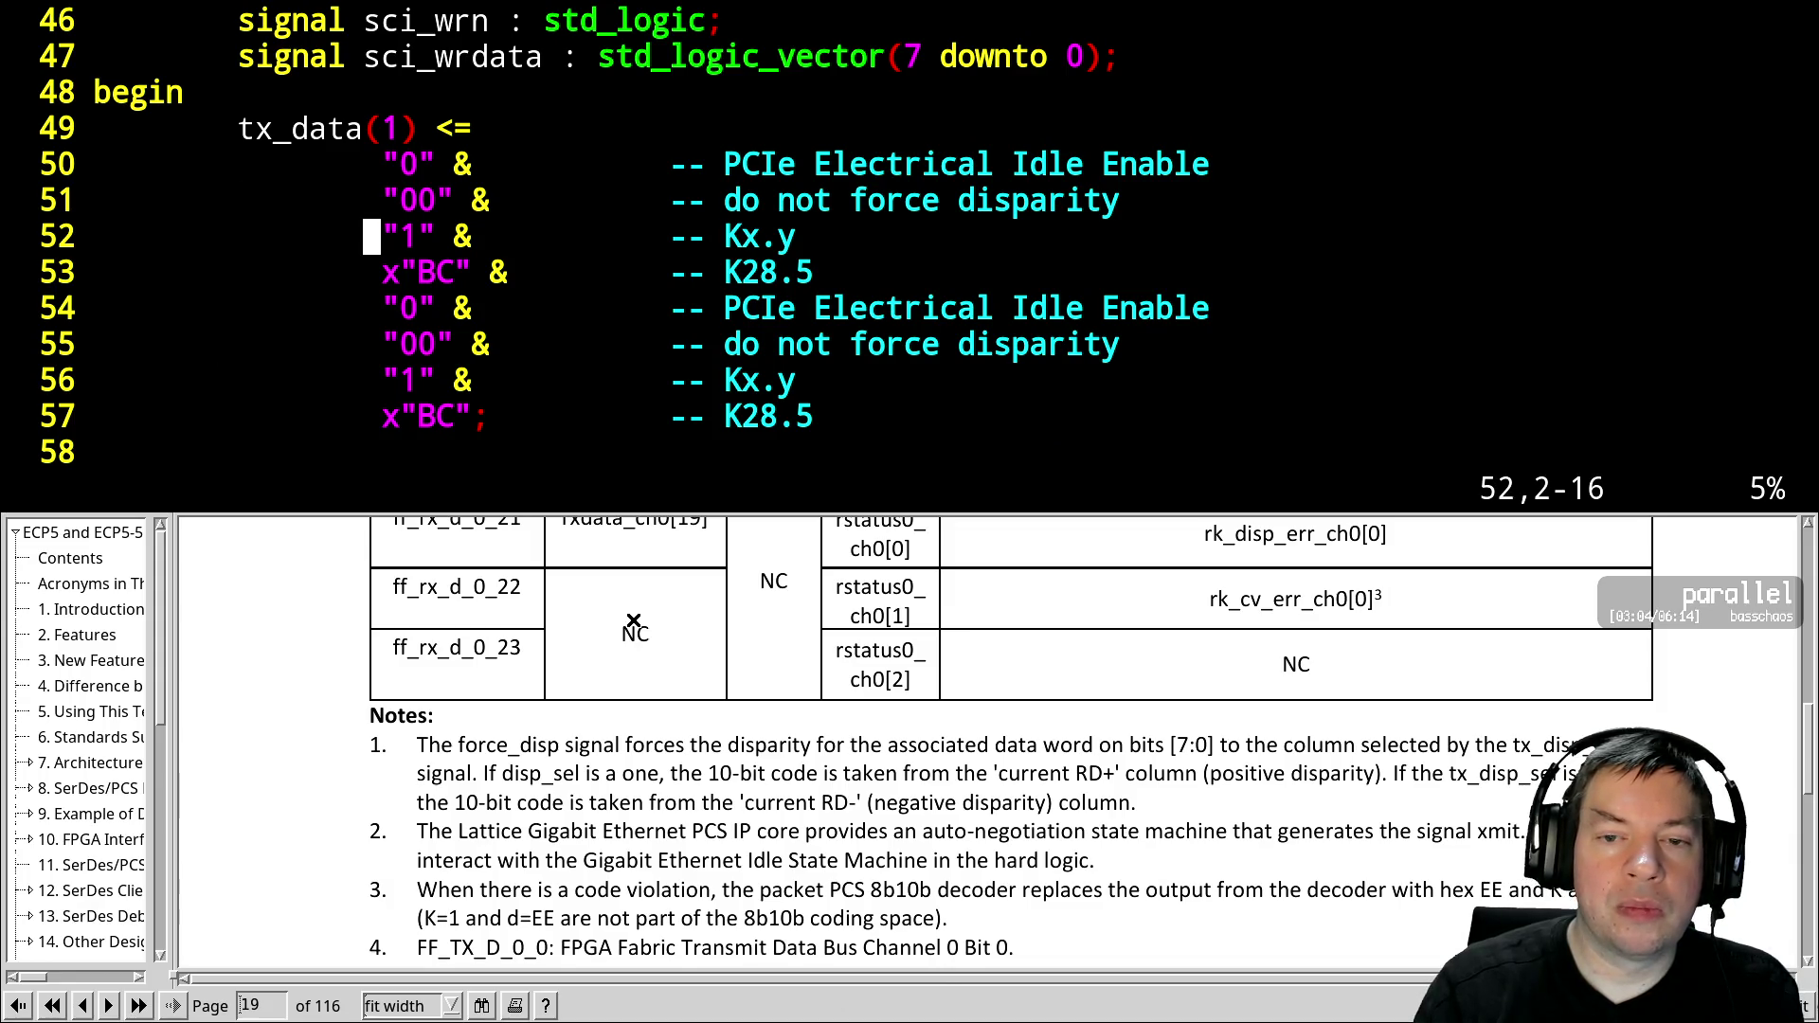
key(l)
key(l)
key(j)
key(j)
key(j)
text(:w)
key(Return)
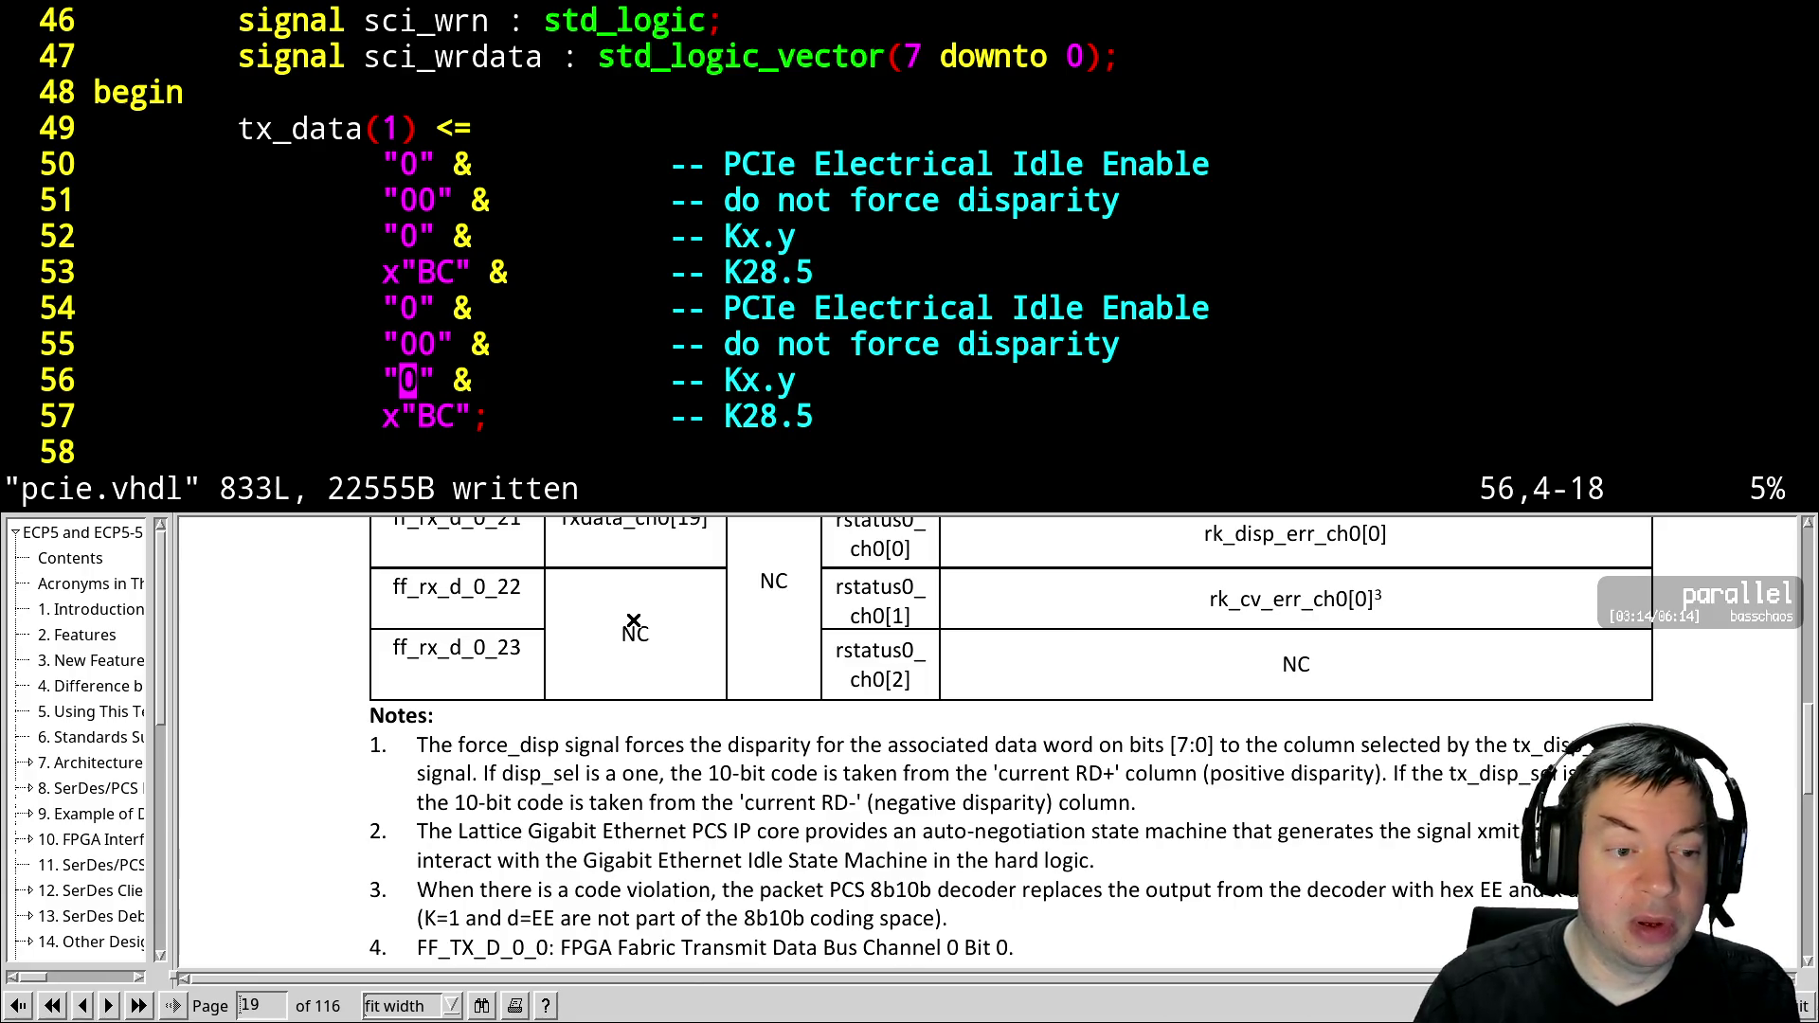
Rebuild the design and copy the result with make && scp
key(ctrl+z)
key(Up)
key(Up)
key(Return)
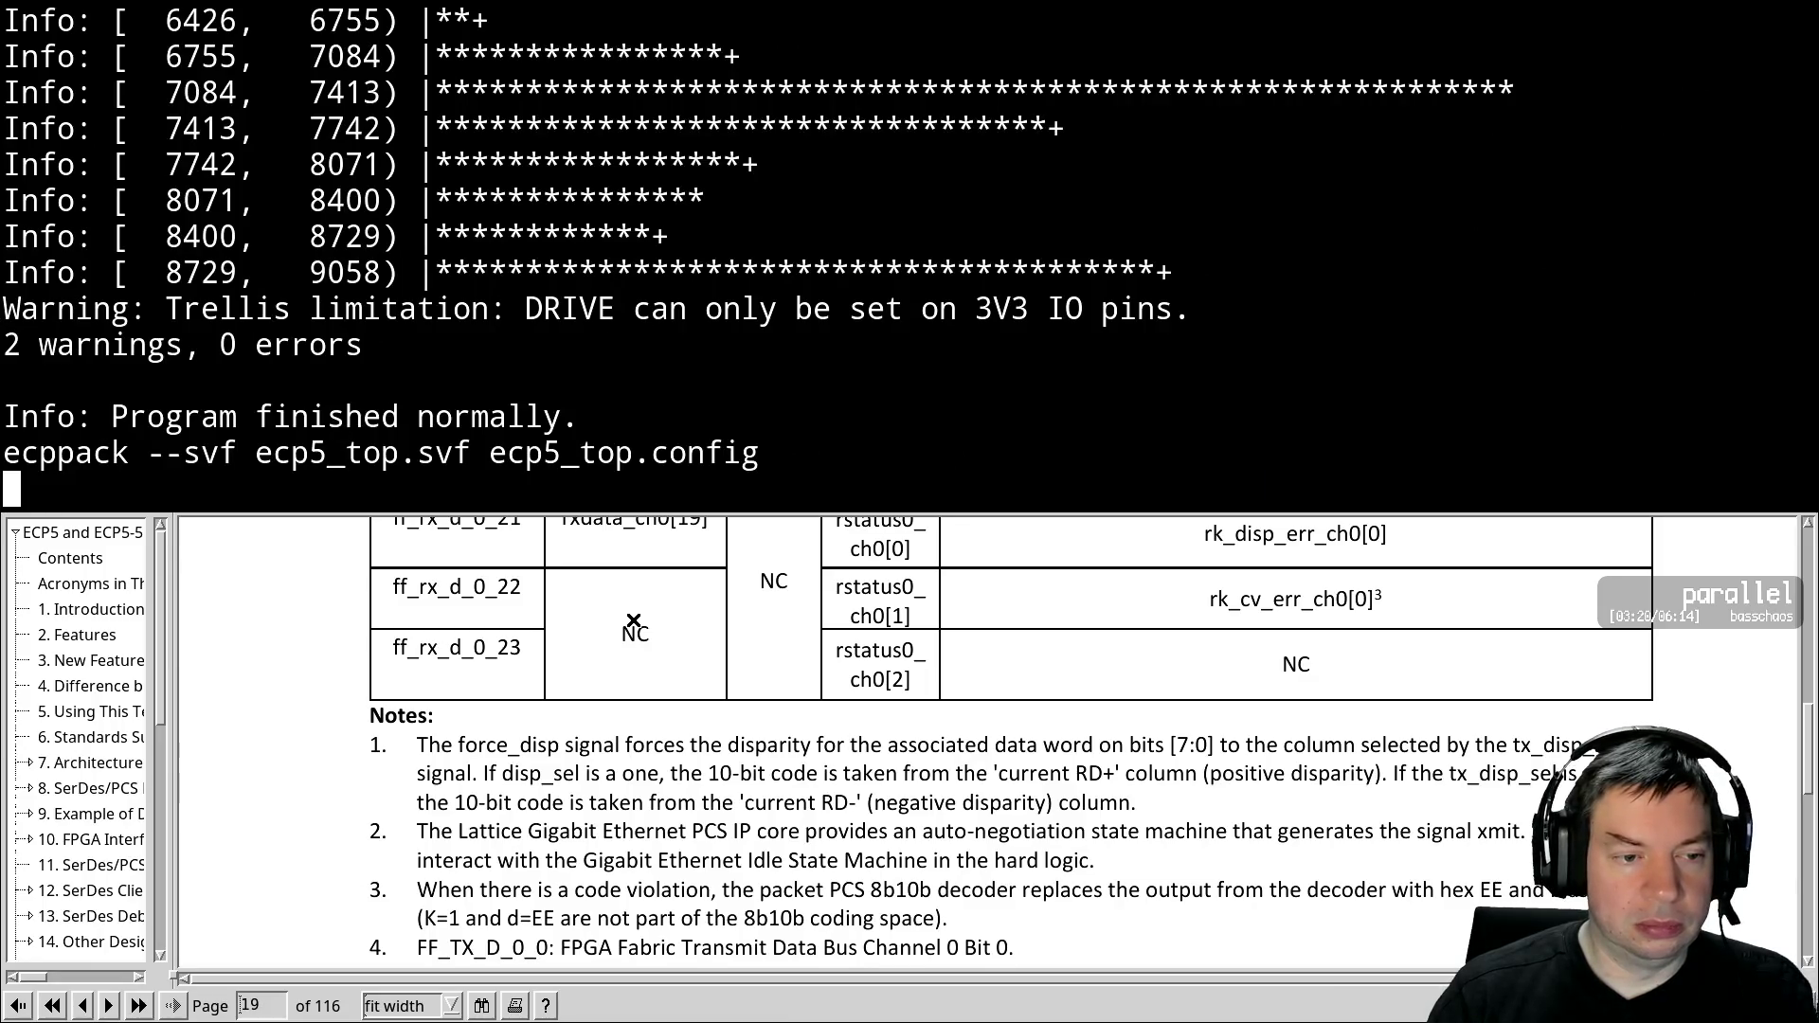
Delete the old screenlog.0 and restart the serial hex dump
key(alt+Tab)
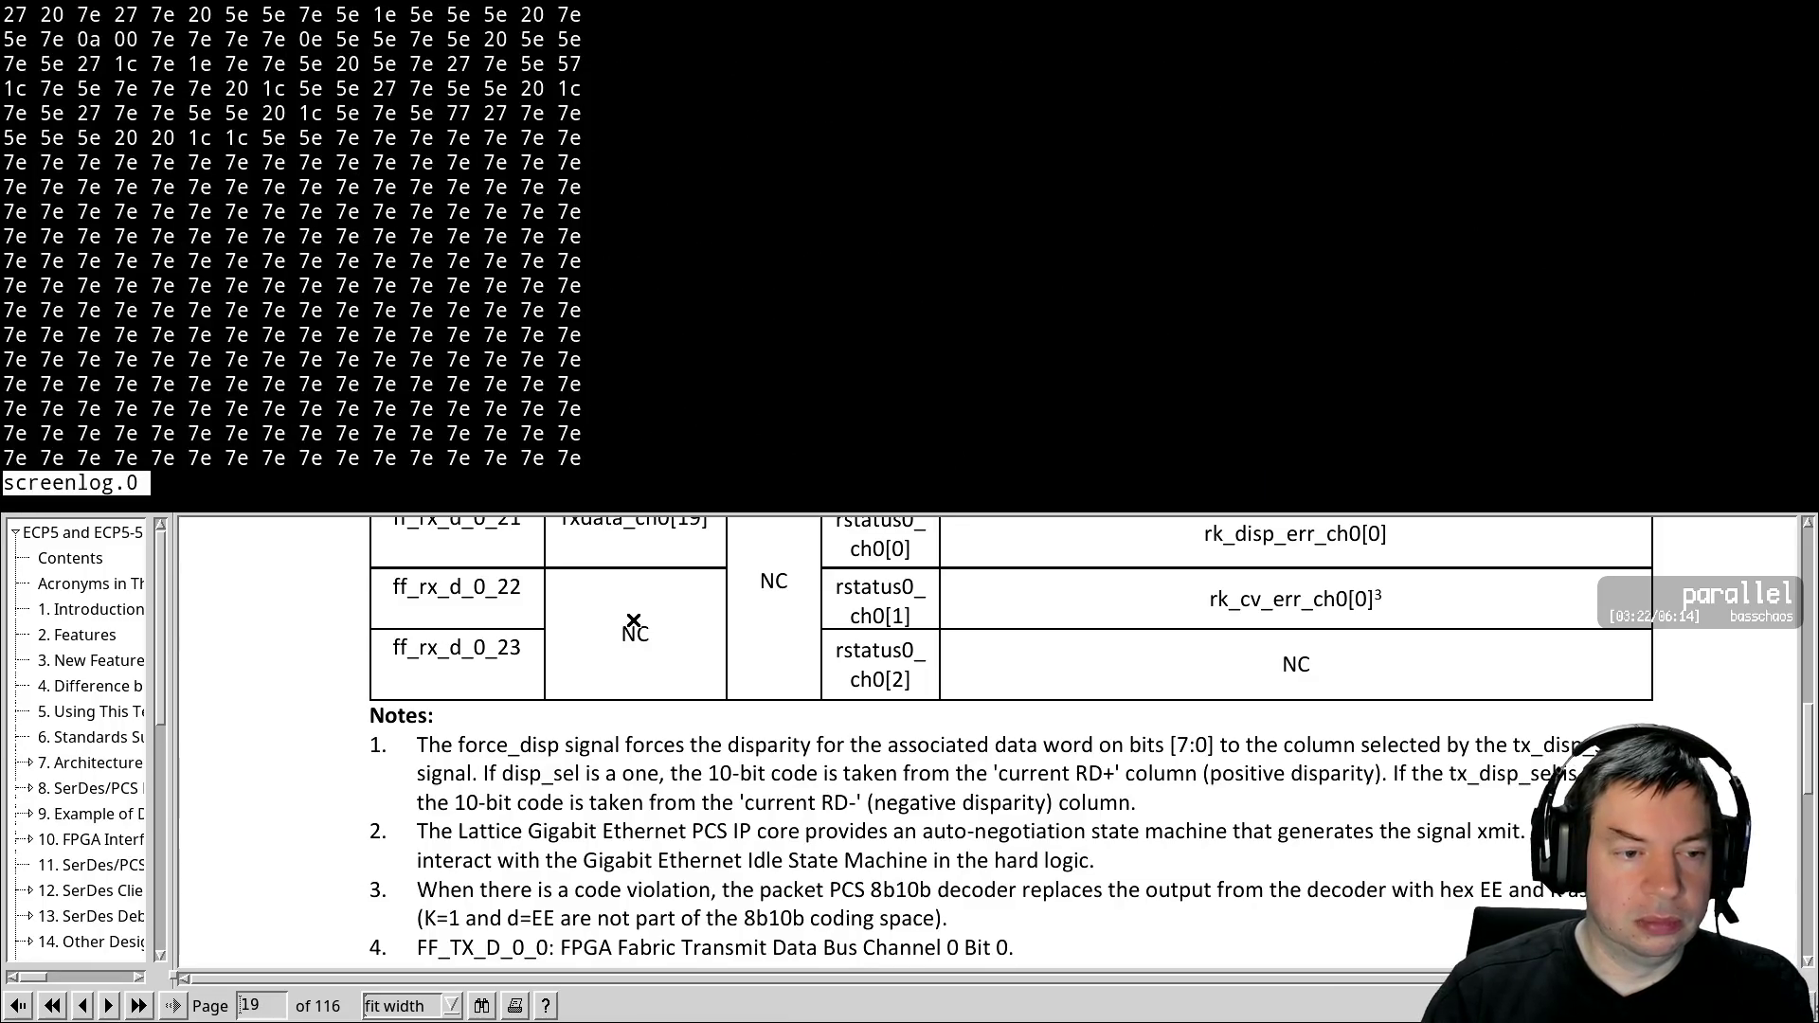
text(qrm screenlog.0)
key(Return)
key(Up)
key(Up)
key(Up)
key(Return)
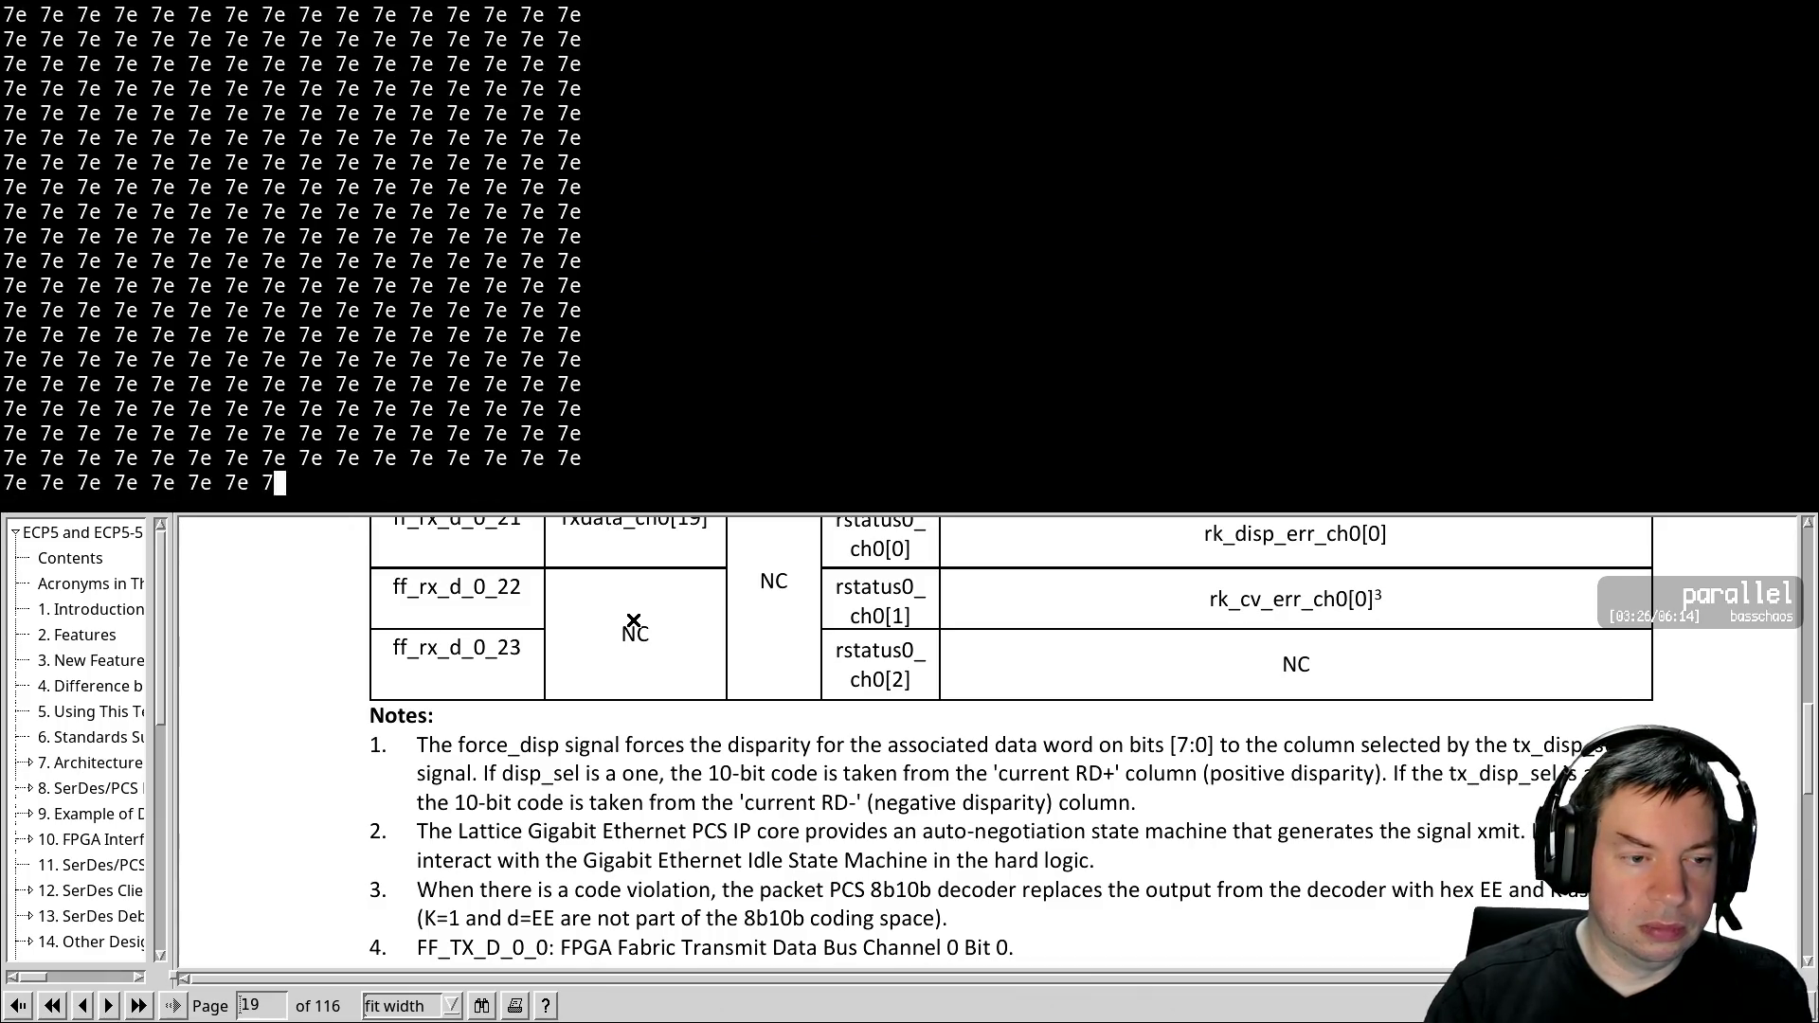
Load serial.svf onto the FPGA
key(ctrl+c)
key(Up)
key(Return)
key(Up)
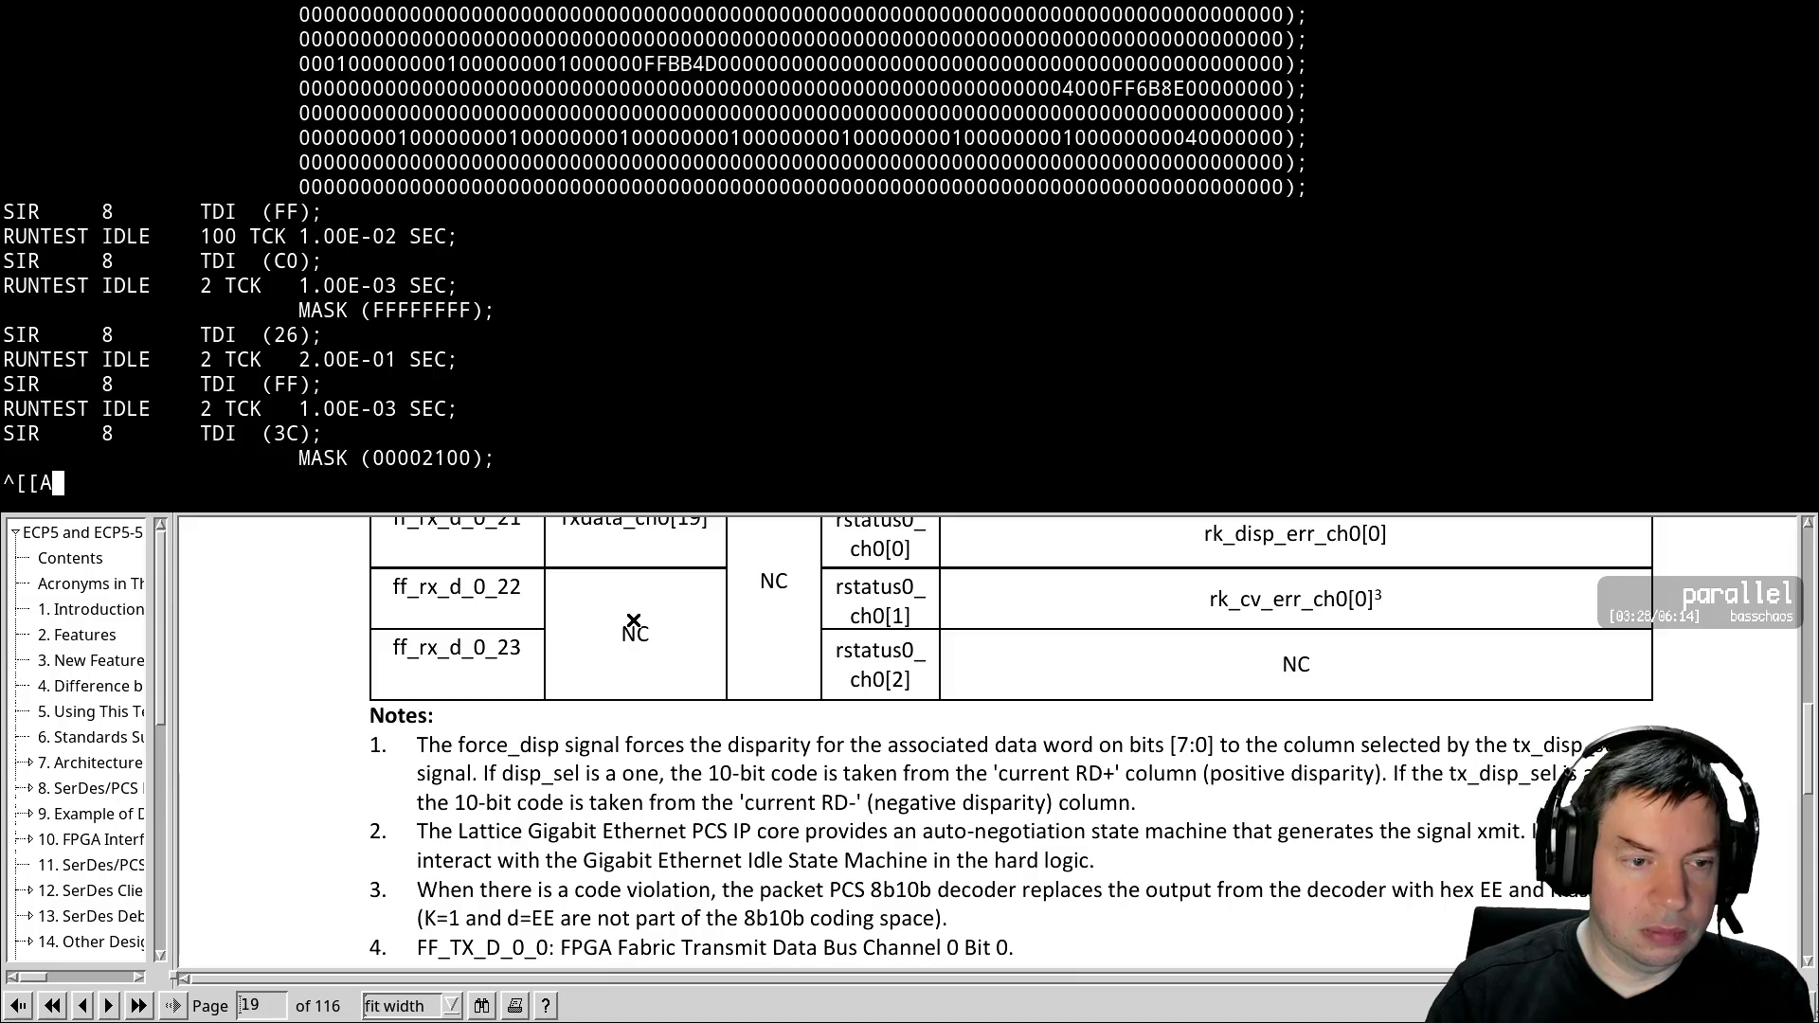
key(BackSpace)
key(BackSpace)
key(BackSpace)
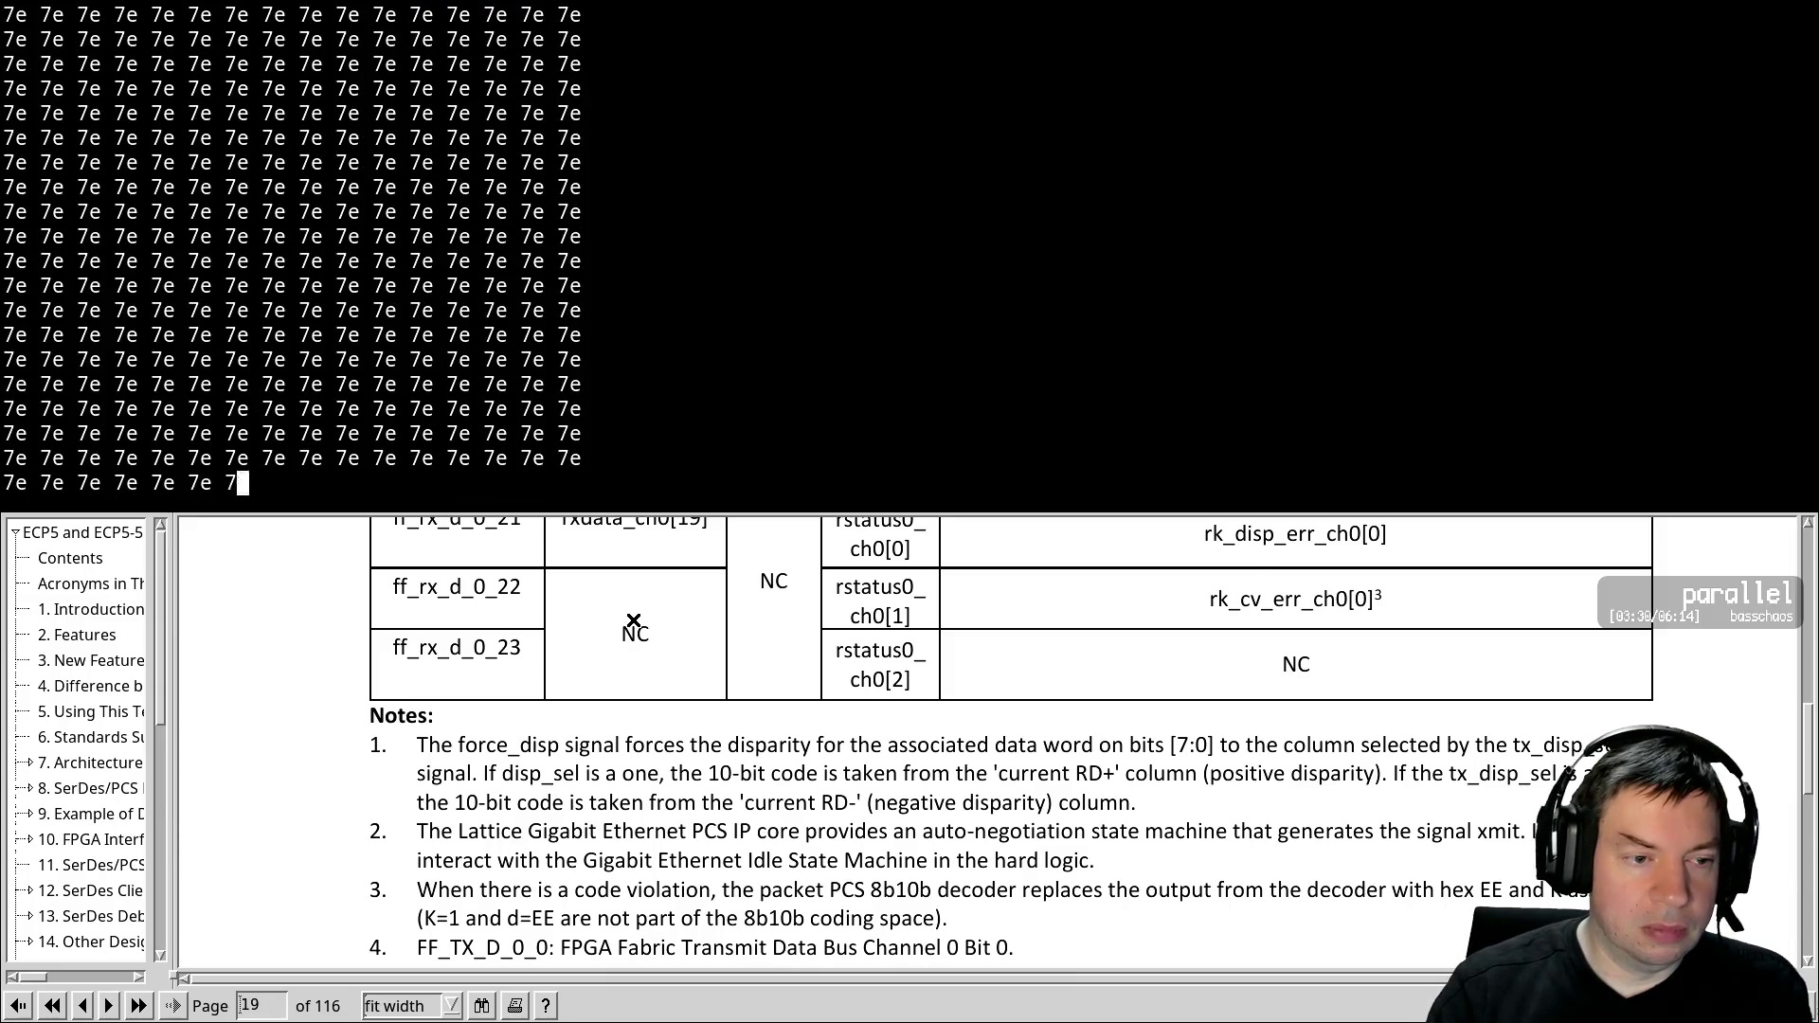
key(Up)
key(Up)
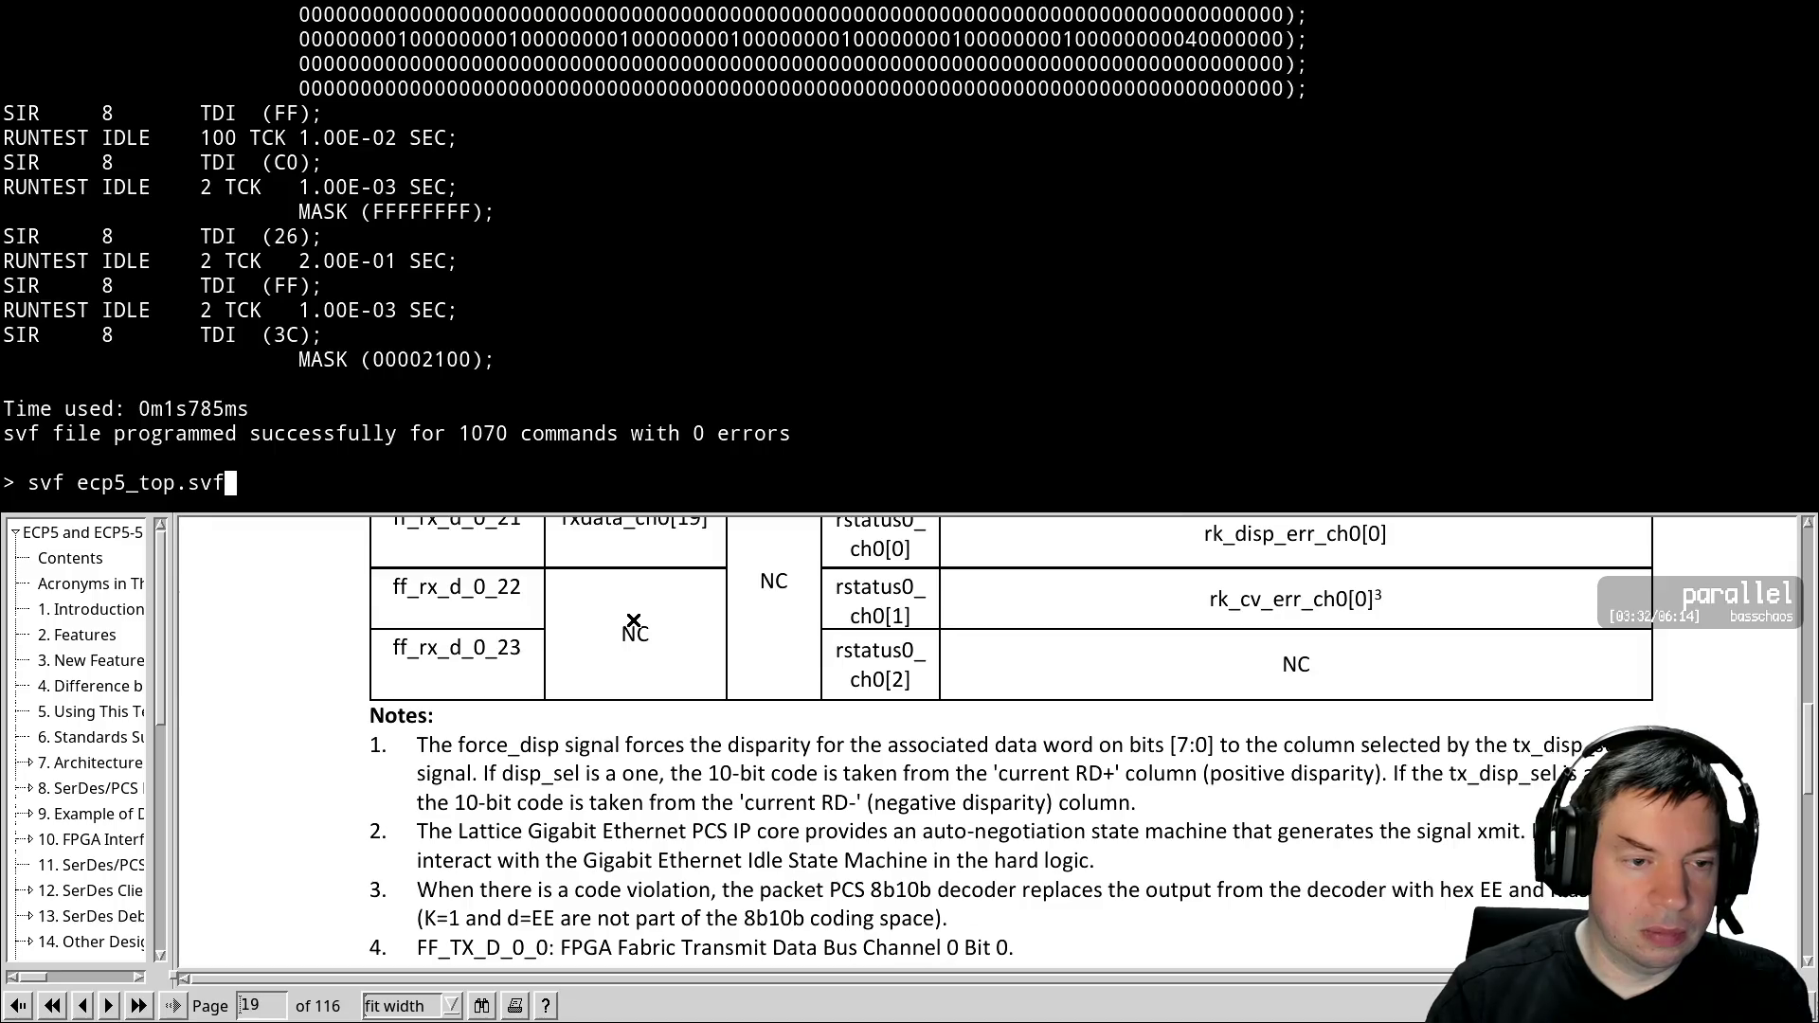
key(Up)
key(Return)
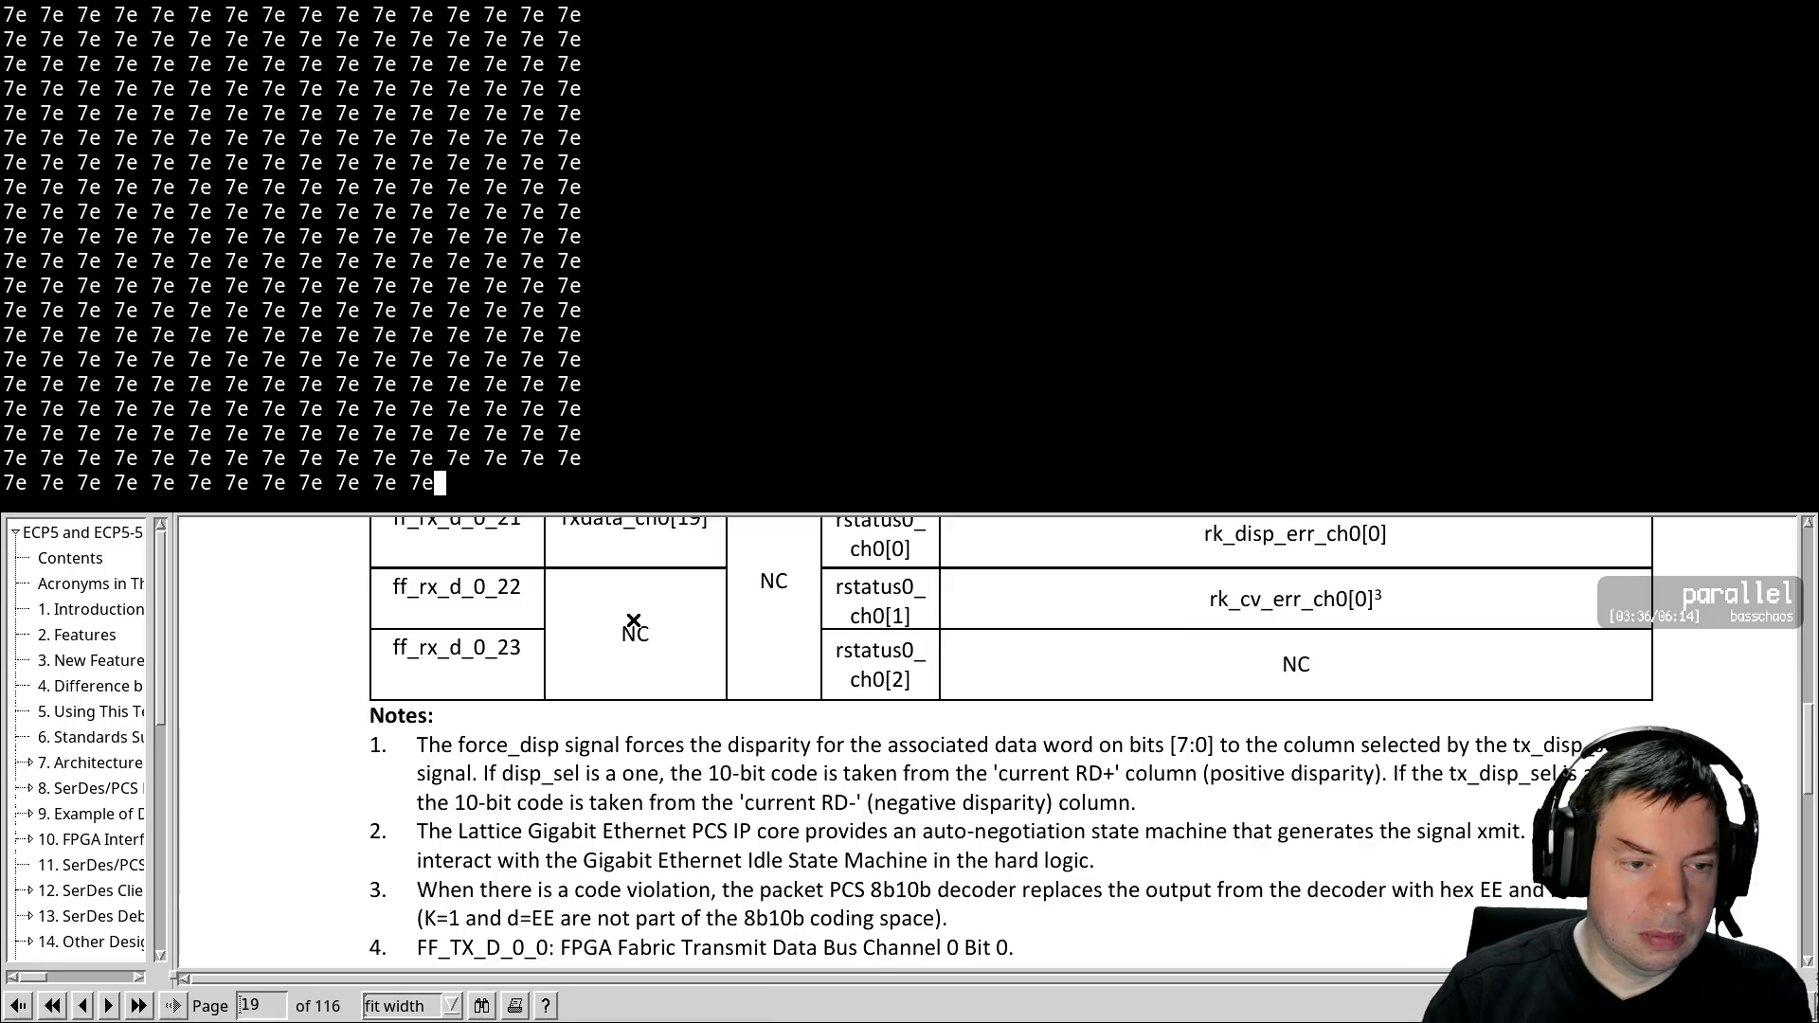
Clear the screen, start logging to screenlog.0, and program the FPGA with ecp5_top.svf
key(ctrl+l)
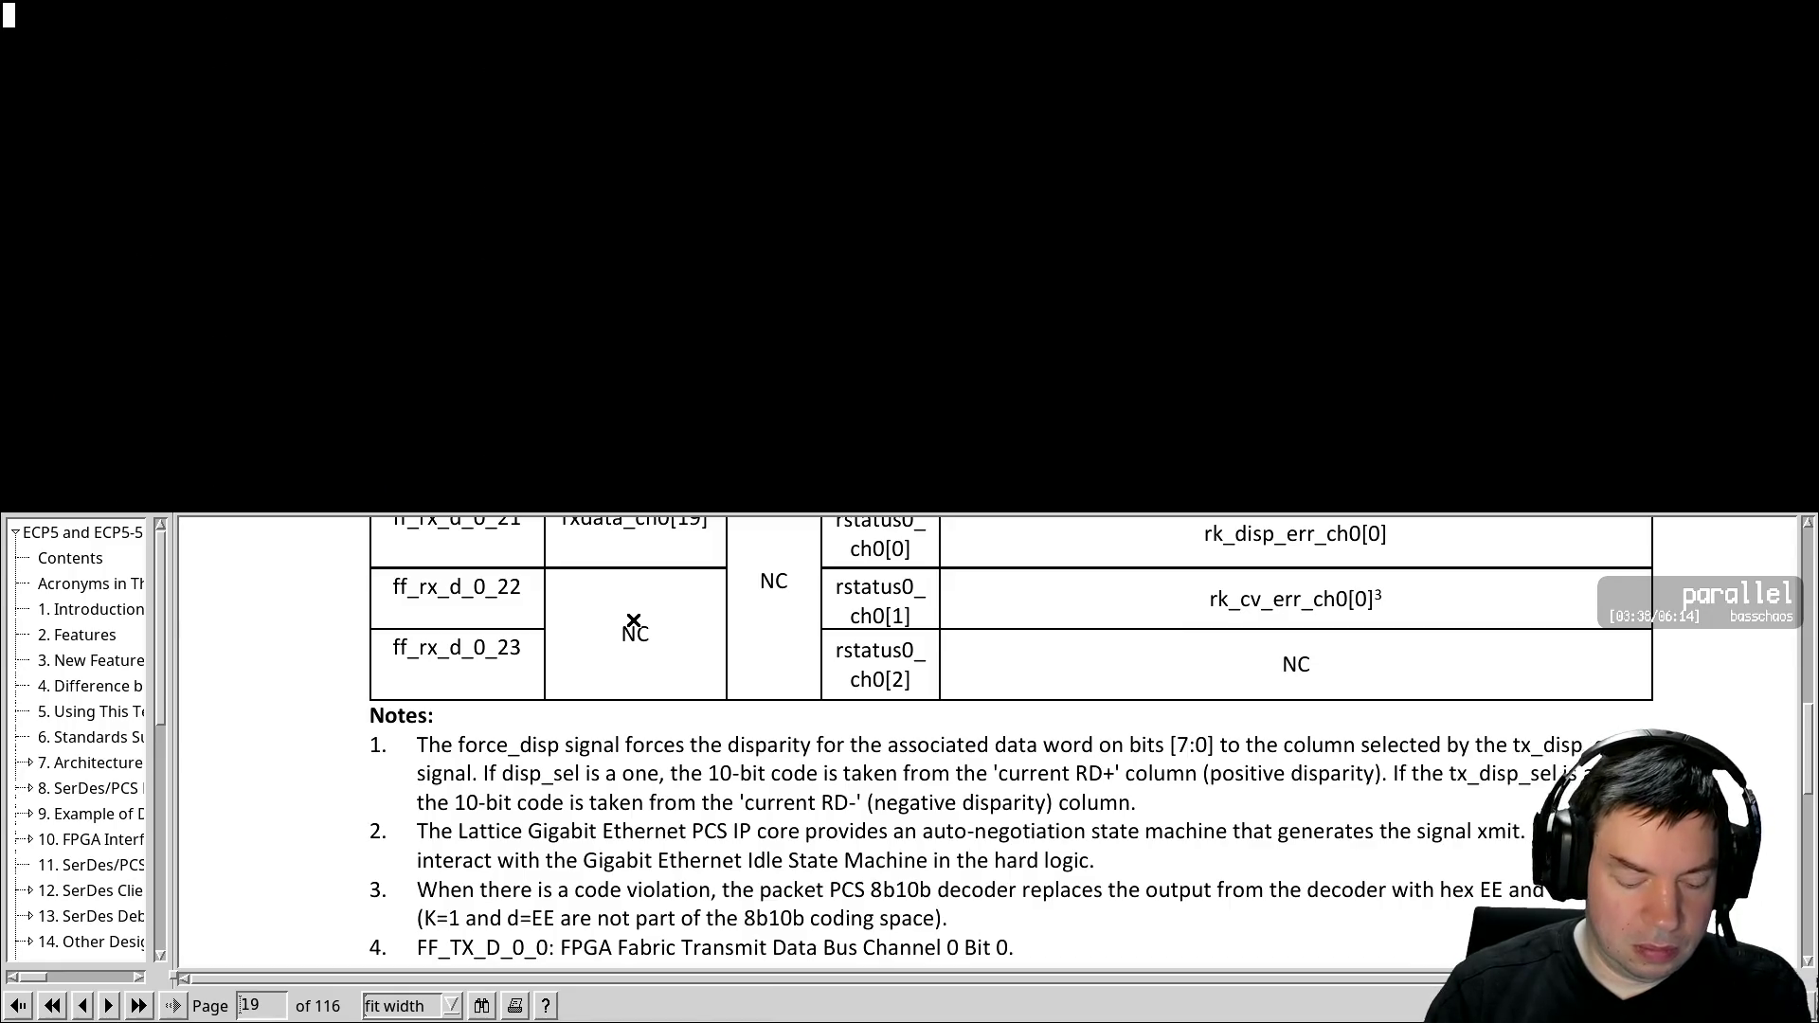
key(ctrl+a)
key(shift+h)
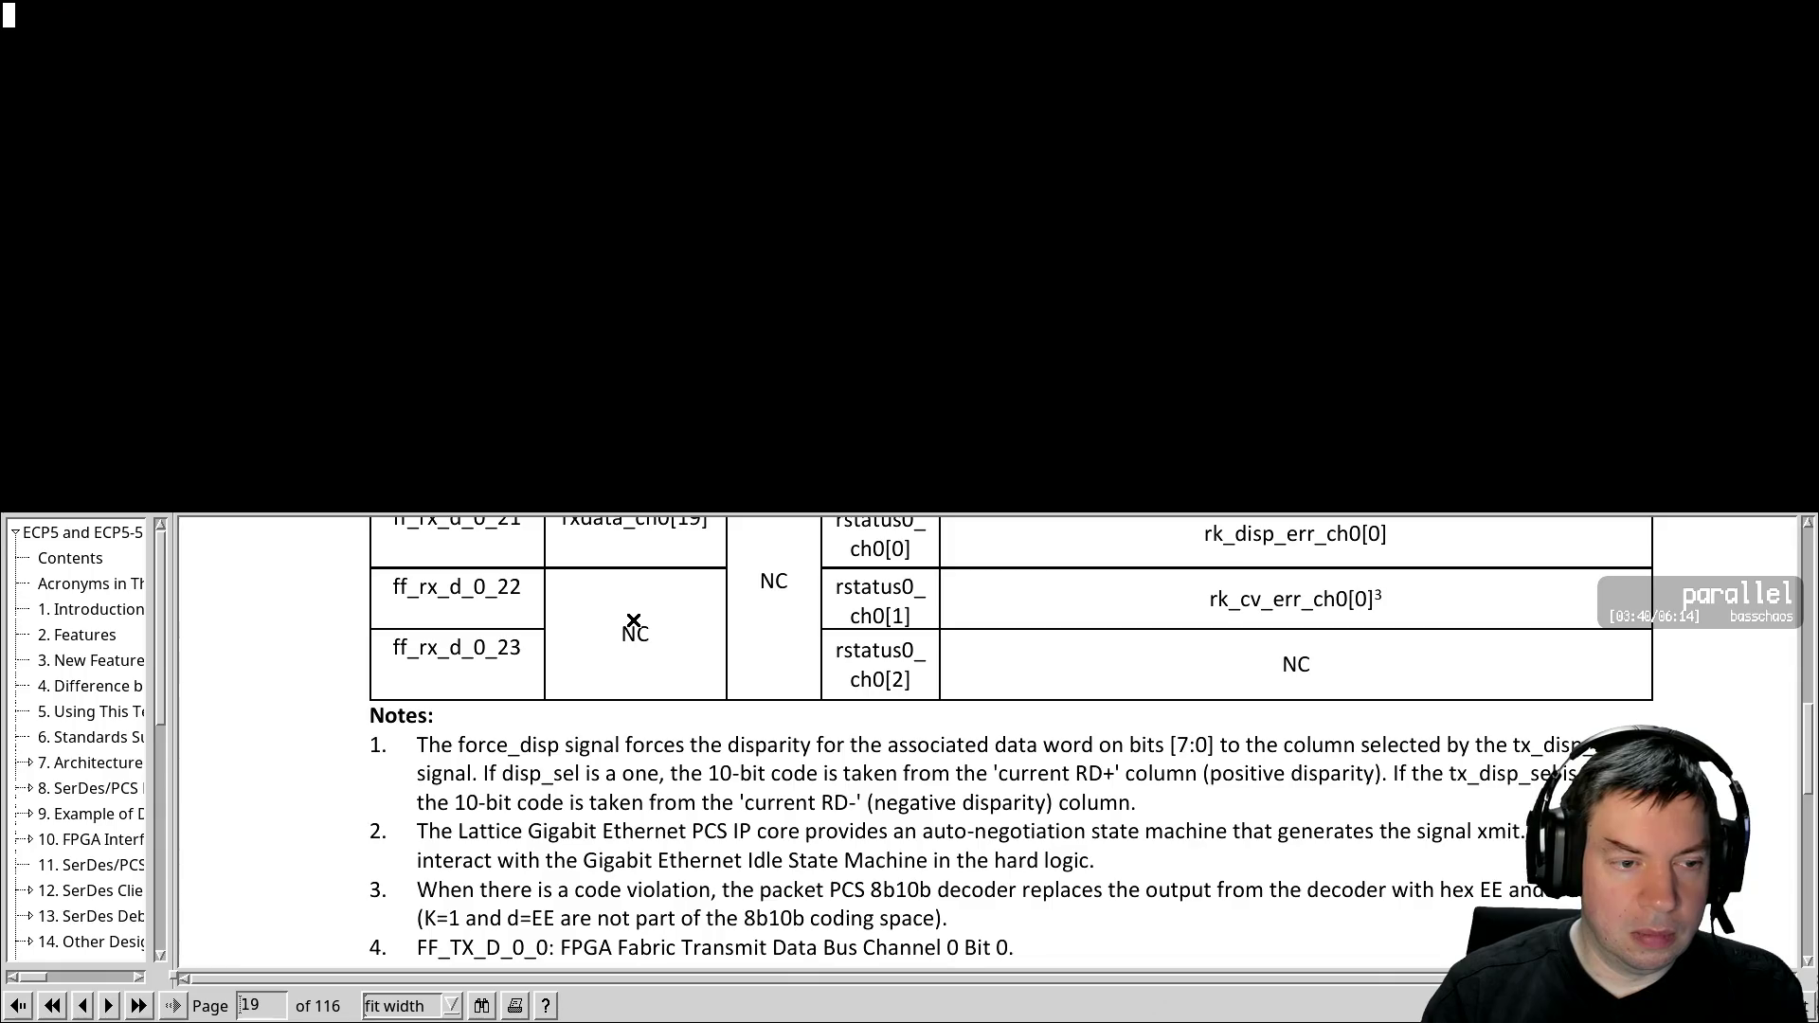
key(Up)
key(Up)
key(Up)
key(Up)
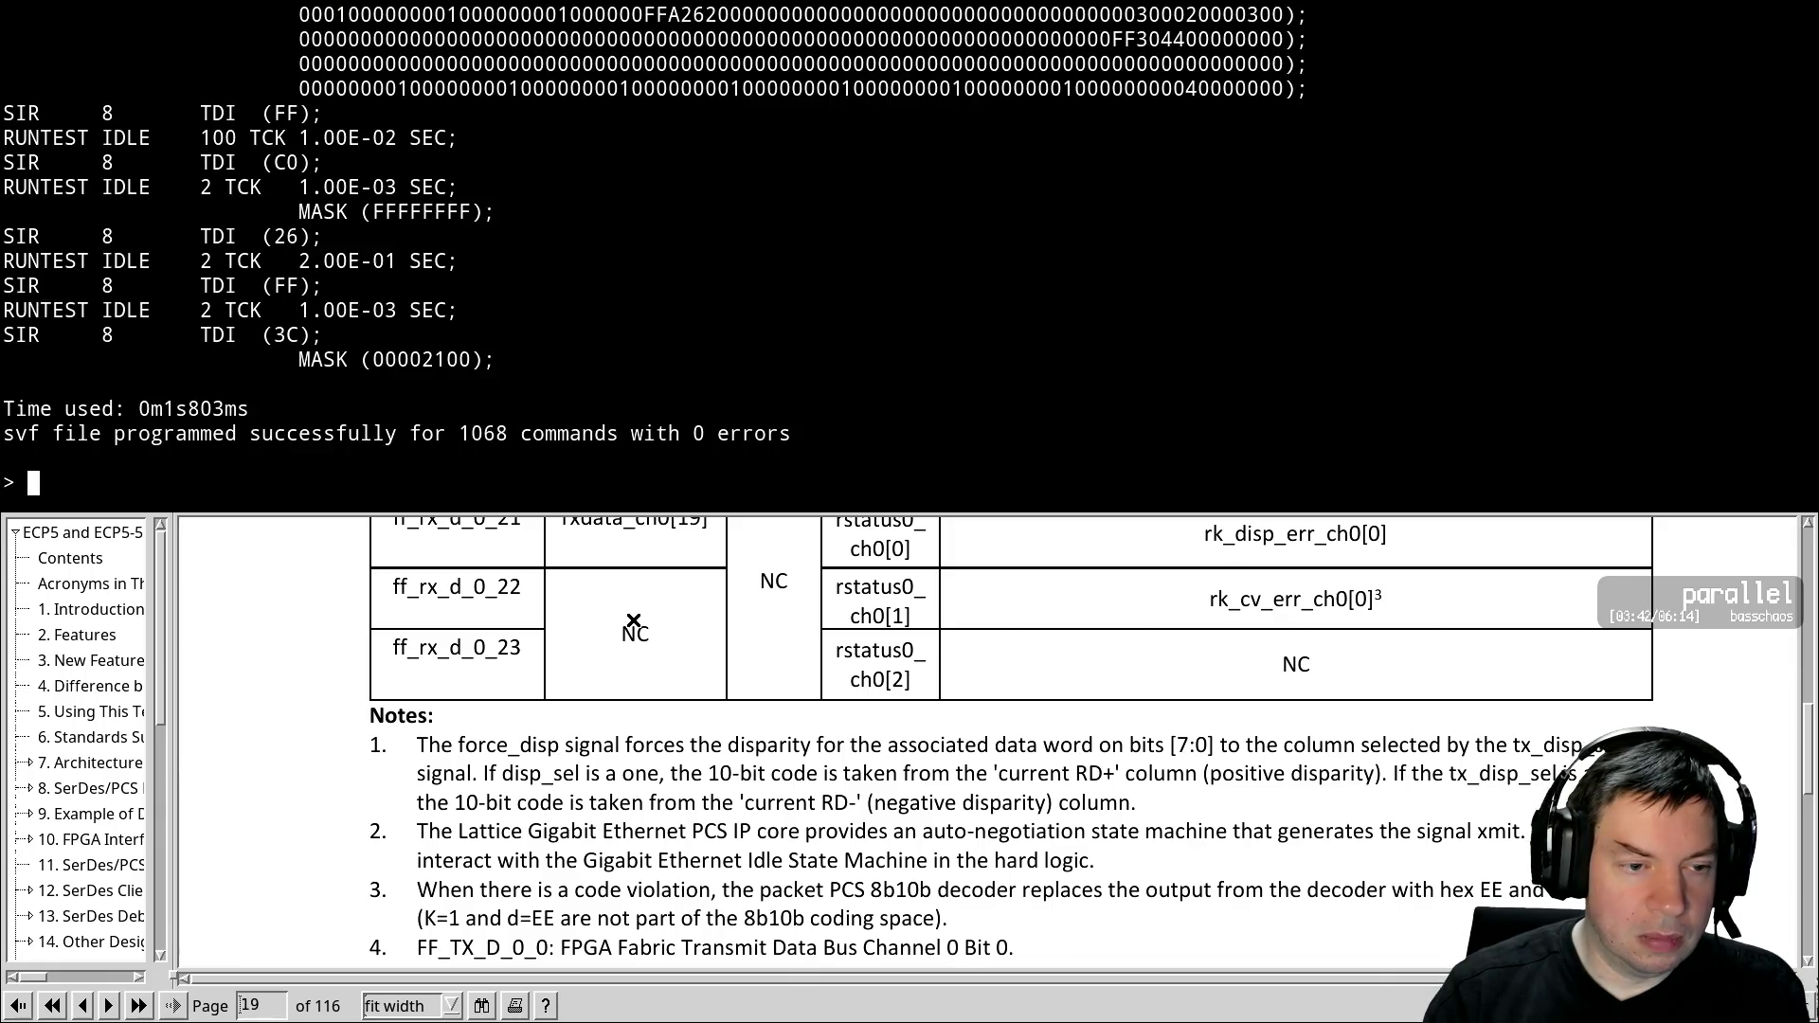
key(Return)
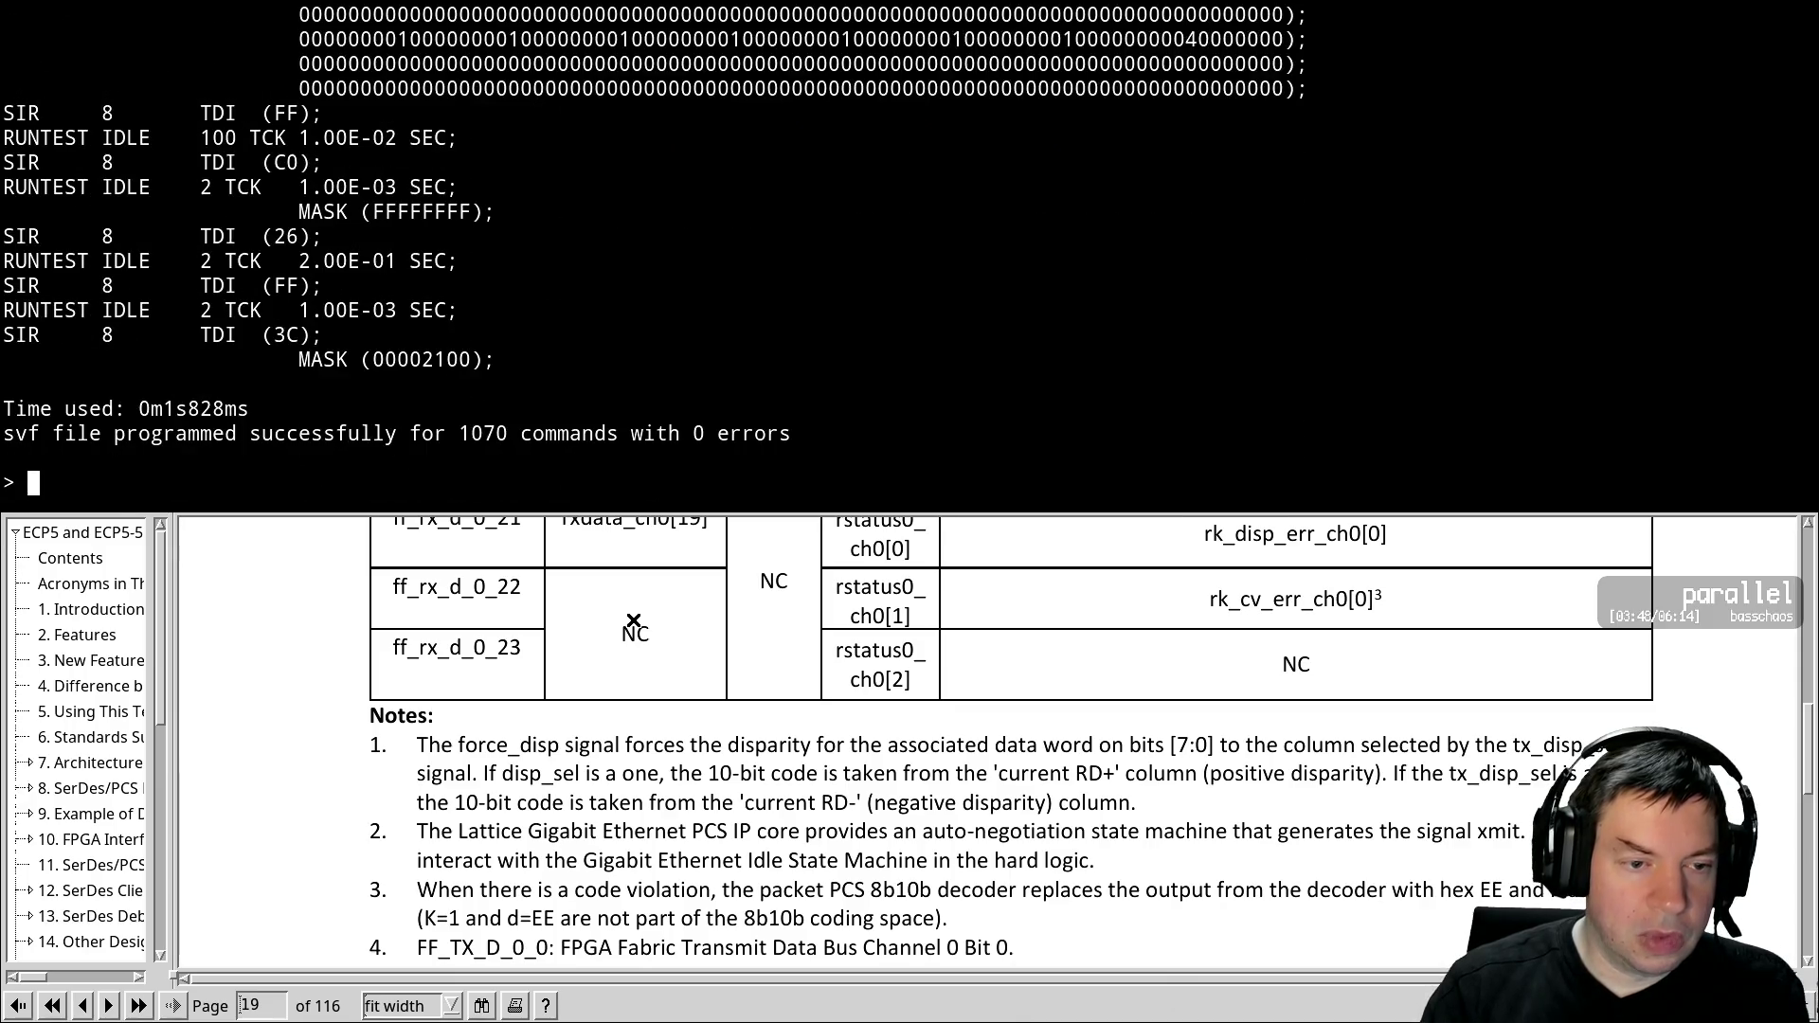
Reprogram ecp5_top.svf three times as received bytes go from 5e to 0f to 17, then return to the shell
key(Up)
key(Return)
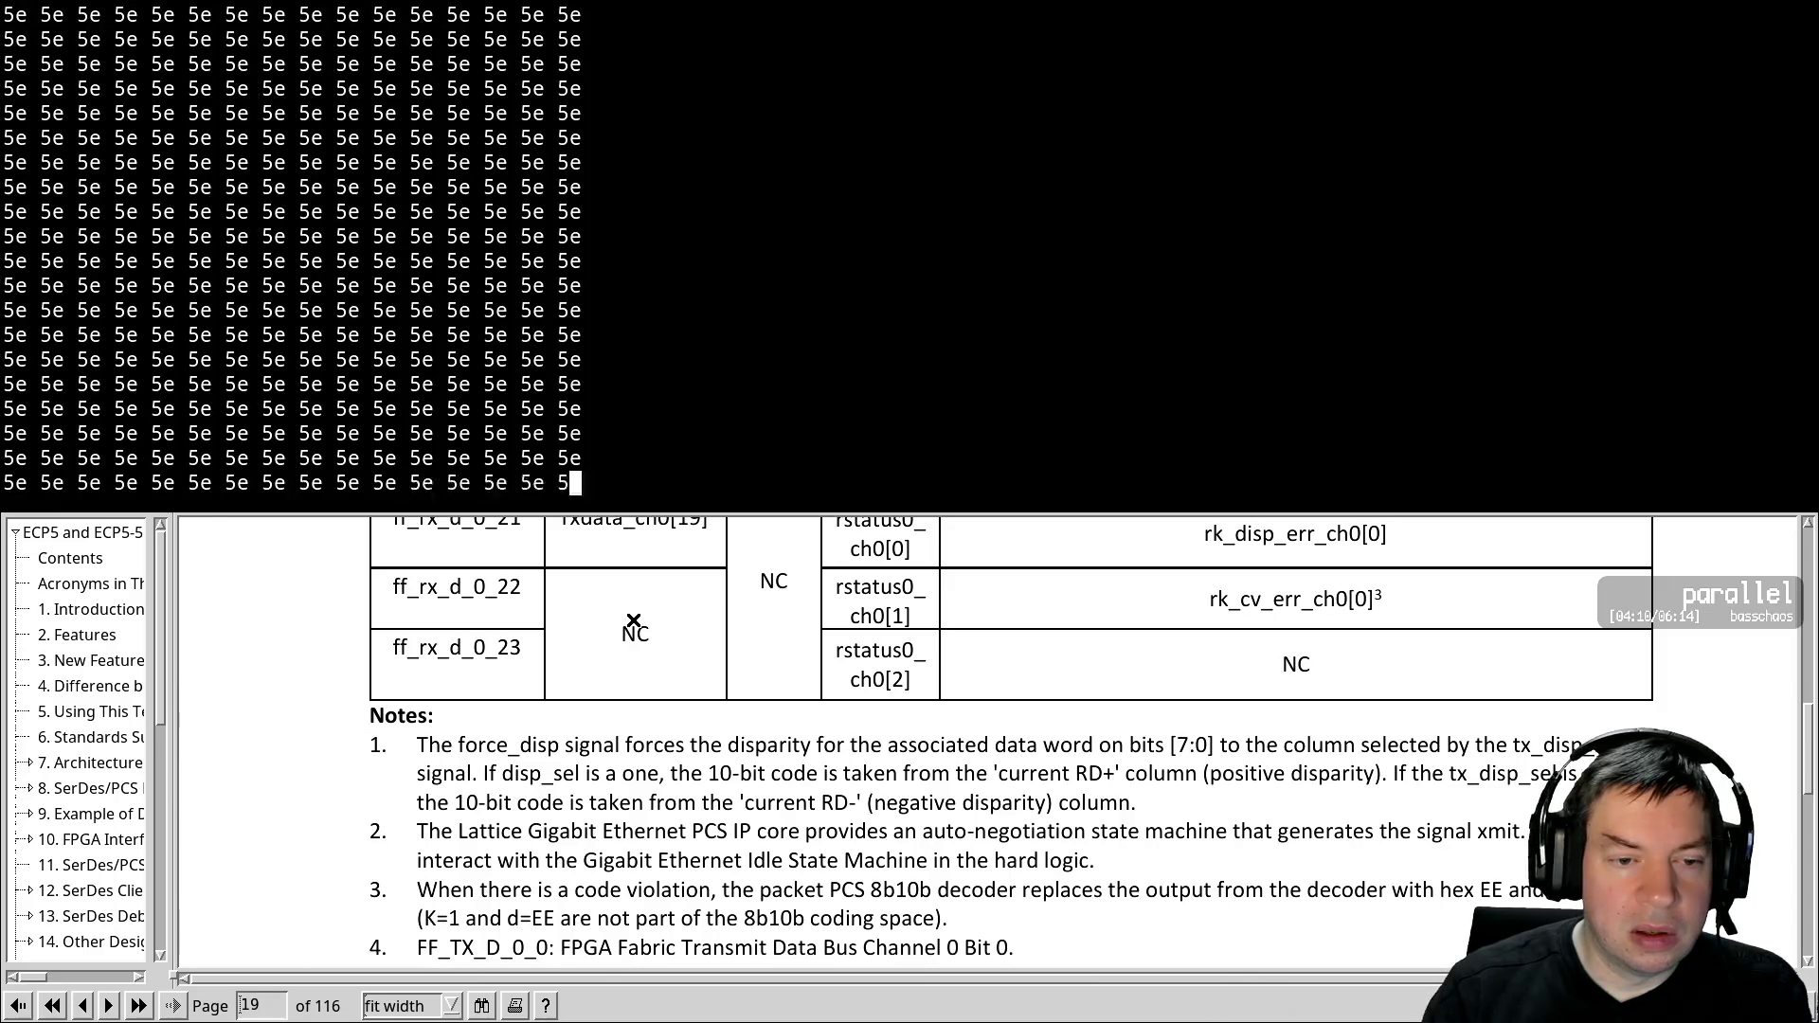
key(Up)
key(Return)
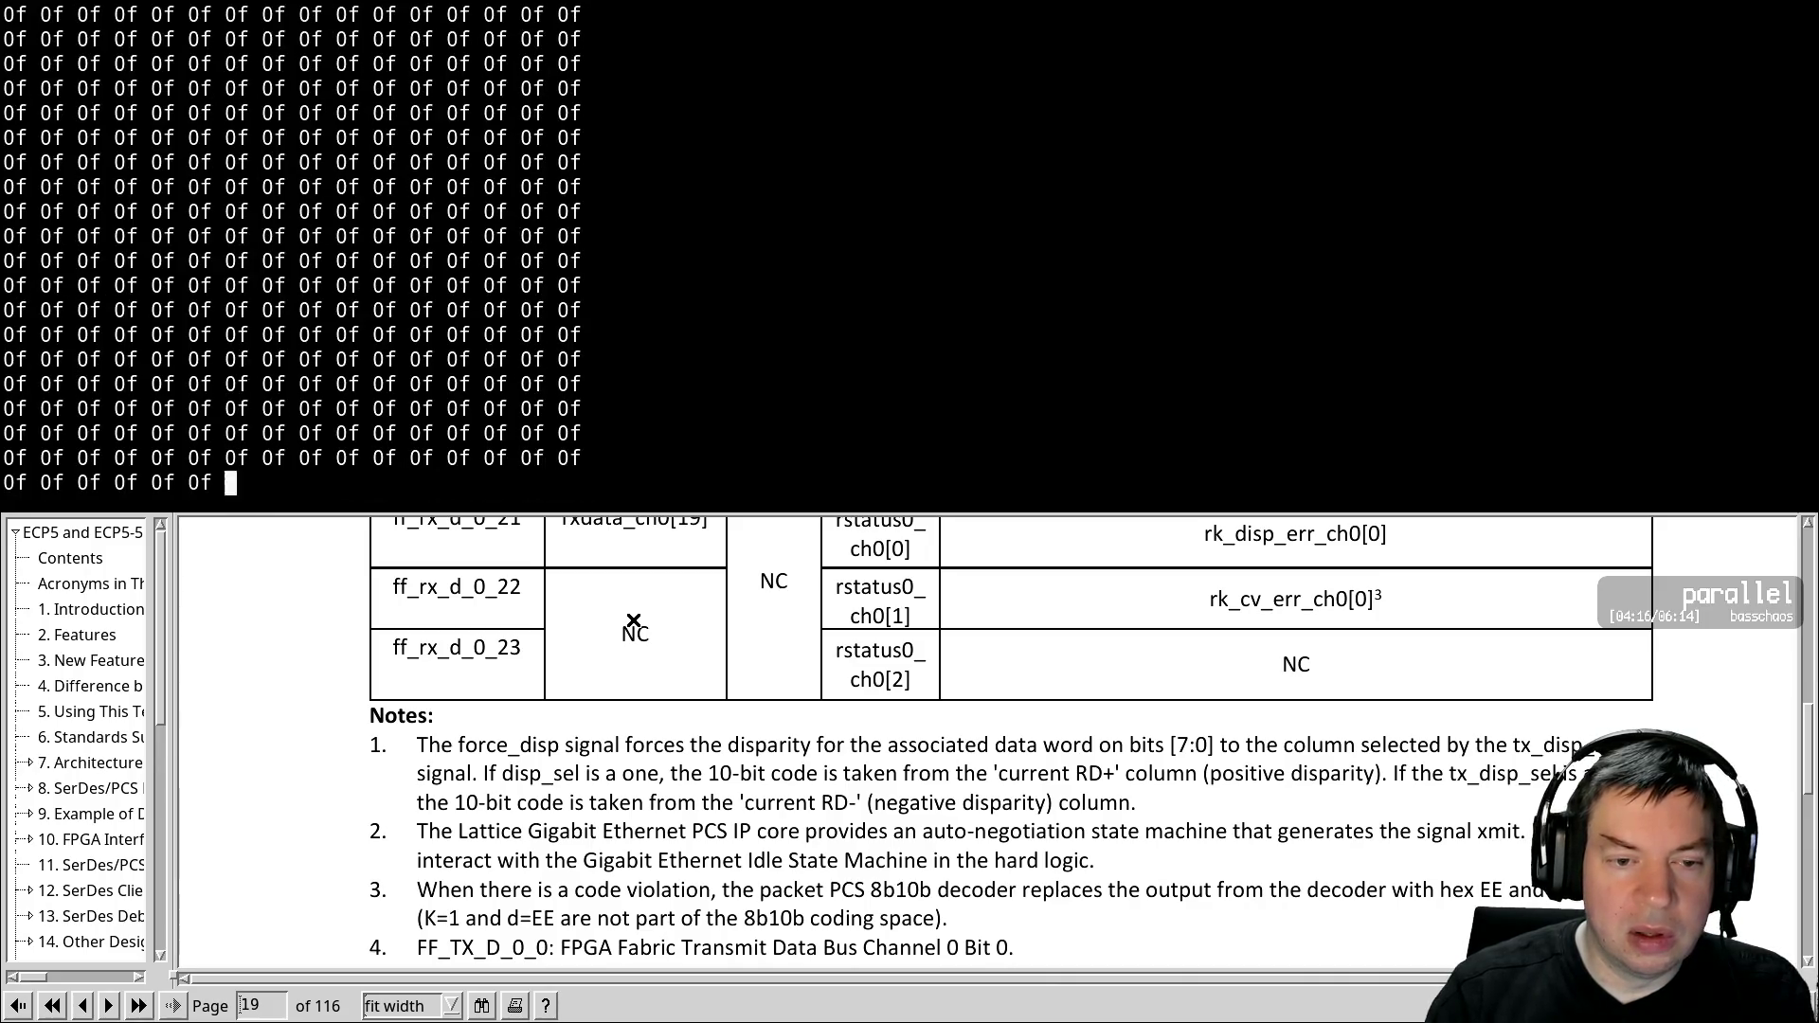
key(Up)
key(Return)
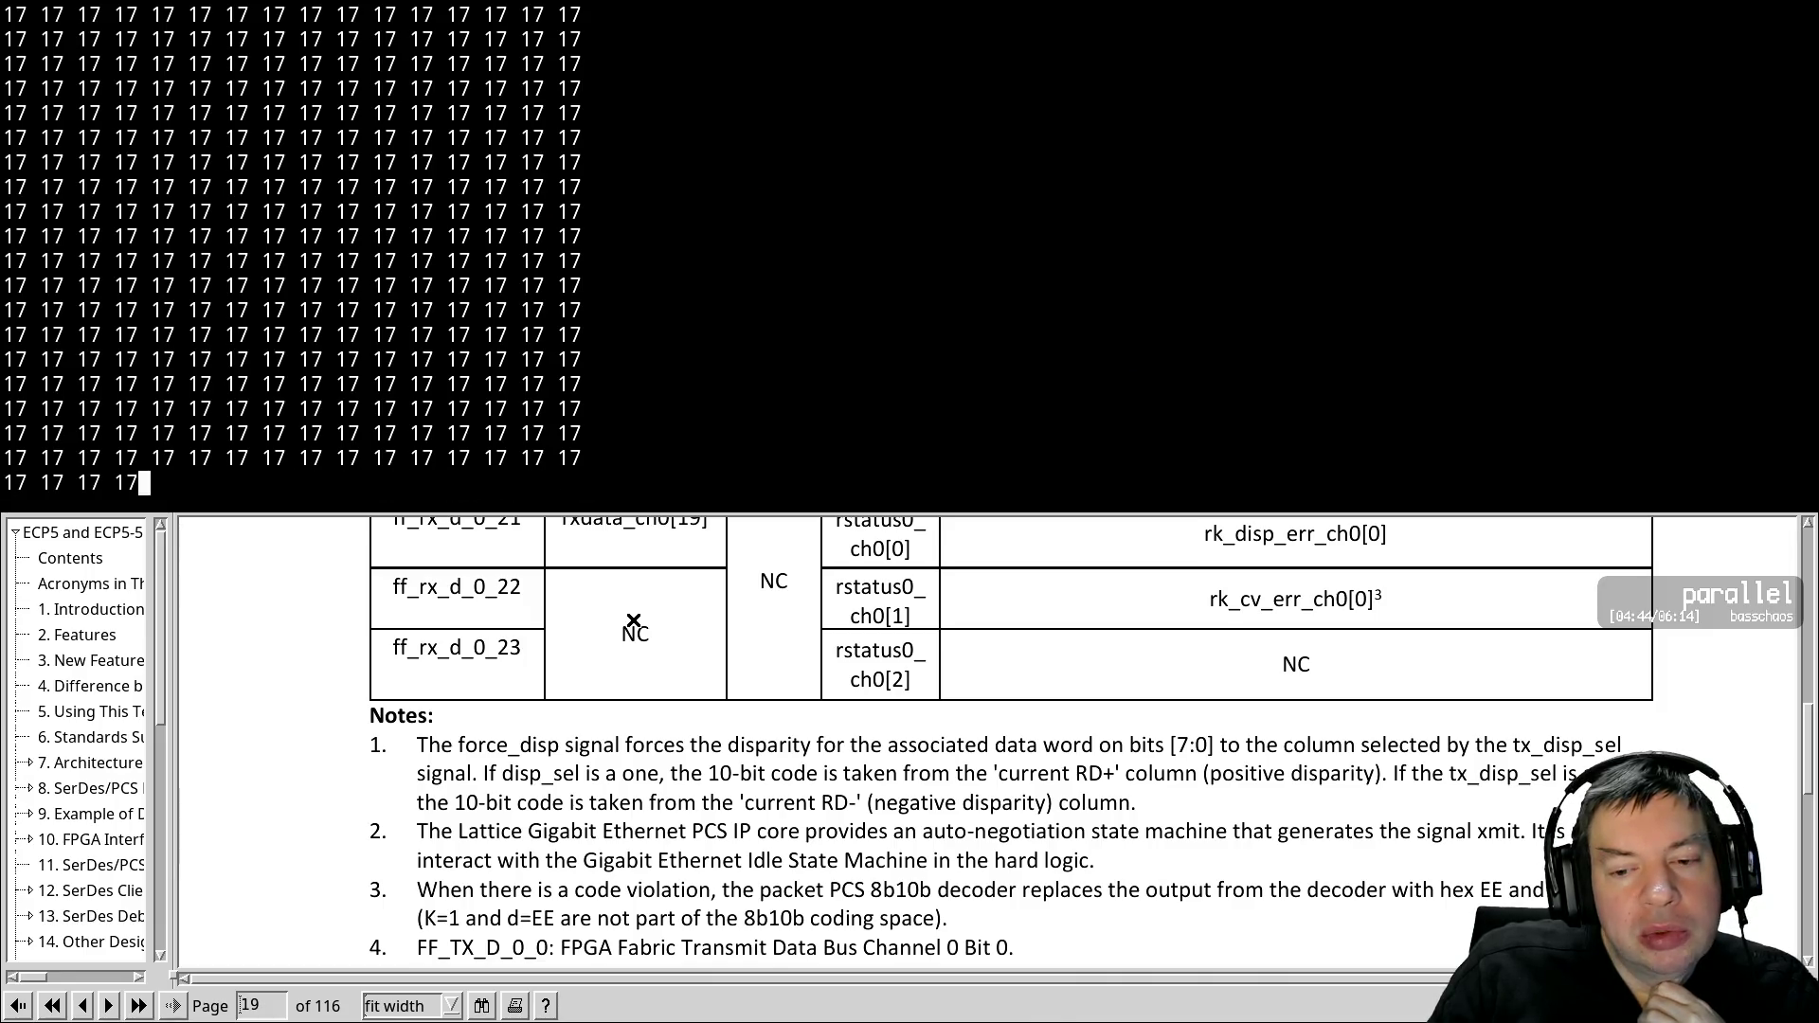
key(ctrl+c)
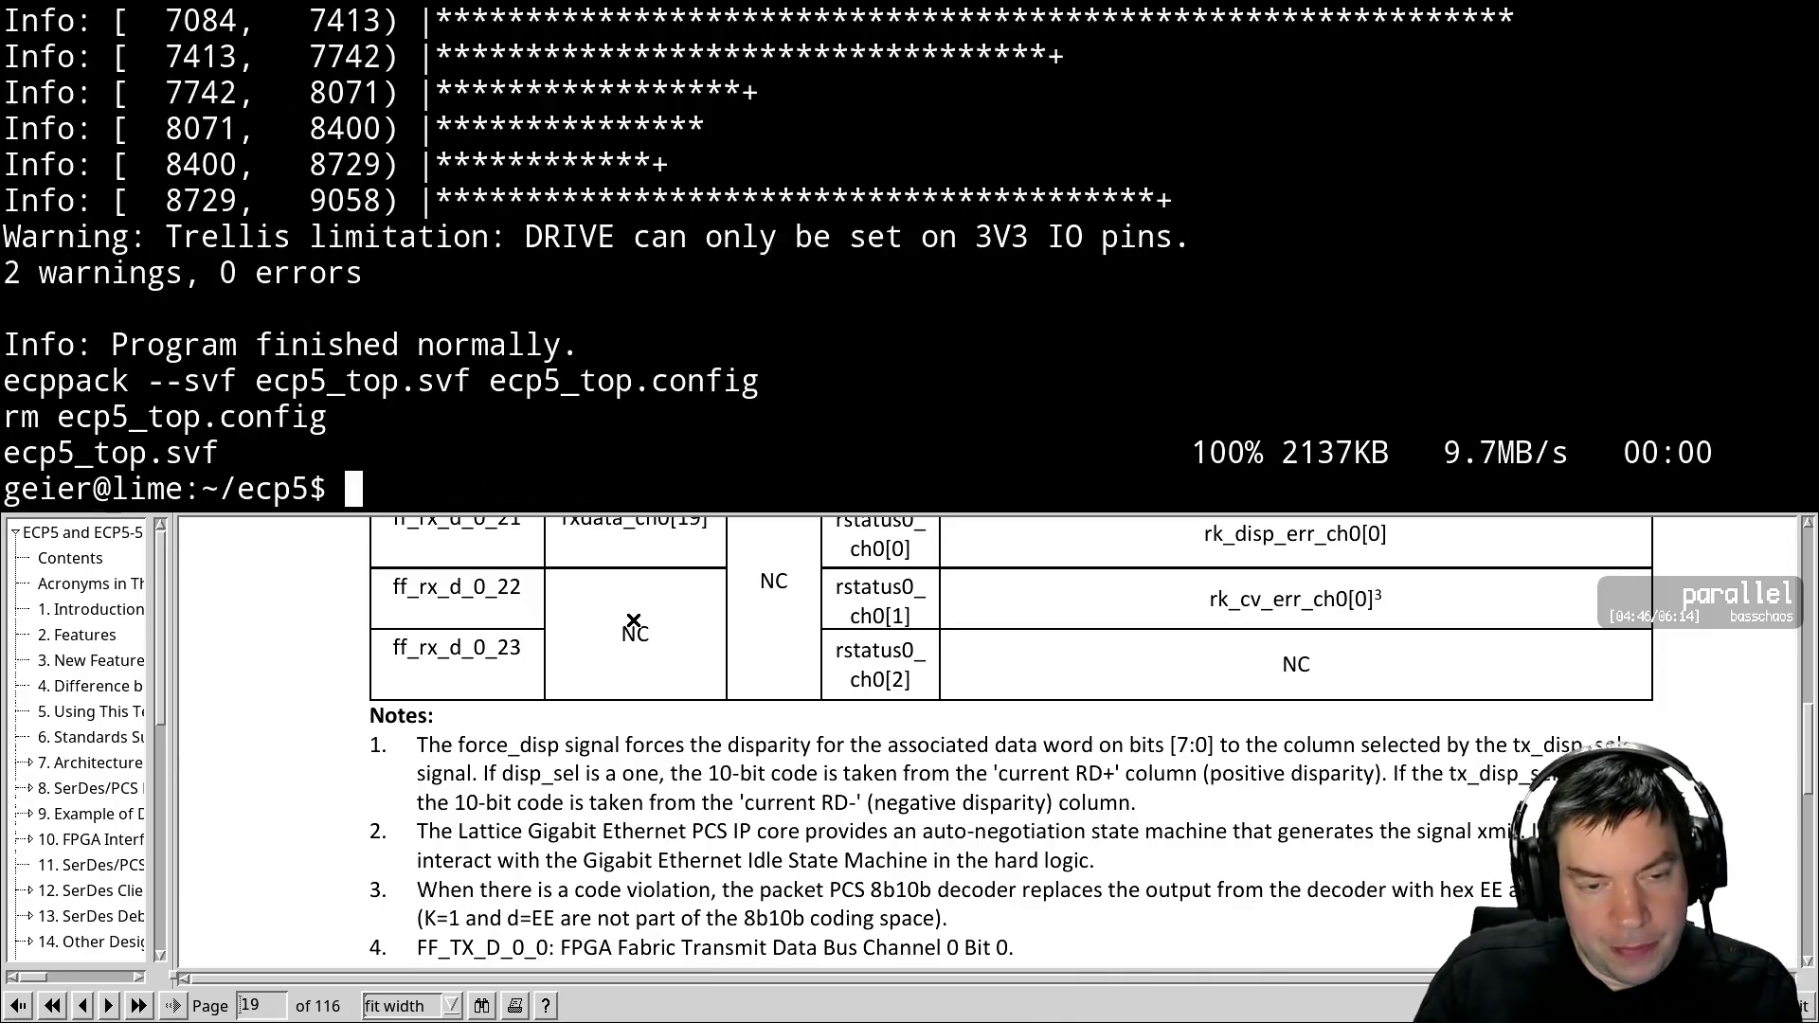
Undo the Kx.y bits back to 1, set CH1_ENABLE_CG_ALIGN to 0b0, and save pcie.vhdl
text(fg uu)
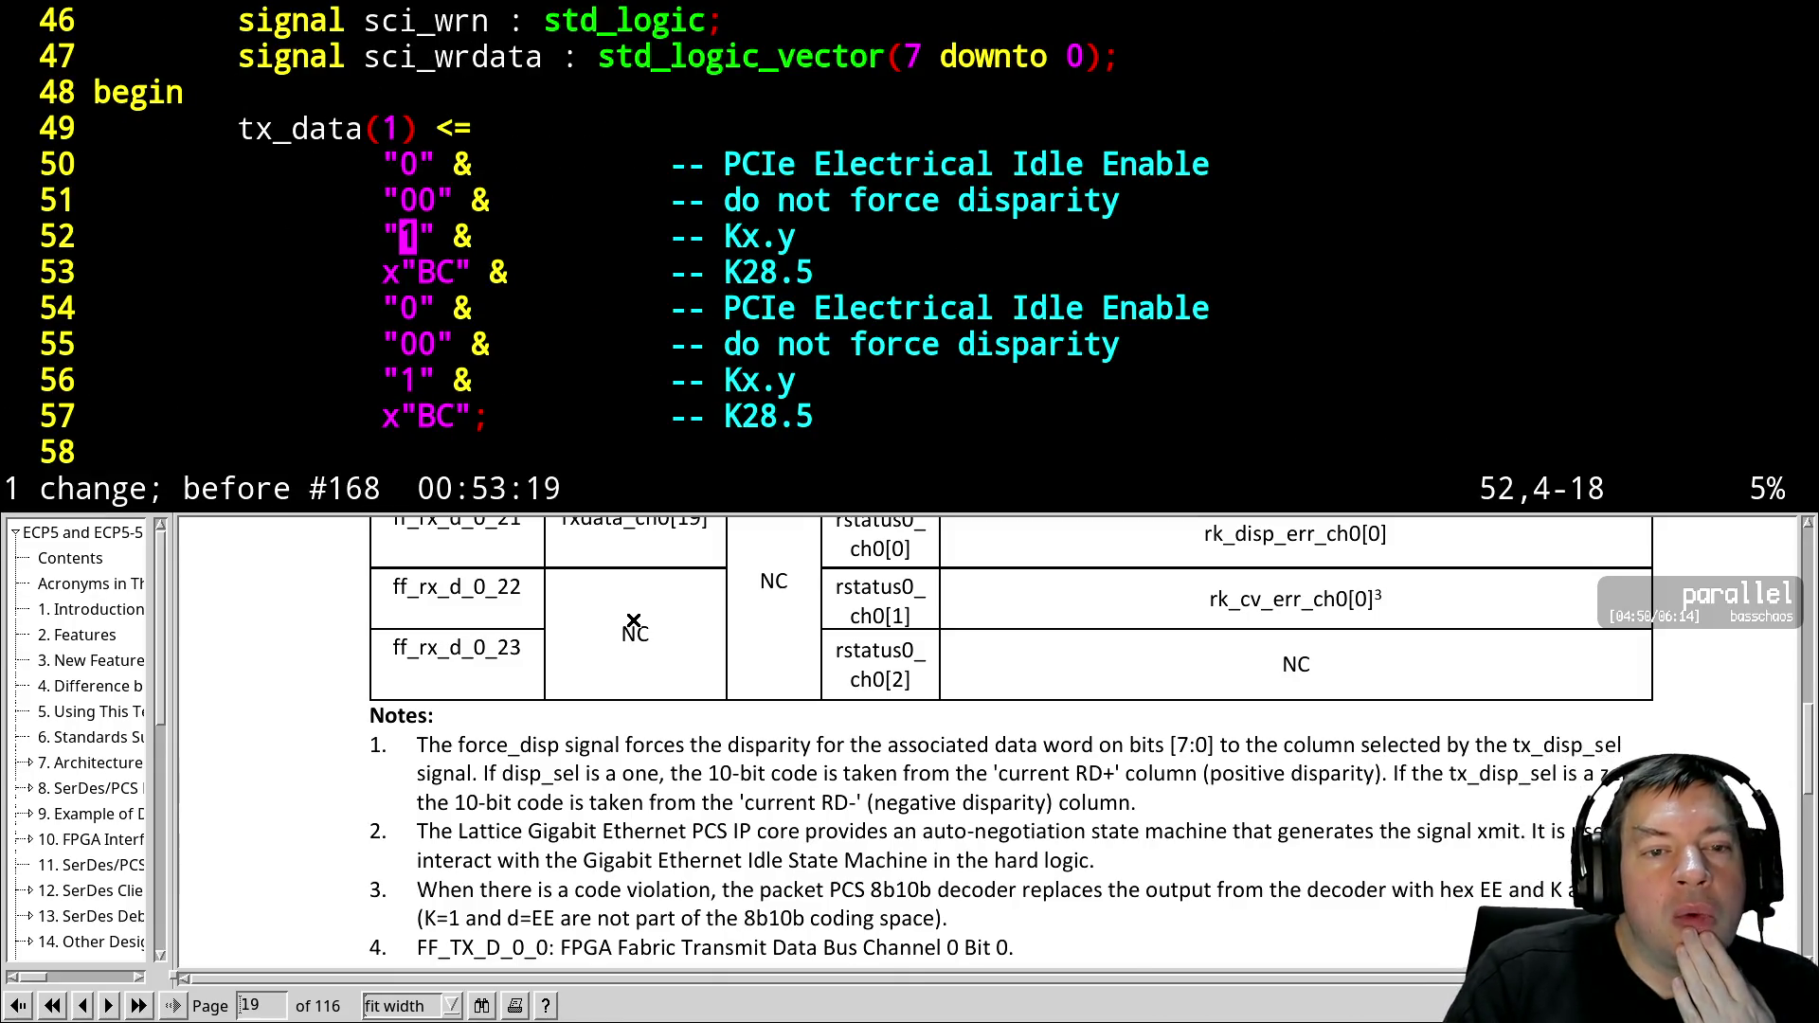
key(ctrl+e)
key(ctrl+e)
key(ctrl+e)
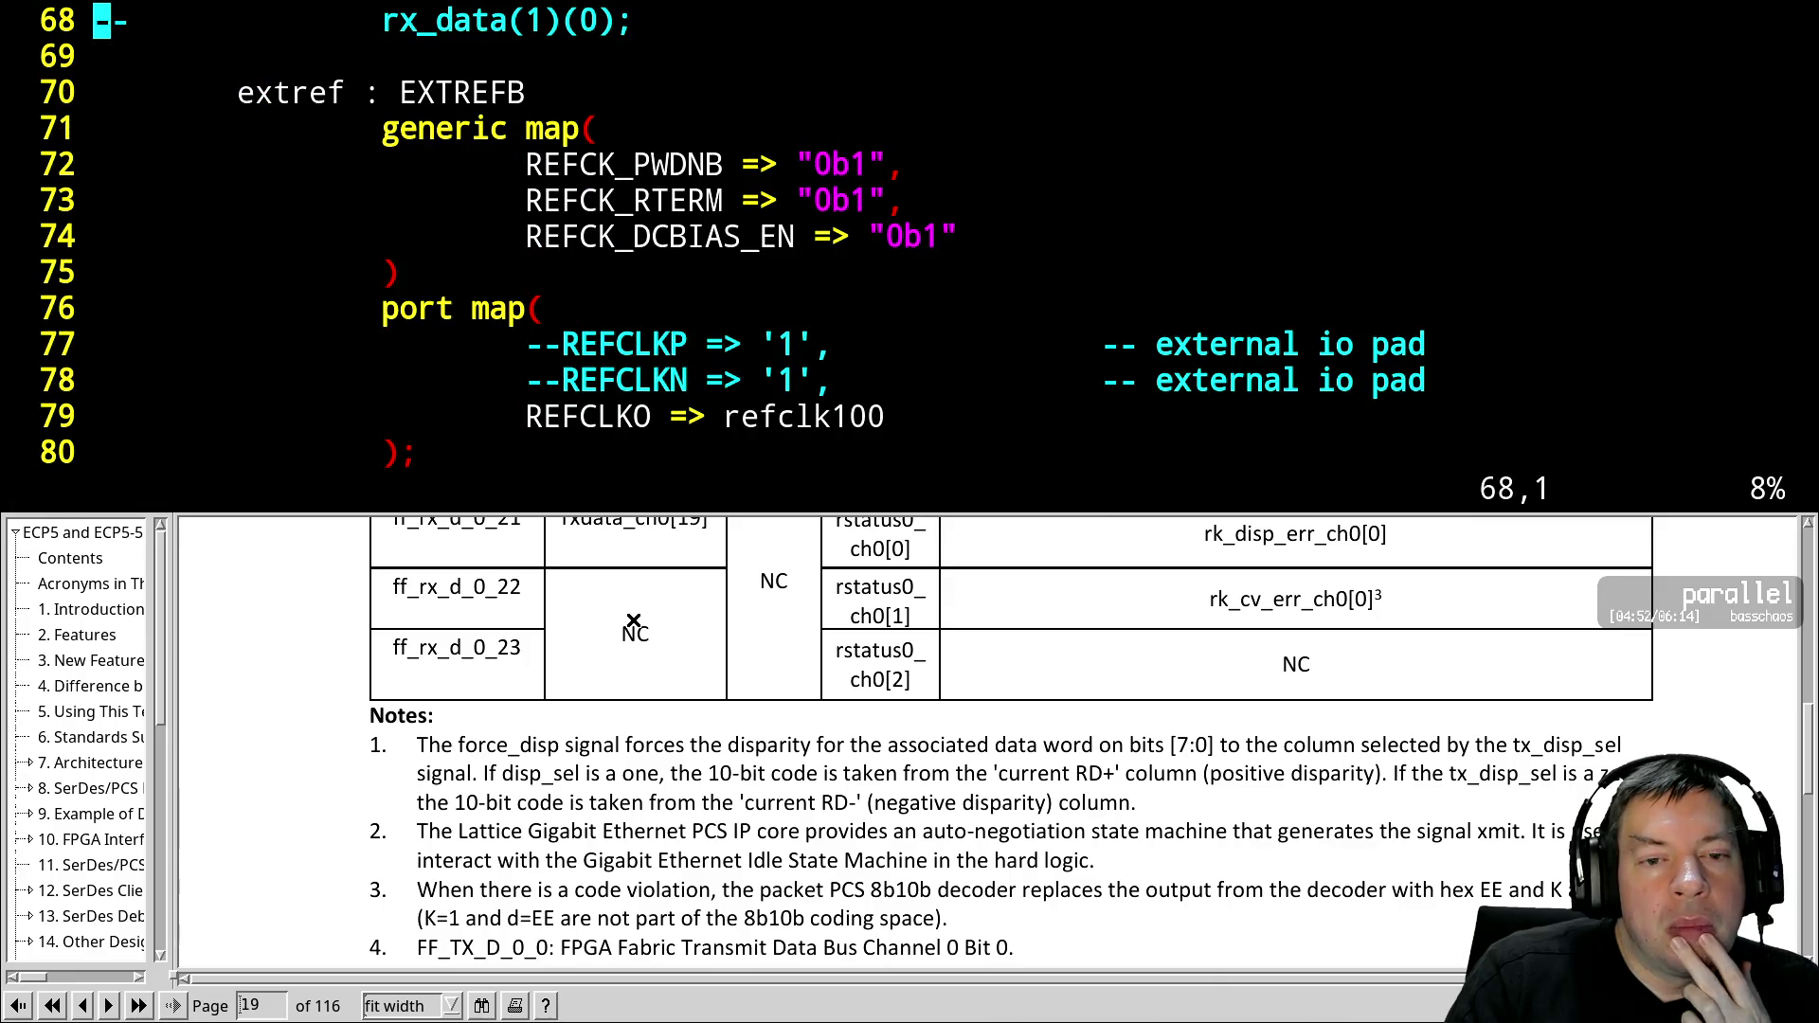
key(ctrl+e)
key(ctrl+e)
key(ctrl+e)
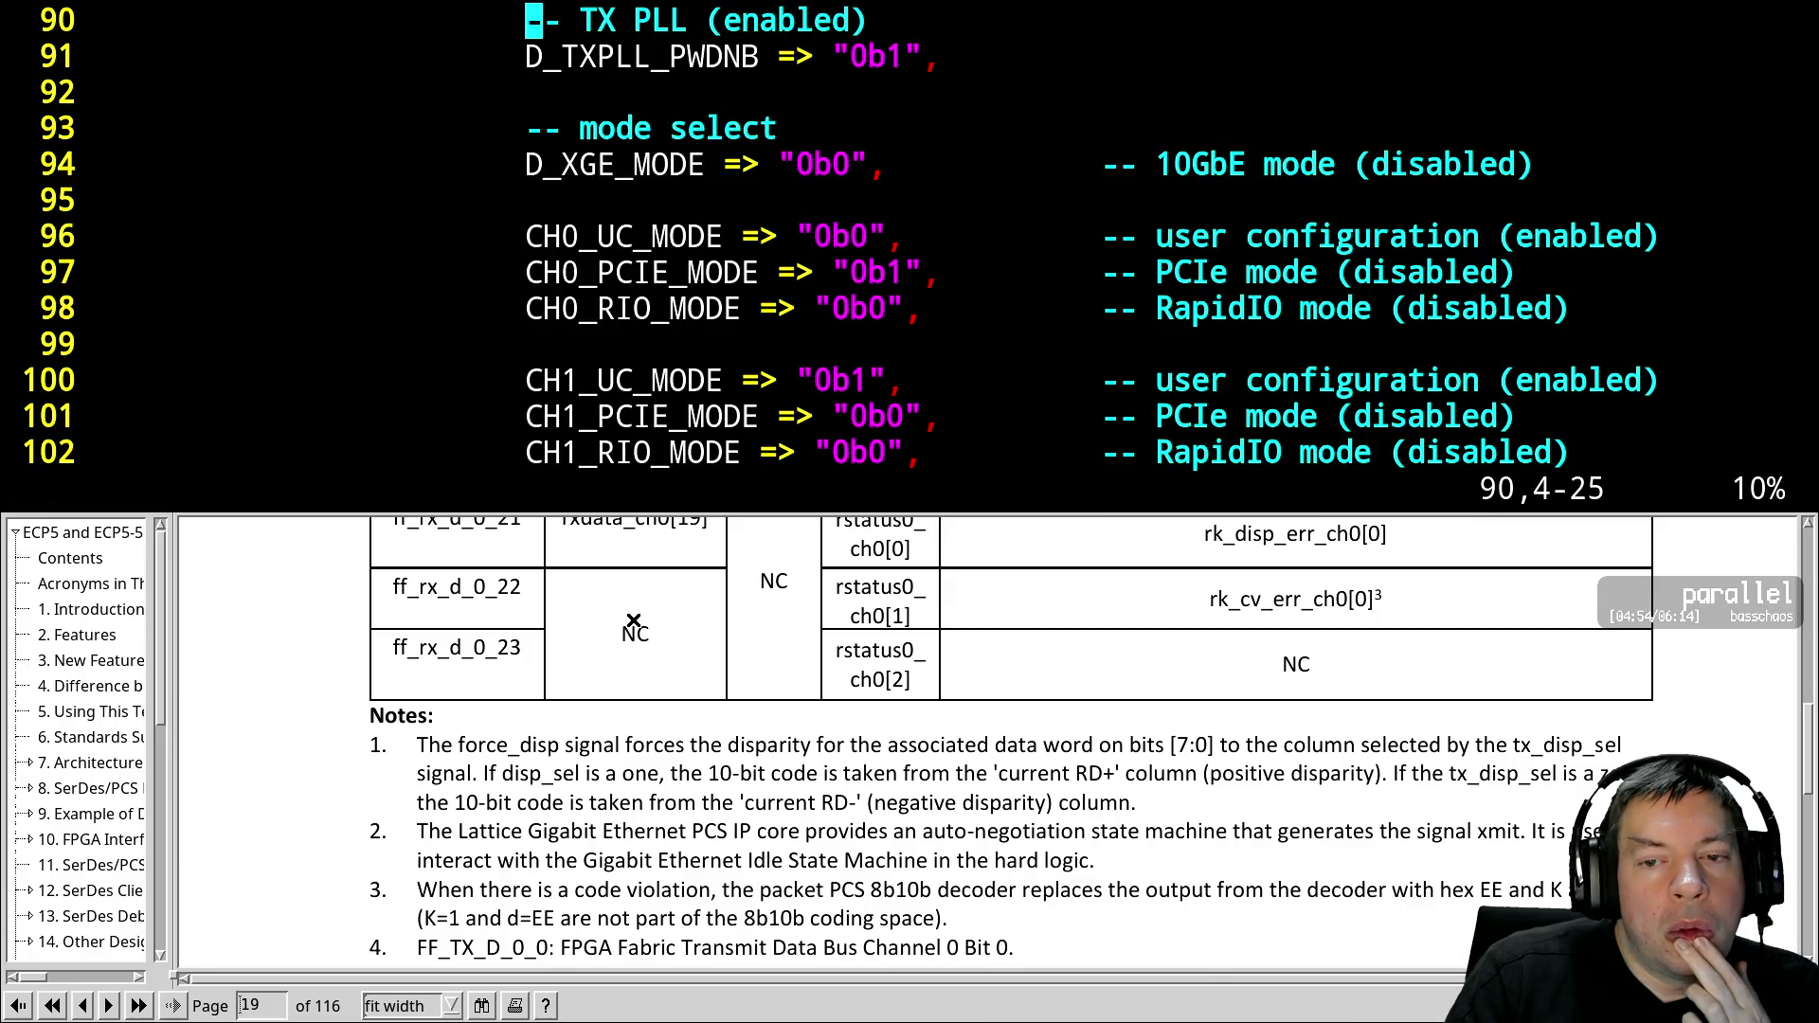
key(ctrl+e)
key(ctrl+e)
key(ctrl+e)
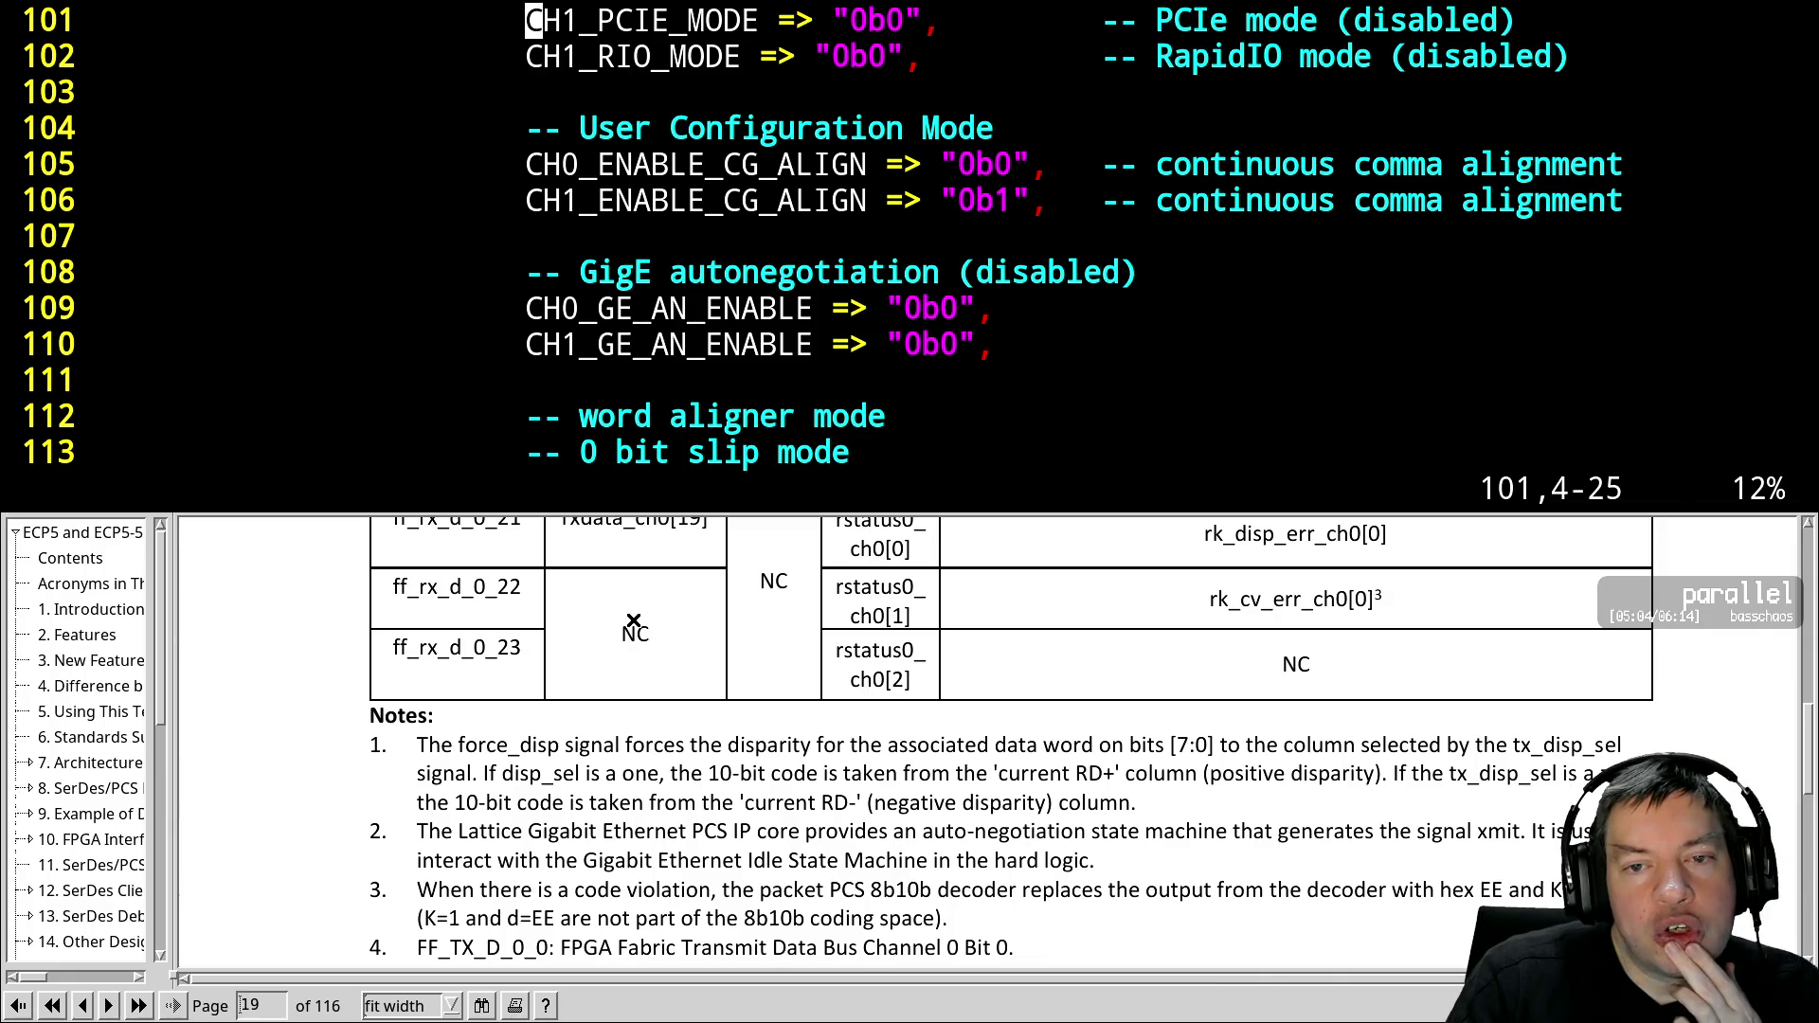
key(j)
key(j)
key(j)
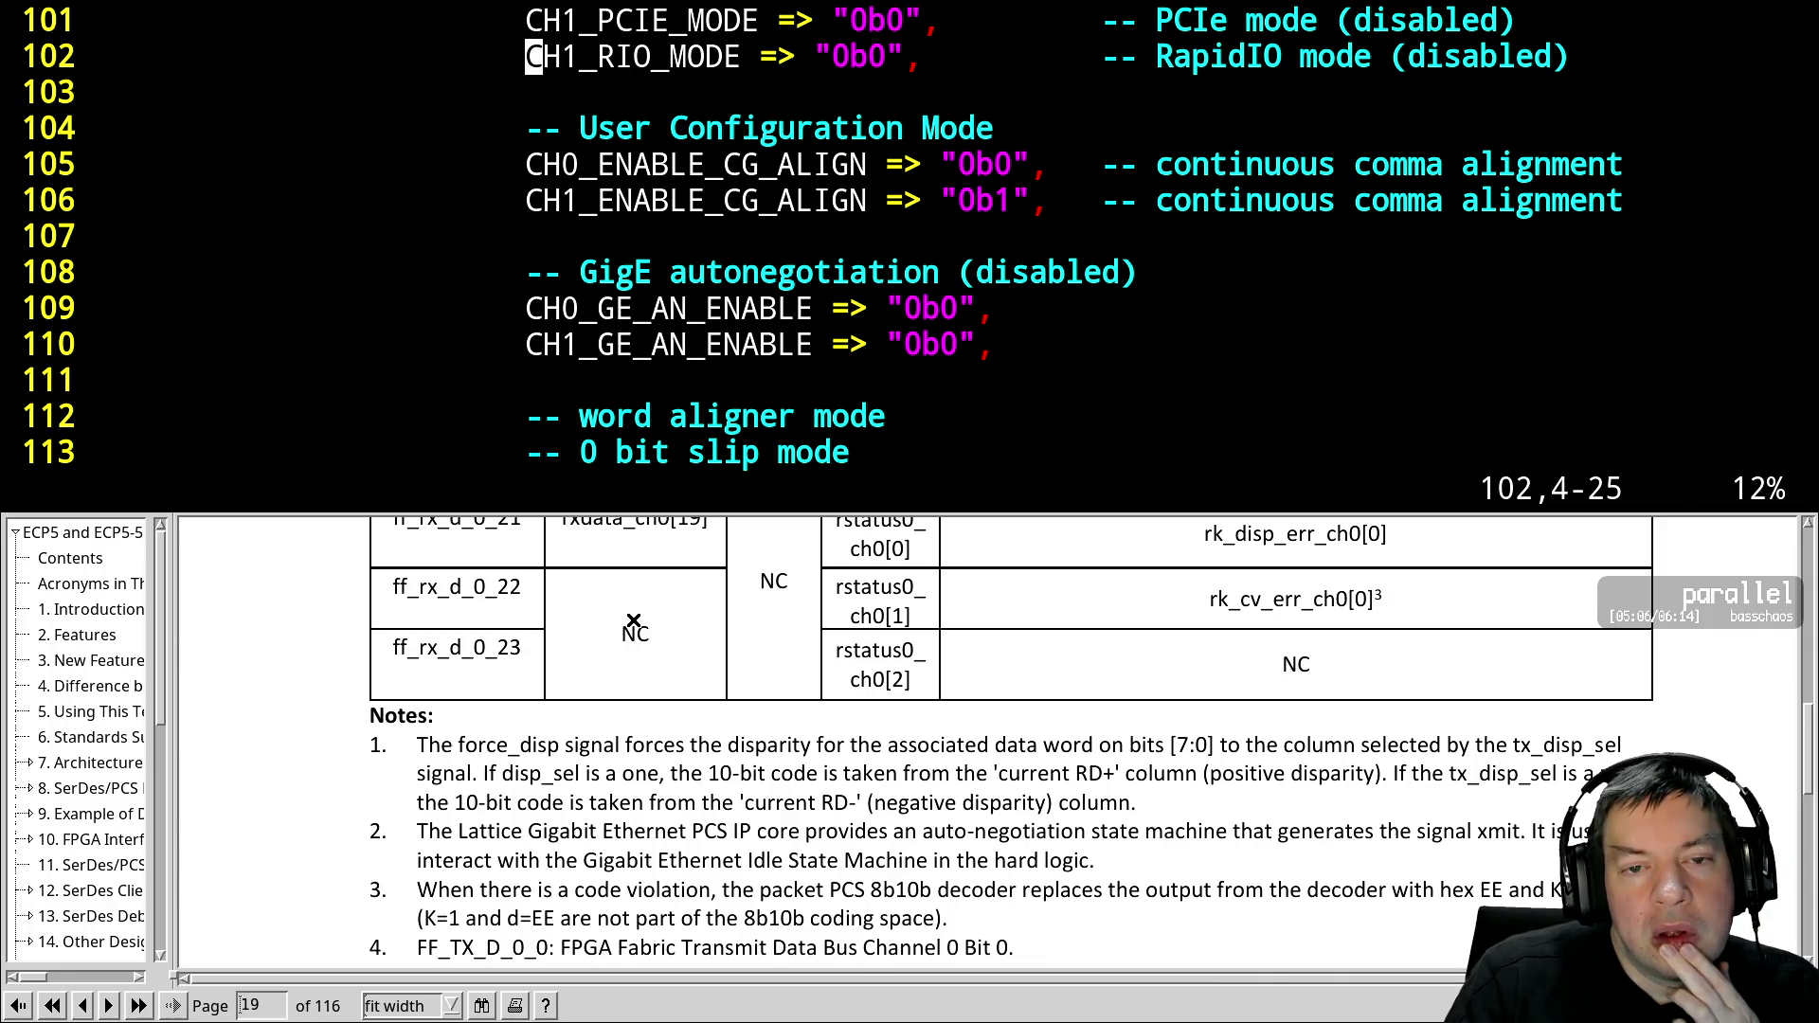
key(l)
key(l)
key(l)
key(l)
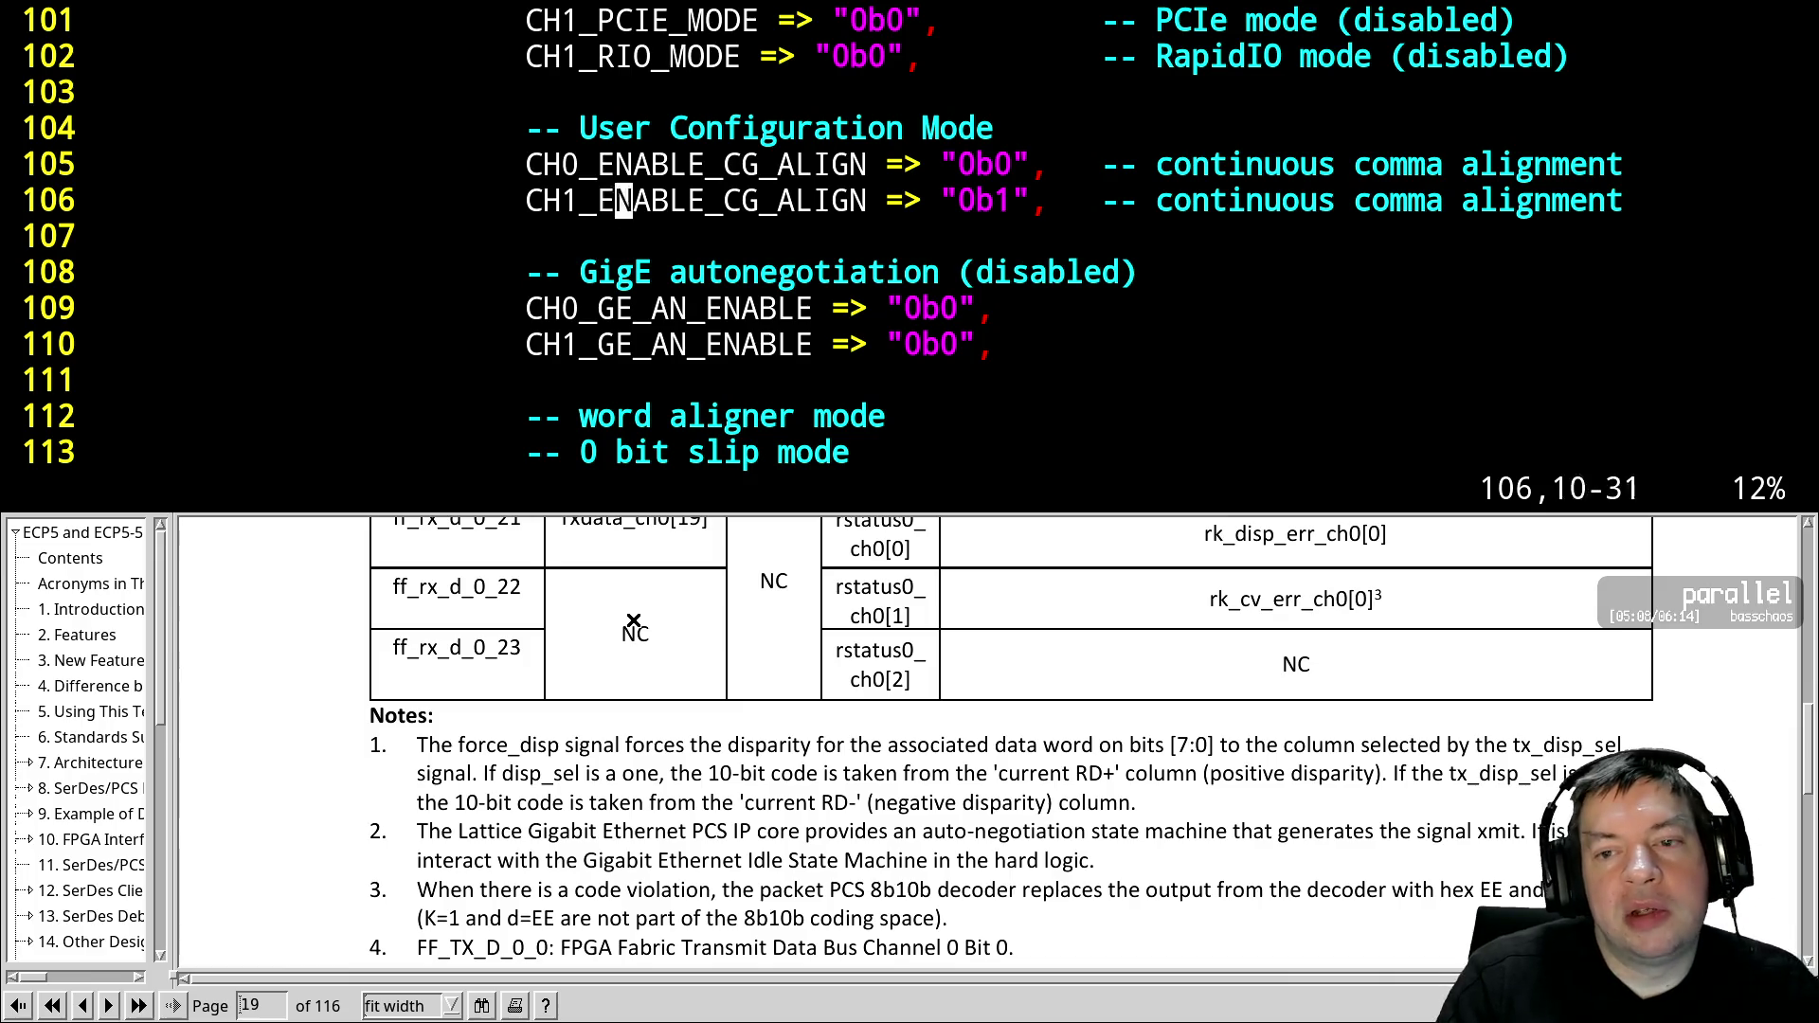
text(r0)
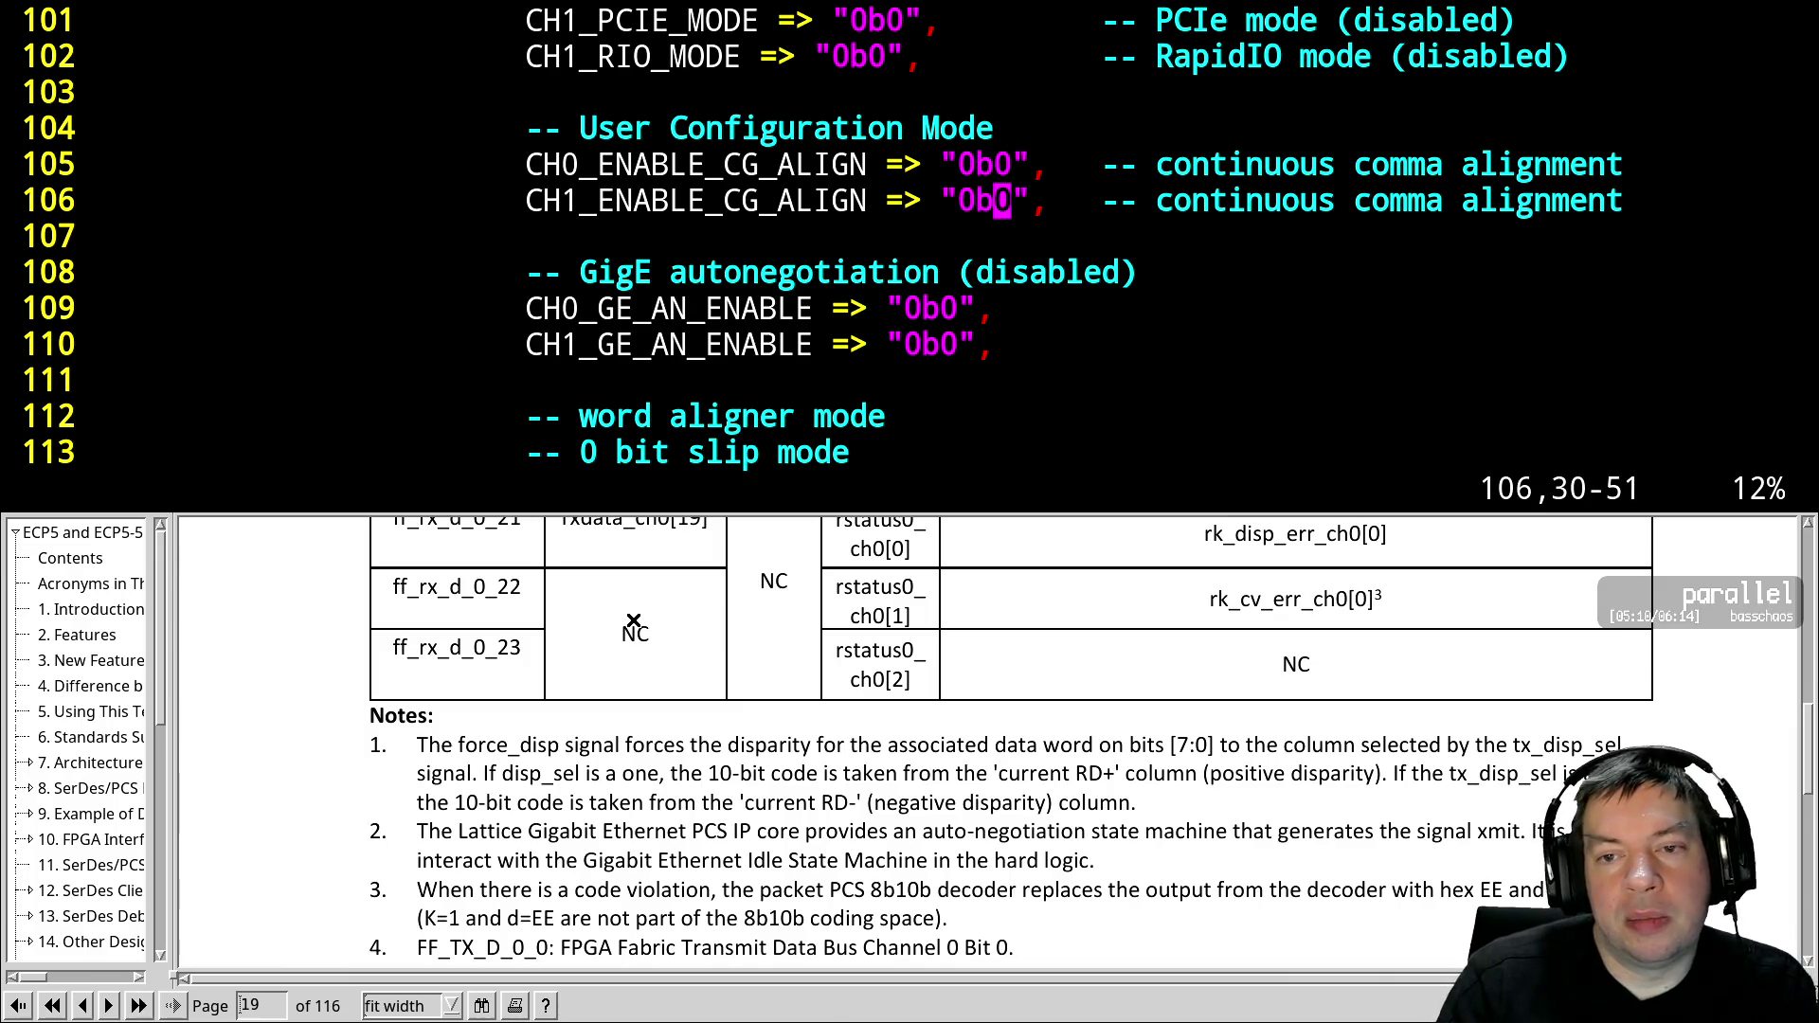
text(:w)
key(Return)
key(ctrl+z)
key(Up)
key(Up)
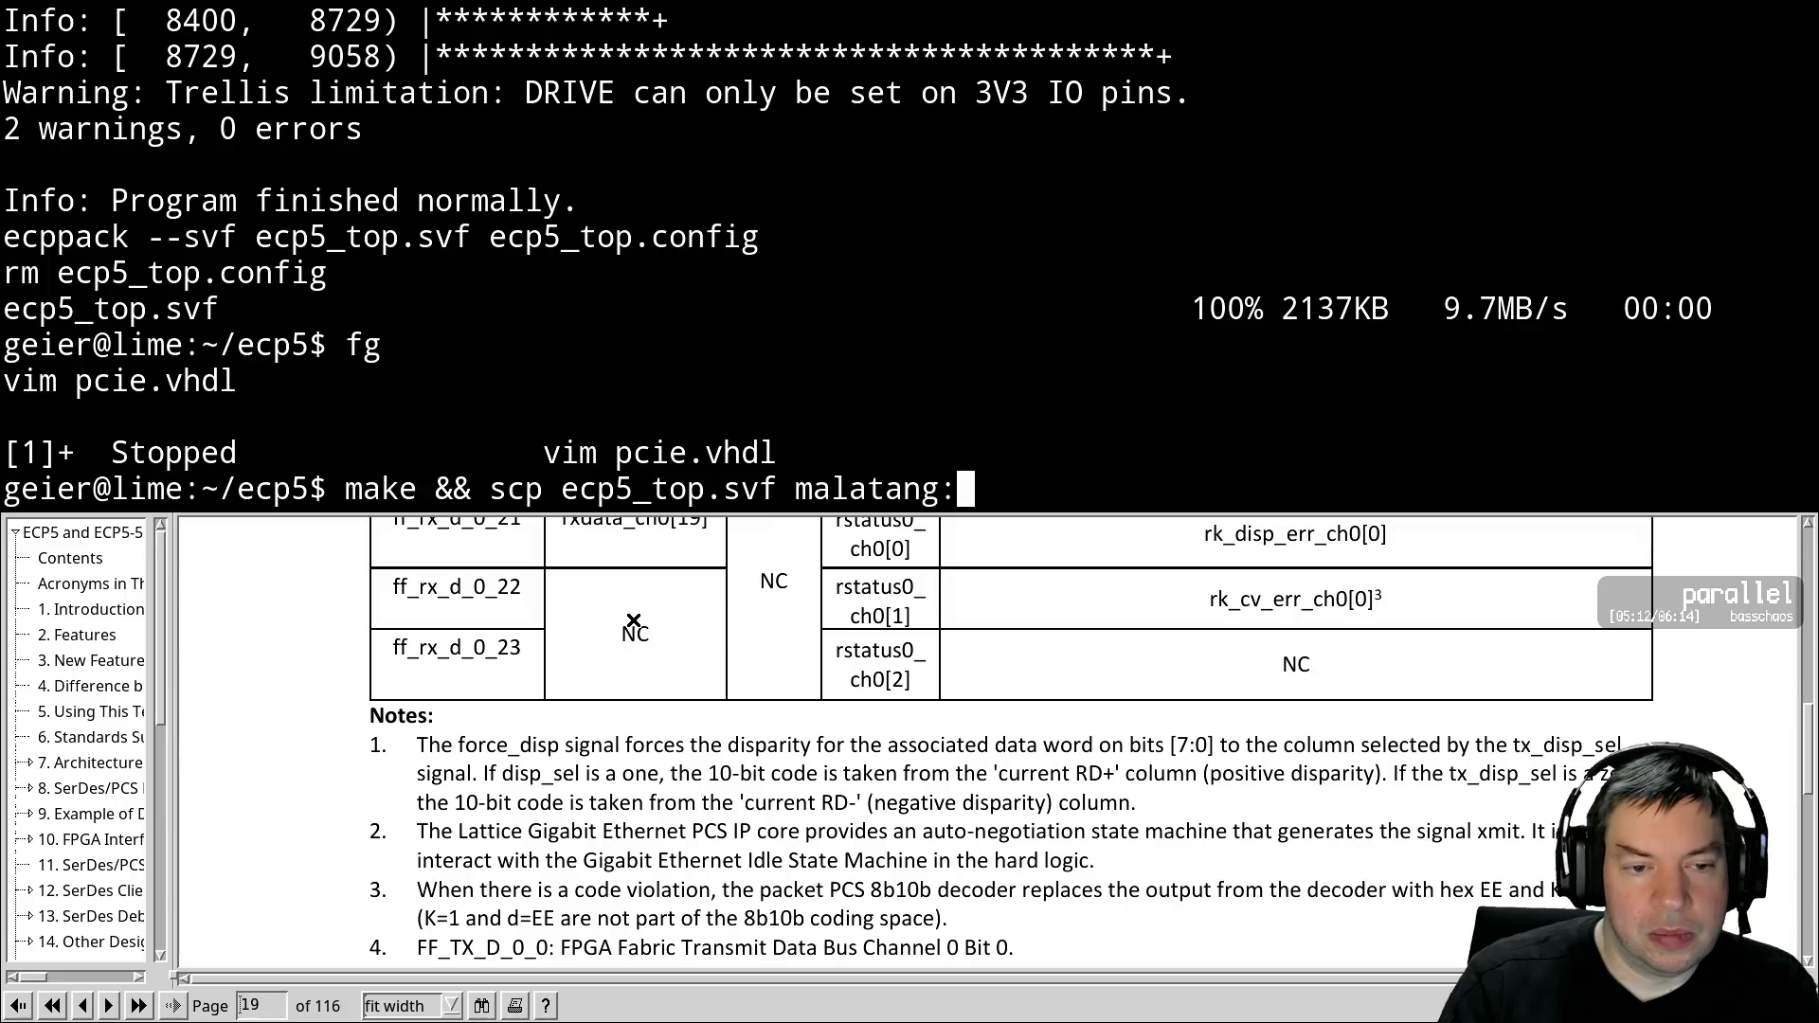
Run the rebuild and copy, then stop serial logging and quit the screen session
key(Return)
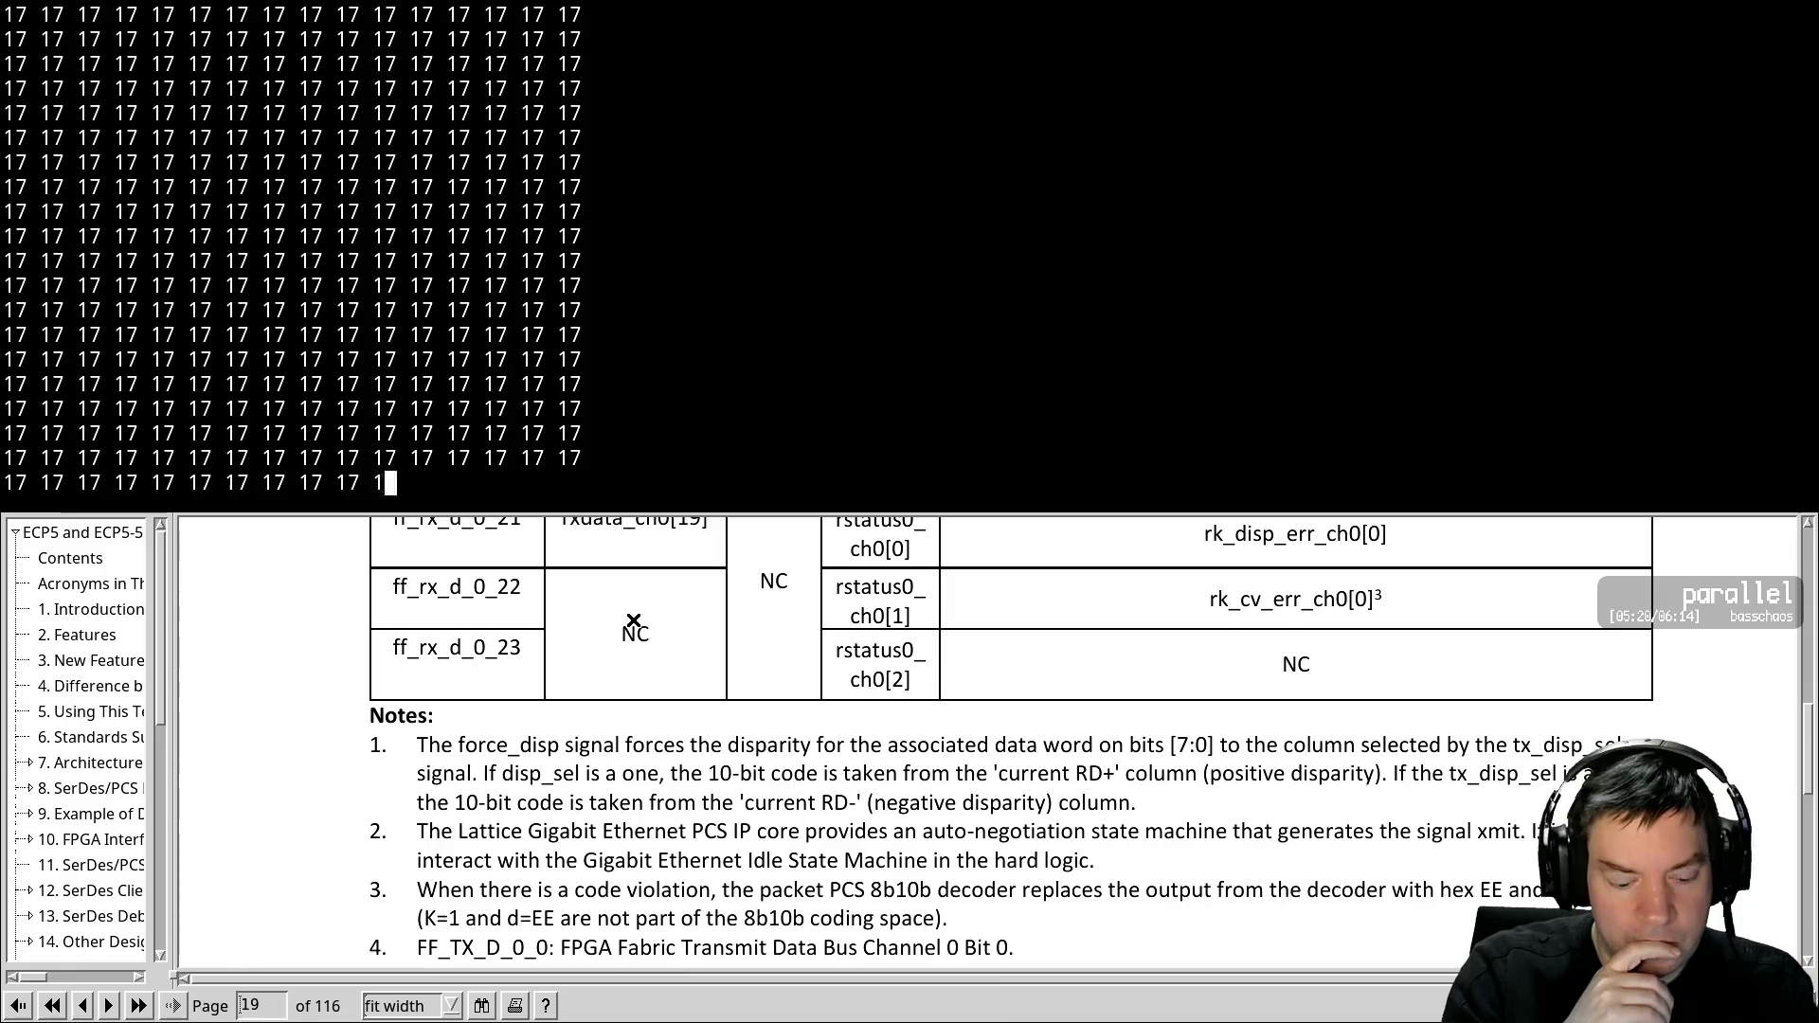
key(ctrl+a)
key(shift+h)
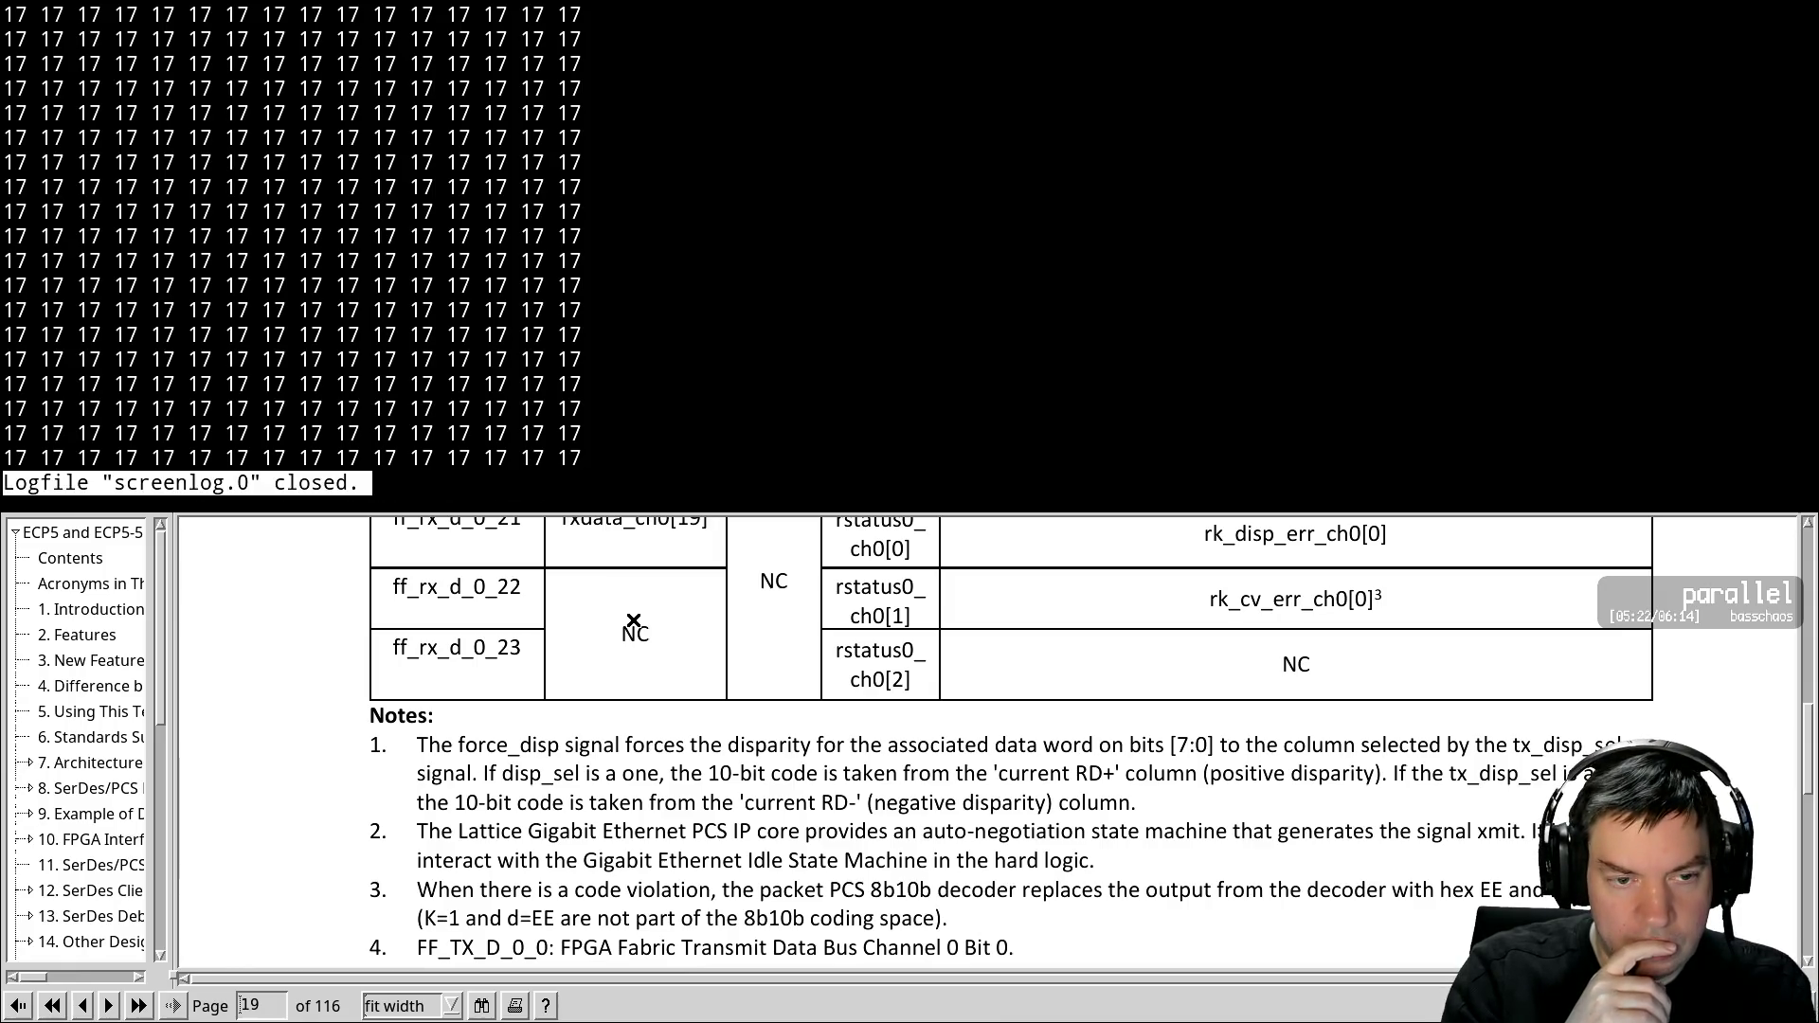
key(ctrl+a)
key(k)
Reprogram the board with ecp5_top.svf repeatedly until the serial dump streams steady 27 bytes
key(y)
key(Up)
key(Up)
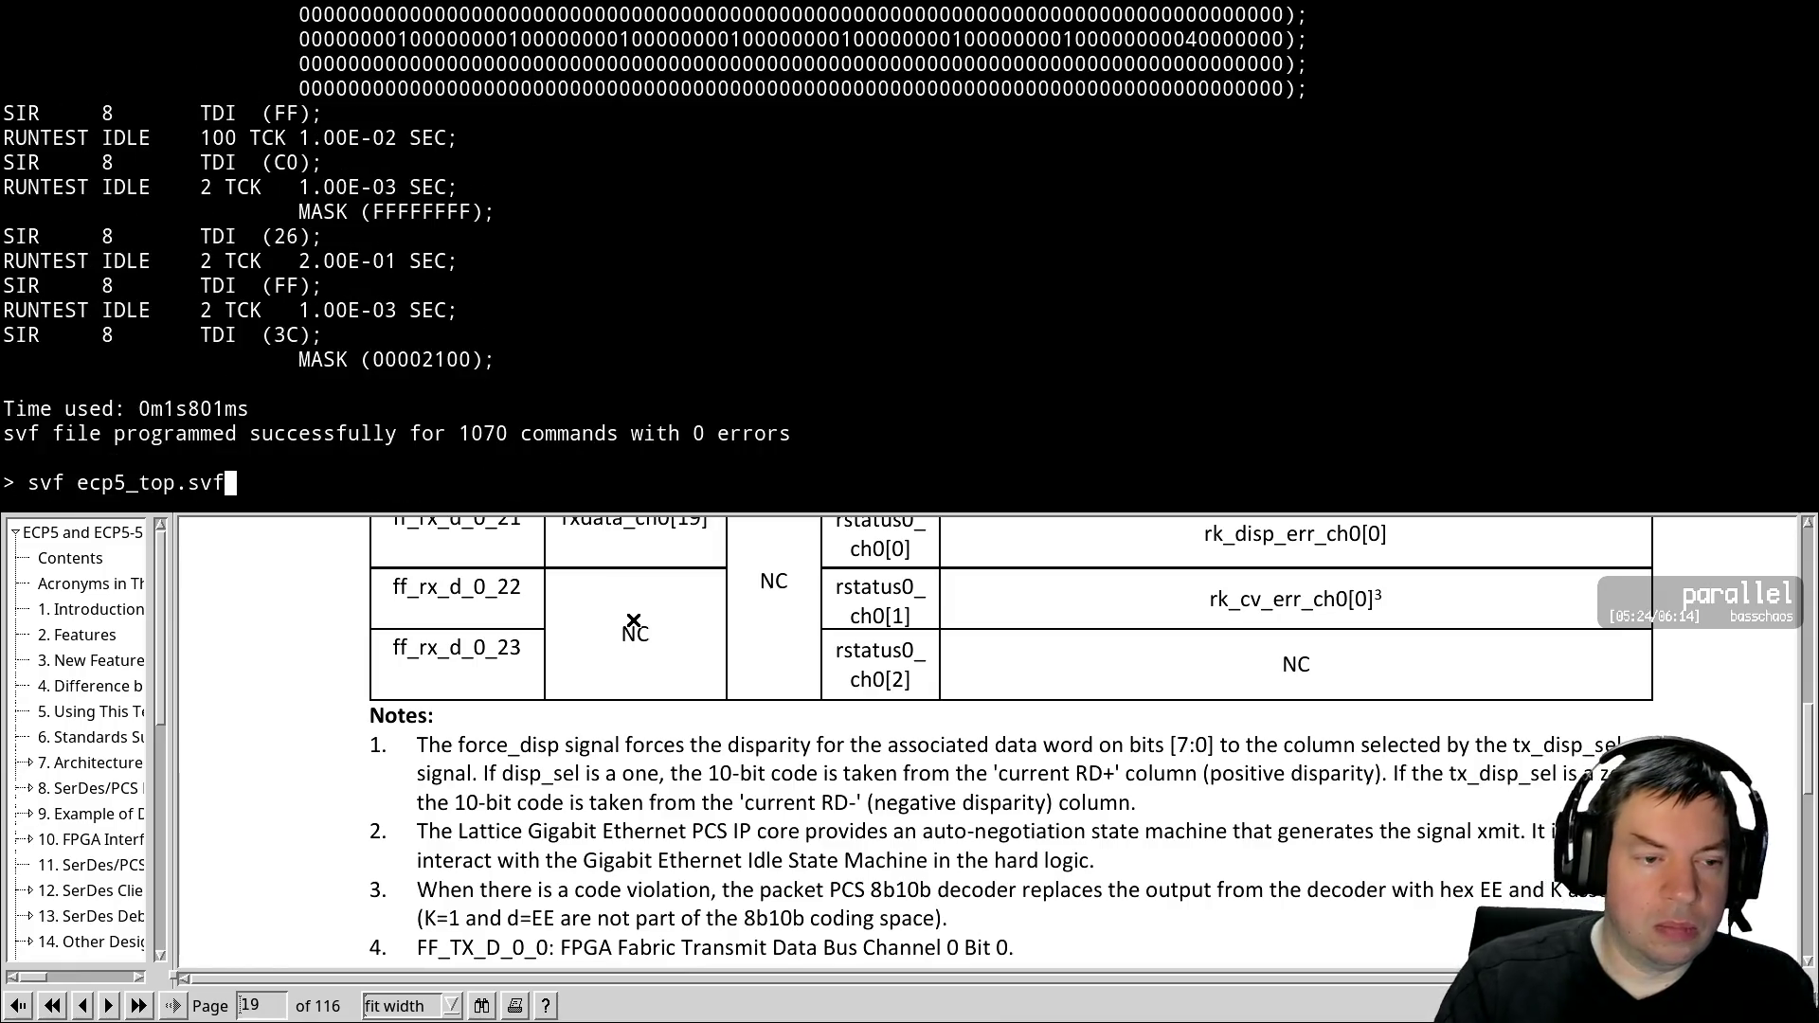
key(Return)
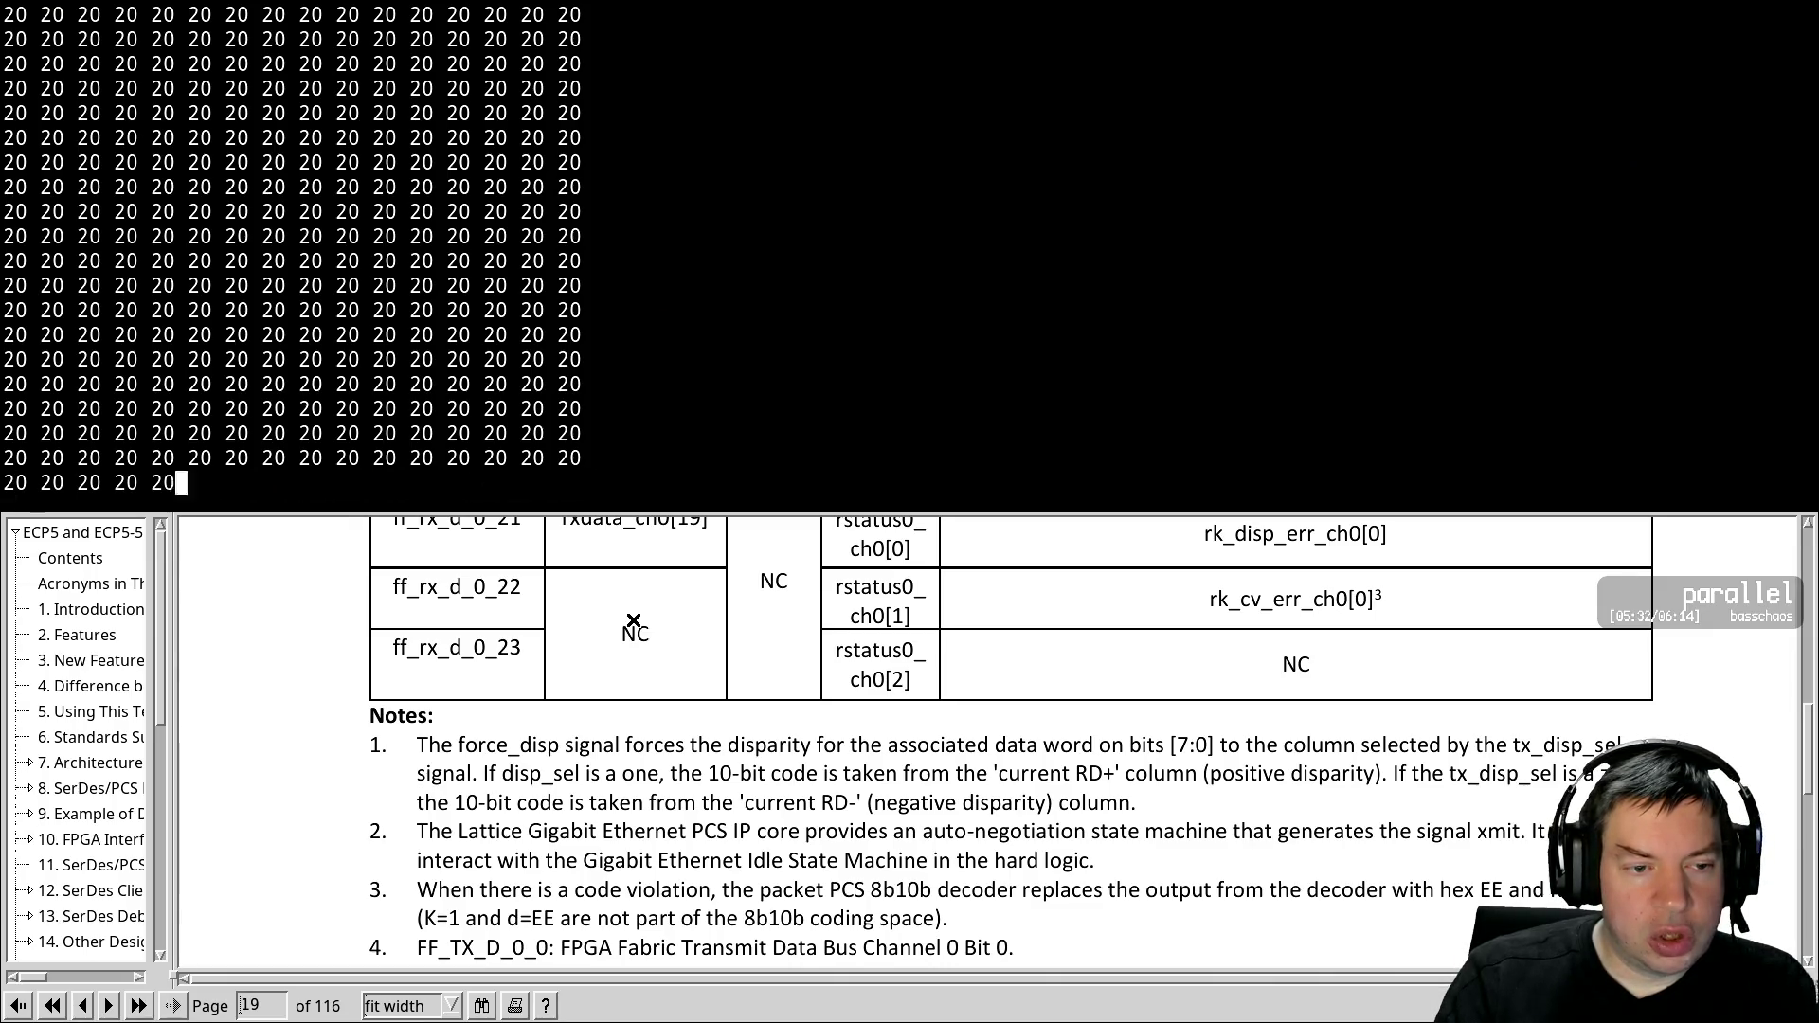
key(ctrl+c)
key(Up)
key(Return)
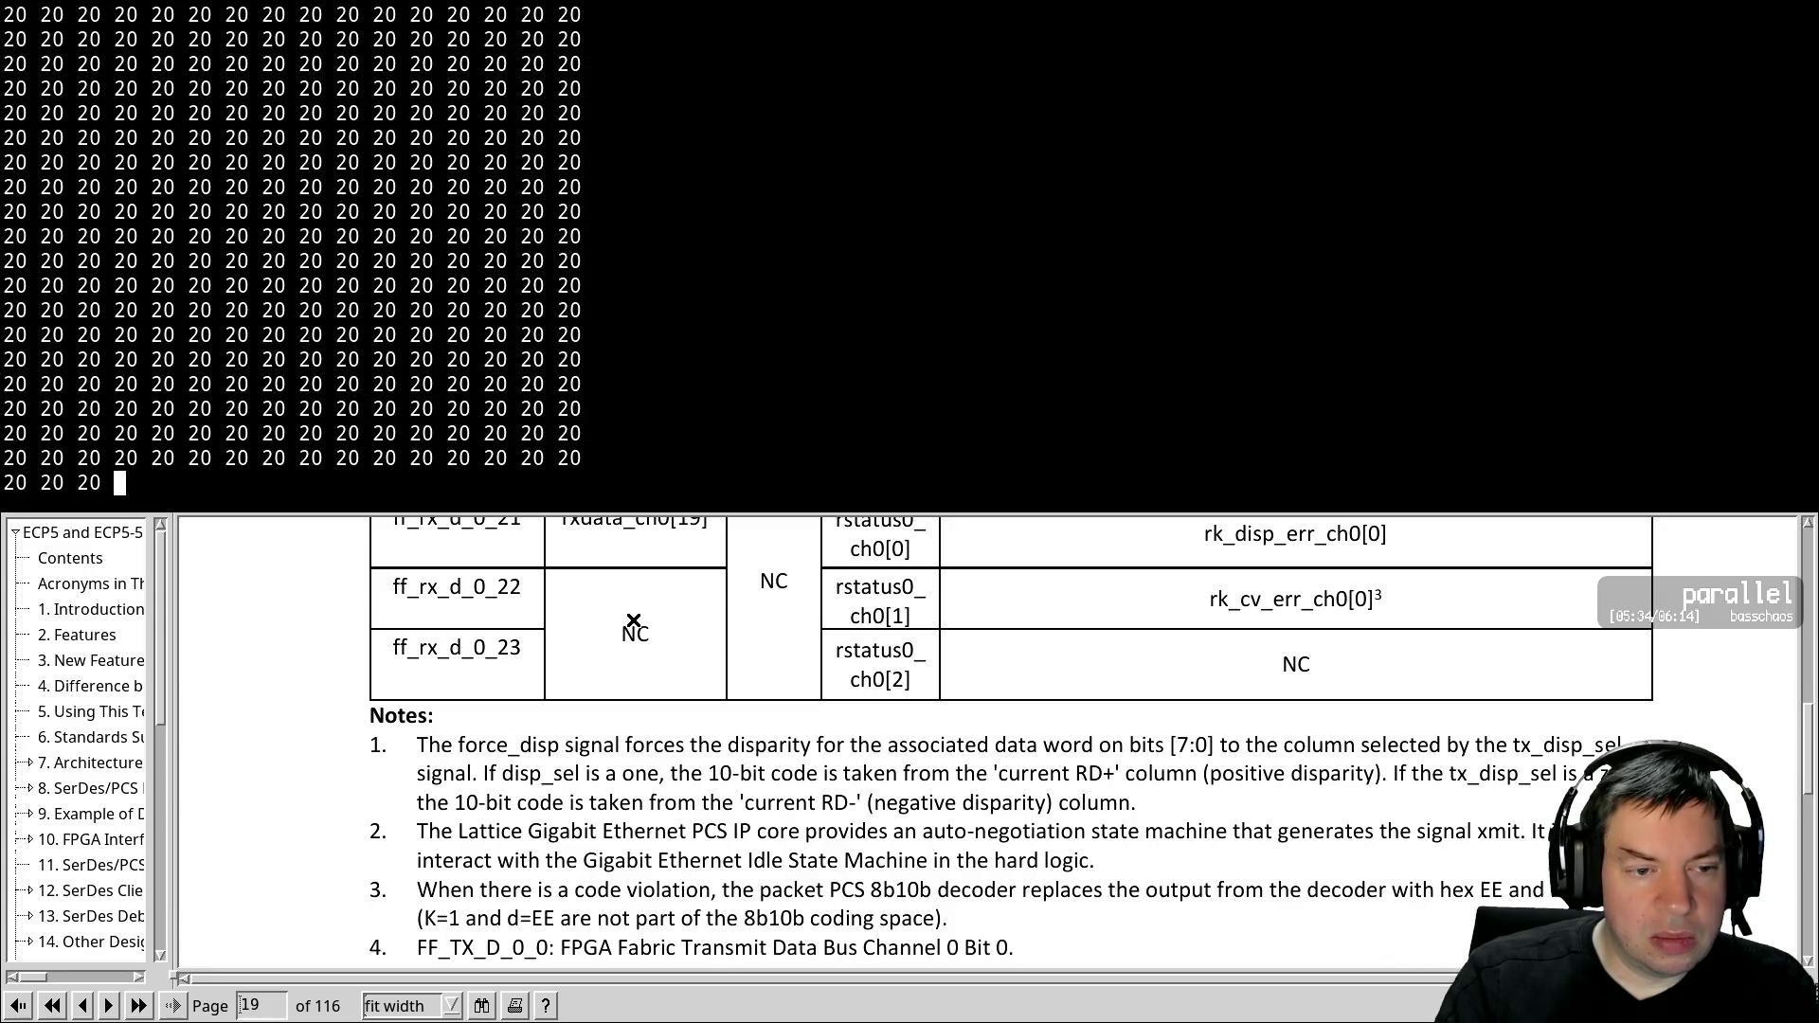
key(ctrl+c)
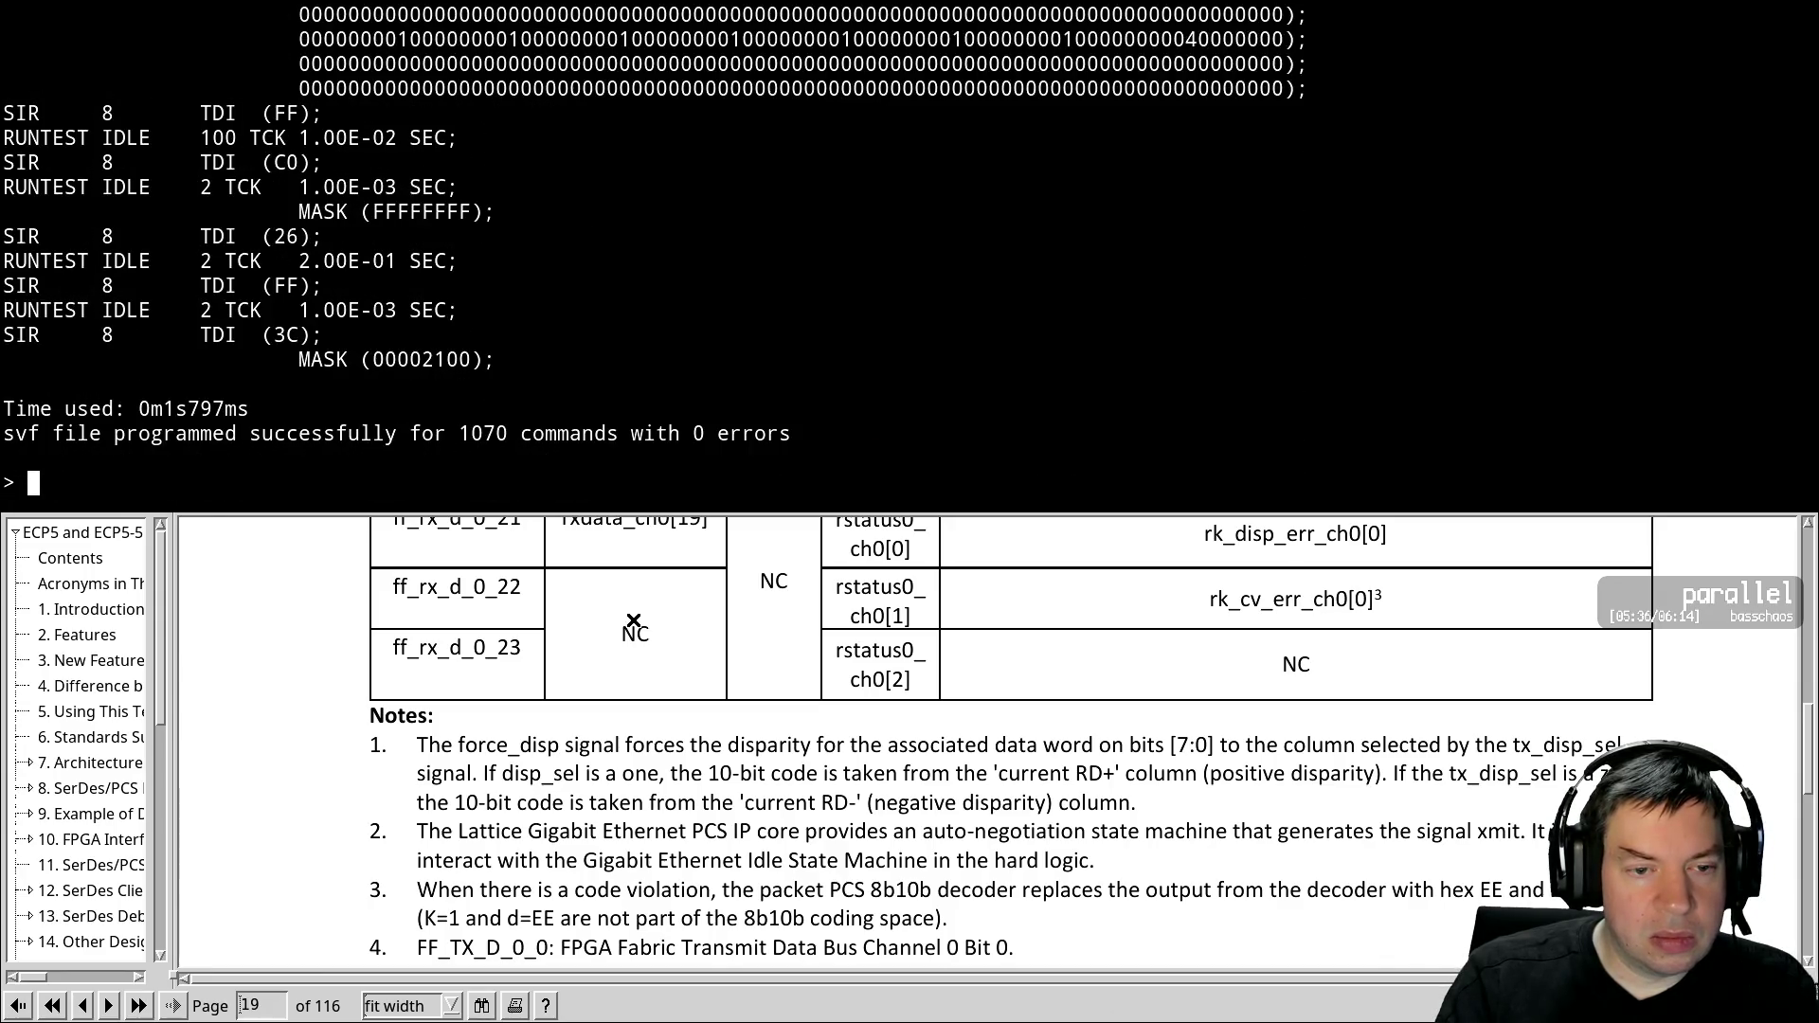
key(Up)
key(Return)
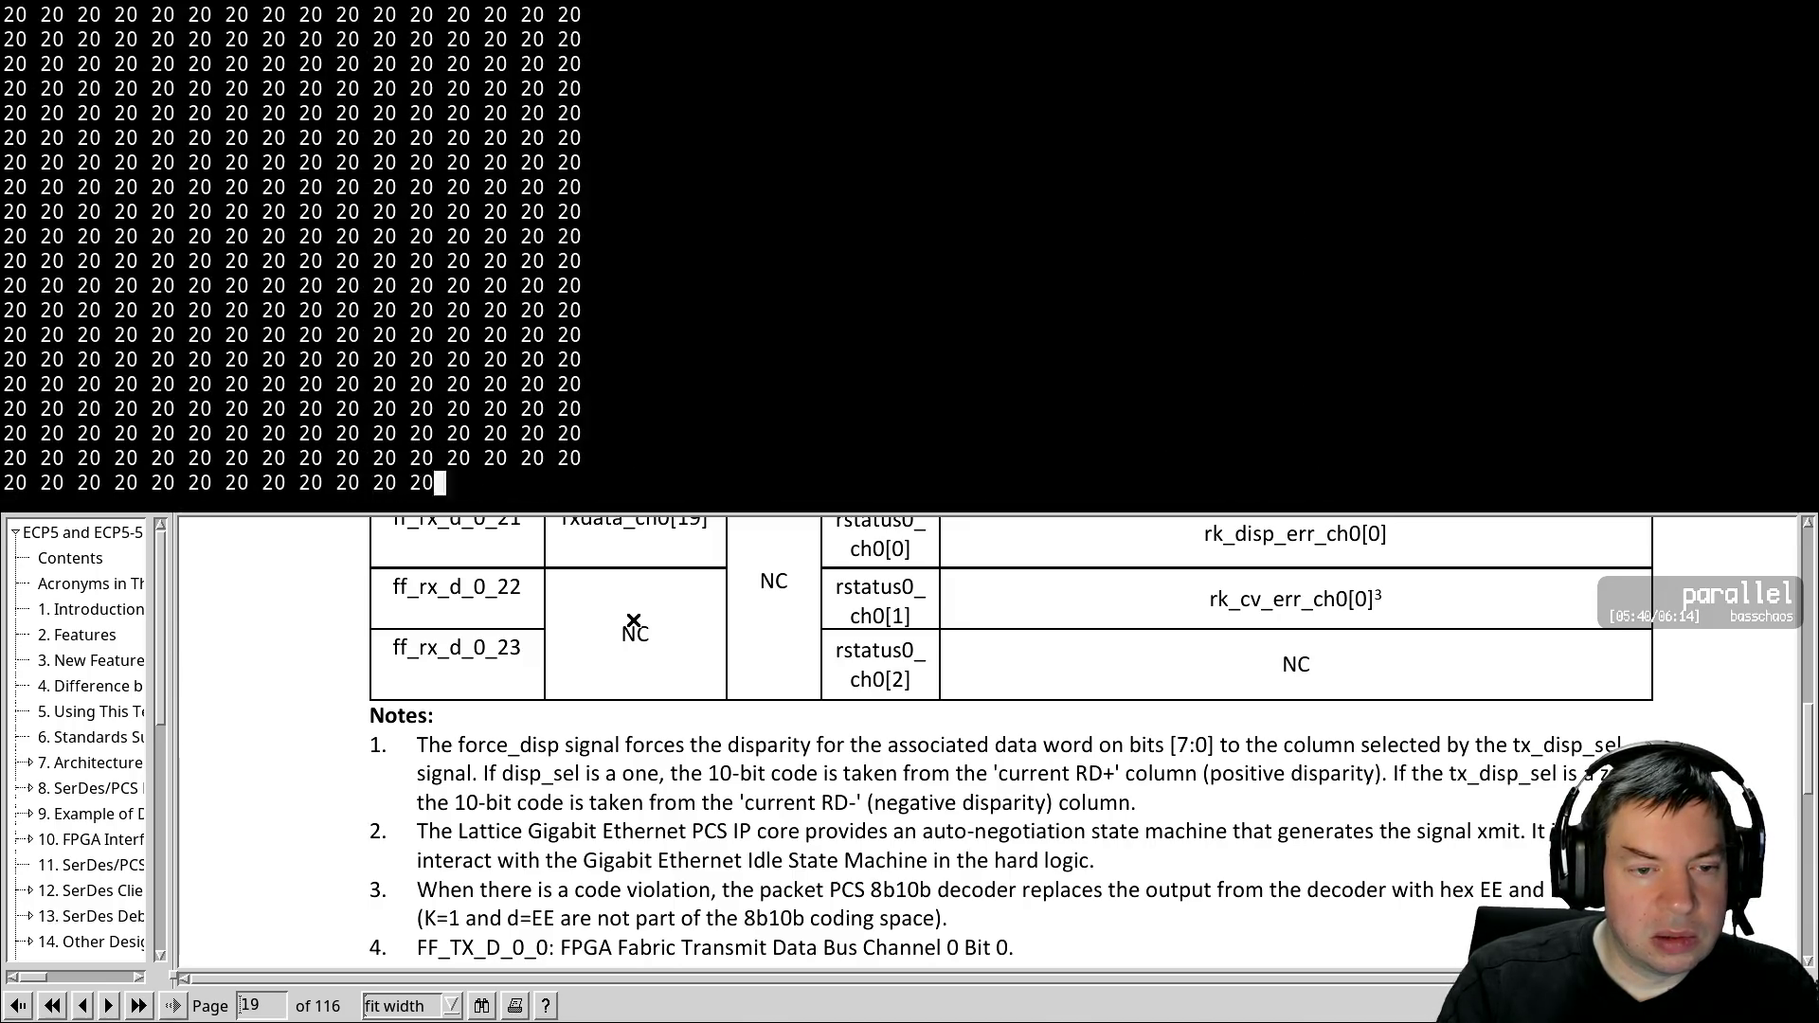
key(ctrl+c)
key(Up)
key(Return)
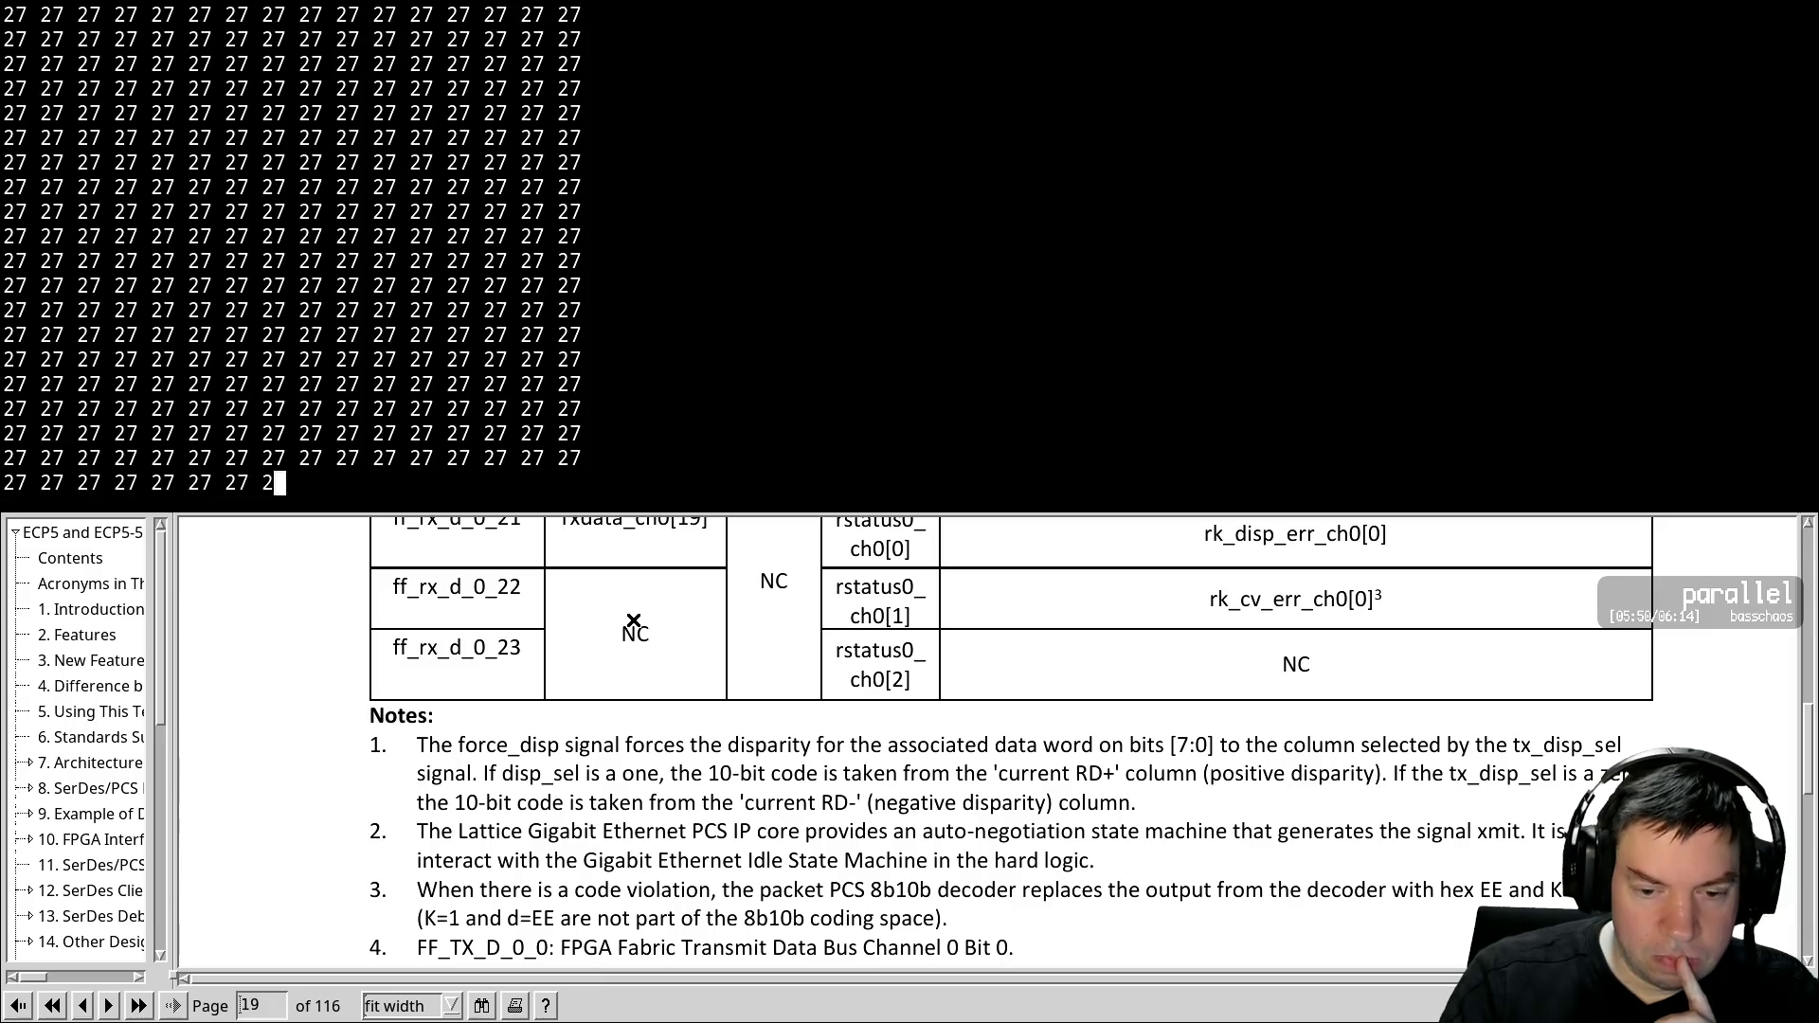
Scroll the SerDes/PCS guide to section 7.6 on page 20
scroll(603, 649, down, 2)
scroll(602, 648, down, 10)
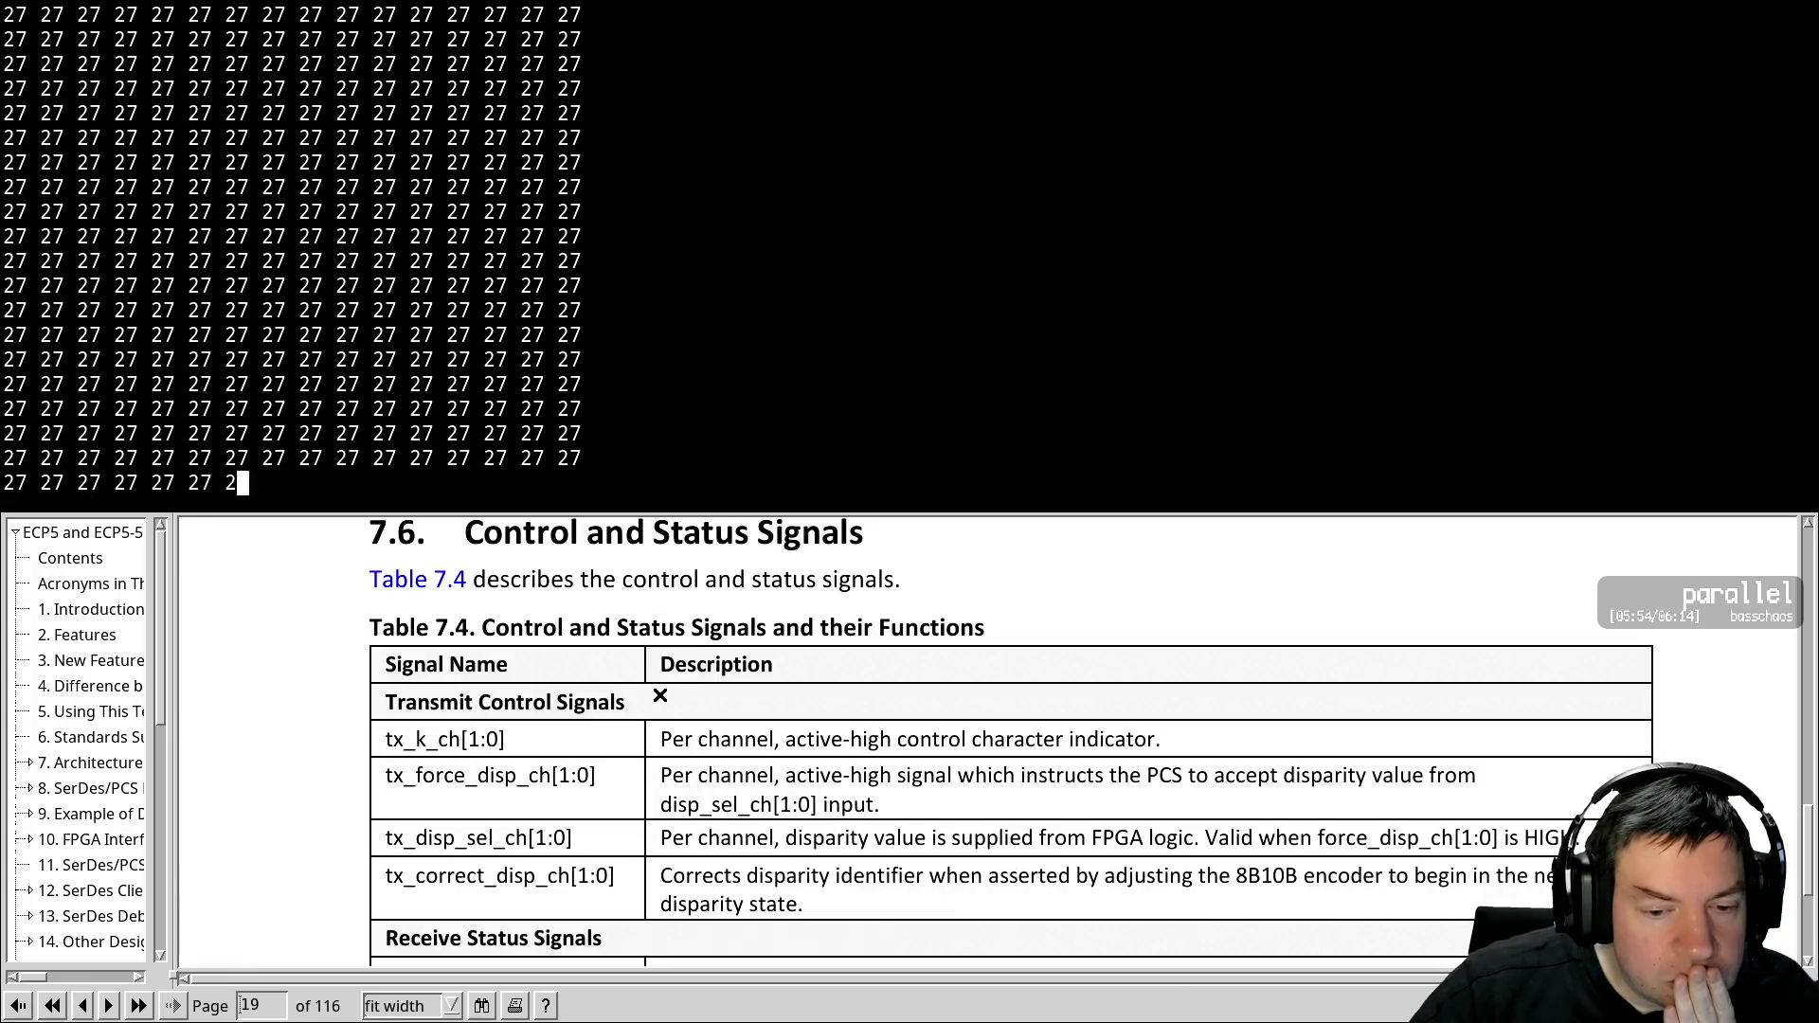
scroll(661, 696, down, 5)
scroll(660, 697, down, 10)
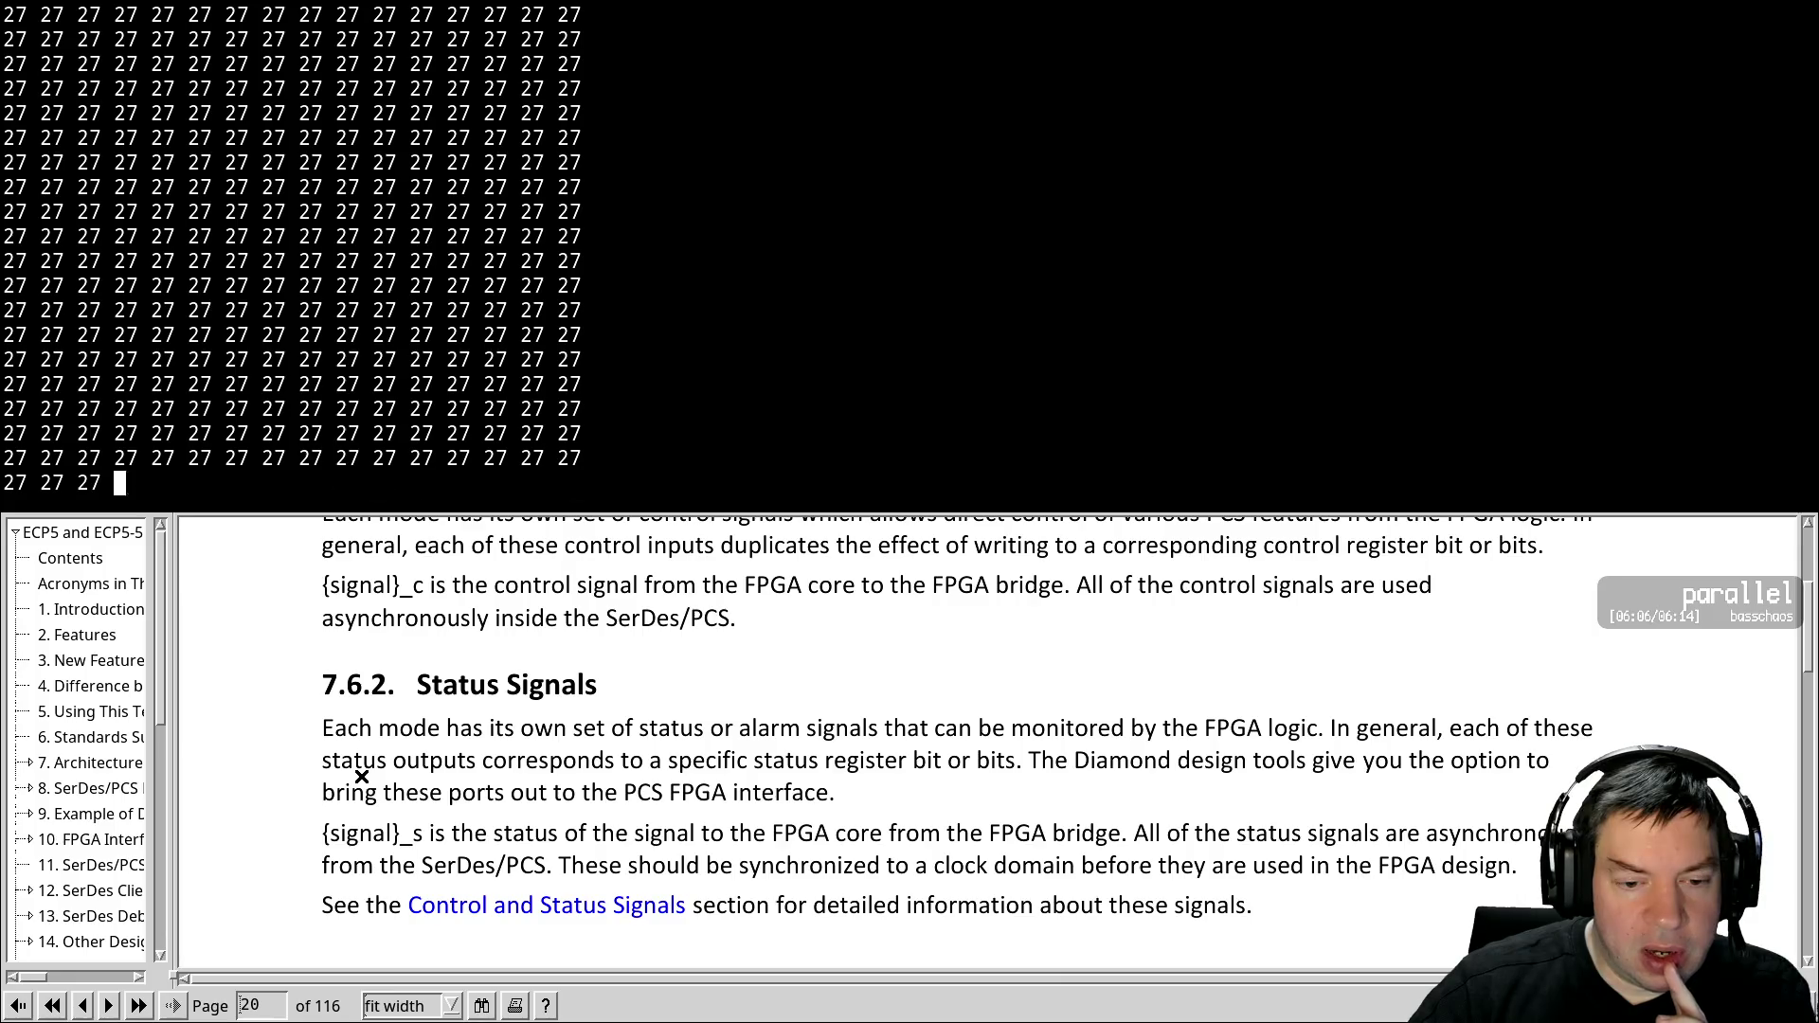
Stop the terminal output and switch back to the SerDes/PCS guide window
key(ctrl+c)
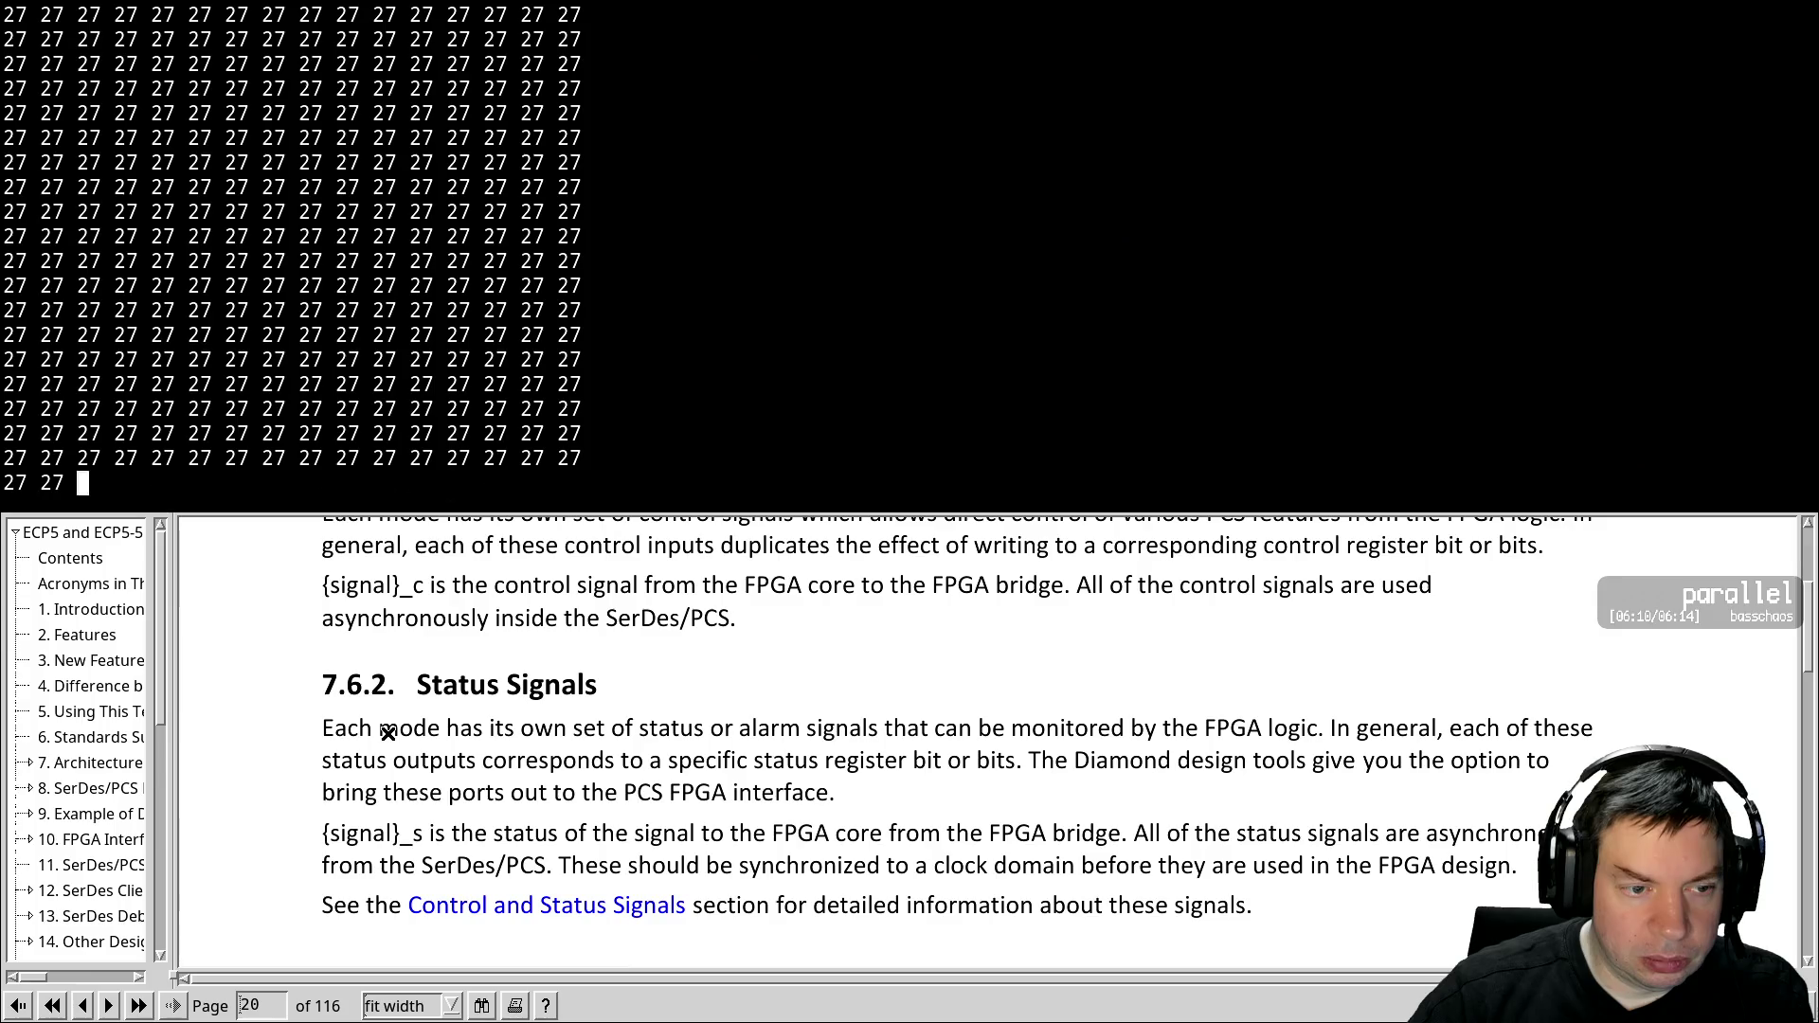
key(q)
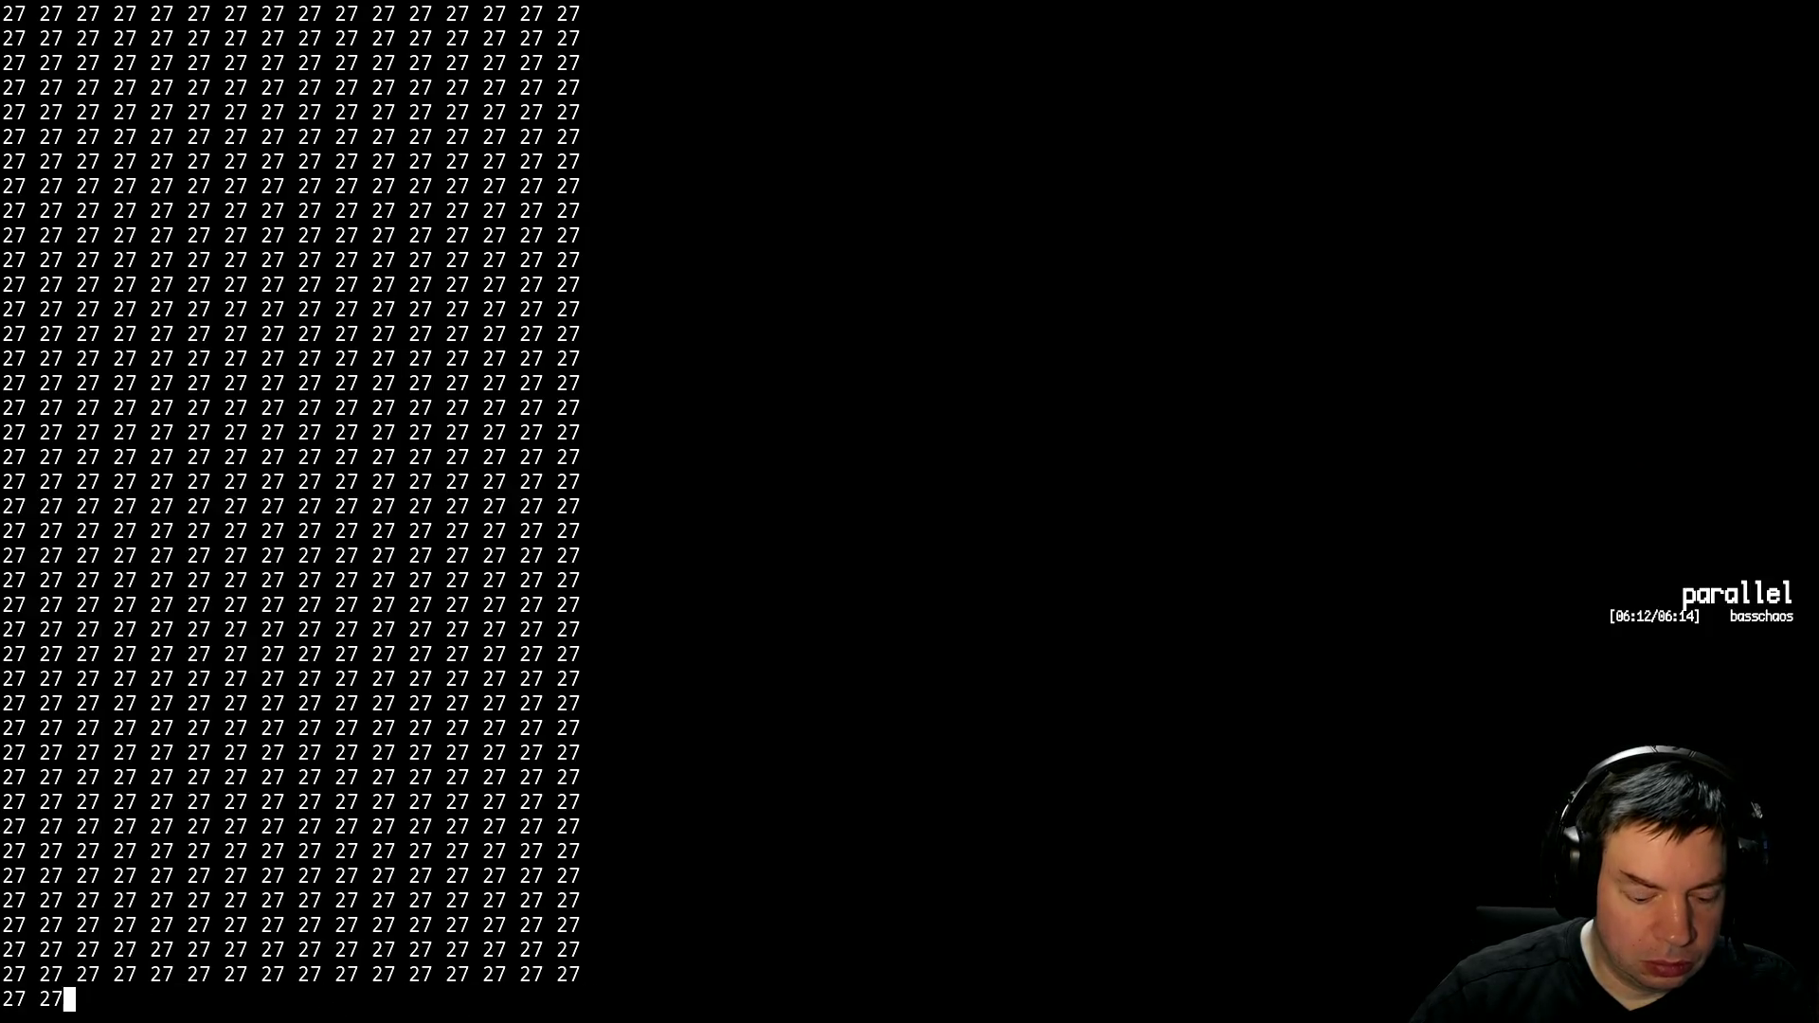
key(alt+Tab)
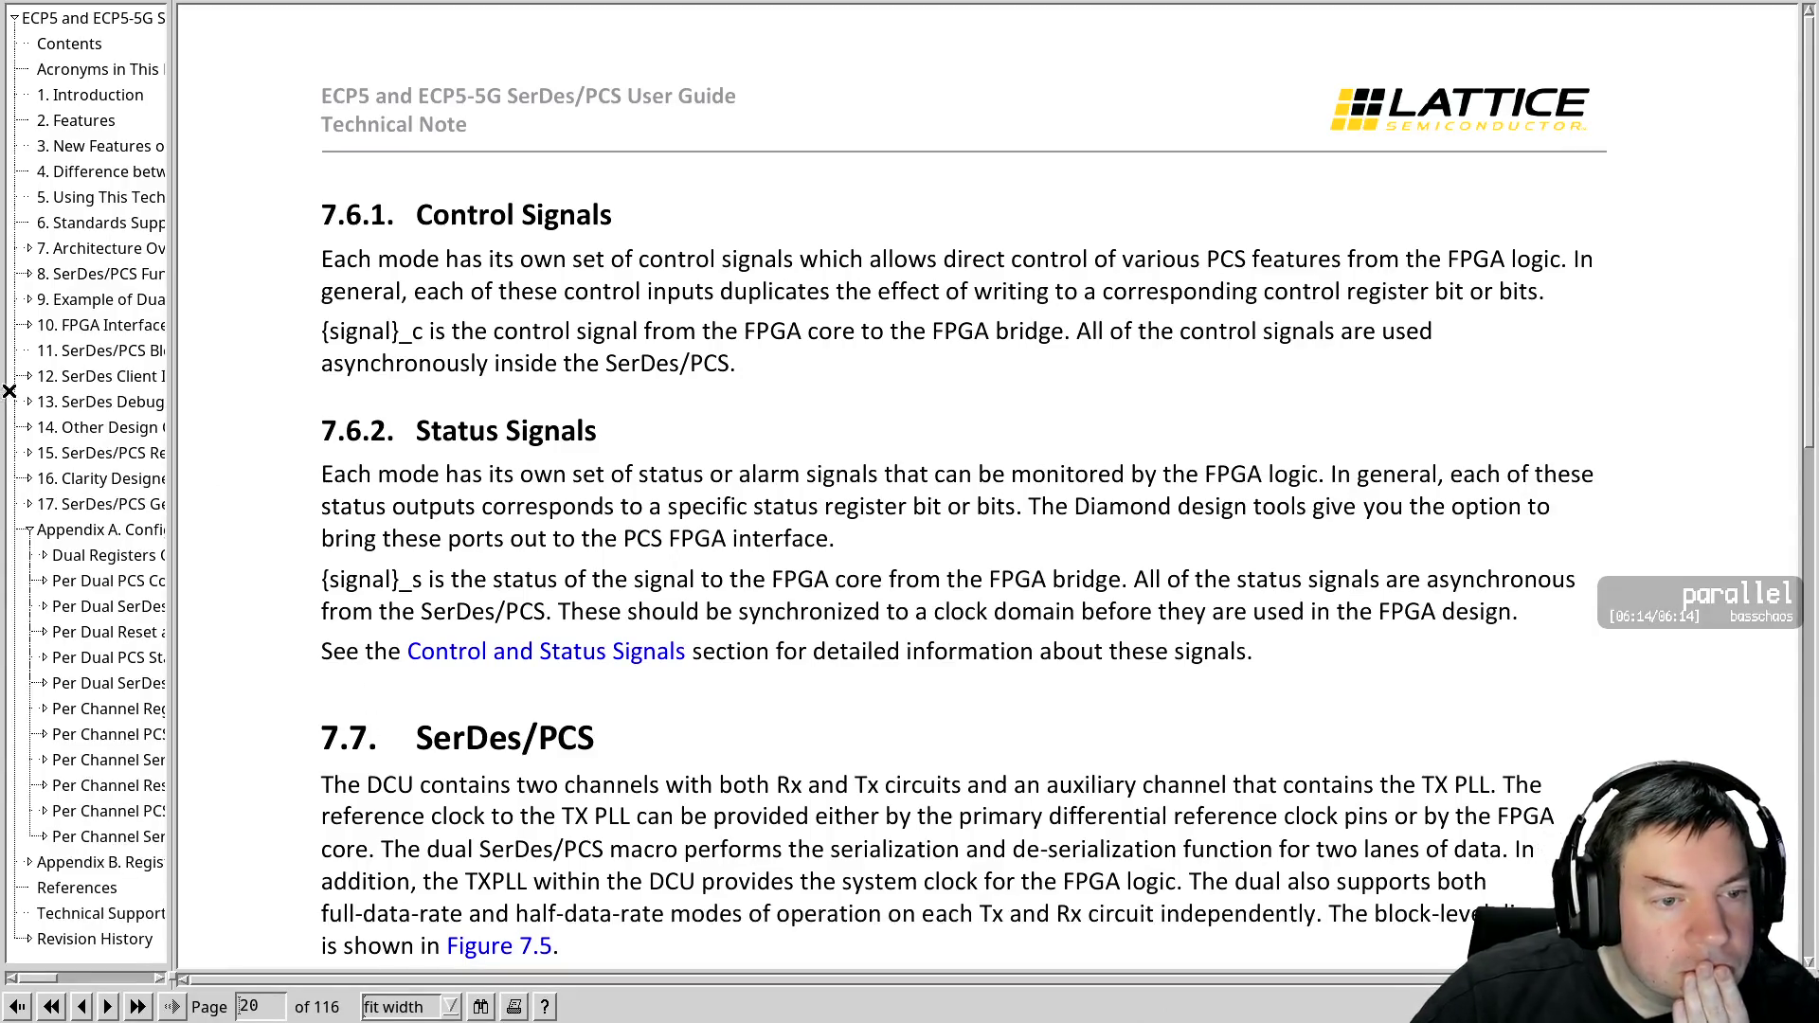
Jump via outline sections 12, 11 and 10 to section 8, SerDes/PCS Functional Description
click(96, 378)
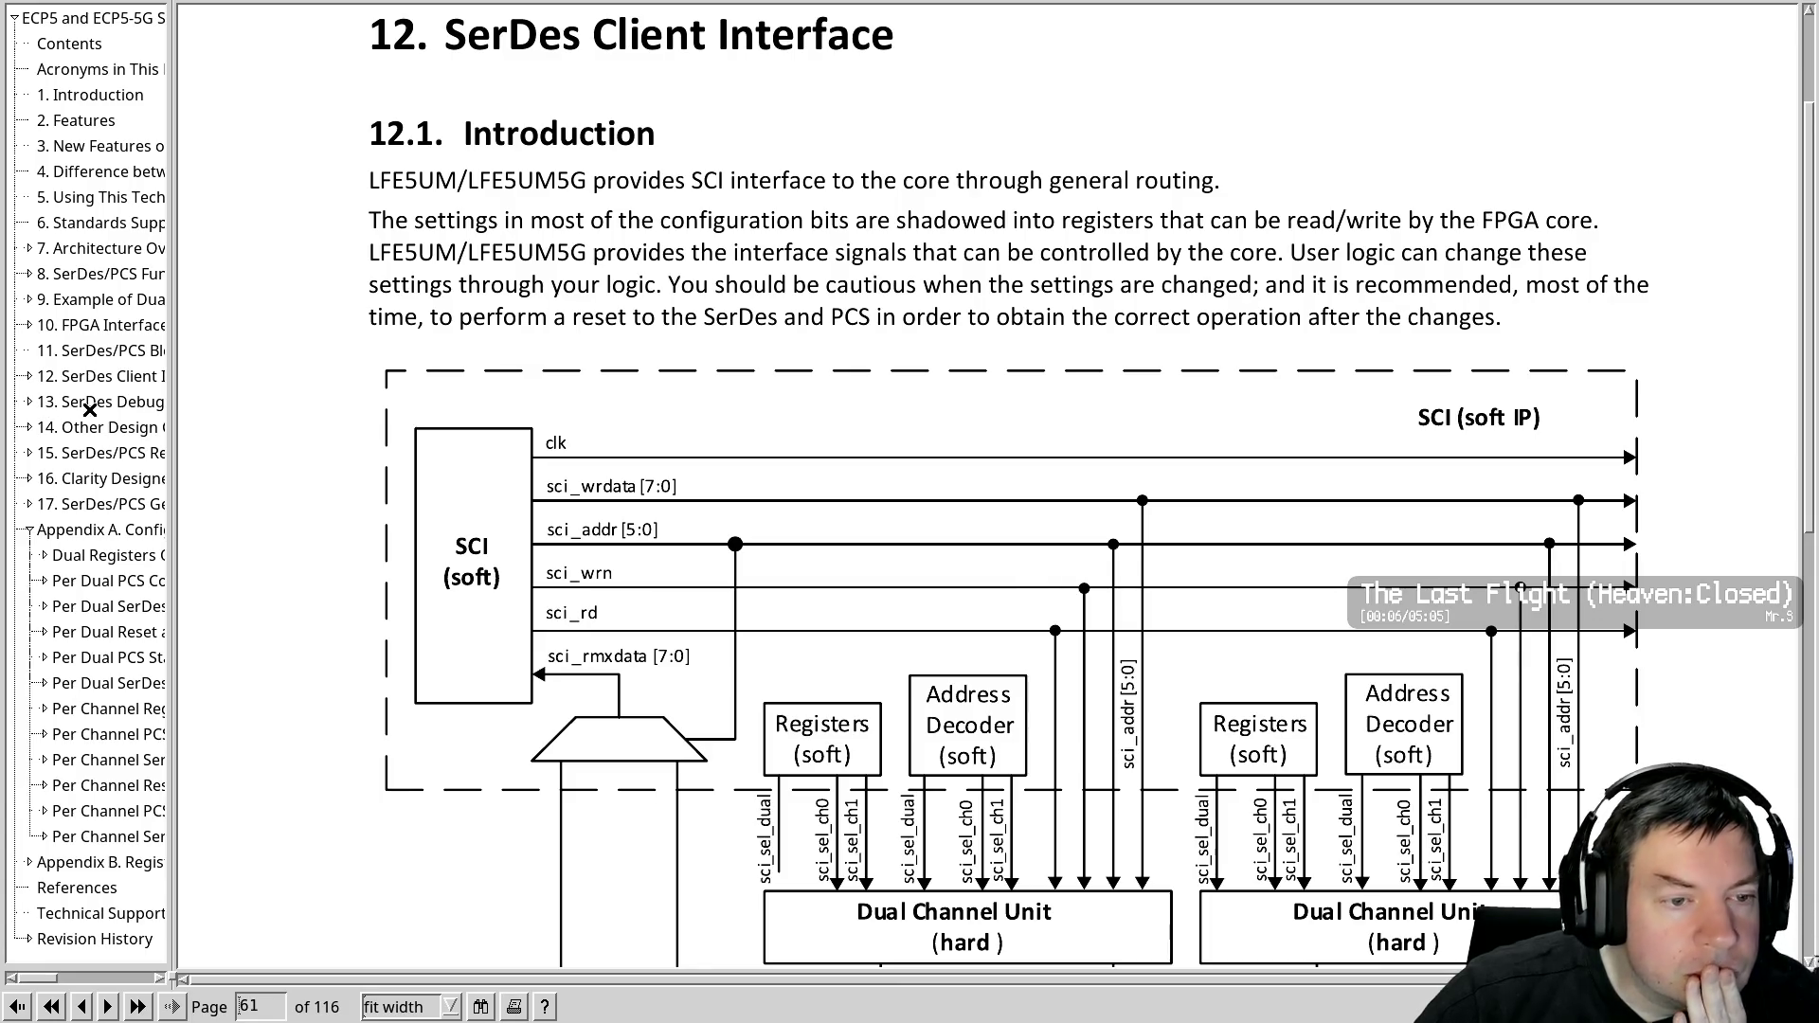
click(100, 350)
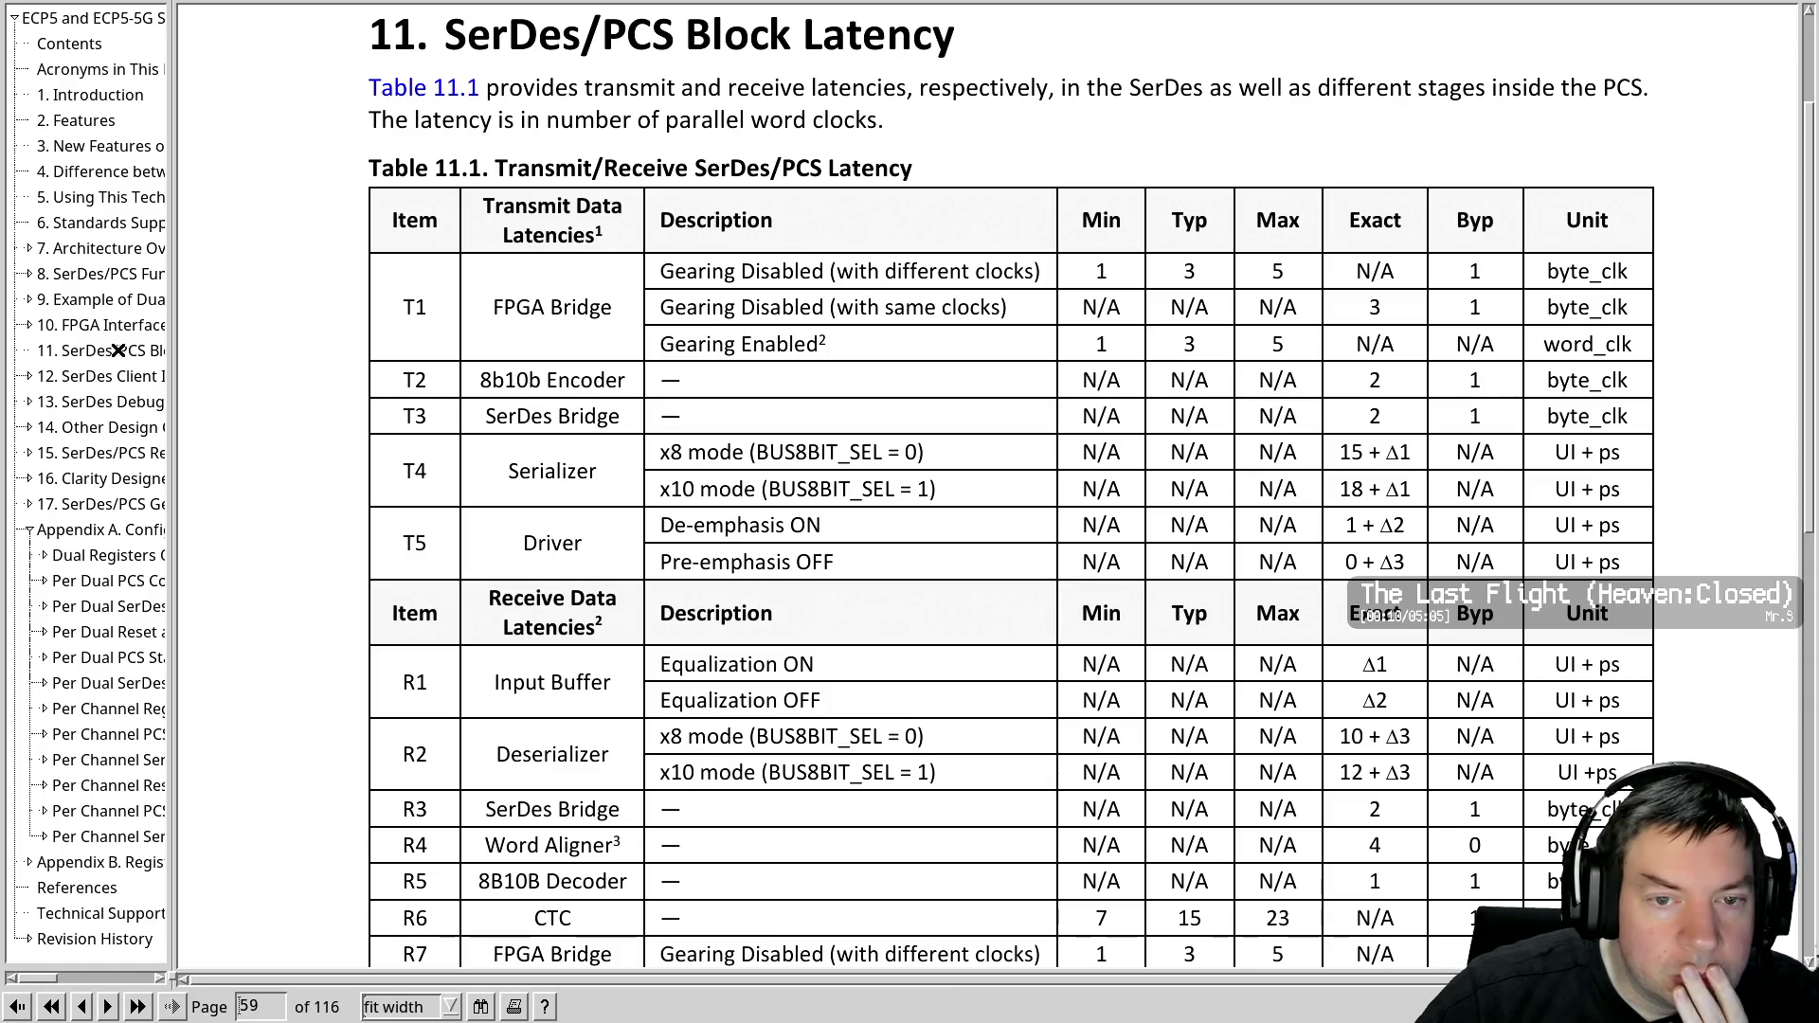
click(115, 324)
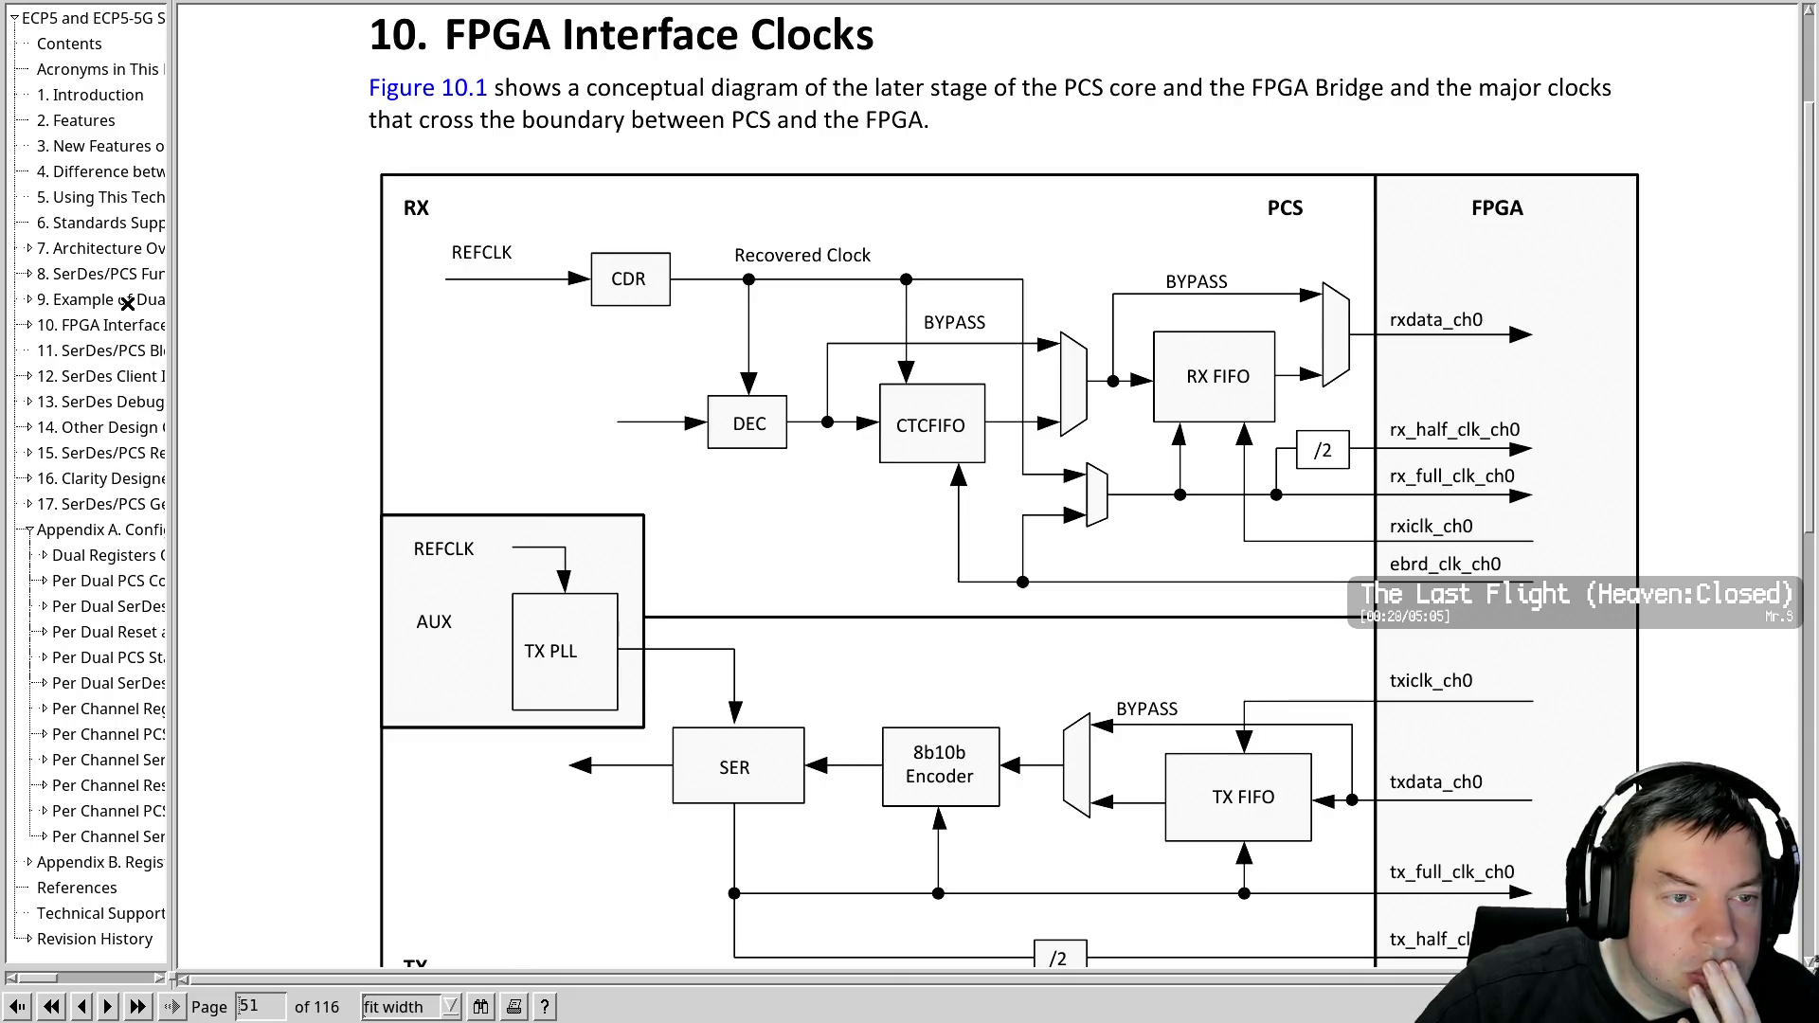
click(125, 274)
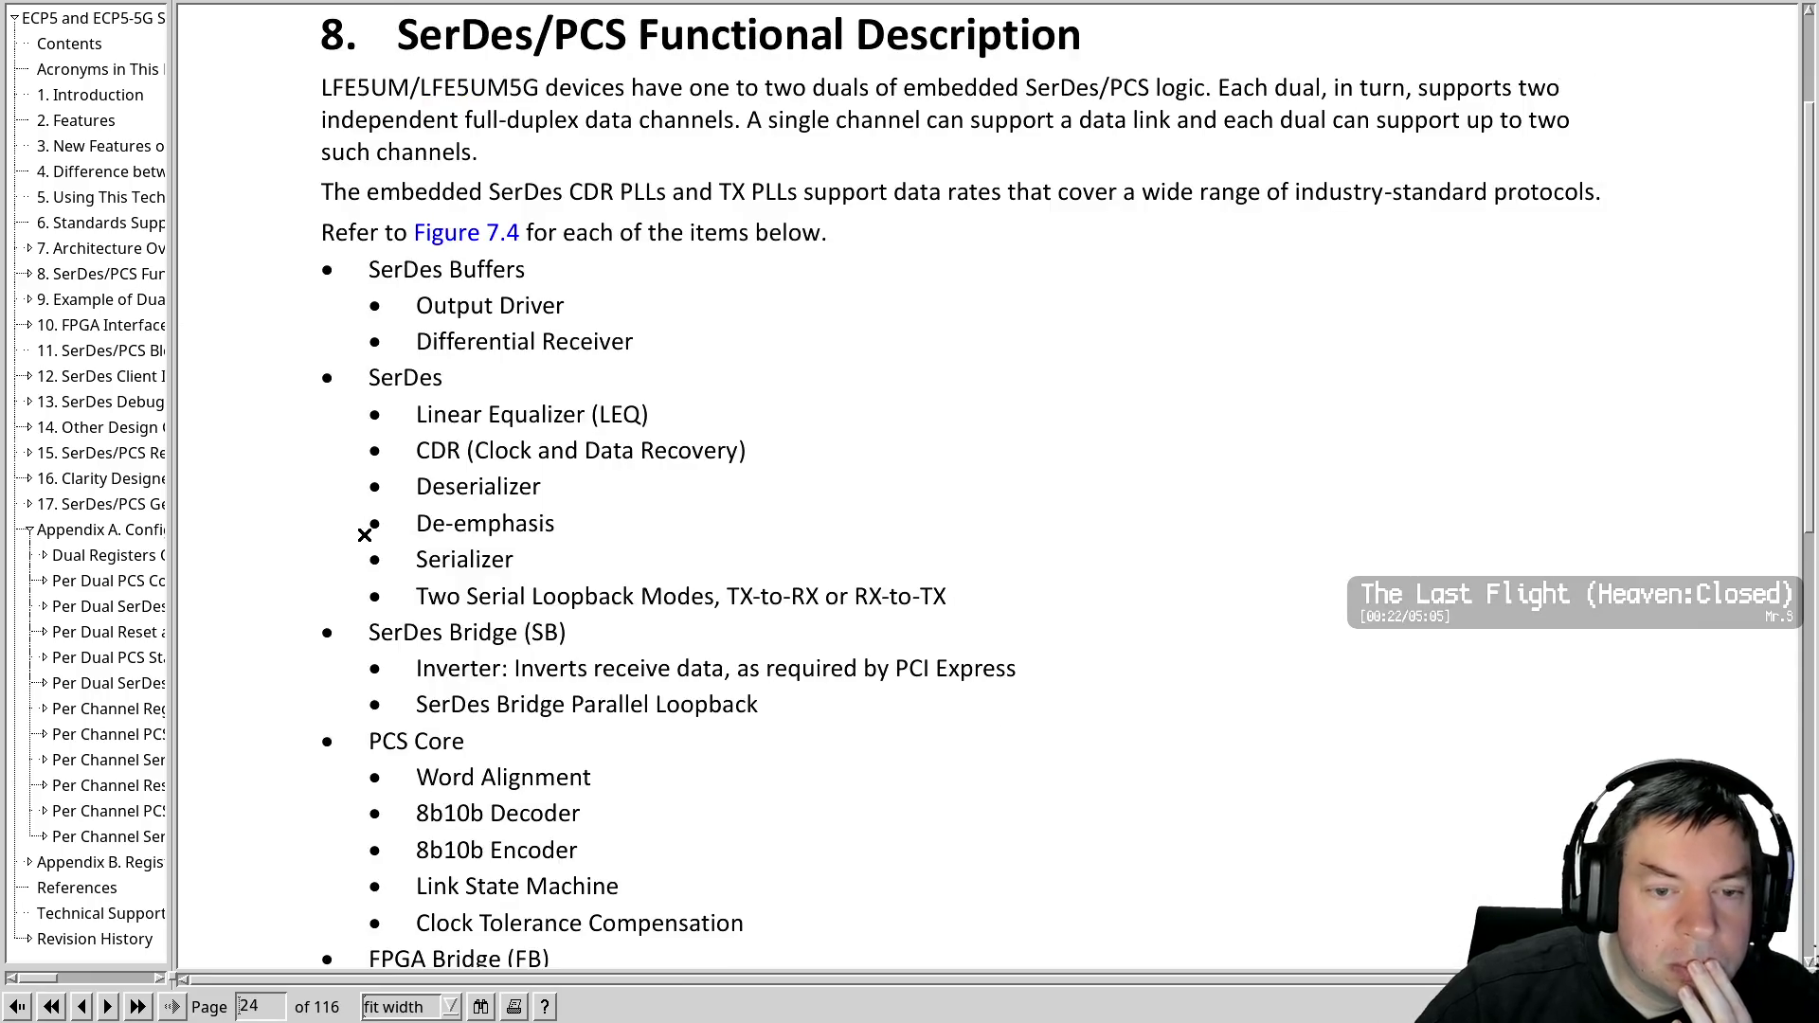
key(Page_Down)
Page through section 8.2 to 8.2.4 SerDes Clock Architecture on page 26
key(Page_Down)
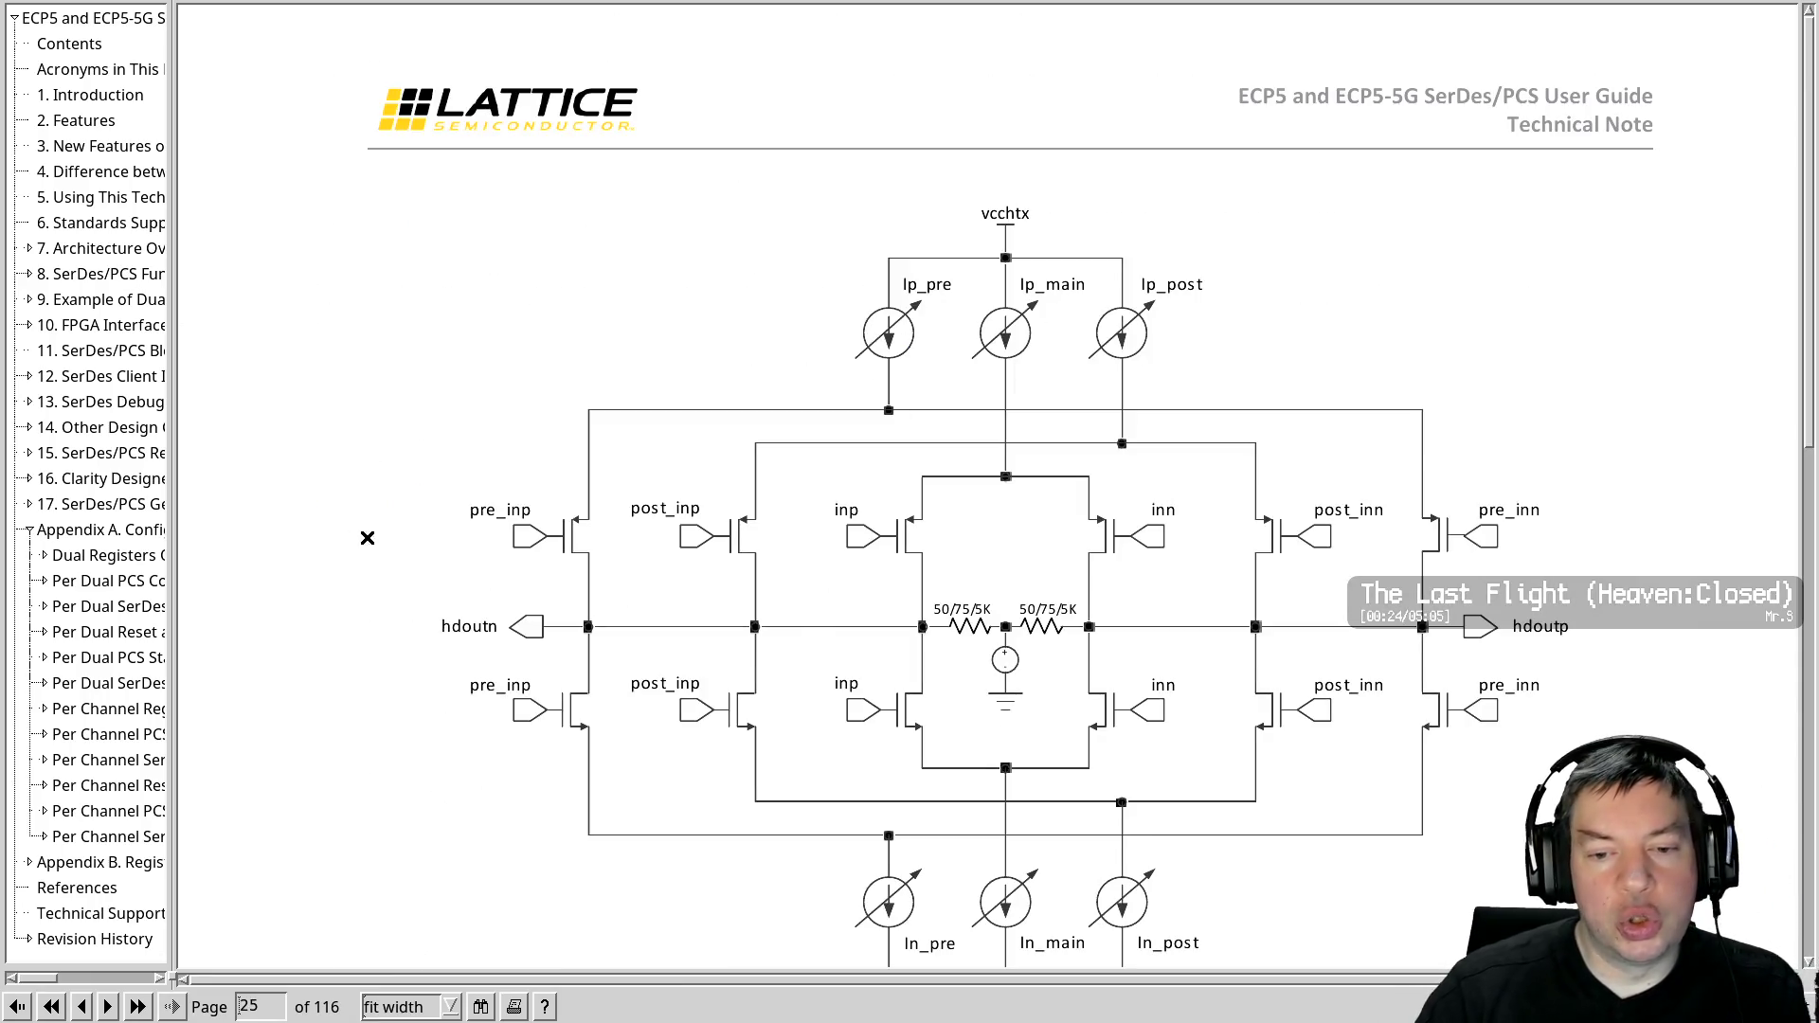
key(Page_Down)
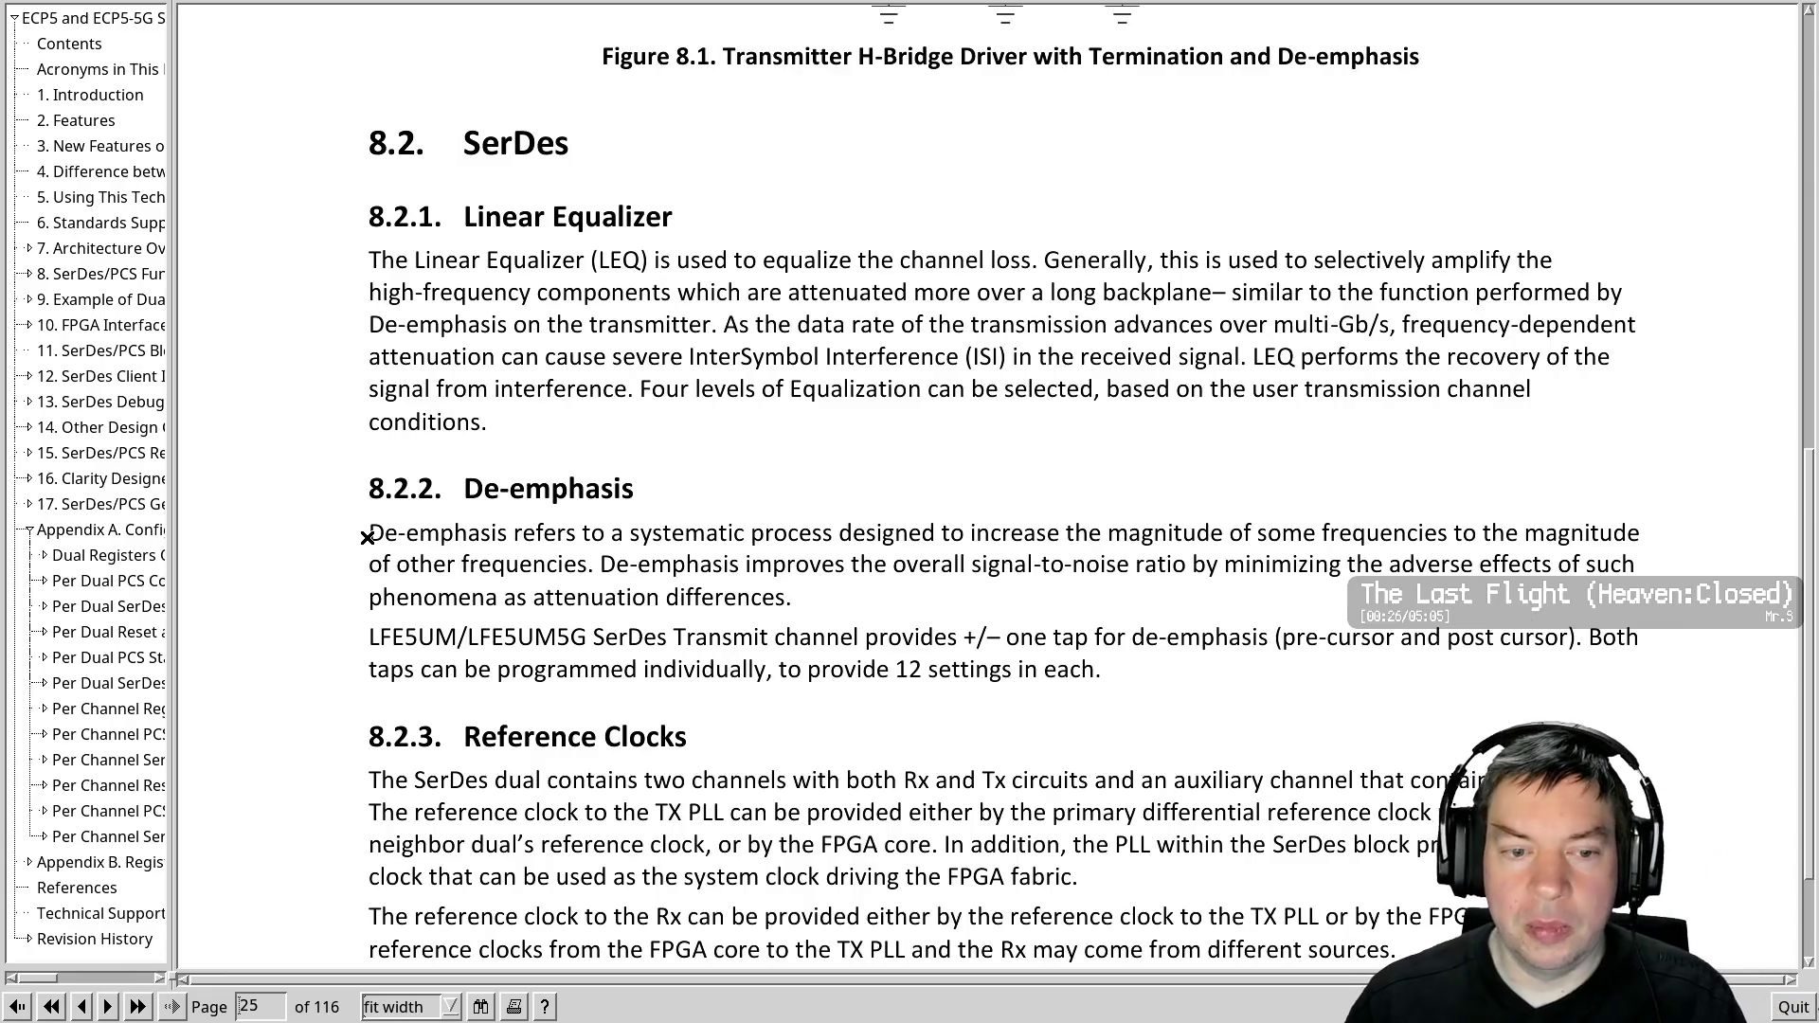
key(Page_Down)
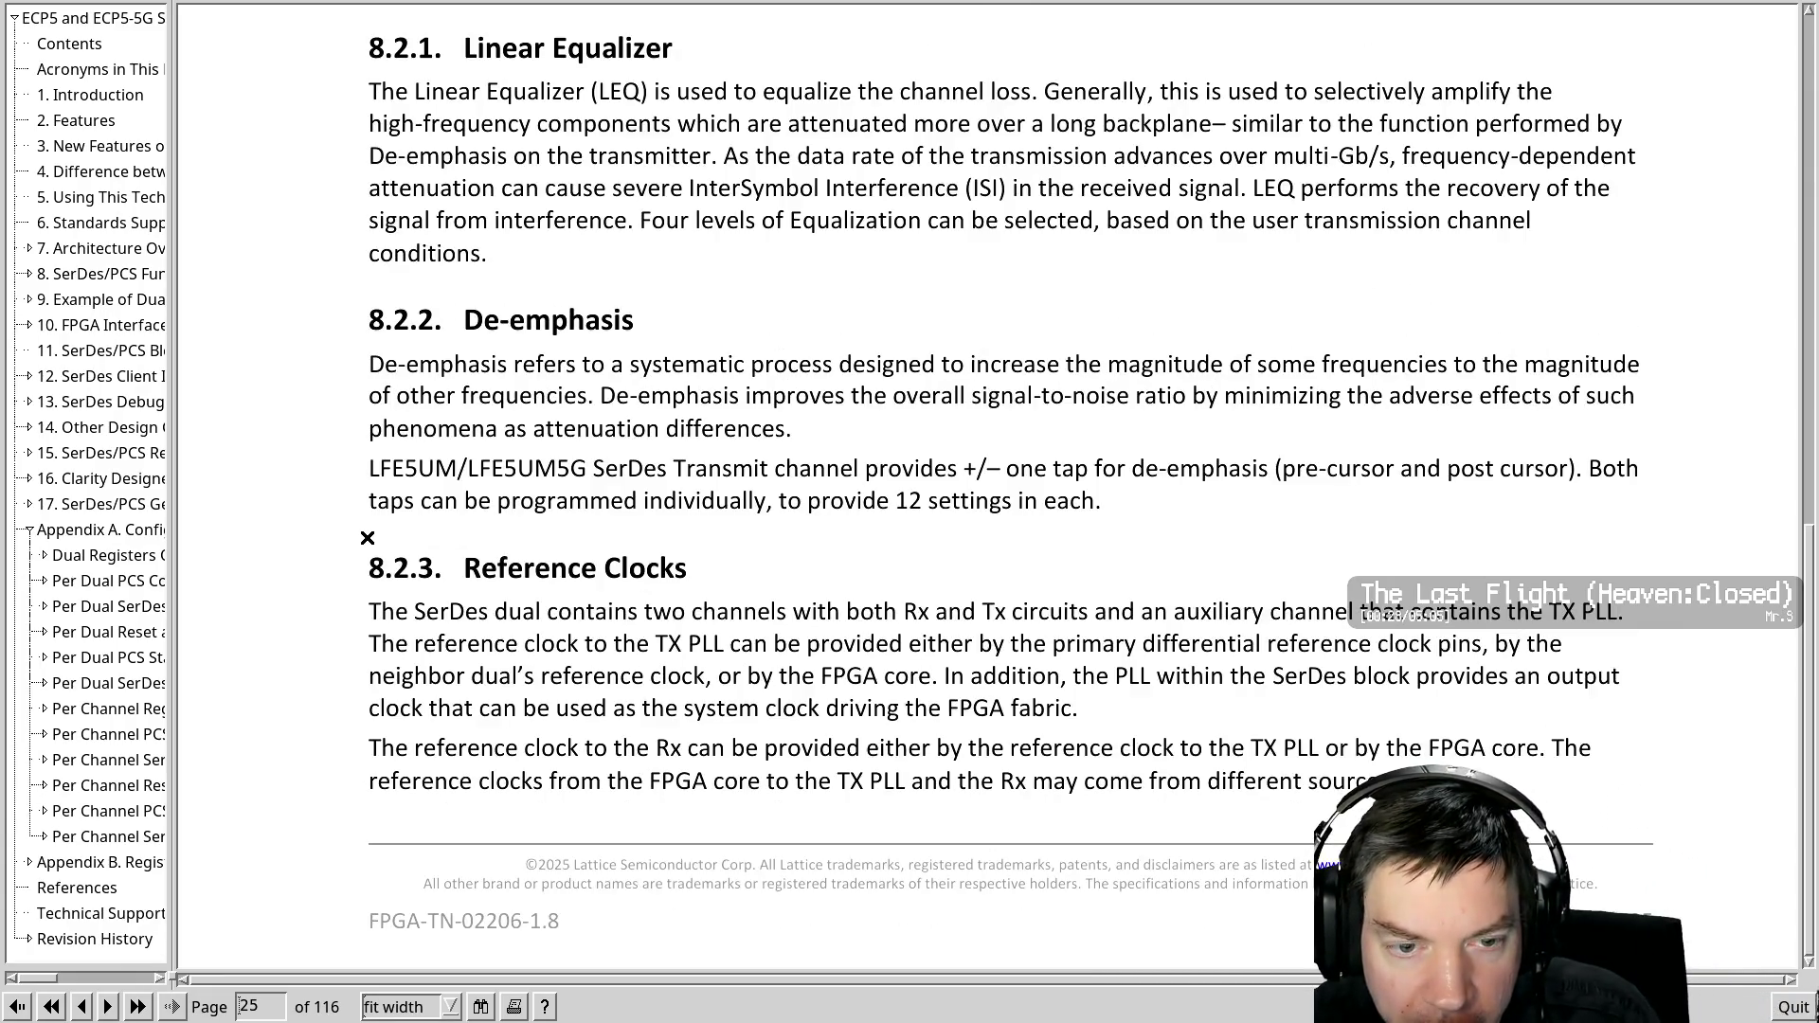
key(Page_Down)
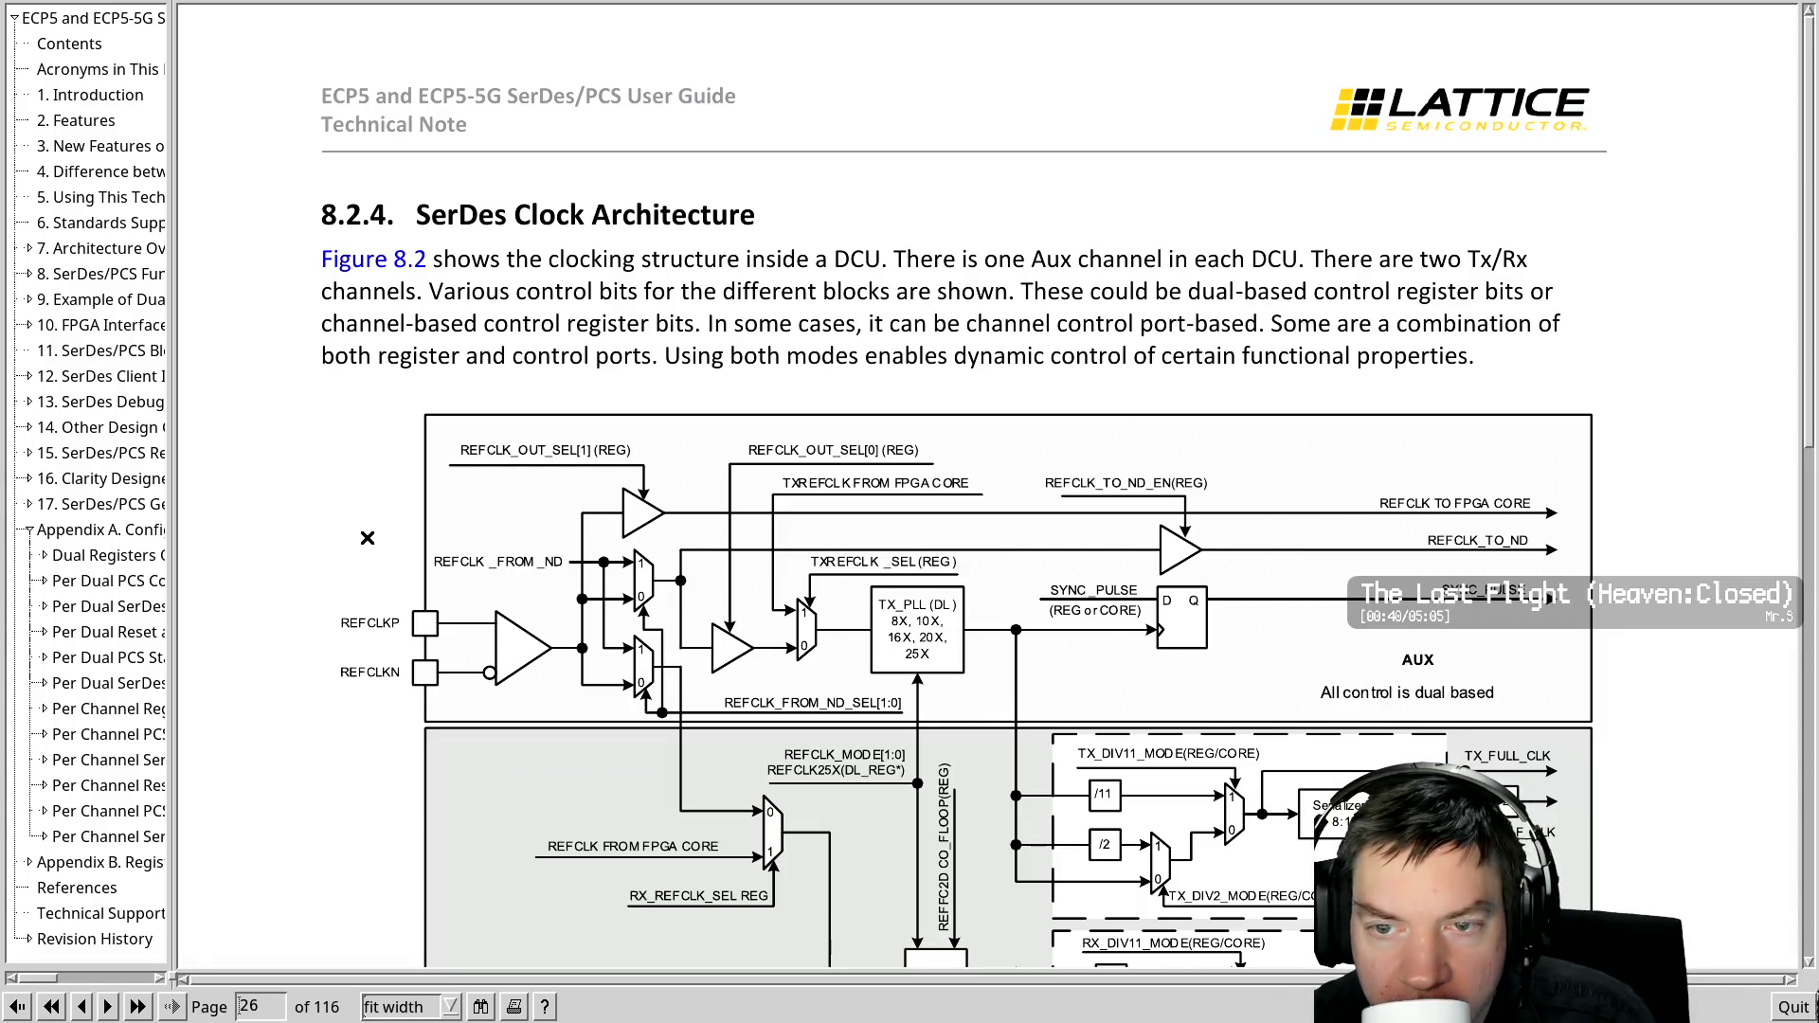
scroll(368, 539, down, 10)
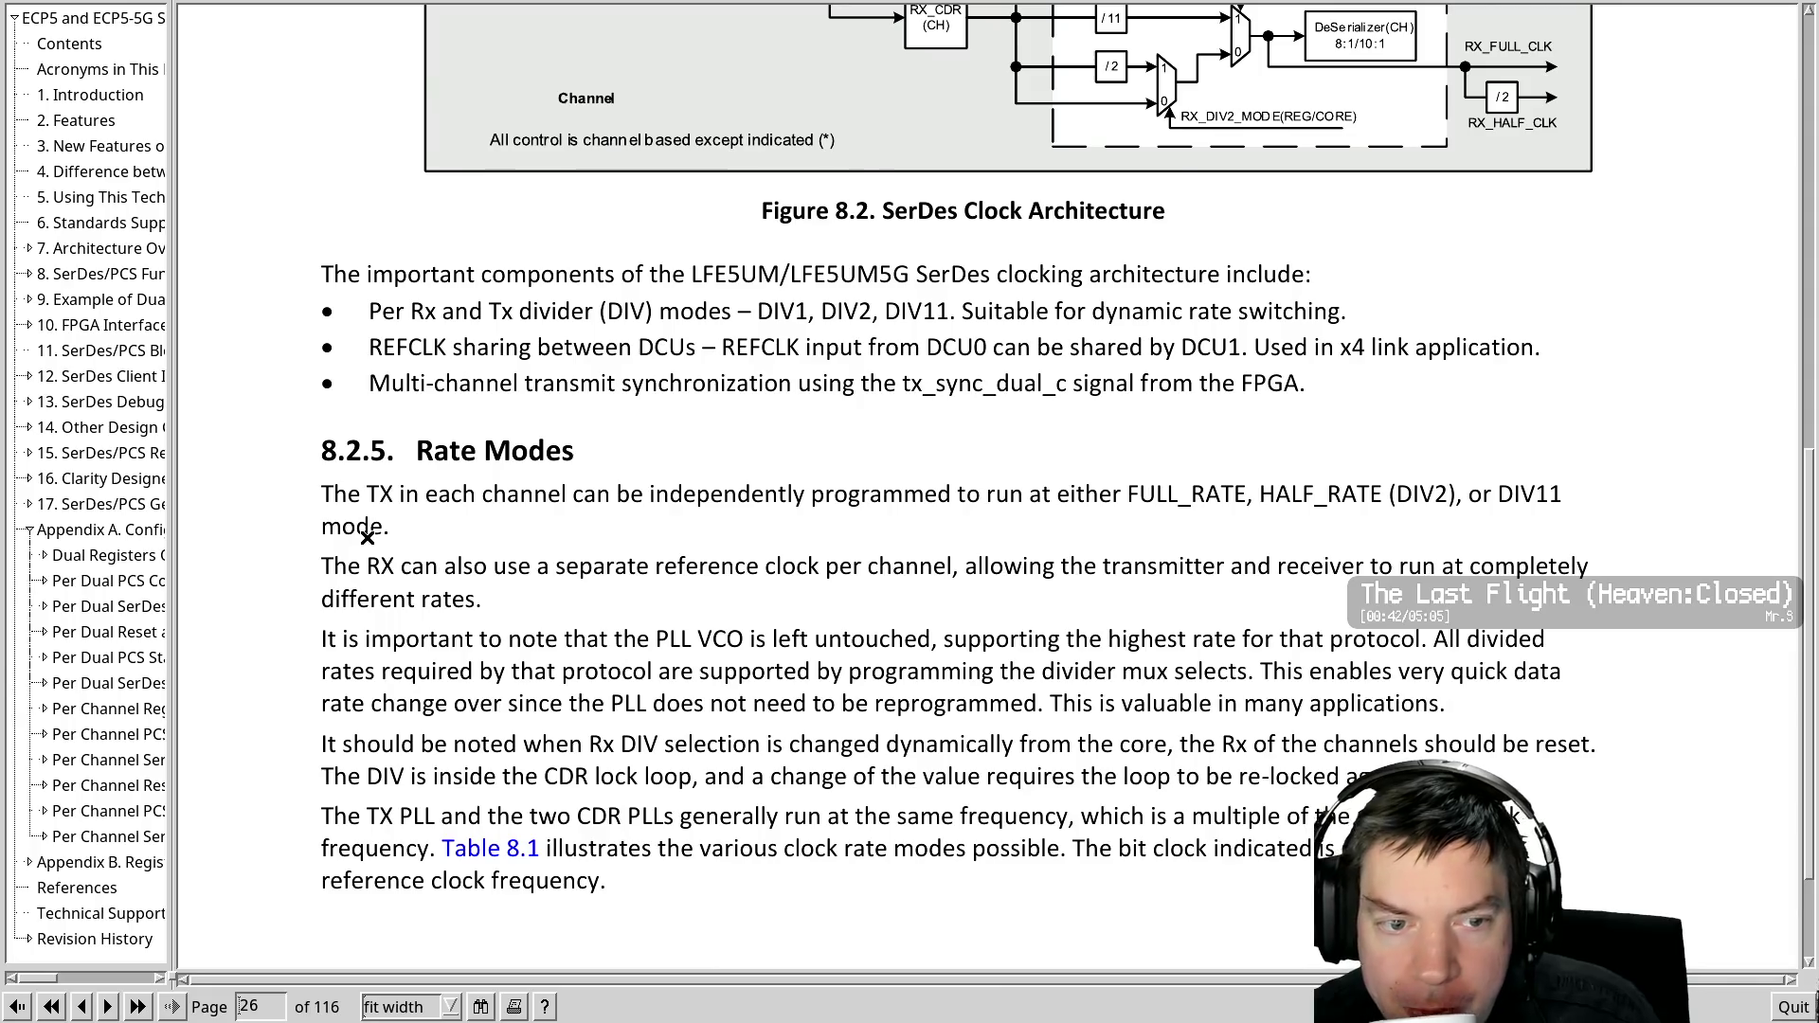
Scroll past Rate Modes toward Table 8.1, TXPLL and RX CDRPLL Supported Modes
scroll(369, 539, down, 10)
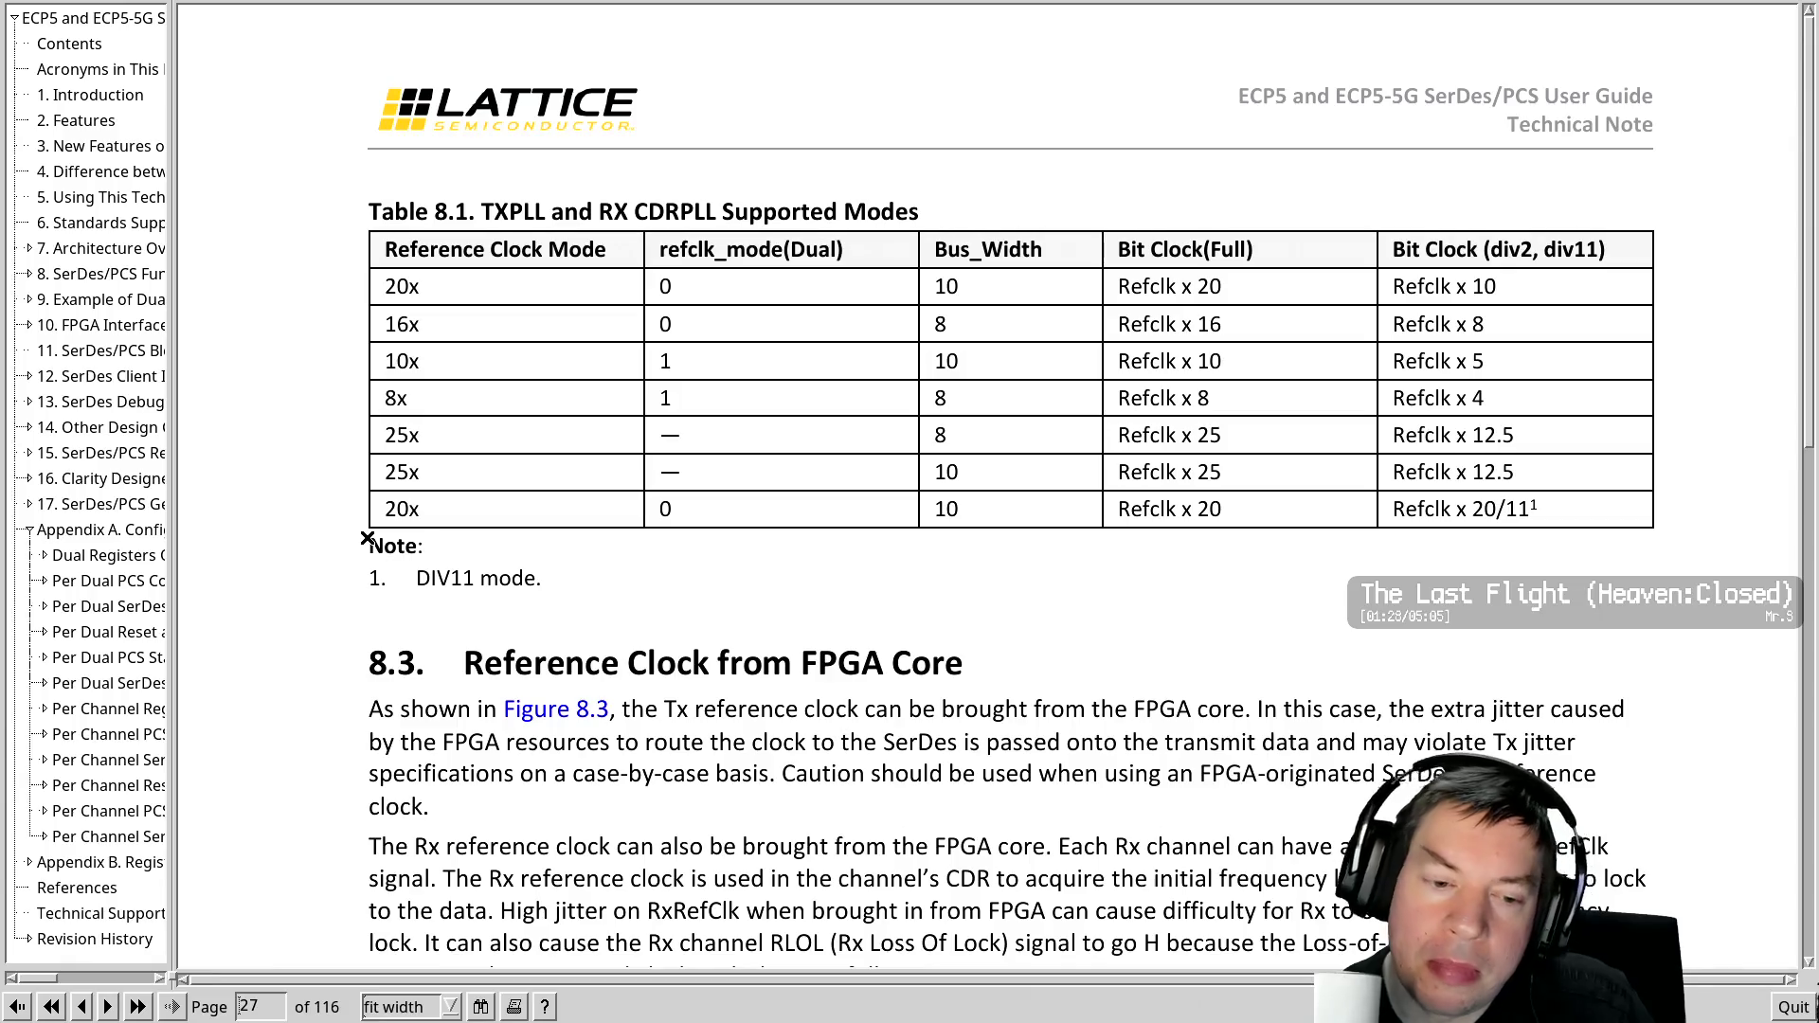
Scroll through sections 8.3–8.14 to section 8.15 Word Alignment on page 31
scroll(368, 538, down, 10)
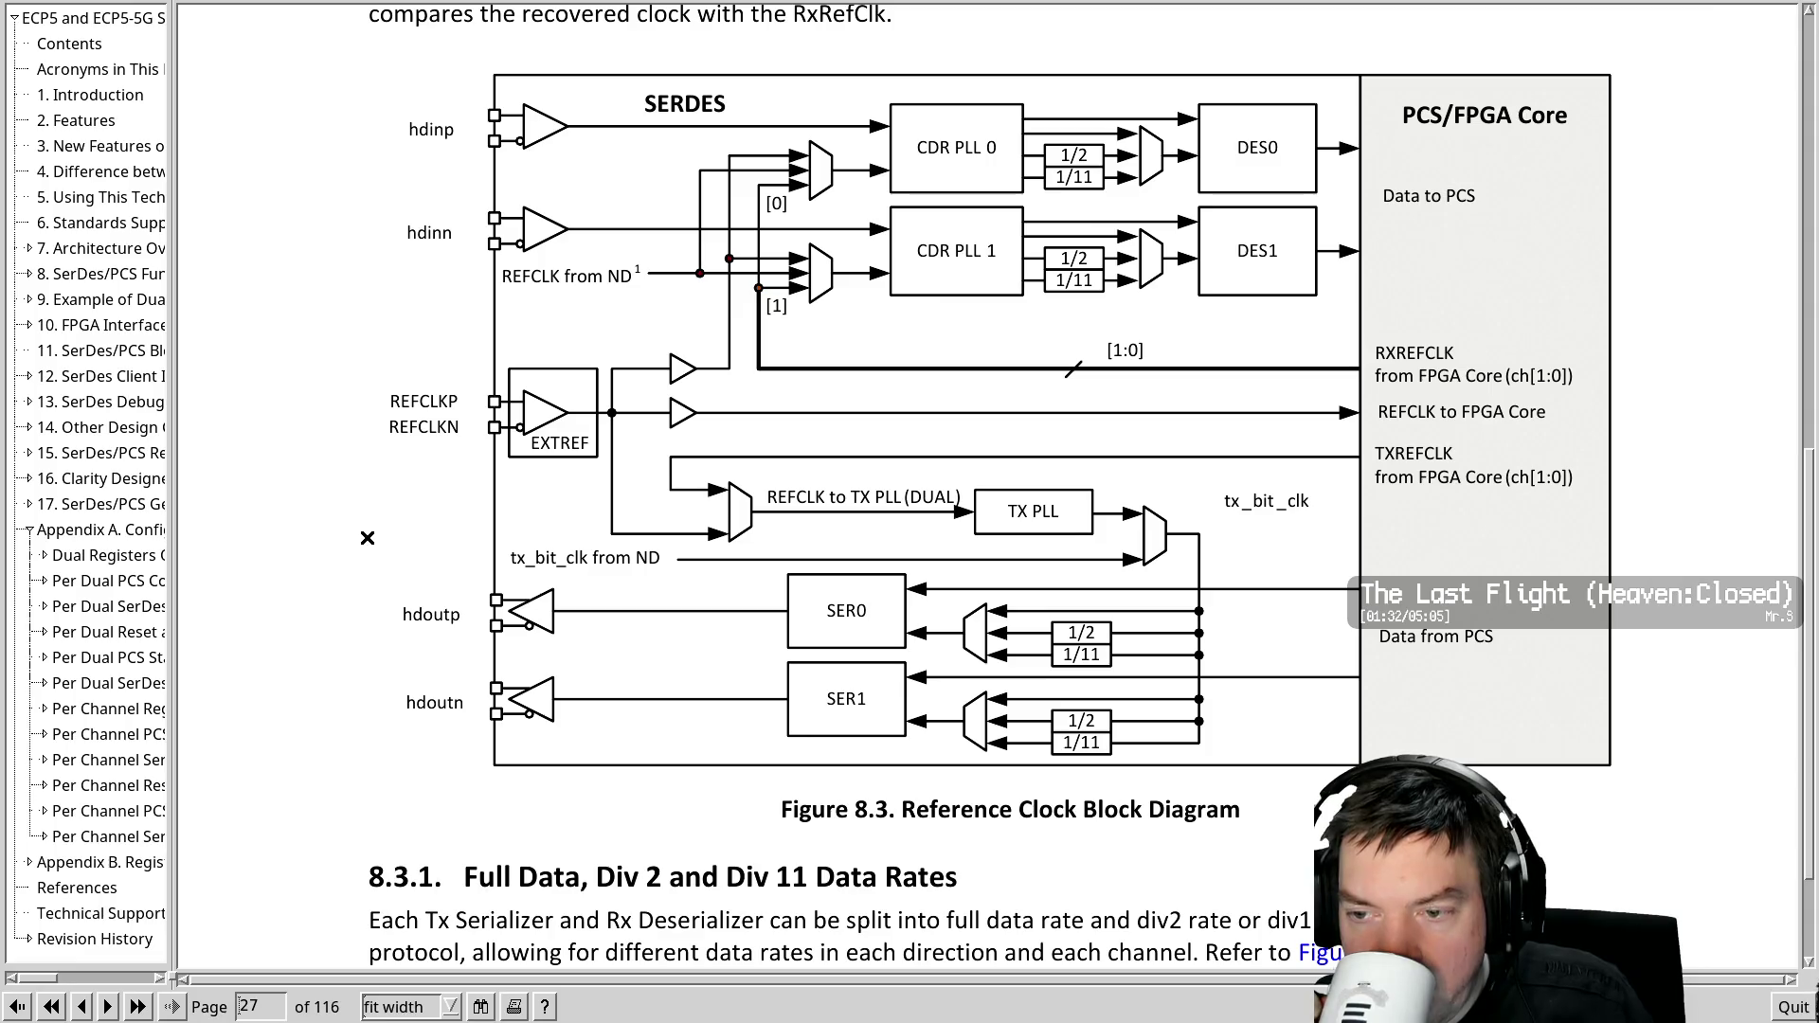
scroll(369, 539, down, 2)
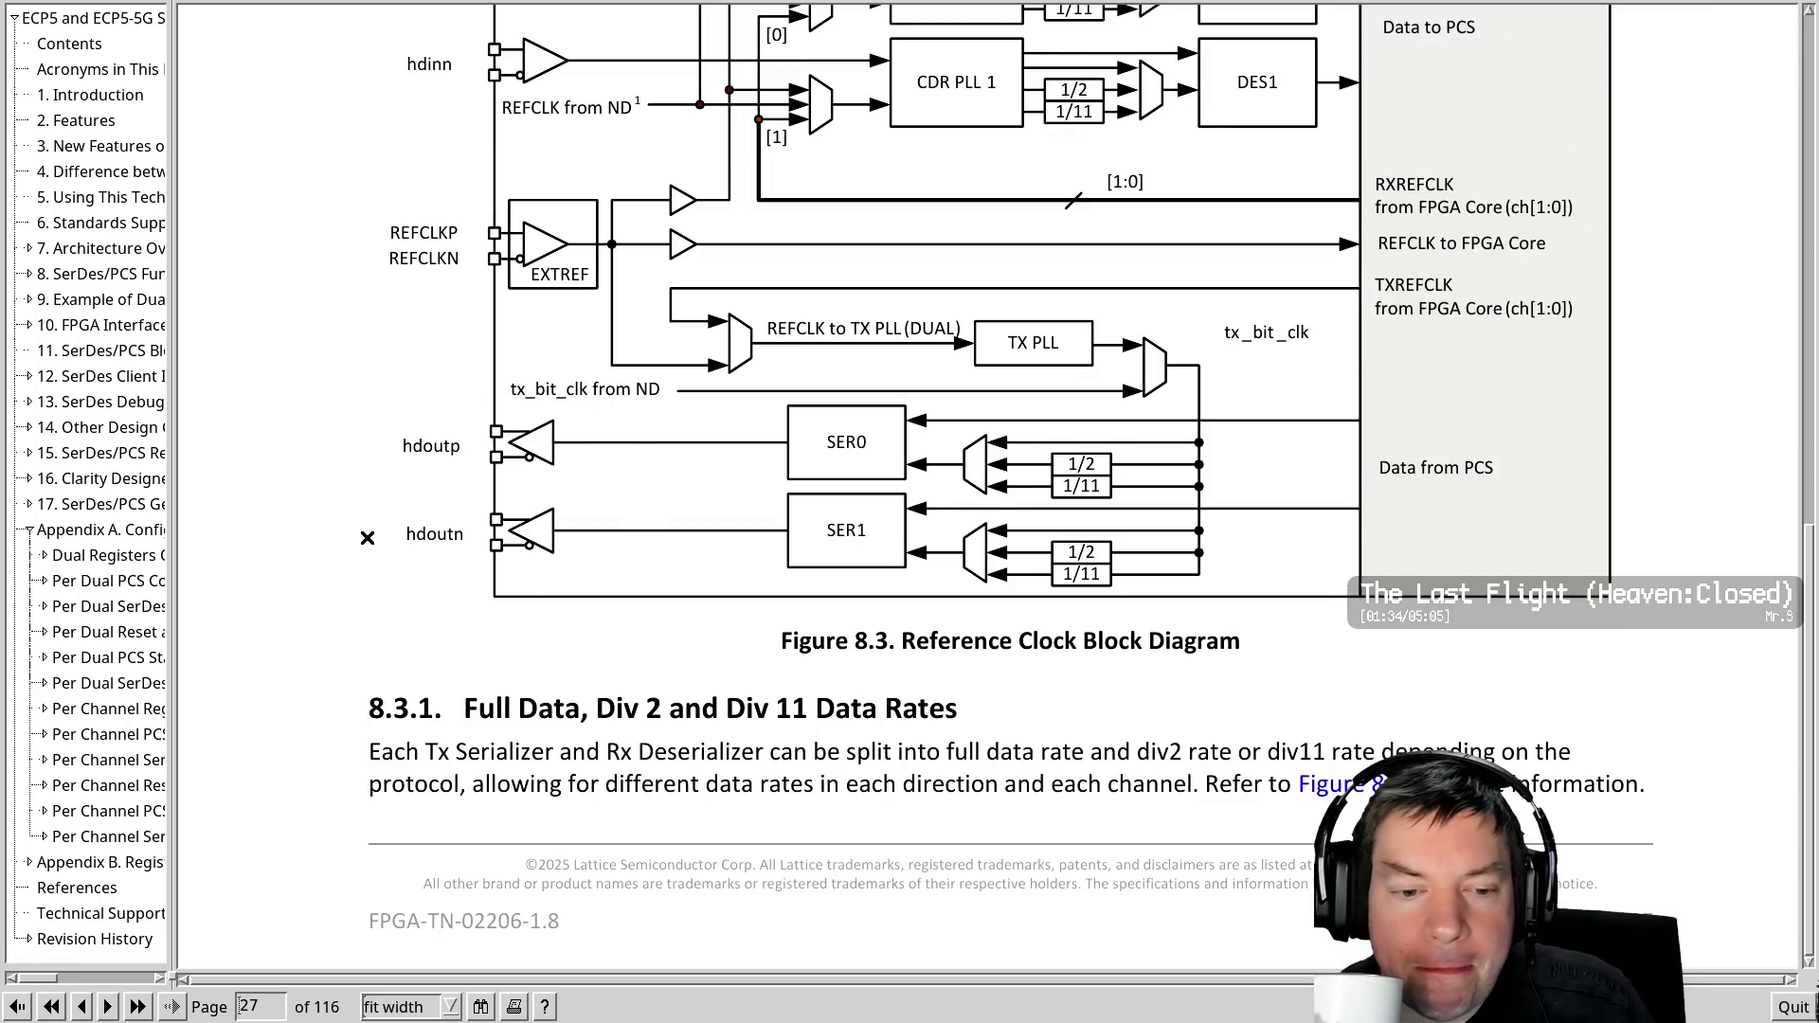
scroll(368, 539, down, 10)
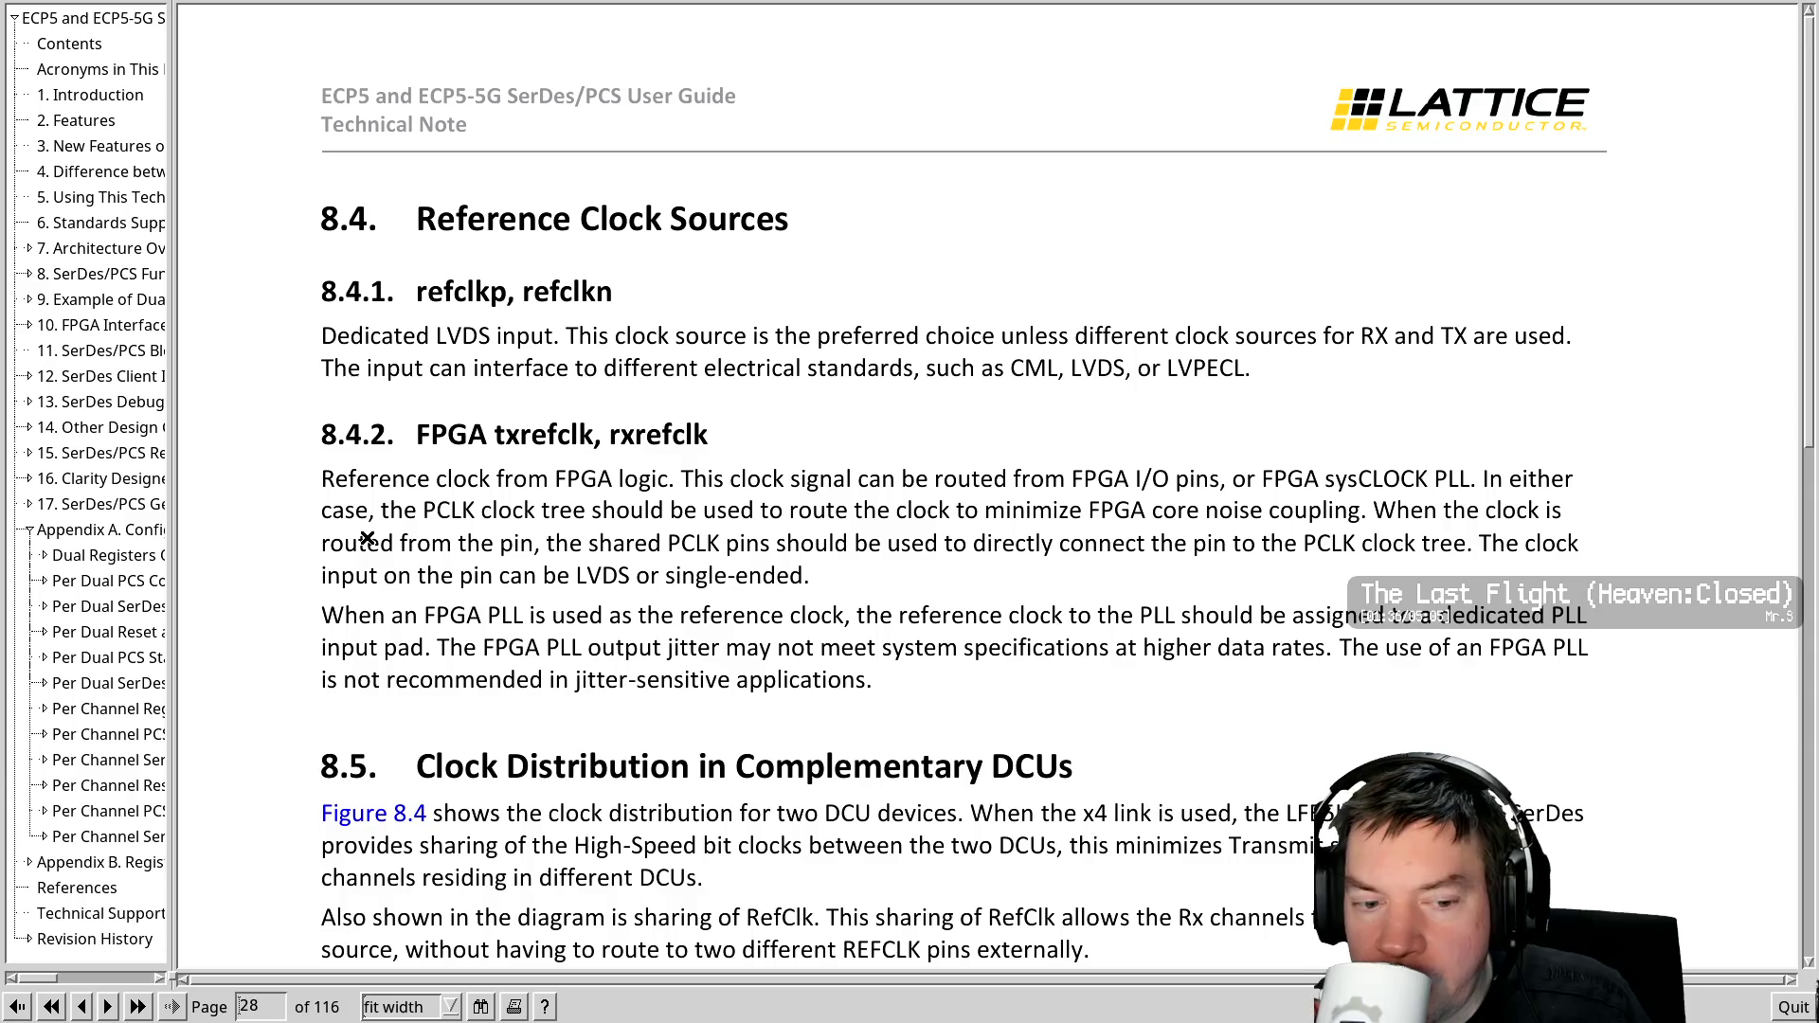
scroll(369, 539, down, 10)
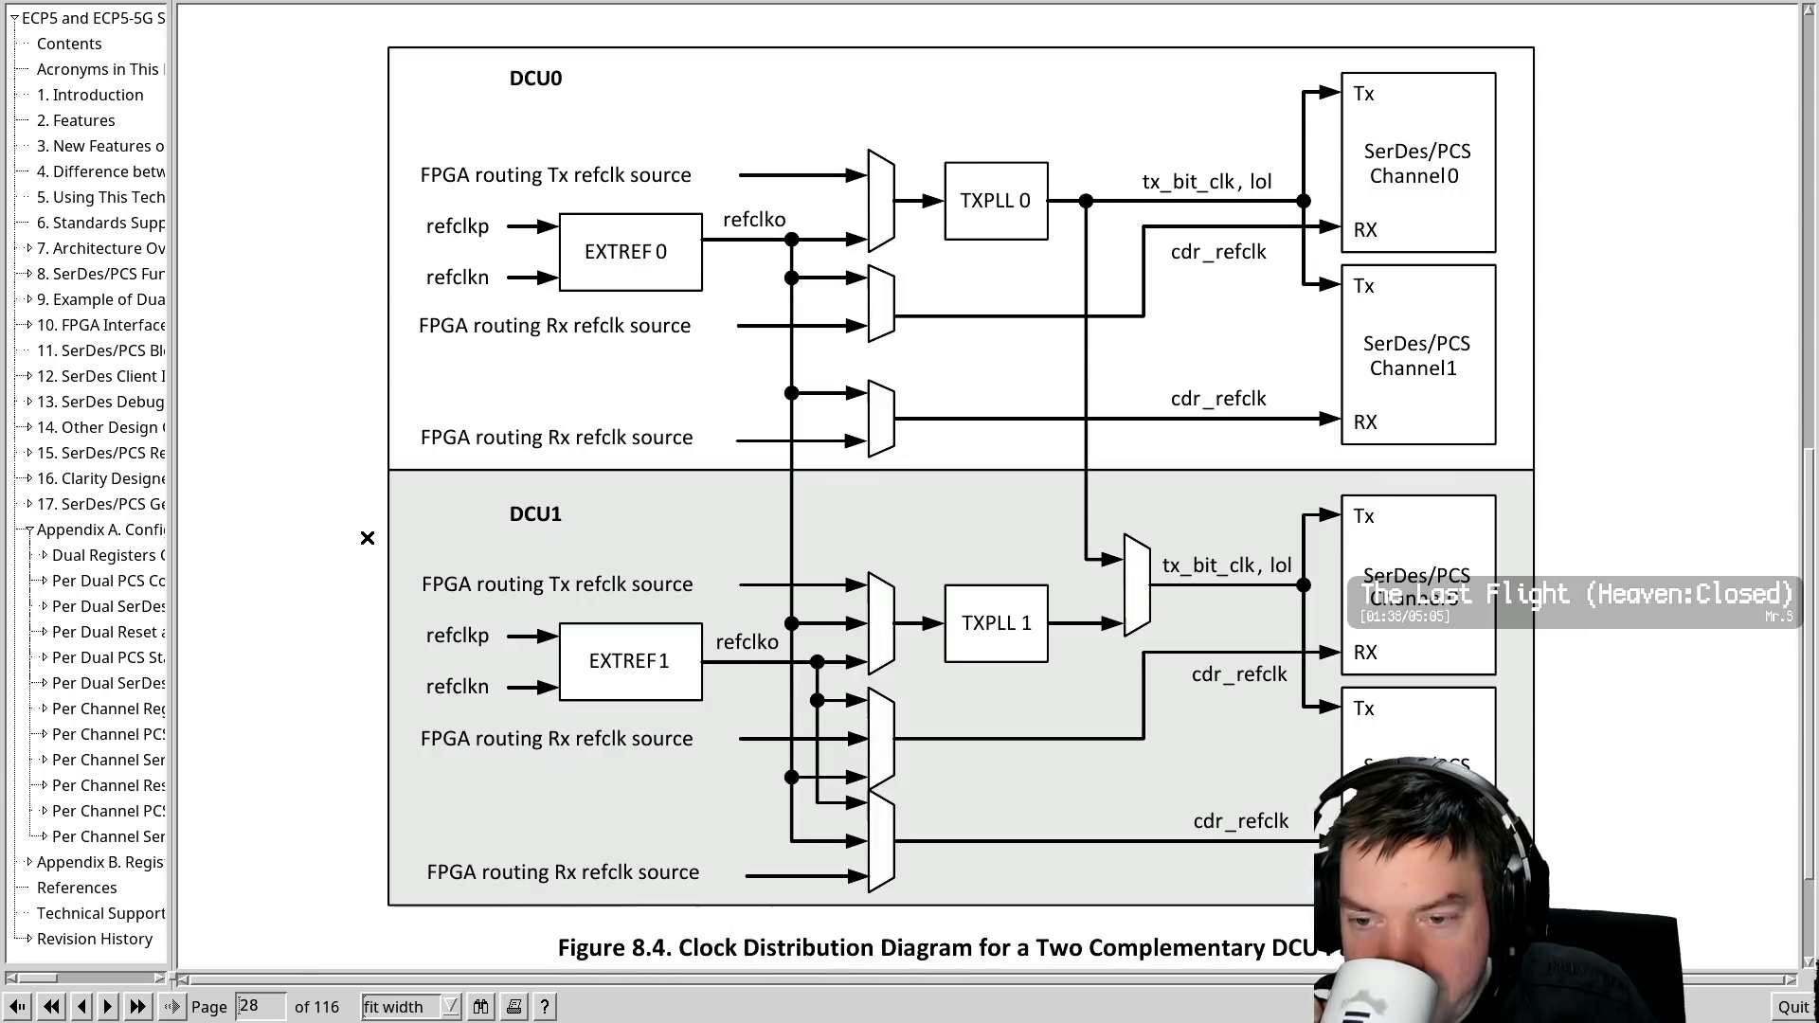
scroll(368, 539, down, 10)
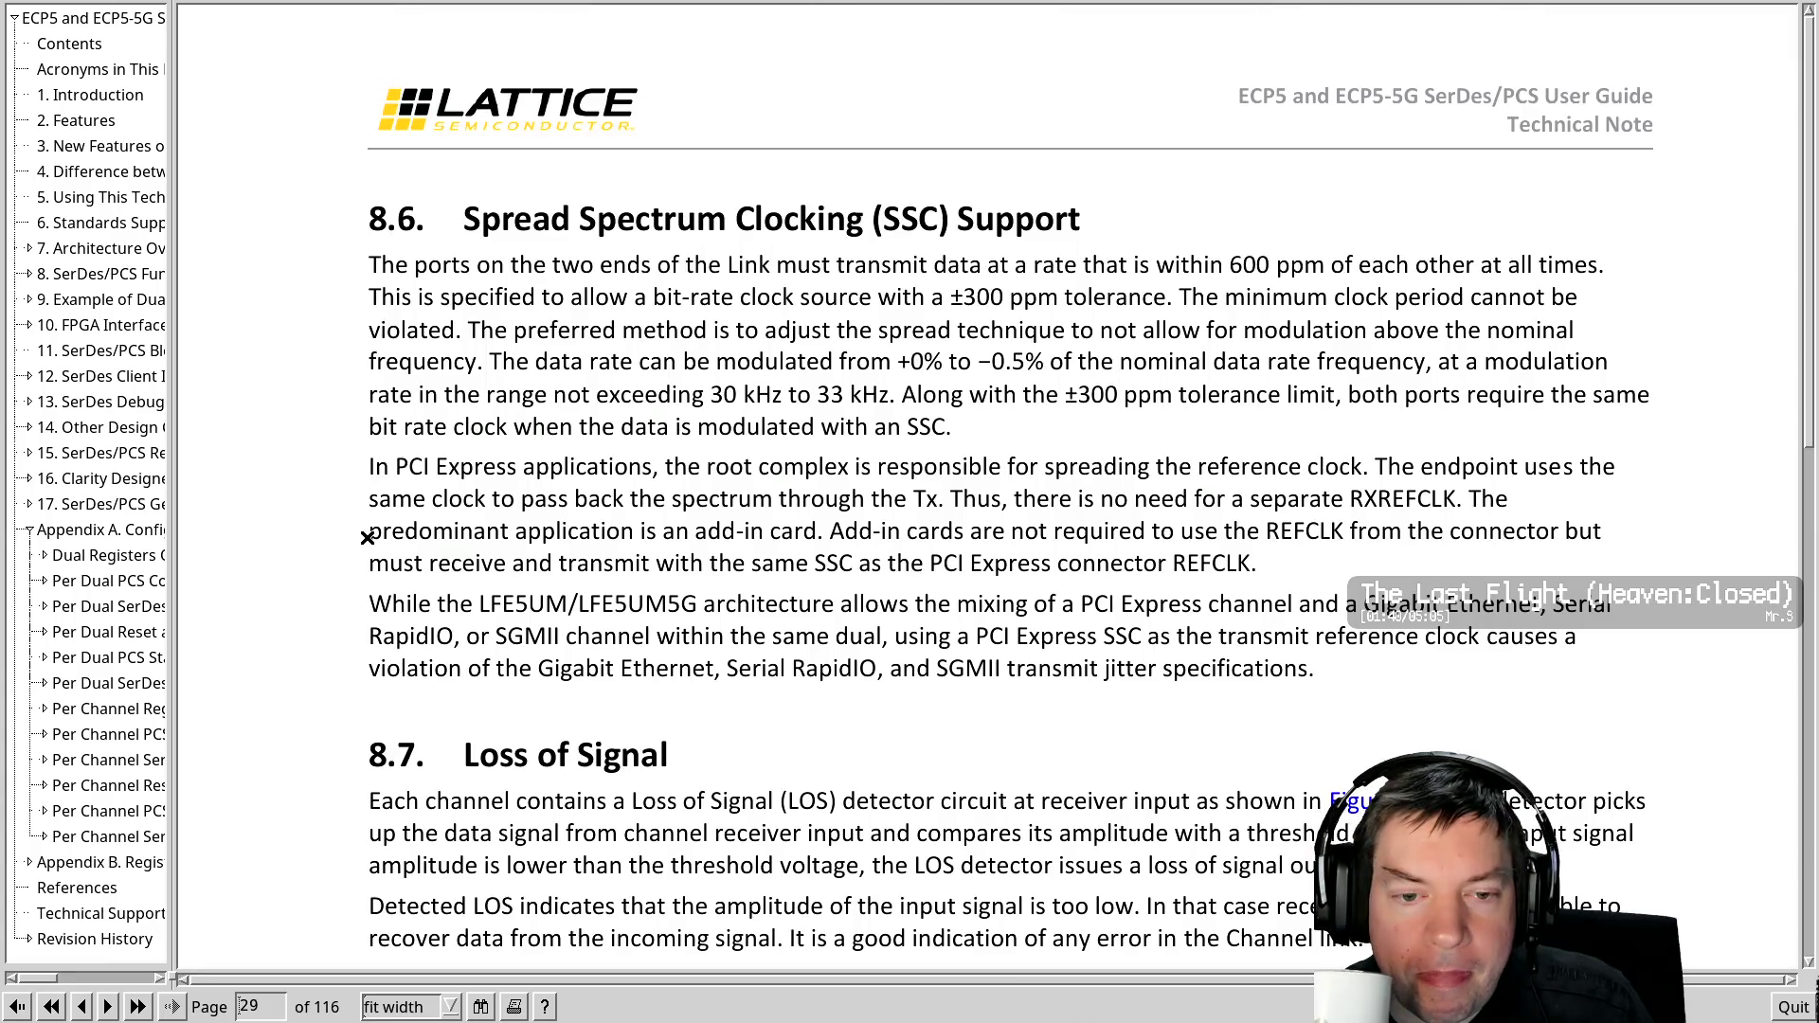
scroll(369, 539, down, 10)
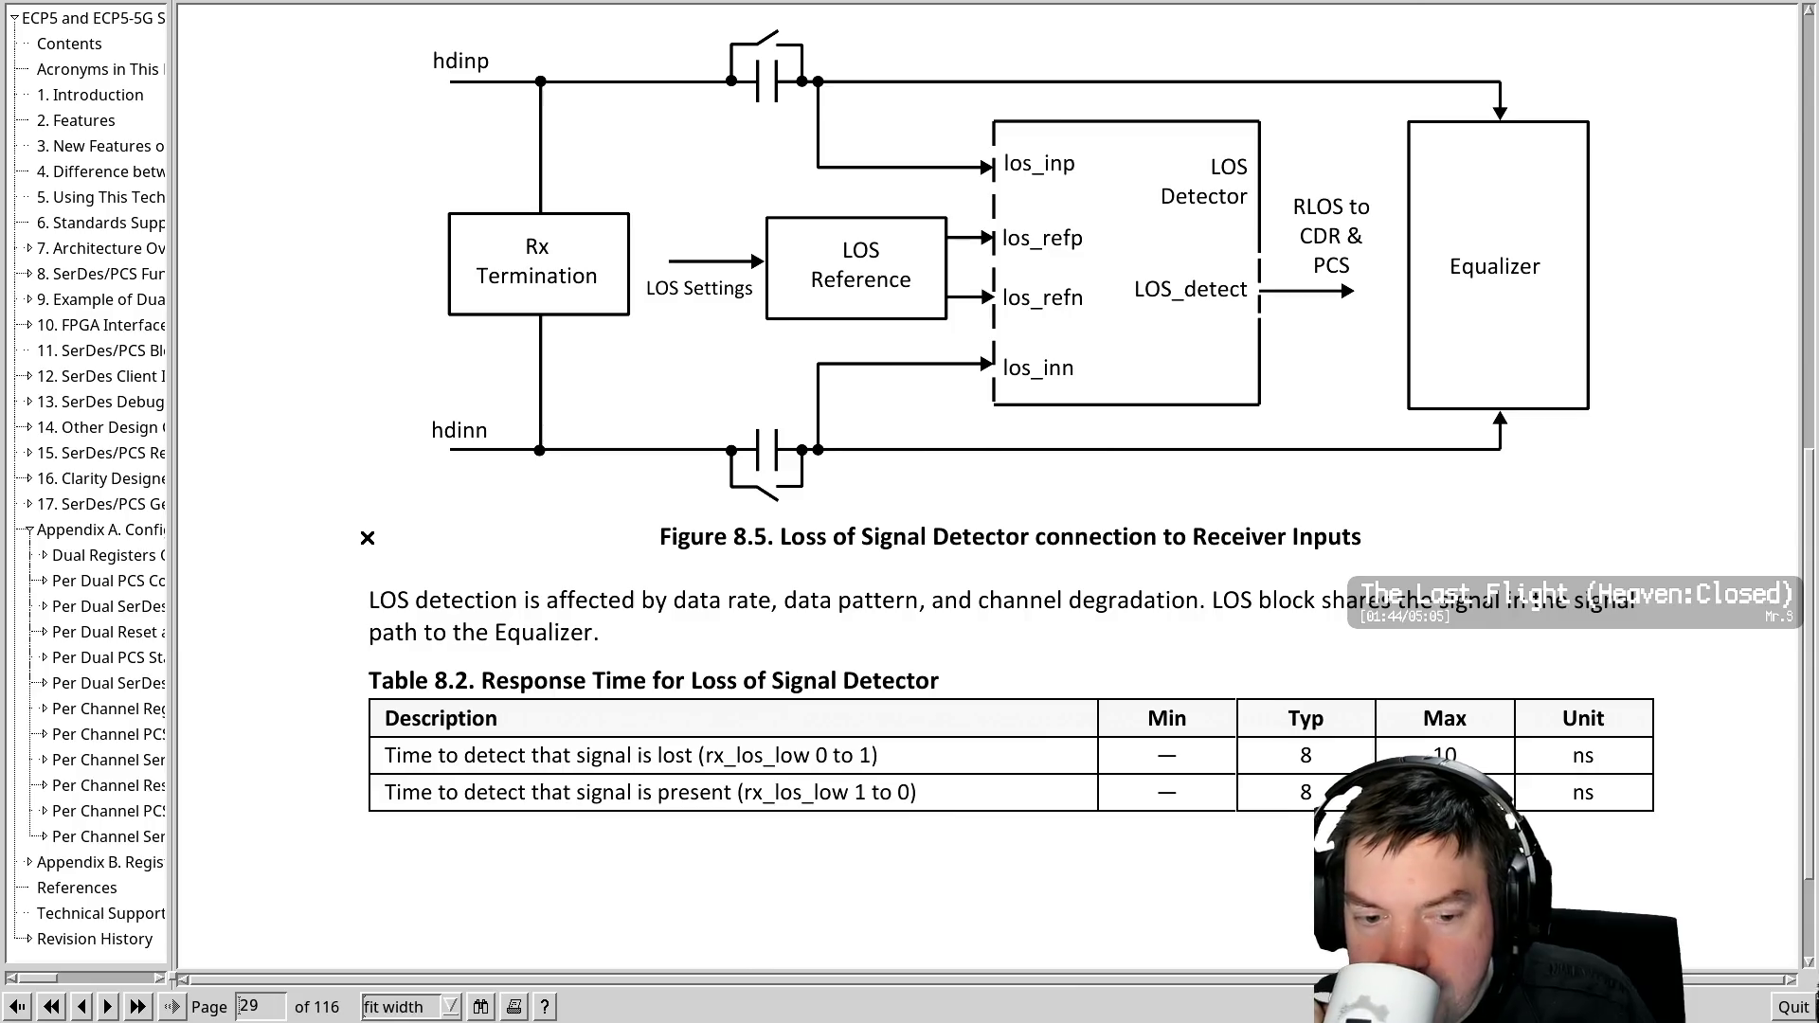
scroll(368, 539, down, 2)
scroll(367, 539, down, 8)
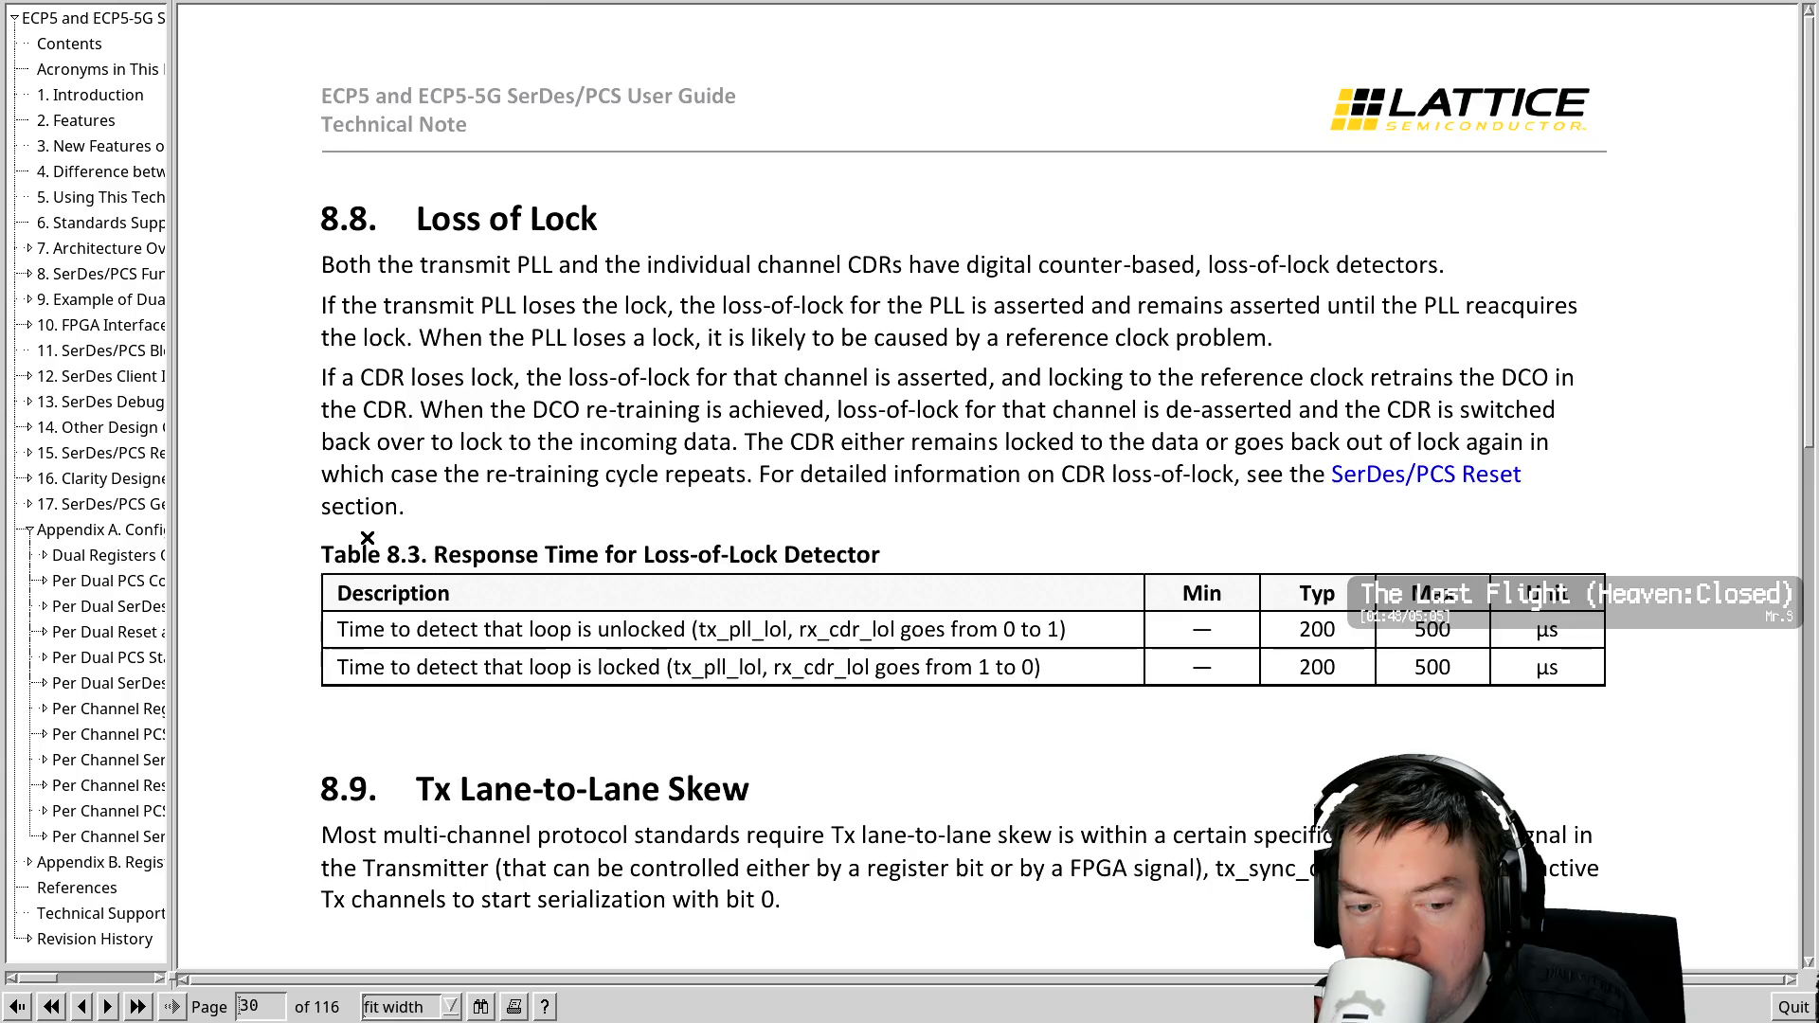
scroll(368, 539, down, 10)
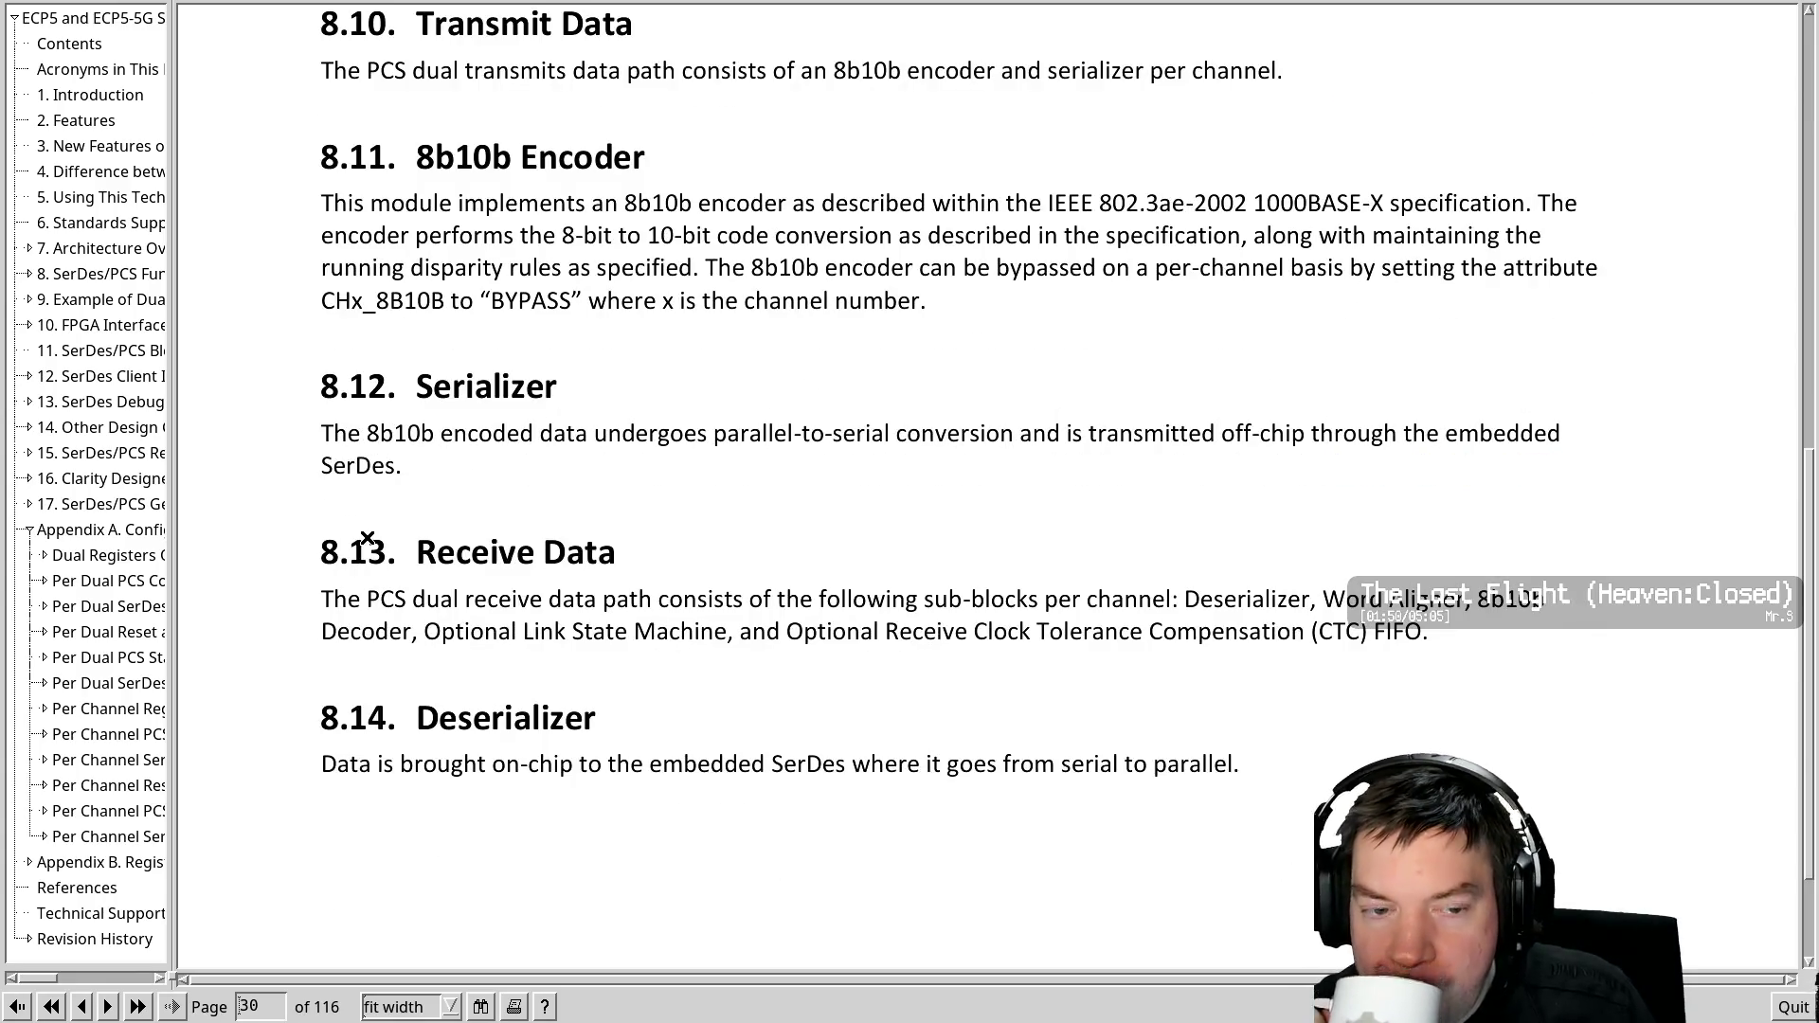
scroll(368, 539, down, 5)
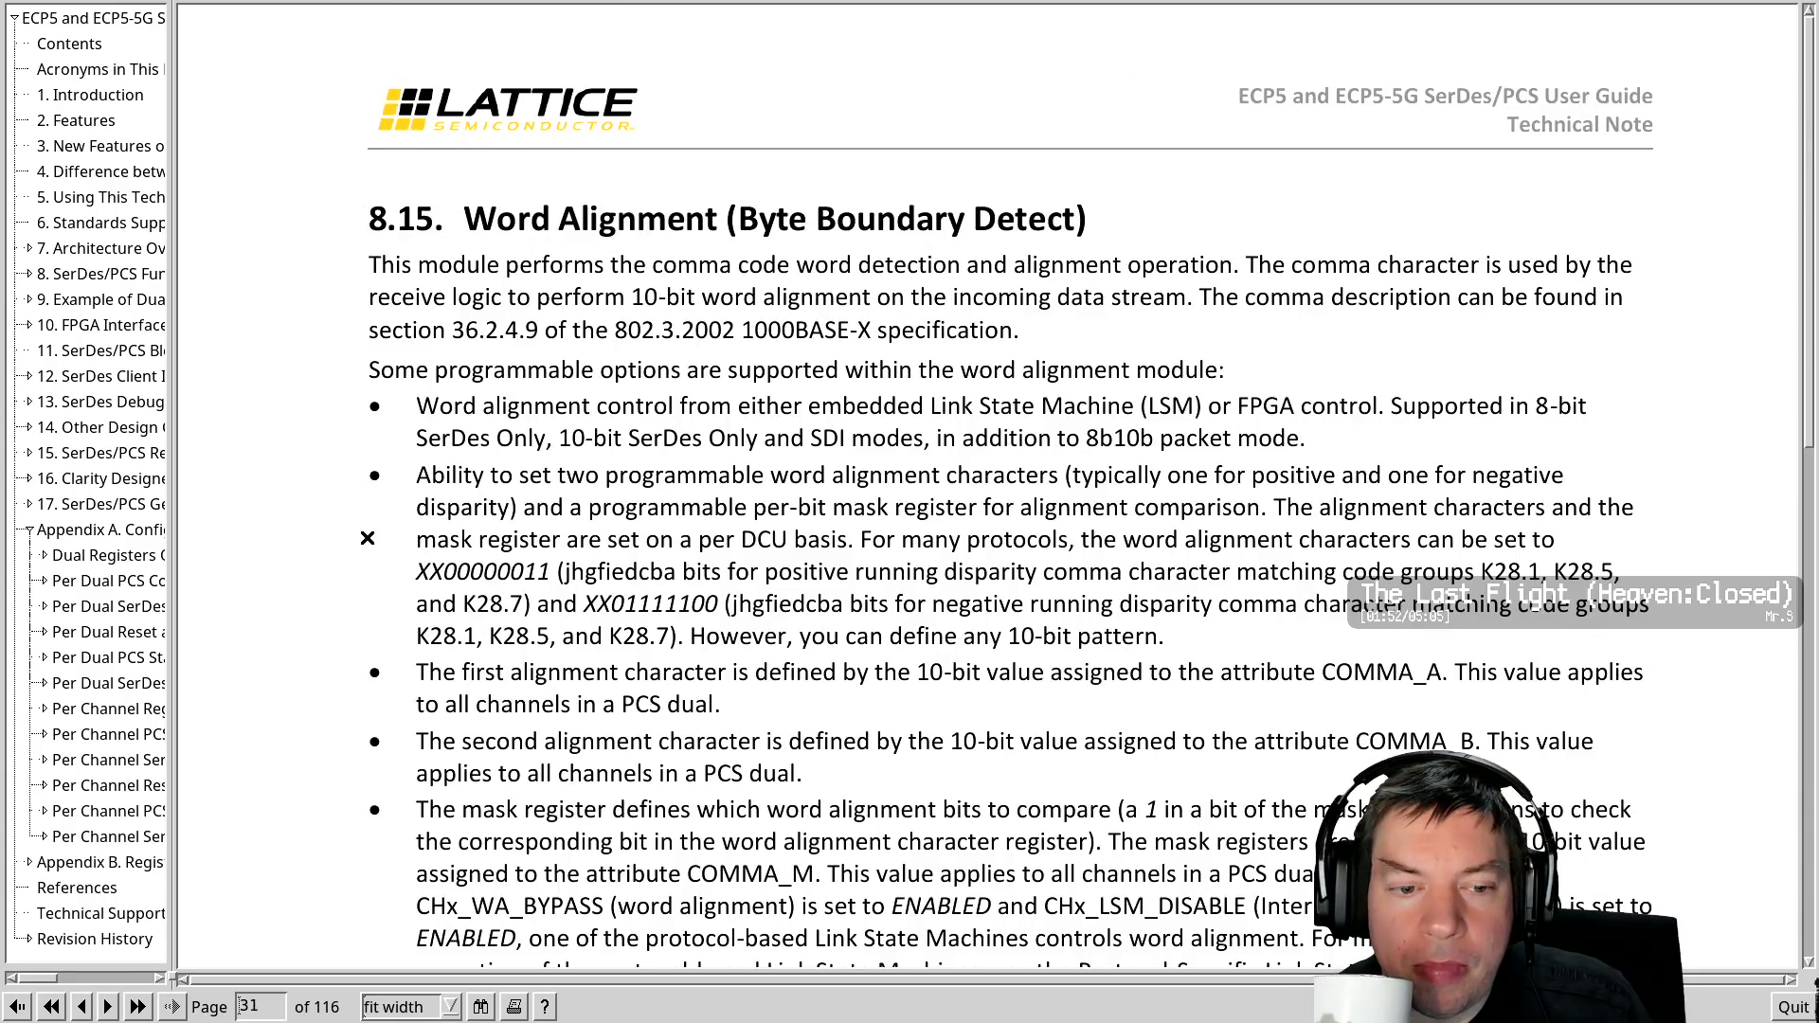